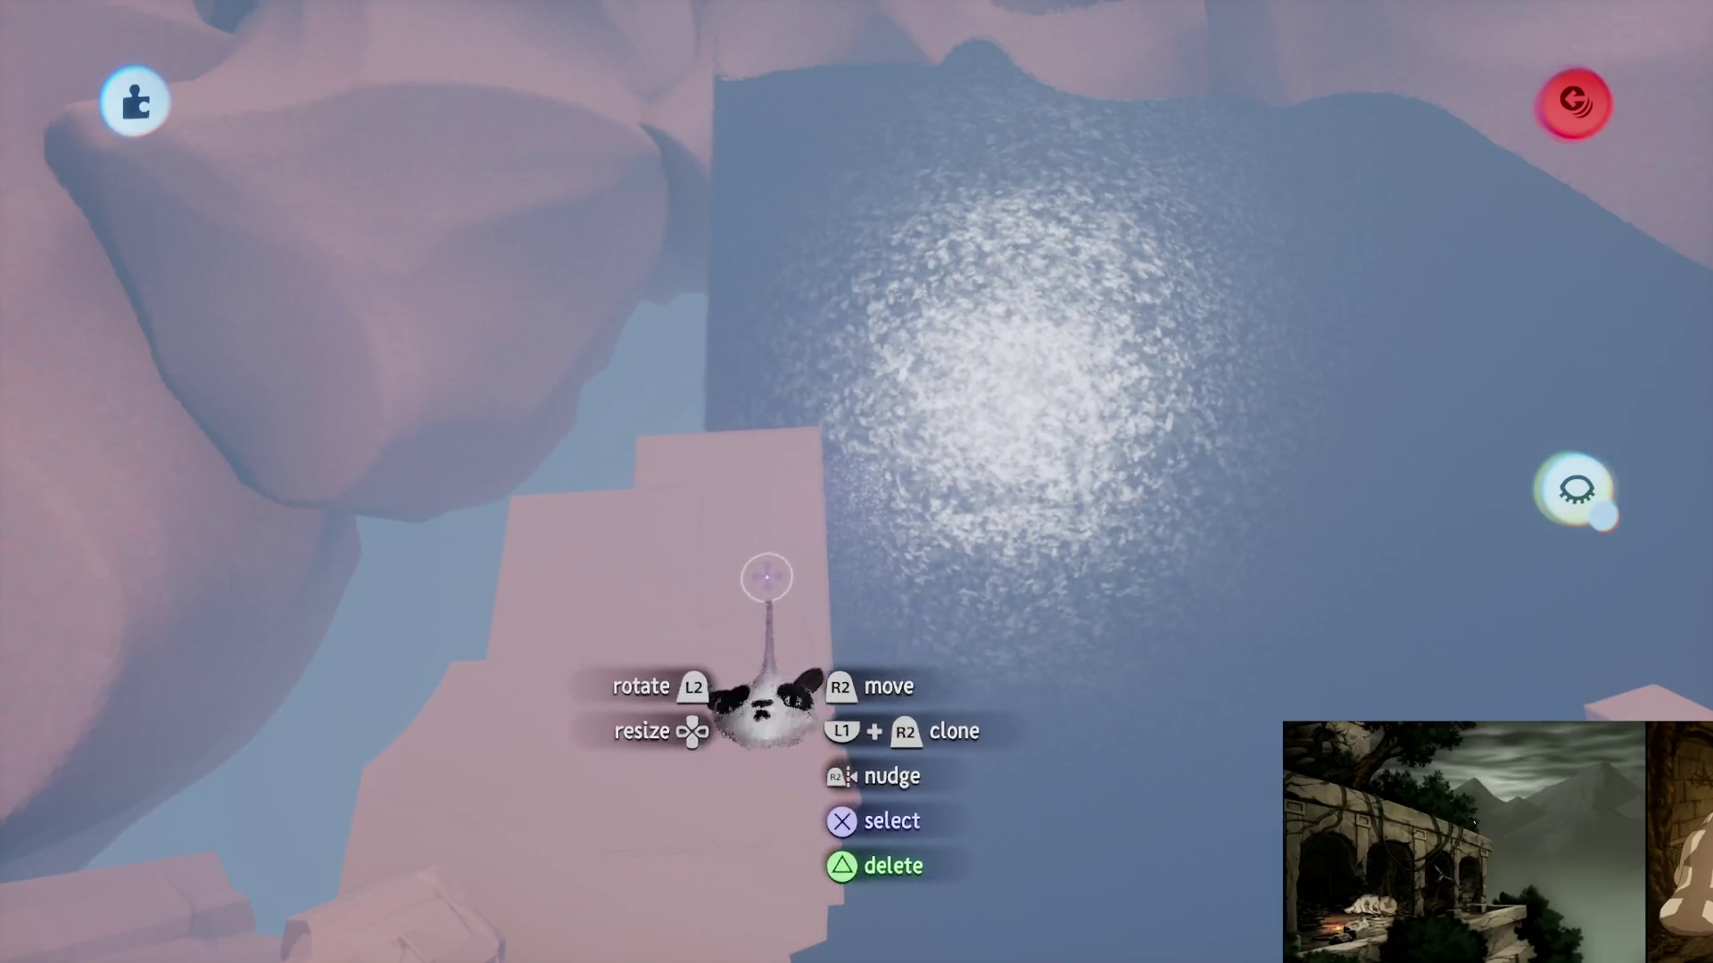
# - Rotate and enlarge the pink ground slab, then set it down further left beside the lake
pyautogui.moveTo(764, 574)
pyautogui.mouseDown()
pyautogui.moveTo(814, 393)
pyautogui.moveTo(687, 286)
pyautogui.moveTo(650, 286)
pyautogui.moveTo(611, 210)
pyautogui.mouseUp()
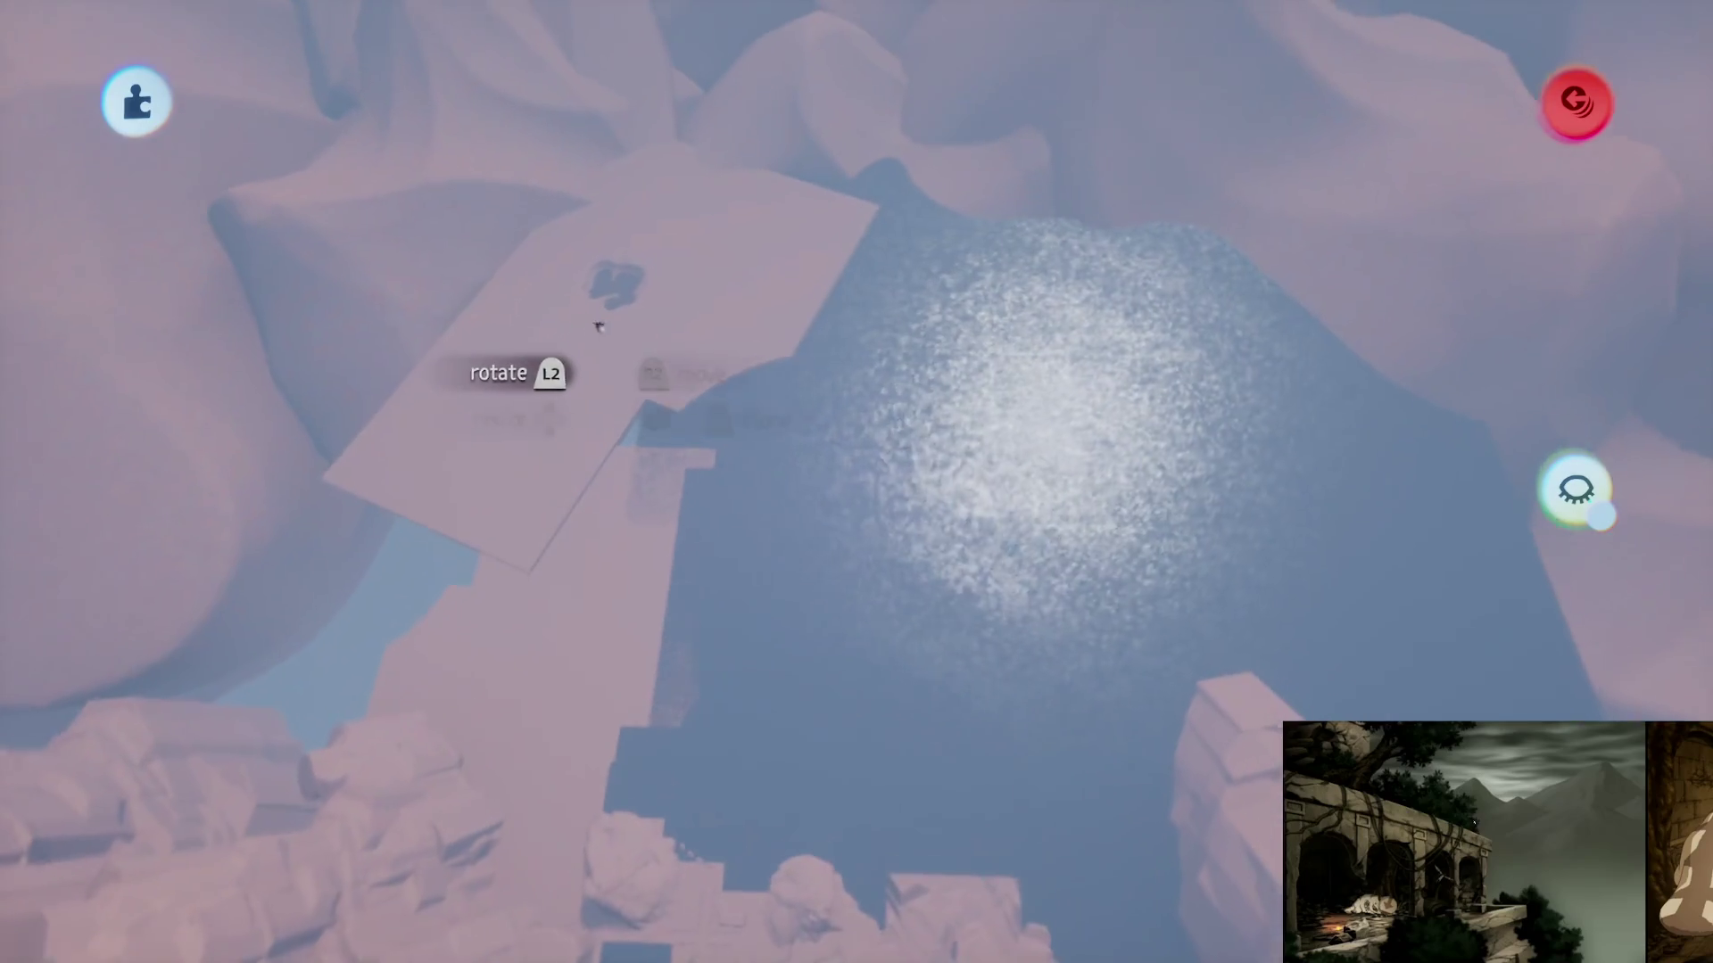
pyautogui.moveTo(592, 317)
pyautogui.mouseDown()
pyautogui.moveTo(802, 339)
pyautogui.moveTo(947, 297)
pyautogui.moveTo(1190, 328)
pyautogui.moveTo(1193, 308)
pyautogui.moveTo(1161, 363)
pyautogui.mouseUp()
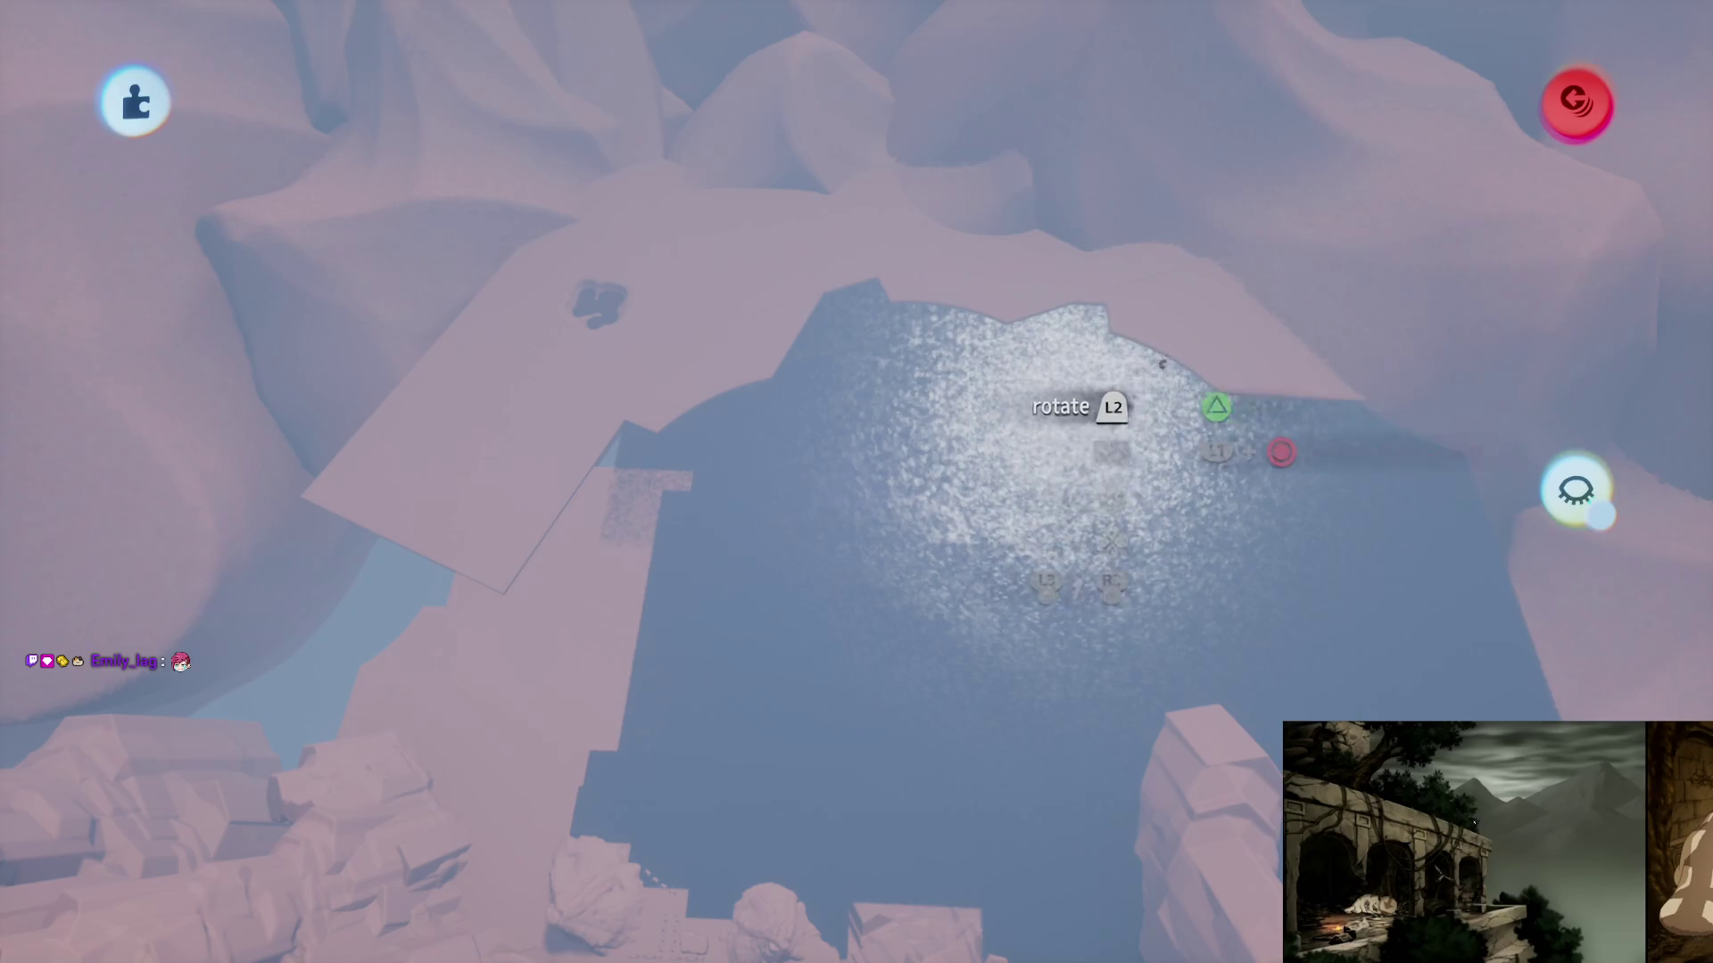
pyautogui.moveTo(1257, 384)
pyautogui.mouseDown()
pyautogui.moveTo(1002, 336)
pyautogui.moveTo(600, 474)
pyautogui.moveTo(452, 574)
pyautogui.moveTo(290, 432)
pyautogui.moveTo(305, 316)
pyautogui.mouseUp()
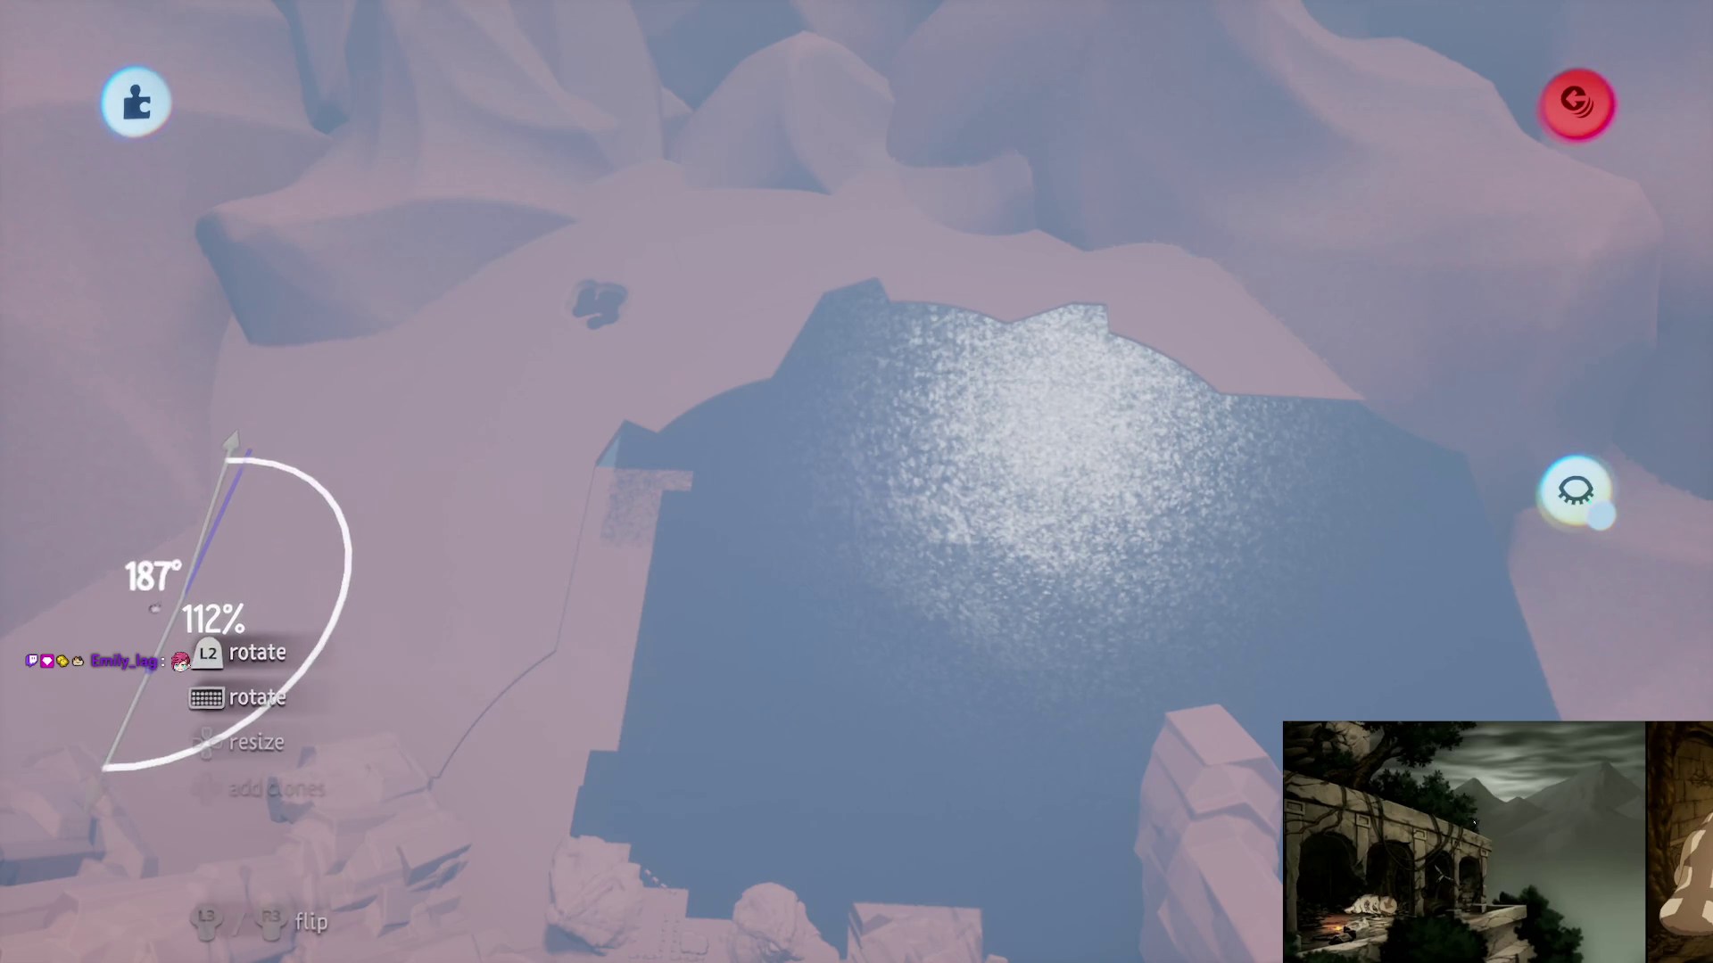
pyautogui.moveTo(546, 316)
pyautogui.mouseDown()
pyautogui.moveTo(833, 486)
pyautogui.moveTo(715, 397)
pyautogui.moveTo(848, 390)
pyautogui.moveTo(726, 382)
pyautogui.moveTo(957, 187)
pyautogui.mouseUp()
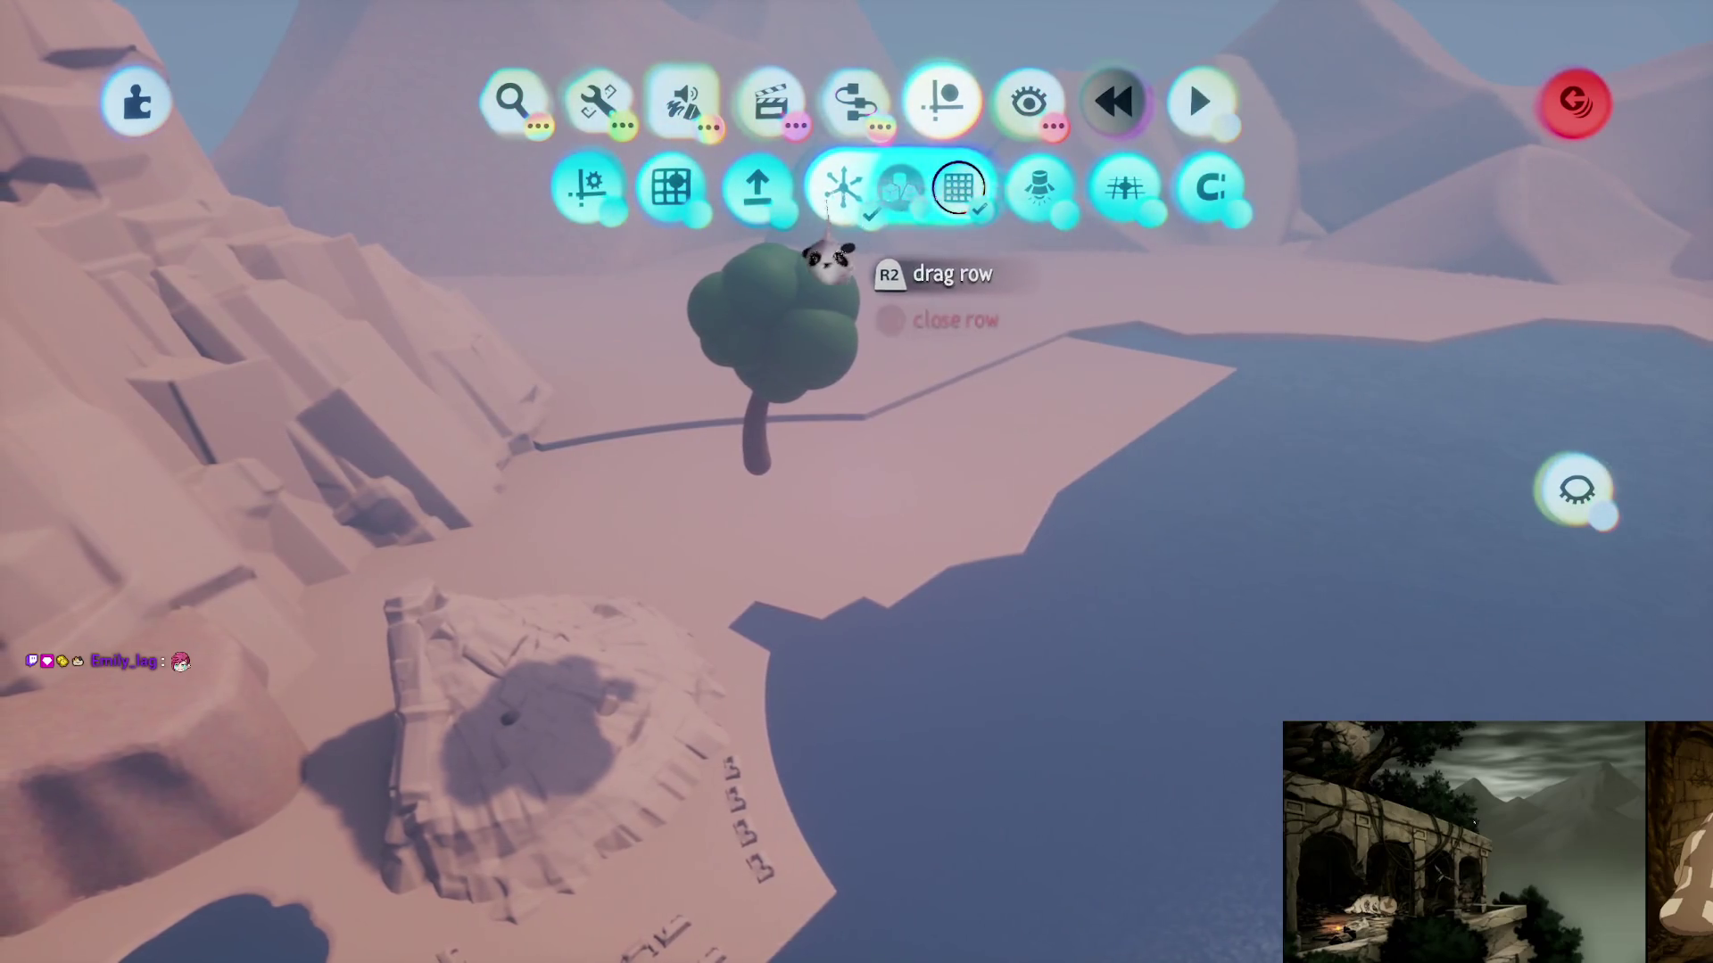
# - Convert the tree to a painting, try several duplicate layouts, revert, then move and shrink the tree
pyautogui.moveTo(761, 459)
pyautogui.mouseDown()
pyautogui.moveTo(726, 444)
pyautogui.moveTo(819, 357)
pyautogui.moveTo(842, 298)
pyautogui.mouseUp()
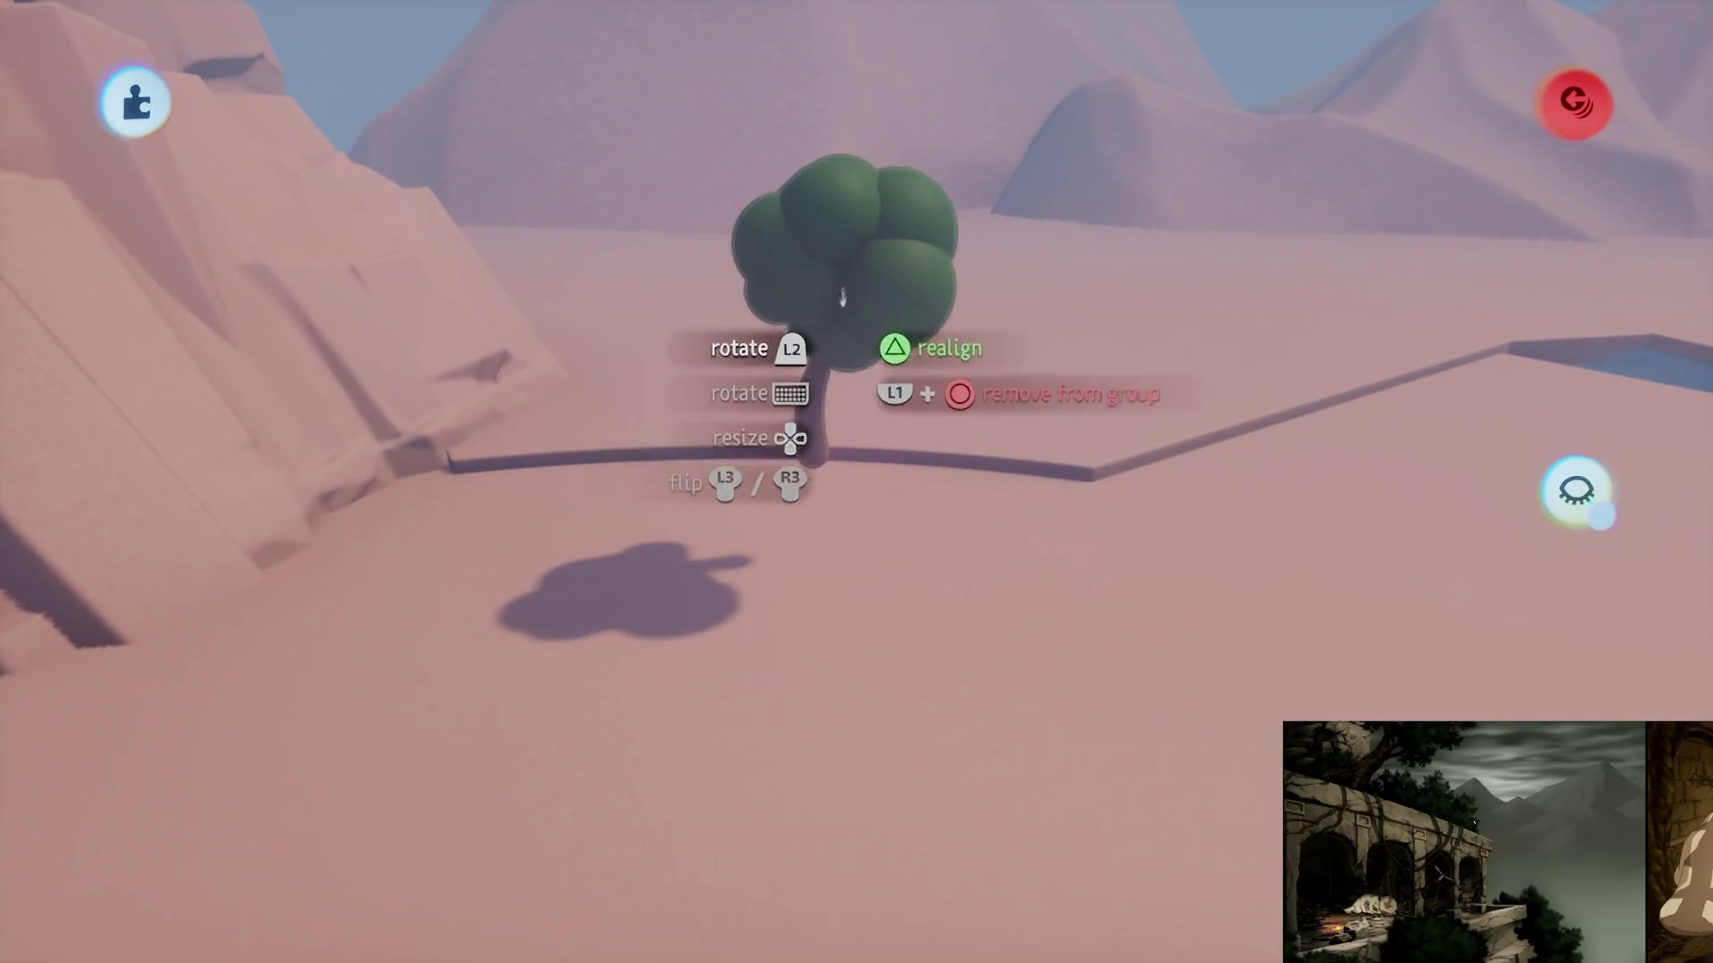
pyautogui.click(1576, 278)
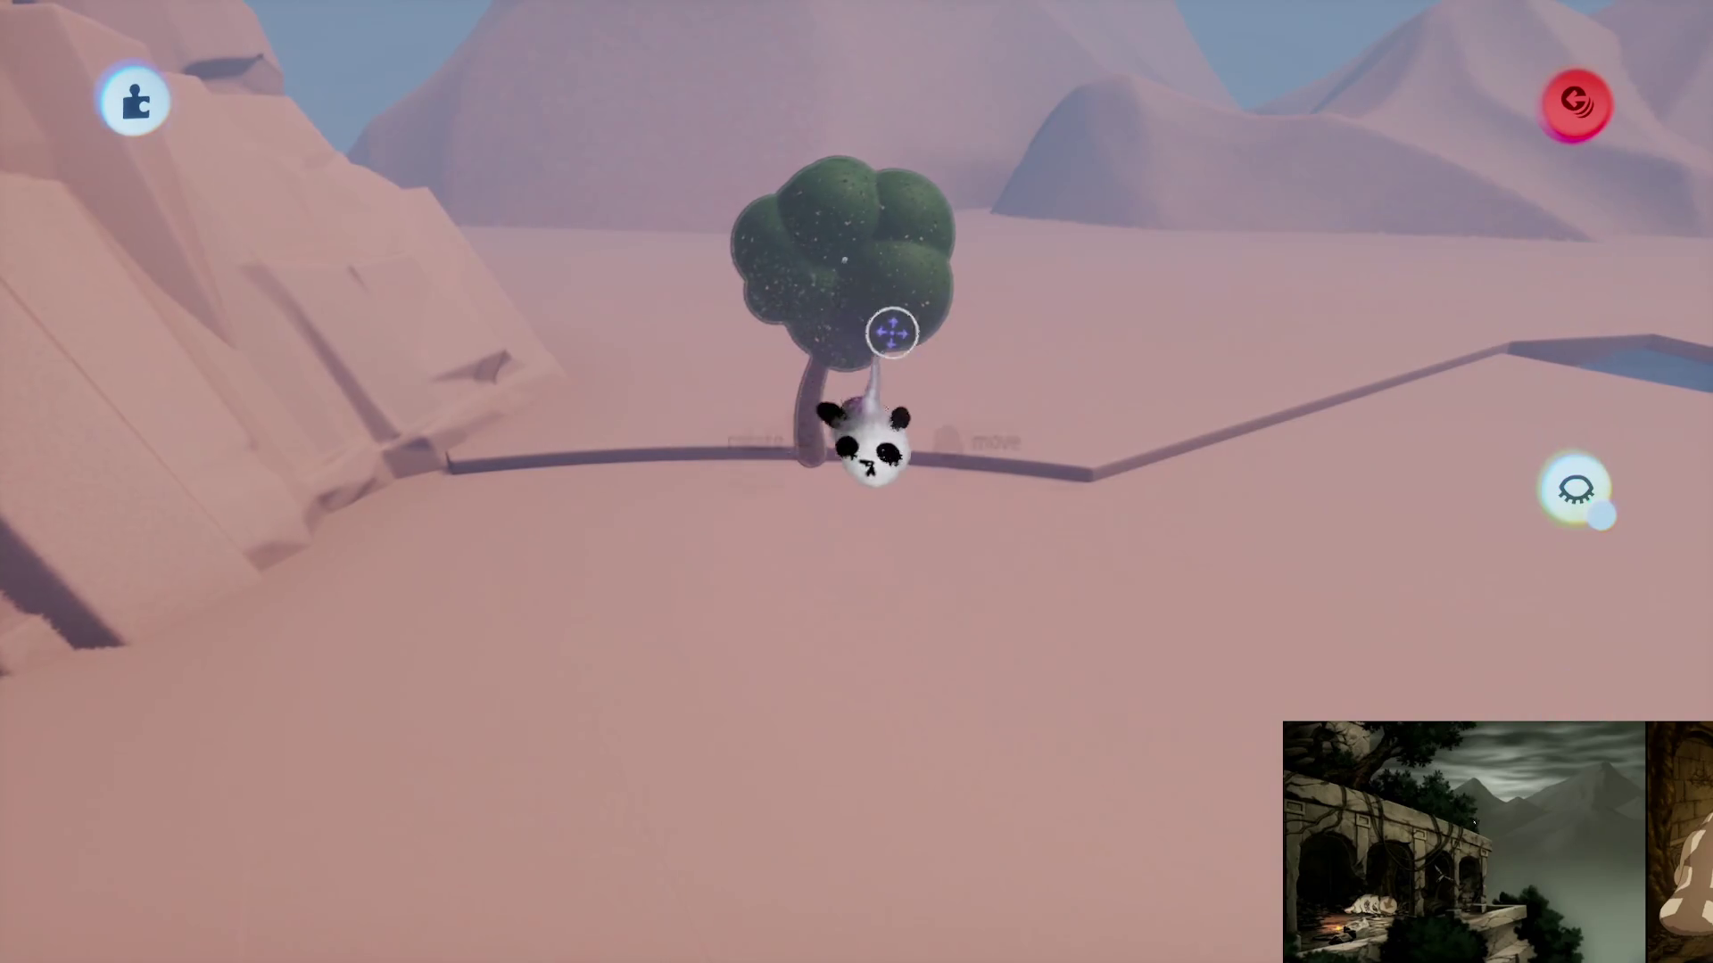
pyautogui.click(892, 333)
pyautogui.click(1065, 127)
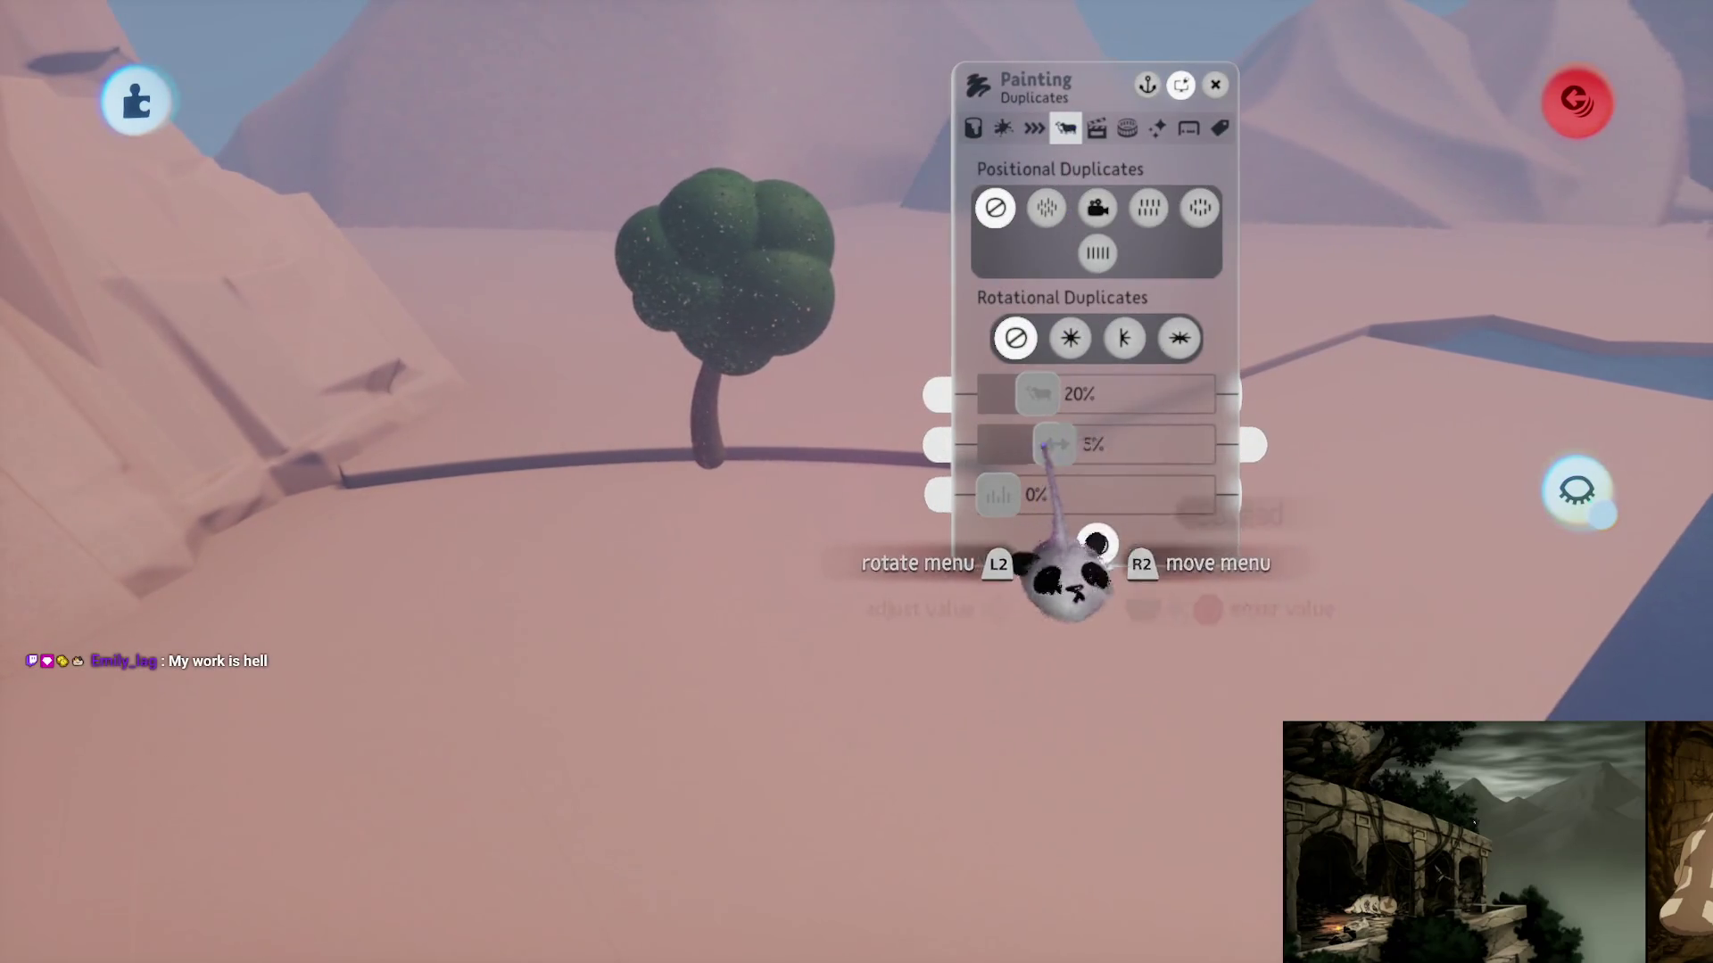
pyautogui.click(1199, 207)
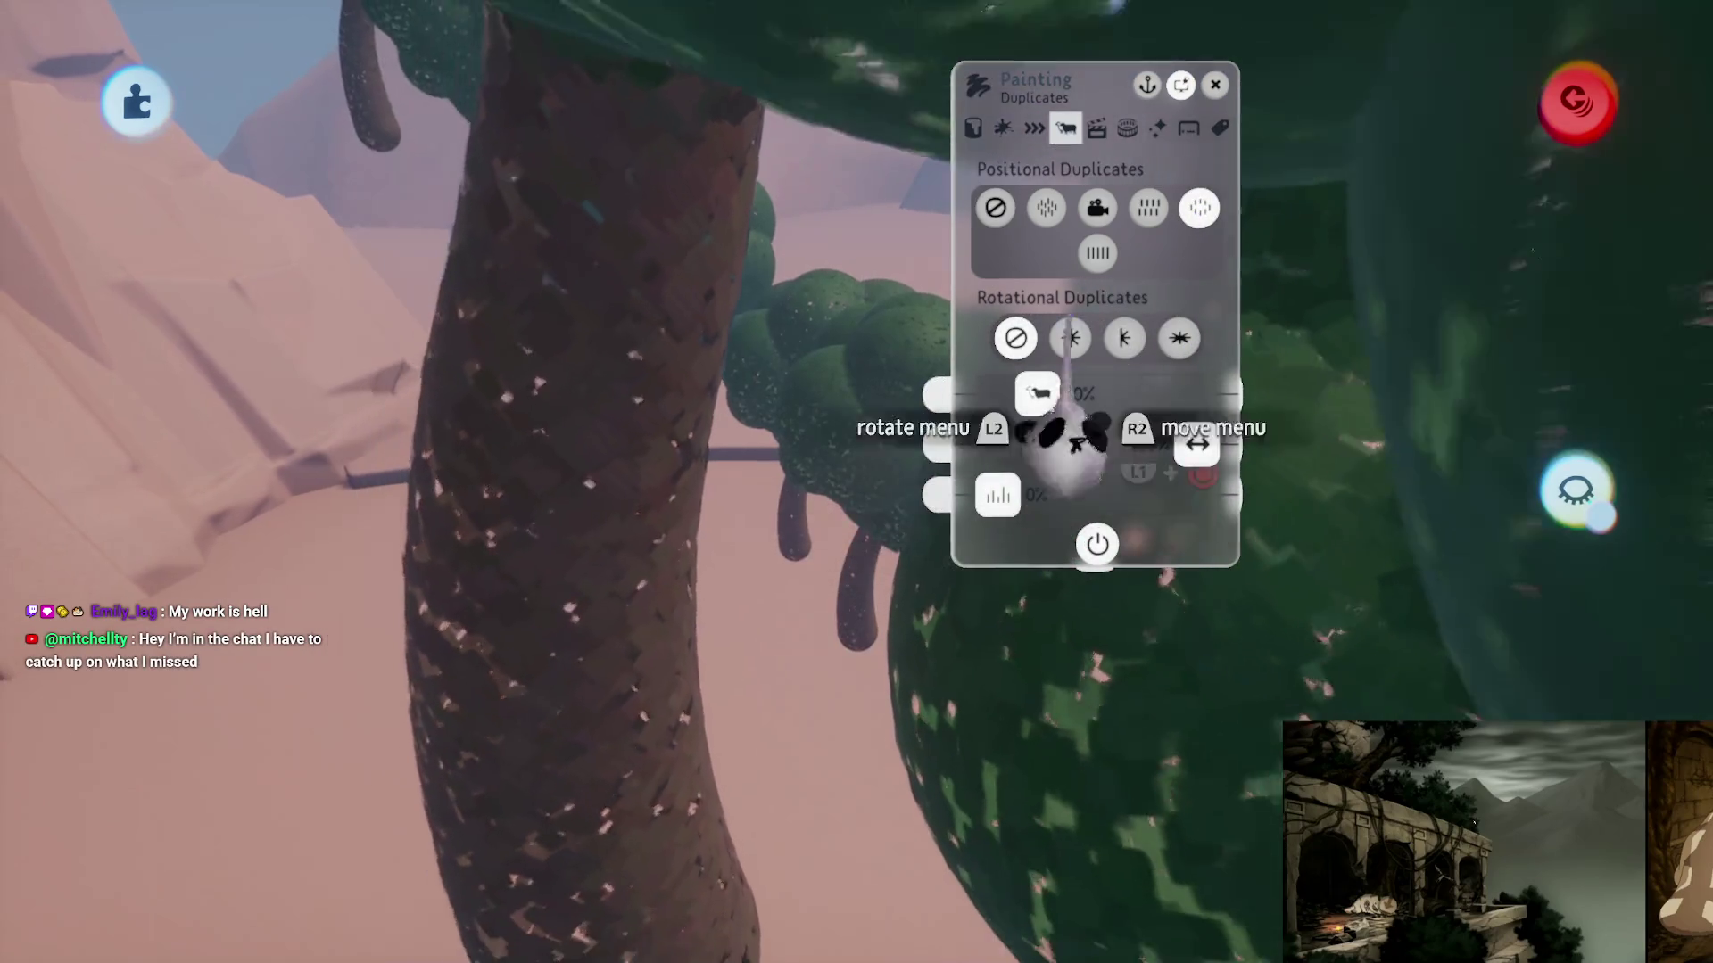
pyautogui.click(1148, 207)
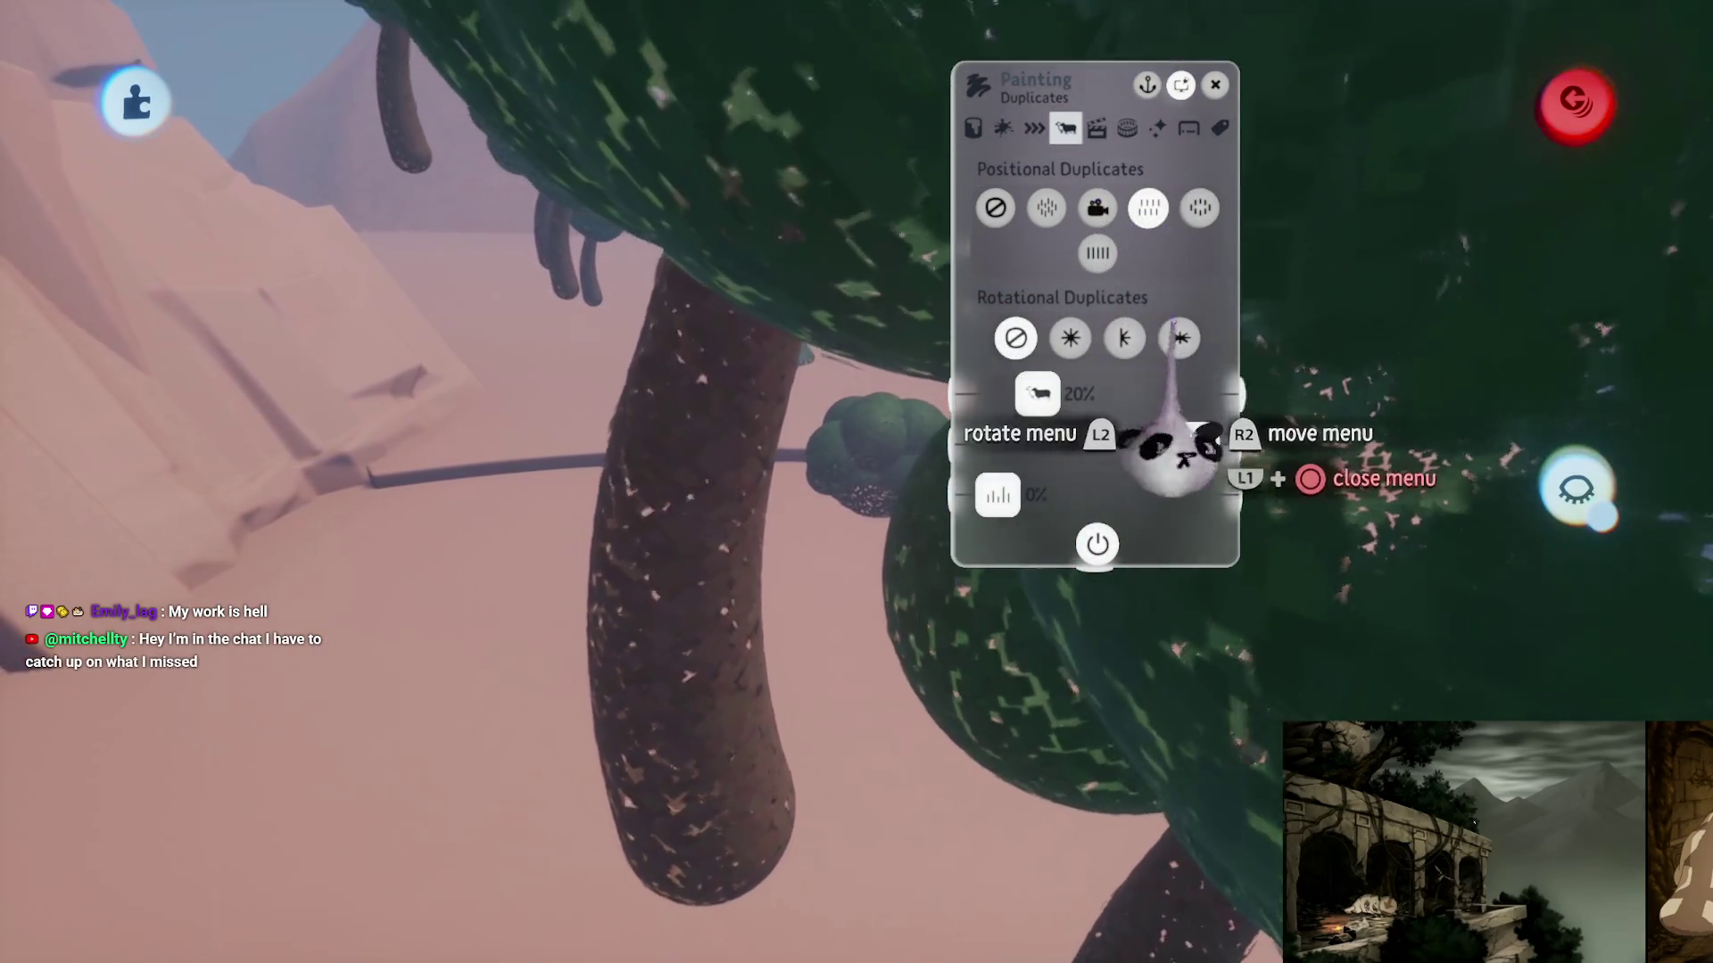
pyautogui.click(1179, 337)
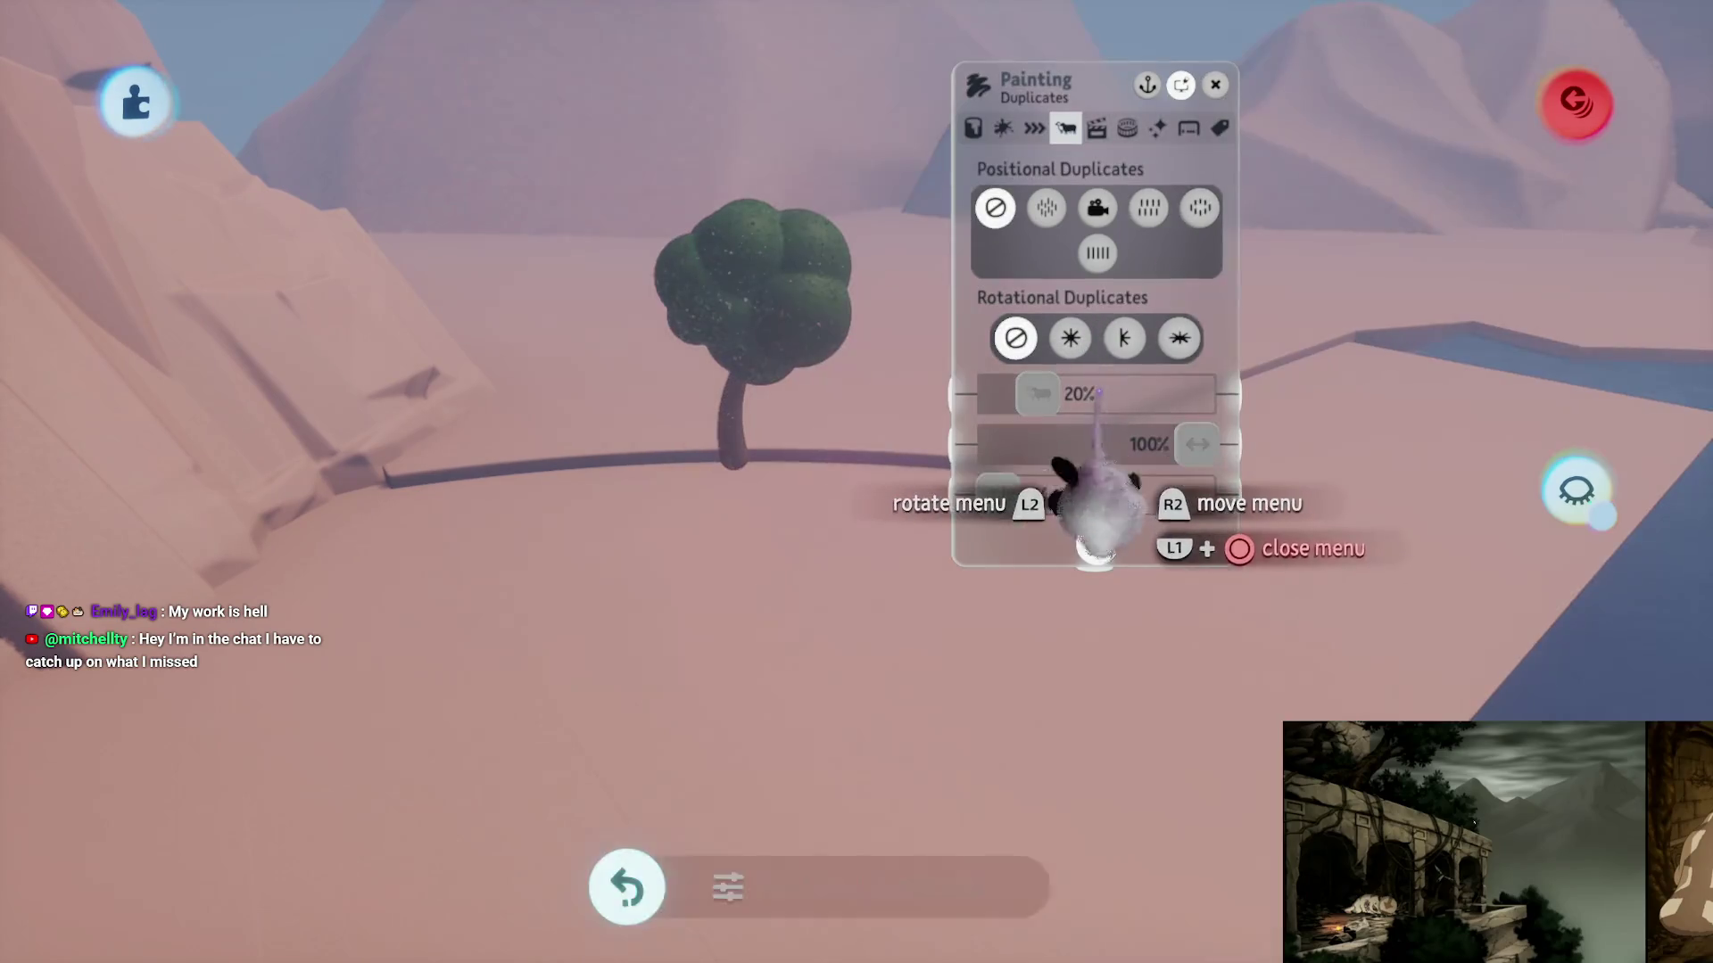
pyautogui.press('Escape')
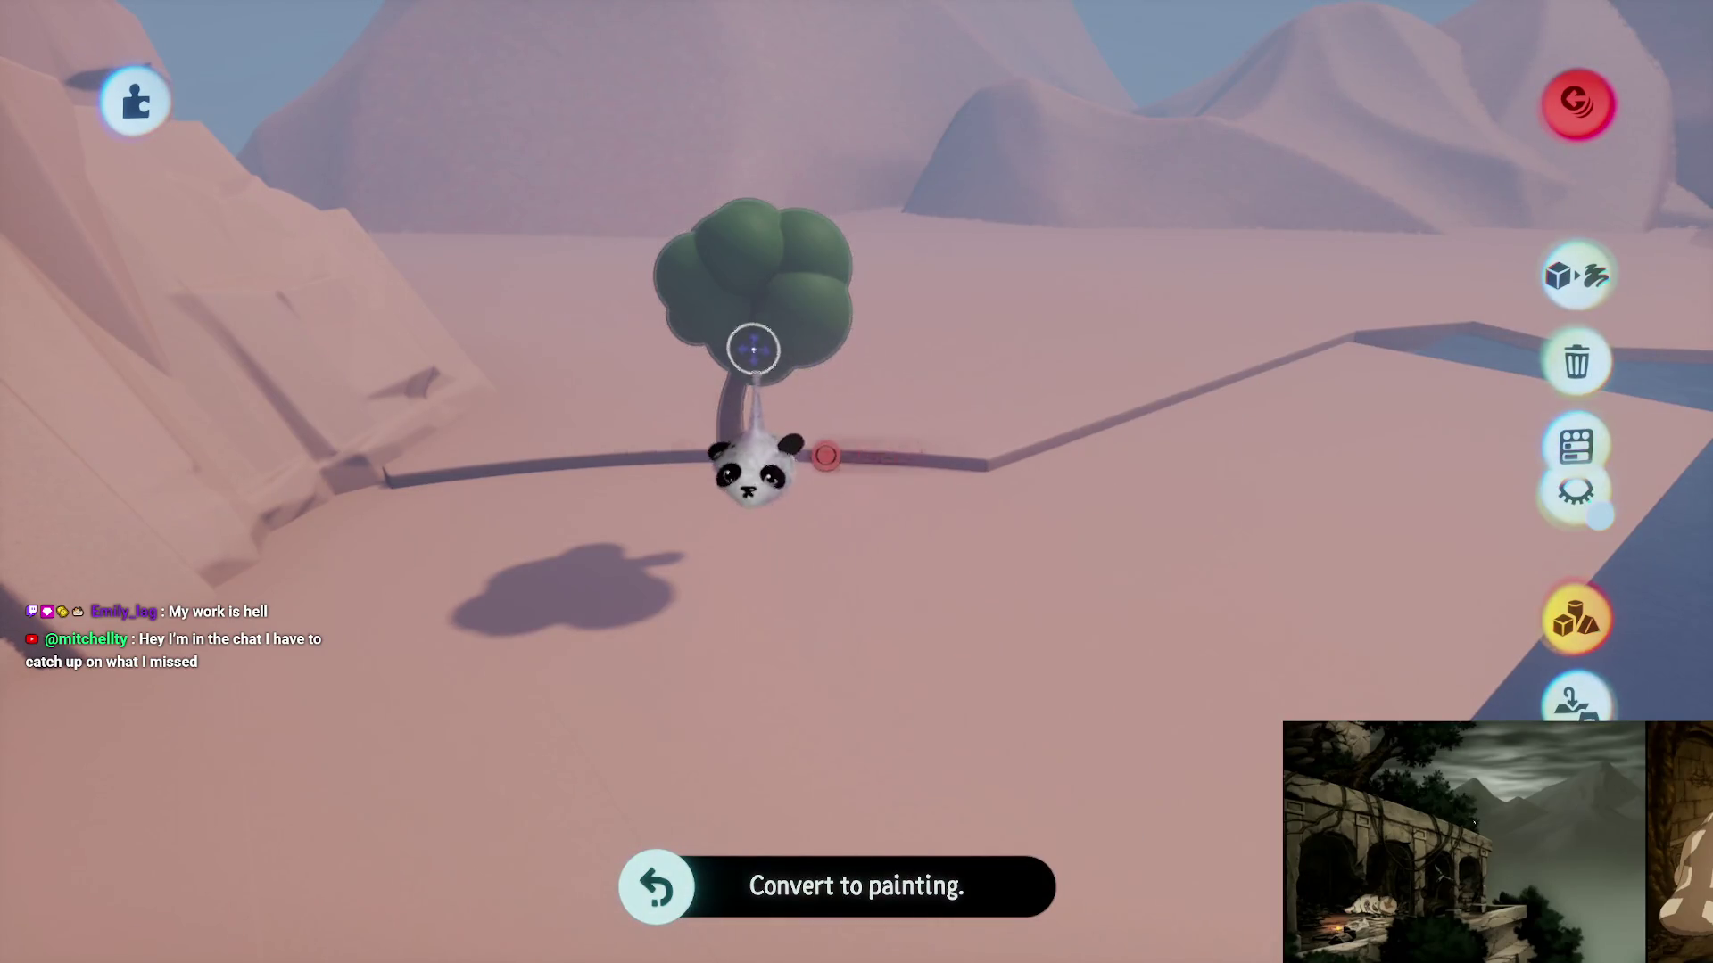
pyautogui.moveTo(703, 392)
pyautogui.mouseDown()
pyautogui.moveTo(651, 370)
pyautogui.moveTo(734, 321)
pyautogui.moveTo(765, 227)
pyautogui.moveTo(763, 343)
pyautogui.moveTo(889, 319)
pyautogui.moveTo(842, 319)
pyautogui.moveTo(833, 255)
pyautogui.moveTo(723, 387)
pyautogui.moveTo(853, 467)
pyautogui.moveTo(892, 436)
pyautogui.moveTo(760, 185)
pyautogui.moveTo(811, 278)
pyautogui.mouseUp()
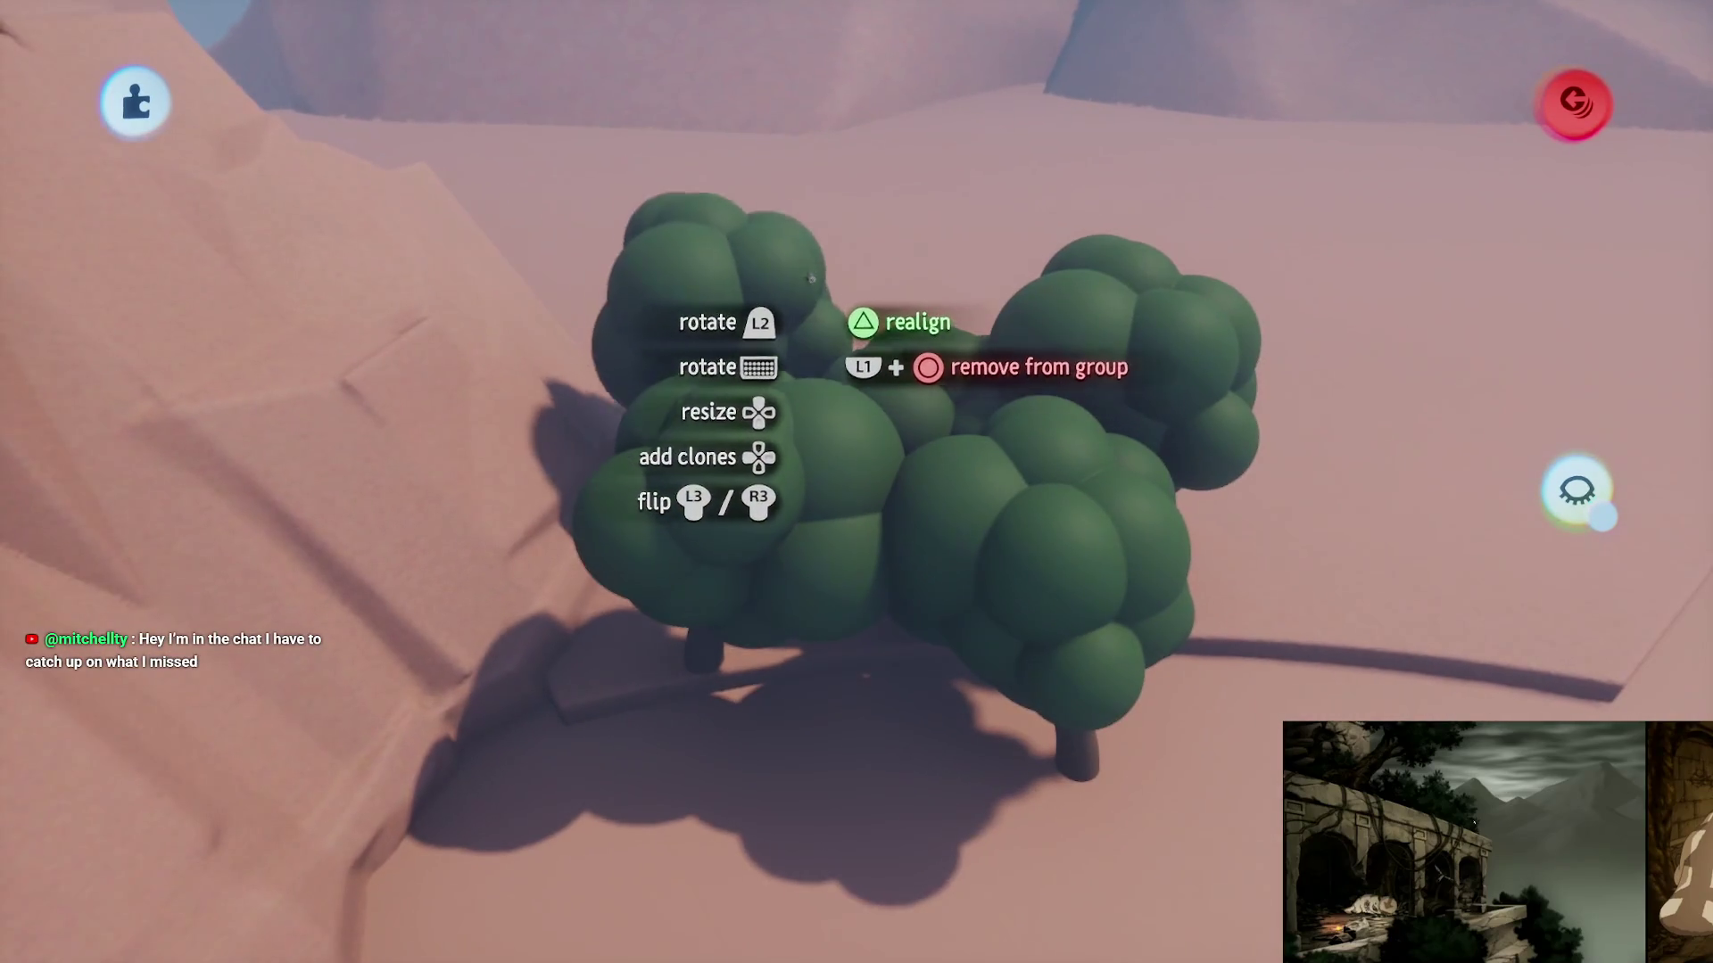
# - Place the trees at the cliff foot, rescale them down-right, and group them into one forest
pyautogui.moveTo(825, 338)
pyautogui.mouseDown()
pyautogui.moveTo(852, 355)
pyautogui.moveTo(759, 455)
pyautogui.mouseUp()
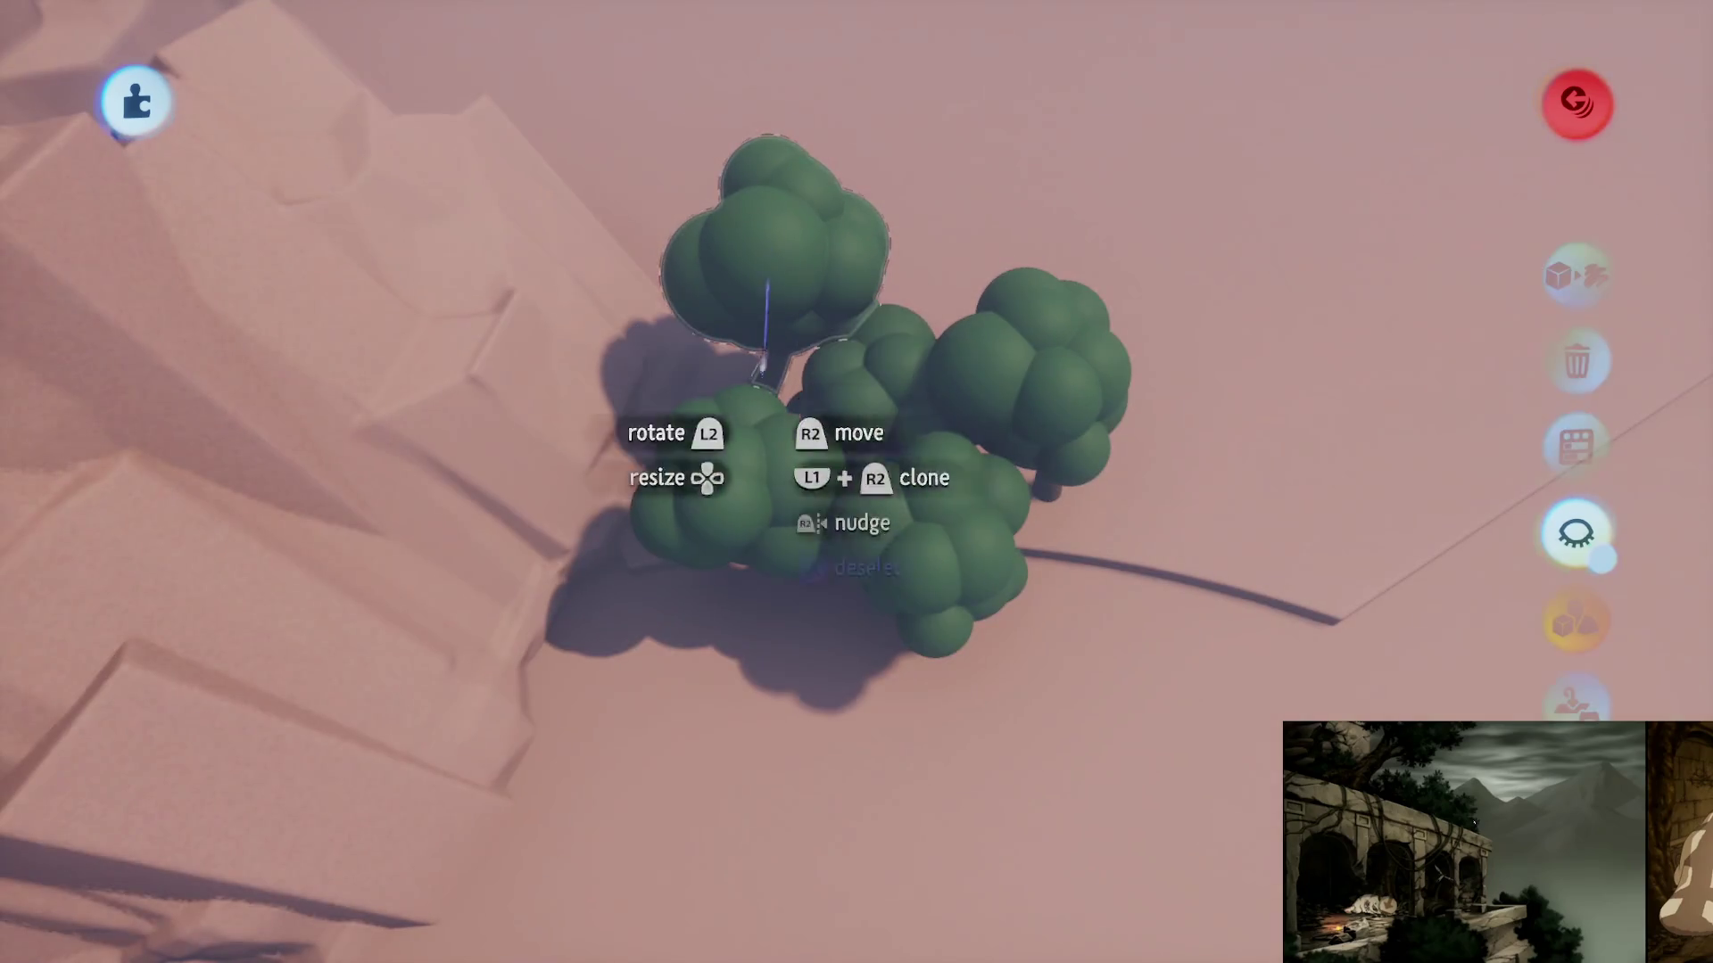
pyautogui.hotkey('ctrl', 'z')
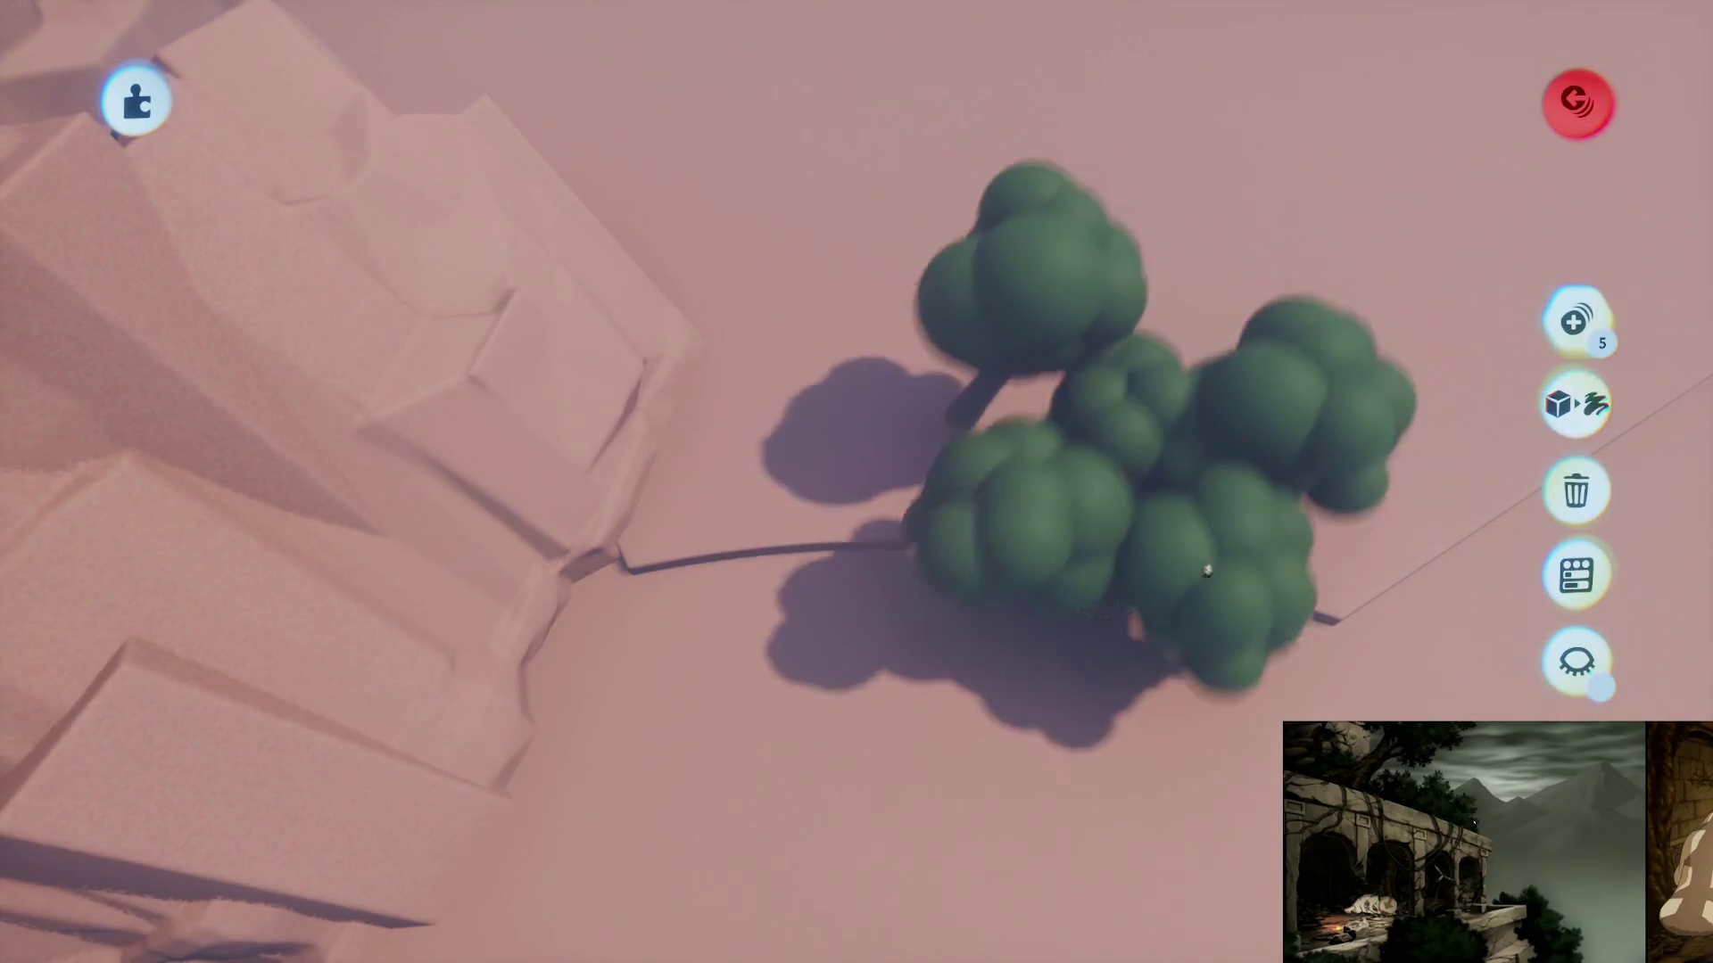
pyautogui.hotkey('ctrl', 'shift', 'z')
pyautogui.scroll(-3, 819, 493)
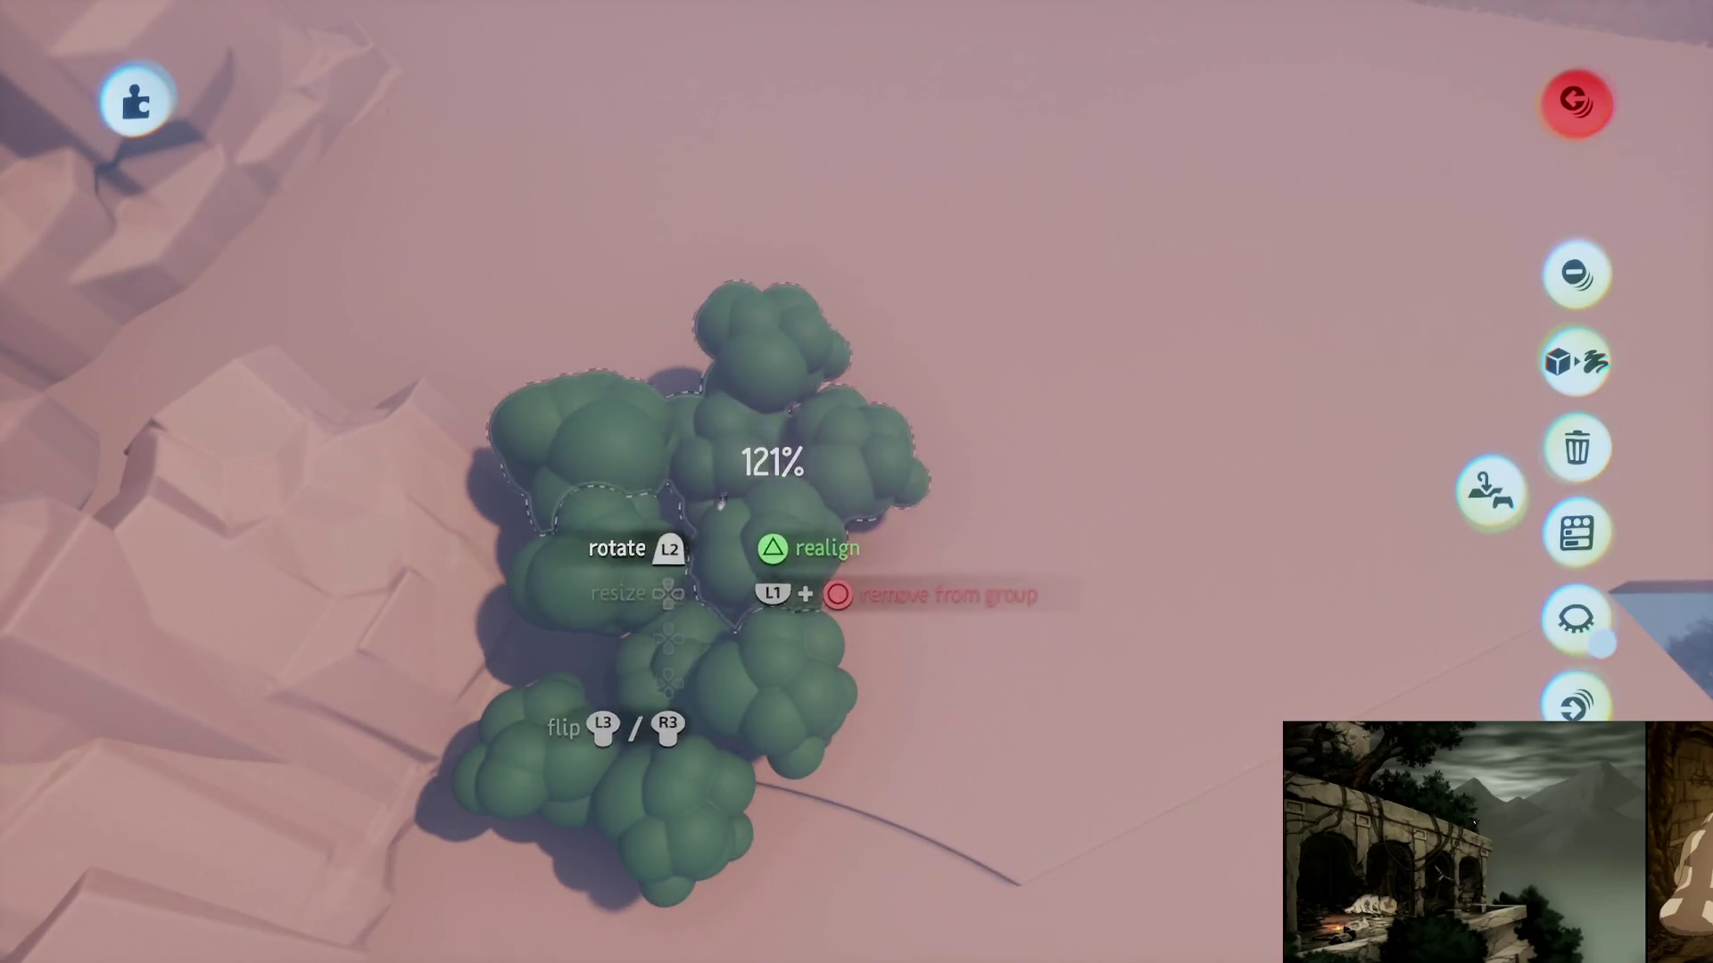
pyautogui.moveTo(721, 504)
pyautogui.mouseDown()
pyautogui.moveTo(881, 751)
pyautogui.moveTo(1002, 721)
pyautogui.moveTo(945, 647)
pyautogui.moveTo(883, 859)
pyautogui.moveTo(931, 820)
pyautogui.moveTo(886, 743)
pyautogui.moveTo(705, 579)
pyautogui.mouseUp()
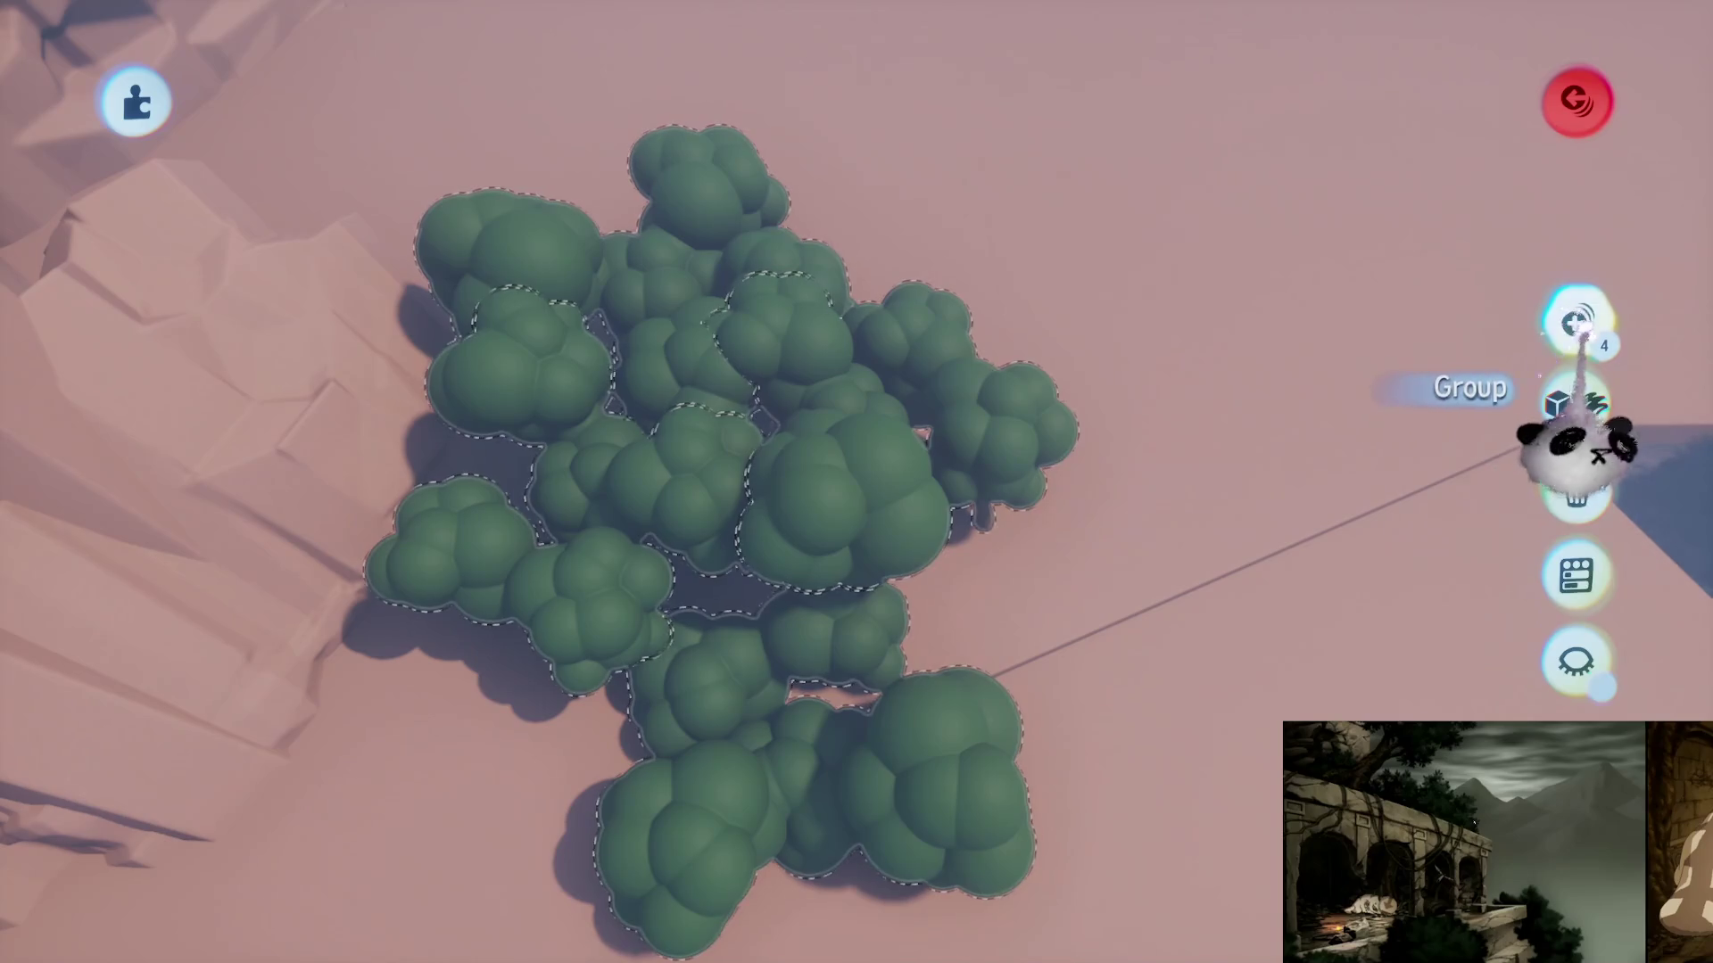
pyautogui.click(1576, 323)
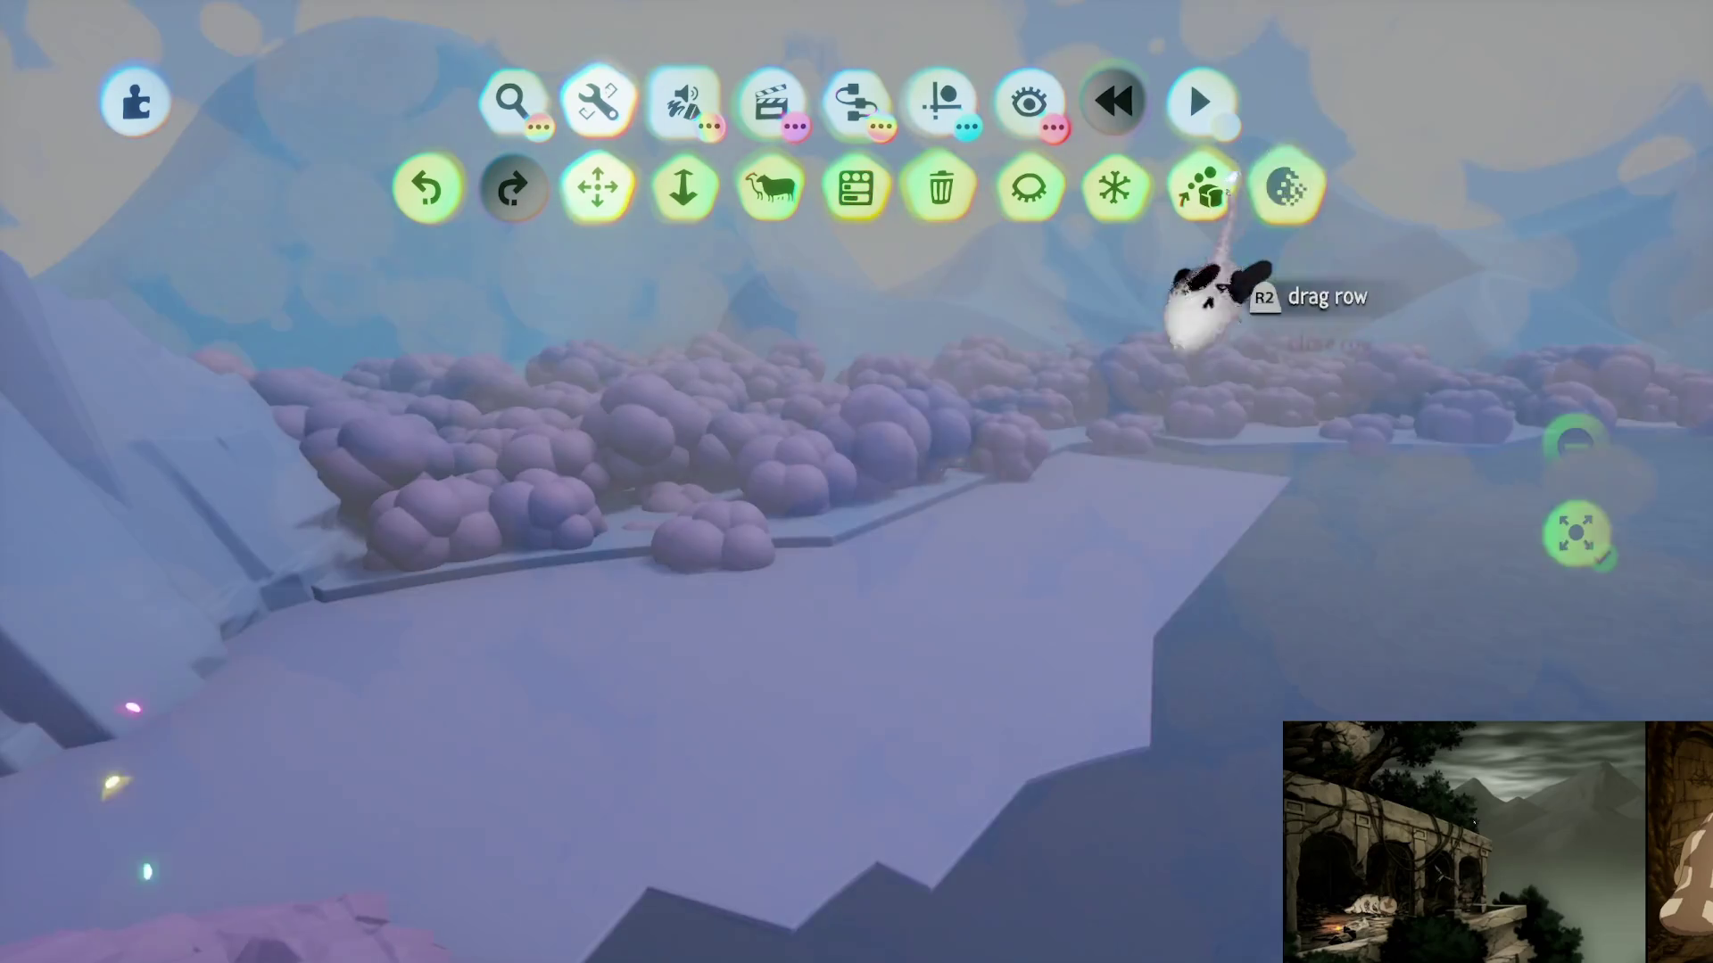
# - Apply Reduce Detail to the forest, then fly the view through the arched ruin toward the lake
pyautogui.click(1199, 187)
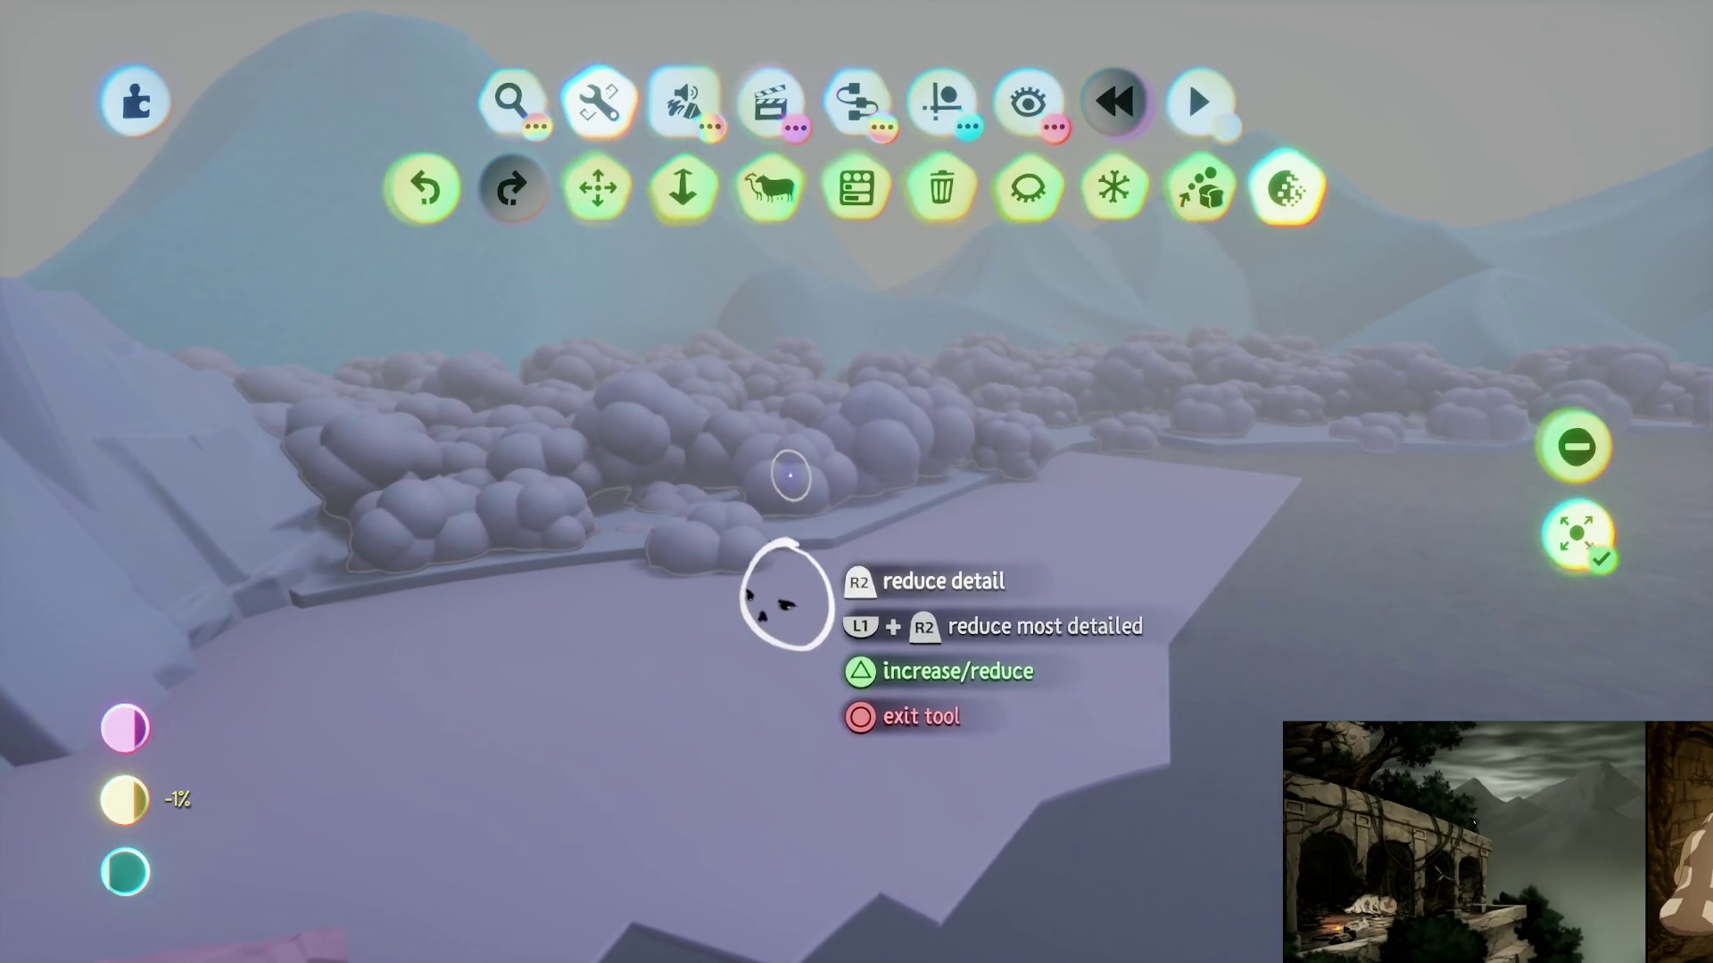
pyautogui.press('Escape')
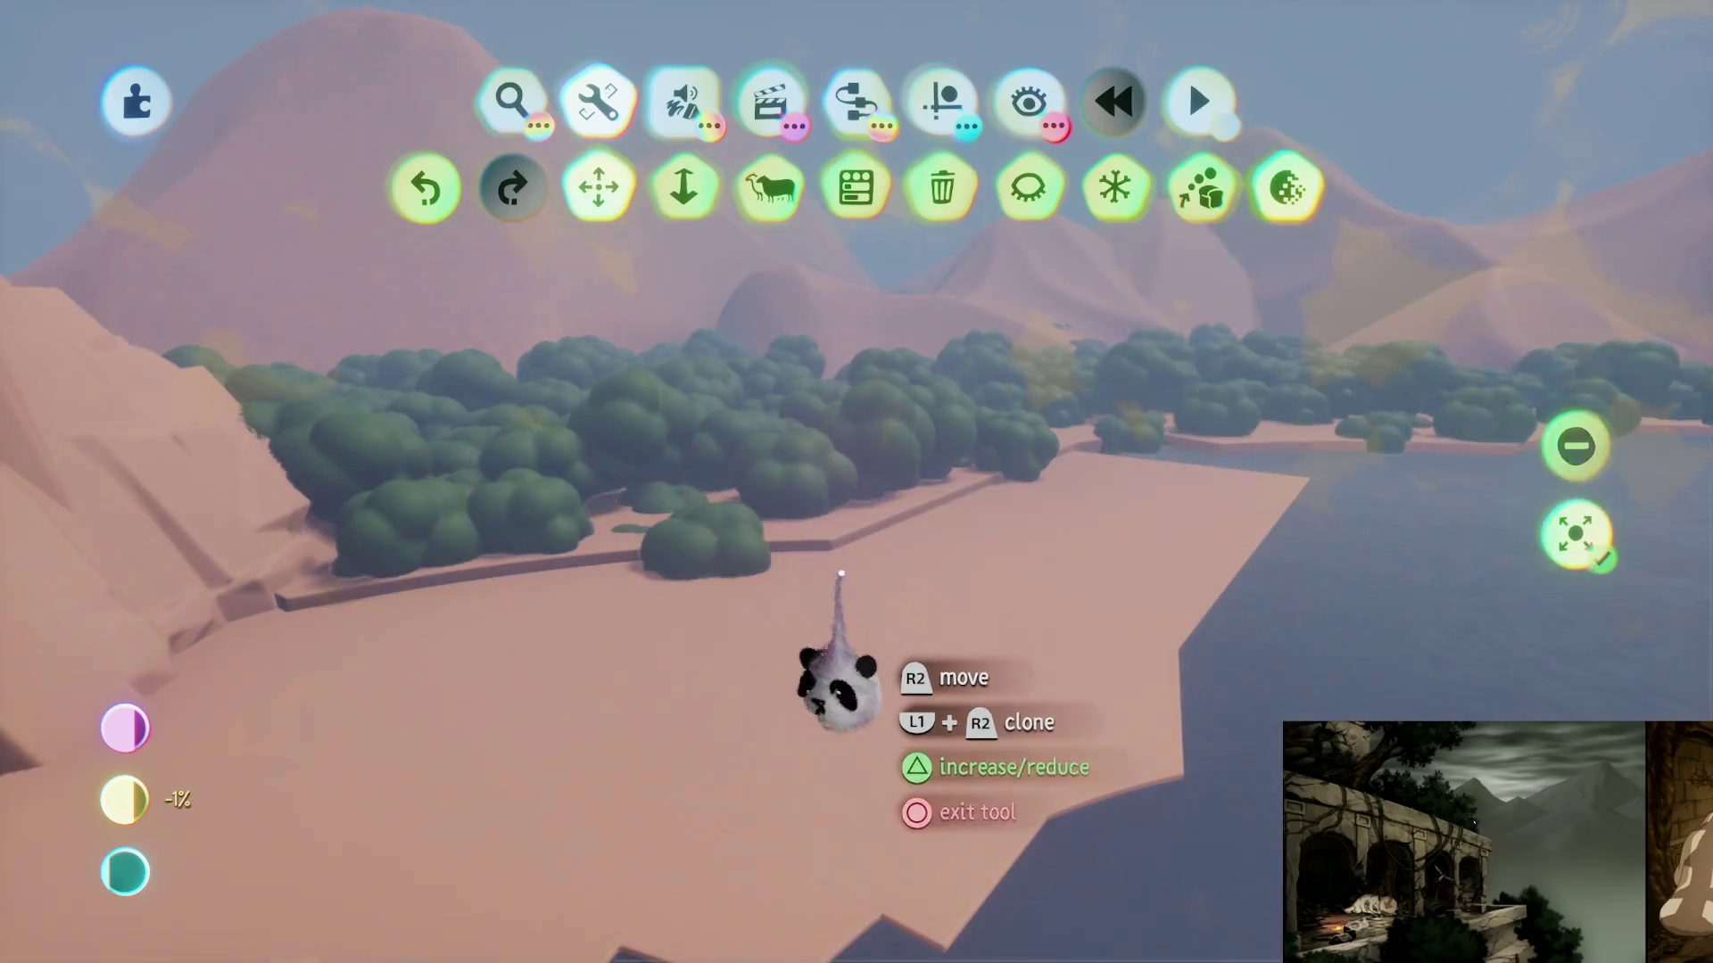
pyautogui.moveTo(830, 562)
pyautogui.mouseDown()
pyautogui.moveTo(819, 544)
pyautogui.moveTo(767, 571)
pyautogui.moveTo(749, 384)
pyautogui.moveTo(883, 637)
pyautogui.moveTo(973, 606)
pyautogui.moveTo(940, 630)
pyautogui.moveTo(870, 594)
pyautogui.moveTo(854, 564)
pyautogui.moveTo(848, 657)
pyautogui.moveTo(846, 484)
pyautogui.moveTo(829, 464)
pyautogui.moveTo(851, 665)
pyautogui.mouseUp()
pyautogui.moveTo(850, 600)
pyautogui.mouseDown()
pyautogui.moveTo(841, 565)
pyautogui.moveTo(887, 631)
pyautogui.moveTo(873, 772)
pyautogui.mouseUp()
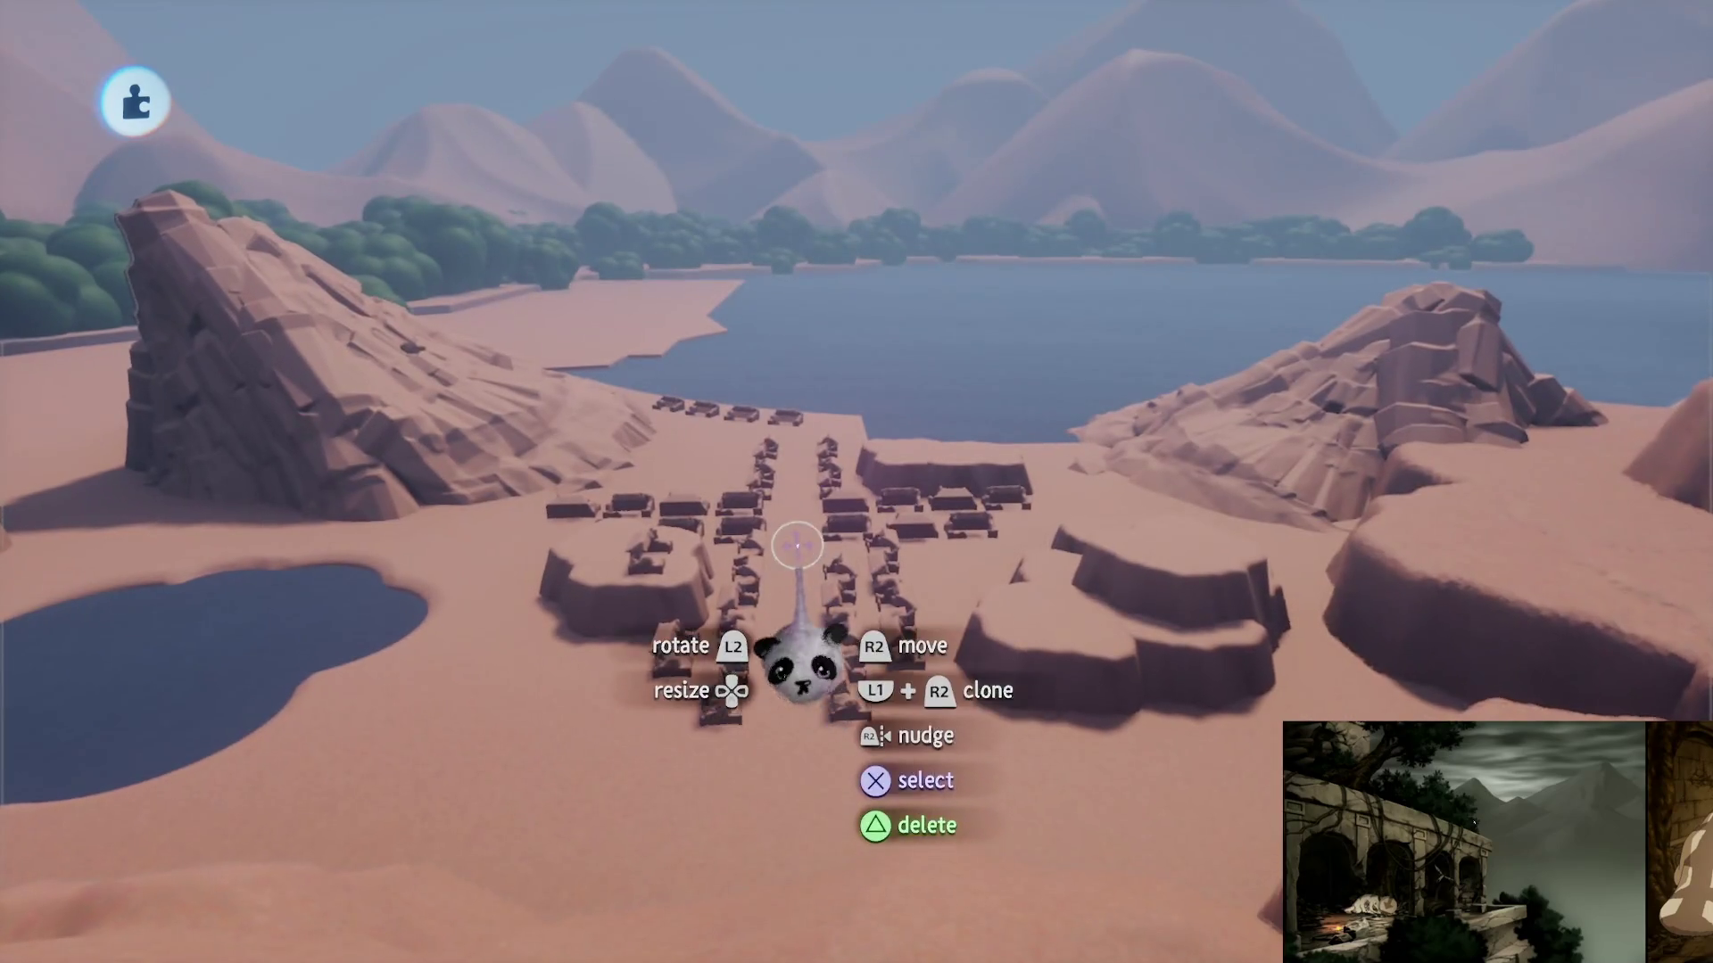
pyautogui.moveTo(797, 546)
pyautogui.mouseDown()
pyautogui.moveTo(802, 582)
pyautogui.moveTo(783, 592)
pyautogui.moveTo(806, 580)
pyautogui.moveTo(784, 574)
pyautogui.moveTo(814, 592)
pyautogui.moveTo(784, 611)
pyautogui.moveTo(753, 428)
pyautogui.moveTo(752, 497)
pyautogui.moveTo(837, 546)
pyautogui.mouseUp()
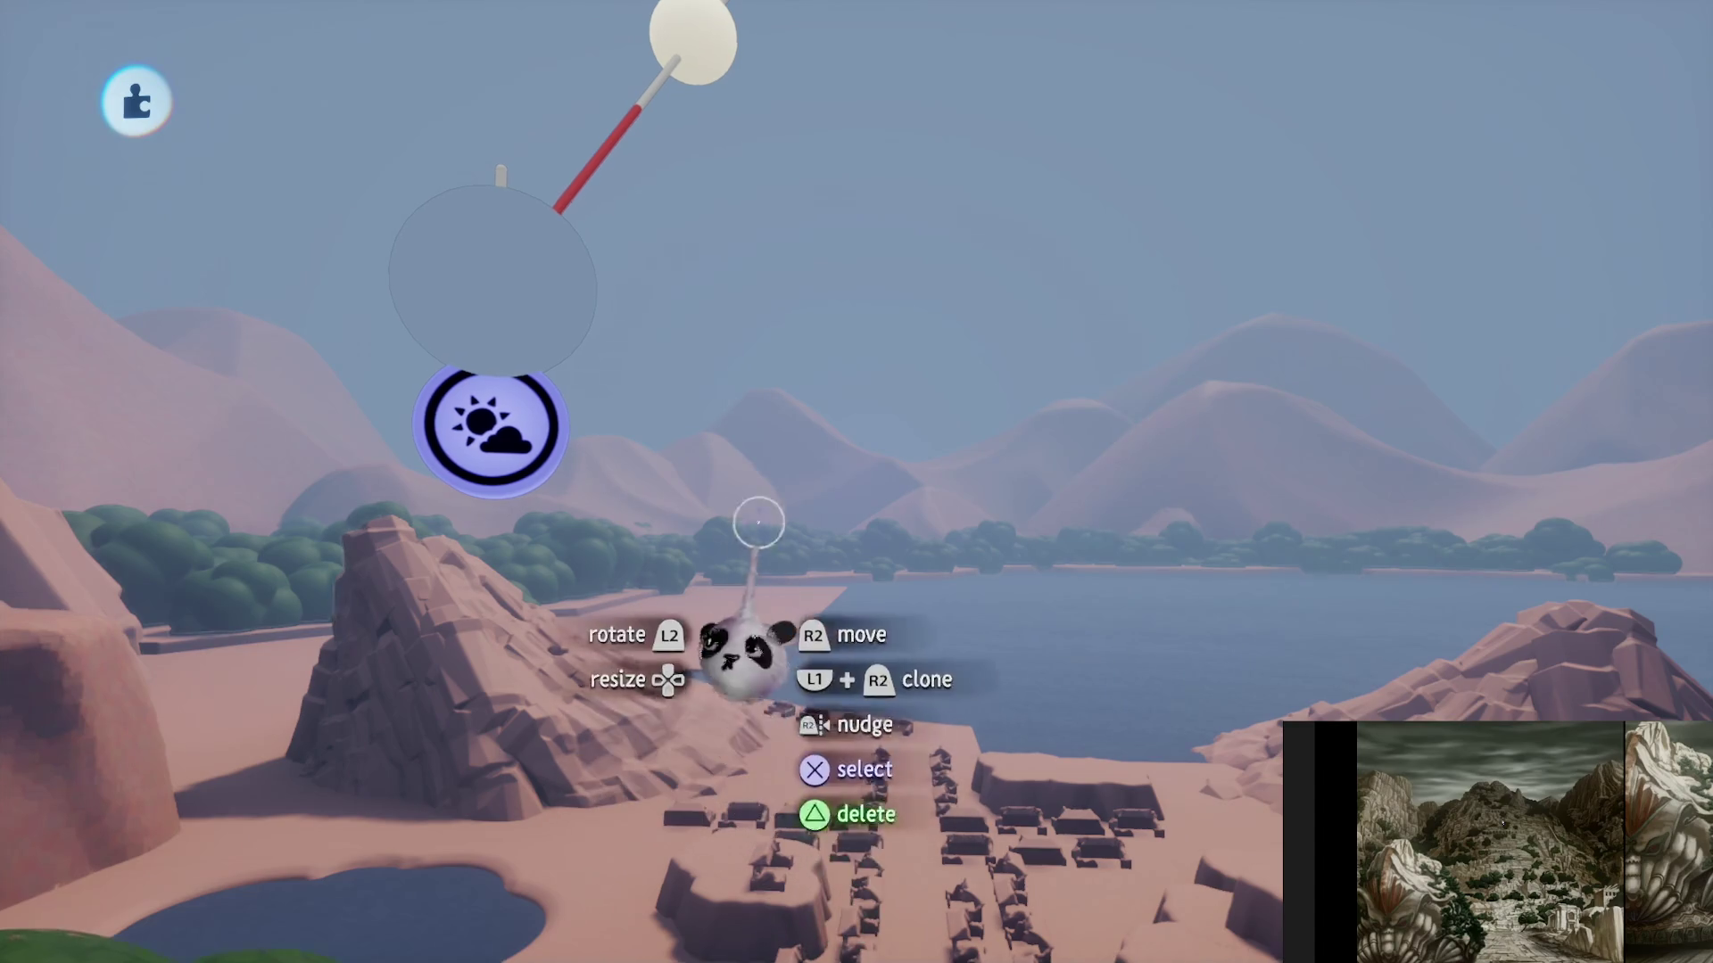
# - Grey and haze the sky in Sun & Sky properties, then enlarge the gadget to 612%
pyautogui.click(432, 428)
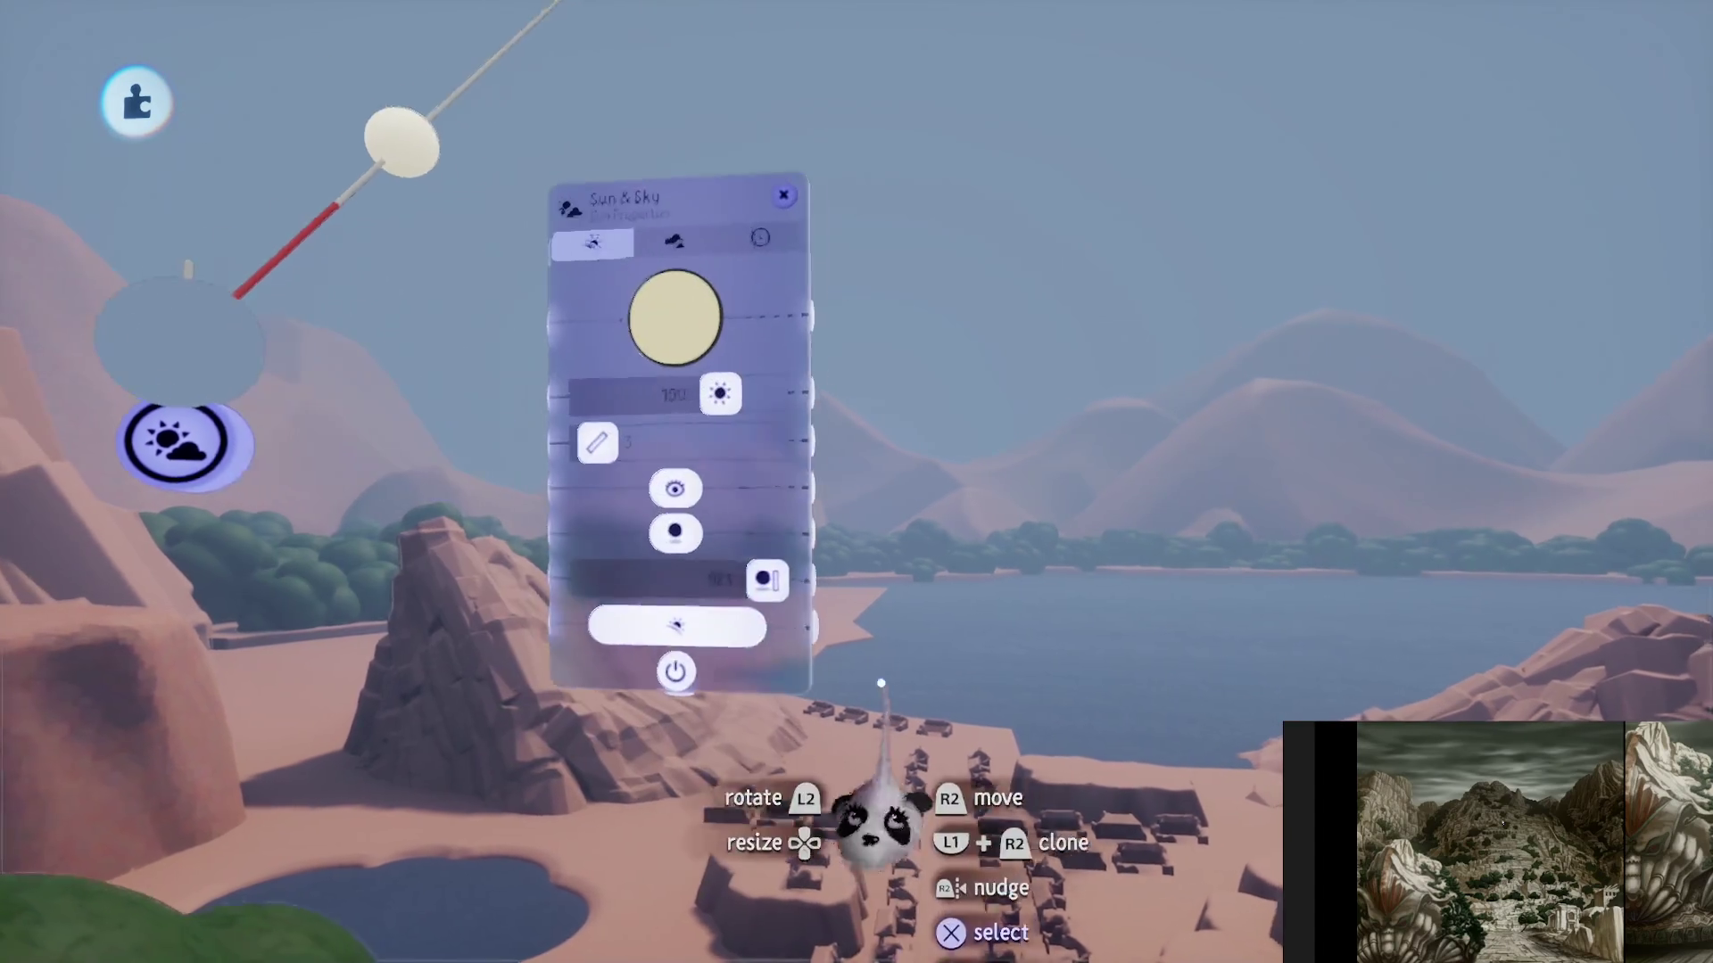
pyautogui.press('Tab')
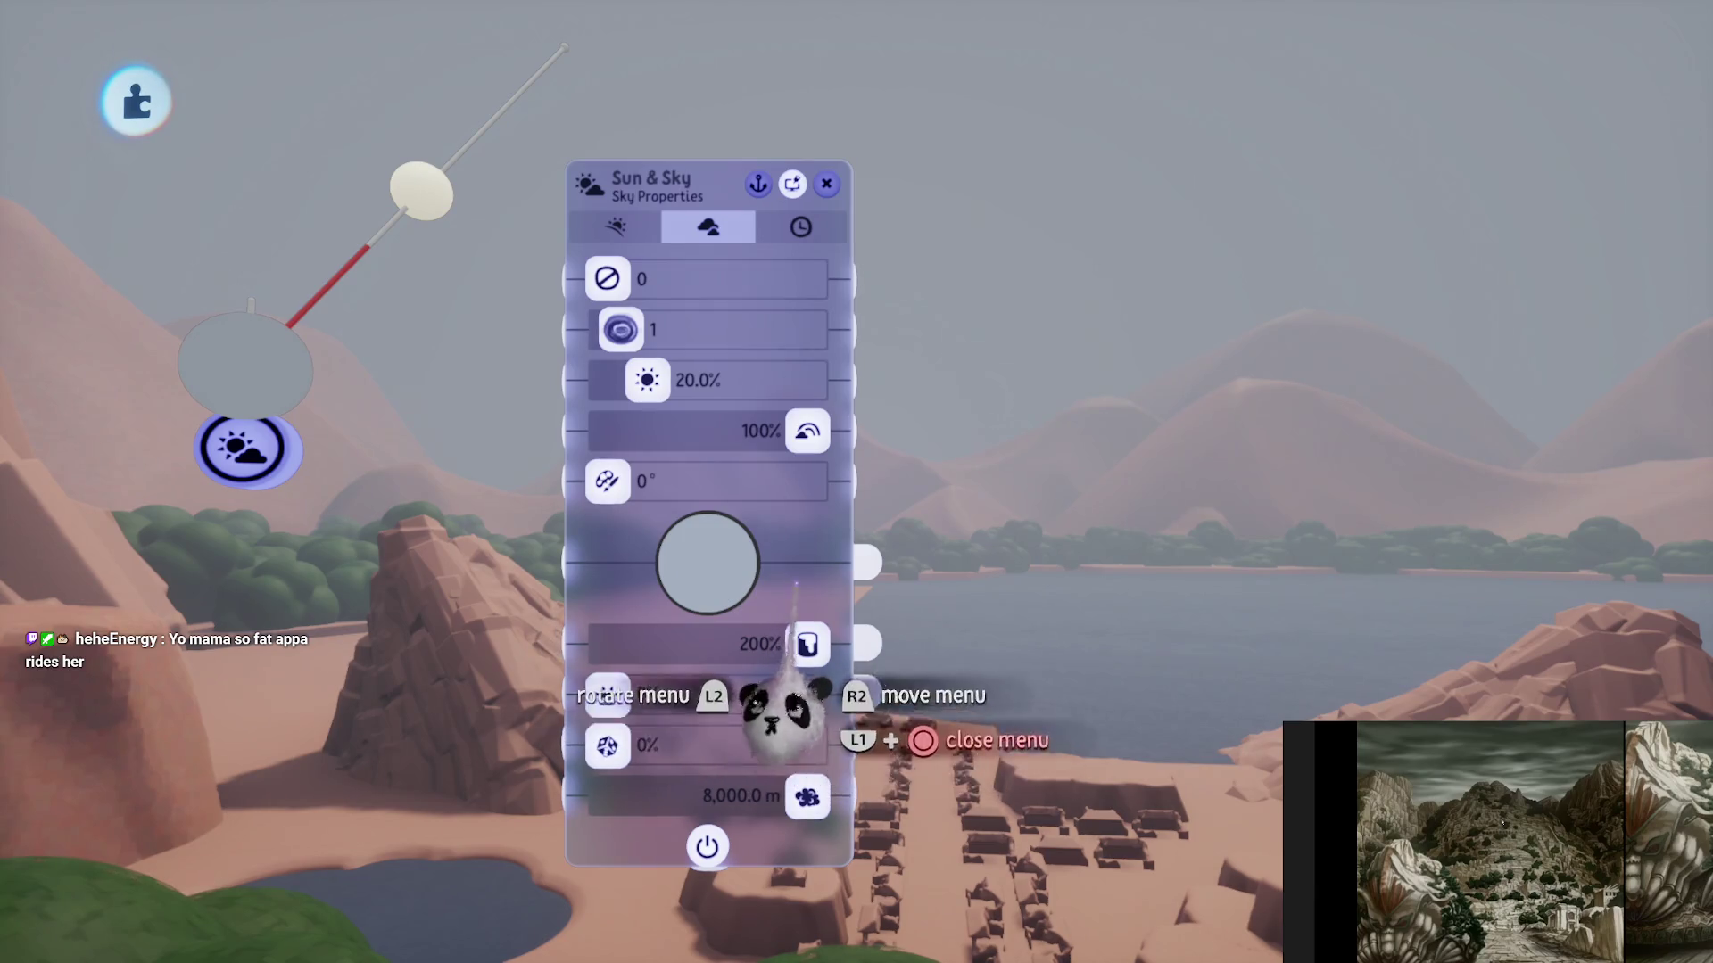
pyautogui.press('Escape')
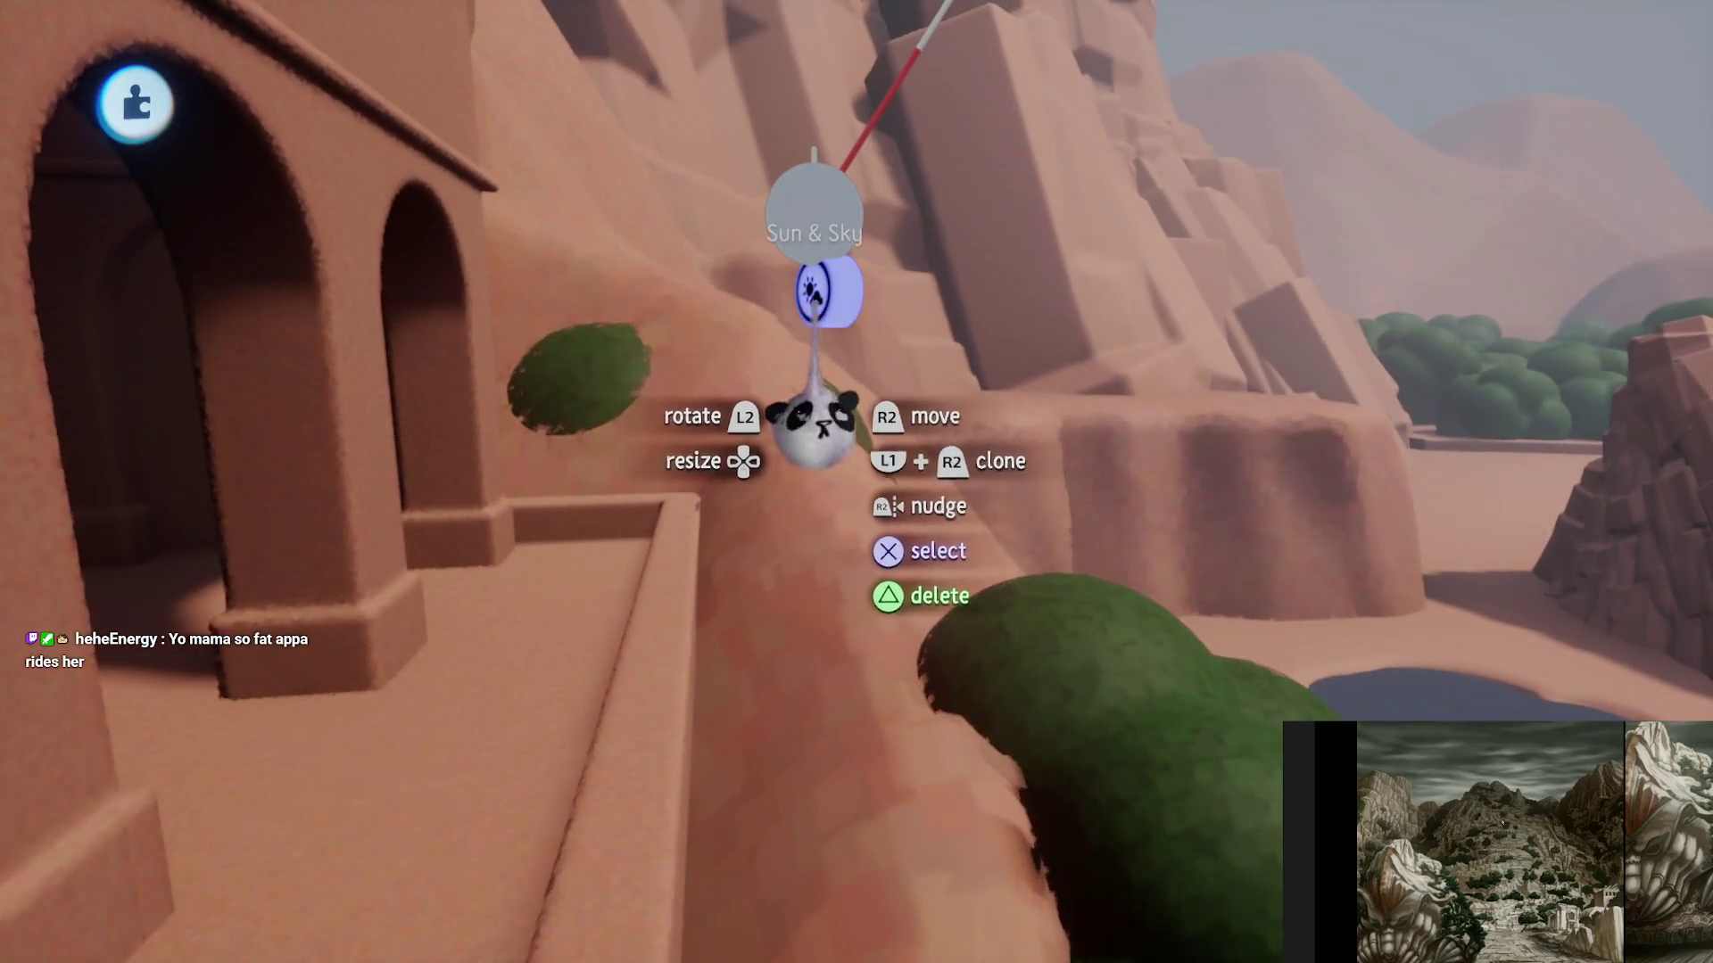
pyautogui.moveTo(812, 402)
pyautogui.mouseDown()
pyautogui.moveTo(887, 473)
pyautogui.moveTo(896, 366)
pyautogui.moveTo(829, 765)
pyautogui.moveTo(869, 678)
pyautogui.moveTo(905, 490)
pyautogui.moveTo(891, 382)
pyautogui.moveTo(830, 506)
pyautogui.mouseUp()
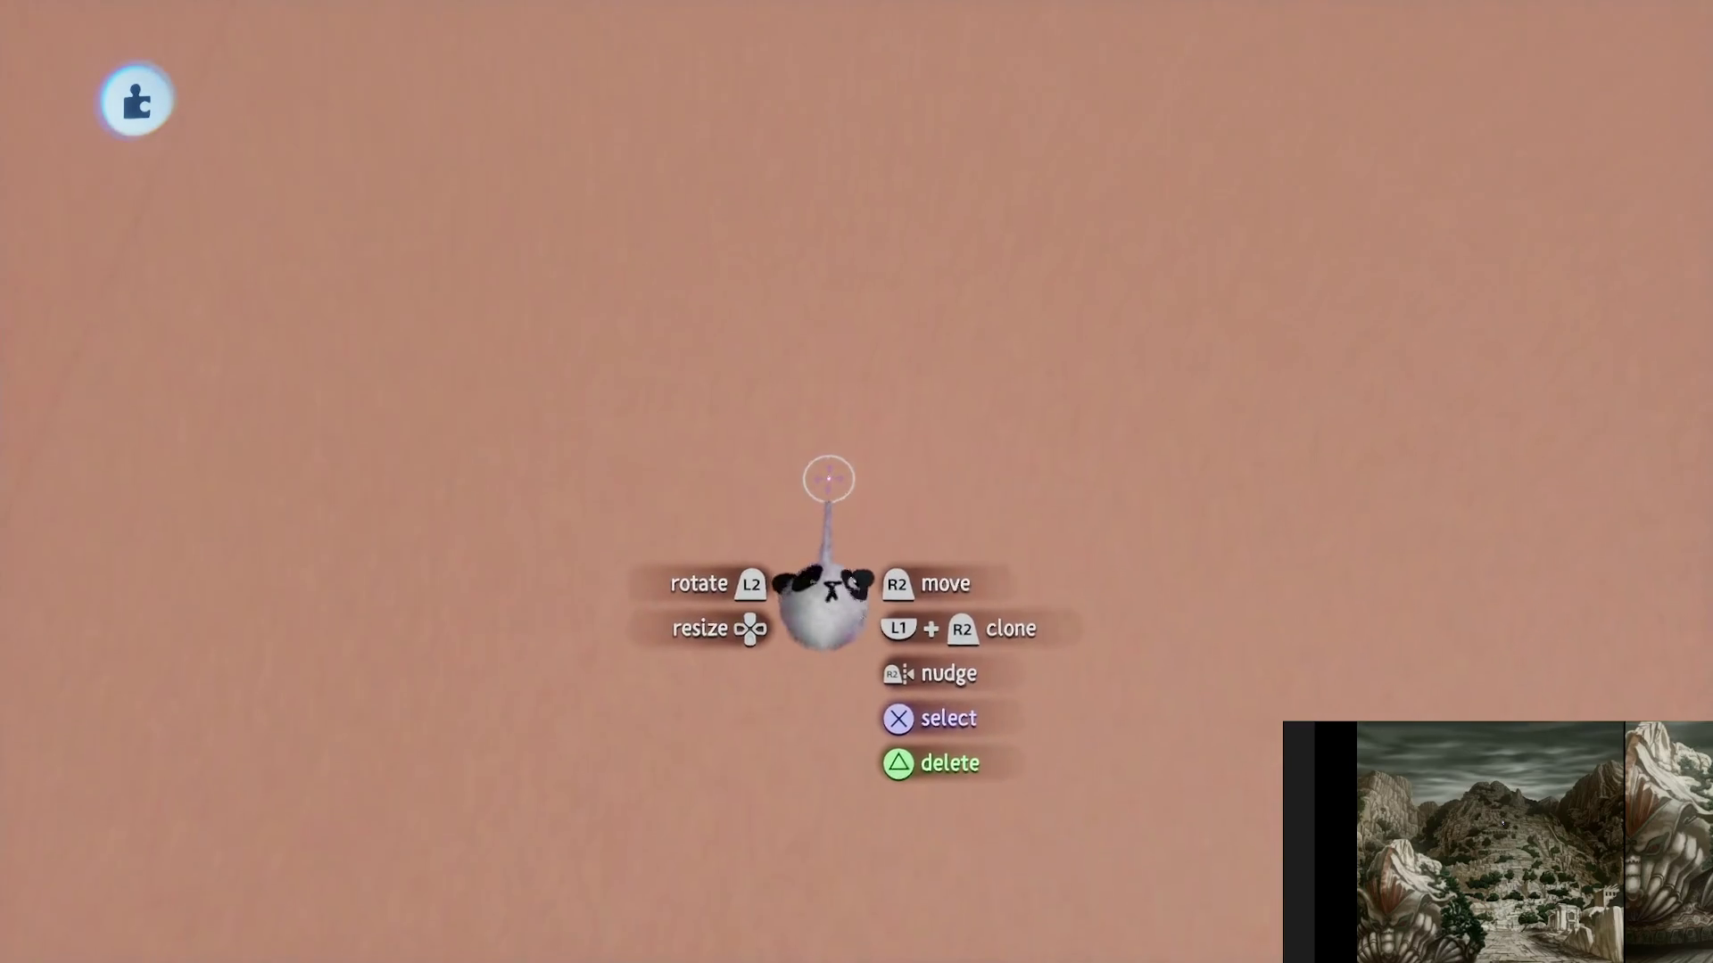
# - In paint mode, choose the scribble brush with white as the paint colour
pyautogui.press('s')
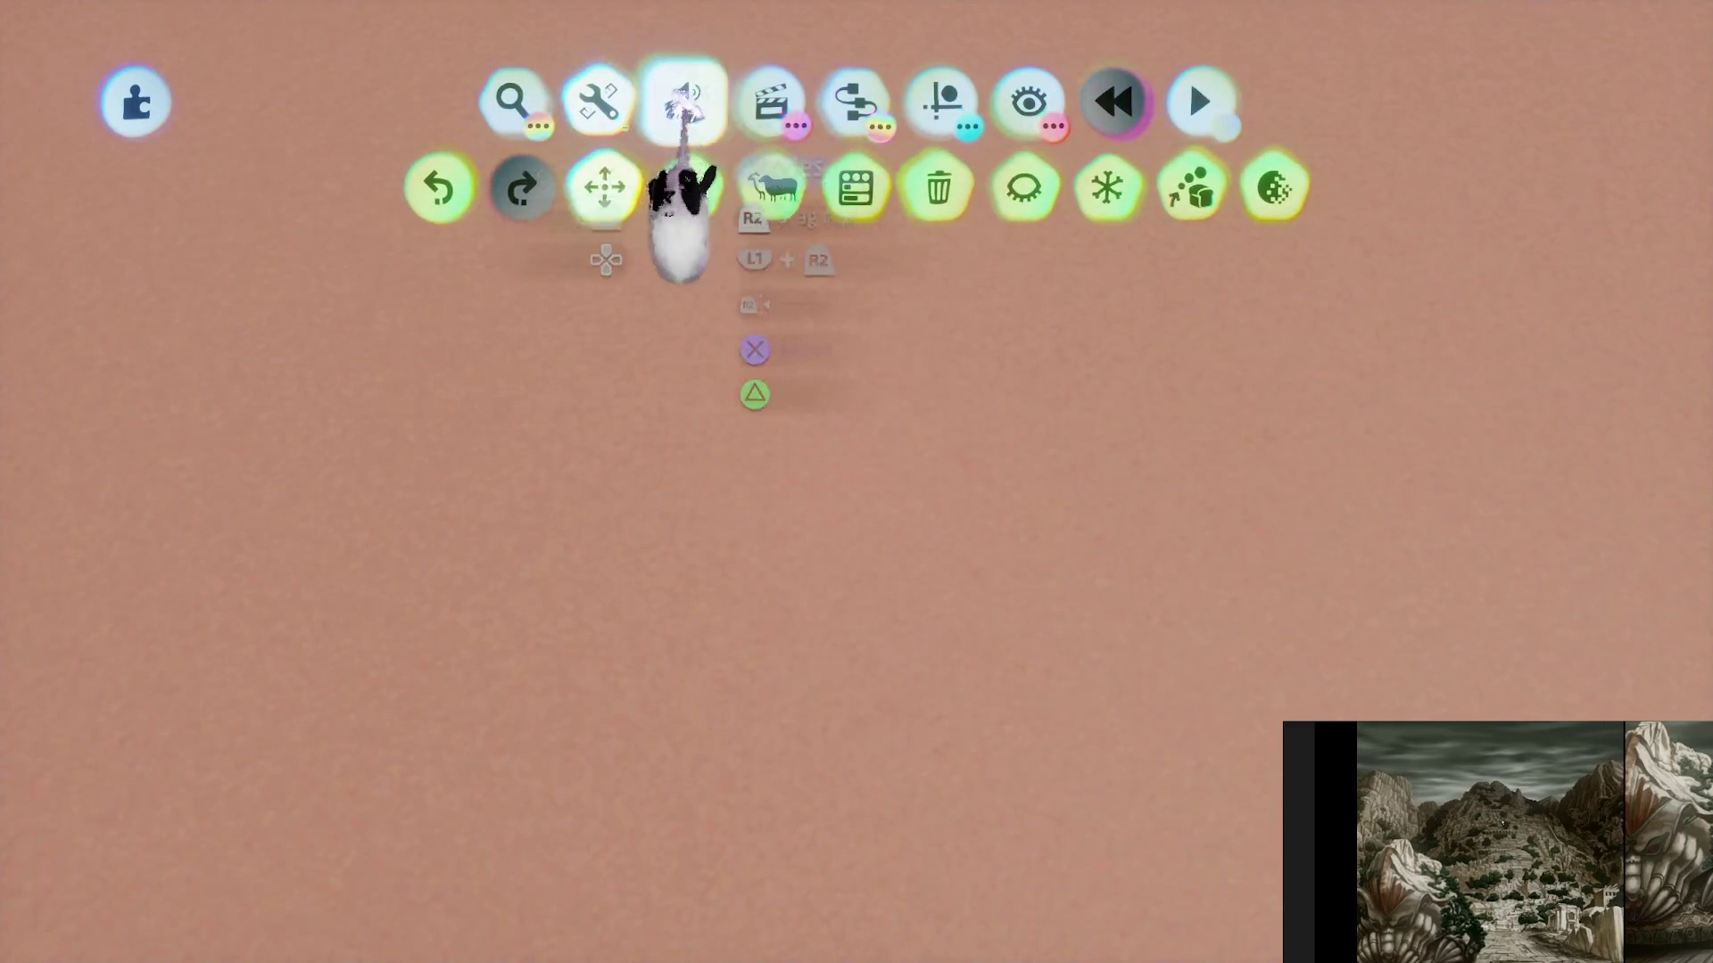
pyautogui.click(683, 107)
pyautogui.click(598, 188)
pyautogui.click(769, 187)
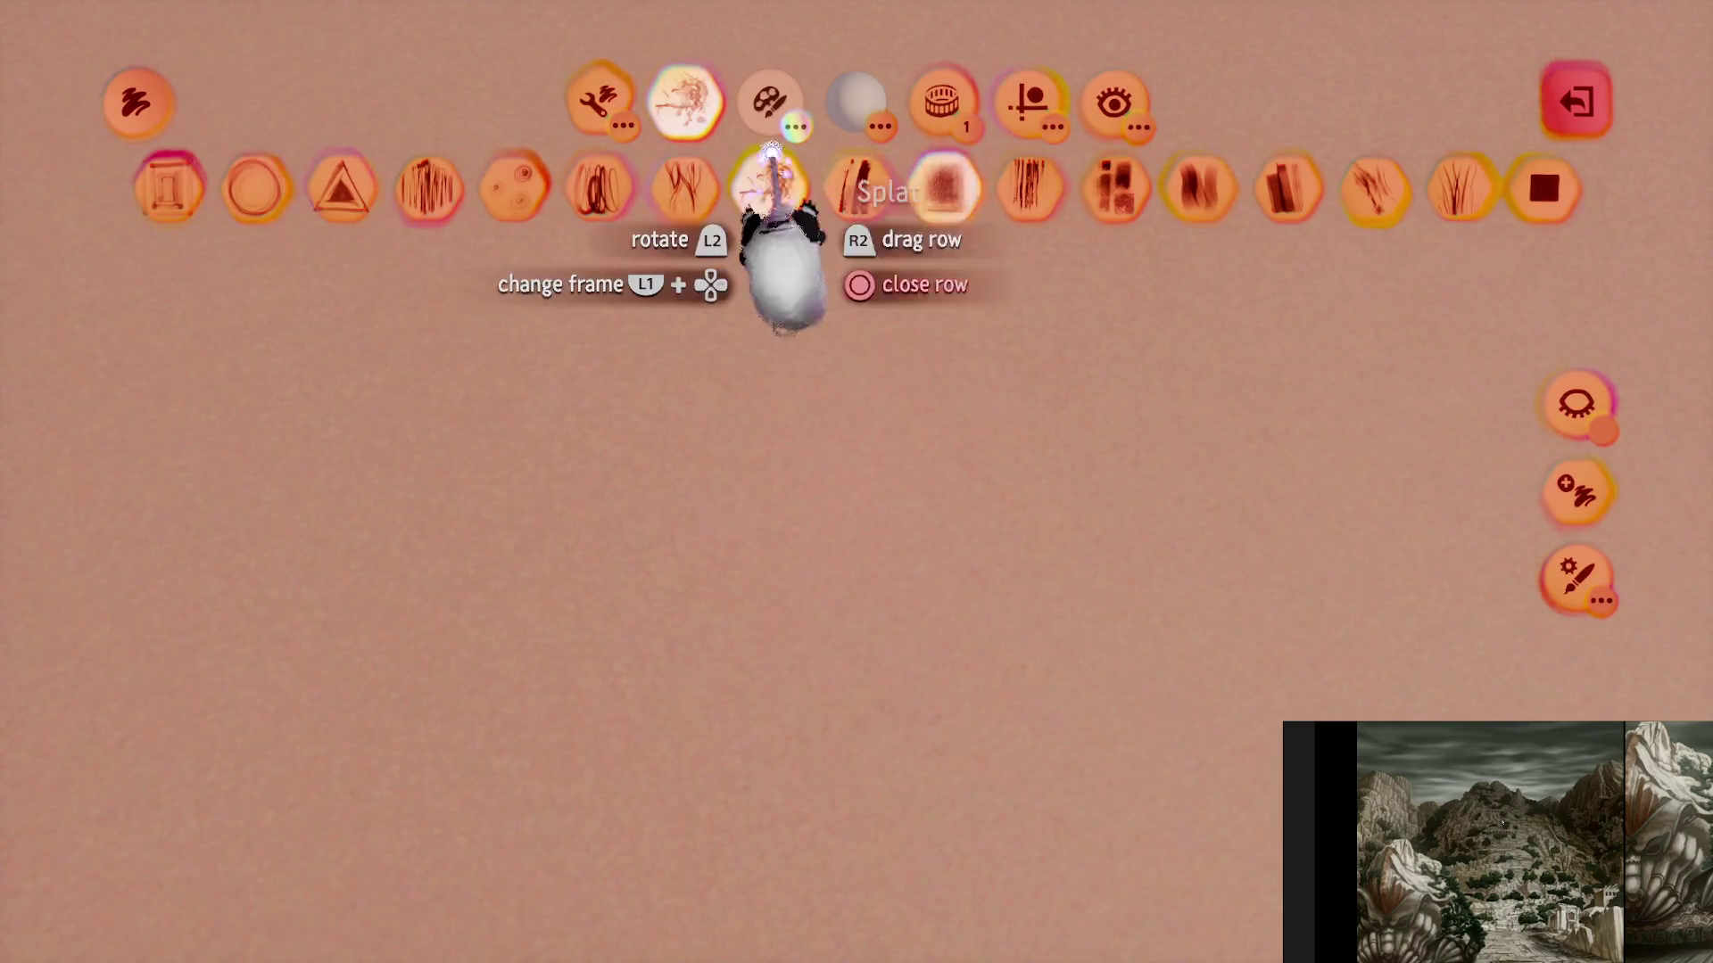
pyautogui.click(769, 103)
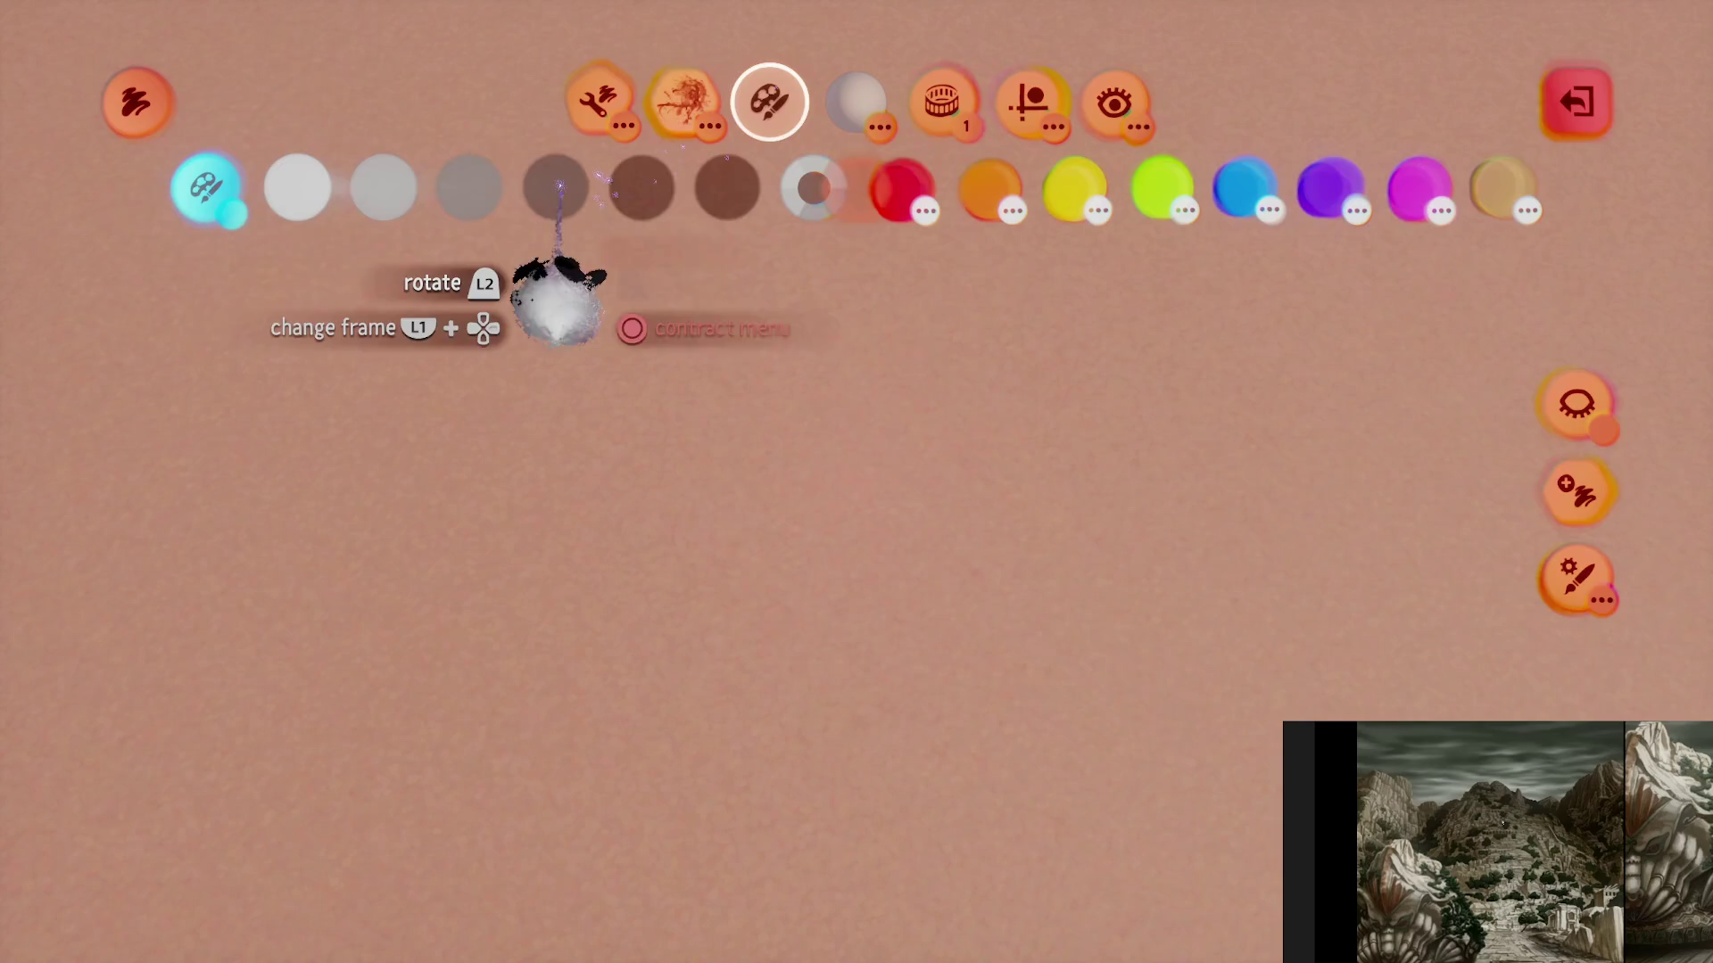
pyautogui.click(283, 200)
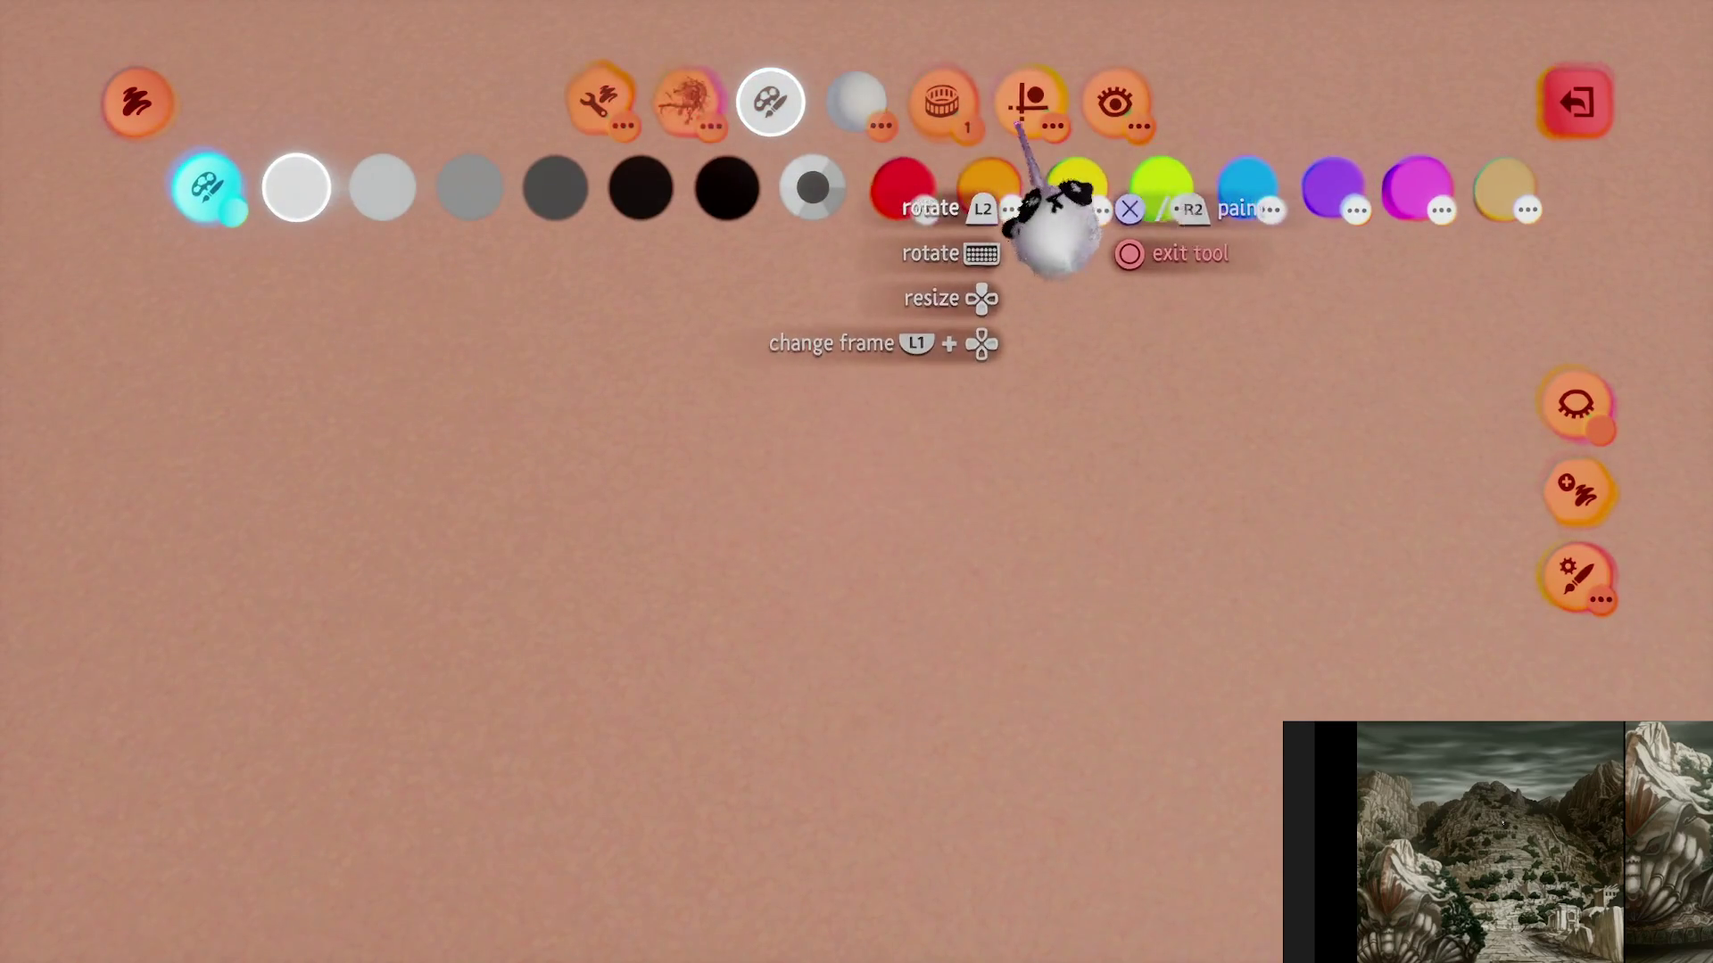
# - Smear white strokes, undo the extras, repaint a looping stroke, then exit and open painting settings
pyautogui.click(1025, 108)
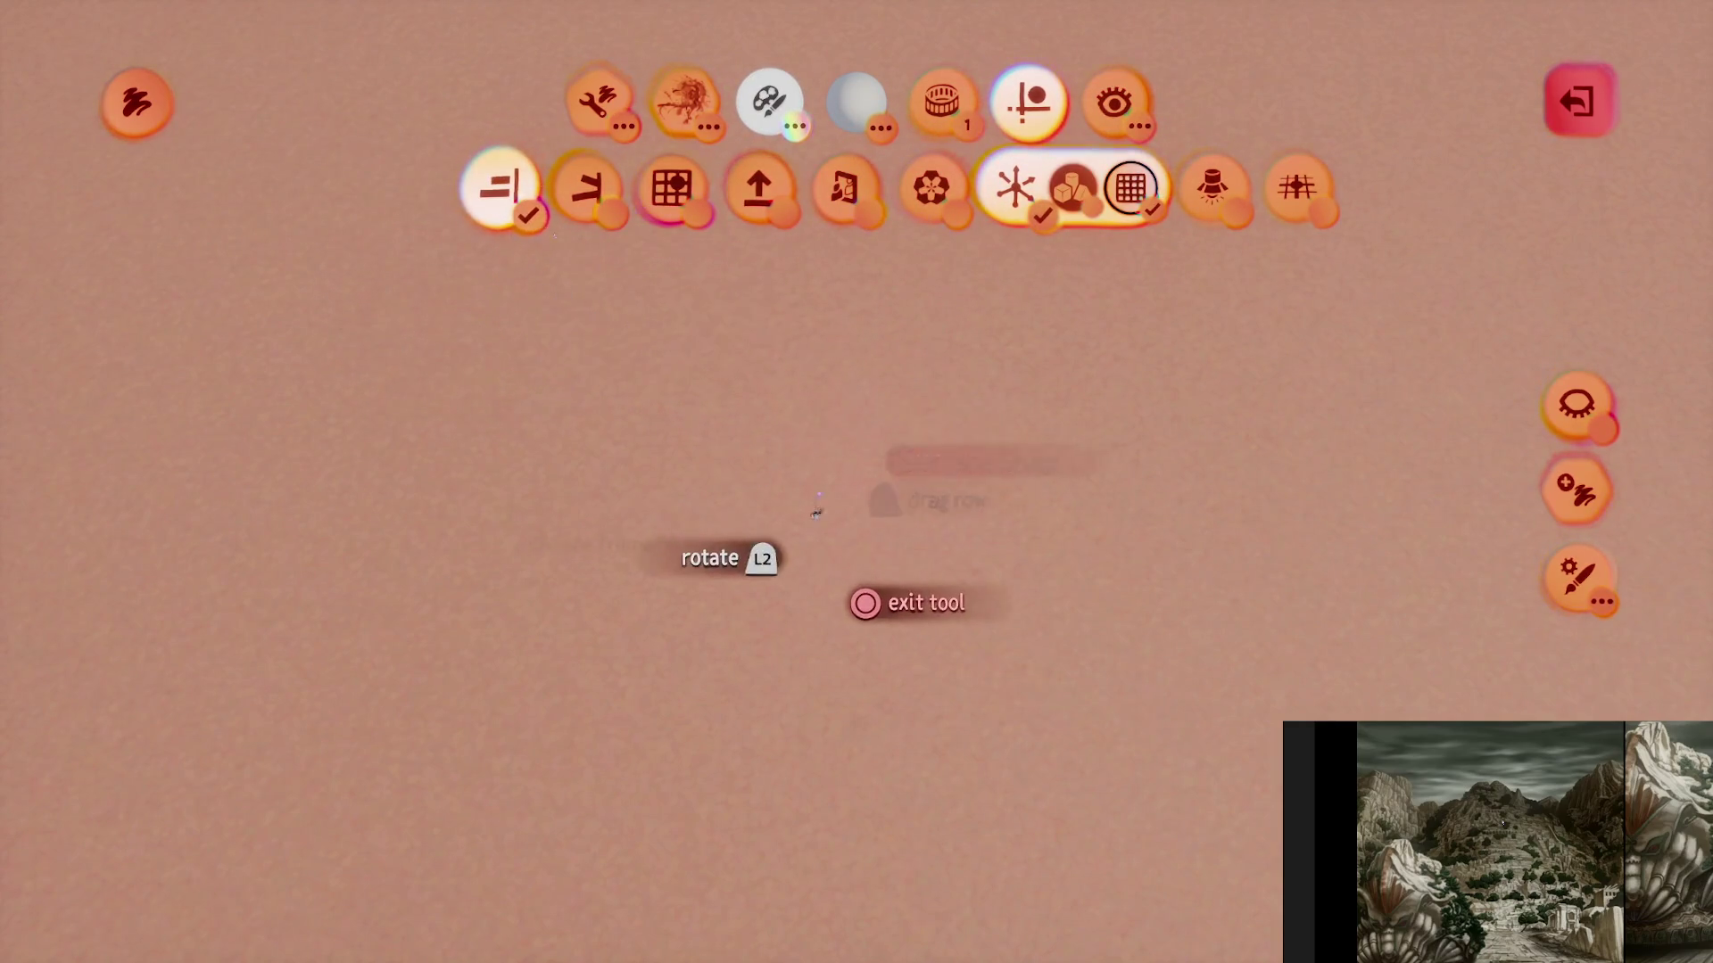
pyautogui.moveTo(817, 353); pyautogui.dragTo(848, 408)
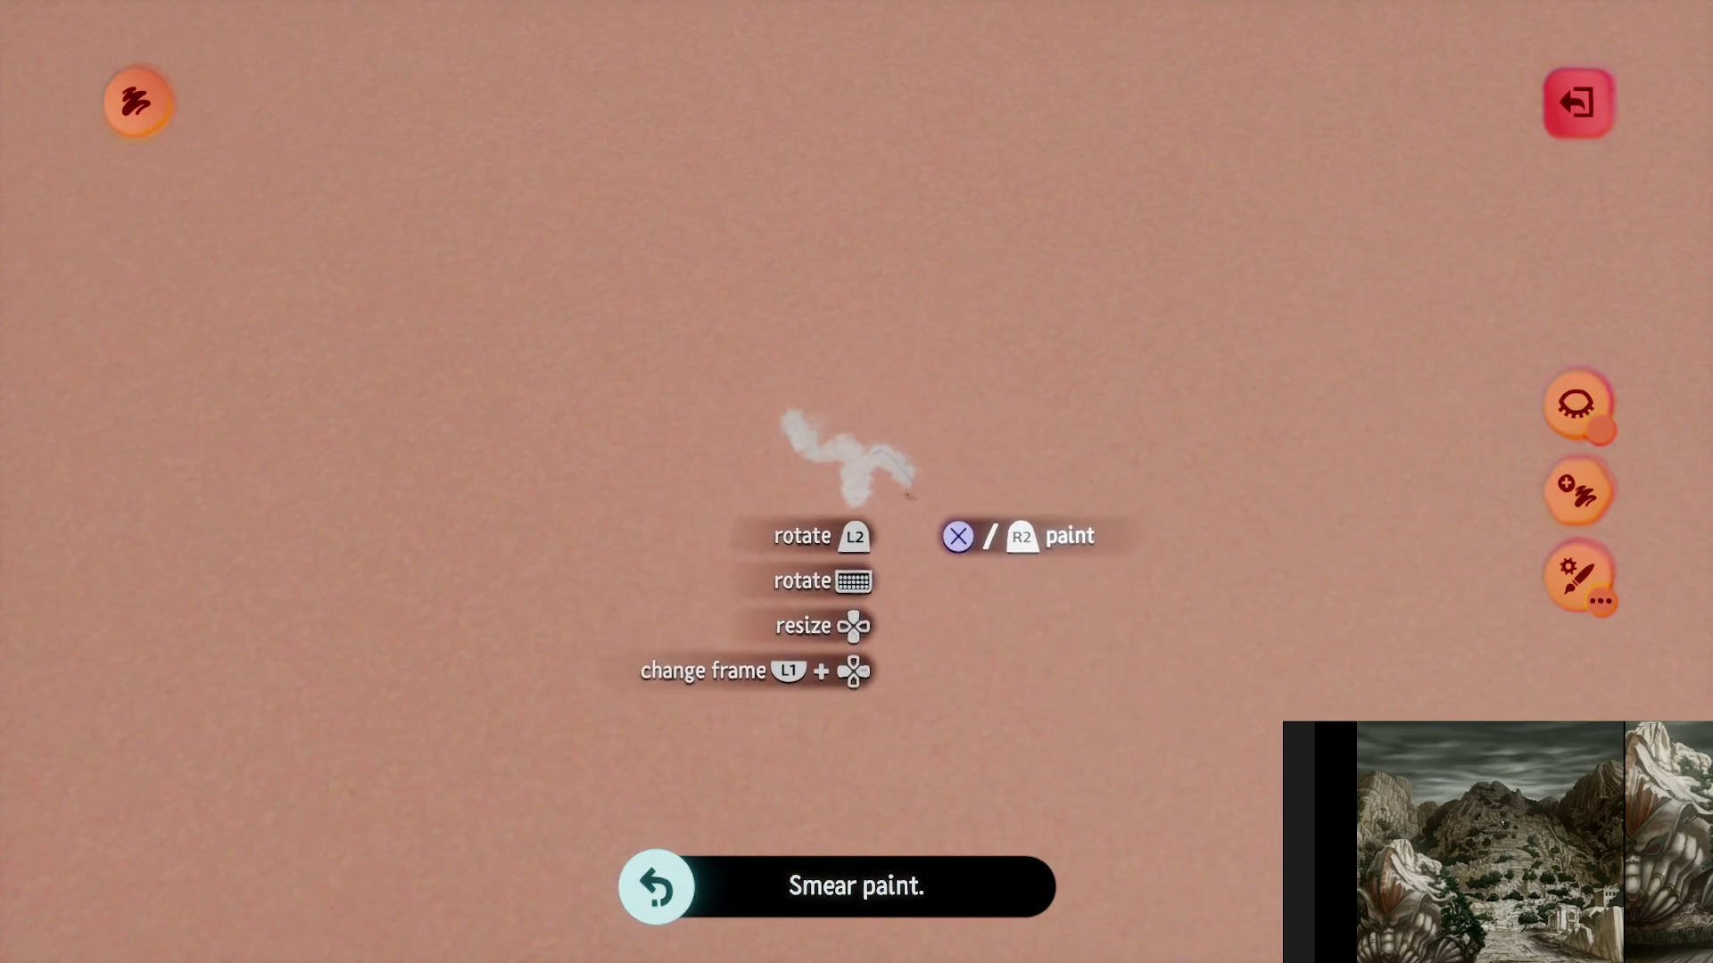
pyautogui.moveTo(757, 486); pyautogui.dragTo(824, 519)
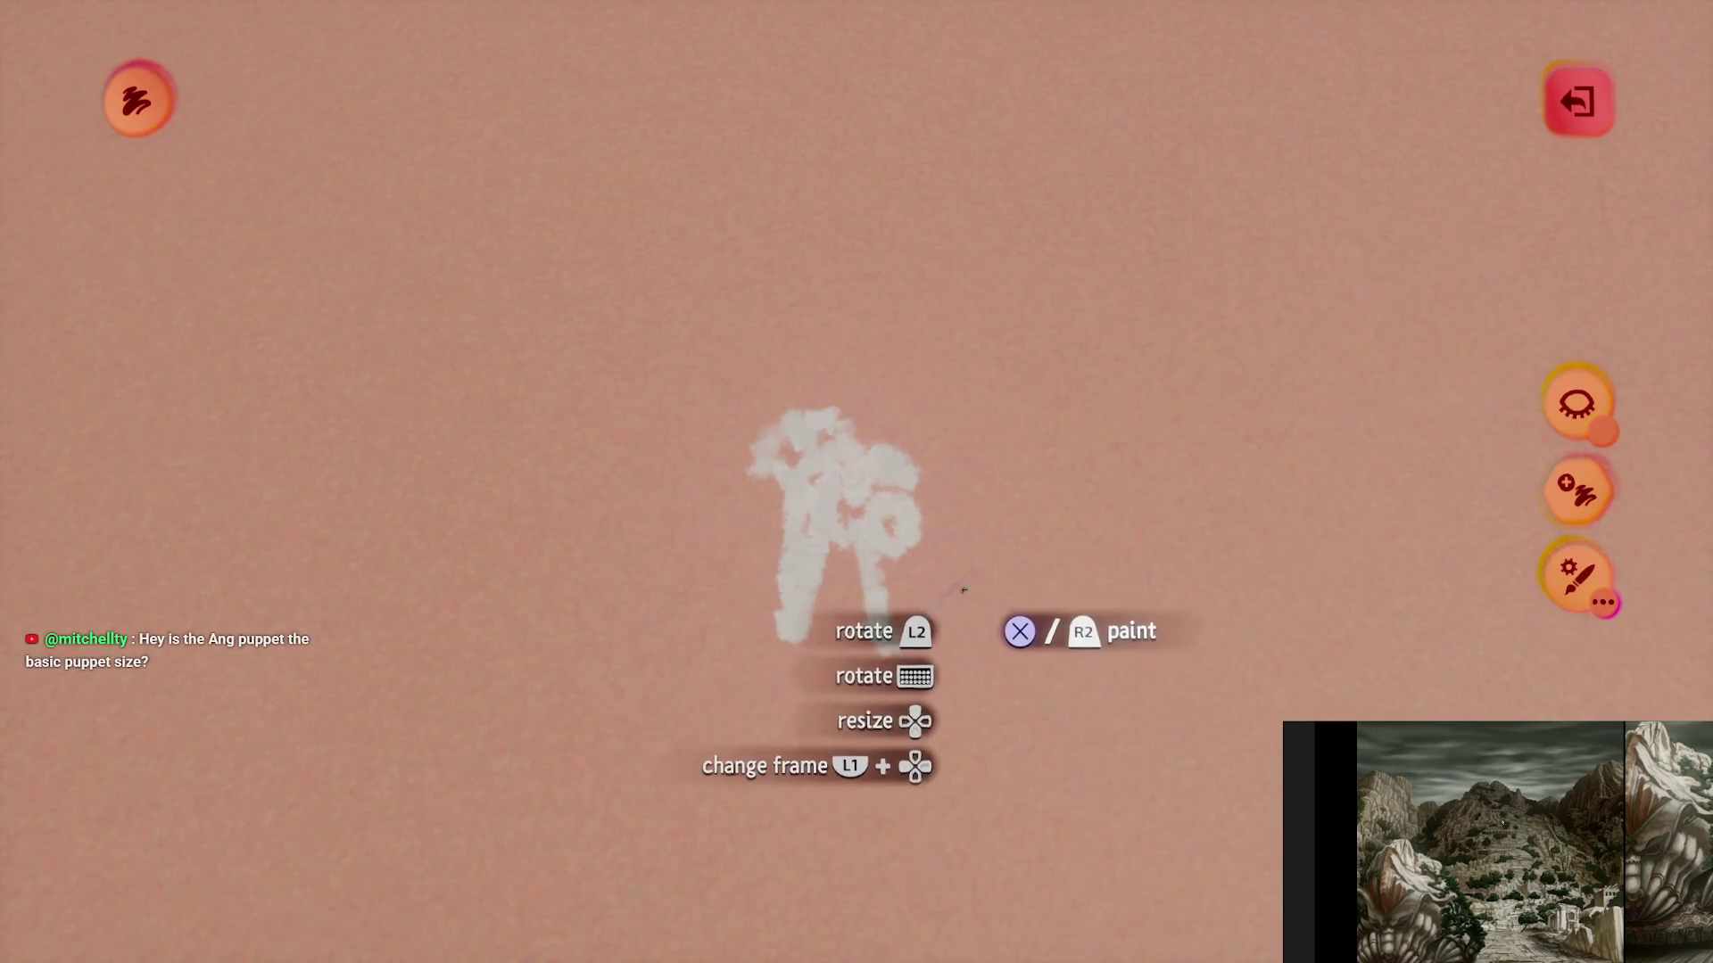
pyautogui.hotkey('ctrl', 'z')
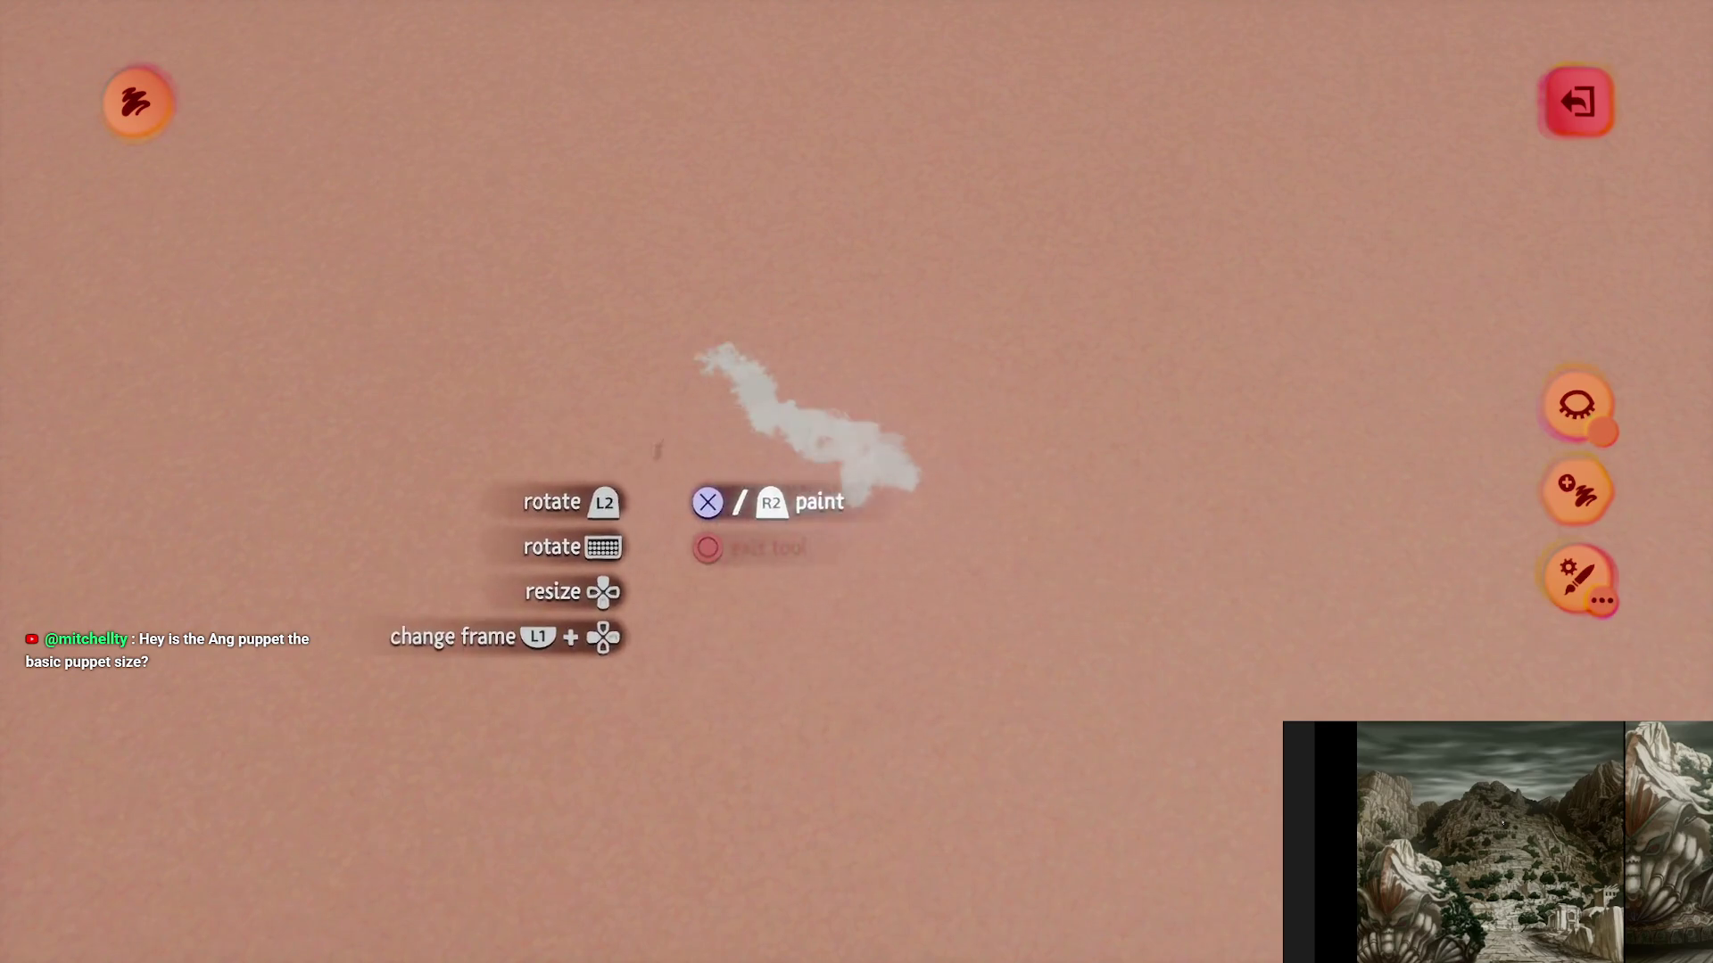
pyautogui.moveTo(658, 450); pyautogui.dragTo(693, 507)
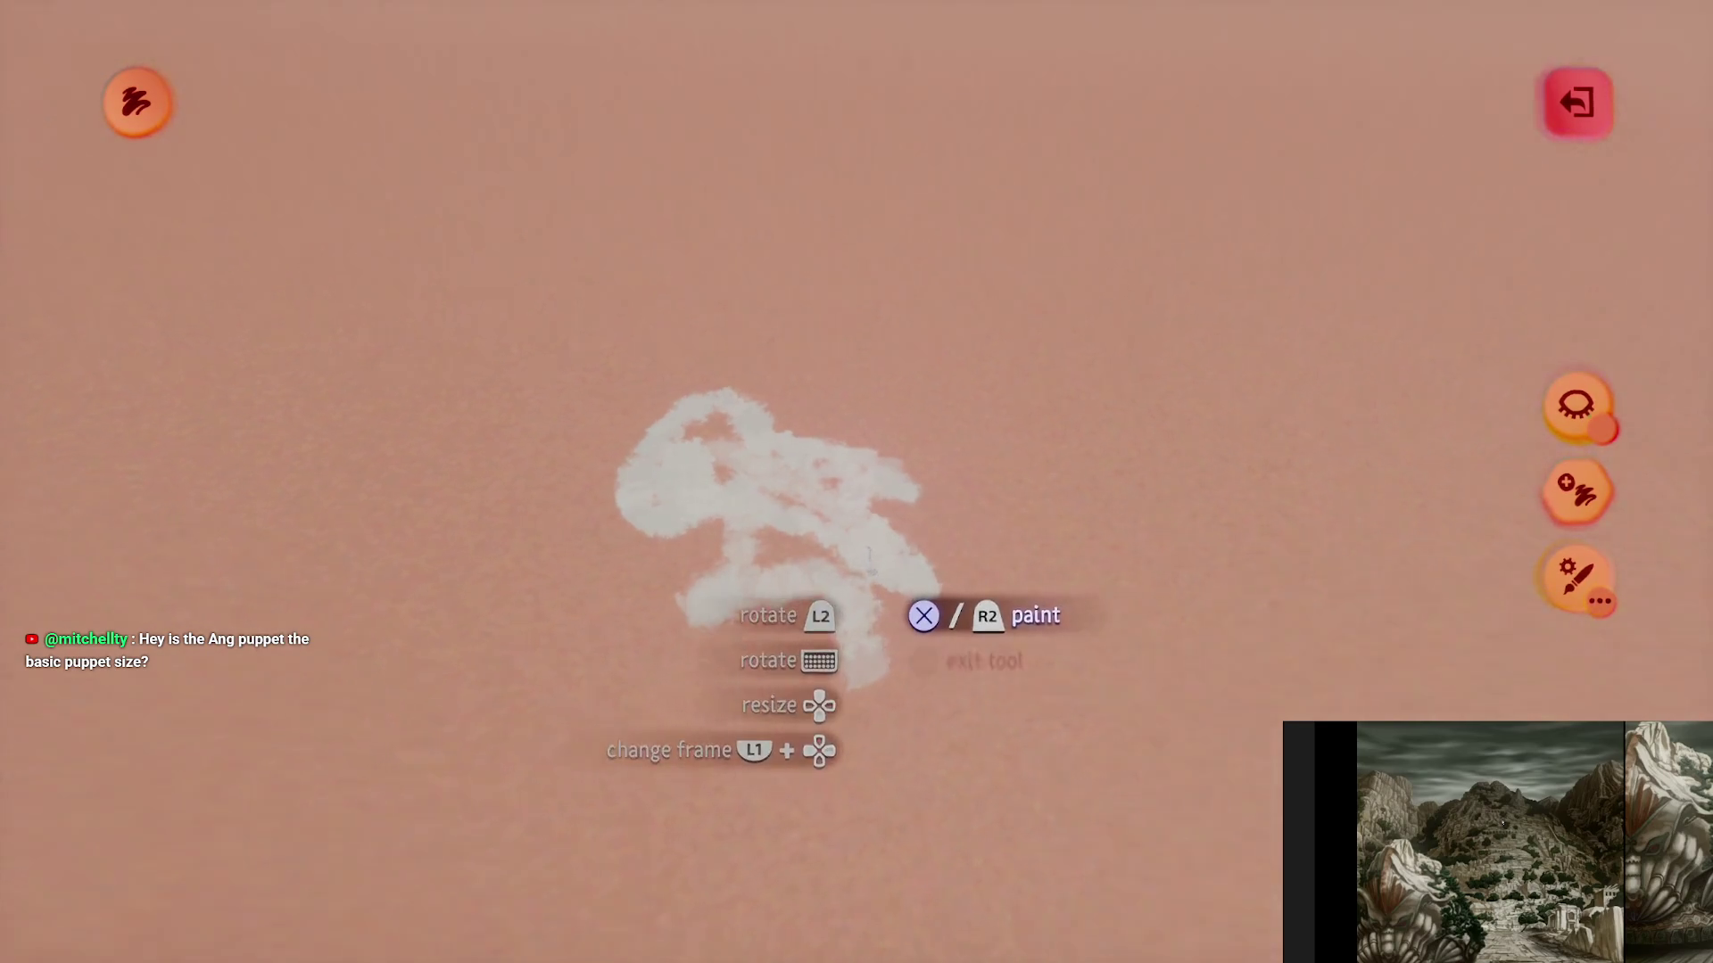
pyautogui.press('Escape')
pyautogui.press('Tab')
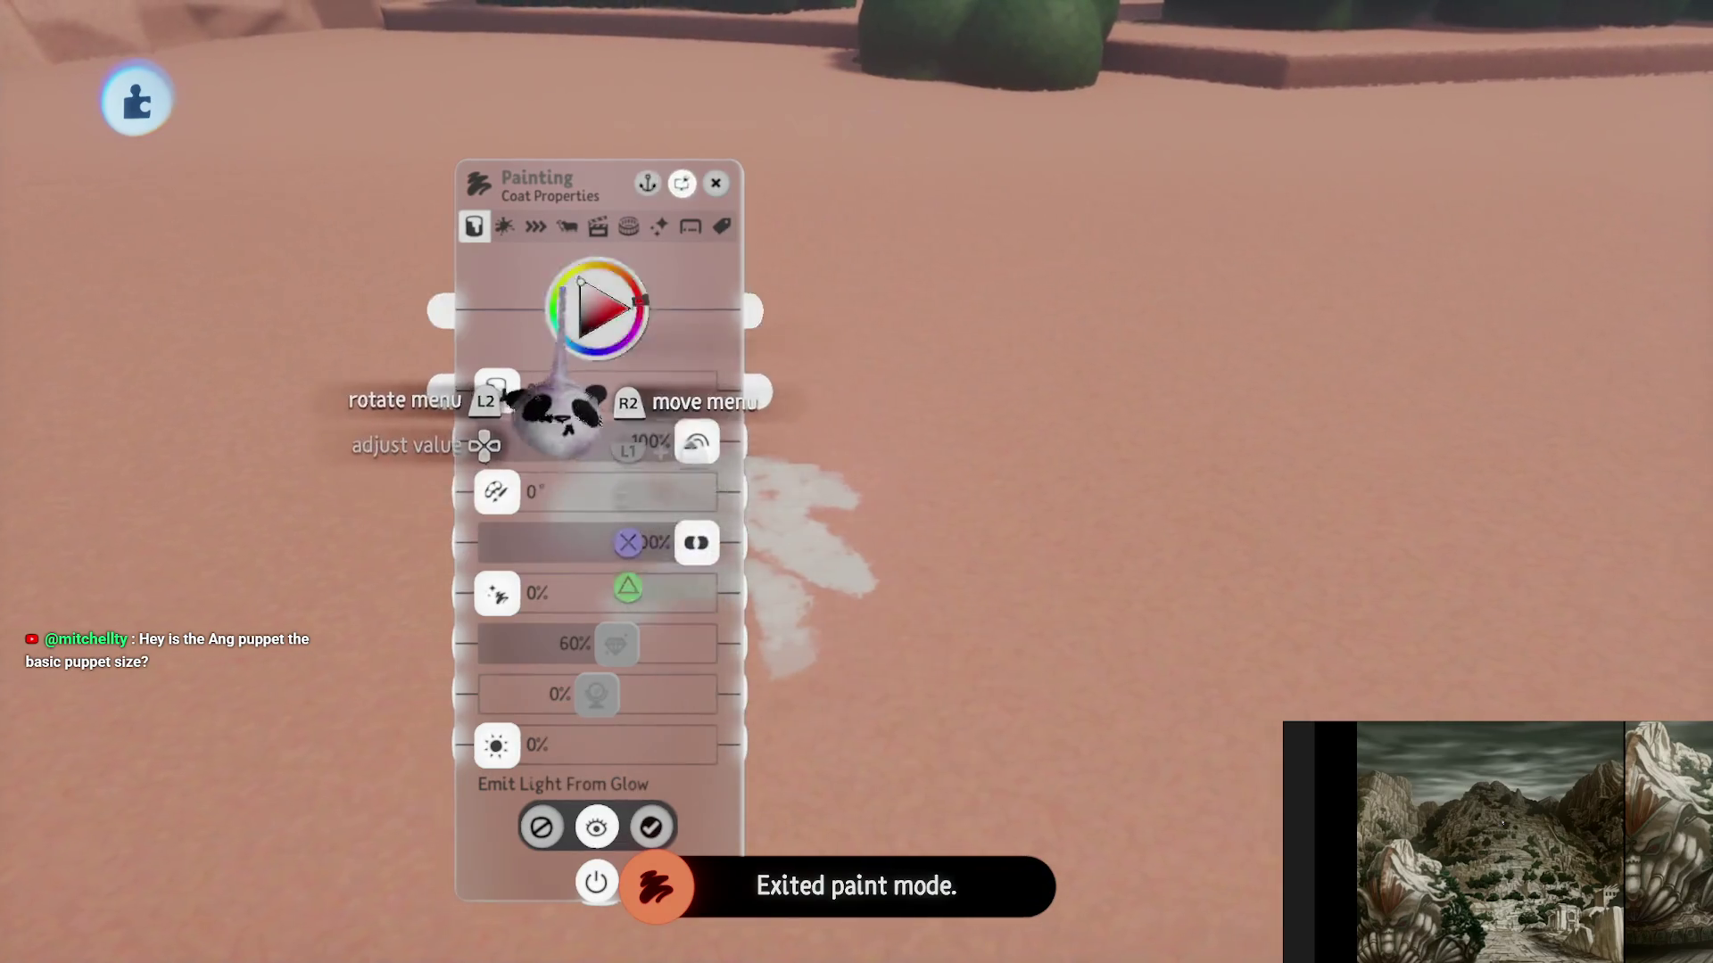
# - Set the paint's duplicates to On Disc and spread the copies wider toward 97%
pyautogui.moveTo(573, 313)
pyautogui.mouseDown()
pyautogui.moveTo(985, 373)
pyautogui.moveTo(1021, 482)
pyautogui.mouseUp()
pyautogui.click(1083, 371)
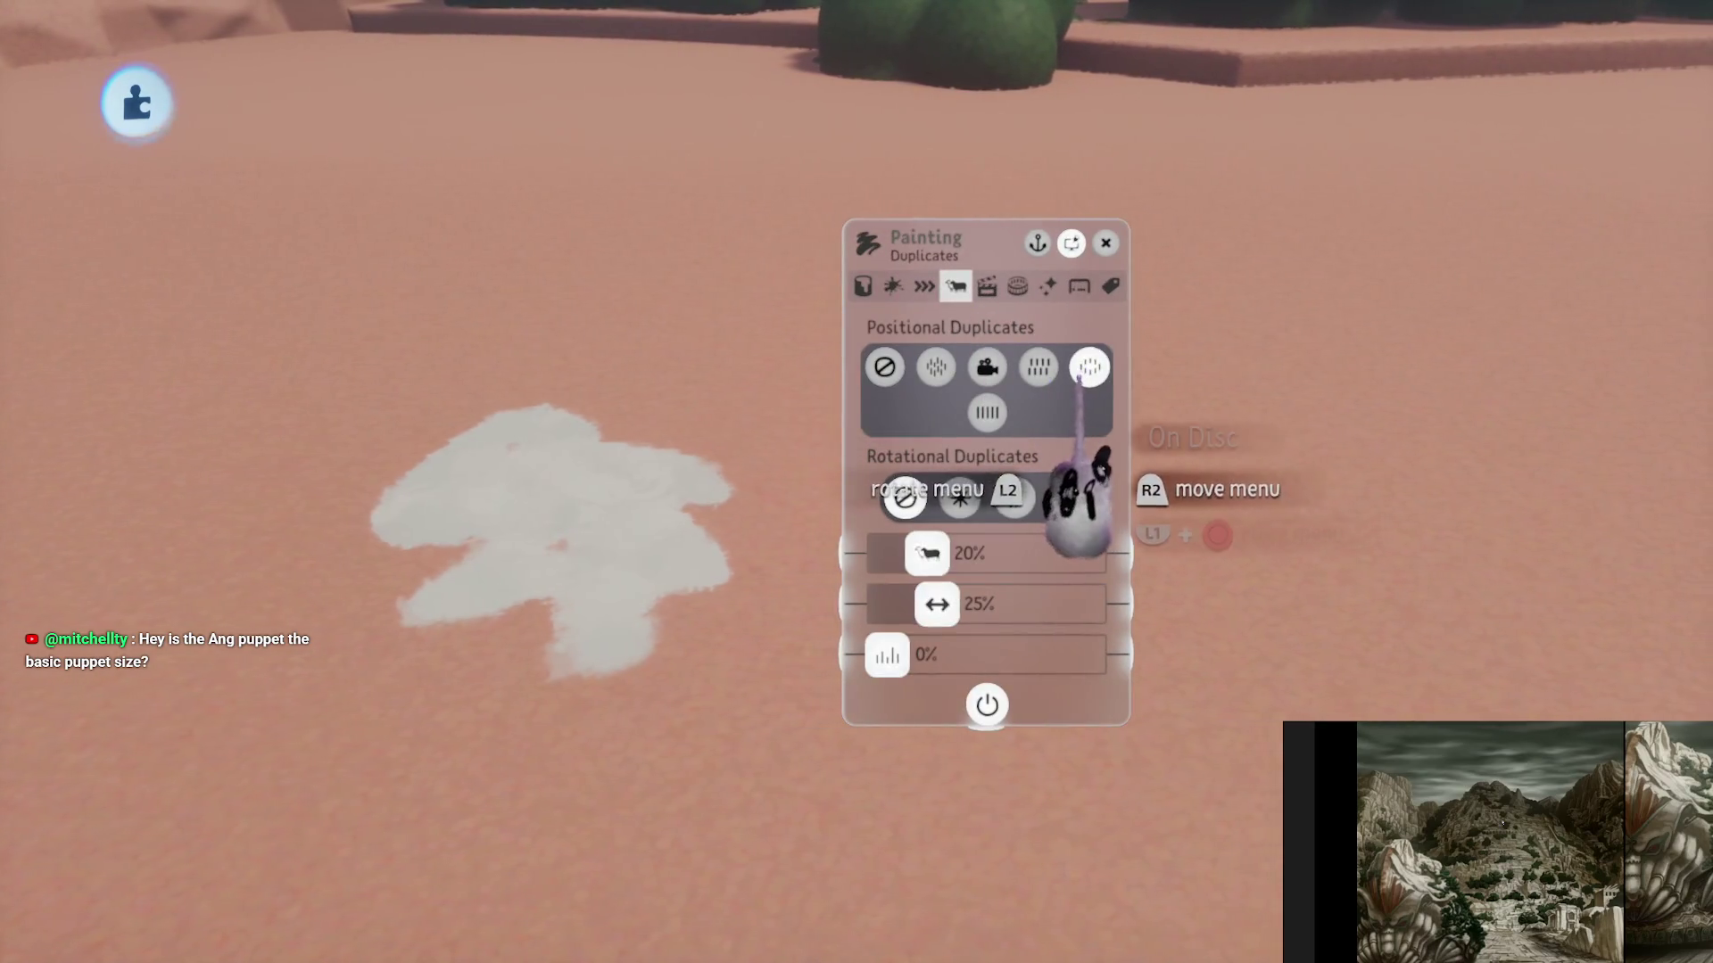
pyautogui.moveTo(937, 604); pyautogui.dragTo(1015, 603)
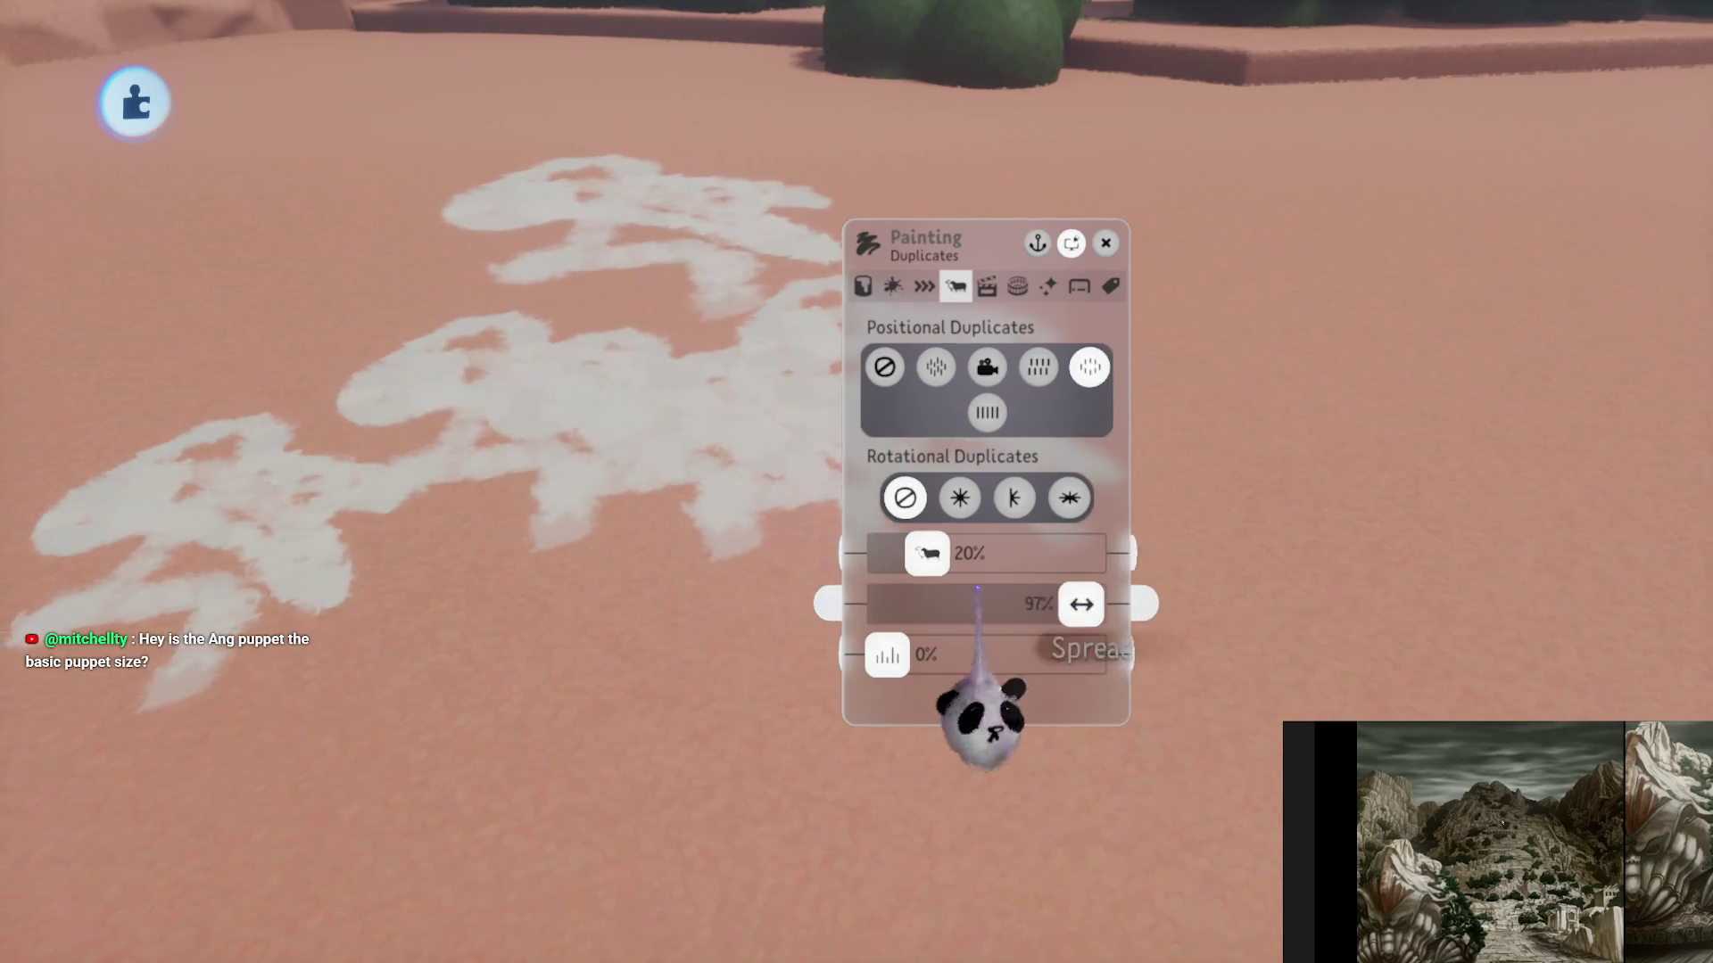
pyautogui.press('Escape')
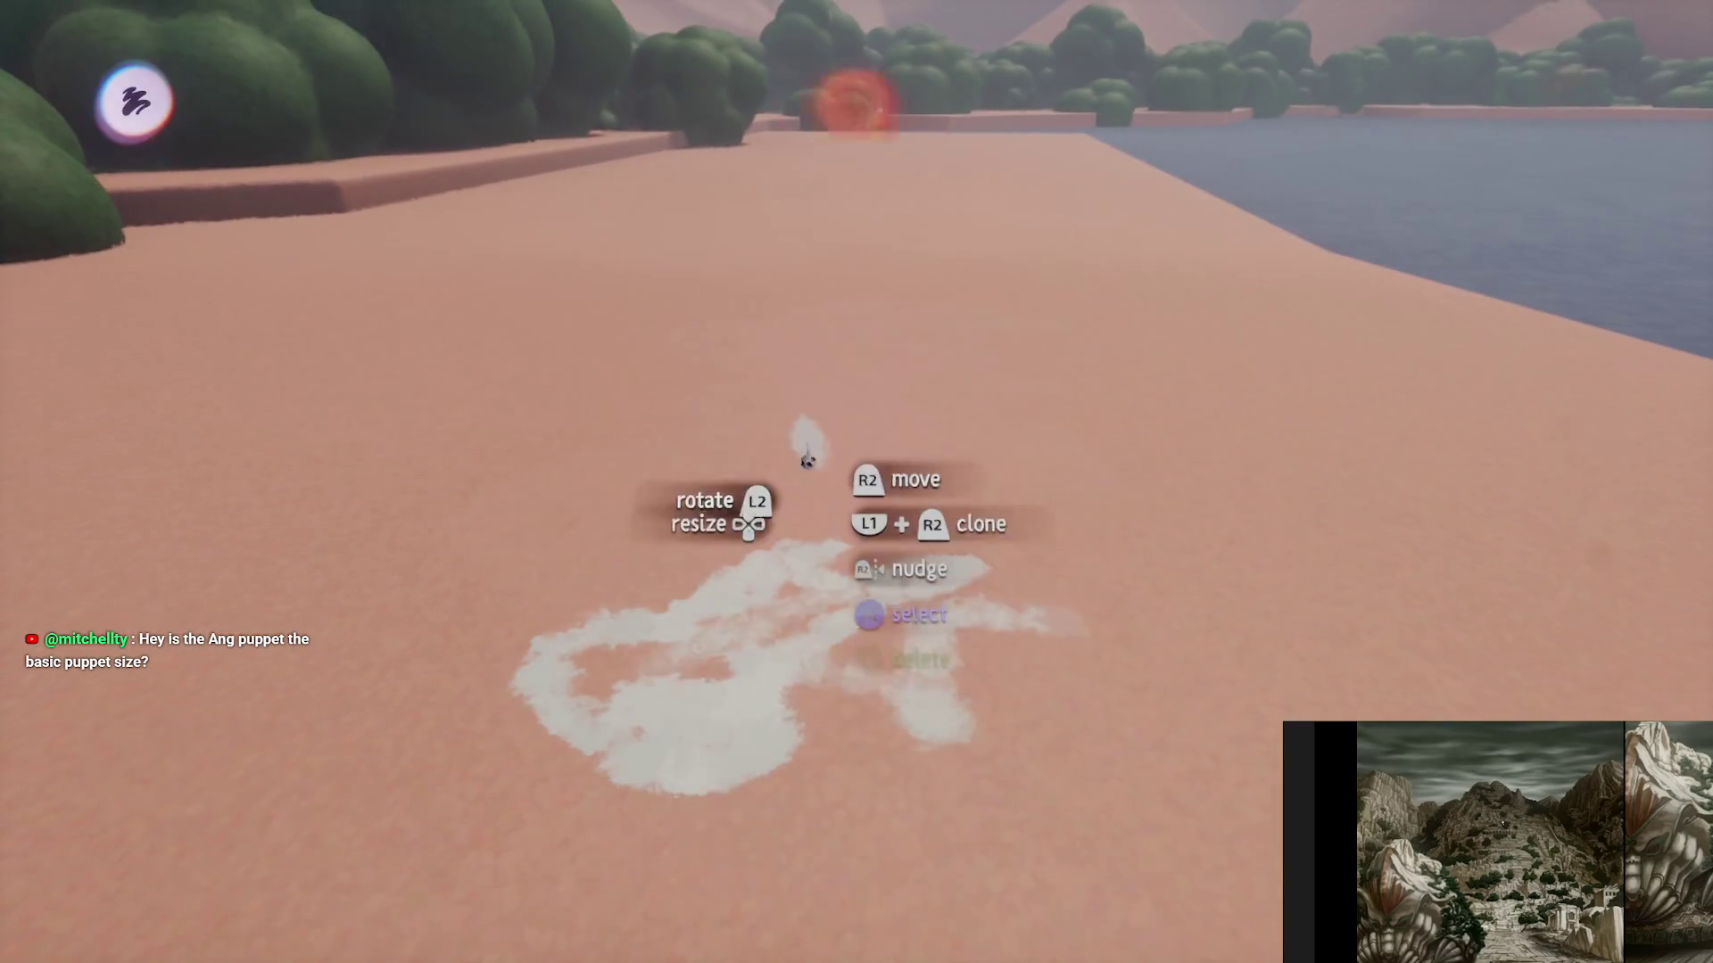
# - Rotate the white paint to a new orientation, then view it from above
pyautogui.press('Tab')
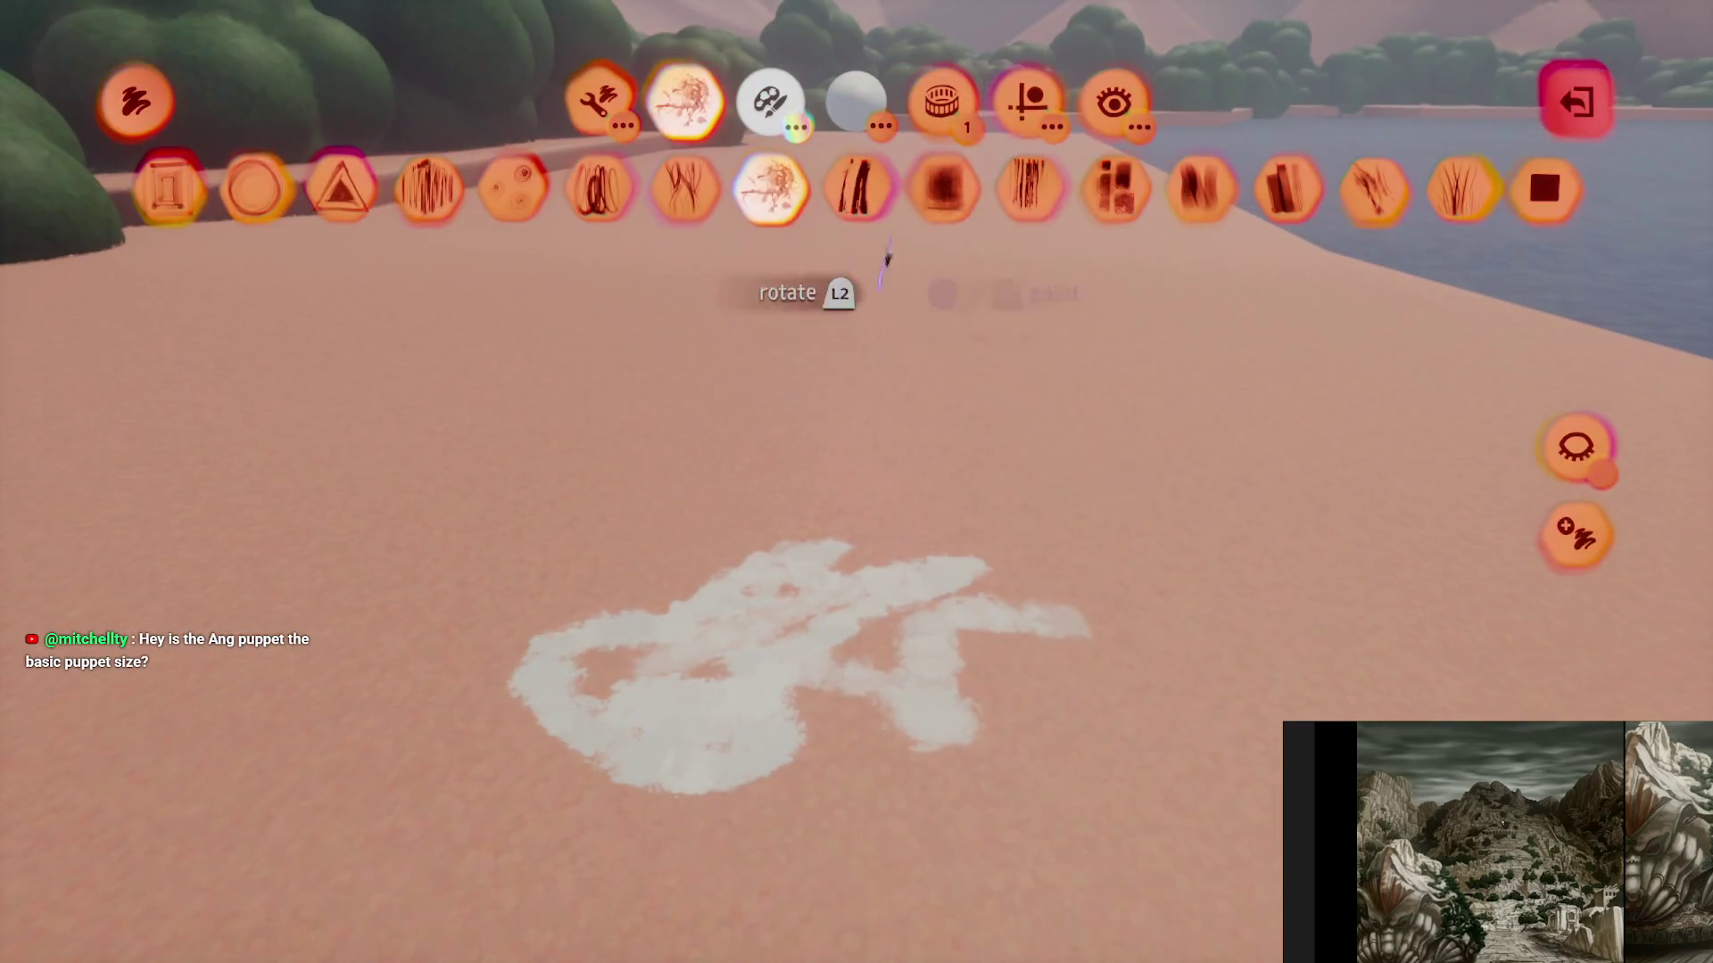
pyautogui.click(1029, 100)
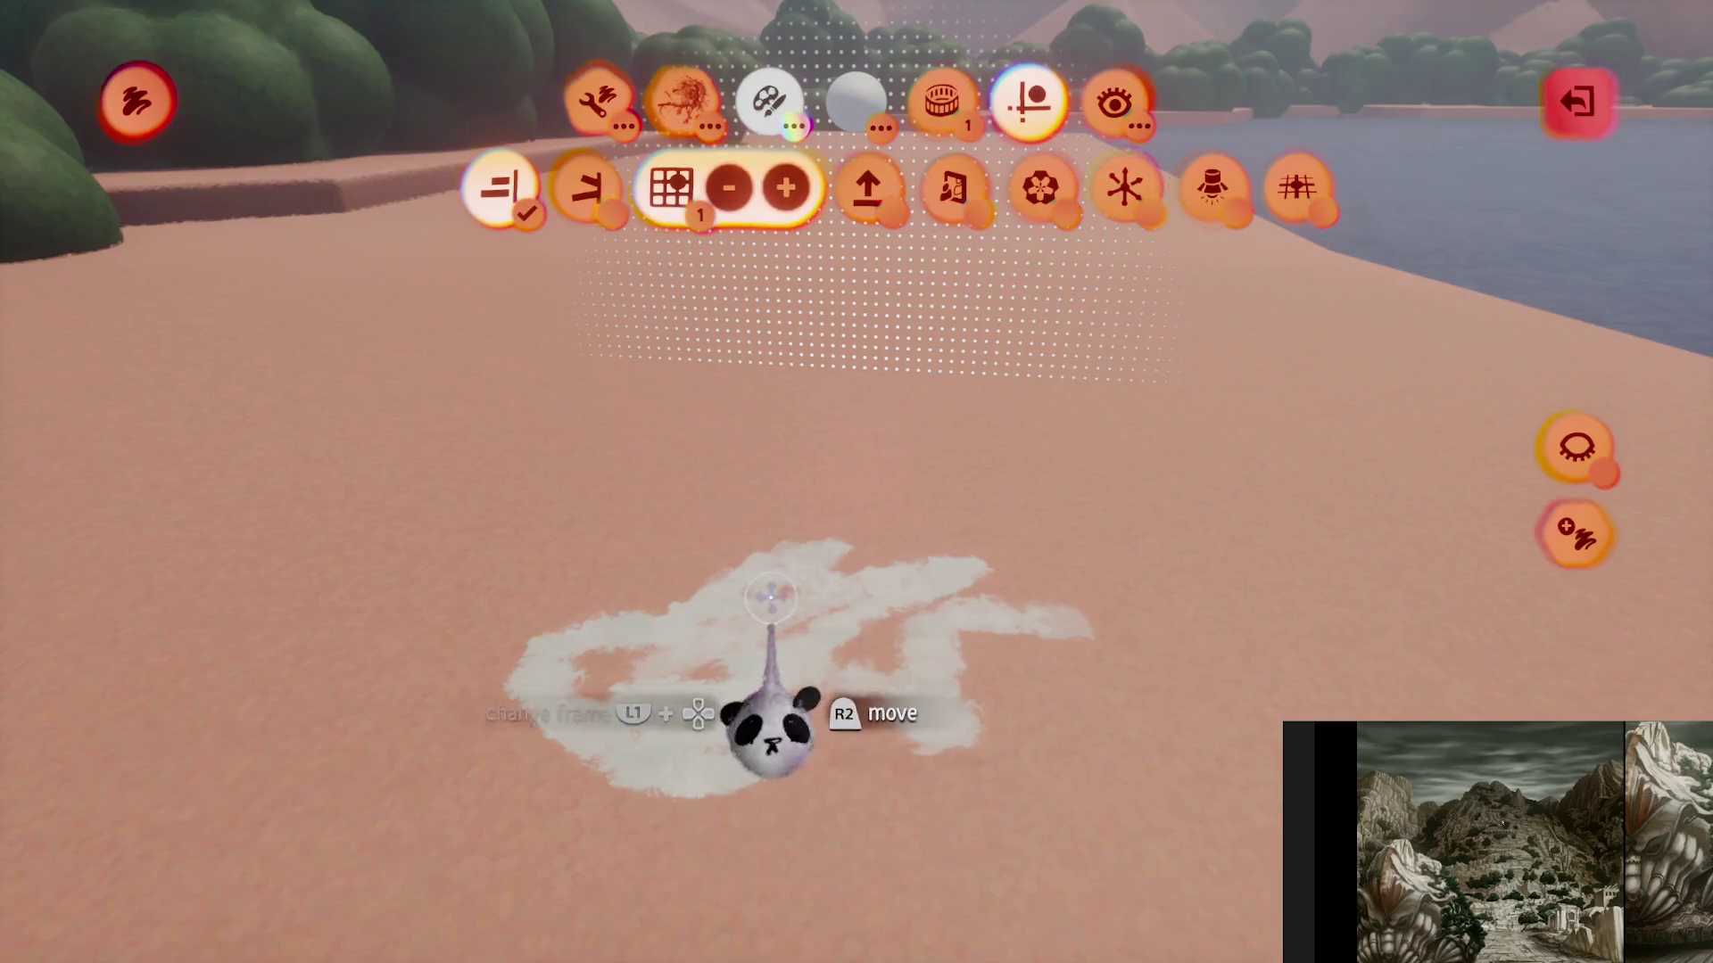
pyautogui.press('Escape')
pyautogui.moveTo(774, 622)
pyautogui.mouseDown()
pyautogui.moveTo(753, 763)
pyautogui.moveTo(767, 625)
pyautogui.mouseUp()
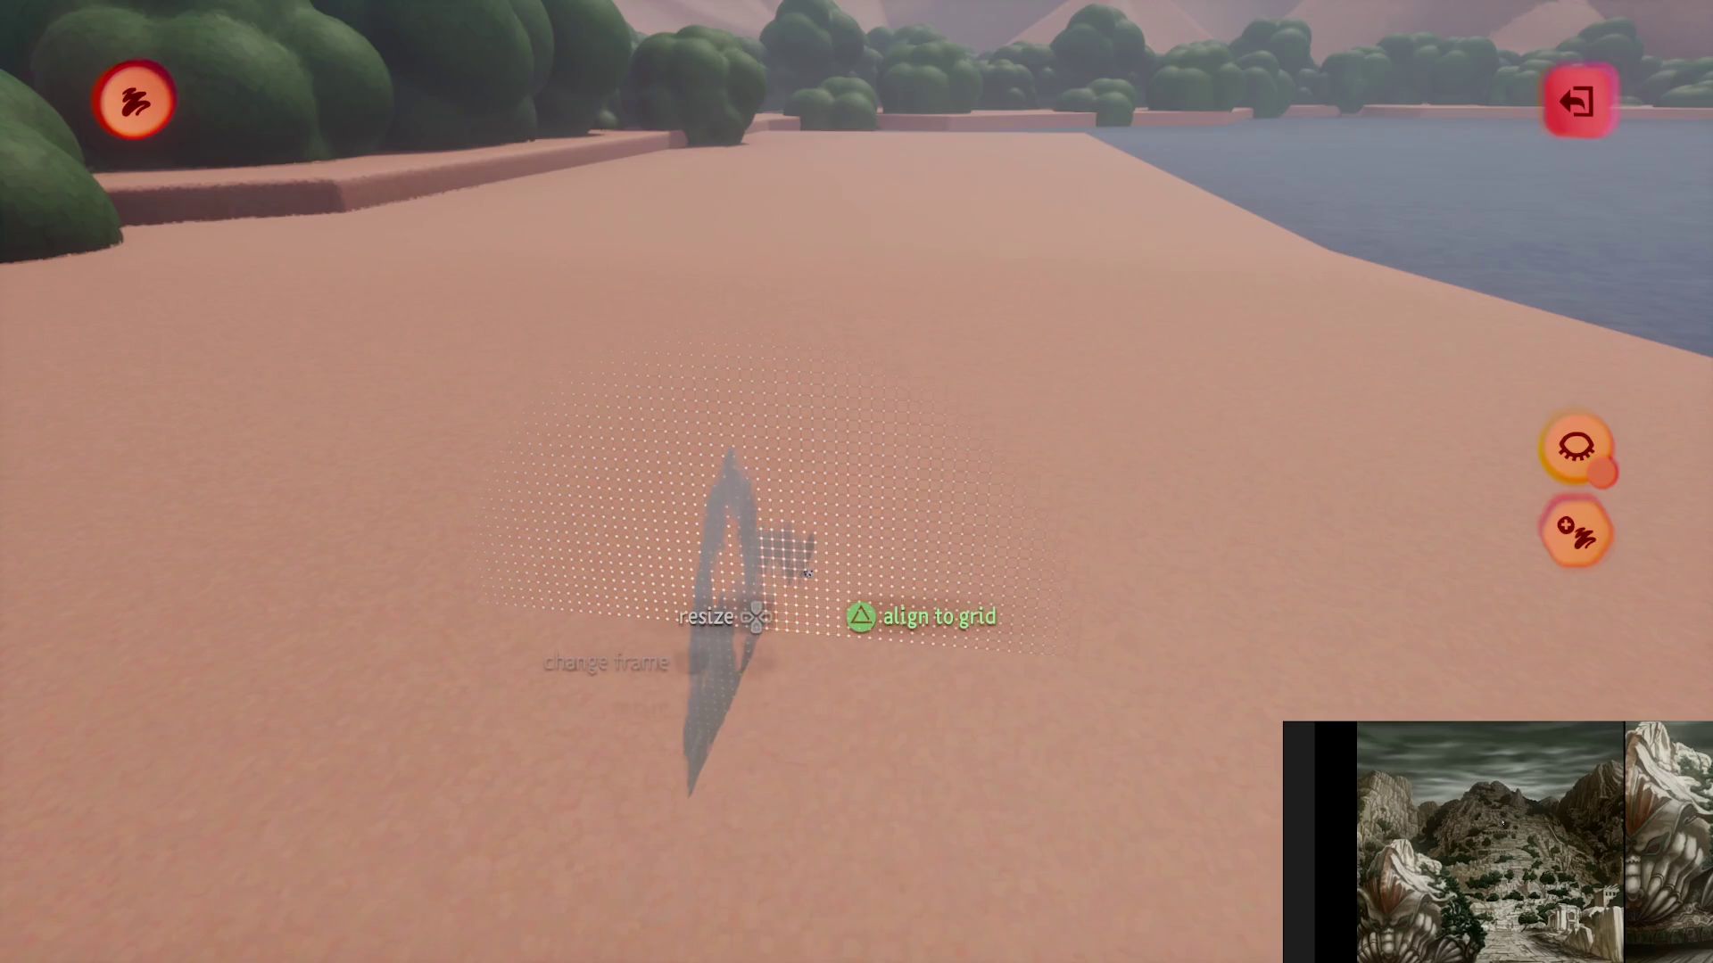
pyautogui.press('Escape')
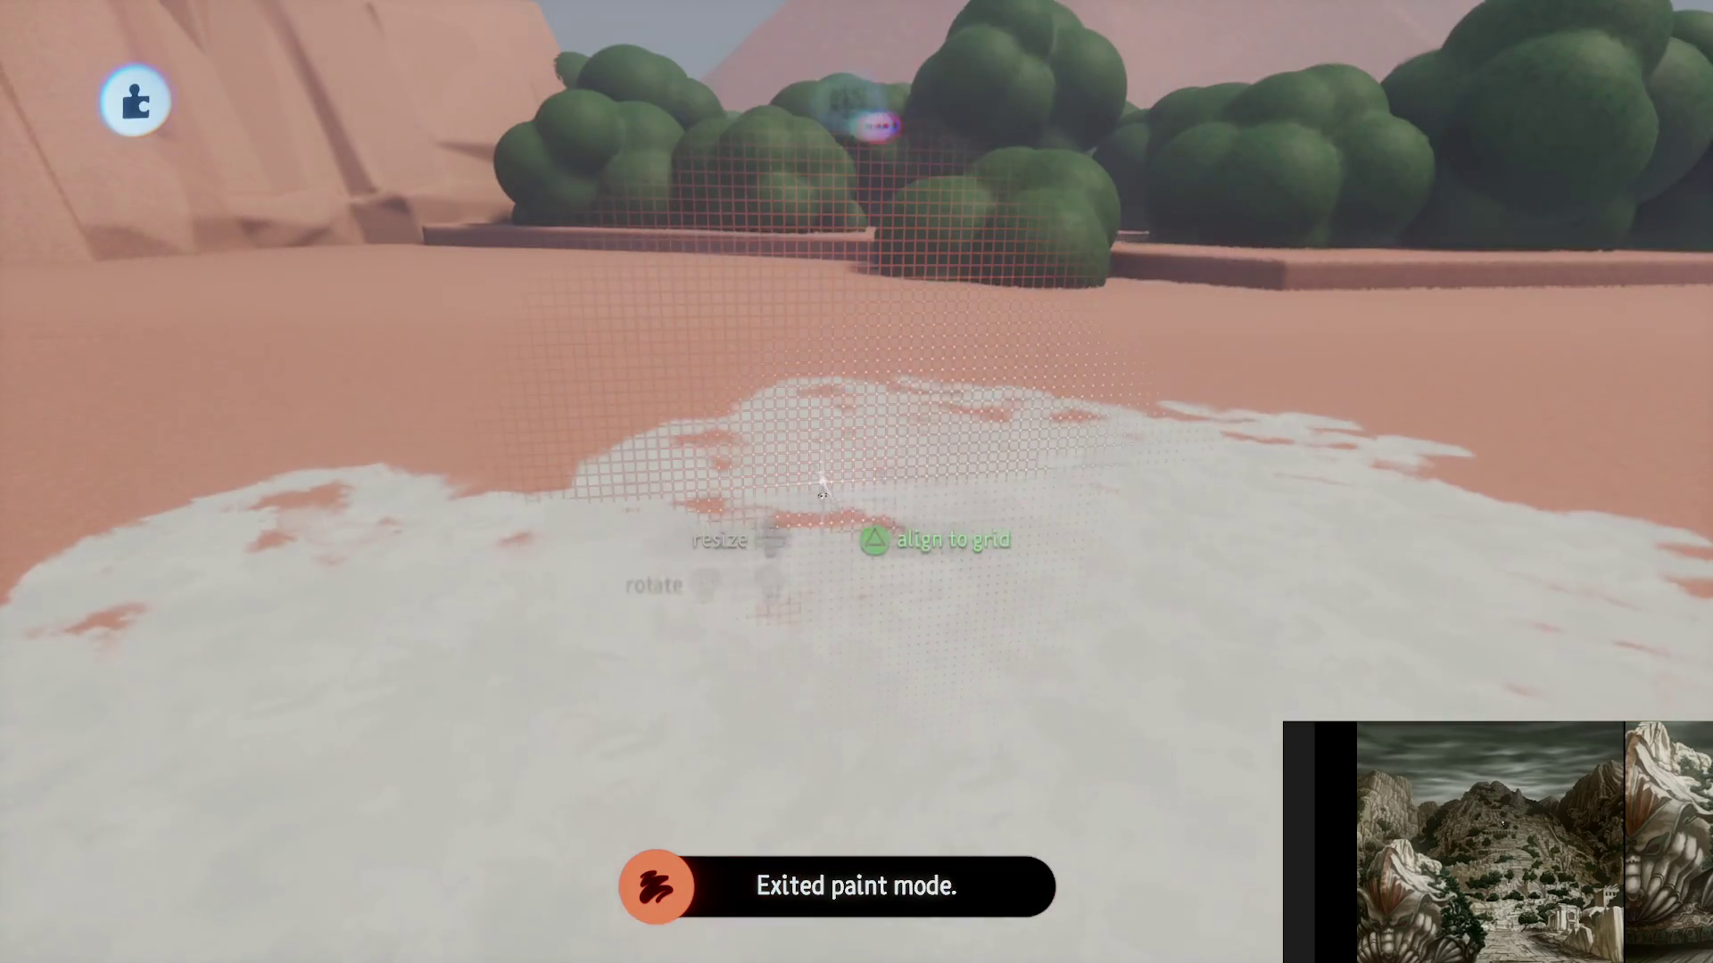
pyautogui.moveTo(822, 486)
pyautogui.mouseDown()
pyautogui.moveTo(856, 559)
pyautogui.moveTo(821, 624)
pyautogui.moveTo(848, 623)
pyautogui.moveTo(826, 642)
pyautogui.moveTo(860, 612)
pyautogui.mouseUp()
# - Re-enter paint mode and add another white stroke beside the existing one
pyautogui.doubleClick(859, 604)
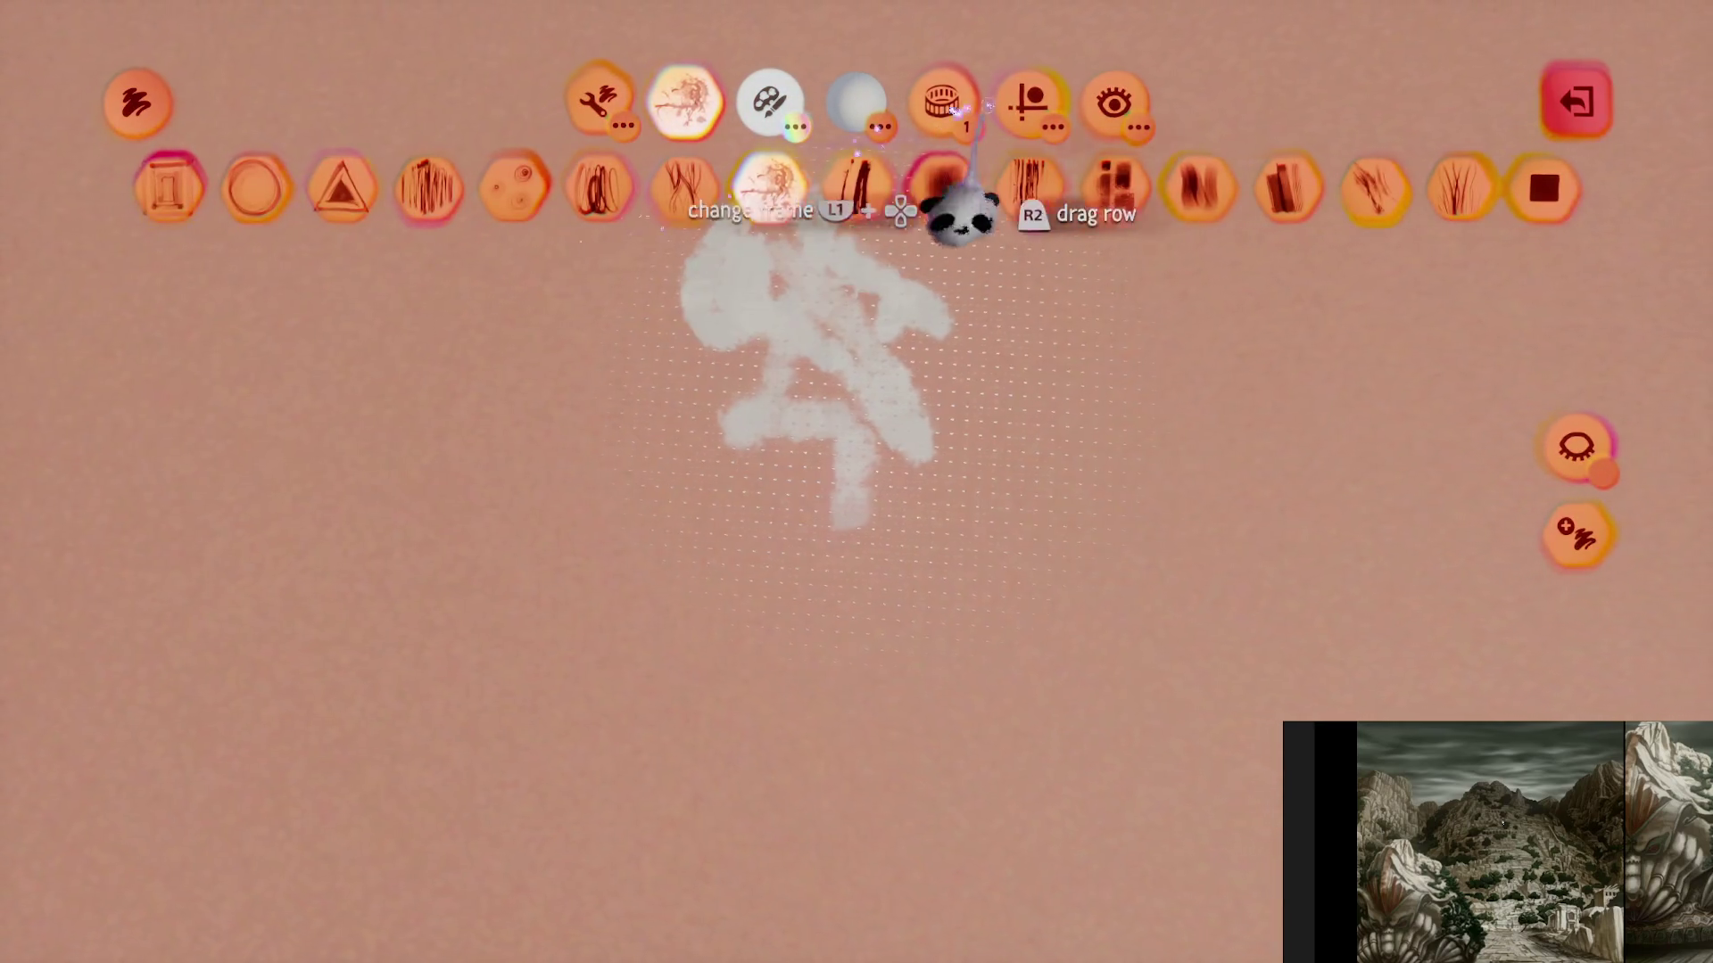
pyautogui.click(1028, 101)
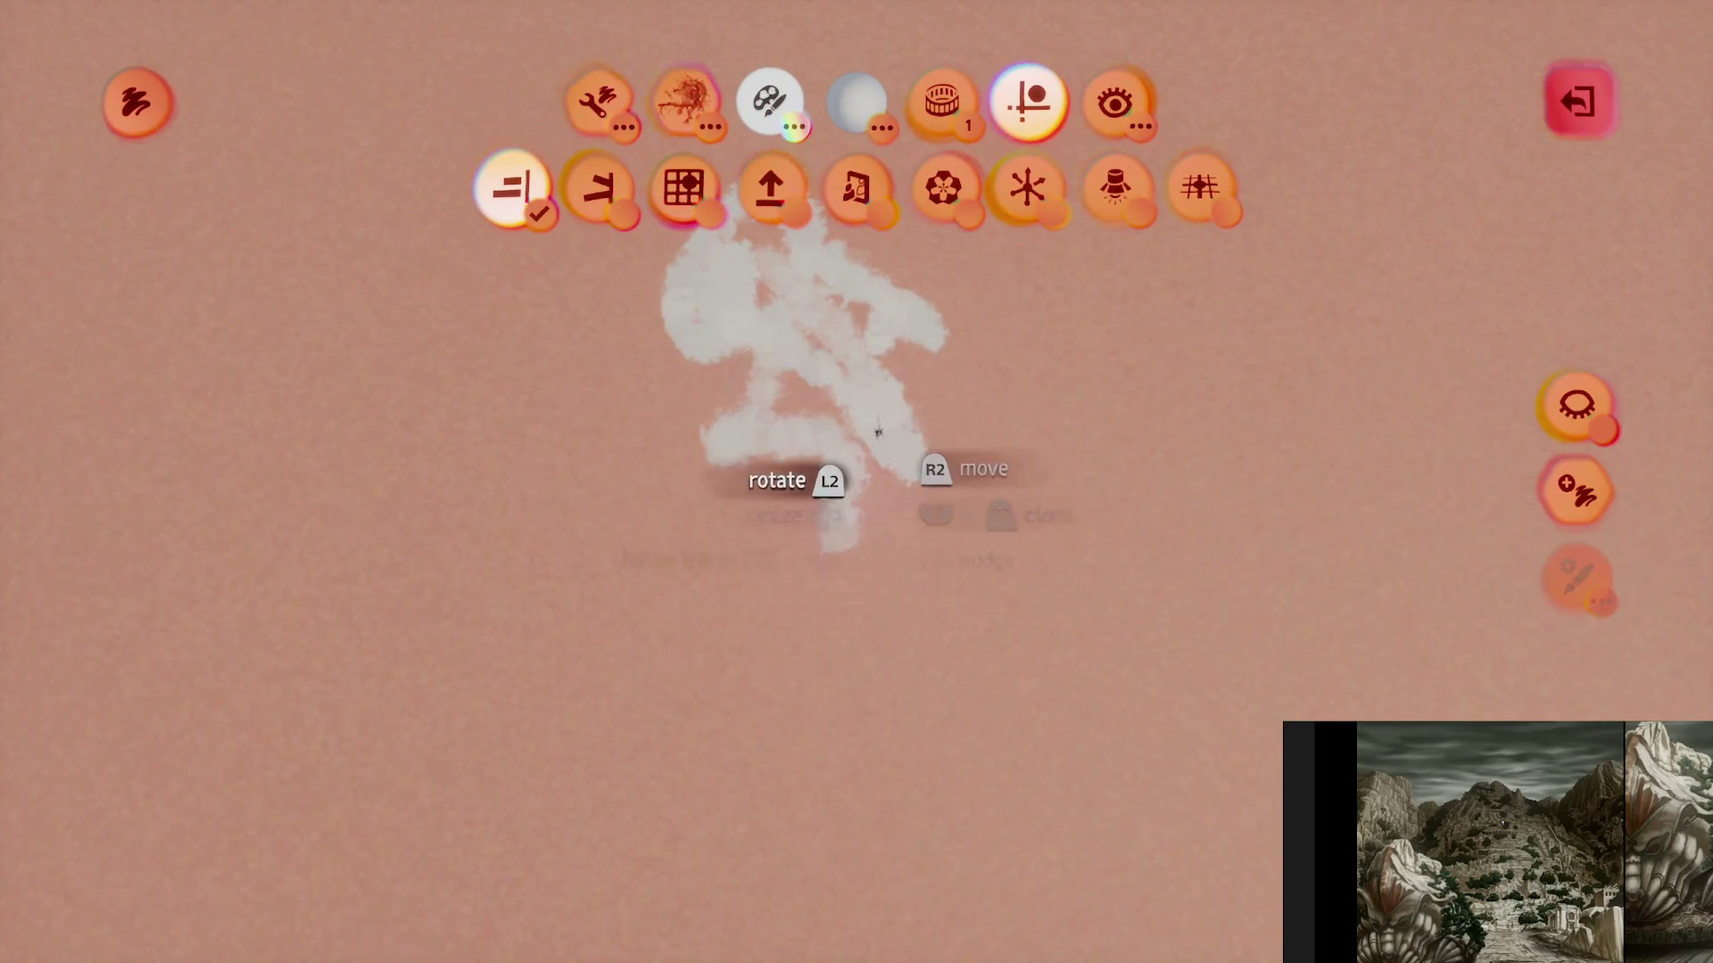
pyautogui.moveTo(876, 431)
pyautogui.mouseDown()
pyautogui.moveTo(472, 520)
pyautogui.moveTo(618, 463)
pyautogui.moveTo(610, 616)
pyautogui.moveTo(708, 513)
pyautogui.moveTo(680, 615)
pyautogui.moveTo(424, 483)
pyautogui.moveTo(634, 300)
pyautogui.moveTo(490, 319)
pyautogui.moveTo(967, 306)
pyautogui.moveTo(1017, 553)
pyautogui.moveTo(979, 735)
pyautogui.moveTo(900, 558)
pyautogui.mouseUp()
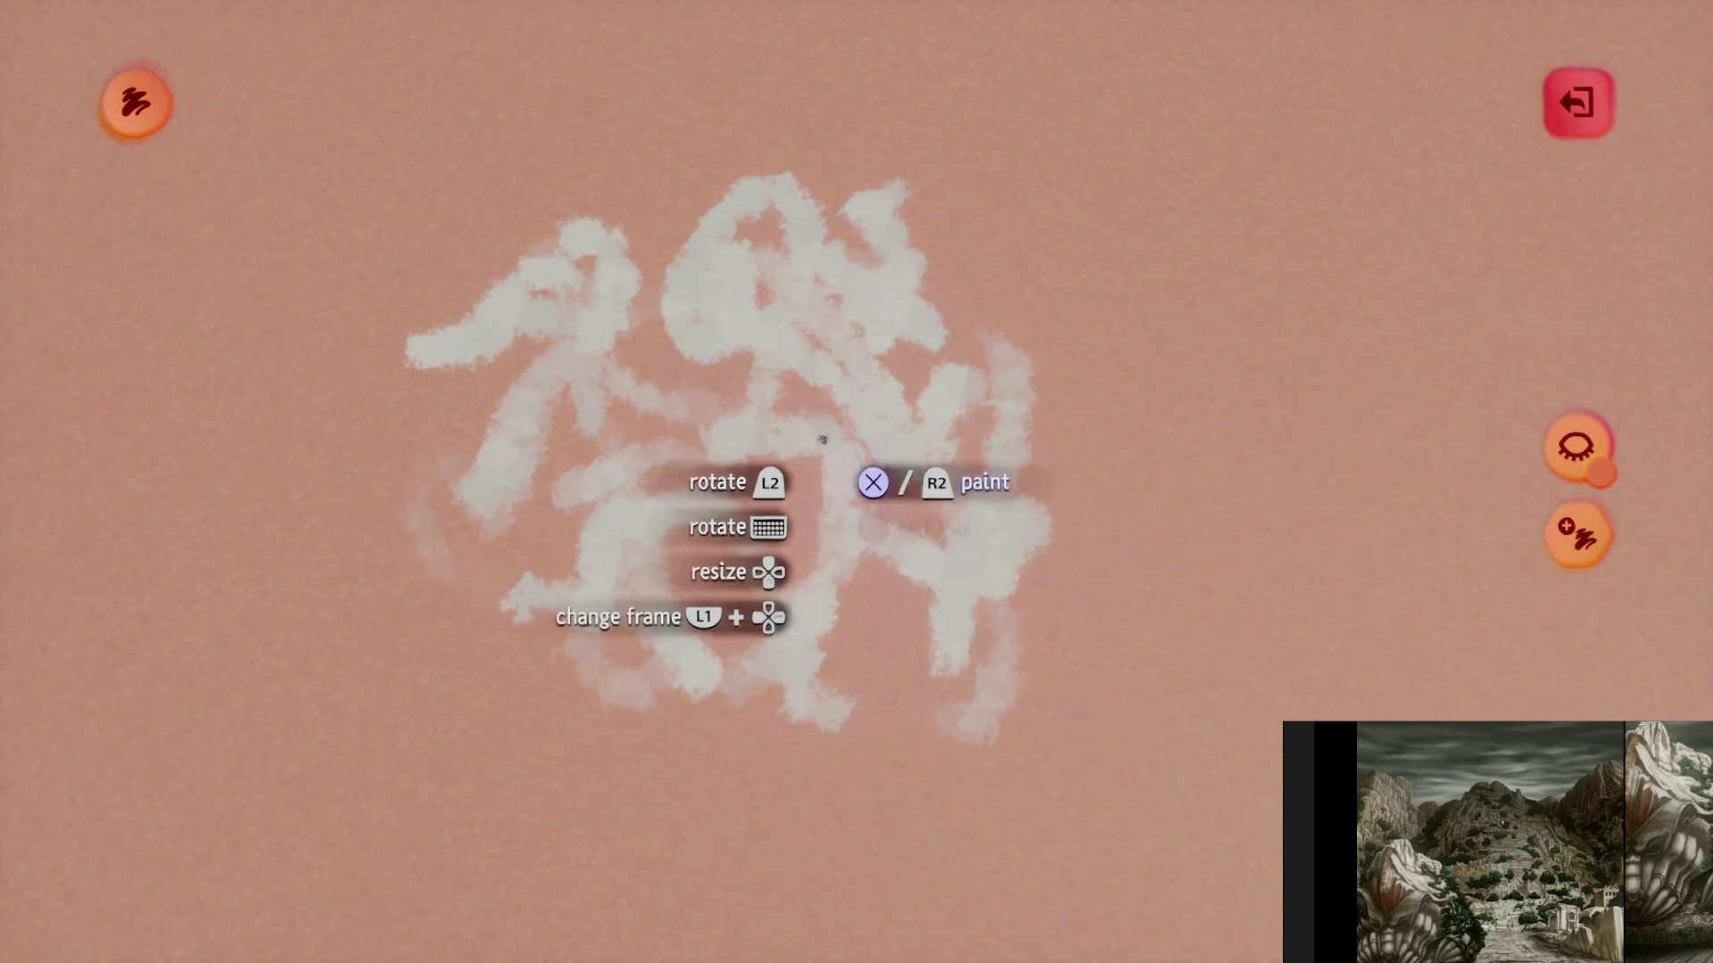
pyautogui.press('Escape')
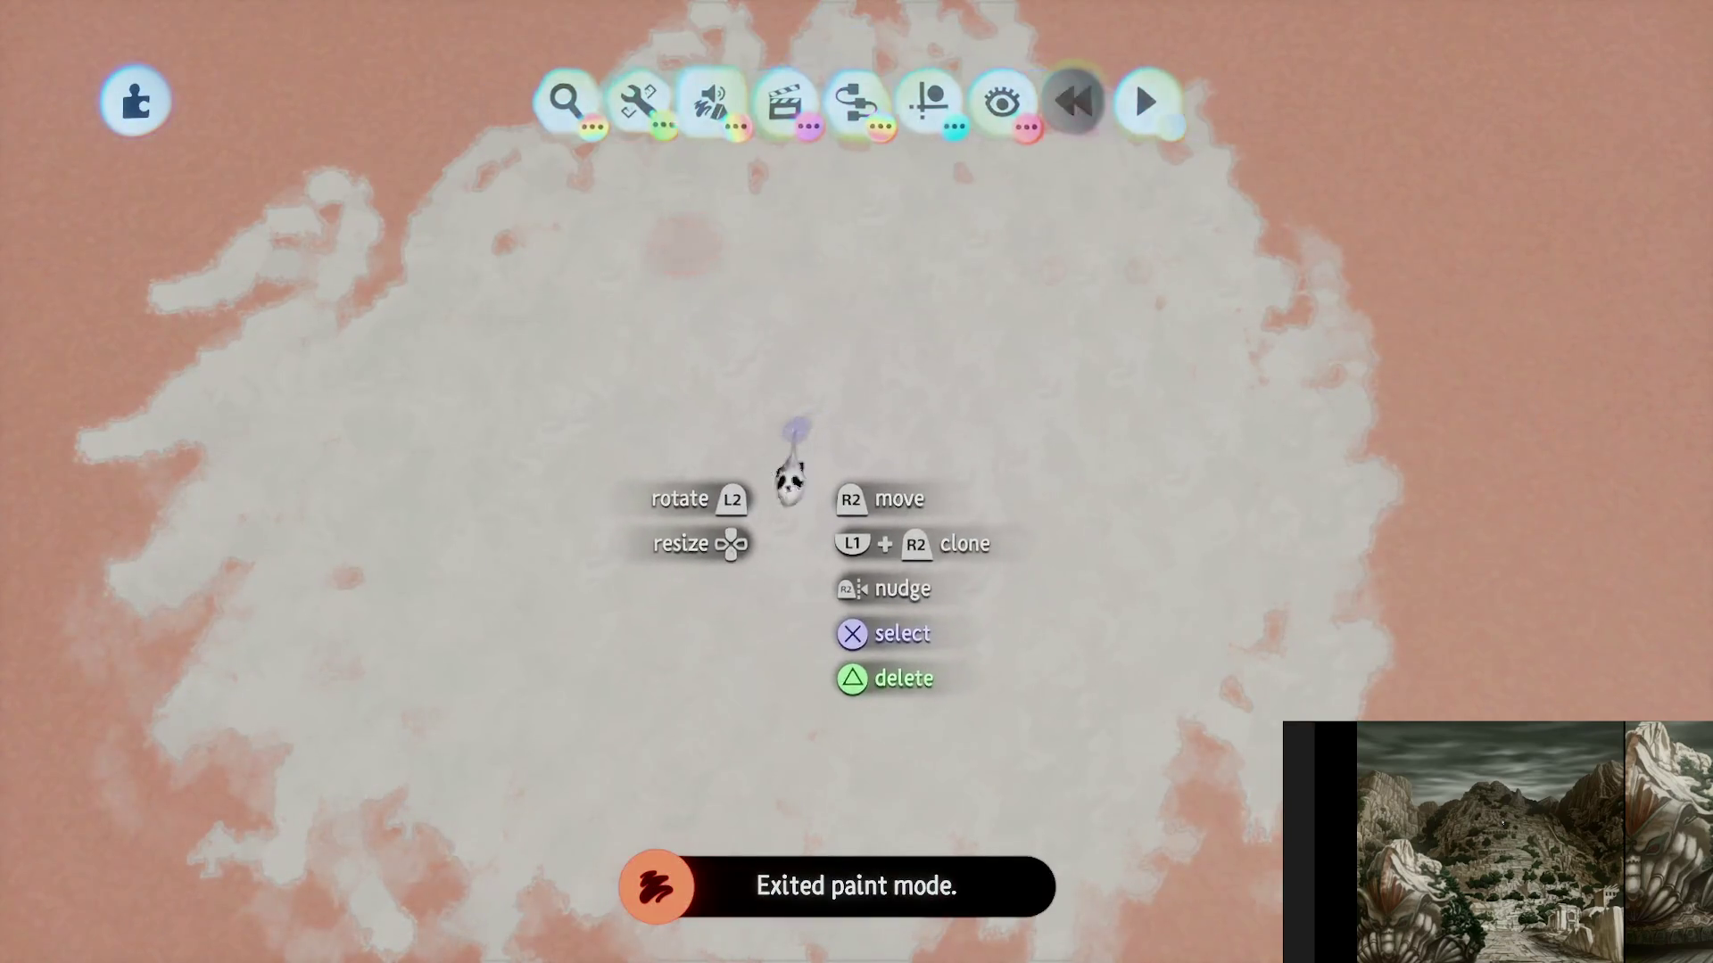
pyautogui.click(784, 478)
# - Paint new white strokes rising to the right and spreading below-left
pyautogui.click(1035, 129)
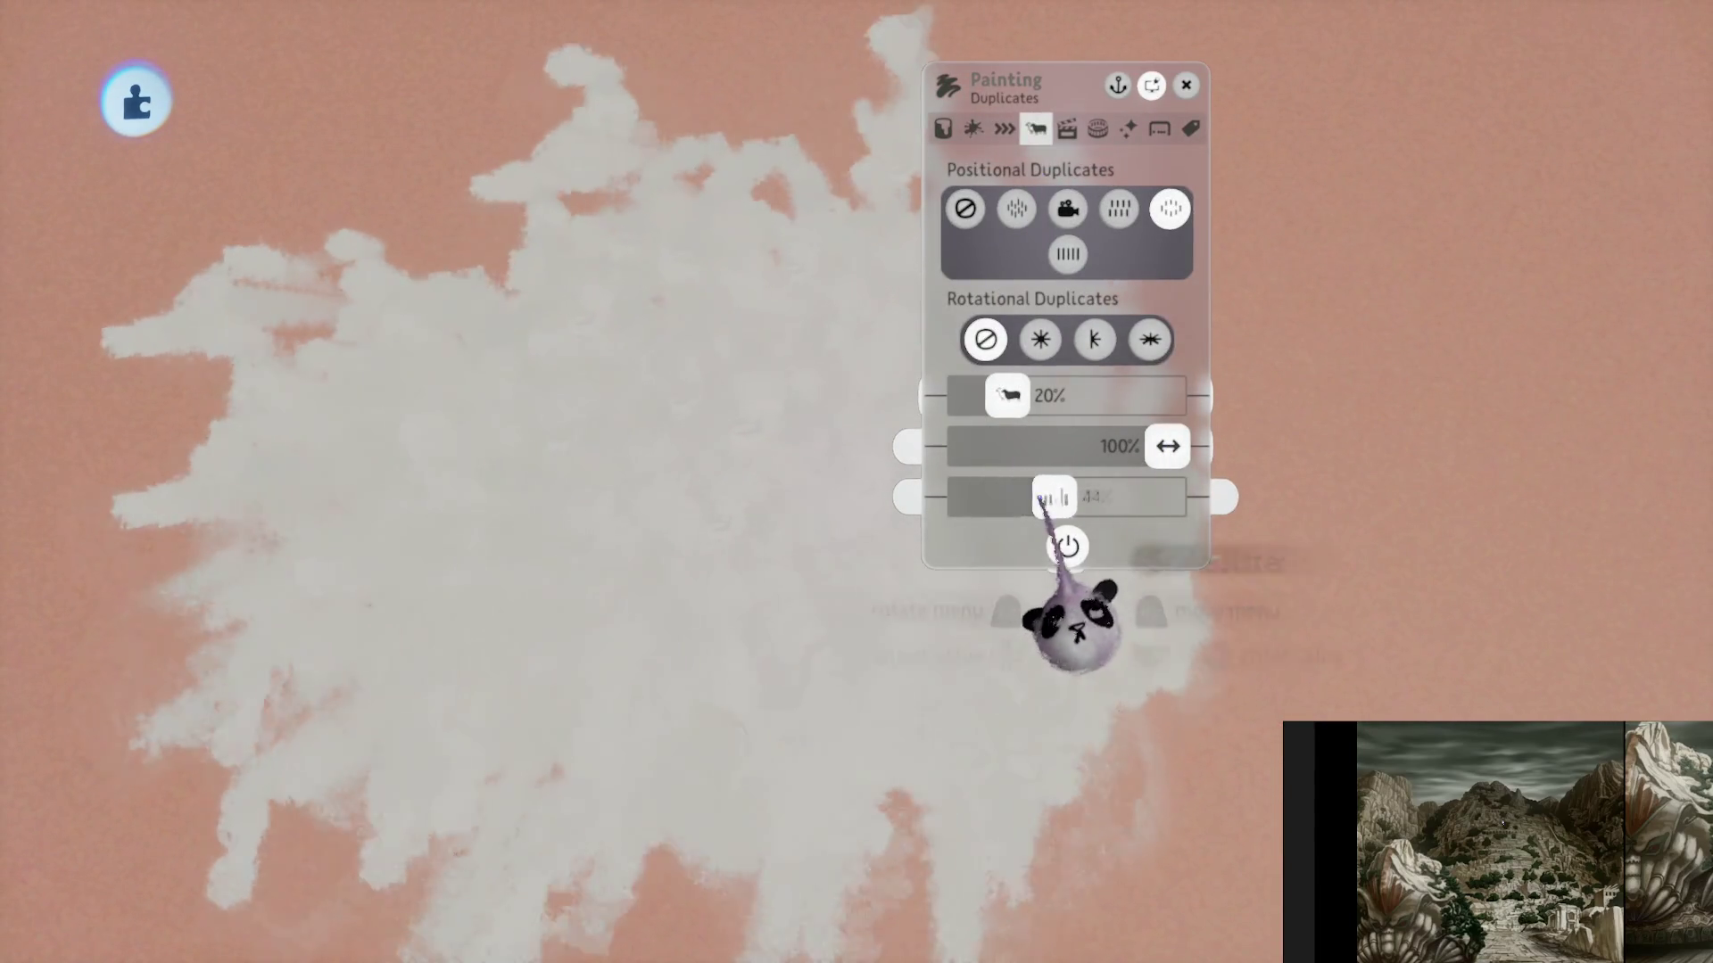
pyautogui.press('Escape')
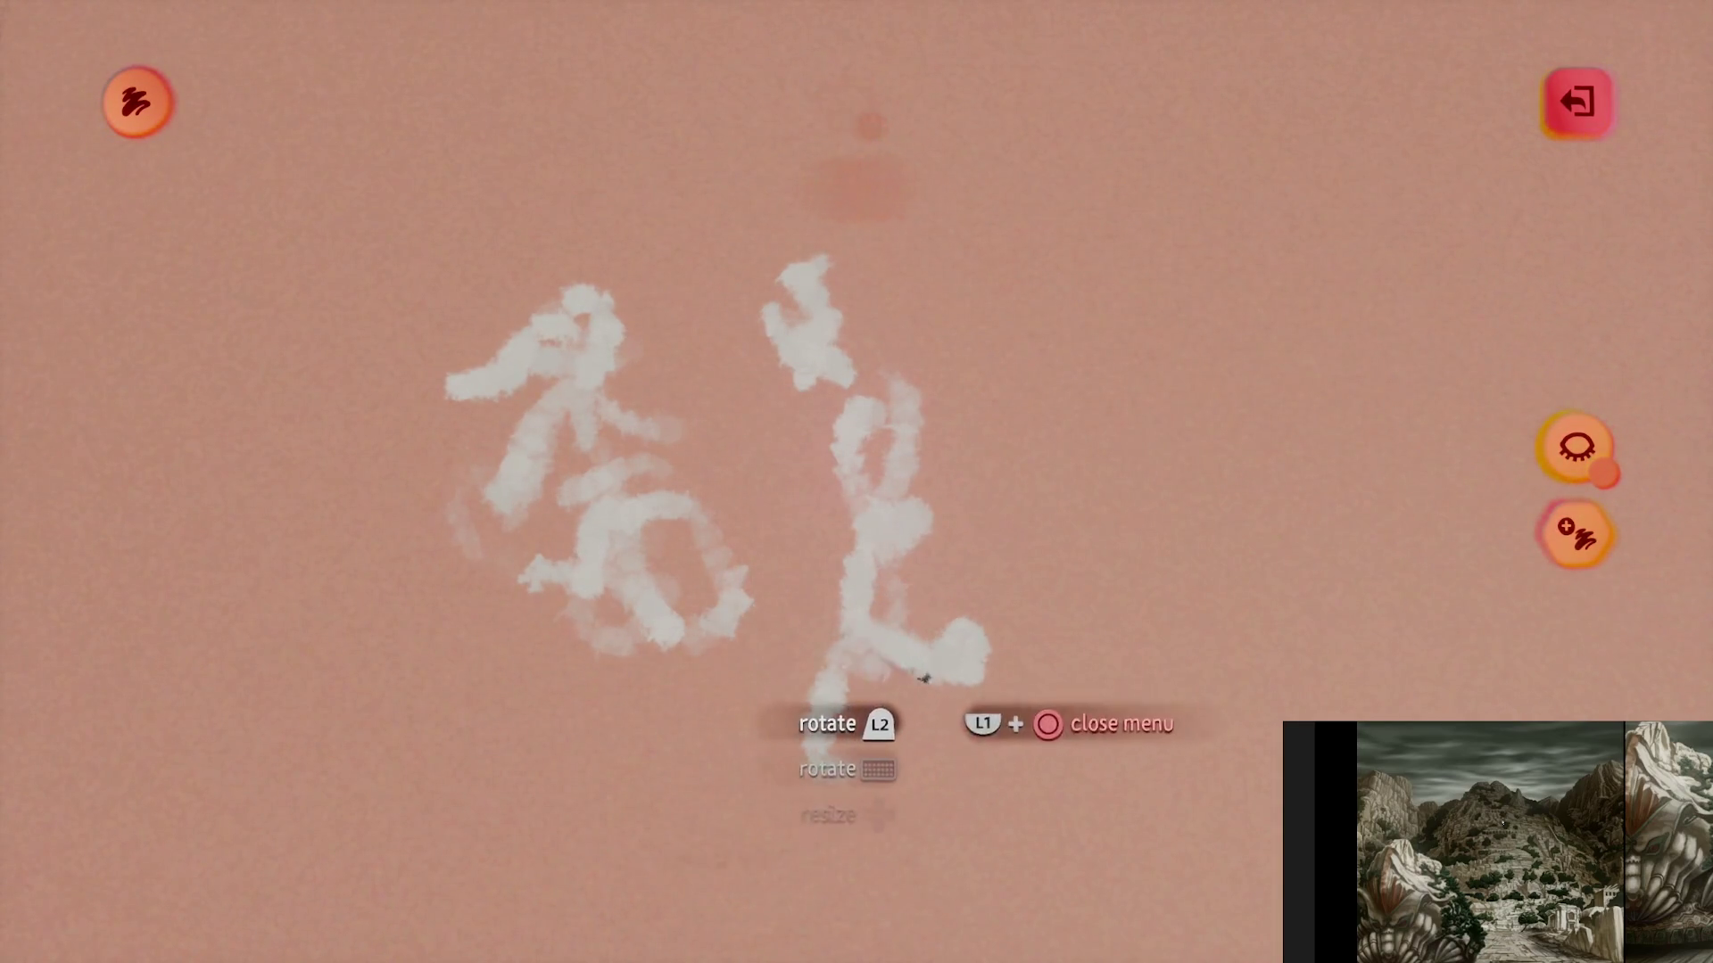
pyautogui.moveTo(973, 749); pyautogui.dragTo(1115, 616)
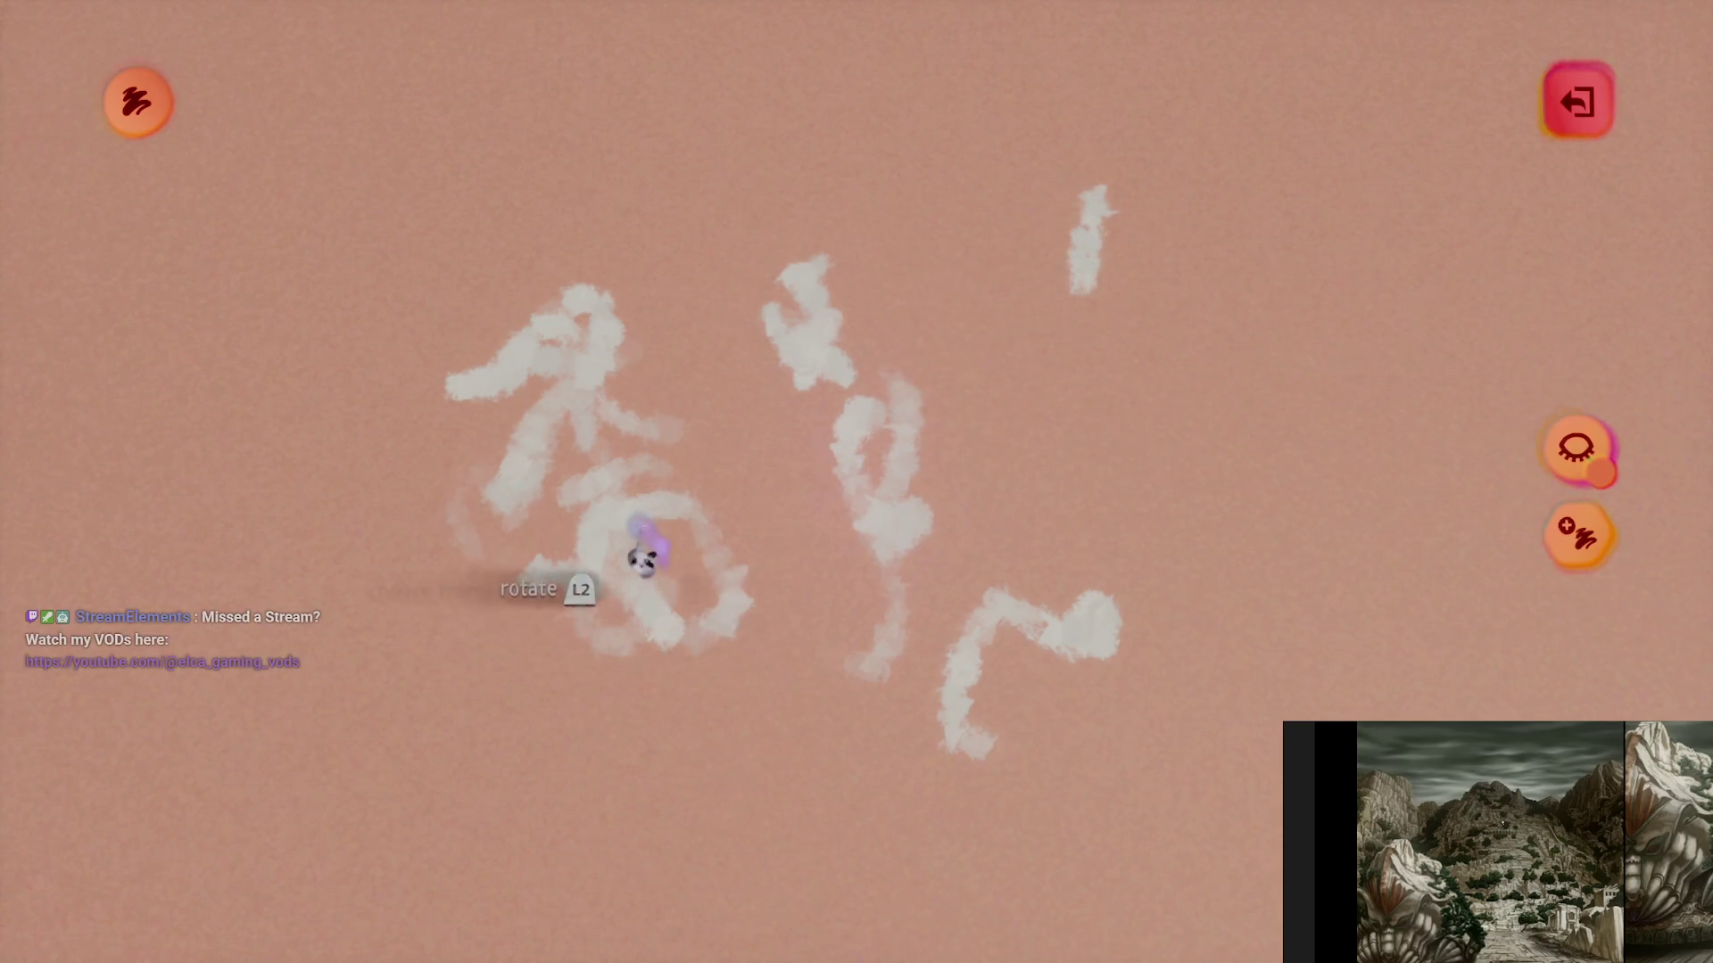
pyautogui.moveTo(642, 558); pyautogui.dragTo(499, 803)
pyautogui.press('Escape')
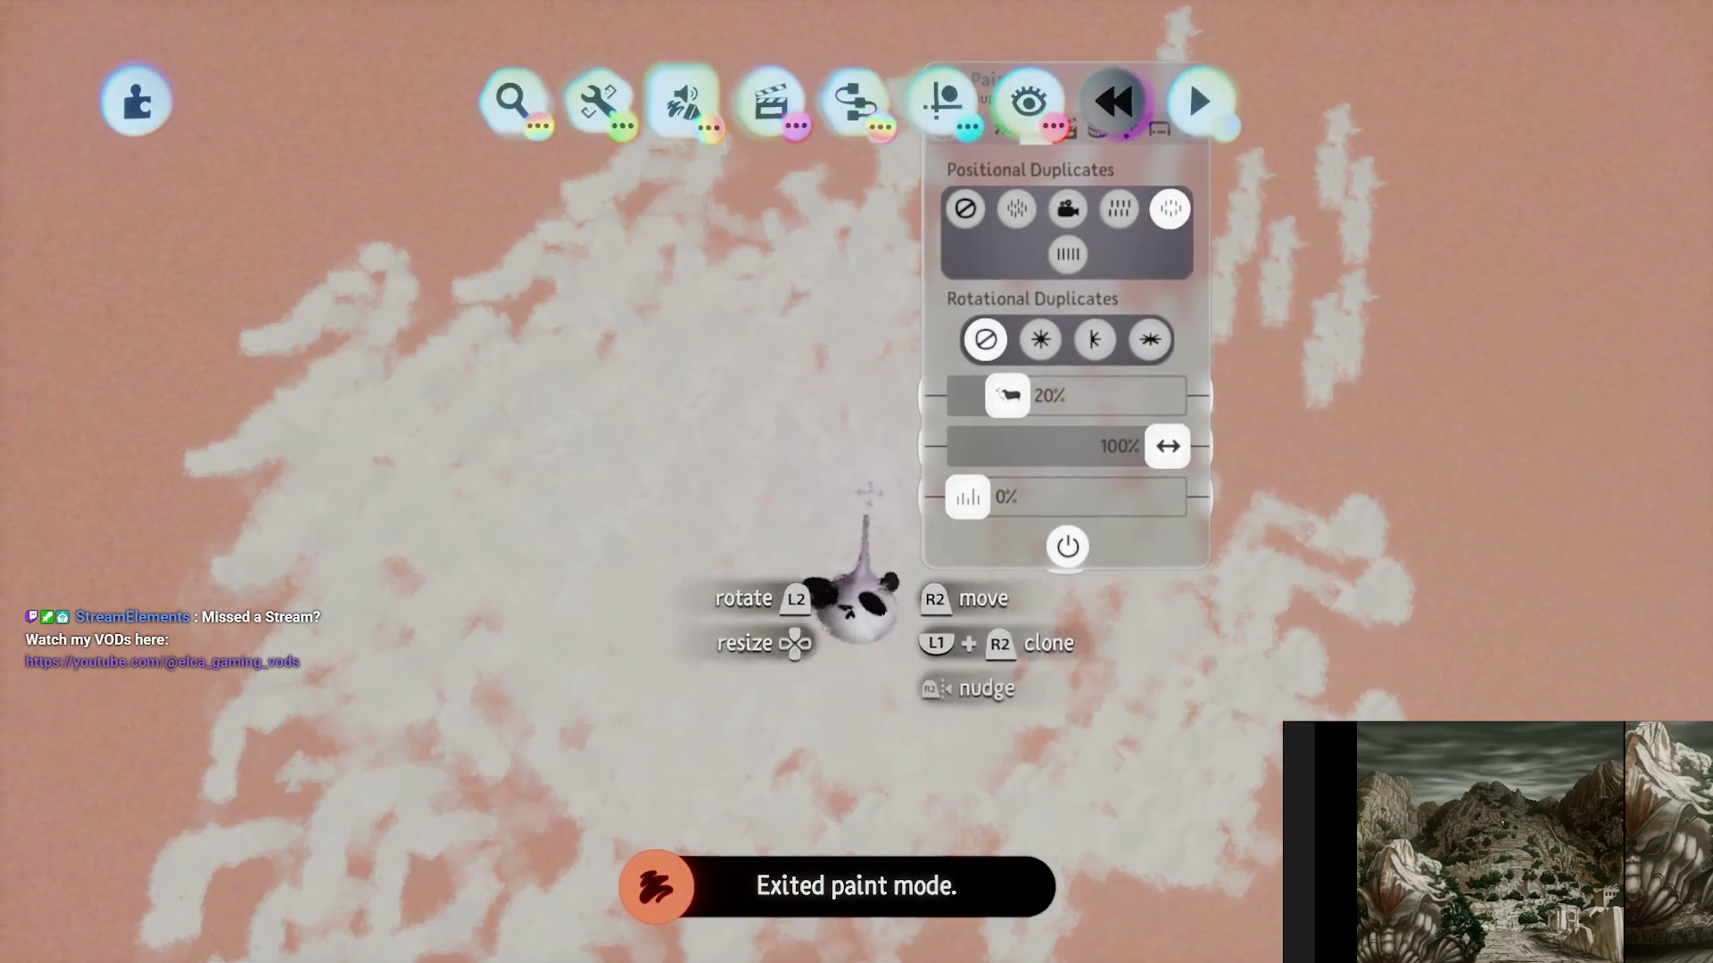
# - Cut duplicate copies to 7% and raise the fleck size to 200%, then close the settings
pyautogui.moveTo(1008, 397); pyautogui.dragTo(981, 397)
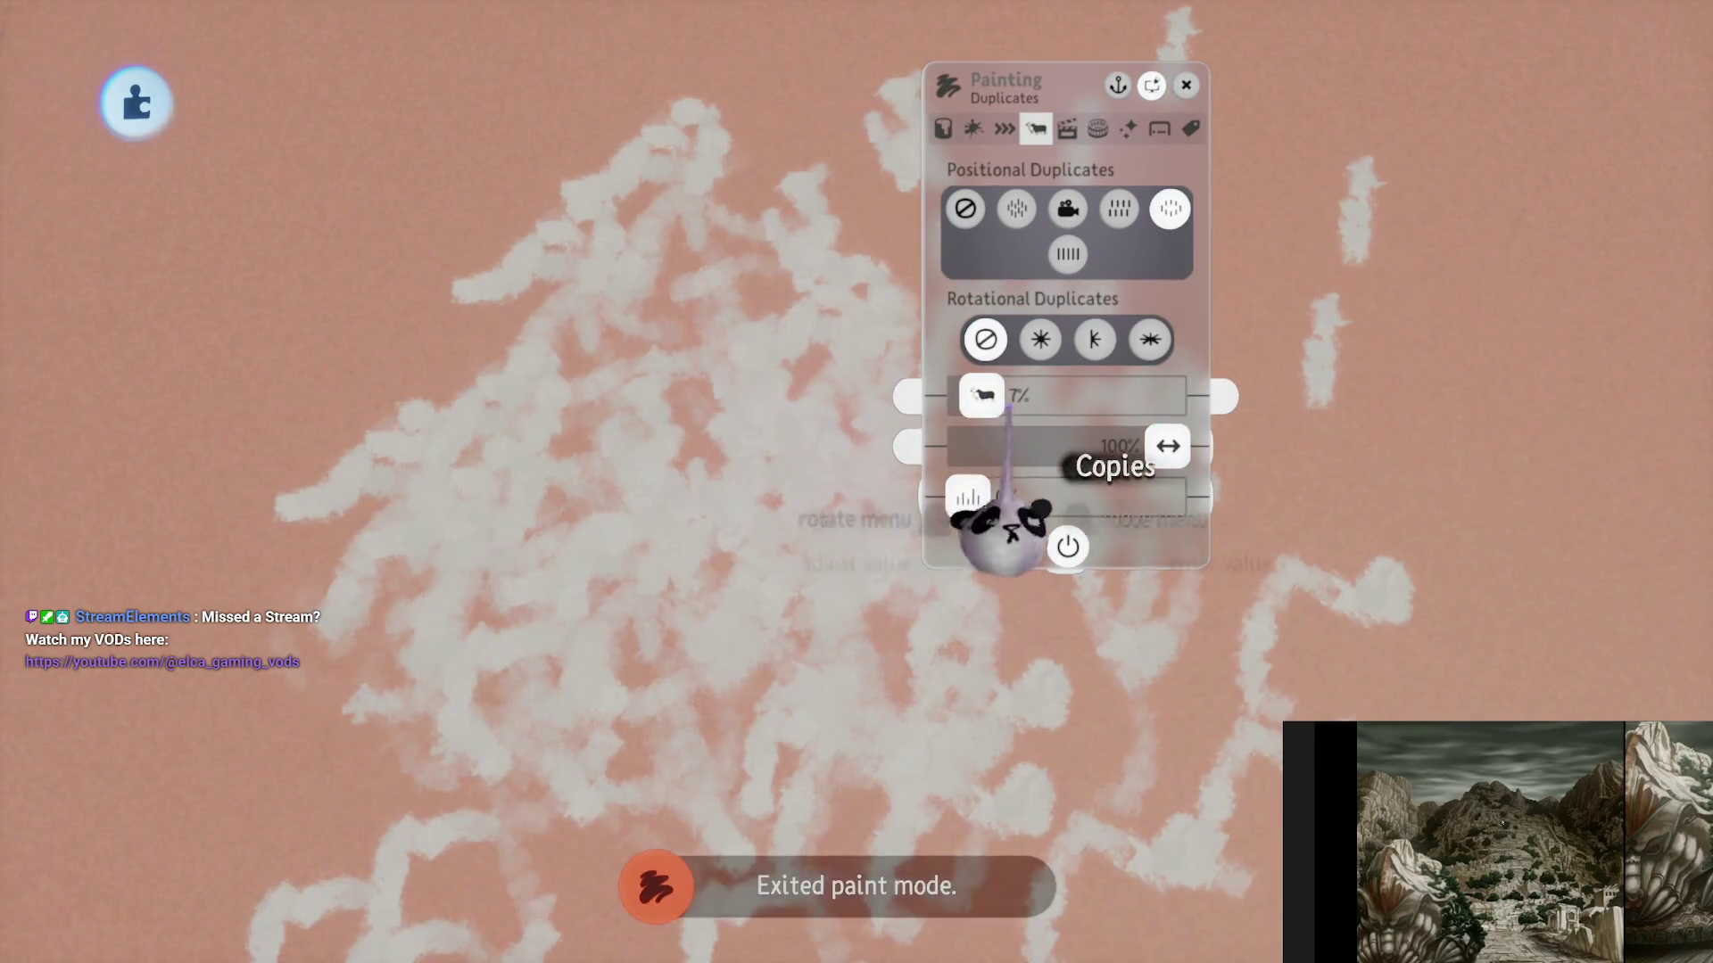
pyautogui.click(1004, 128)
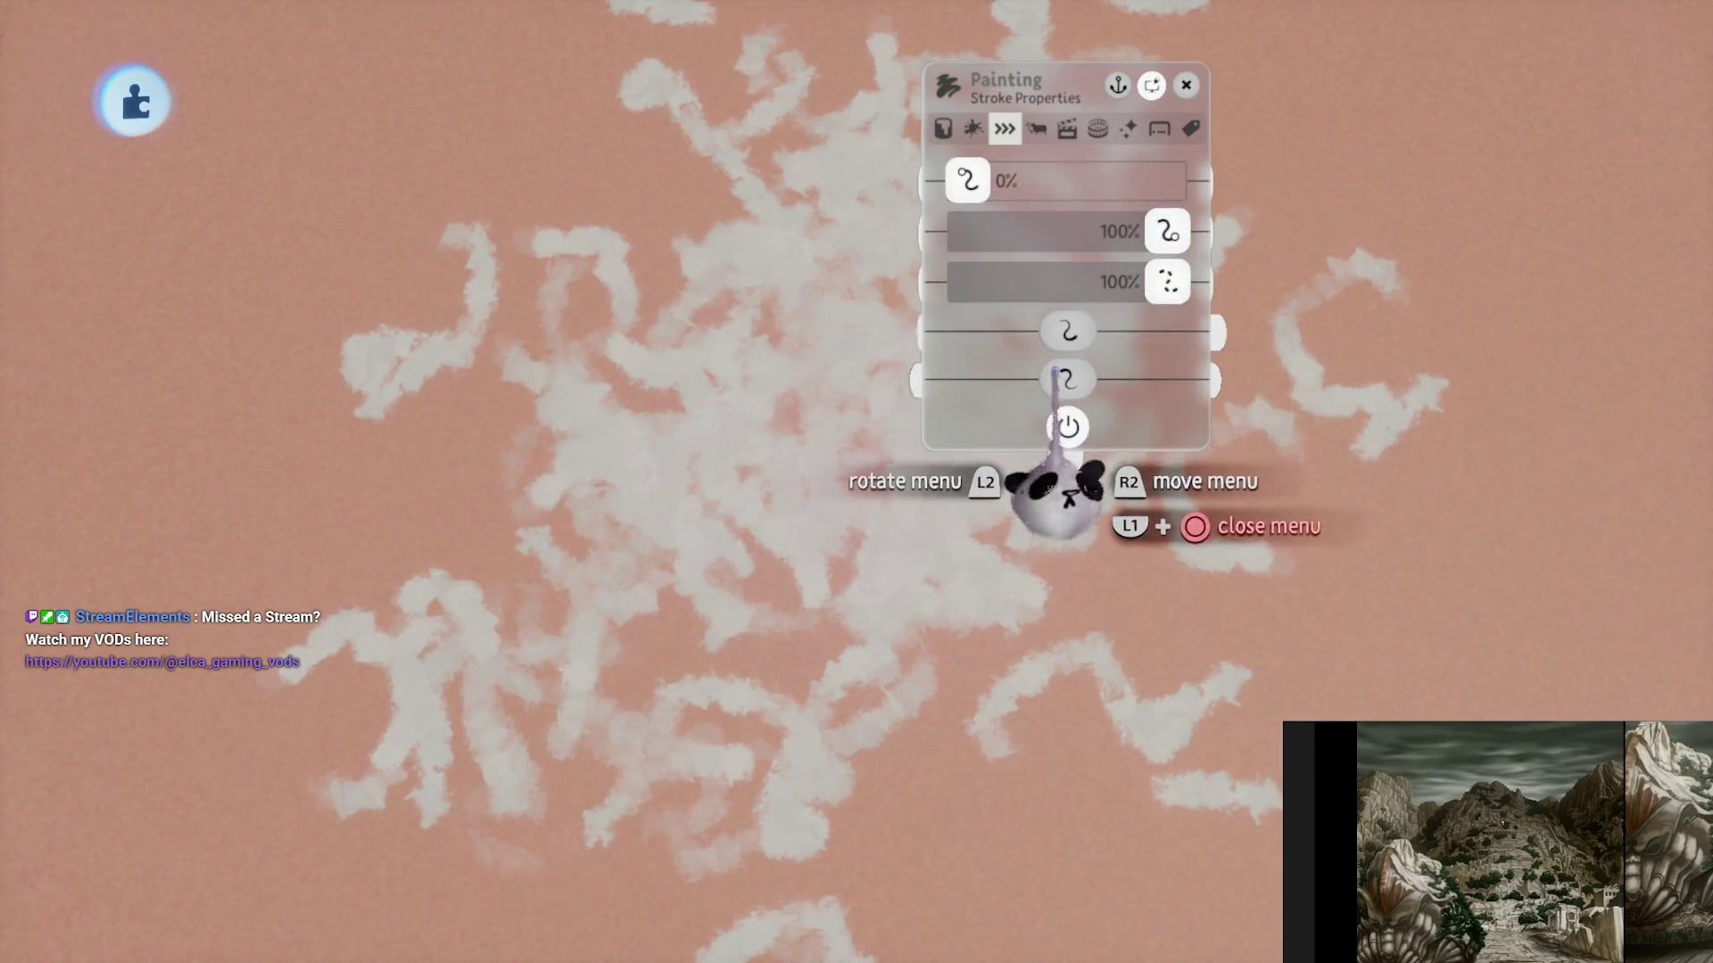
pyautogui.press('Left')
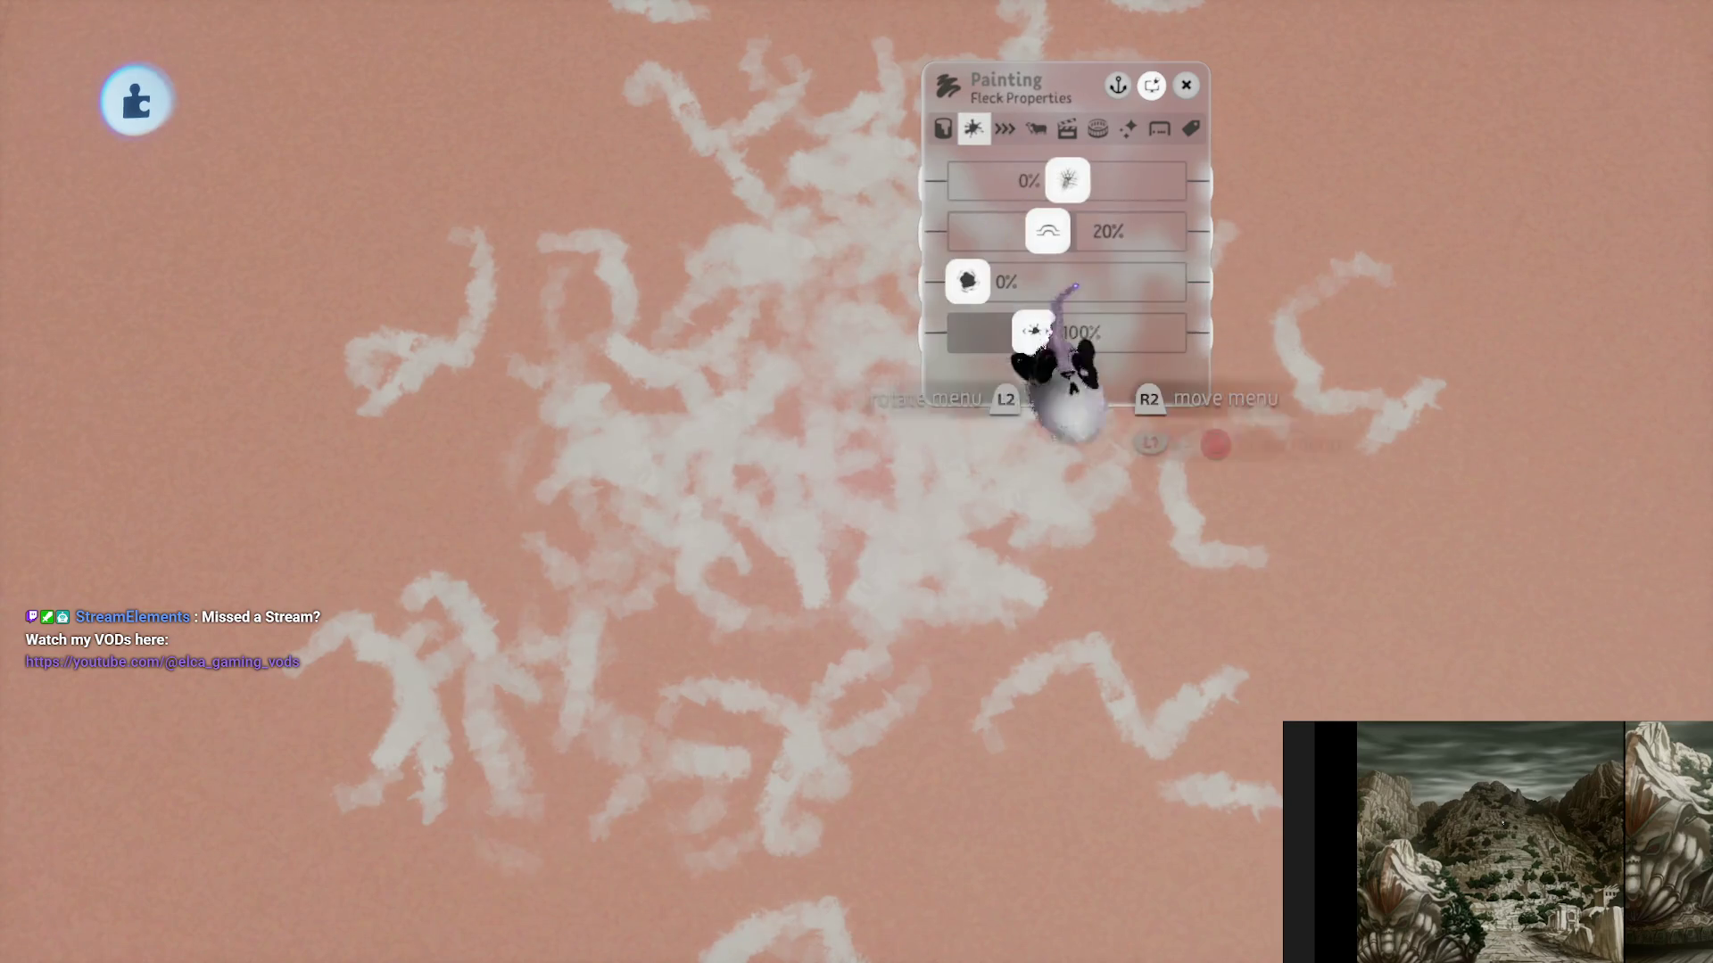
pyautogui.moveTo(1026, 334); pyautogui.dragTo(1167, 332)
pyautogui.moveTo(967, 282); pyautogui.dragTo(1011, 282)
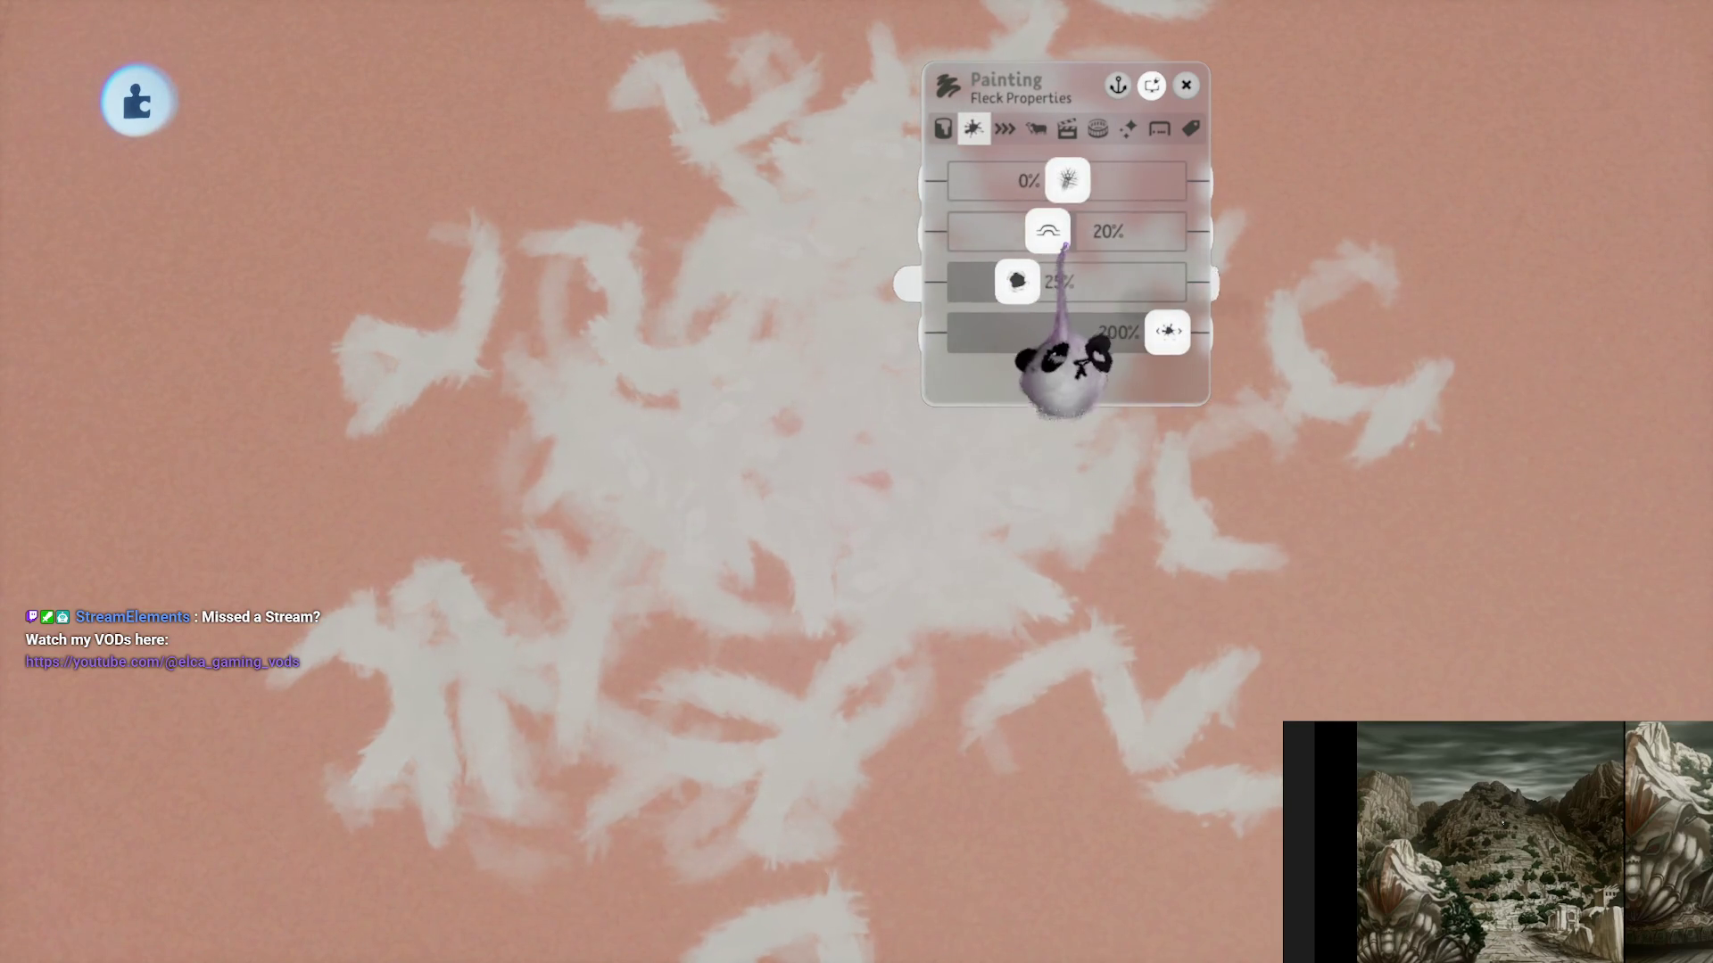
pyautogui.moveTo(910, 437)
pyautogui.mouseDown()
pyautogui.moveTo(861, 459)
pyautogui.moveTo(841, 500)
pyautogui.moveTo(975, 458)
pyautogui.mouseUp()
pyautogui.press('Left')
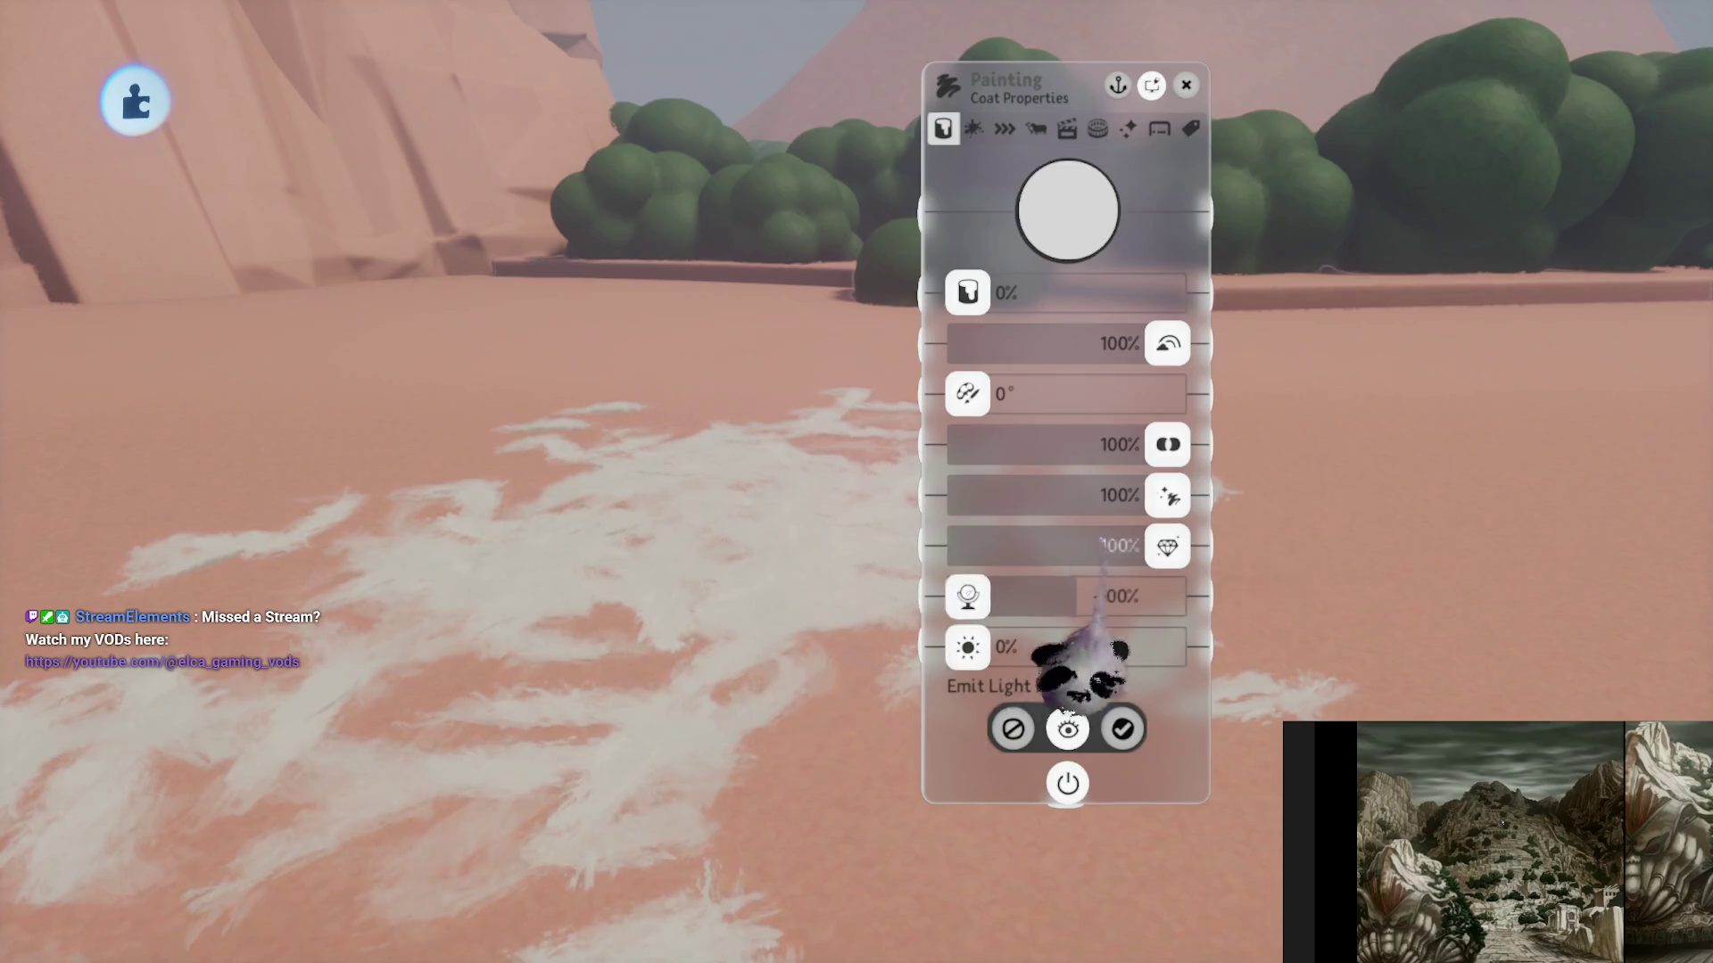
pyautogui.press('Escape')
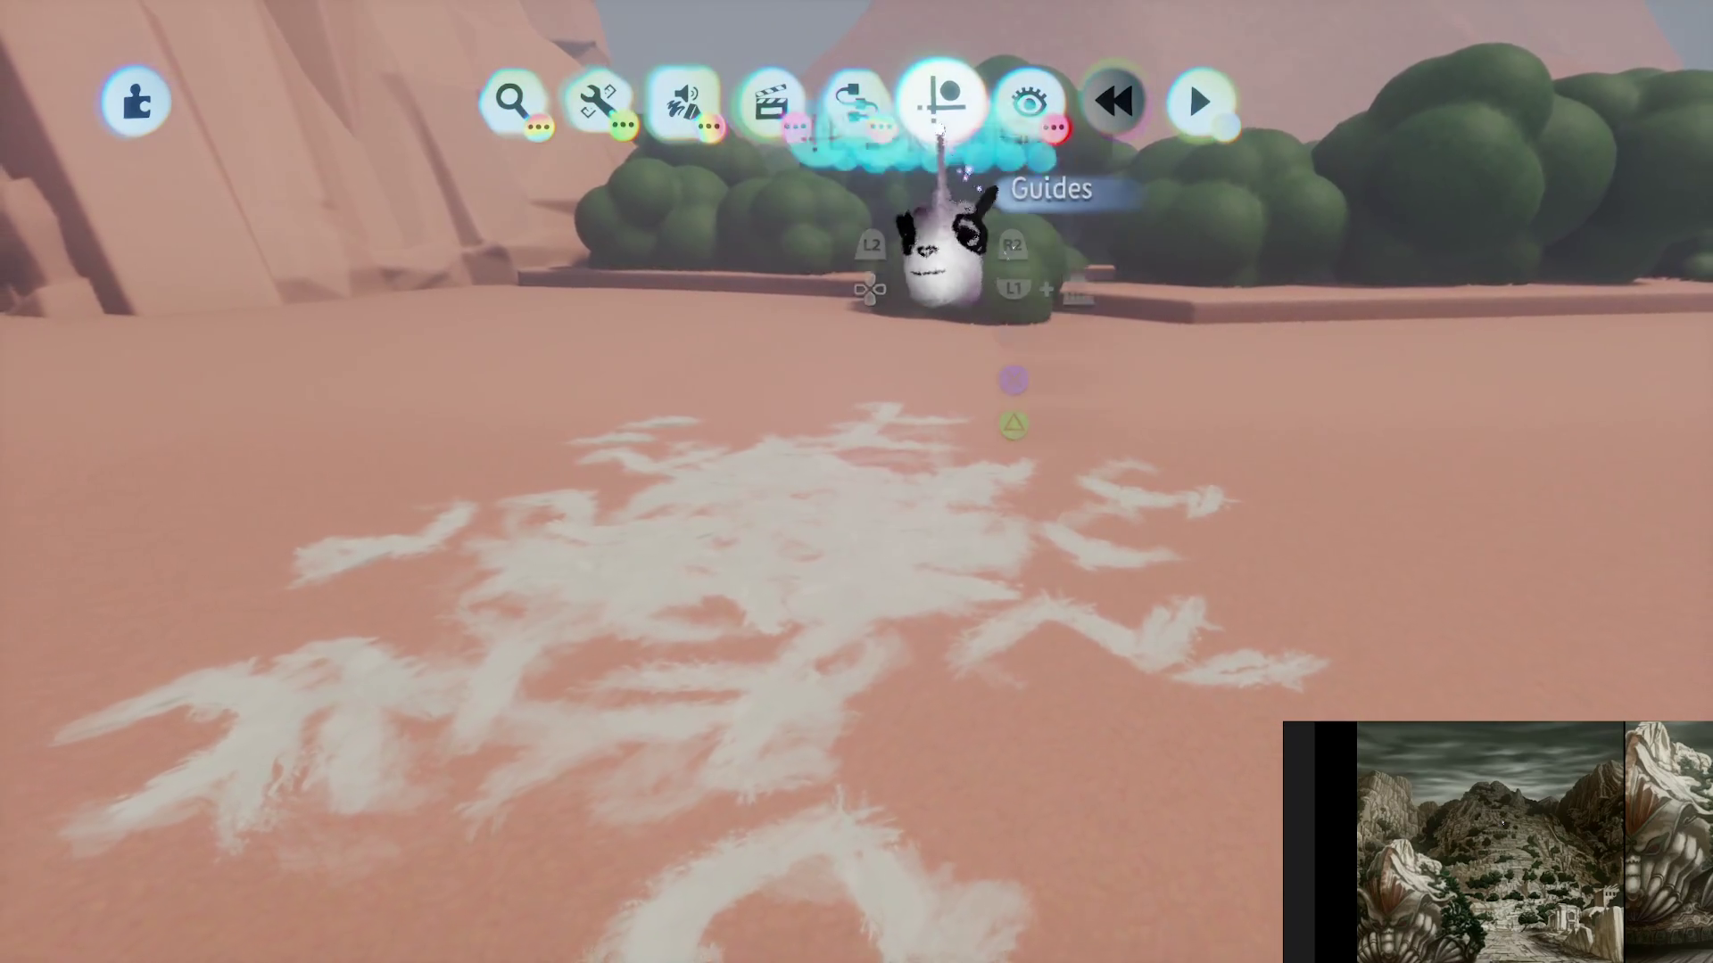
# - Open the Guides menu and pick a guide for the white paint
pyautogui.click(941, 124)
pyautogui.click(849, 186)
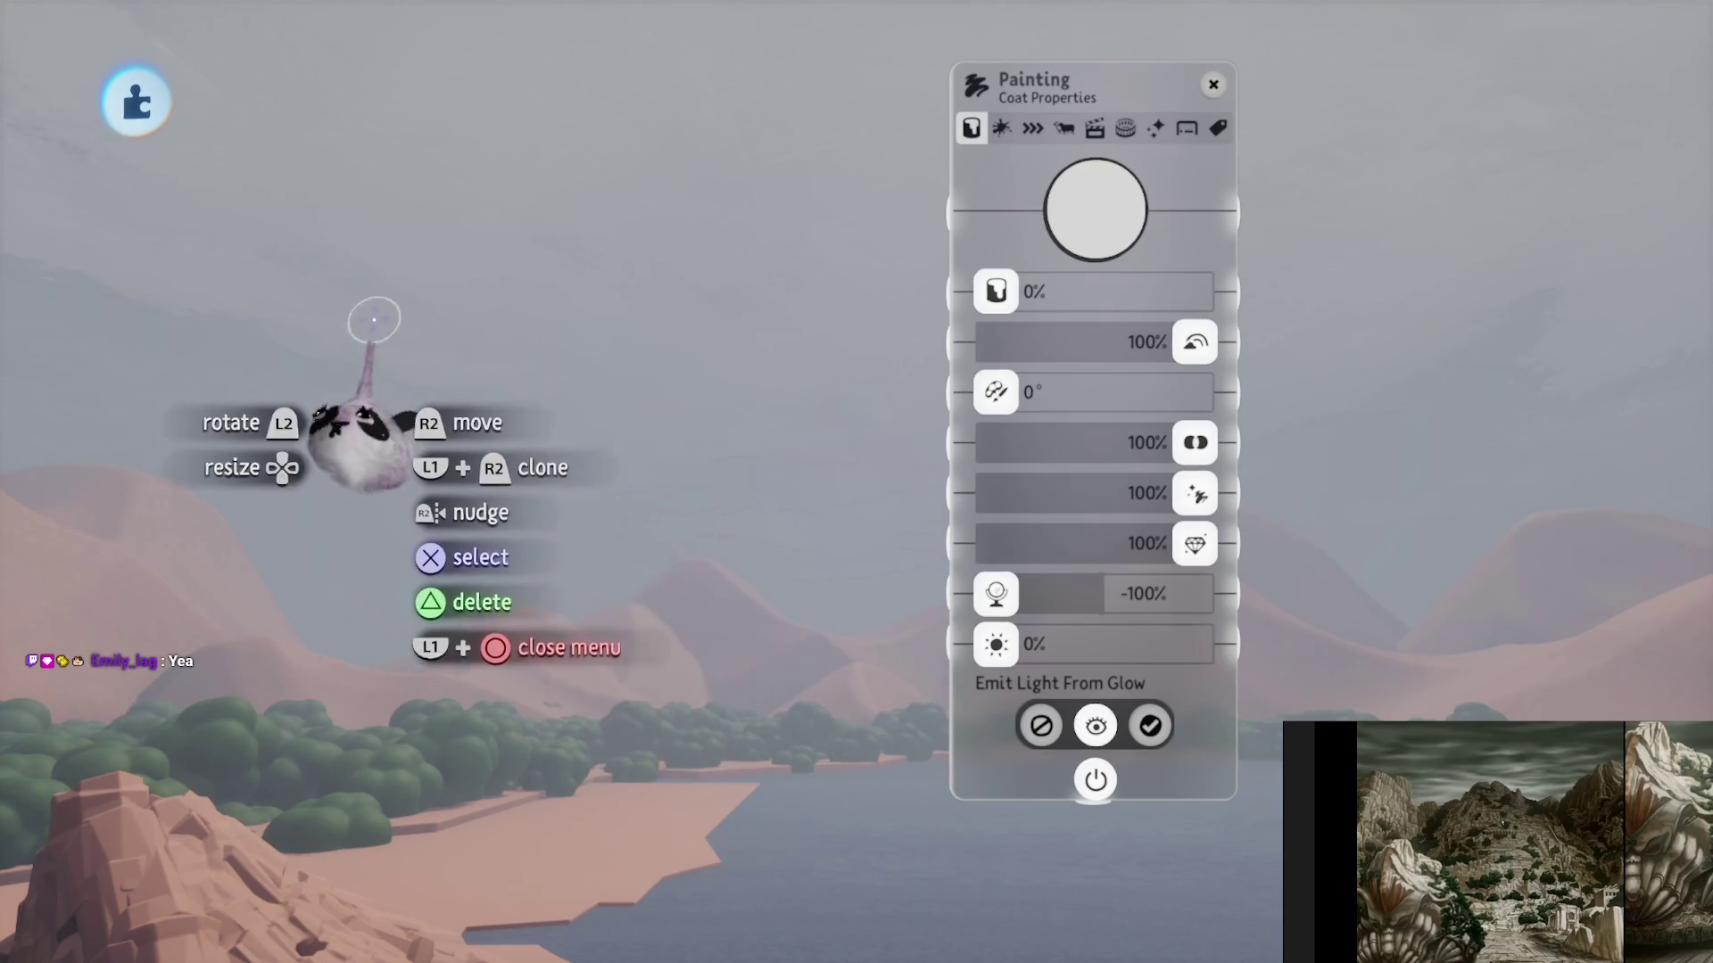
# - Set the paint's shininess to about -71%, colour to black, and one coat value to 200%
pyautogui.moveTo(1021, 589)
pyautogui.mouseDown()
pyautogui.moveTo(1090, 588)
pyautogui.moveTo(996, 596)
pyautogui.mouseUp()
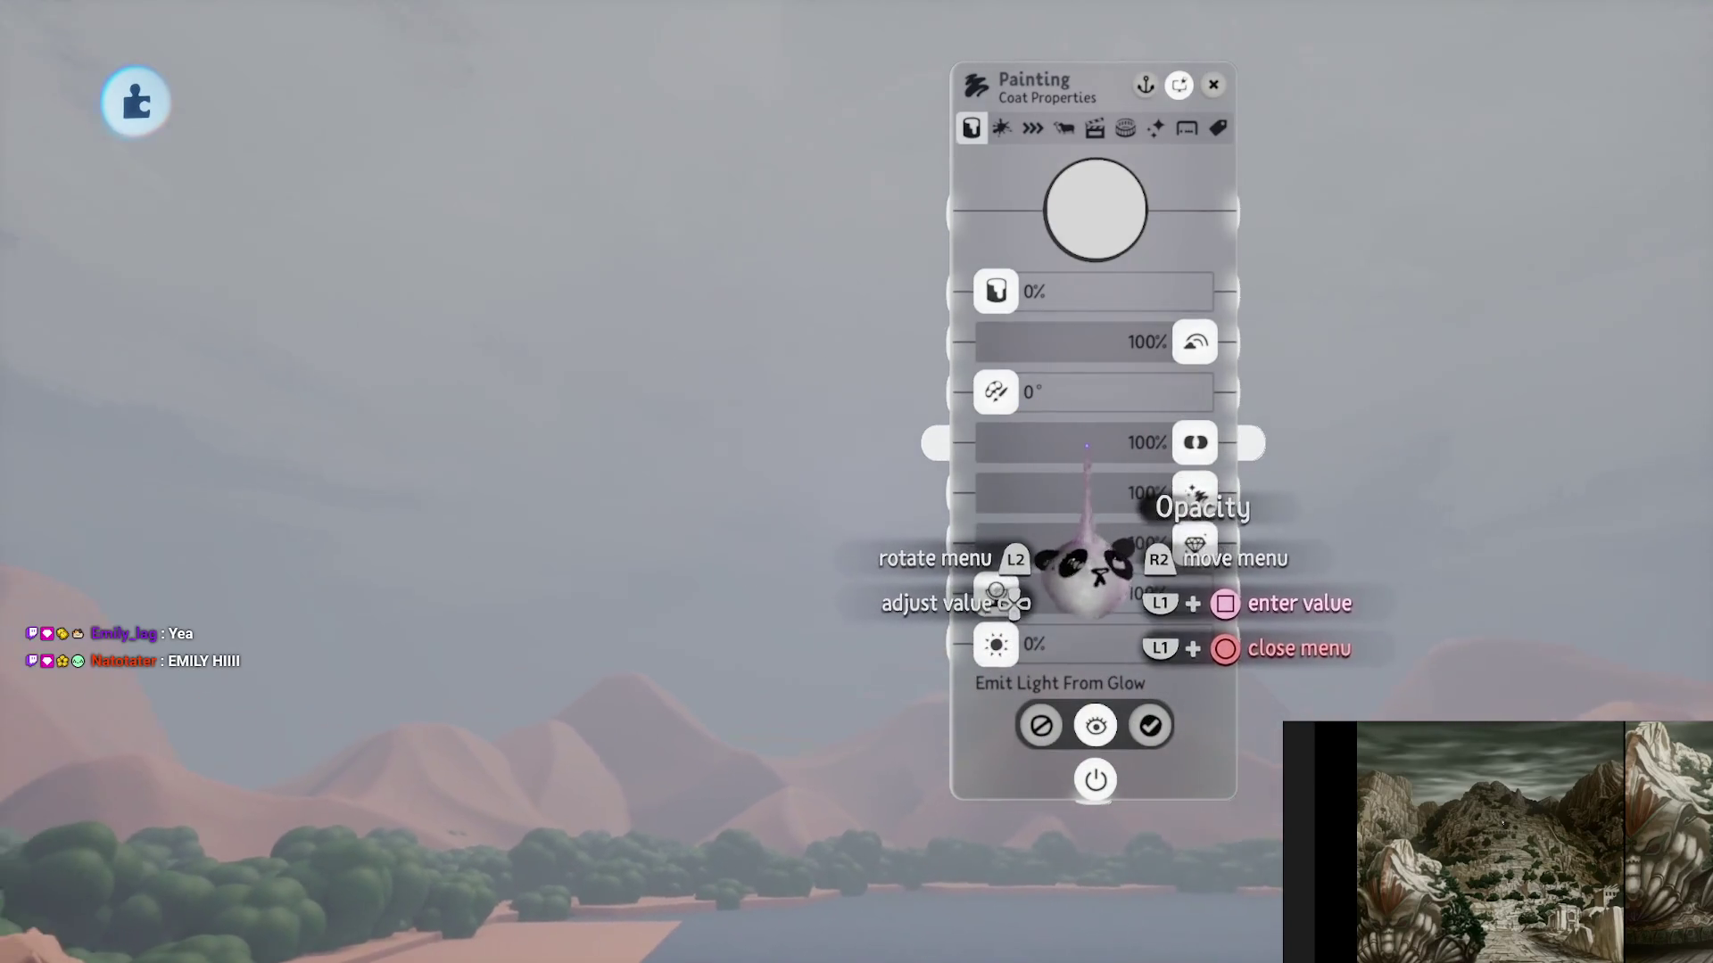
pyautogui.click(1084, 205)
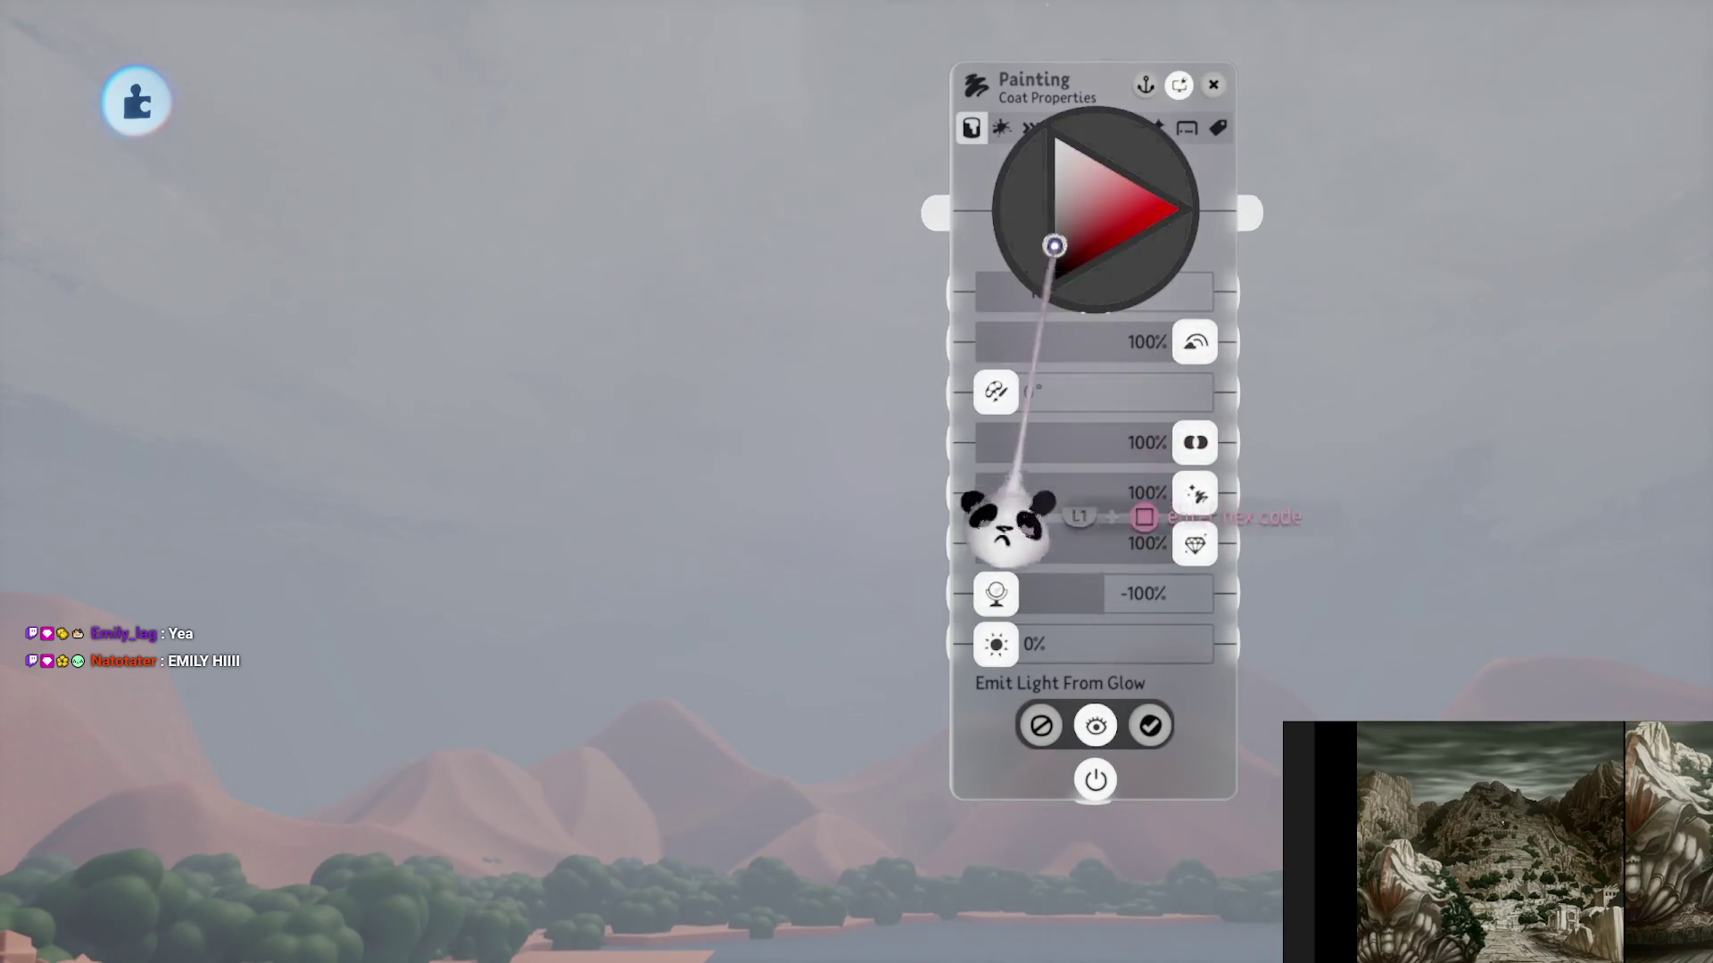
pyautogui.click(1056, 241)
pyautogui.moveTo(1084, 410)
pyautogui.mouseDown()
pyautogui.moveTo(1196, 394)
pyautogui.moveTo(1147, 420)
pyautogui.moveTo(1218, 412)
pyautogui.mouseUp()
# - Lower a stroke setting from 100% to 27% and close the stroke settings
pyautogui.click(1032, 128)
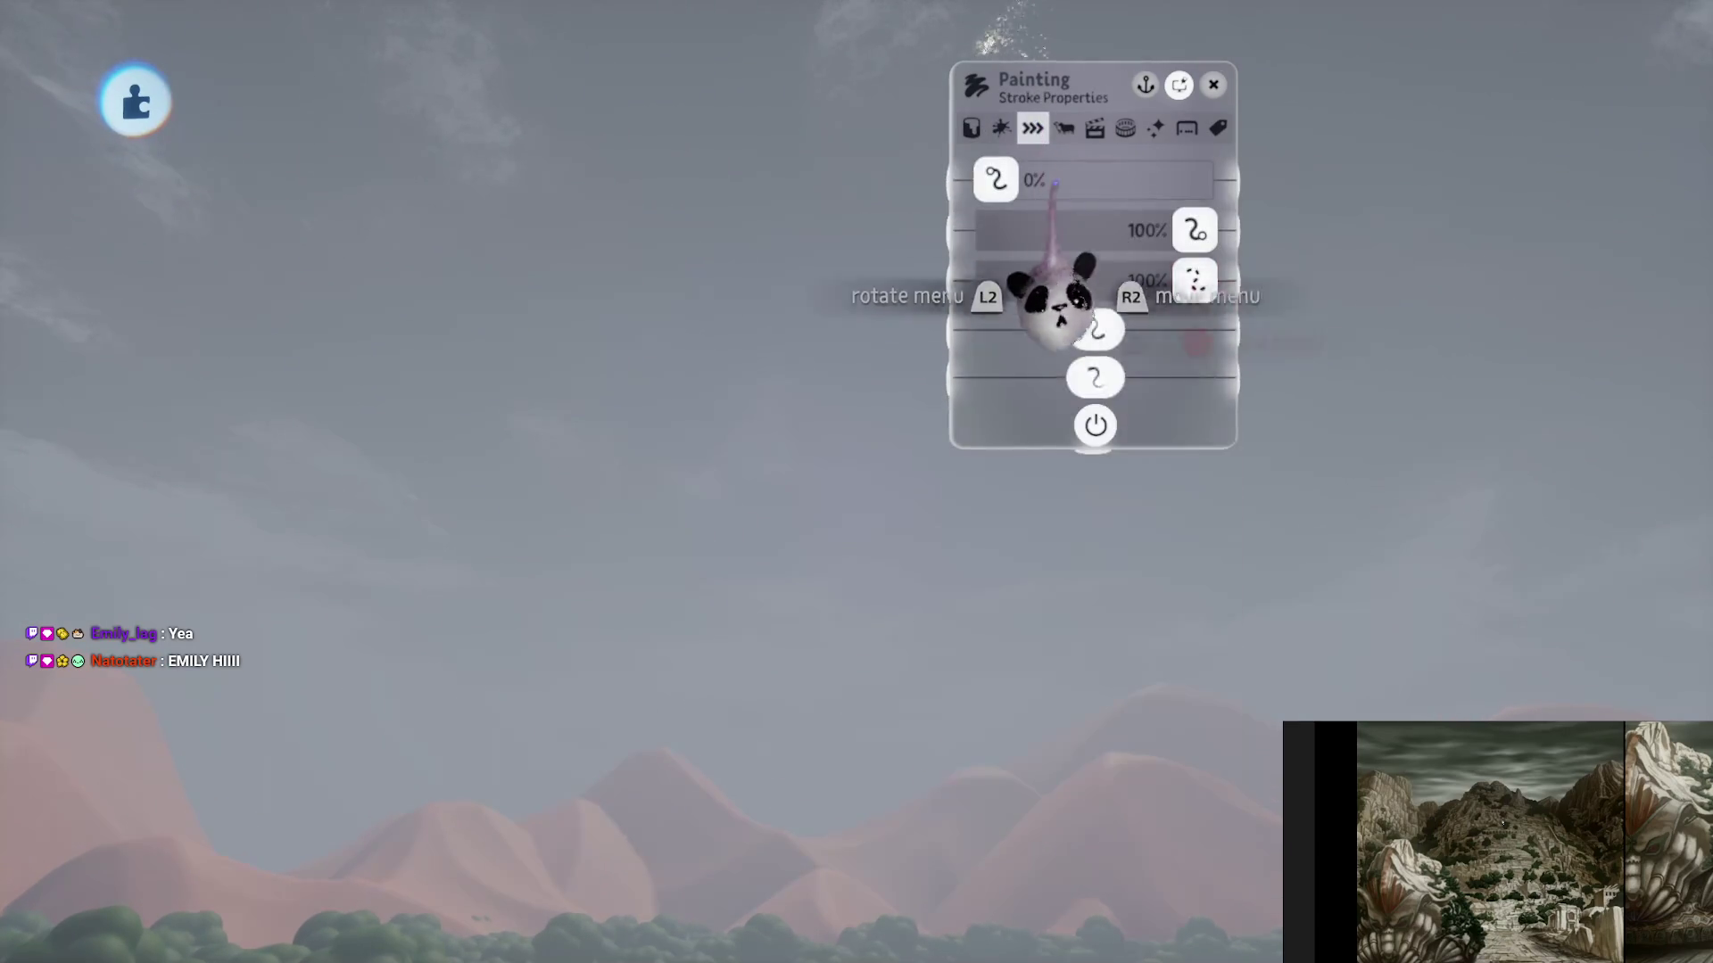
pyautogui.moveTo(1197, 281)
pyautogui.mouseDown()
pyautogui.moveTo(1032, 279)
pyautogui.moveTo(1072, 283)
pyautogui.mouseUp()
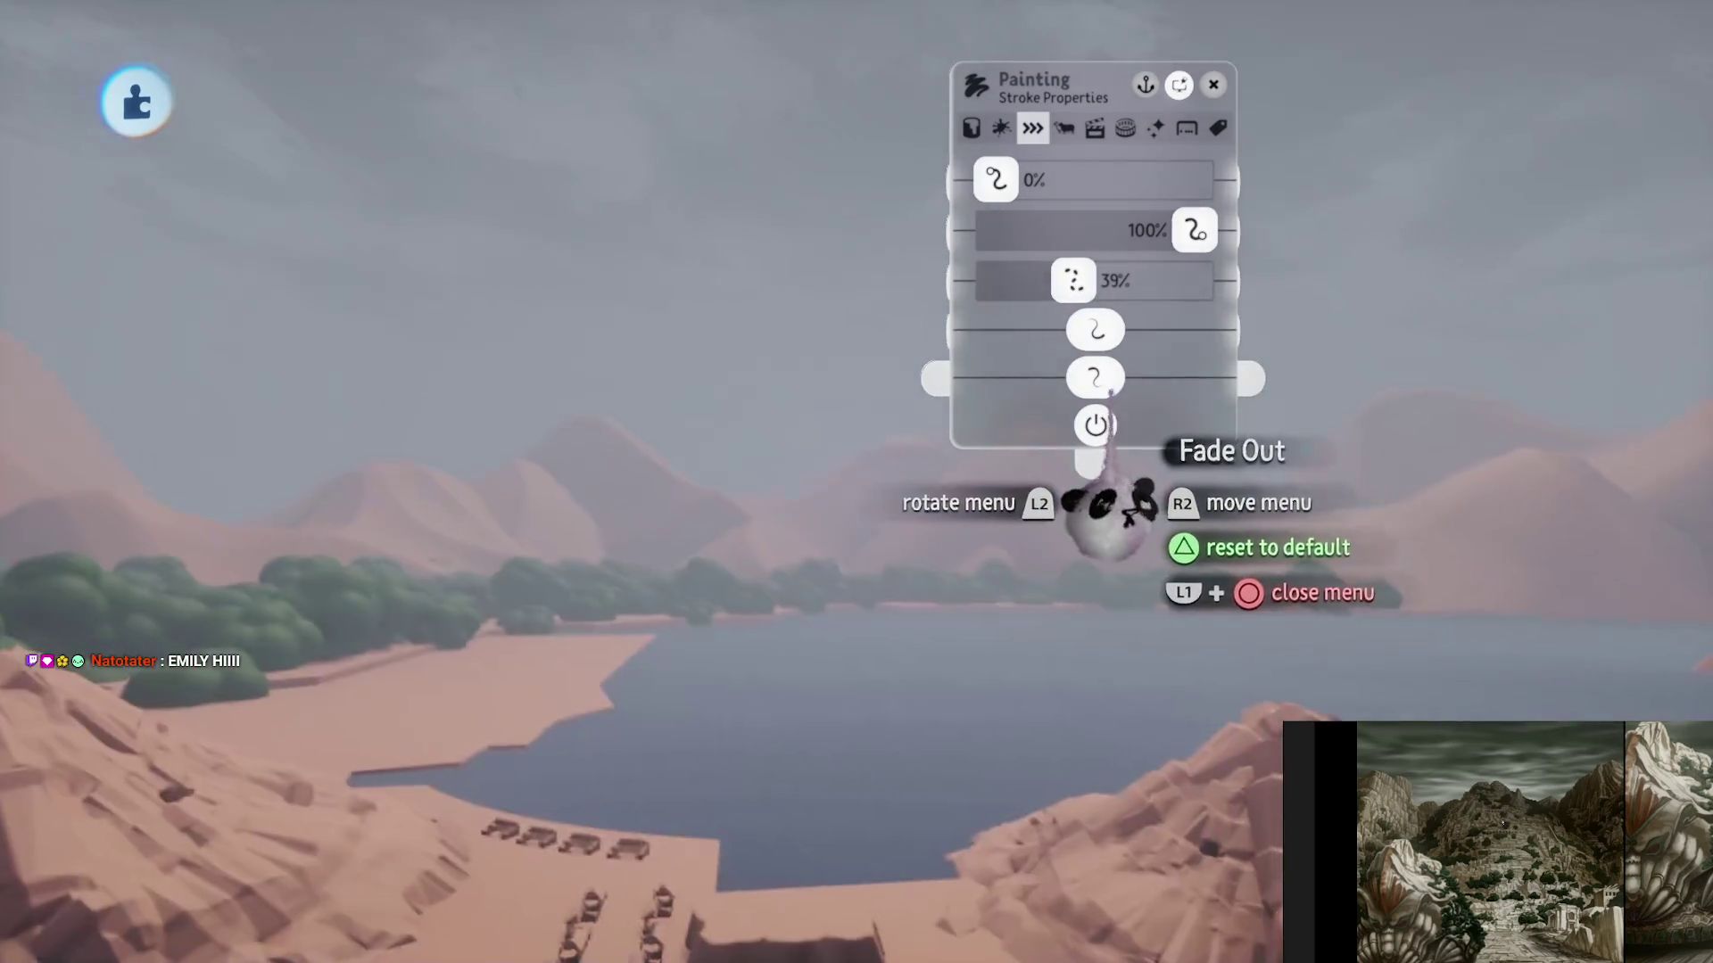
pyautogui.press('Escape')
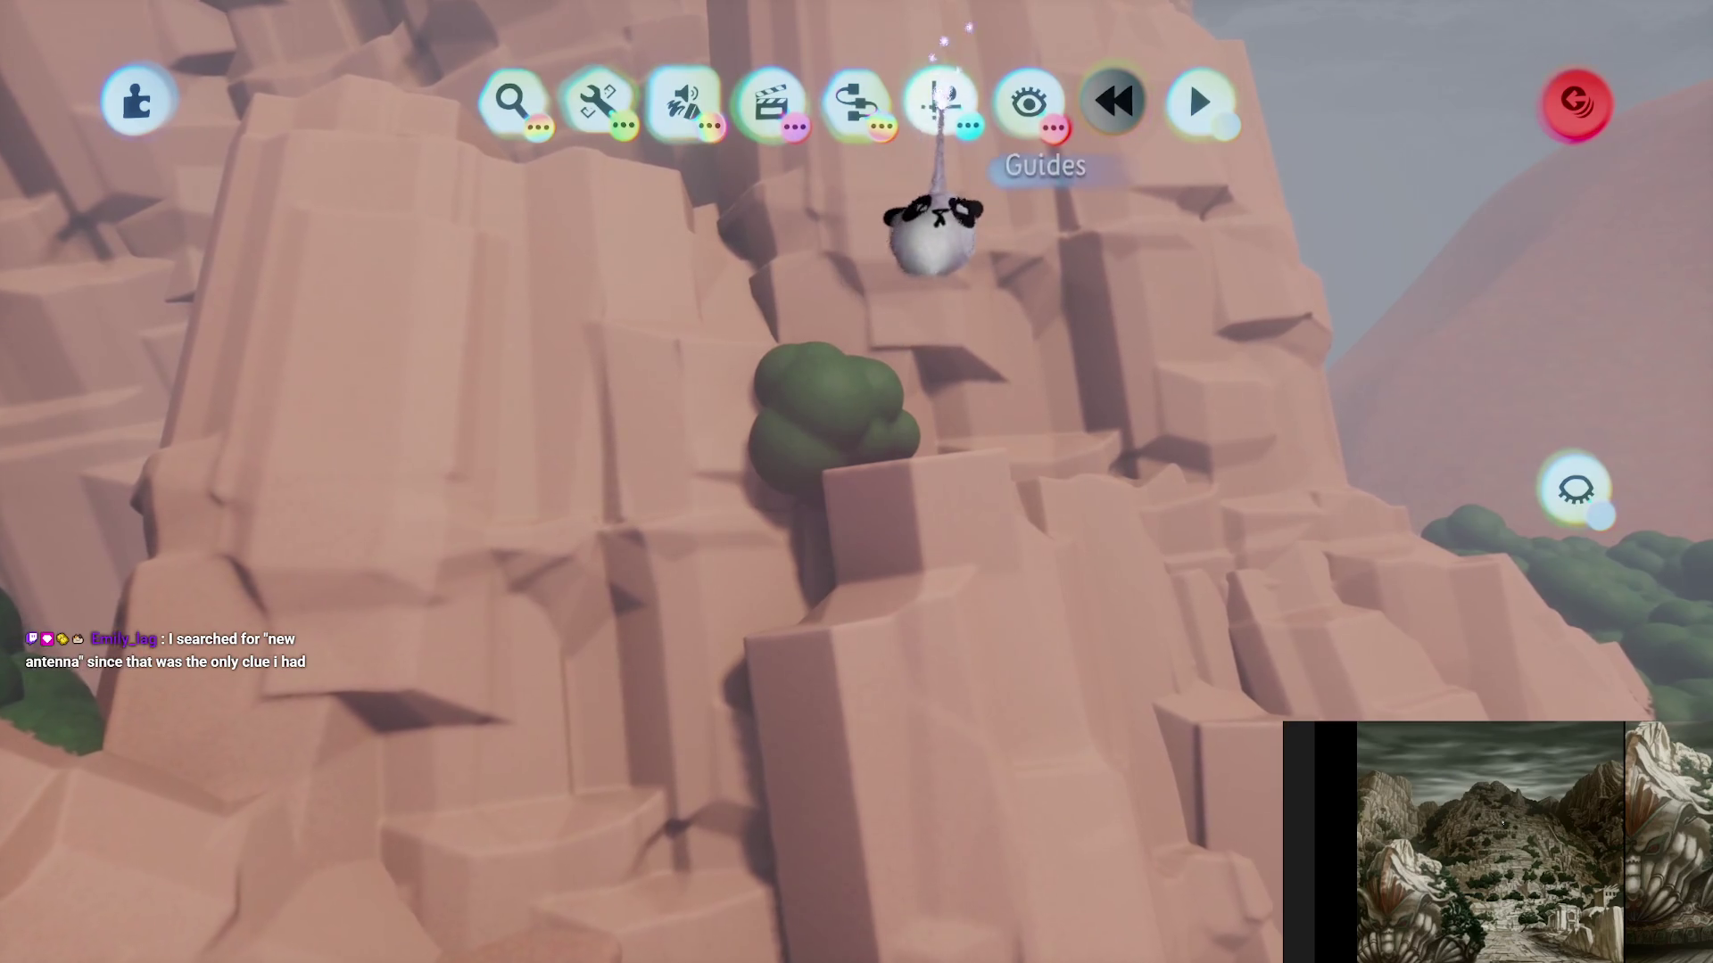
# - Open the guide tools to reach the dark flat block at the base of the cliffs
pyautogui.click(940, 107)
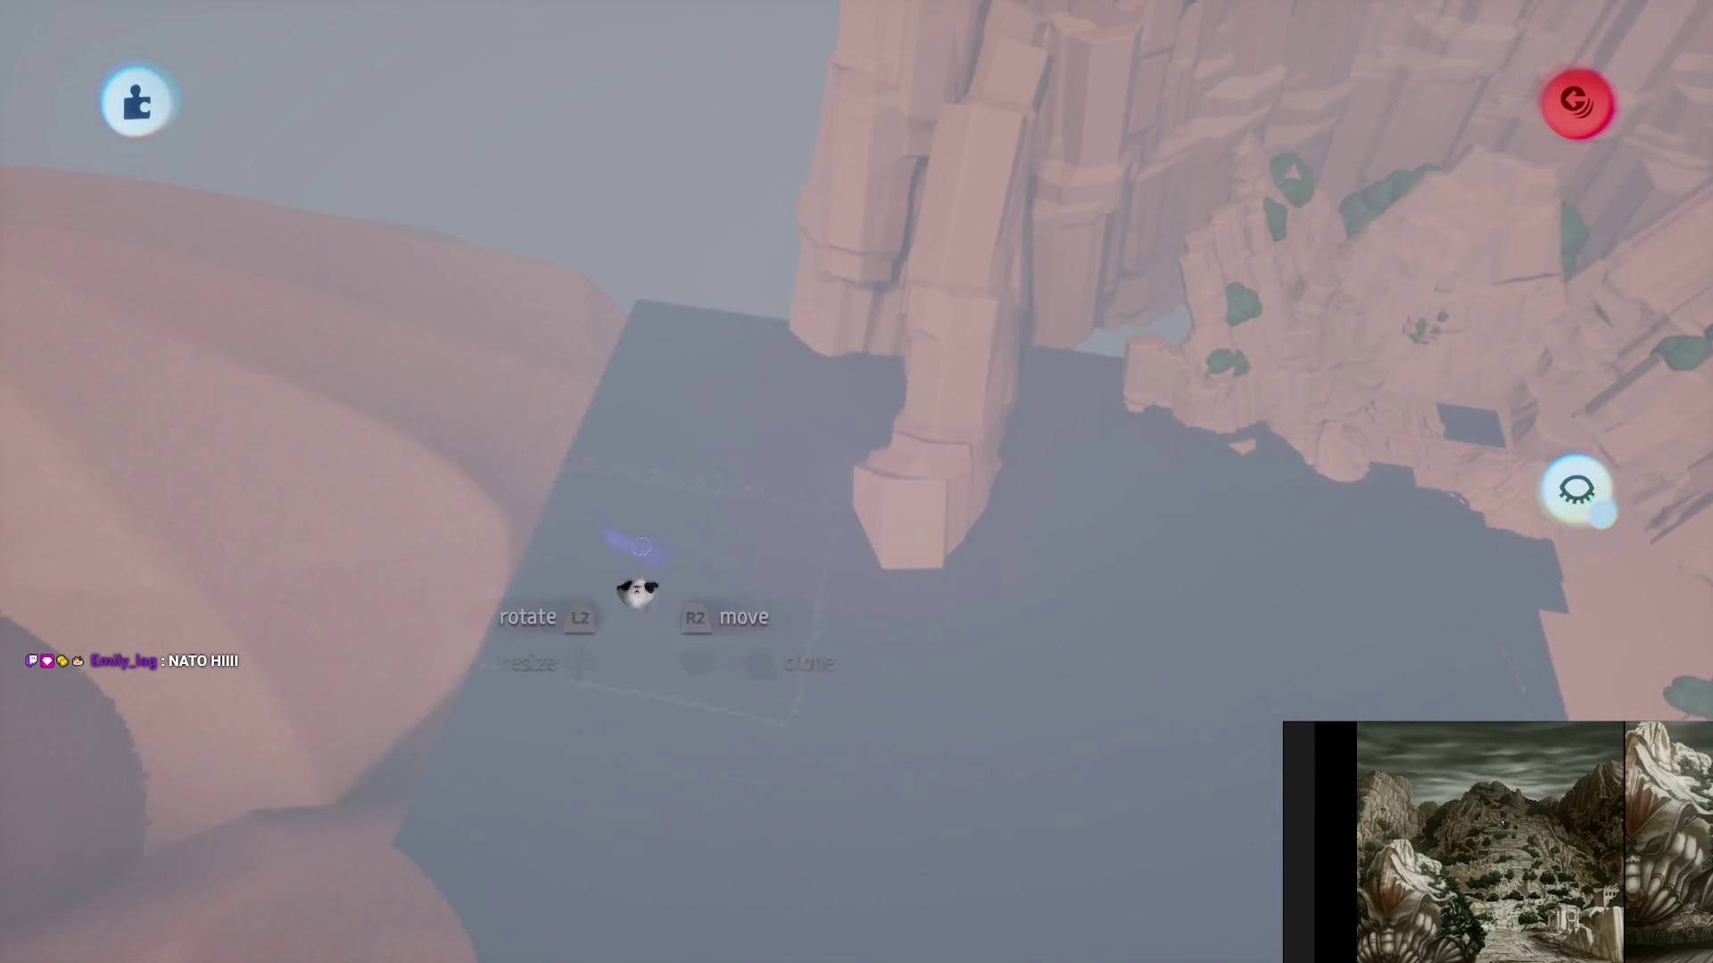
# - Shift the dark block up and right, then change the cliff terrain sculpture's Tint Amount
pyautogui.moveTo(172, 693); pyautogui.dragTo(420, 368)
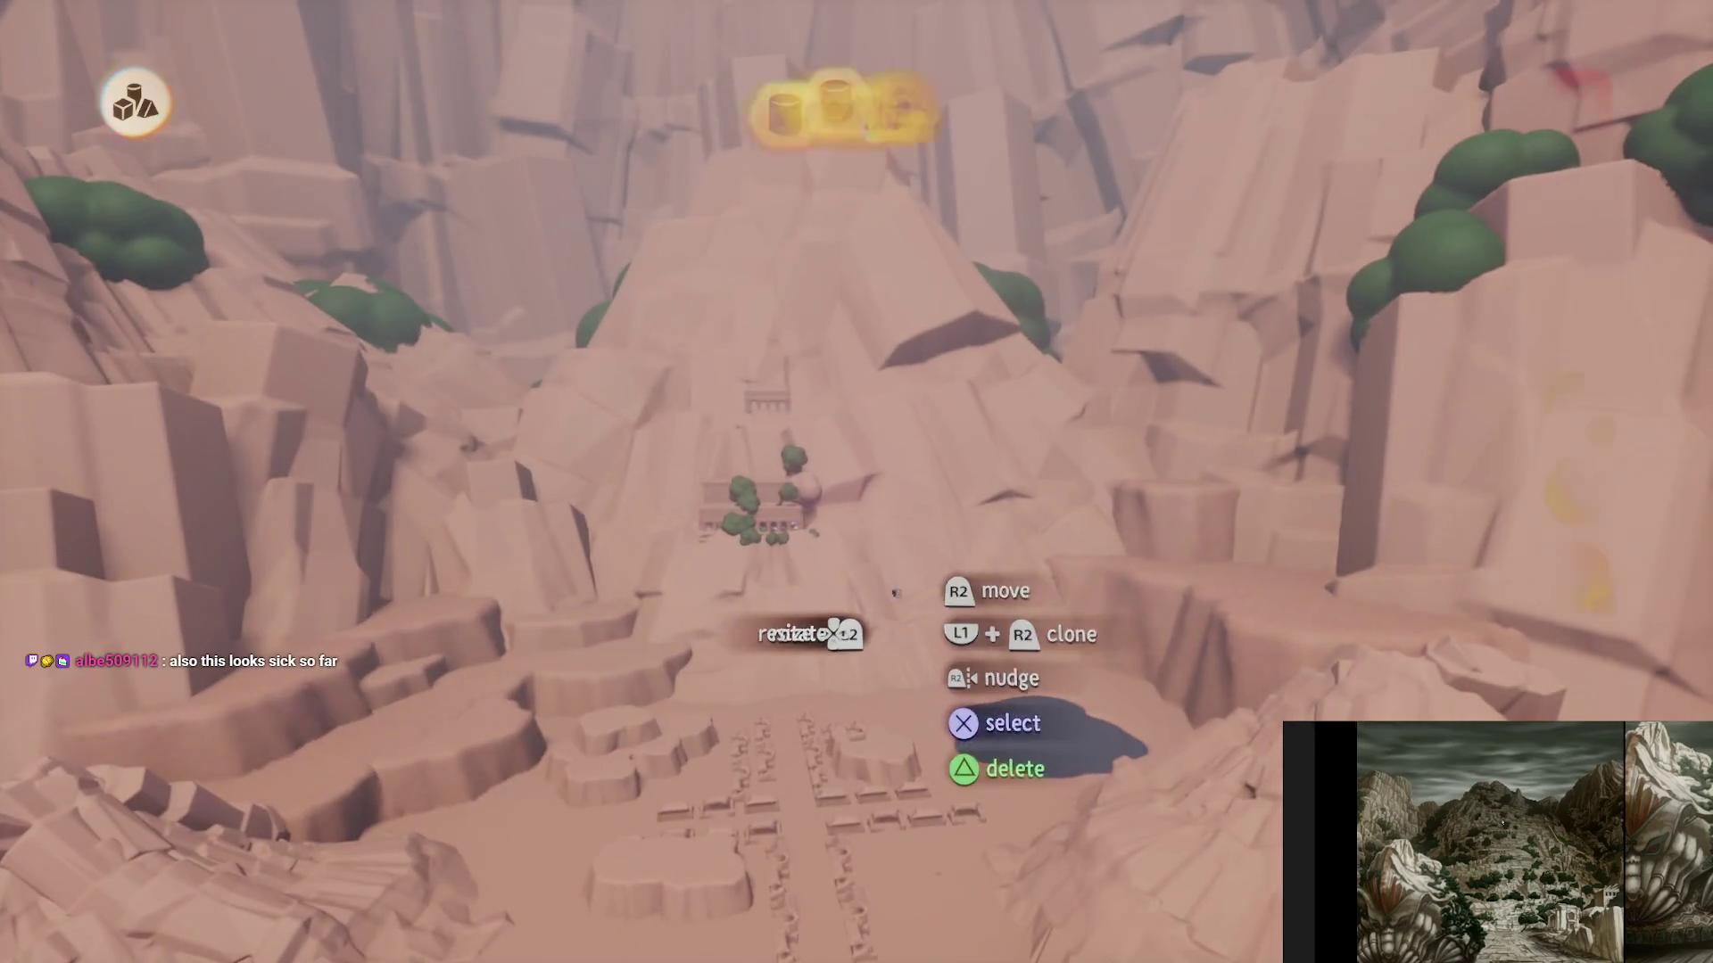
pyautogui.press('Escape')
pyautogui.click(892, 602)
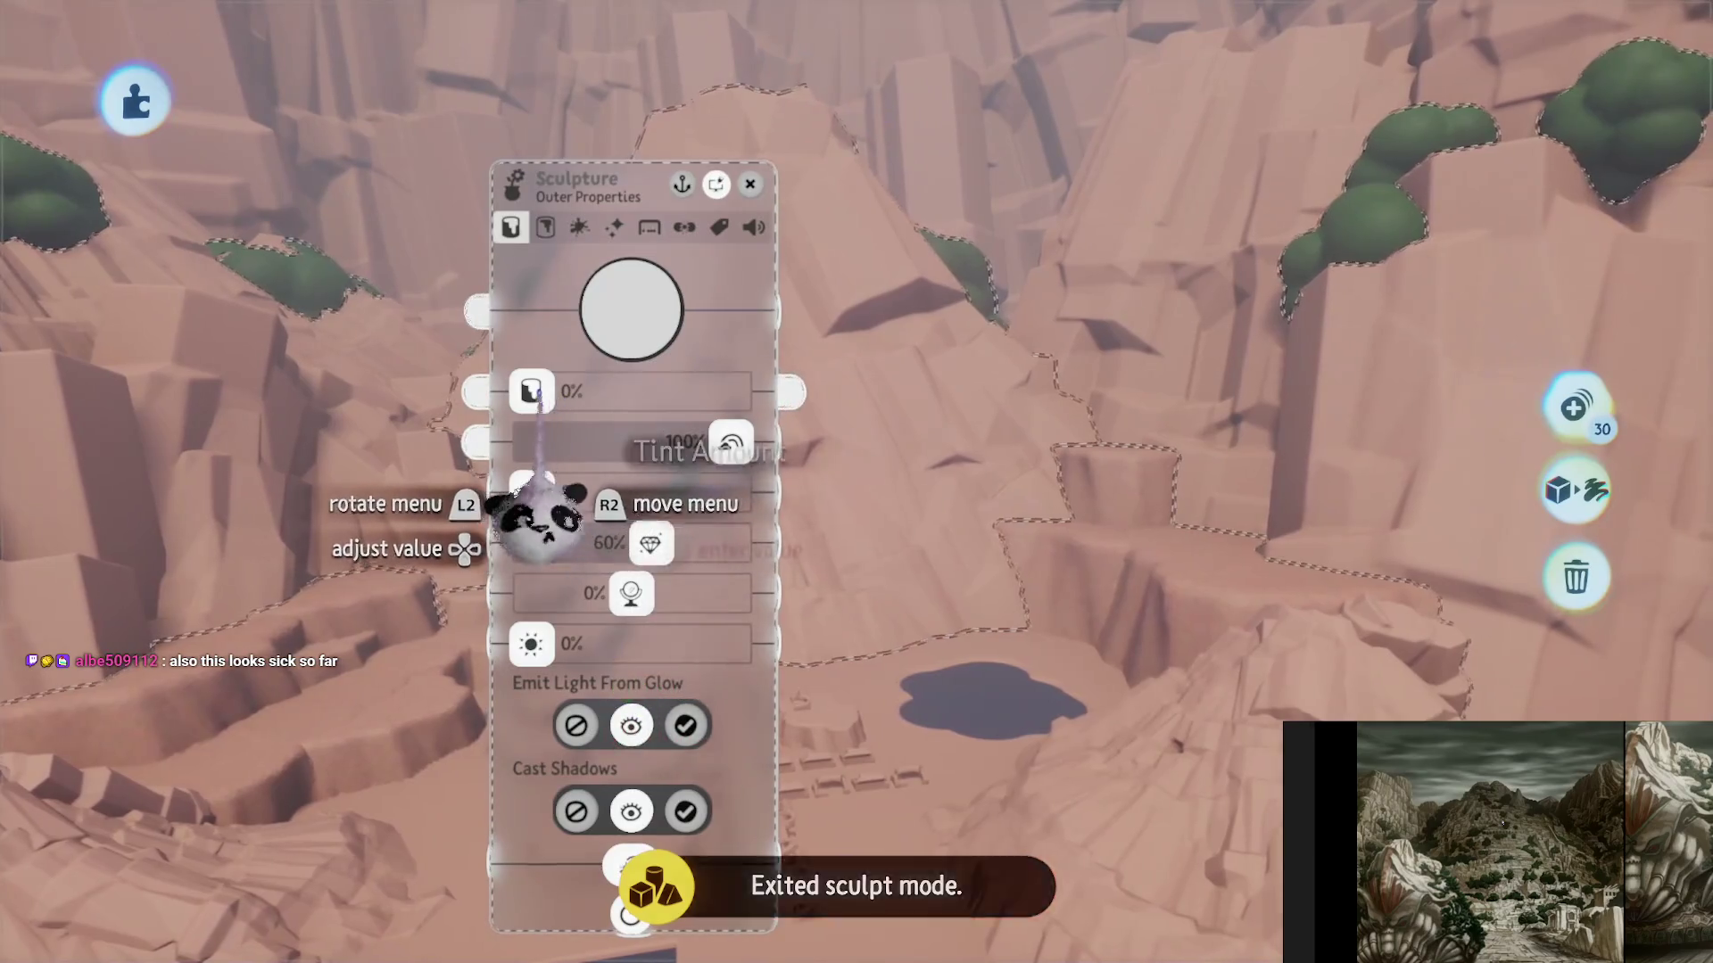
pyautogui.moveTo(687, 442)
pyautogui.mouseDown()
pyautogui.moveTo(1070, 570)
pyautogui.moveTo(785, 731)
pyautogui.moveTo(772, 687)
pyautogui.mouseUp()
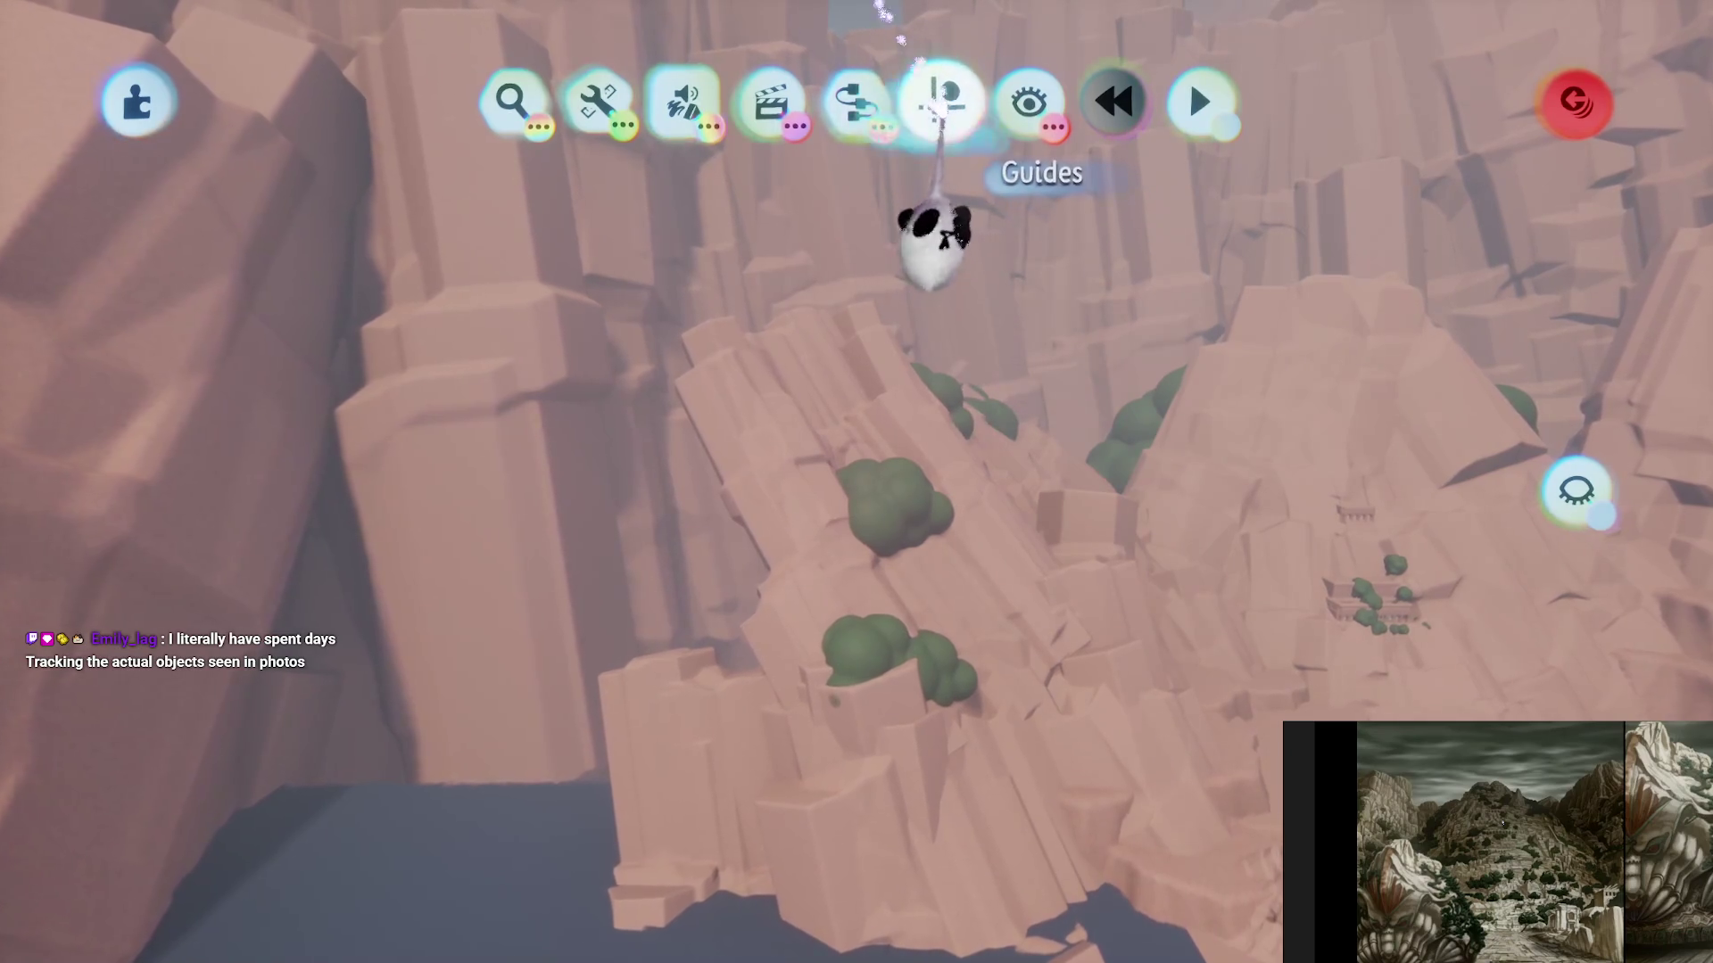
# - Open the guide tools to show the terrain sculpture's Outer Properties tint settings
pyautogui.click(941, 101)
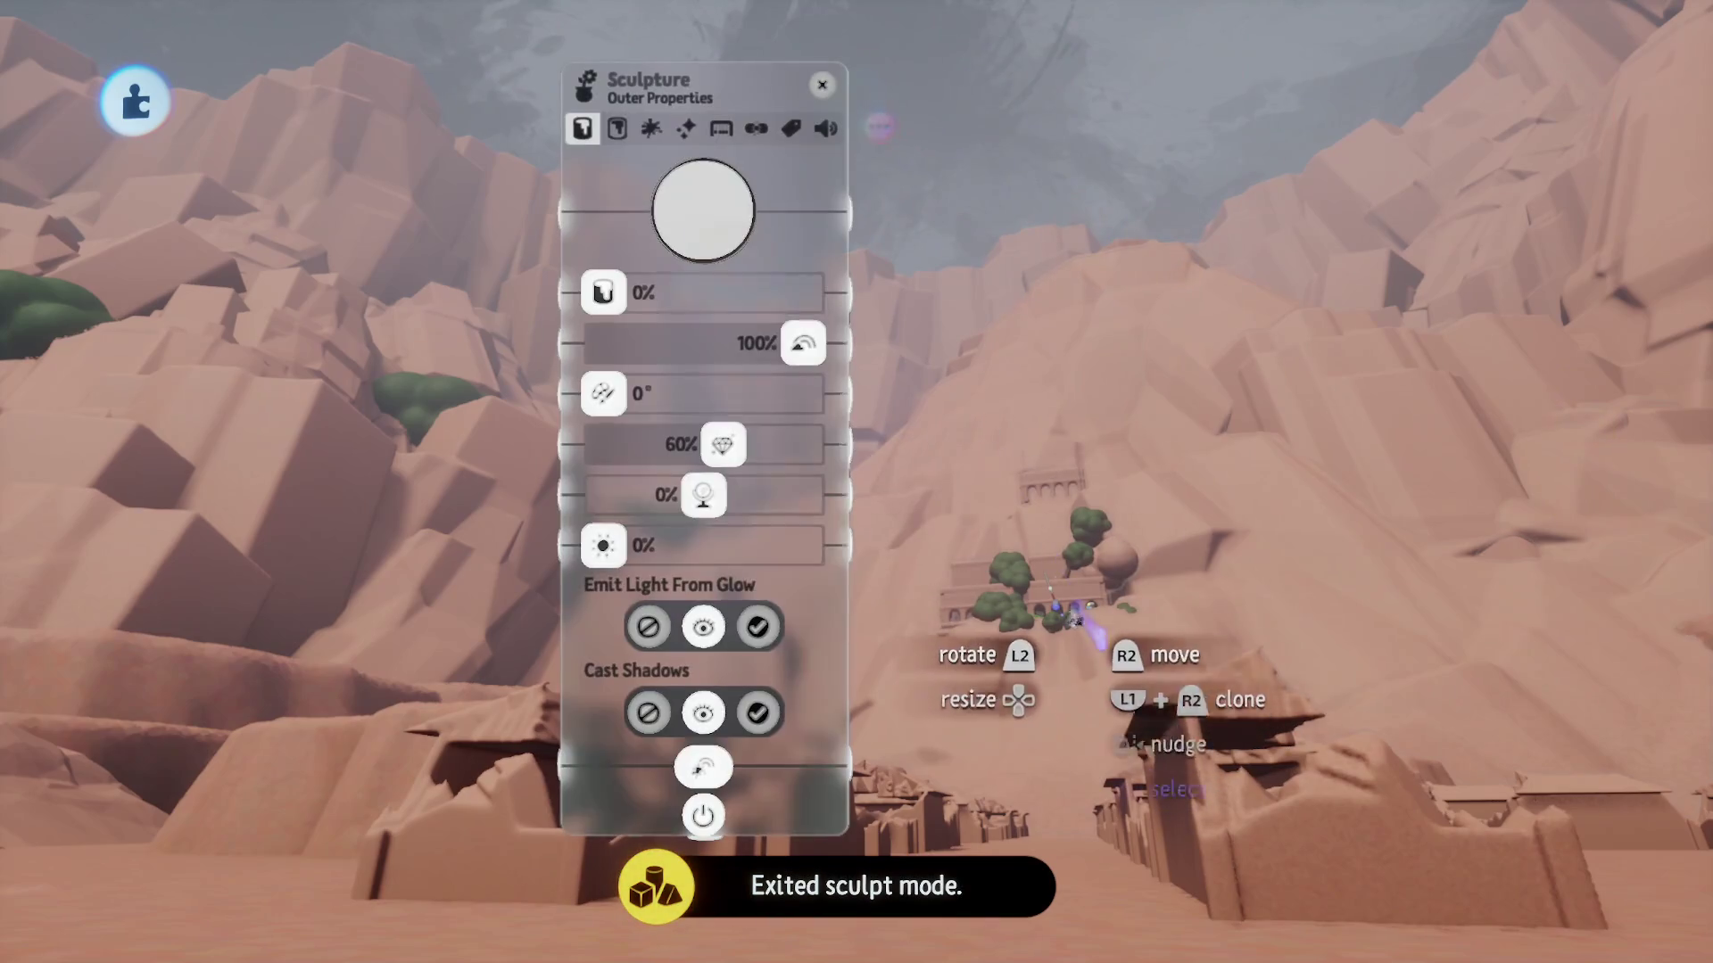
# - Change the cliff sculpture's Tint Colour from pink to yellow and close its properties
pyautogui.click(687, 183)
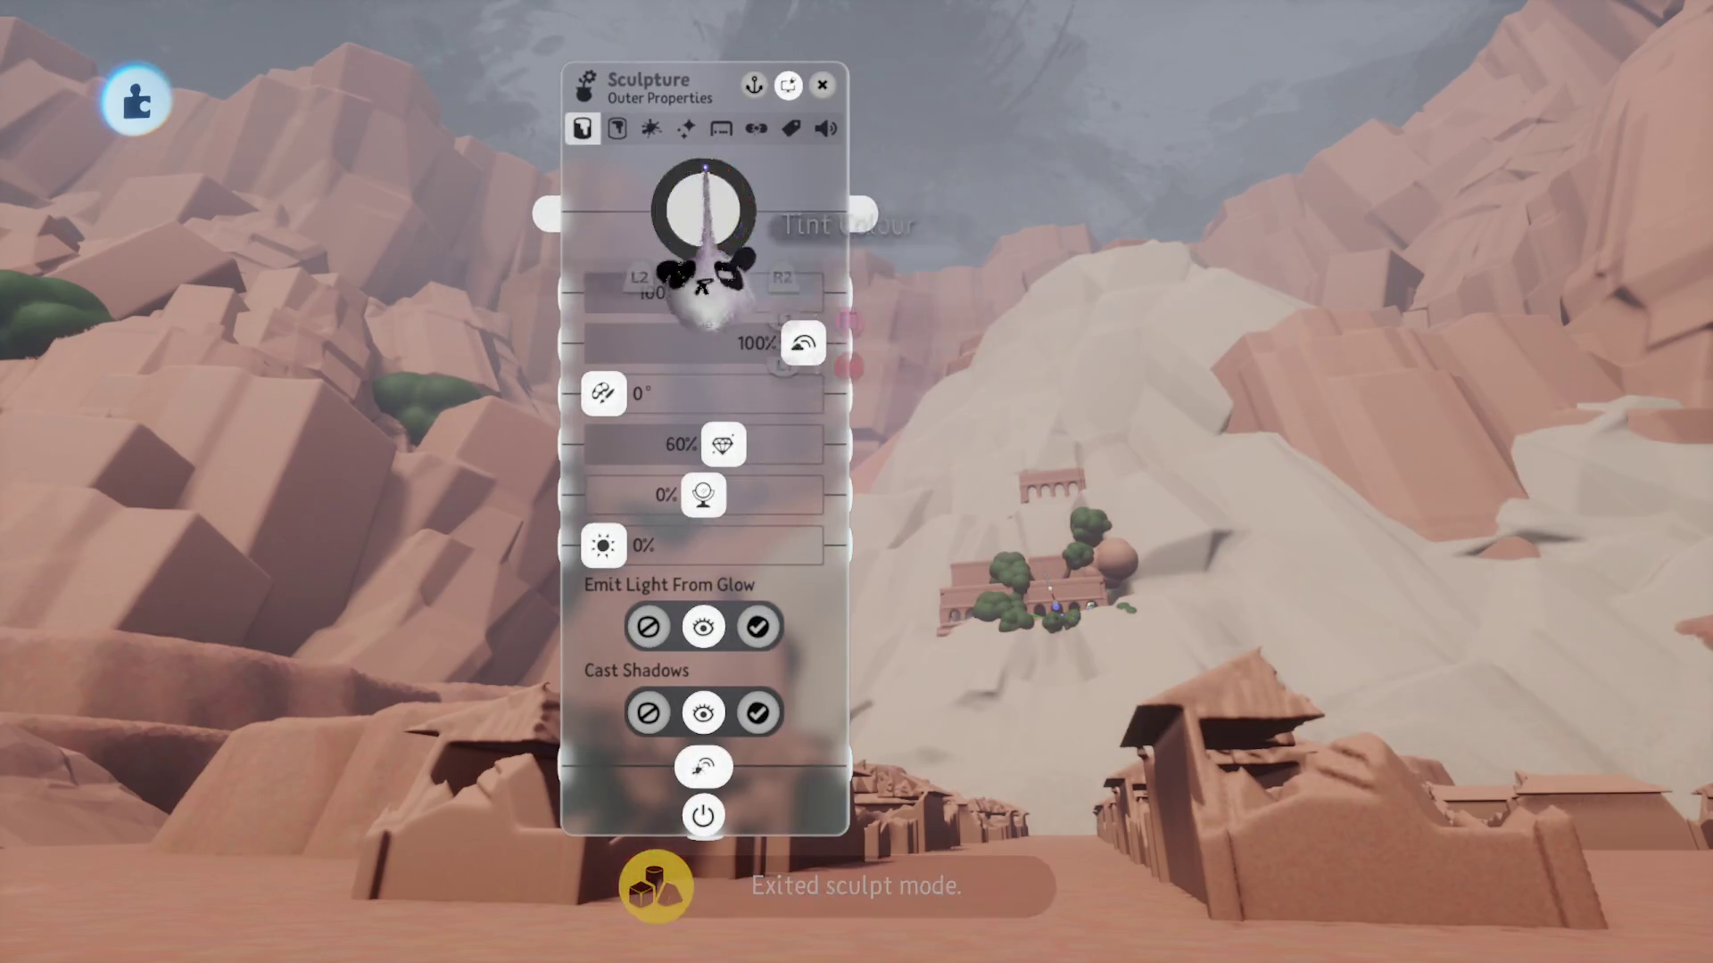
pyautogui.moveTo(688, 205); pyautogui.dragTo(731, 184)
pyautogui.press('Escape')
pyautogui.press('Escape')
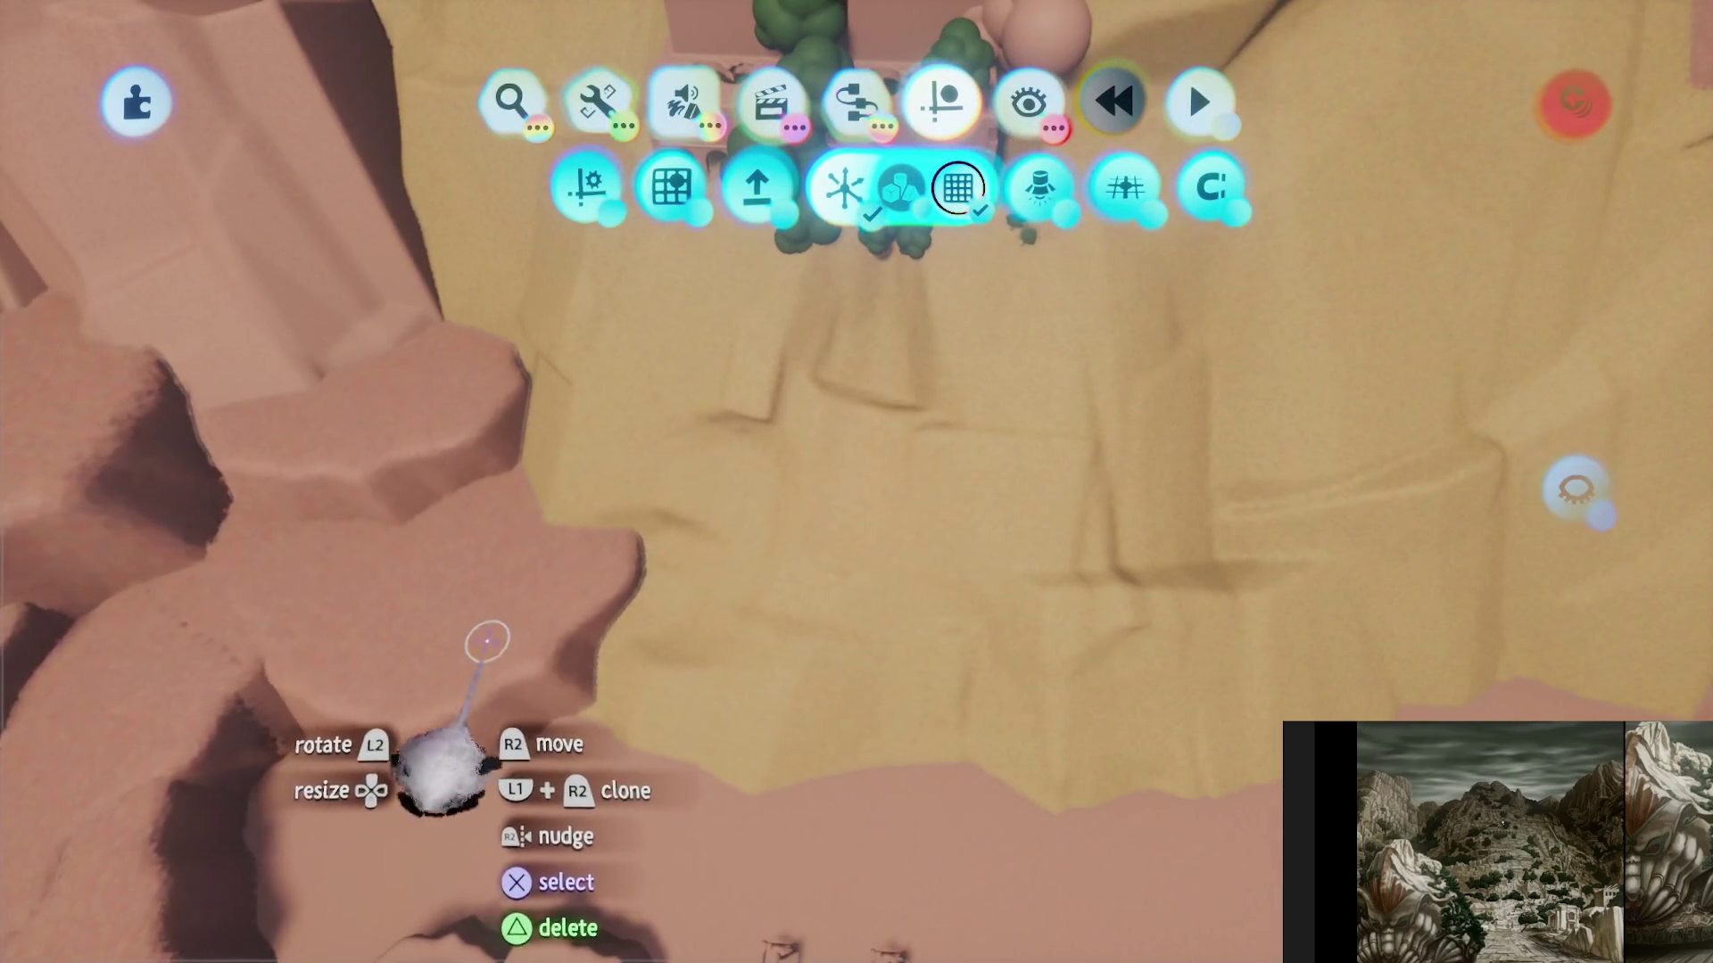
# - Exit sculpt mode and hide the toolbars to view the yellow-tinted canyon patch
pyautogui.press('Escape')
pyautogui.press('Escape')
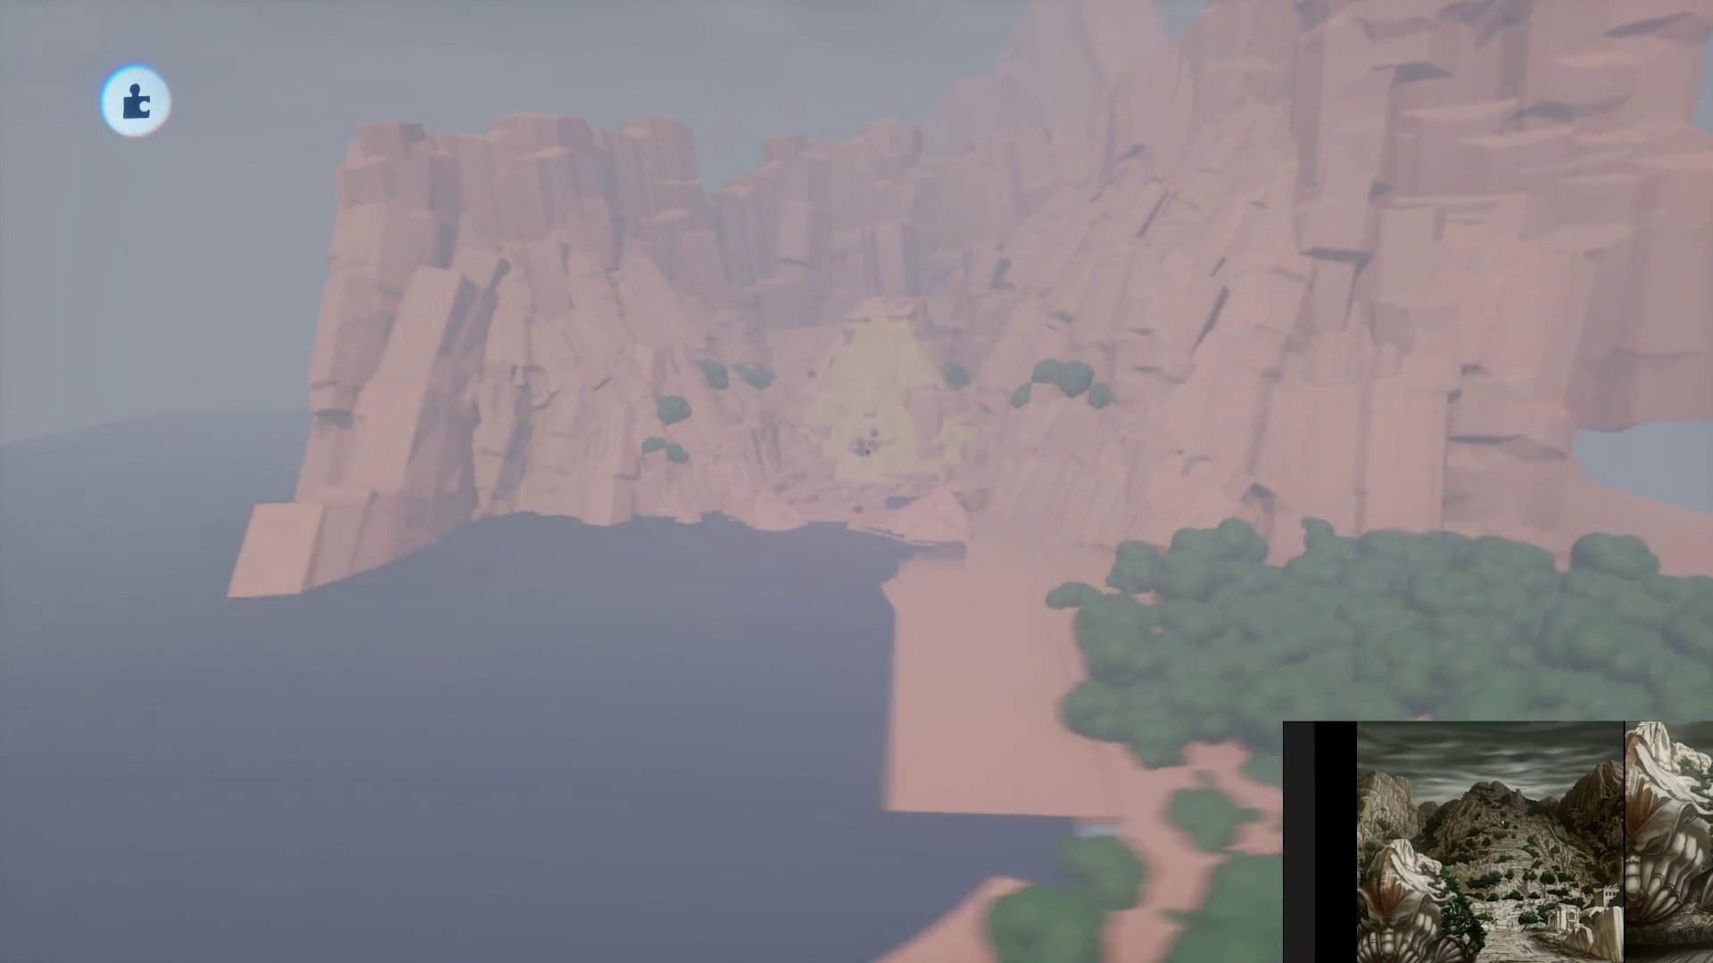
# - Enter and leave shape sculpting, arriving at the arched-wall room with the mannequin
pyautogui.press('Escape')
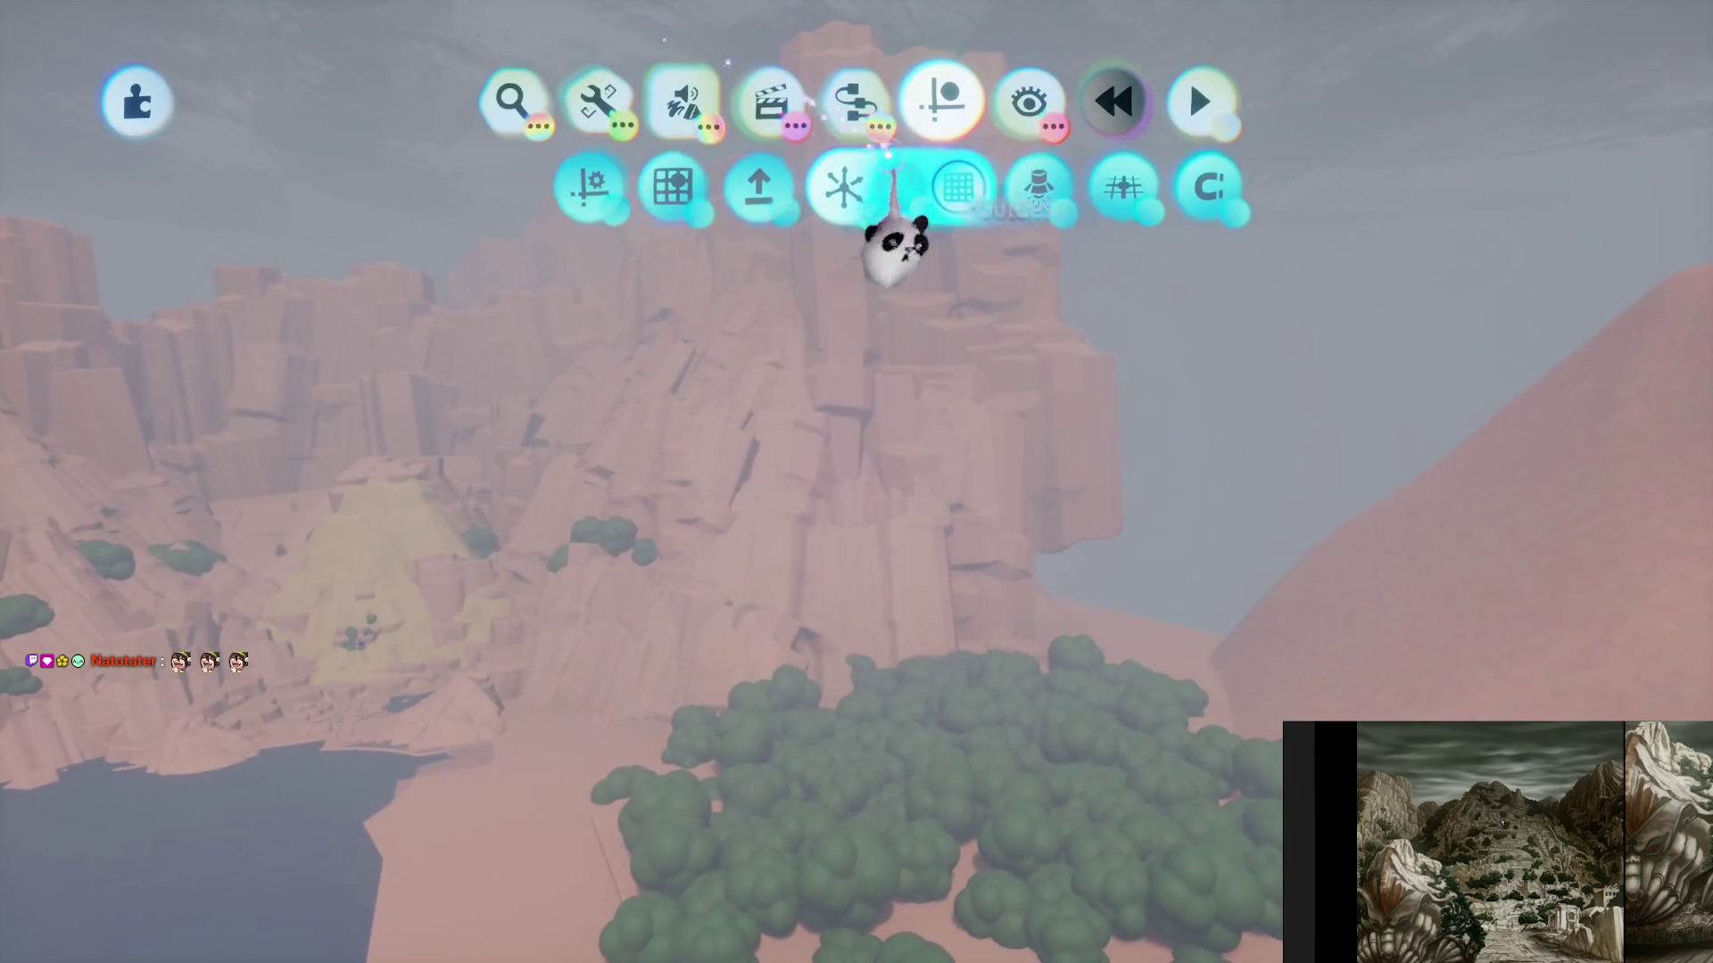
pyautogui.click(892, 187)
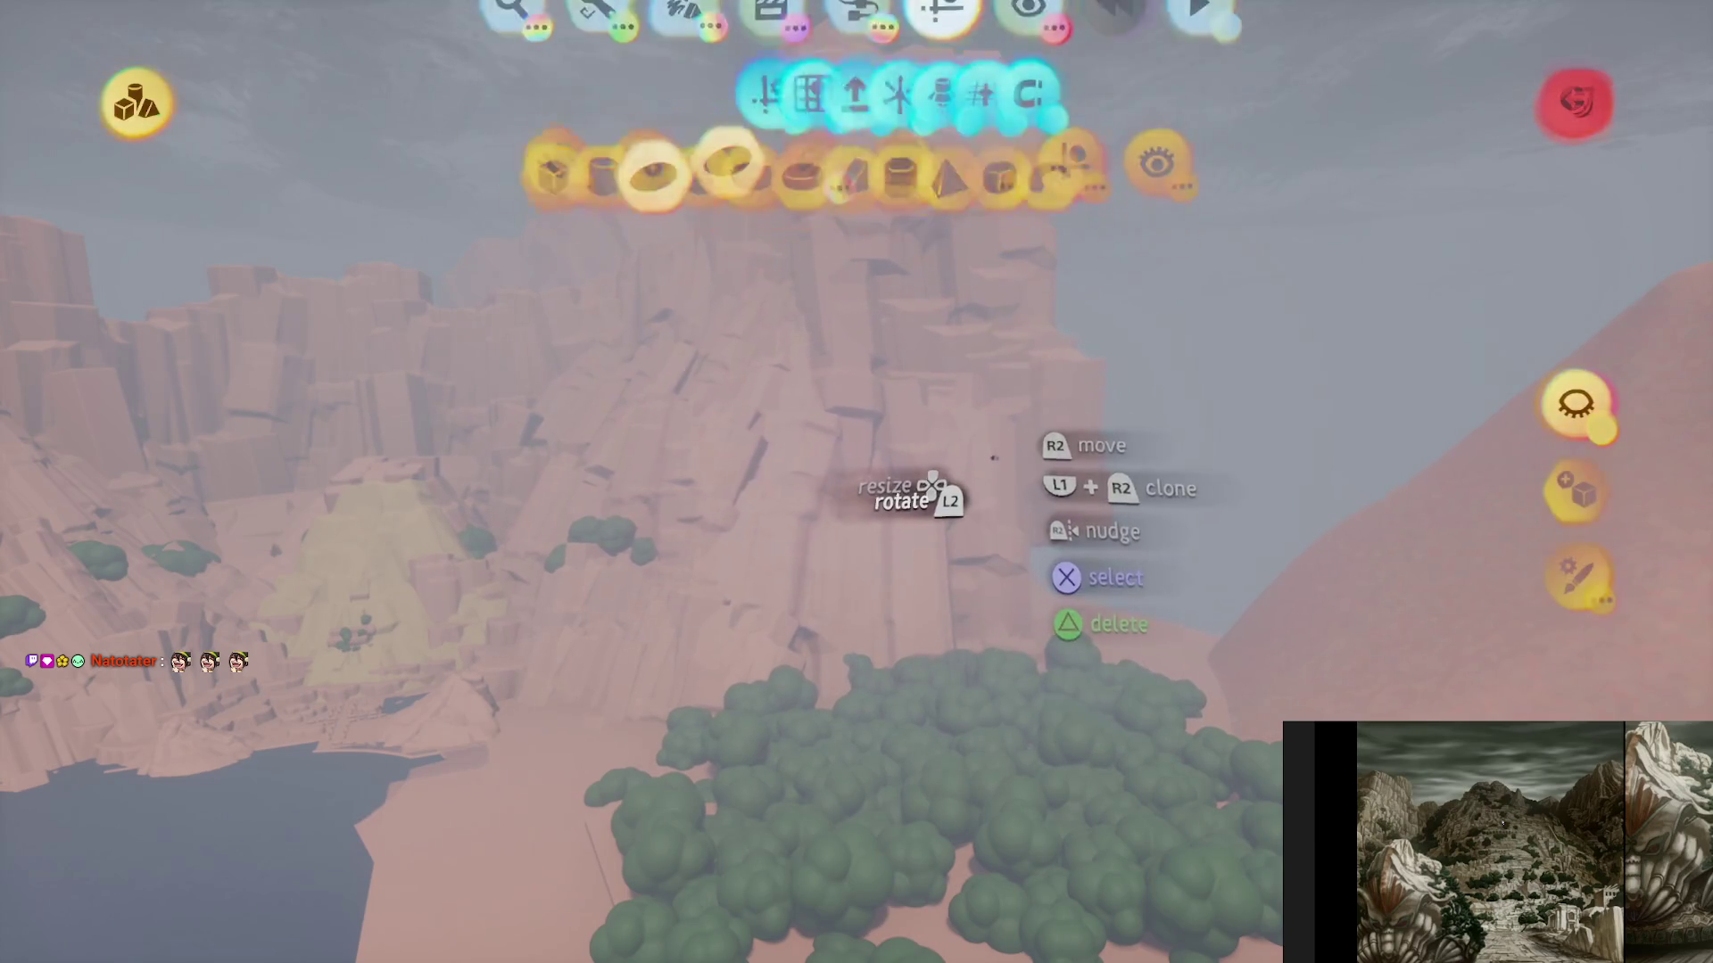
pyautogui.press('Escape')
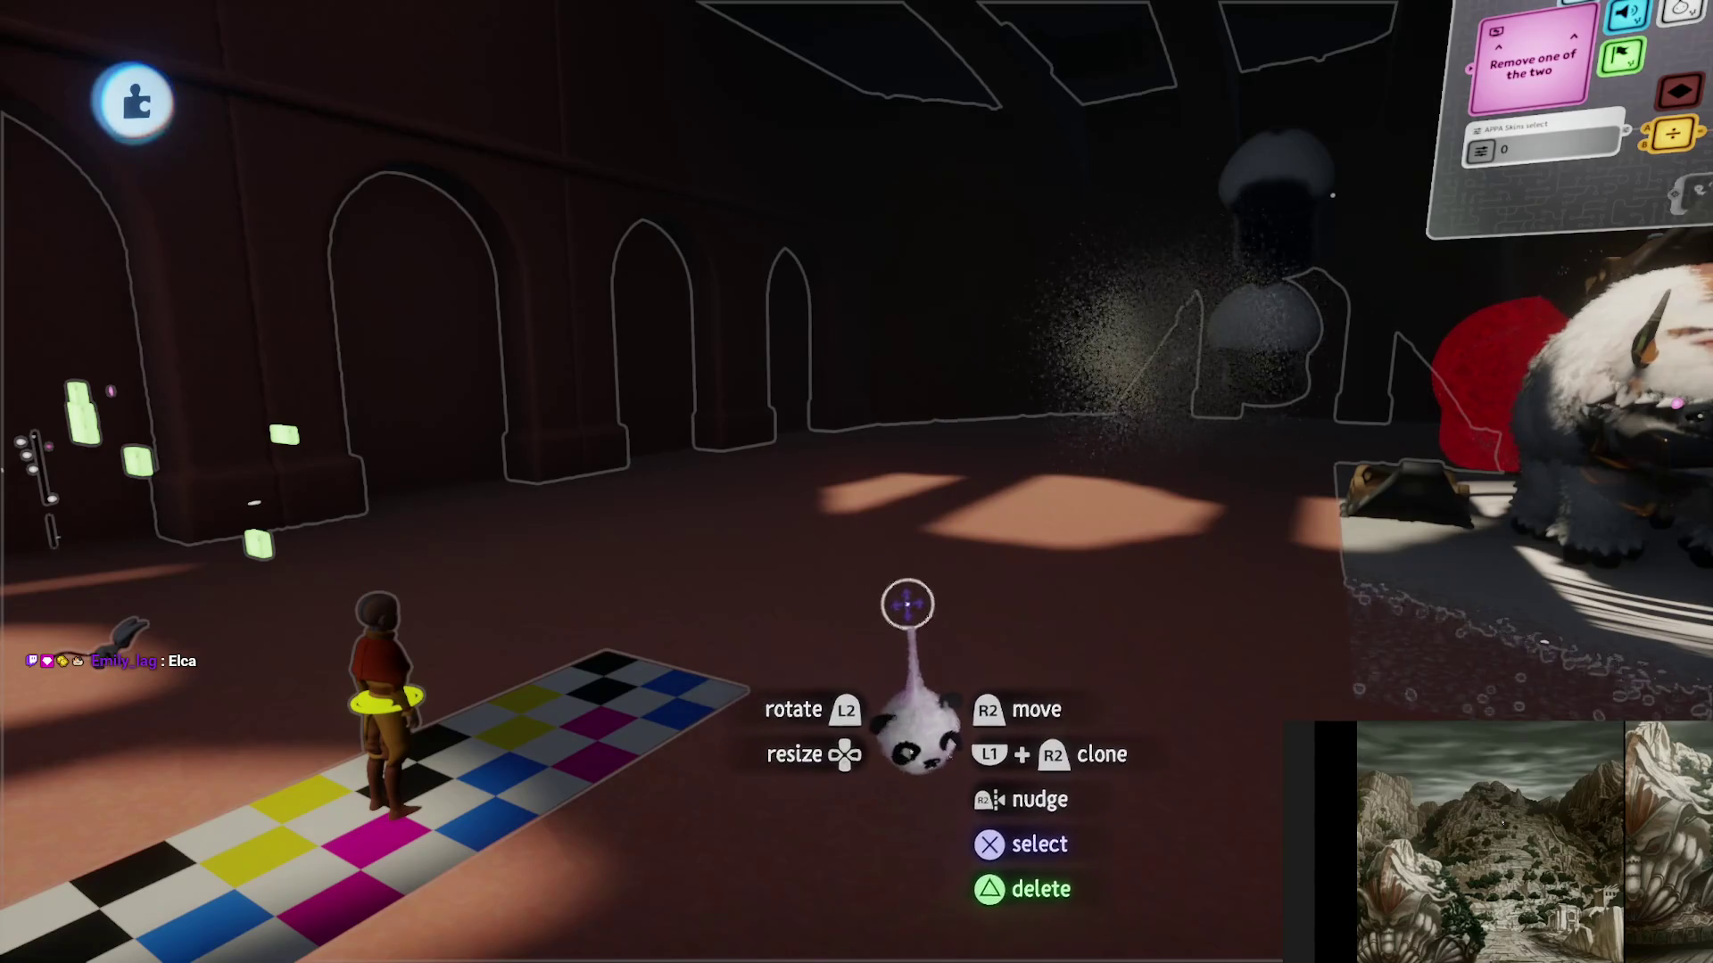
# - Launch a playtest of the scene from the pause menu
pyautogui.press('Escape')
pyautogui.click(482, 673)
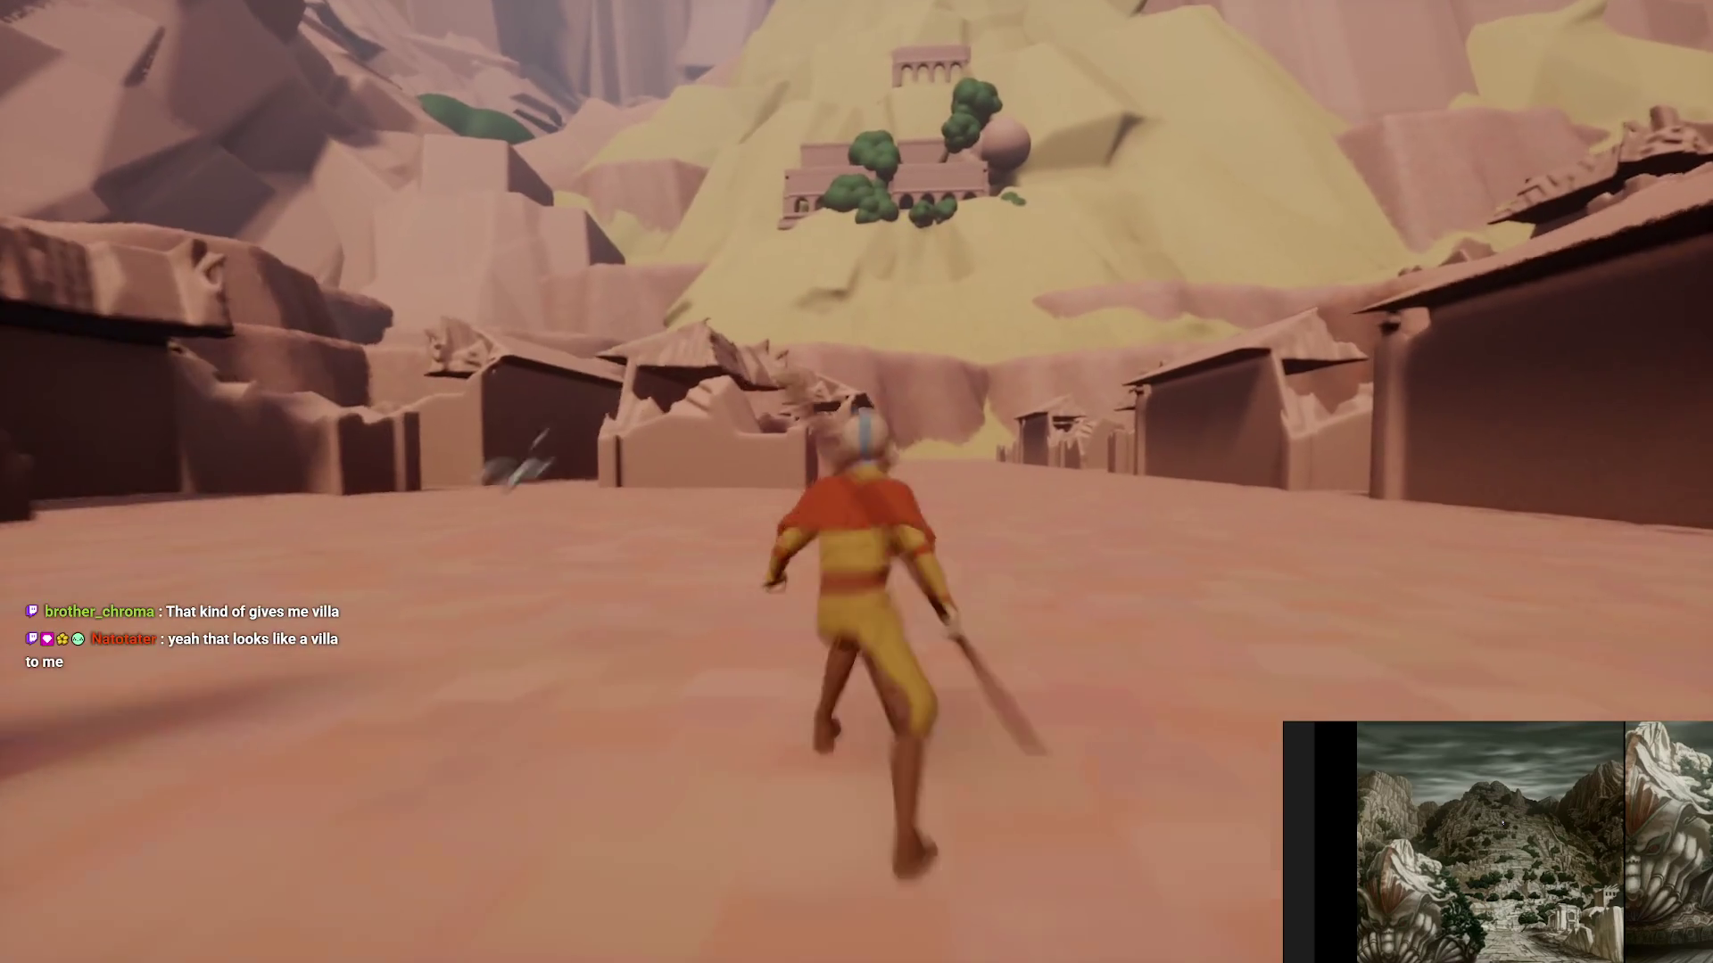
# - Stop the playtest and set the Sun & Sky value to 150%
pyautogui.press('Escape')
pyautogui.click(420, 669)
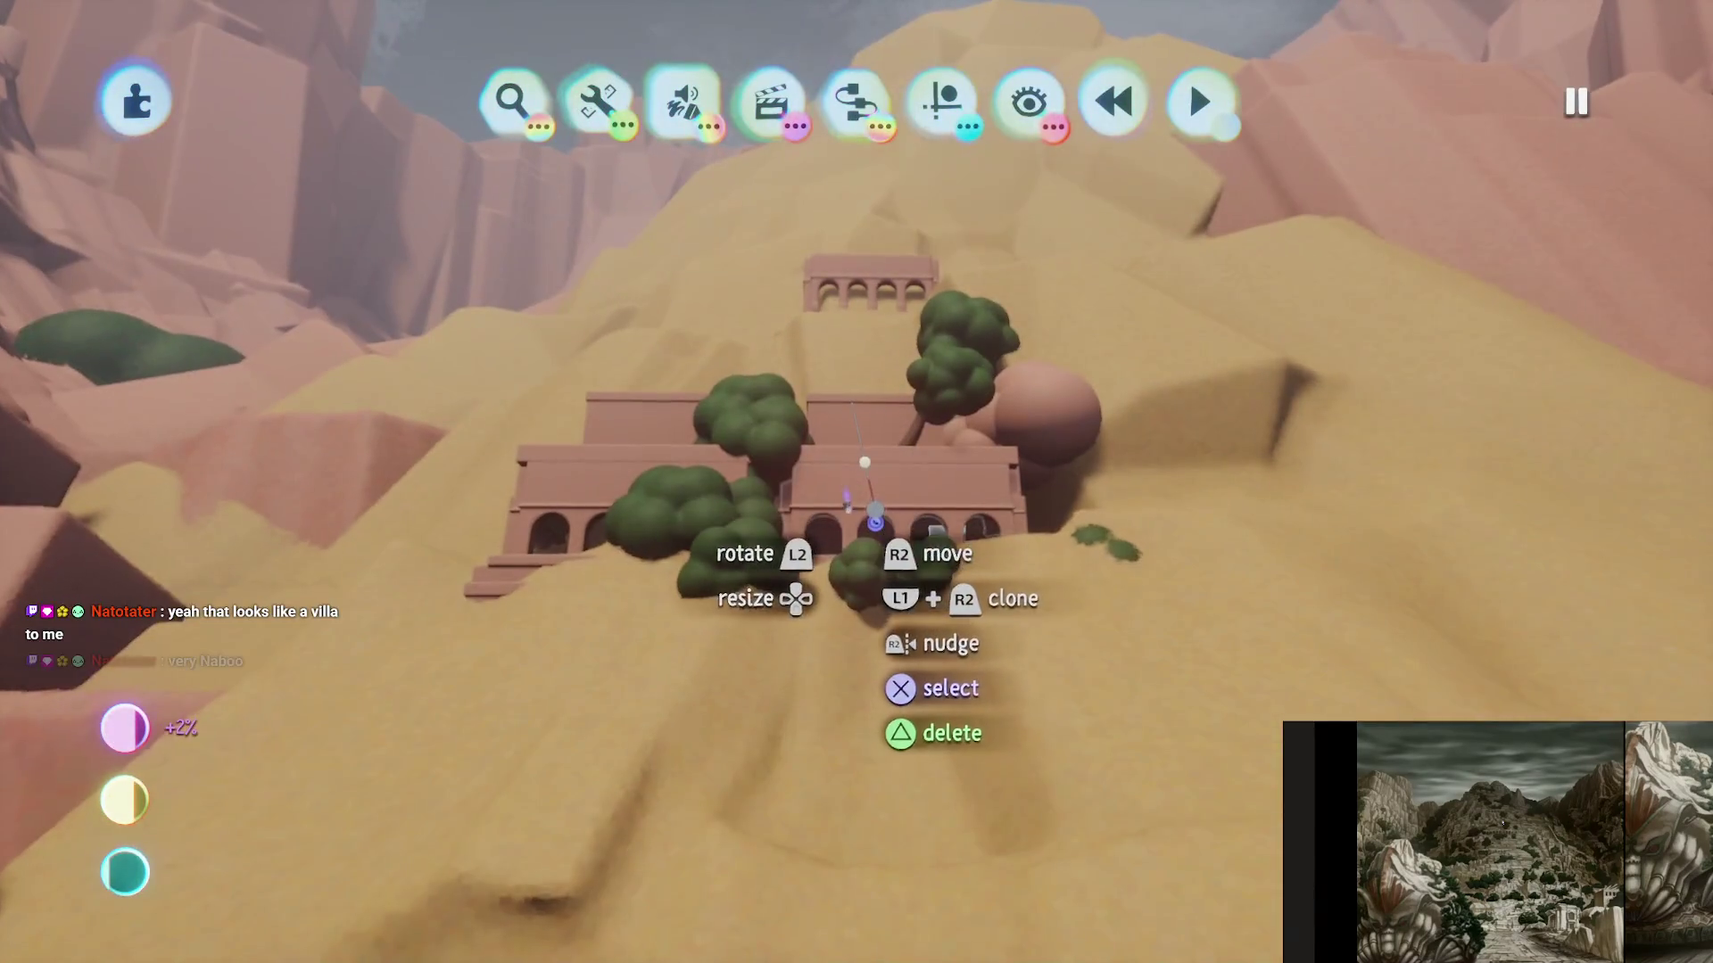
pyautogui.click(879, 705)
pyautogui.click(800, 682)
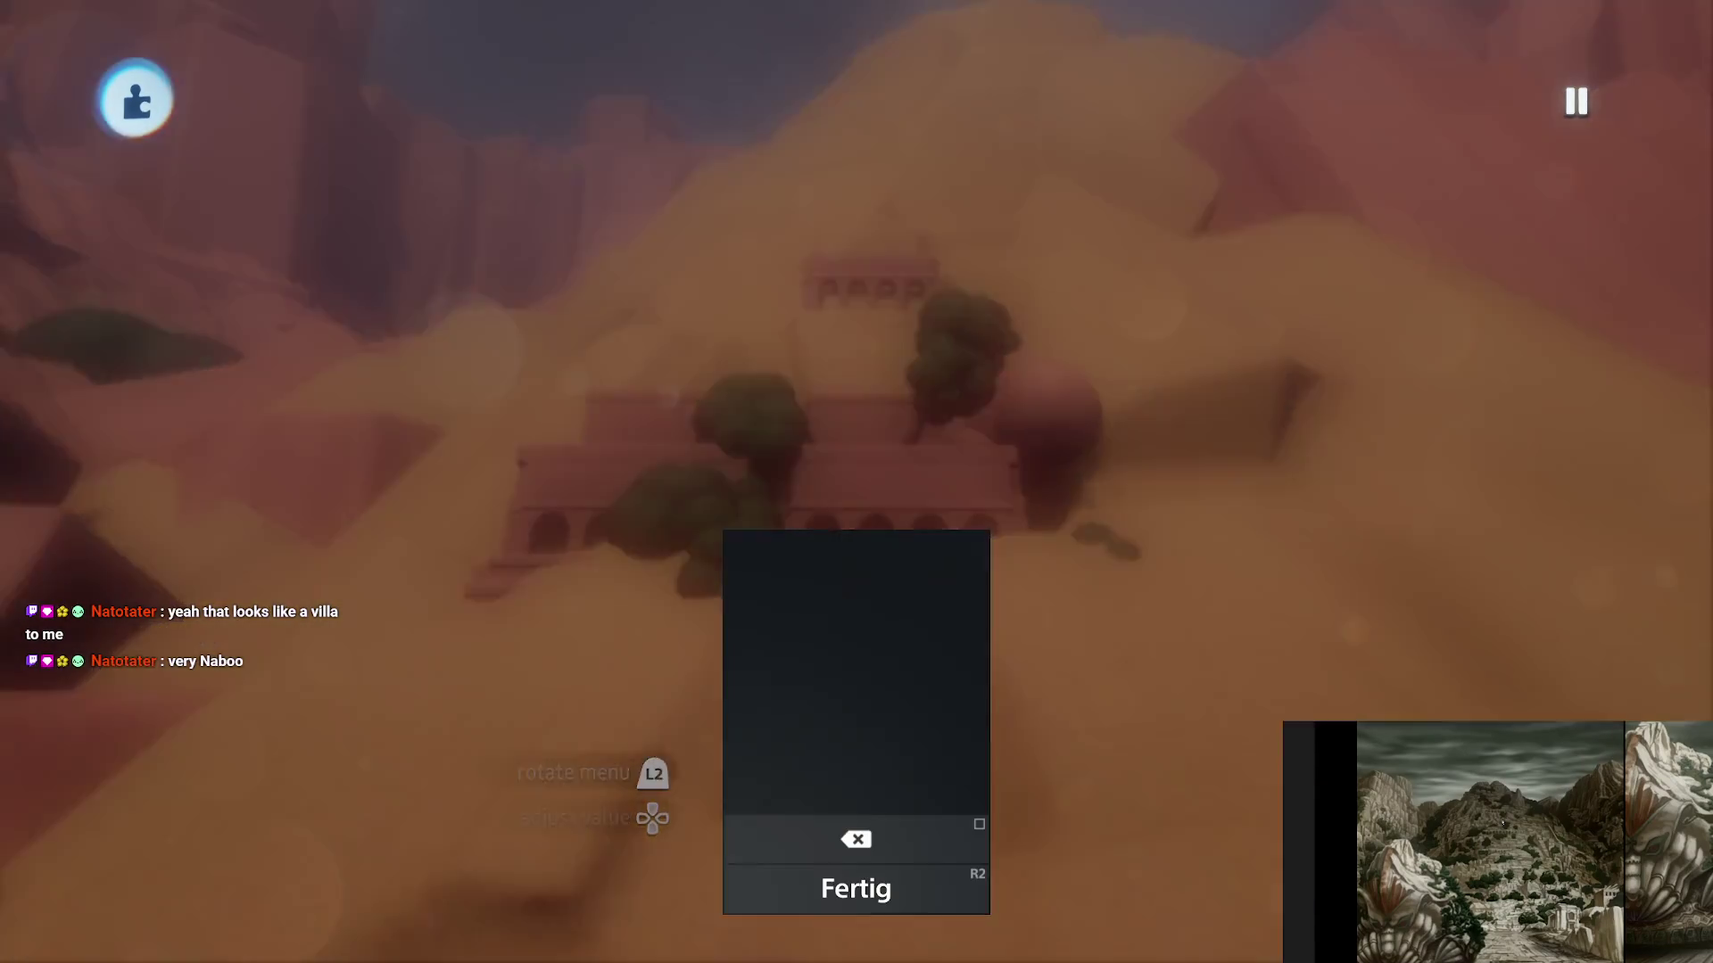
pyautogui.write('50')
pyautogui.press('Return')
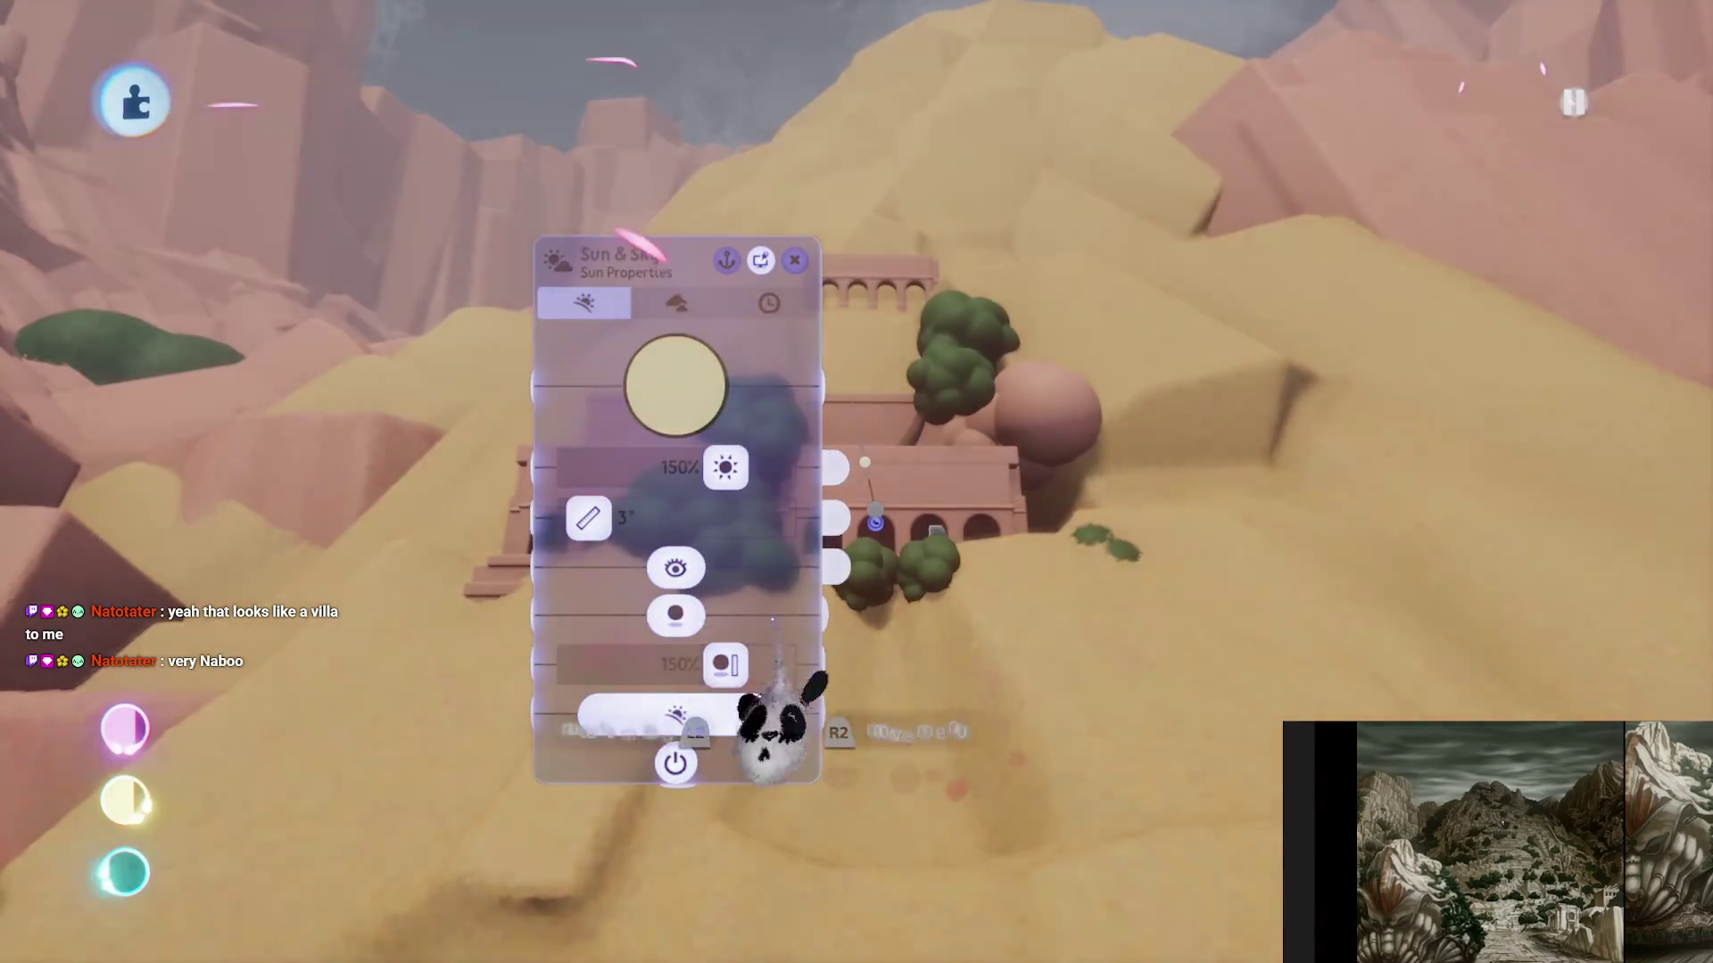
pyautogui.press('Escape')
# - Resume play-testing, jumping and gliding the character over the town rooftops
pyautogui.click(485, 678)
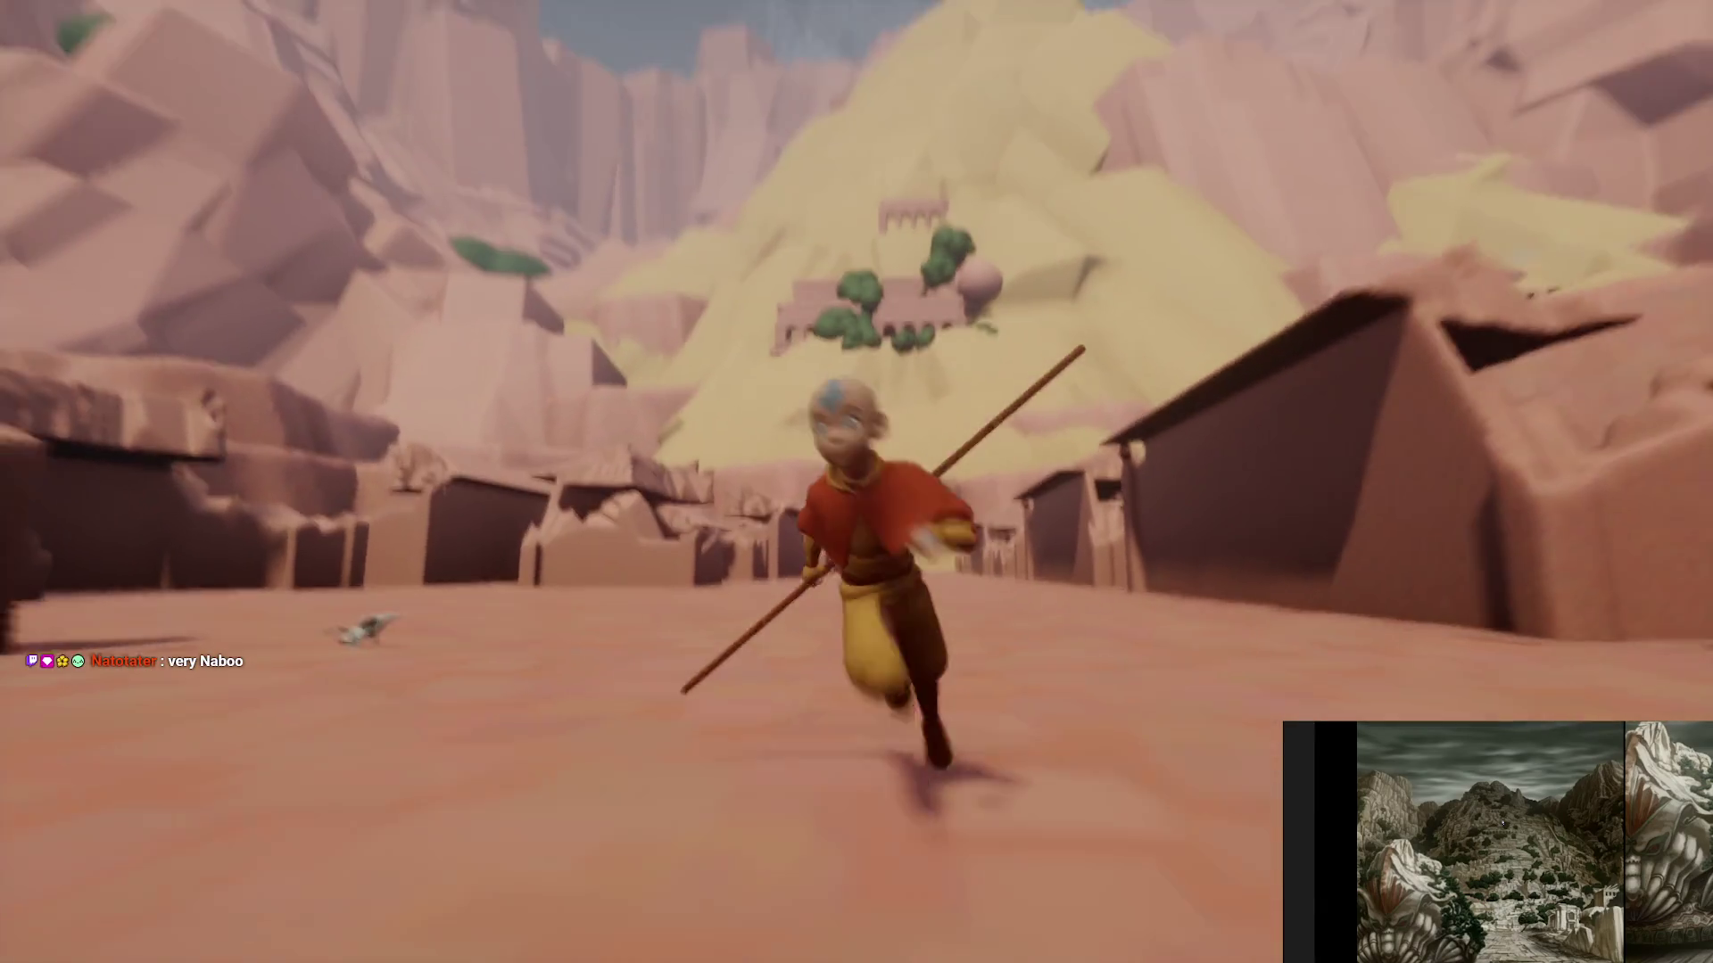
pyautogui.press('space')
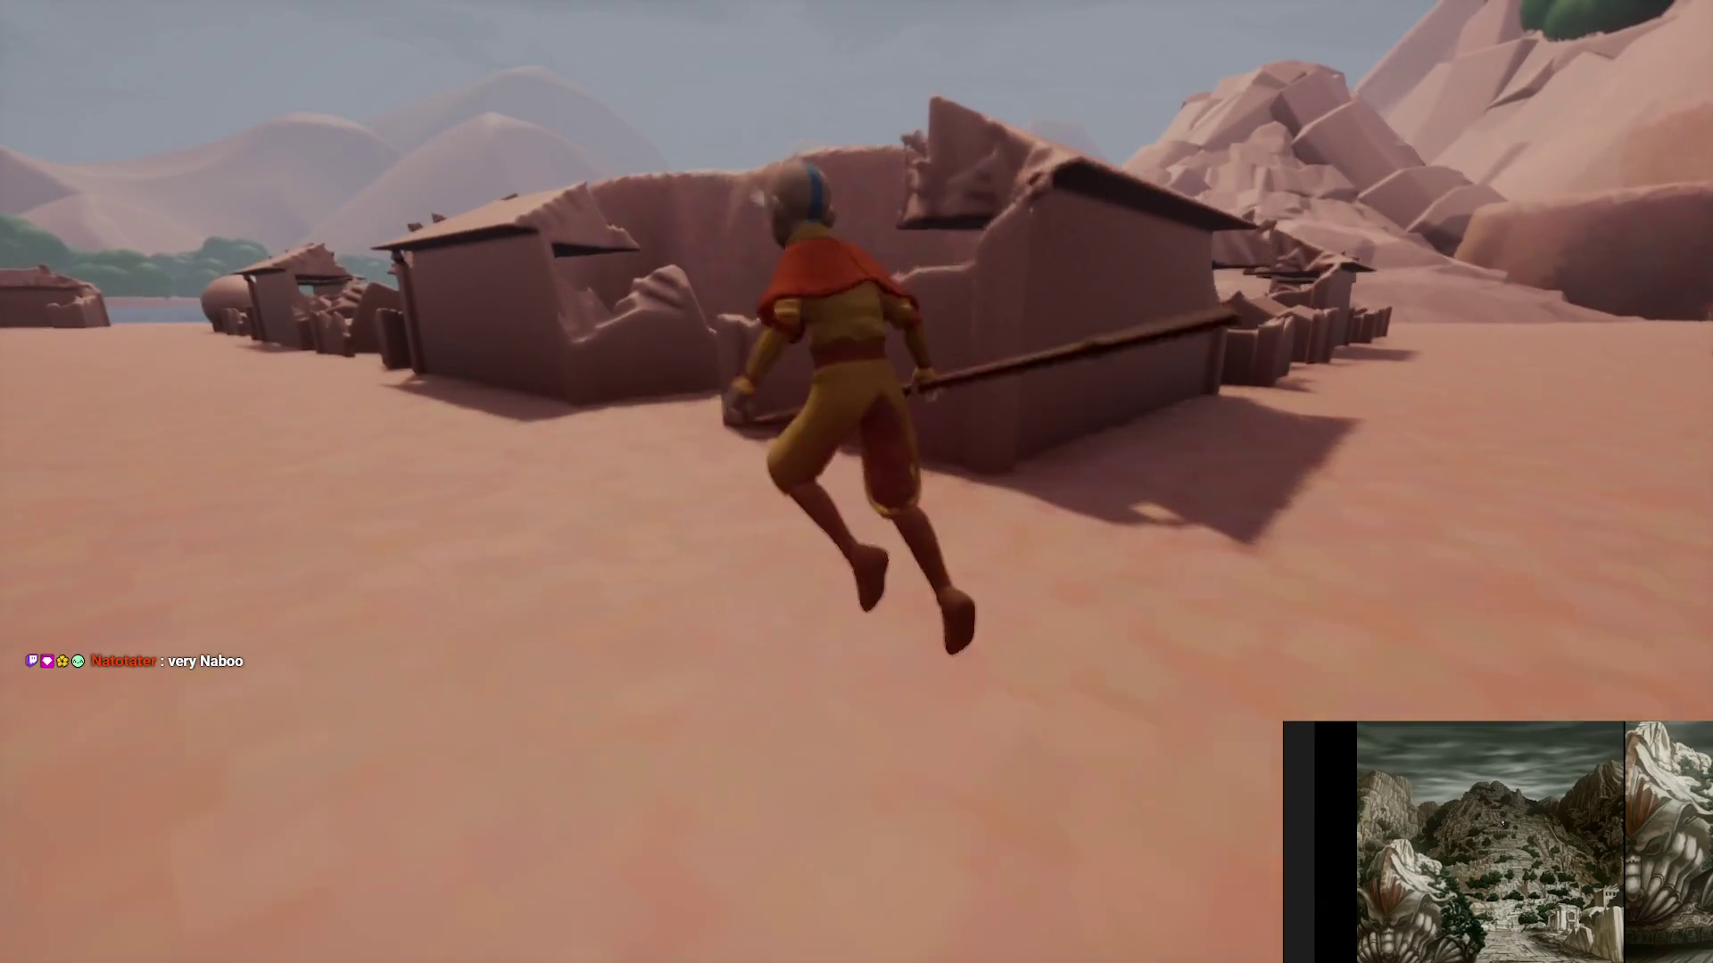
pyautogui.press('space')
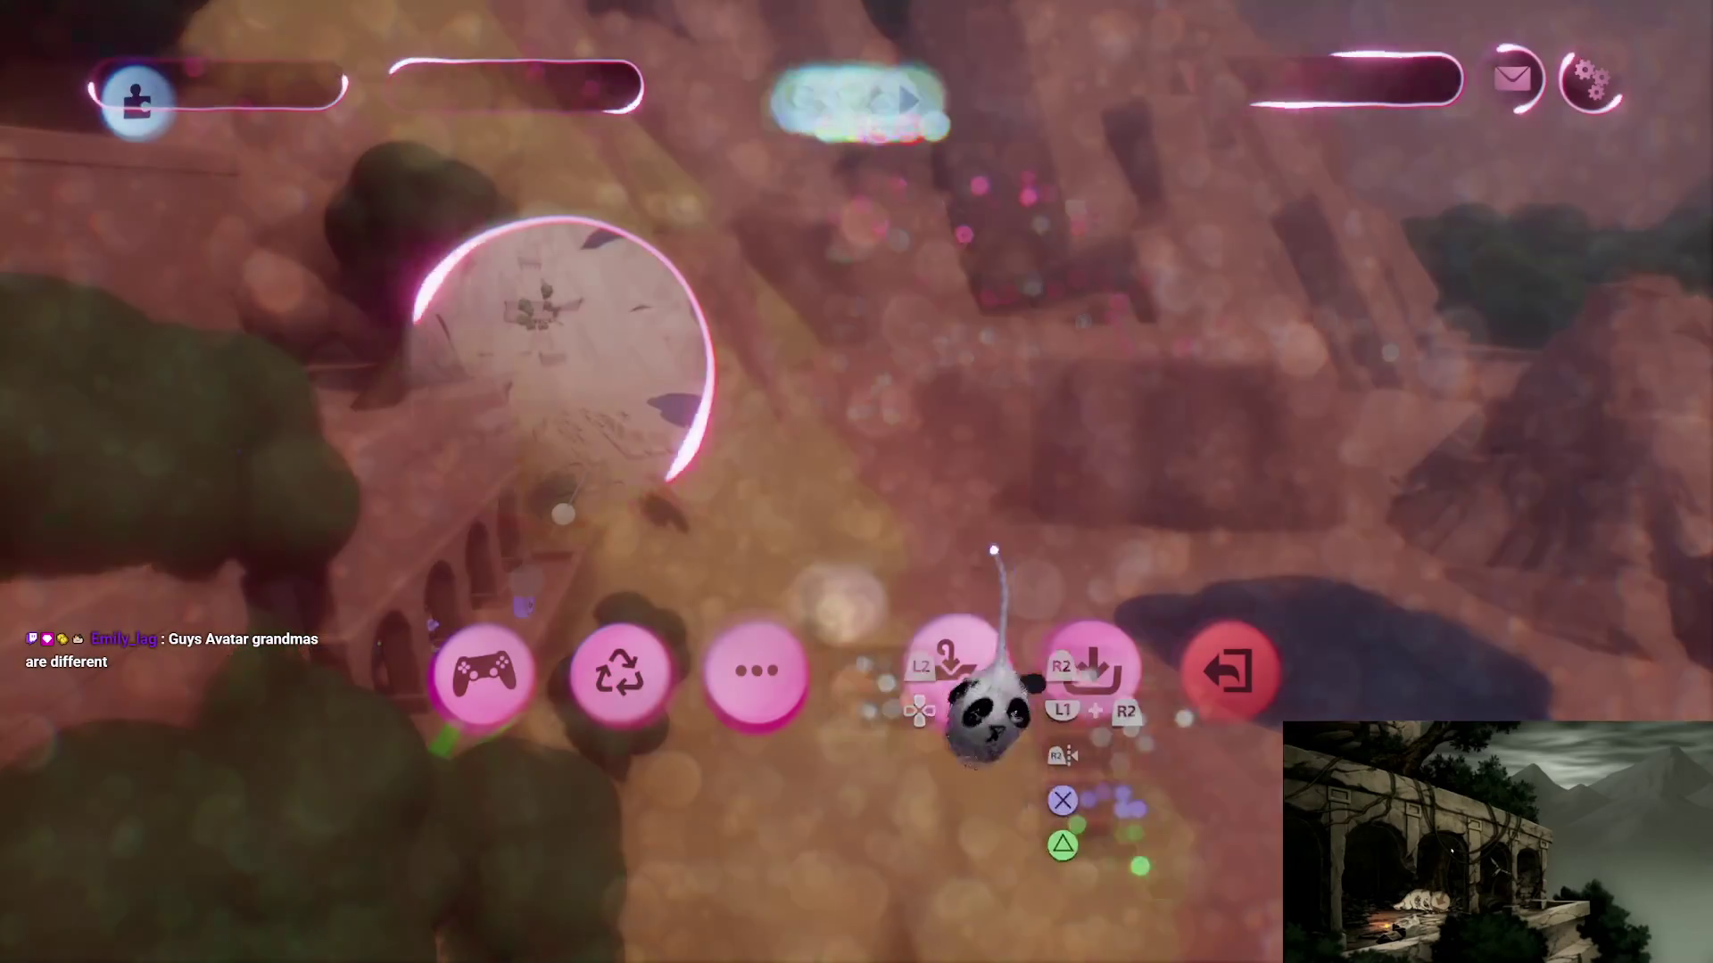
# - Save a new online version of Taku Ruins B1EP13 and go back to the editor
pyautogui.click(1093, 669)
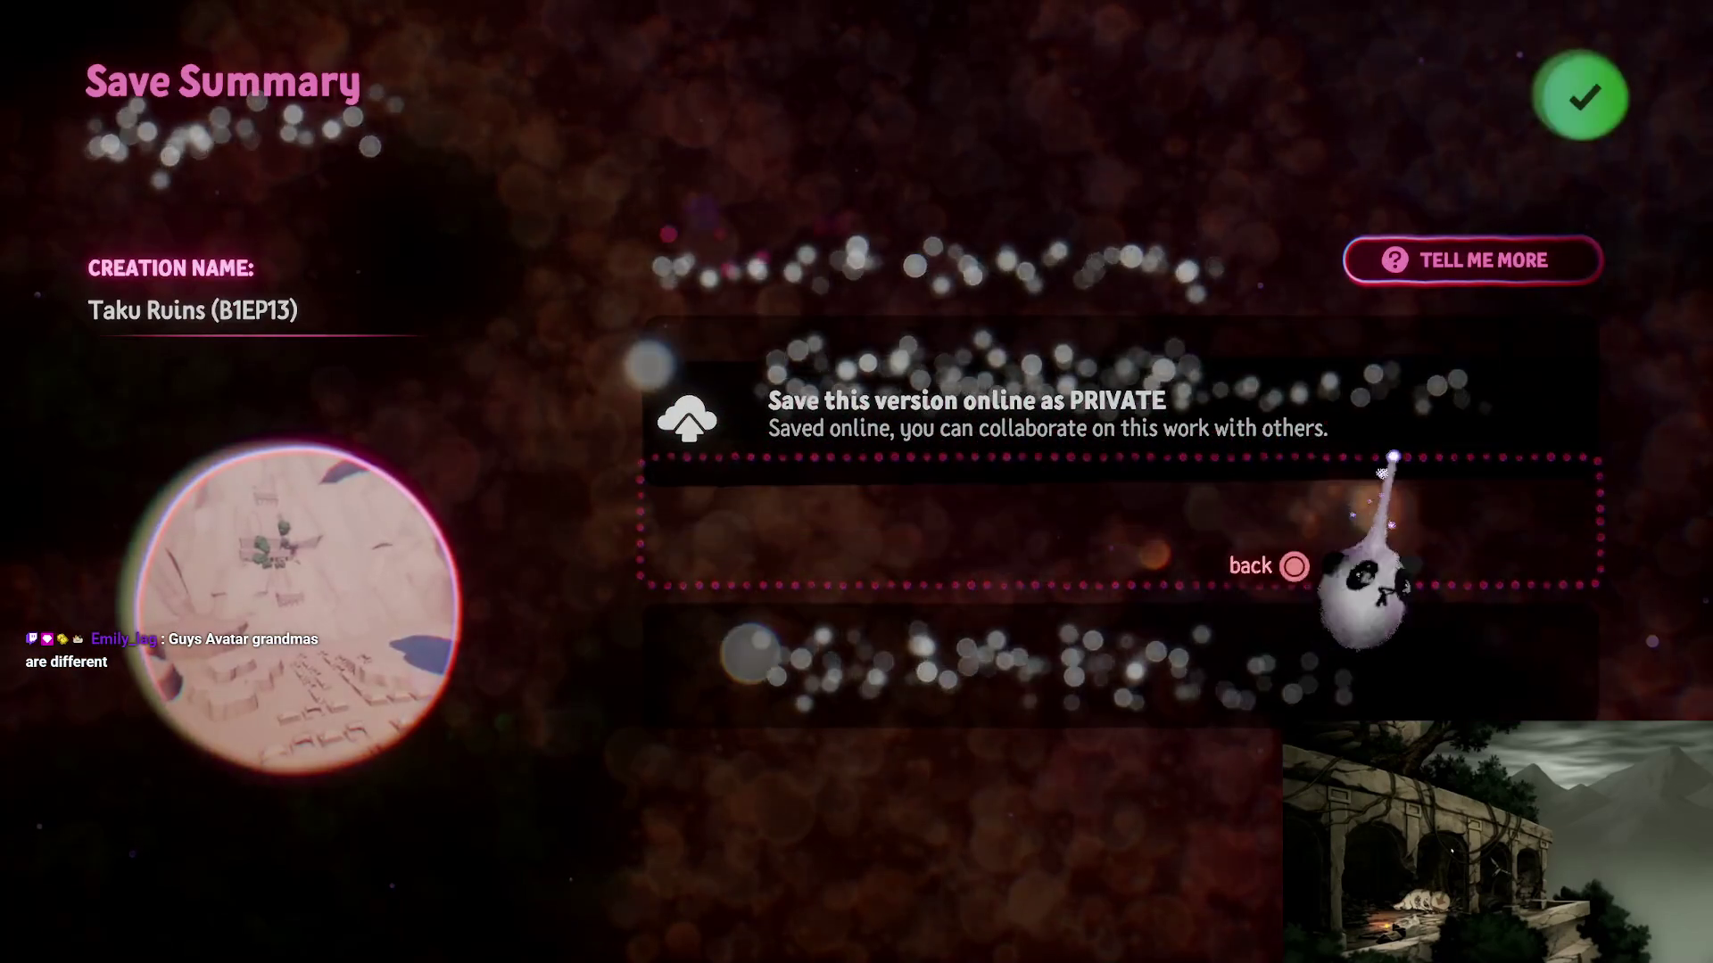
pyautogui.click(1579, 98)
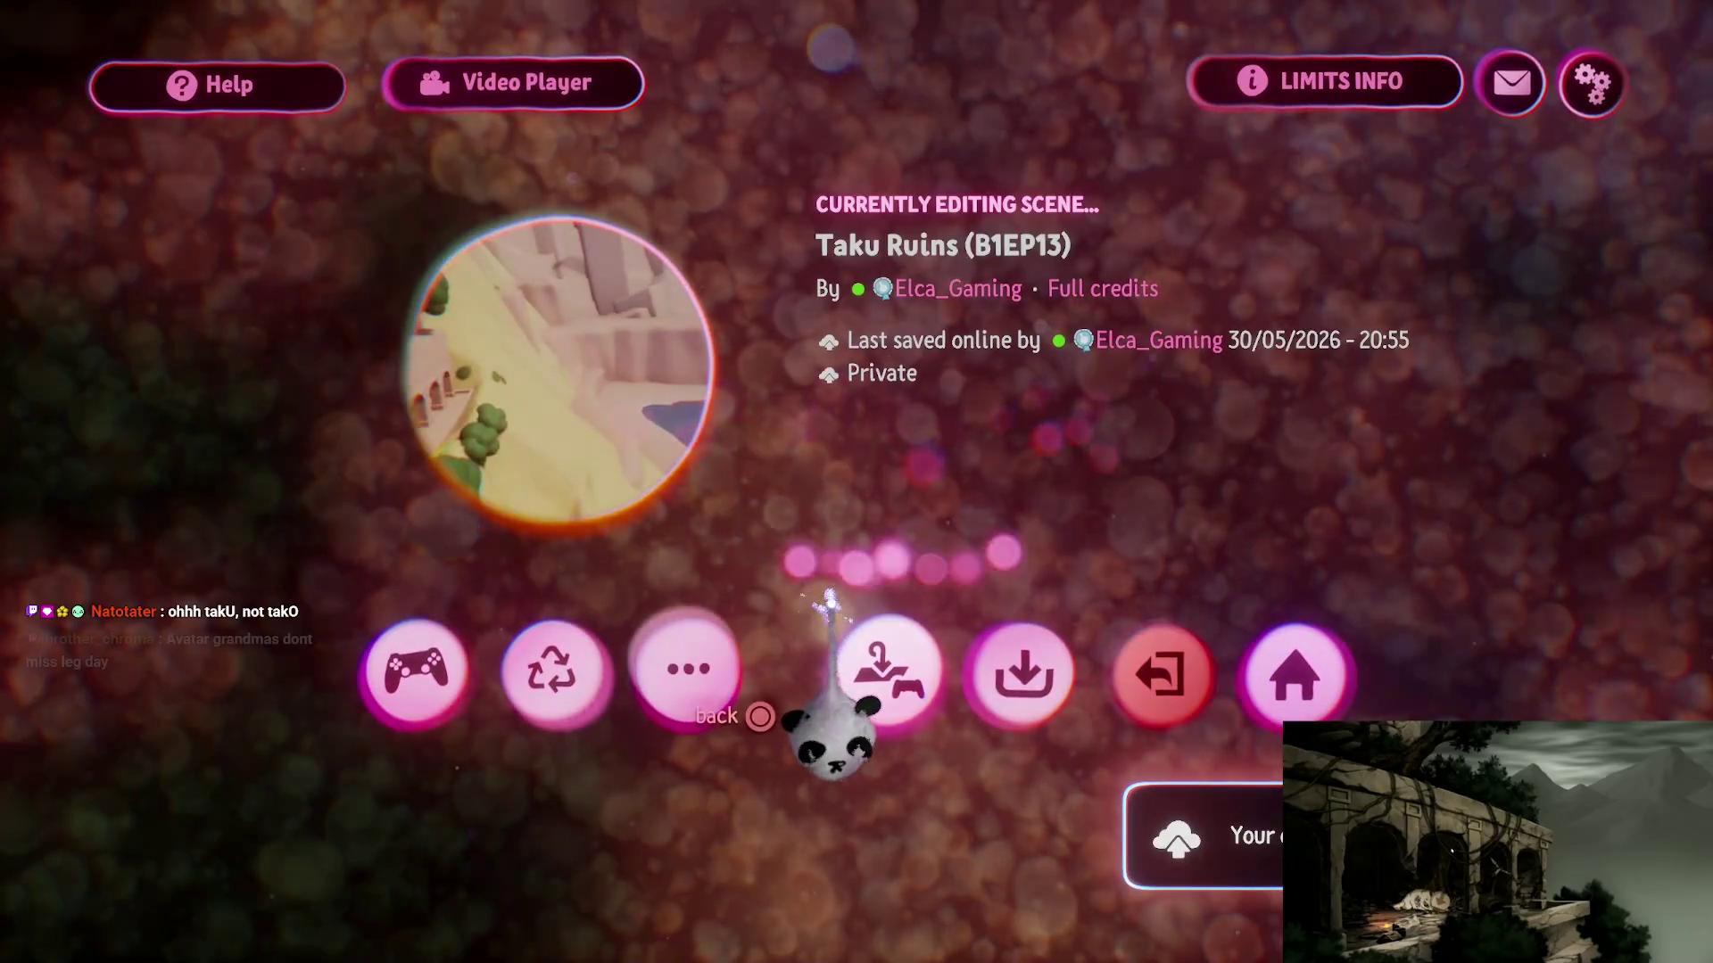
pyautogui.press('Escape')
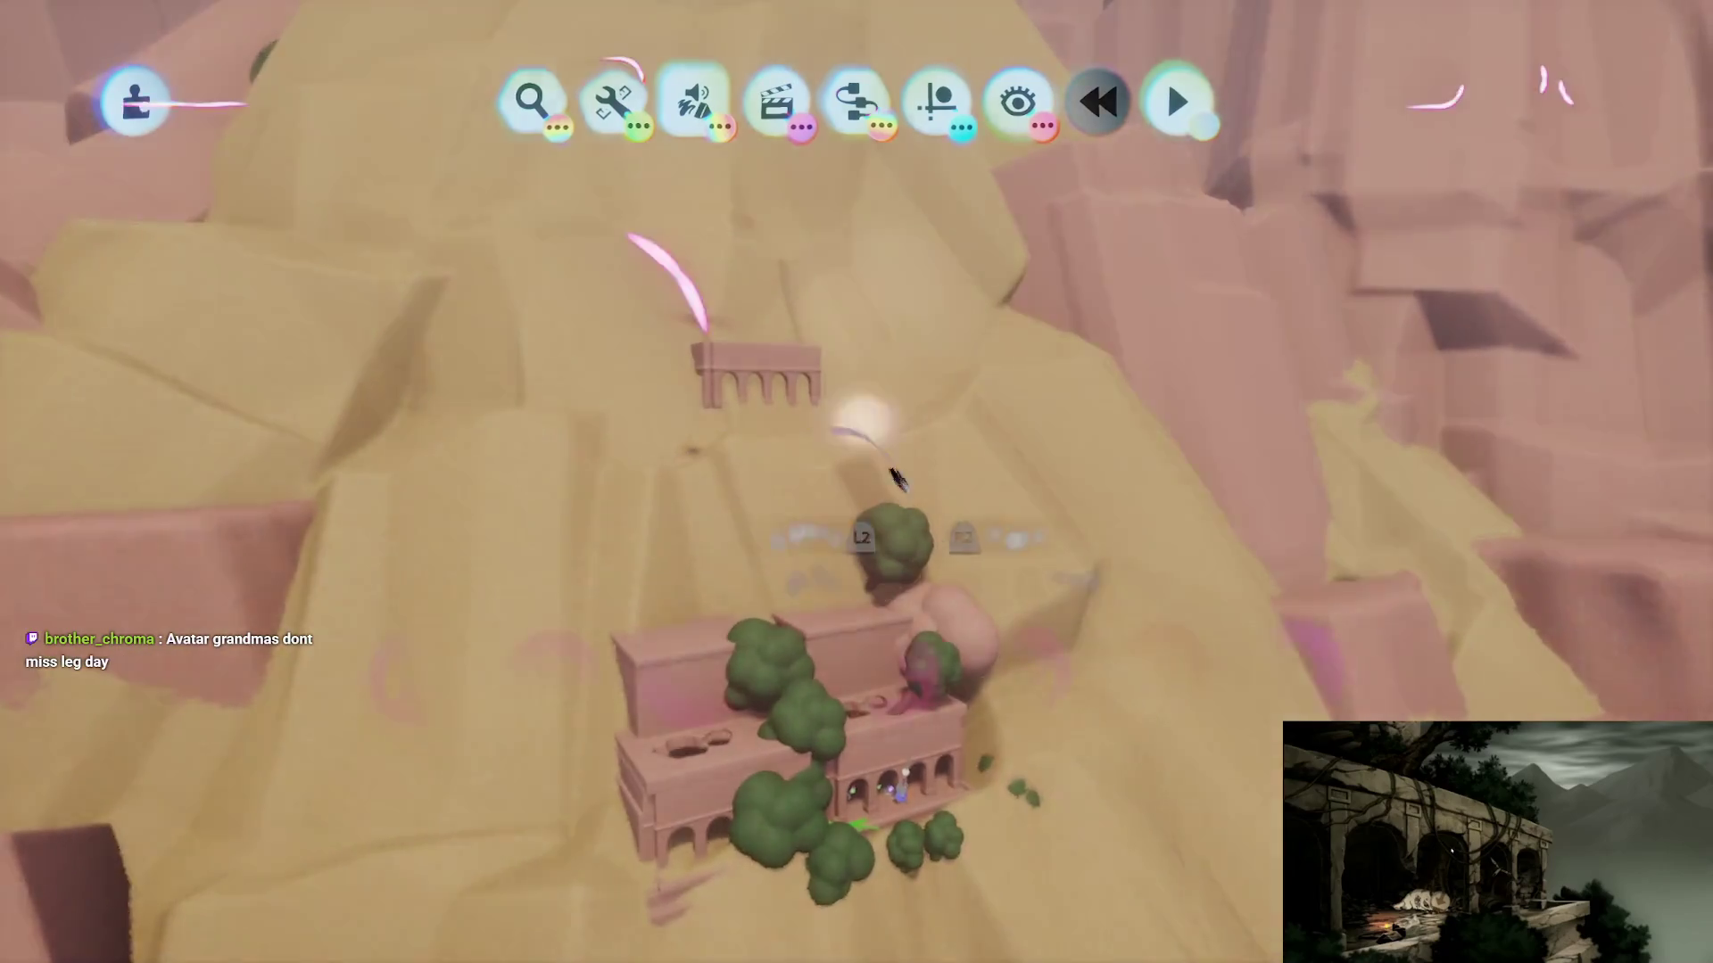
# - Exit Taku Ruins and open a new empty scene from Start Creating
pyautogui.press('Escape')
pyautogui.click(1151, 758)
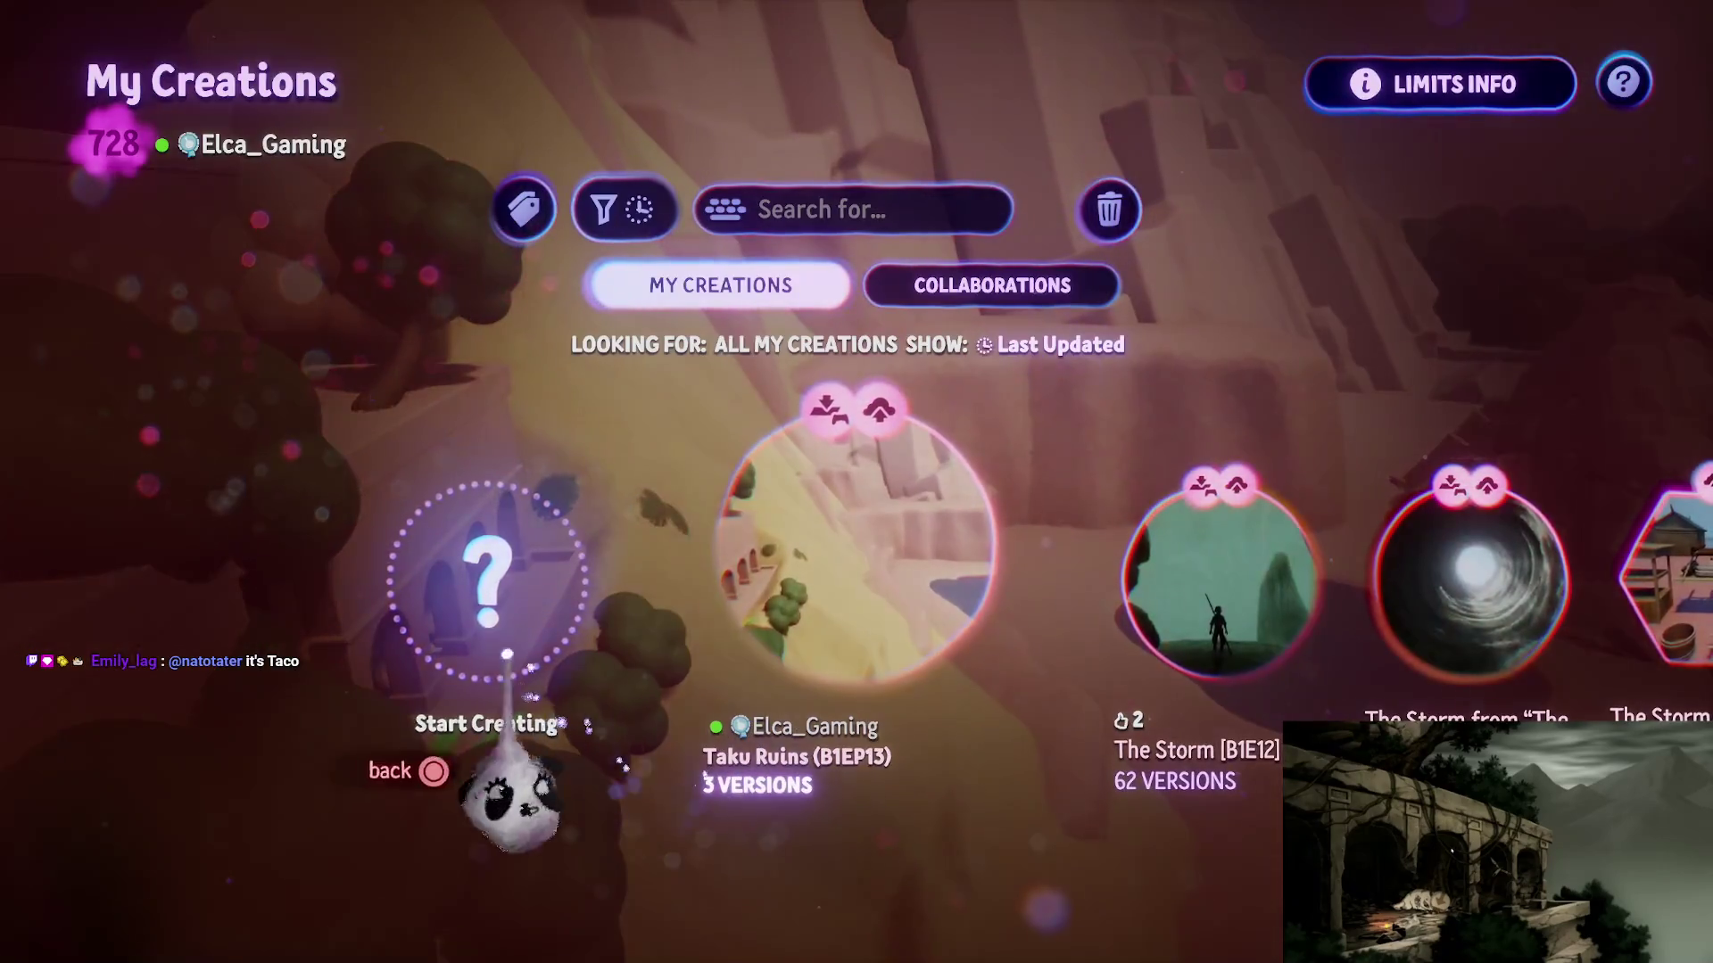
pyautogui.click(486, 652)
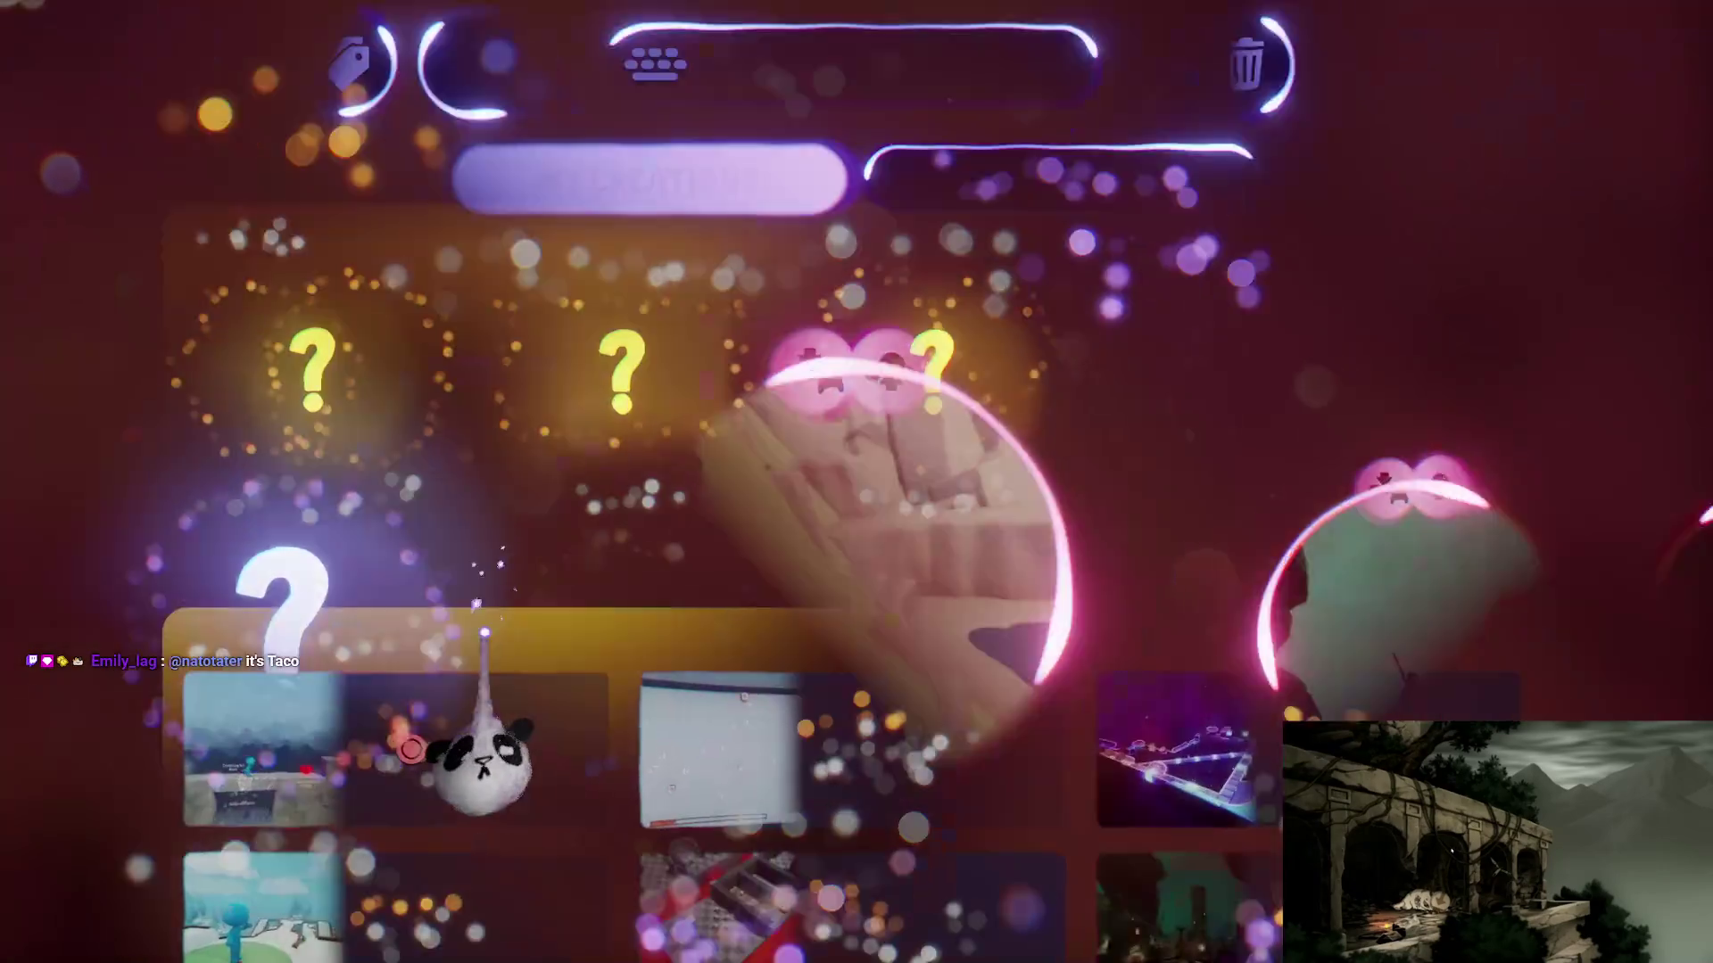
pyautogui.click(230, 424)
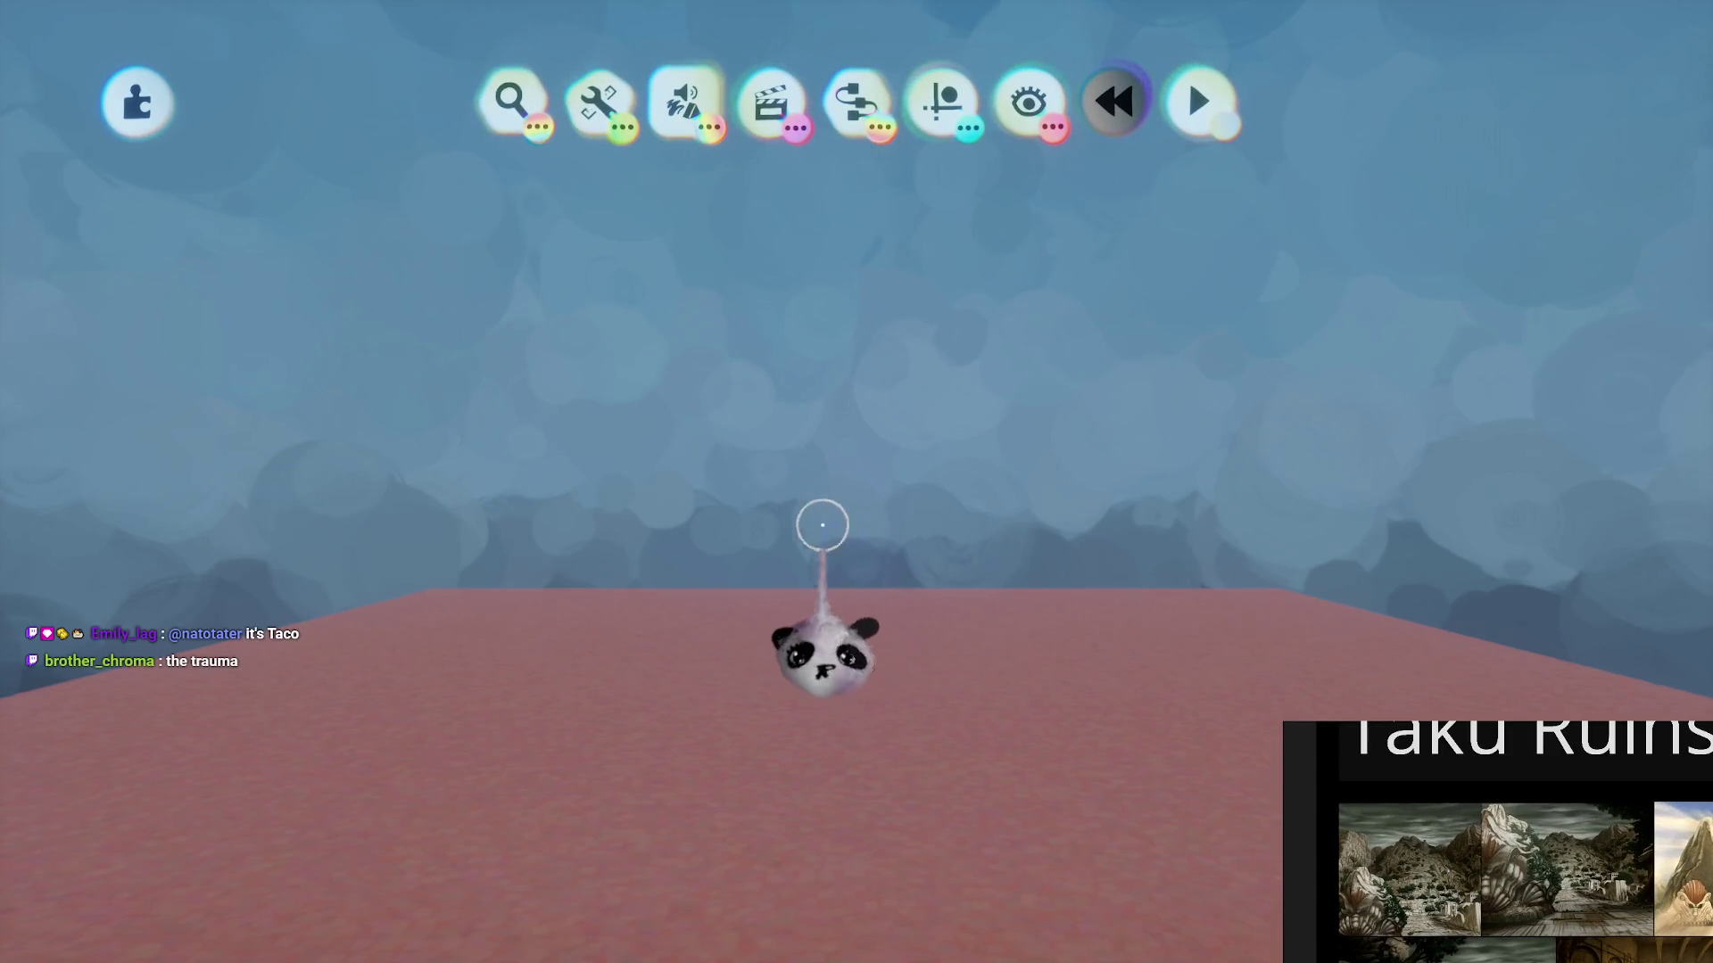
# - Leave that empty scene, start another new creation, and bring up its save menu
pyautogui.press('Escape')
pyautogui.click(1020, 580)
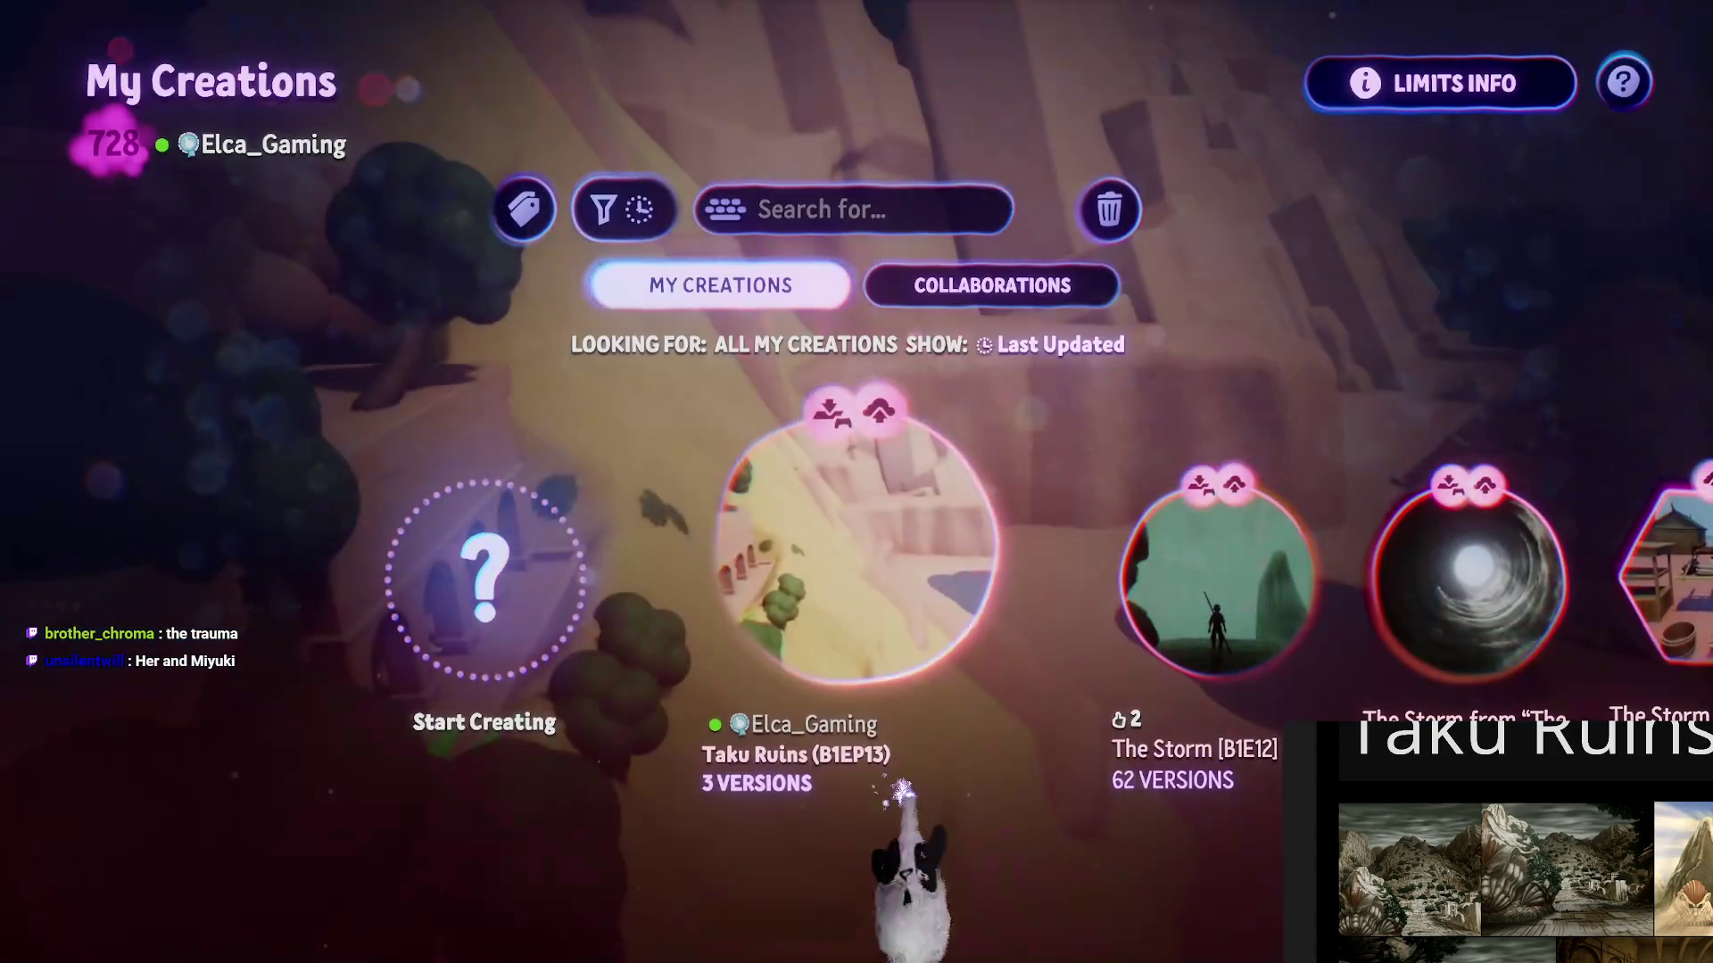
pyautogui.click(459, 602)
pyautogui.click(235, 417)
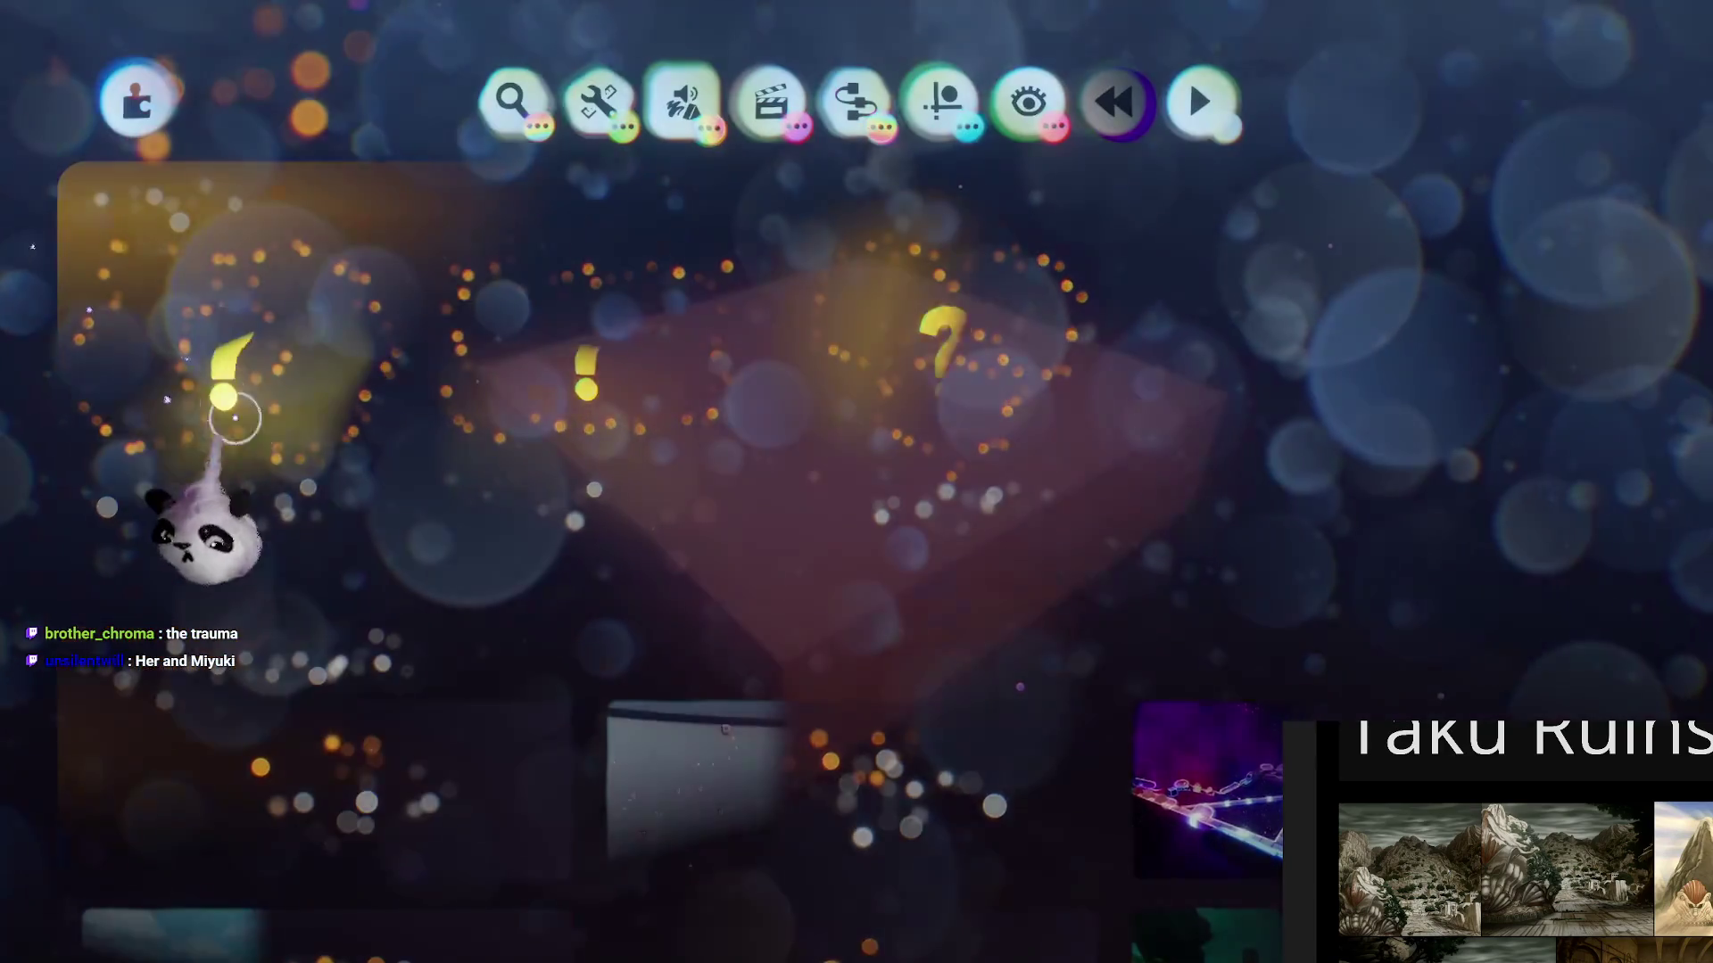
pyautogui.press('Escape')
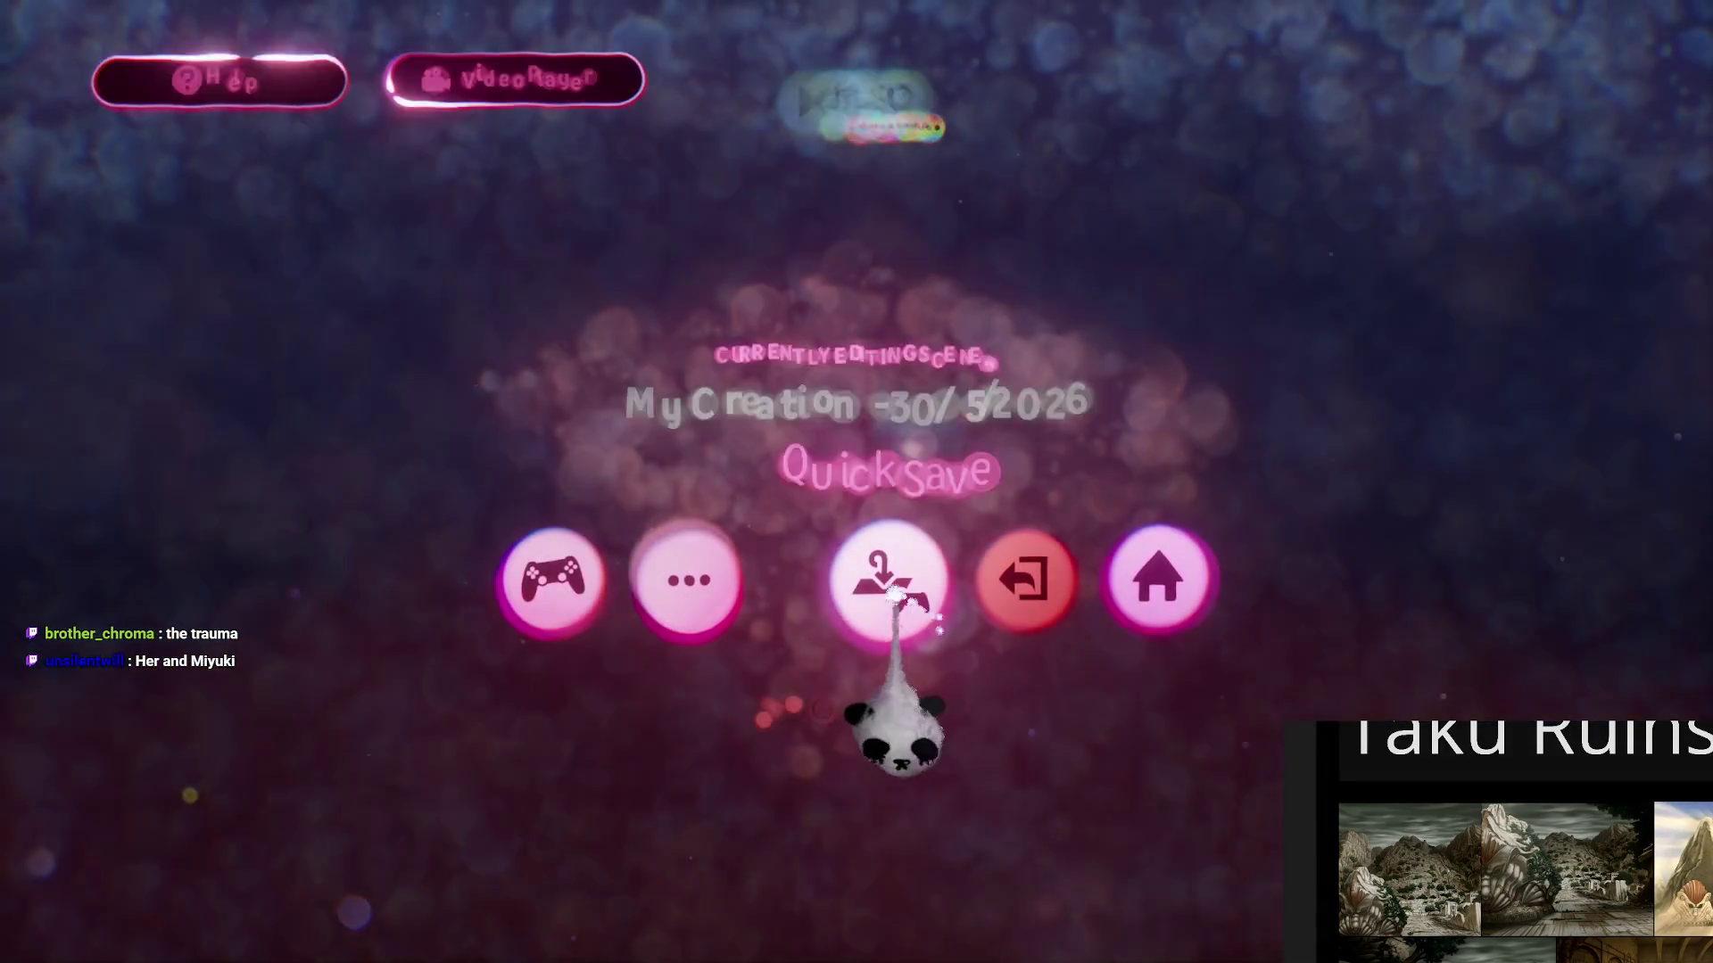
# - Start saving the creation as a Sculpture and type the title 'Taku Ruins Asse'
pyautogui.click(892, 598)
pyautogui.click(619, 580)
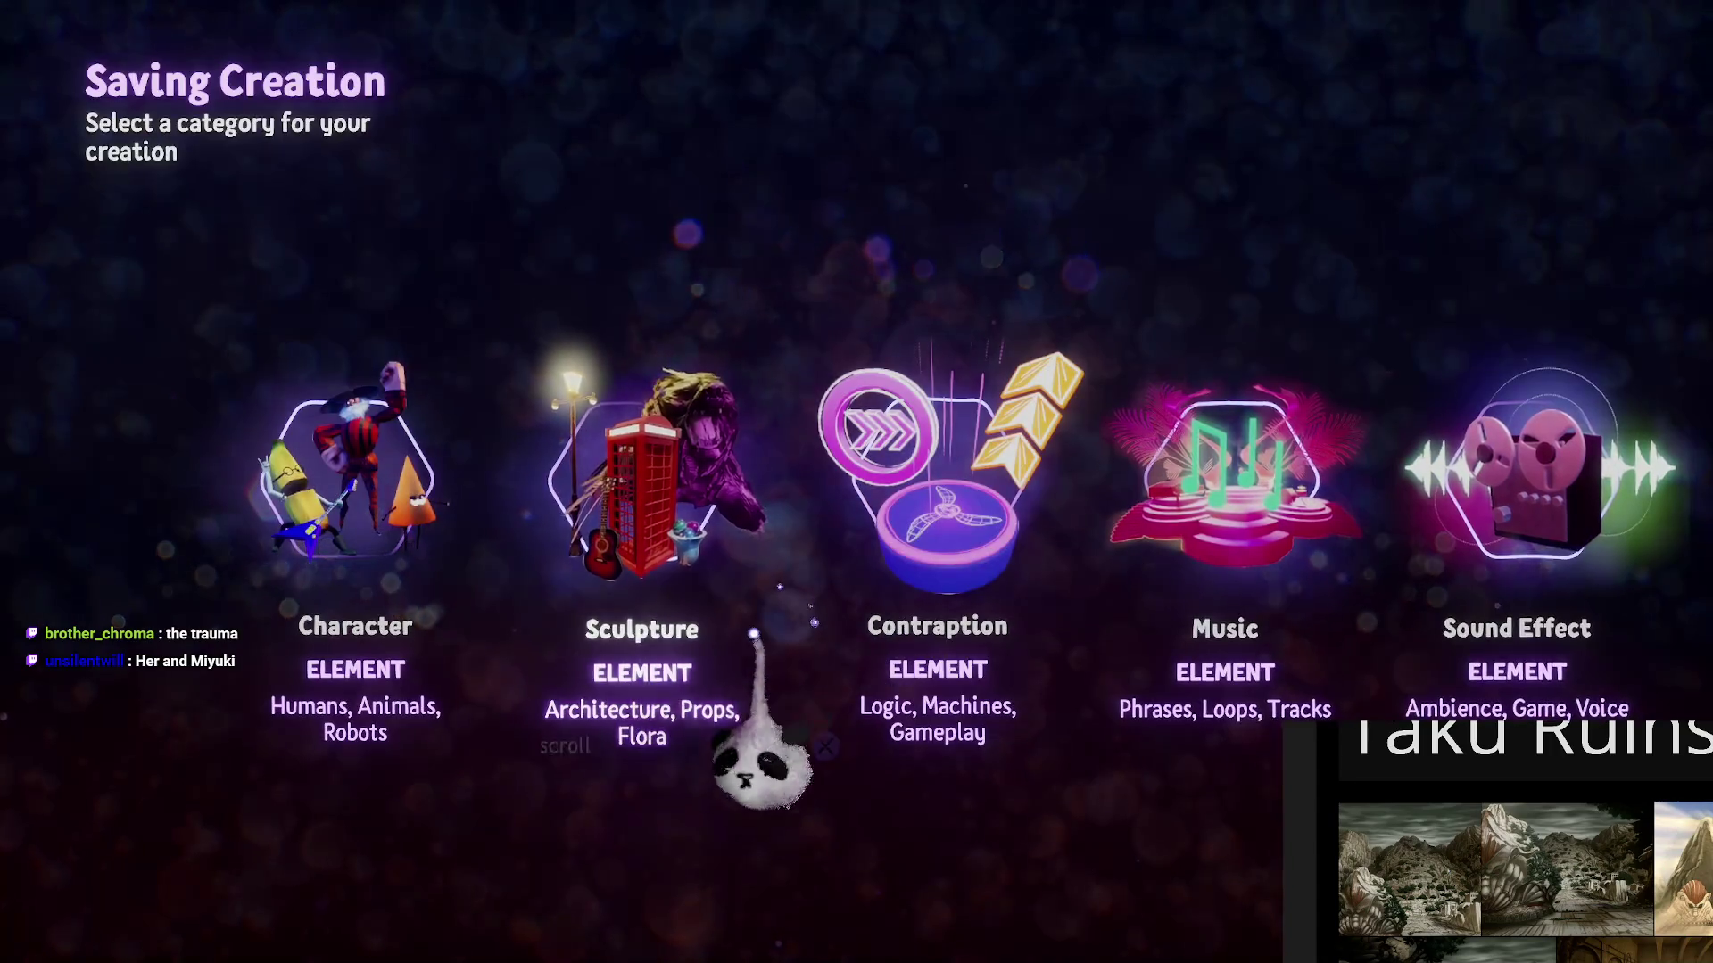
pyautogui.click(753, 634)
pyautogui.write('T')
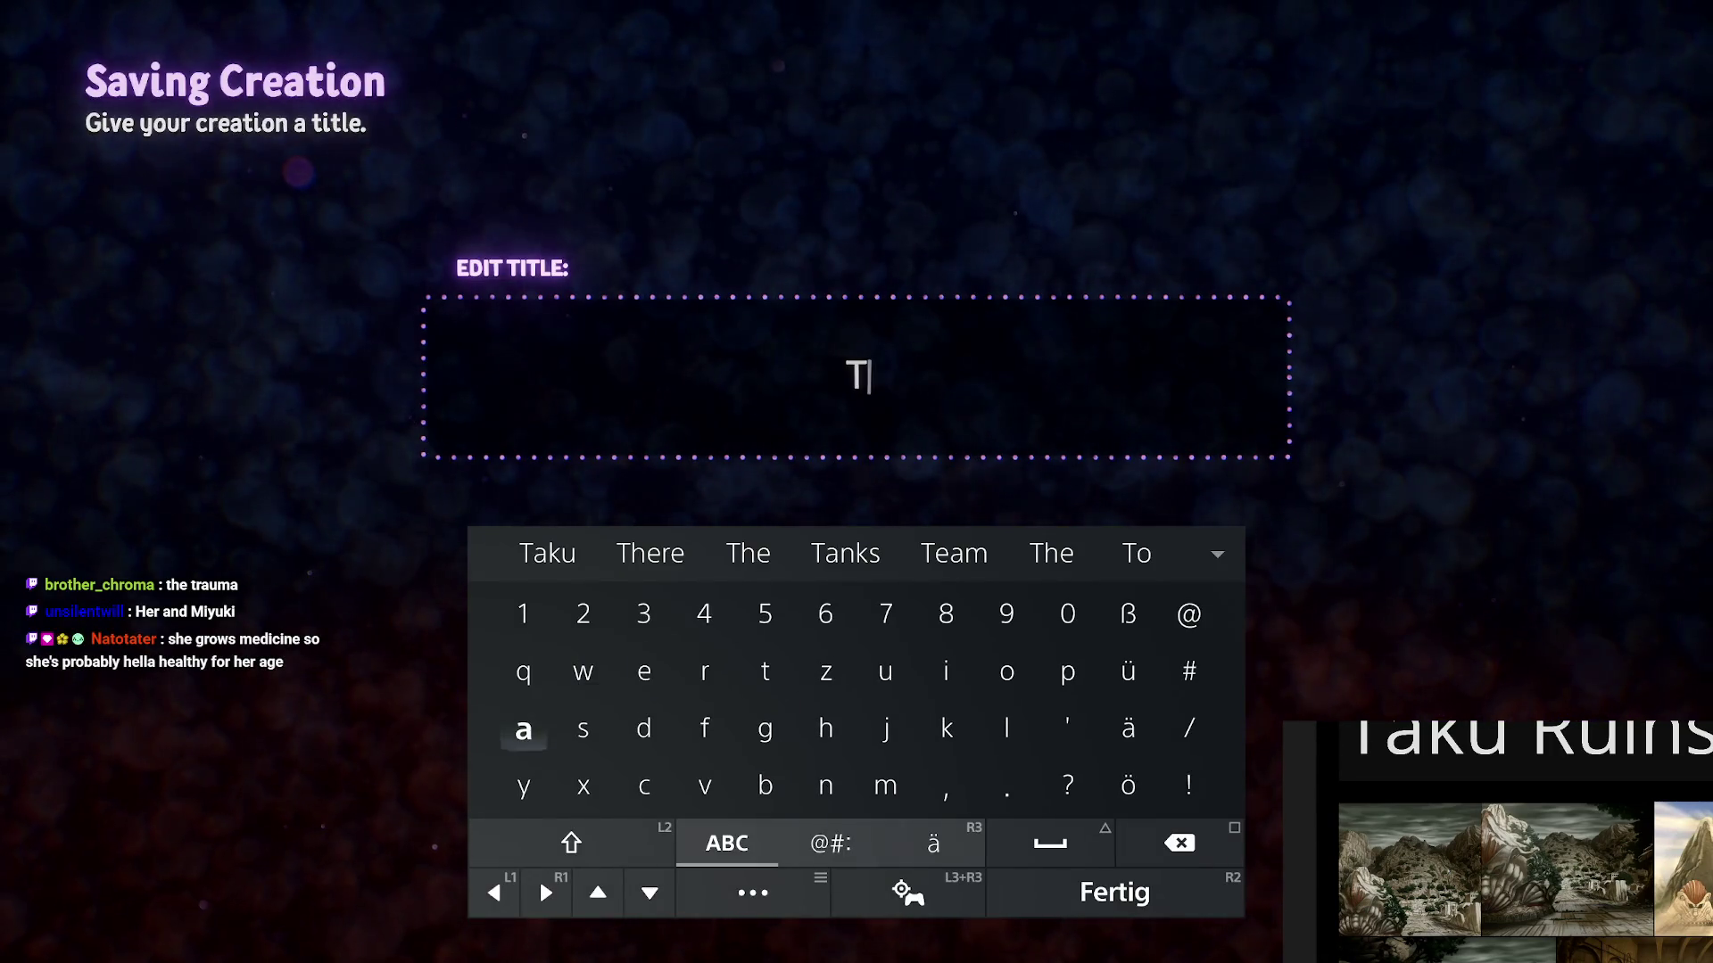
pyautogui.write('a')
pyautogui.press('Right')
pyautogui.press('Right')
pyautogui.press('Right')
pyautogui.press('Up')
pyautogui.write('u')
pyautogui.press('Left')
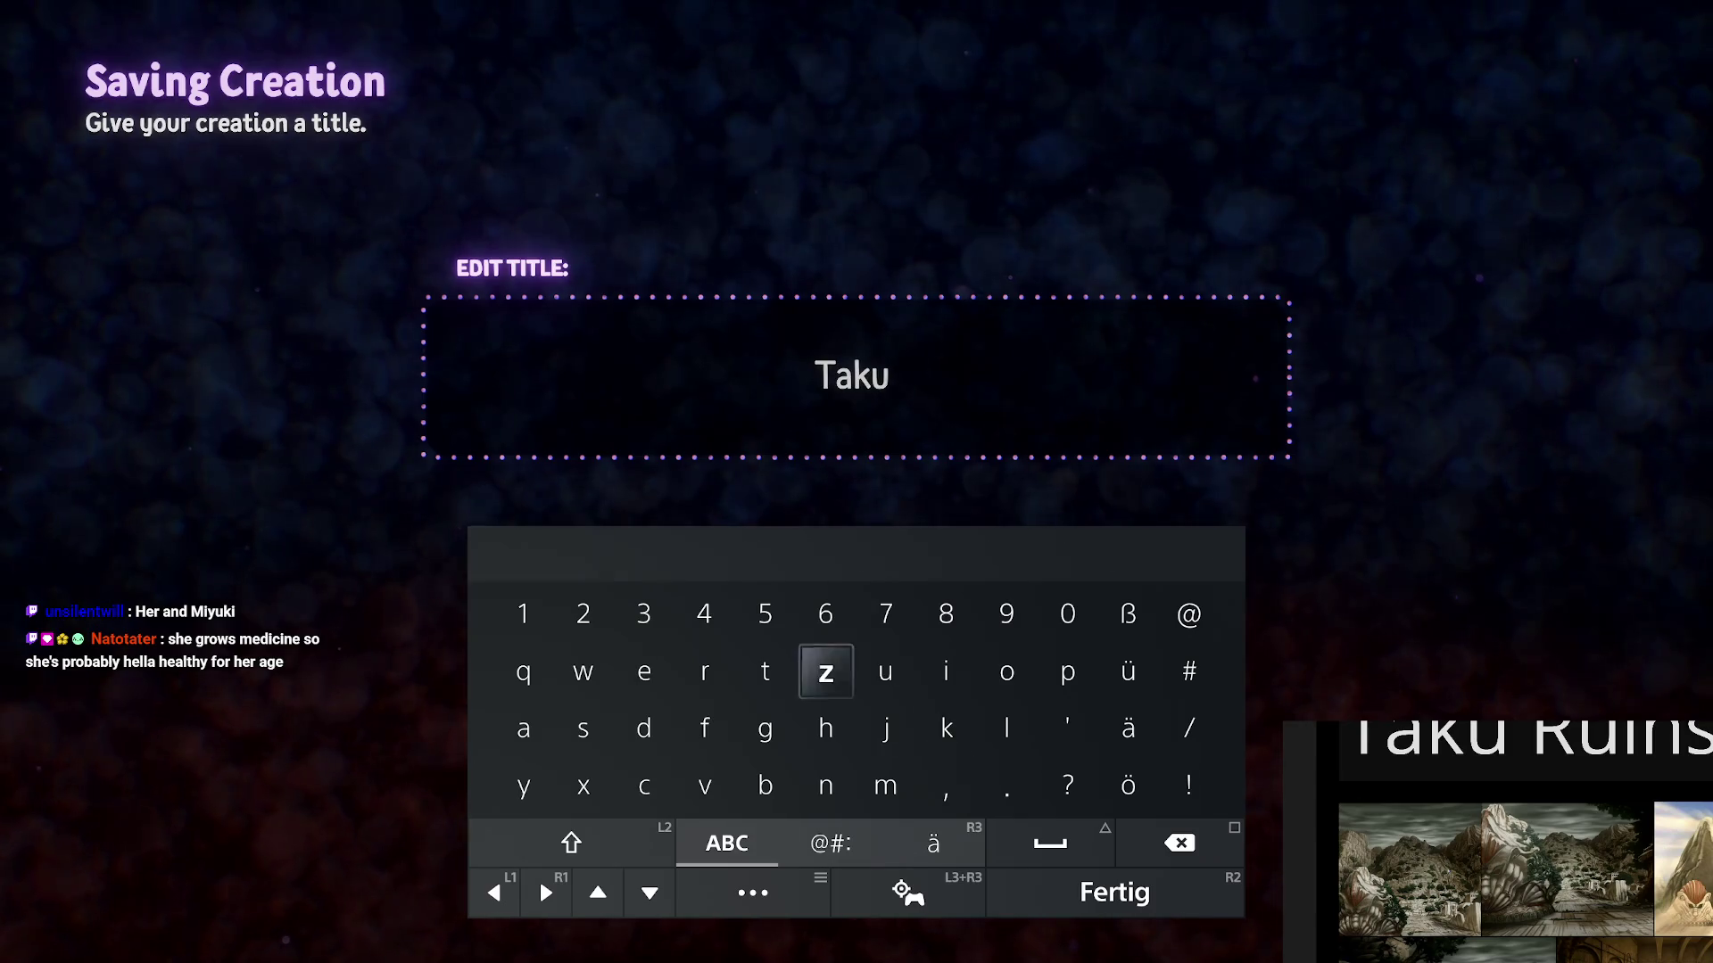
pyautogui.press('Left')
pyautogui.press('Left')
pyautogui.write('Ruin')
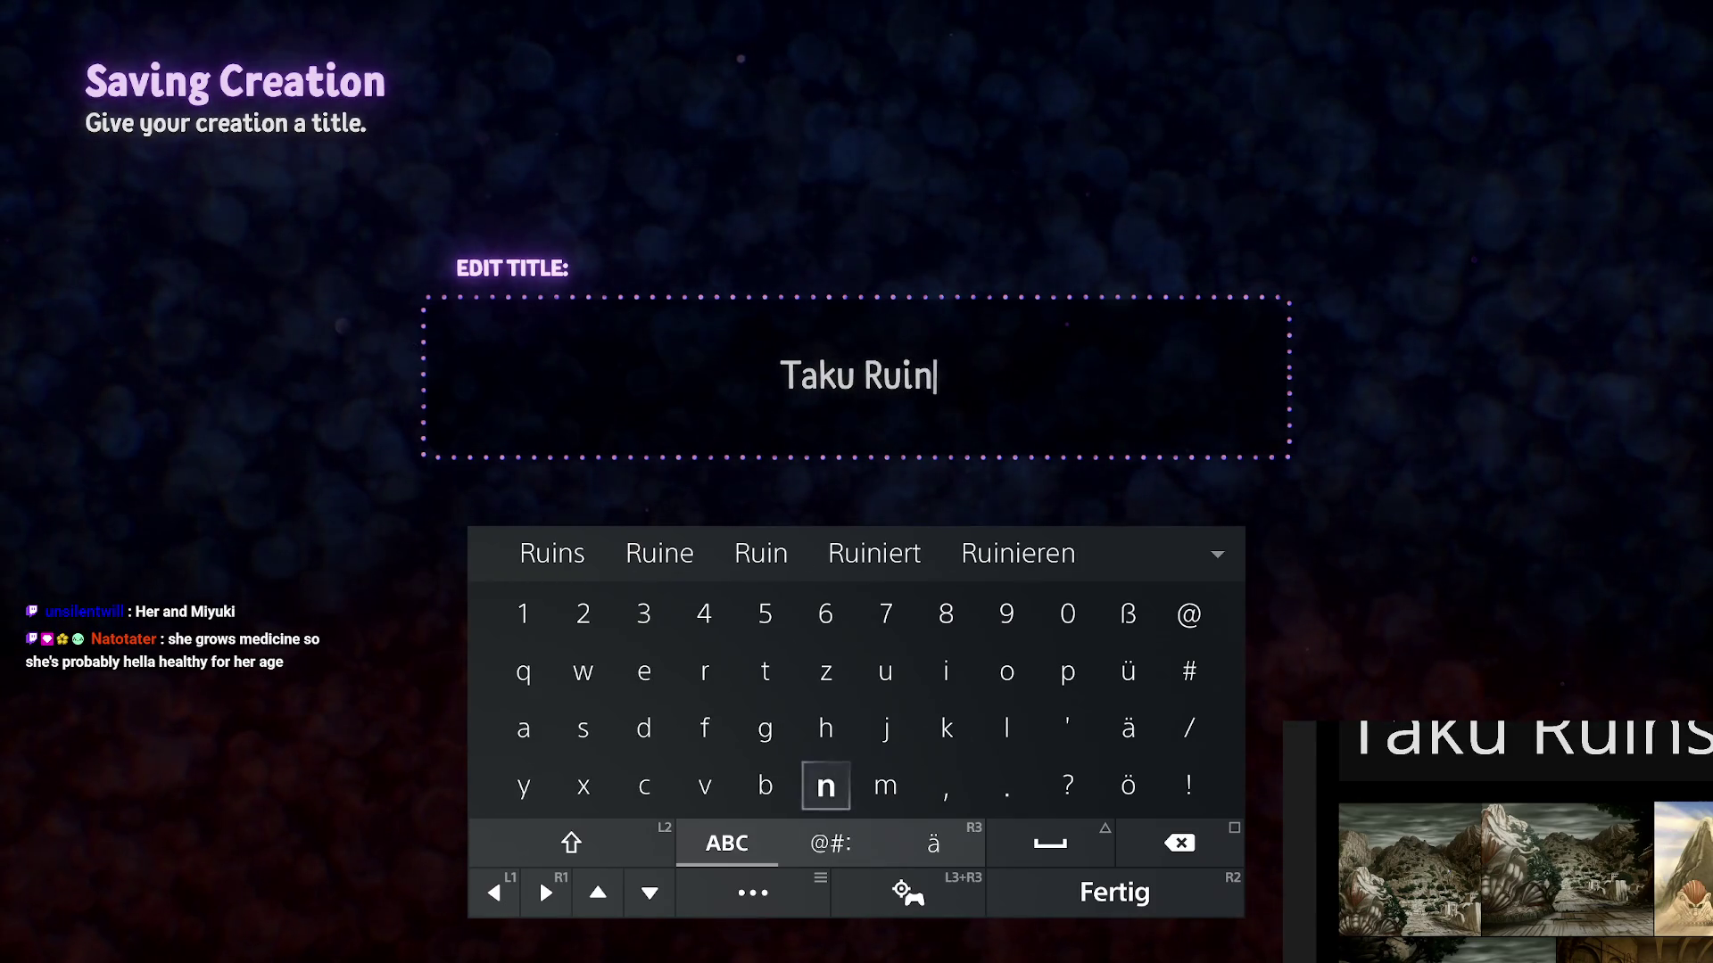
pyautogui.write('s Asse')
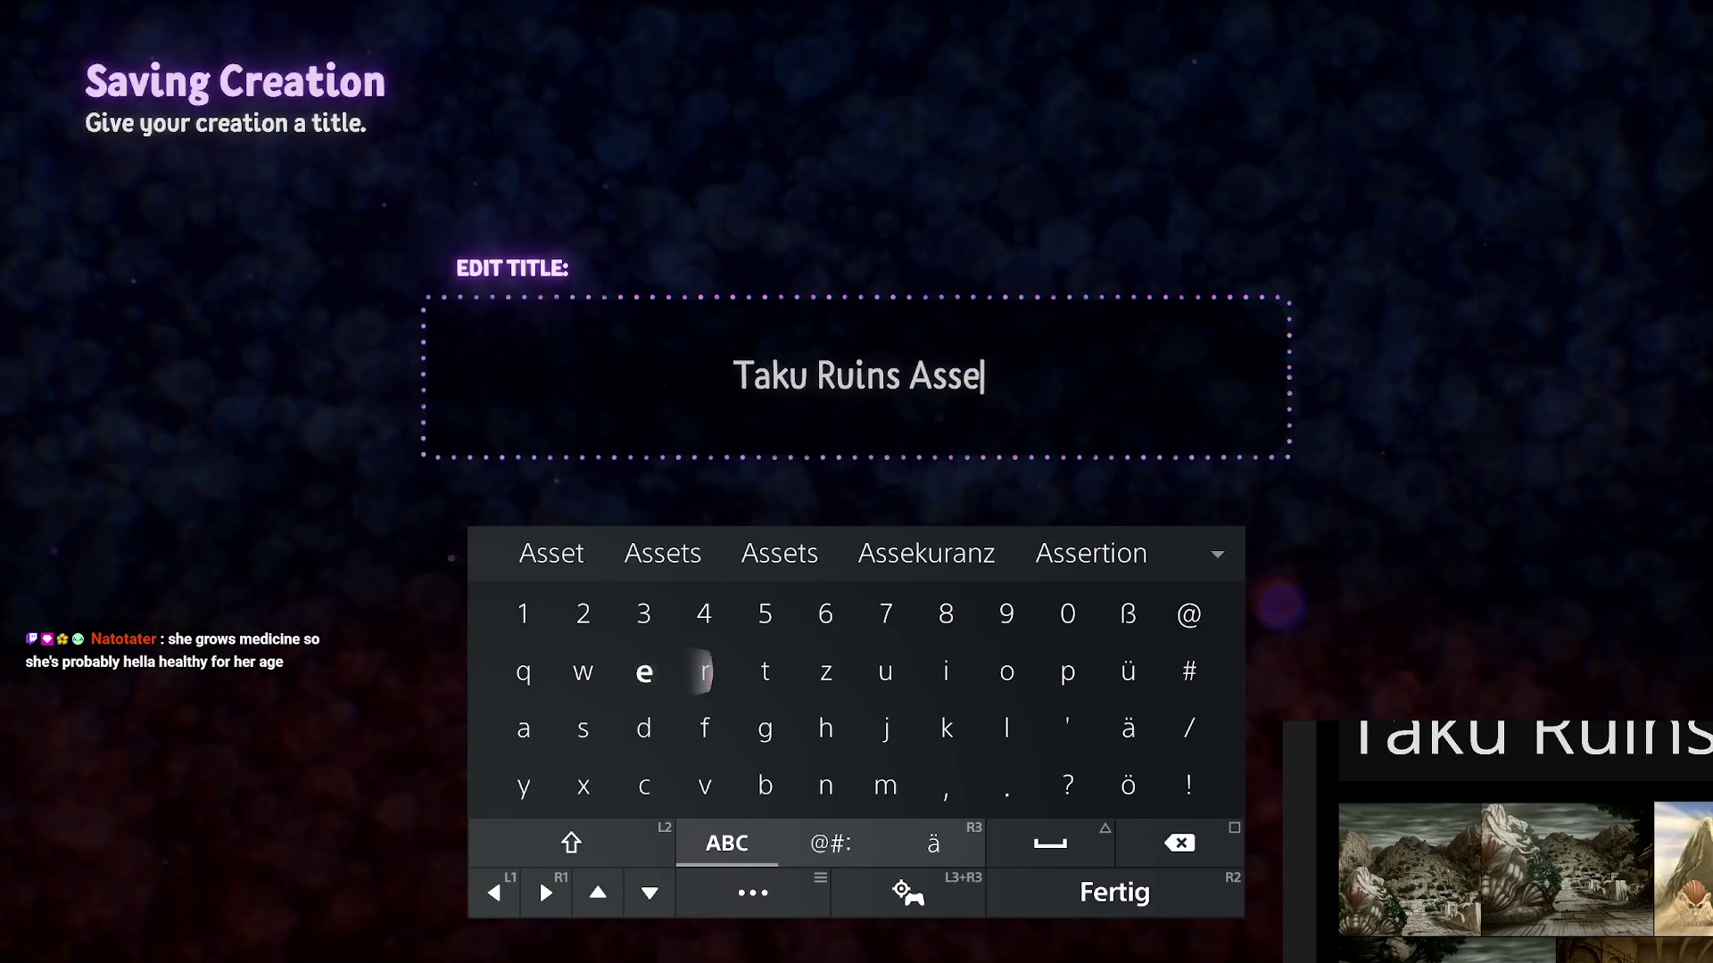
# - Complete the title 'Taku Ruins Assets [B1EP13]', save it, and resume editing
pyautogui.press('Right')
pyautogui.press('Right')
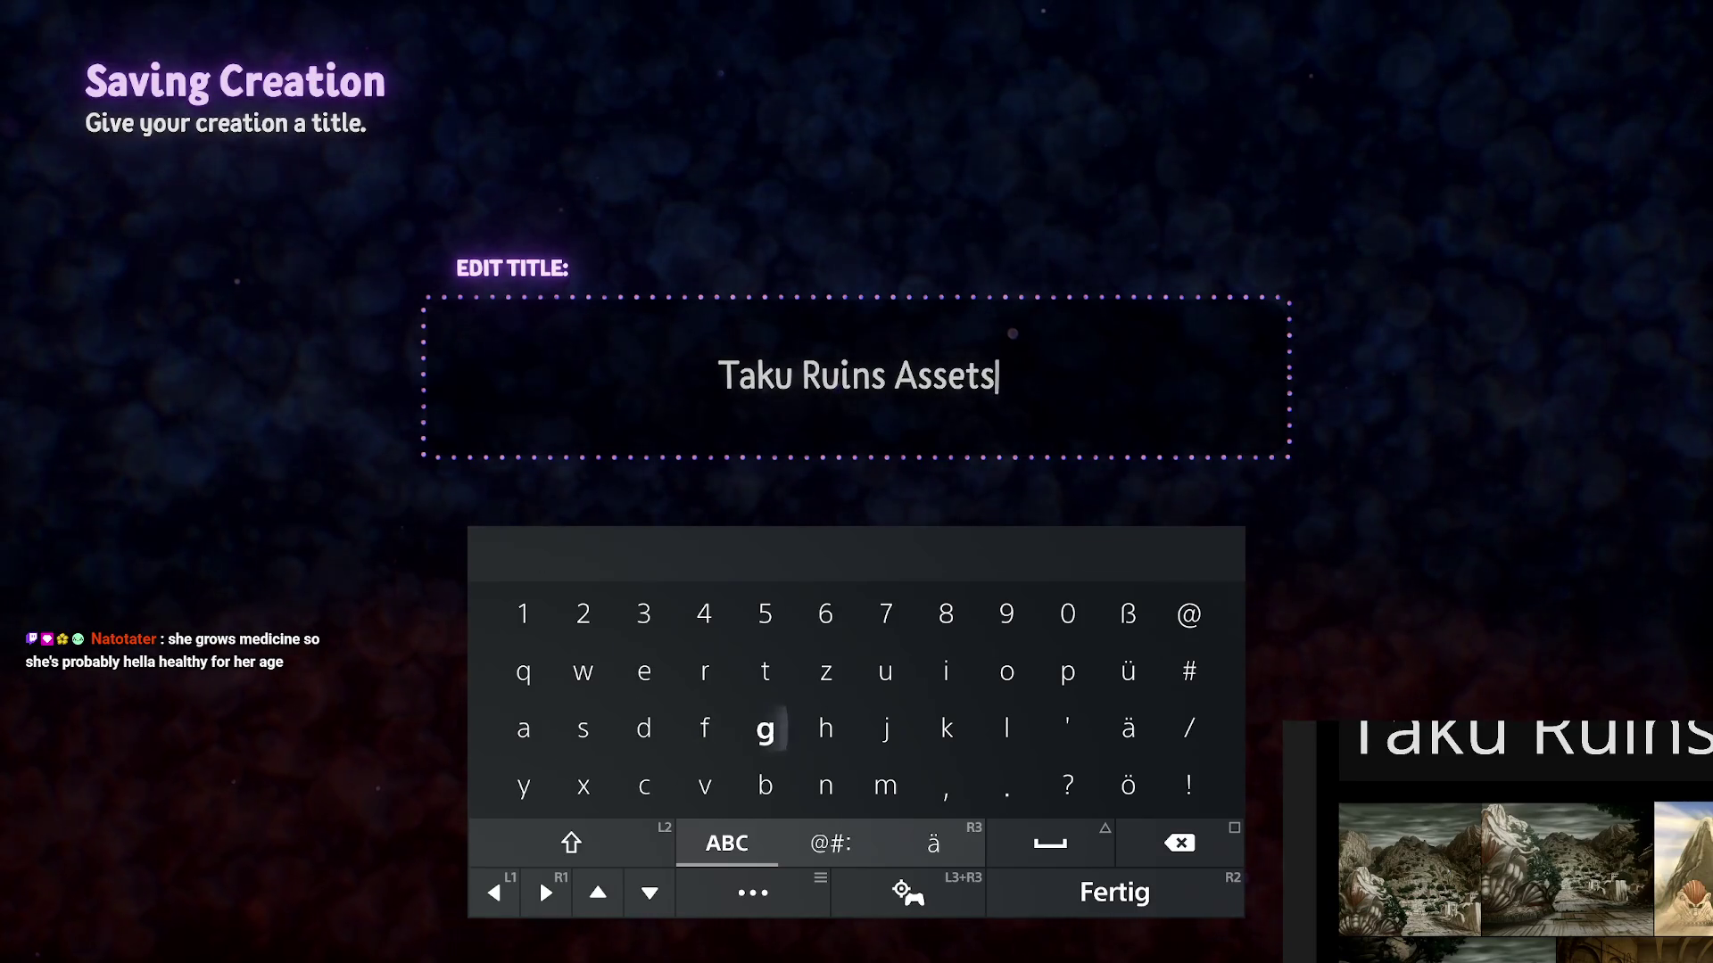
pyautogui.press('Tab')
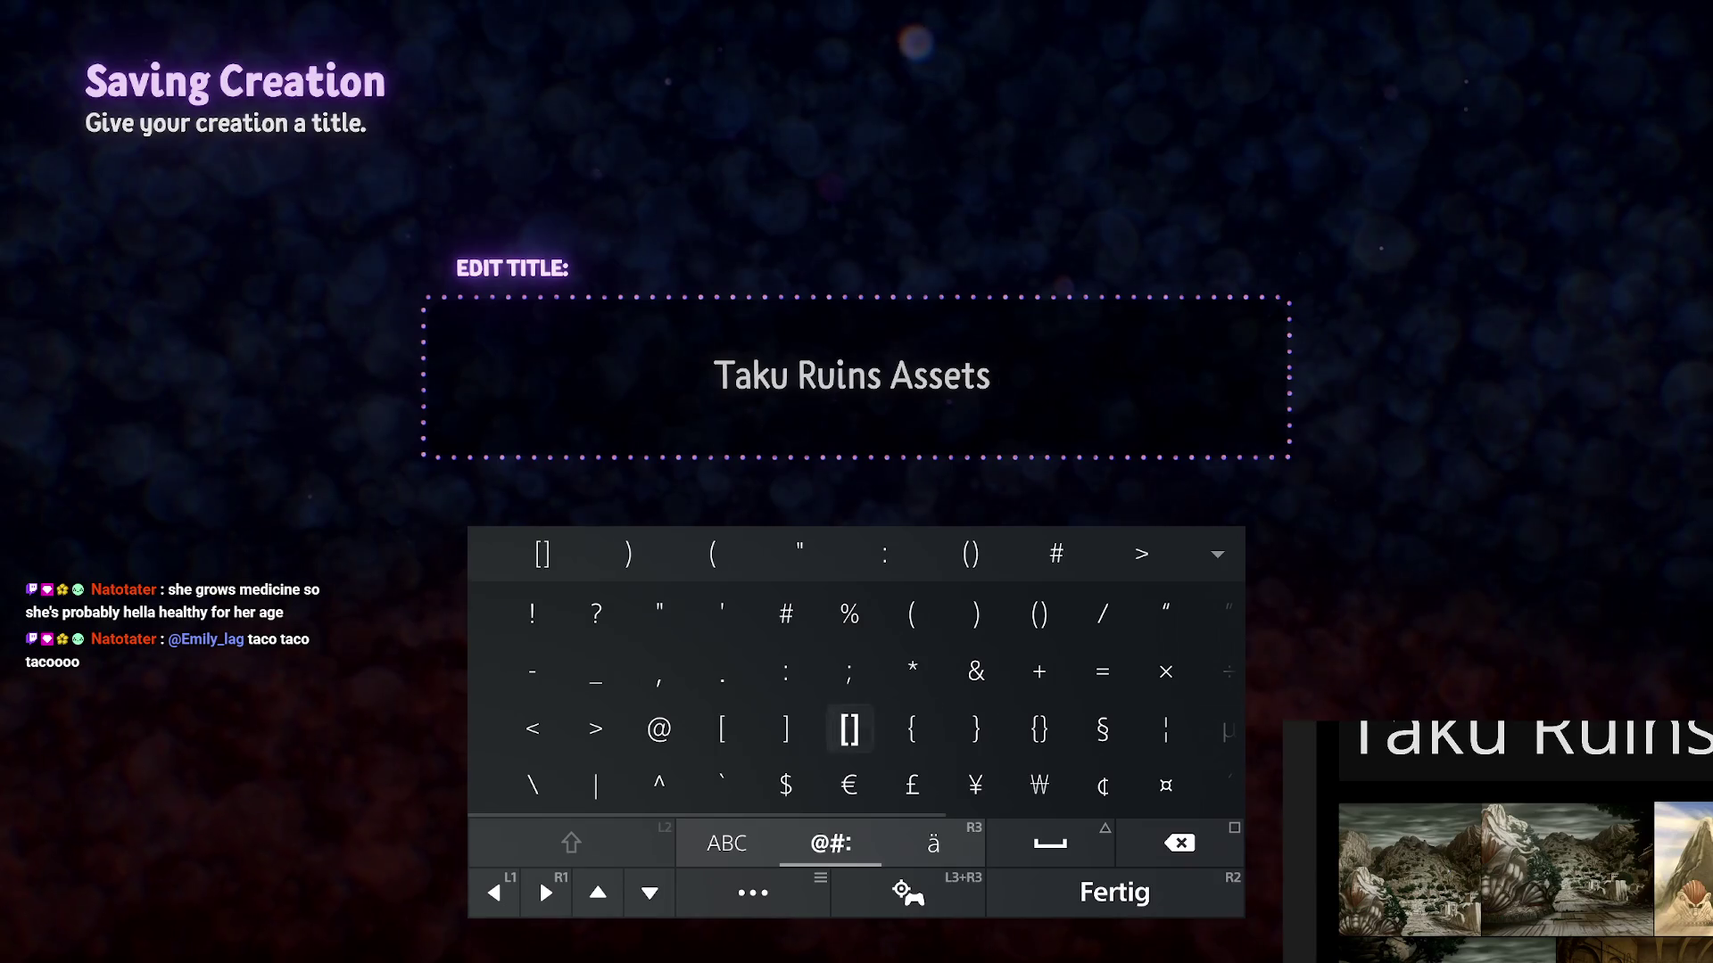
pyautogui.press('Tab')
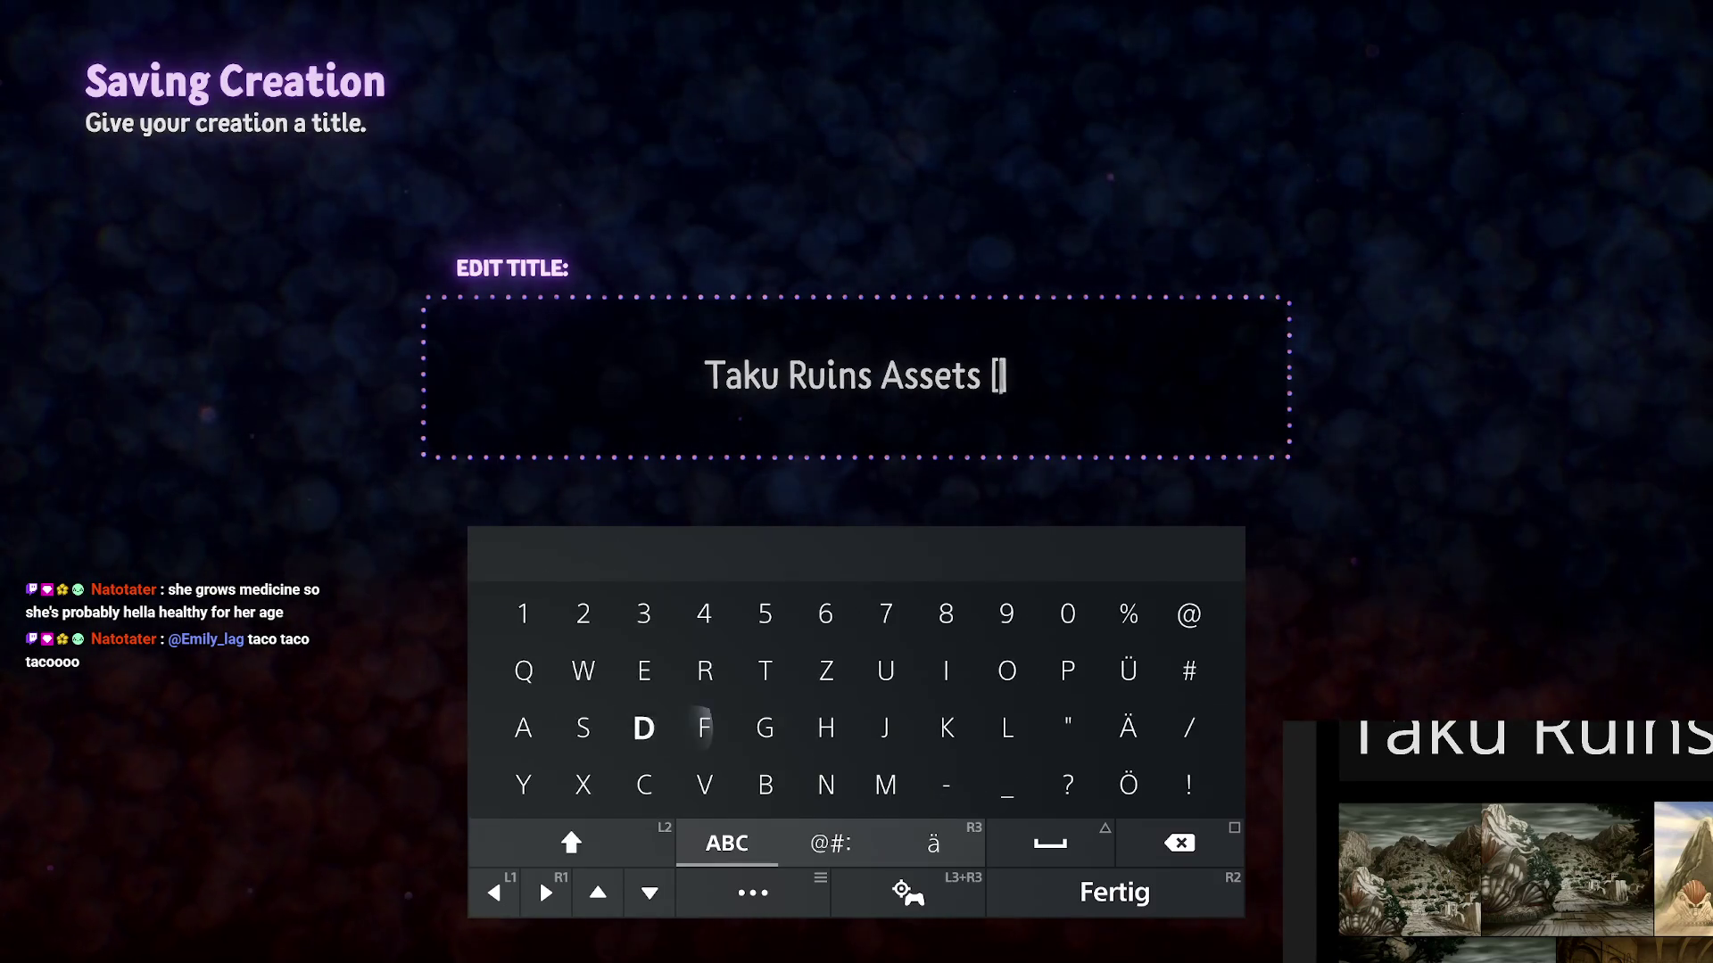
pyautogui.press('Right')
pyautogui.press('Right')
pyautogui.press('Down')
pyautogui.write('B1')
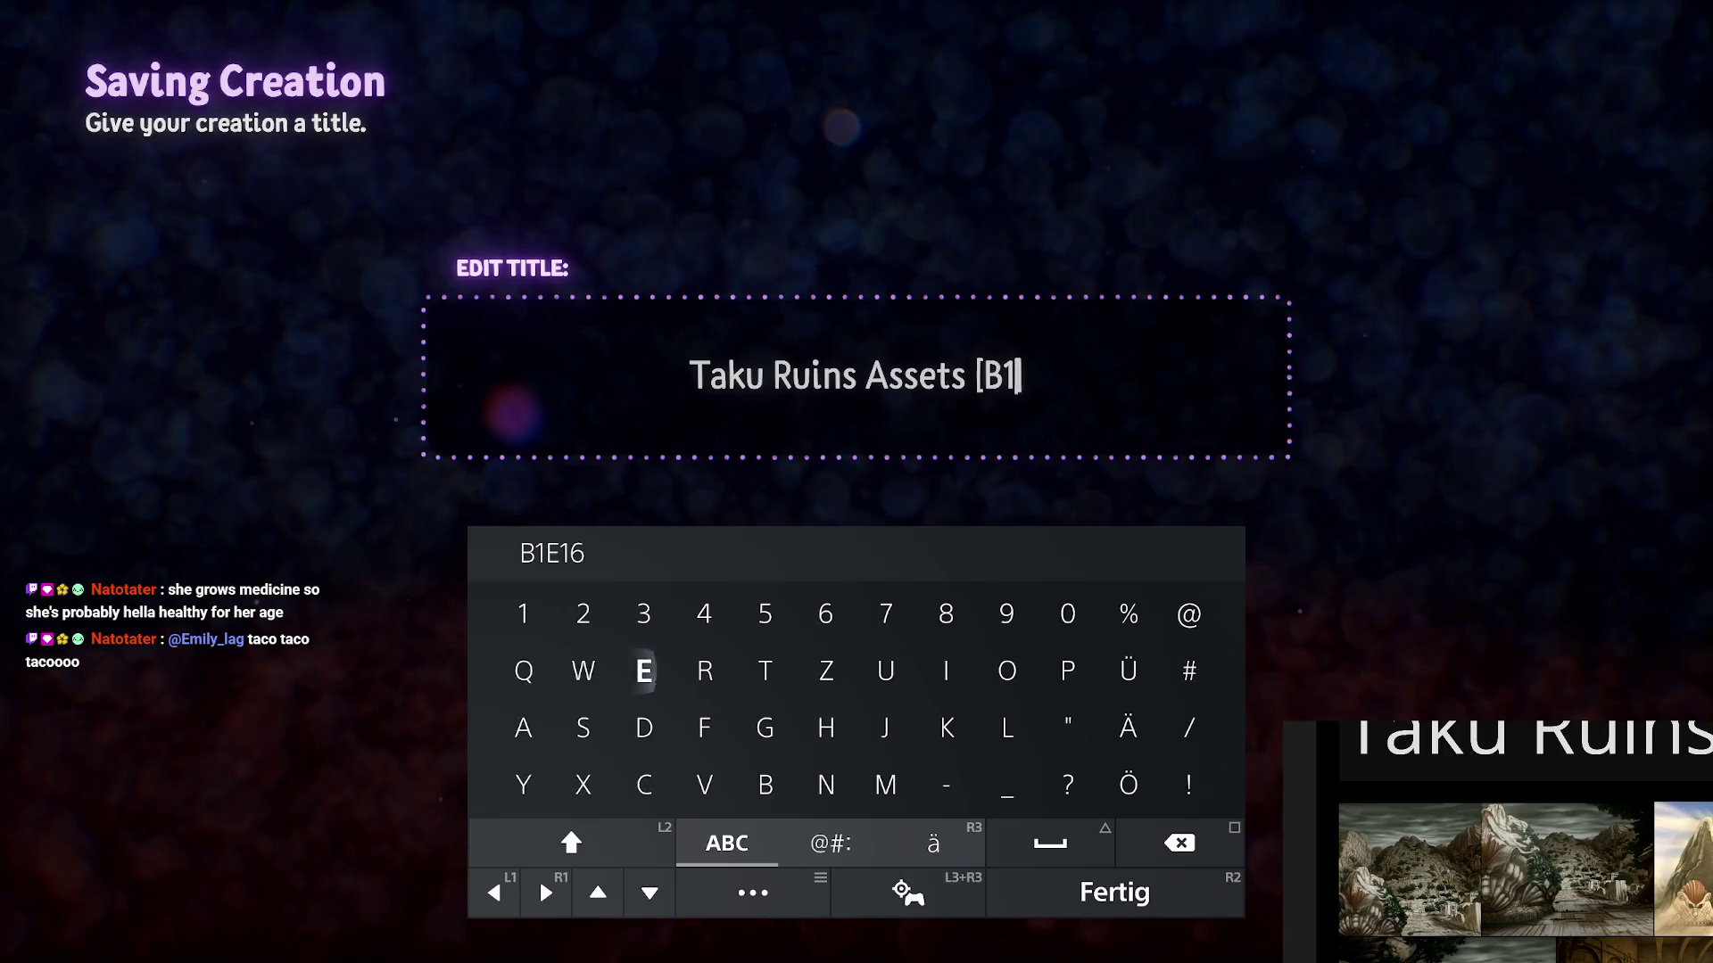
pyautogui.write('EP')
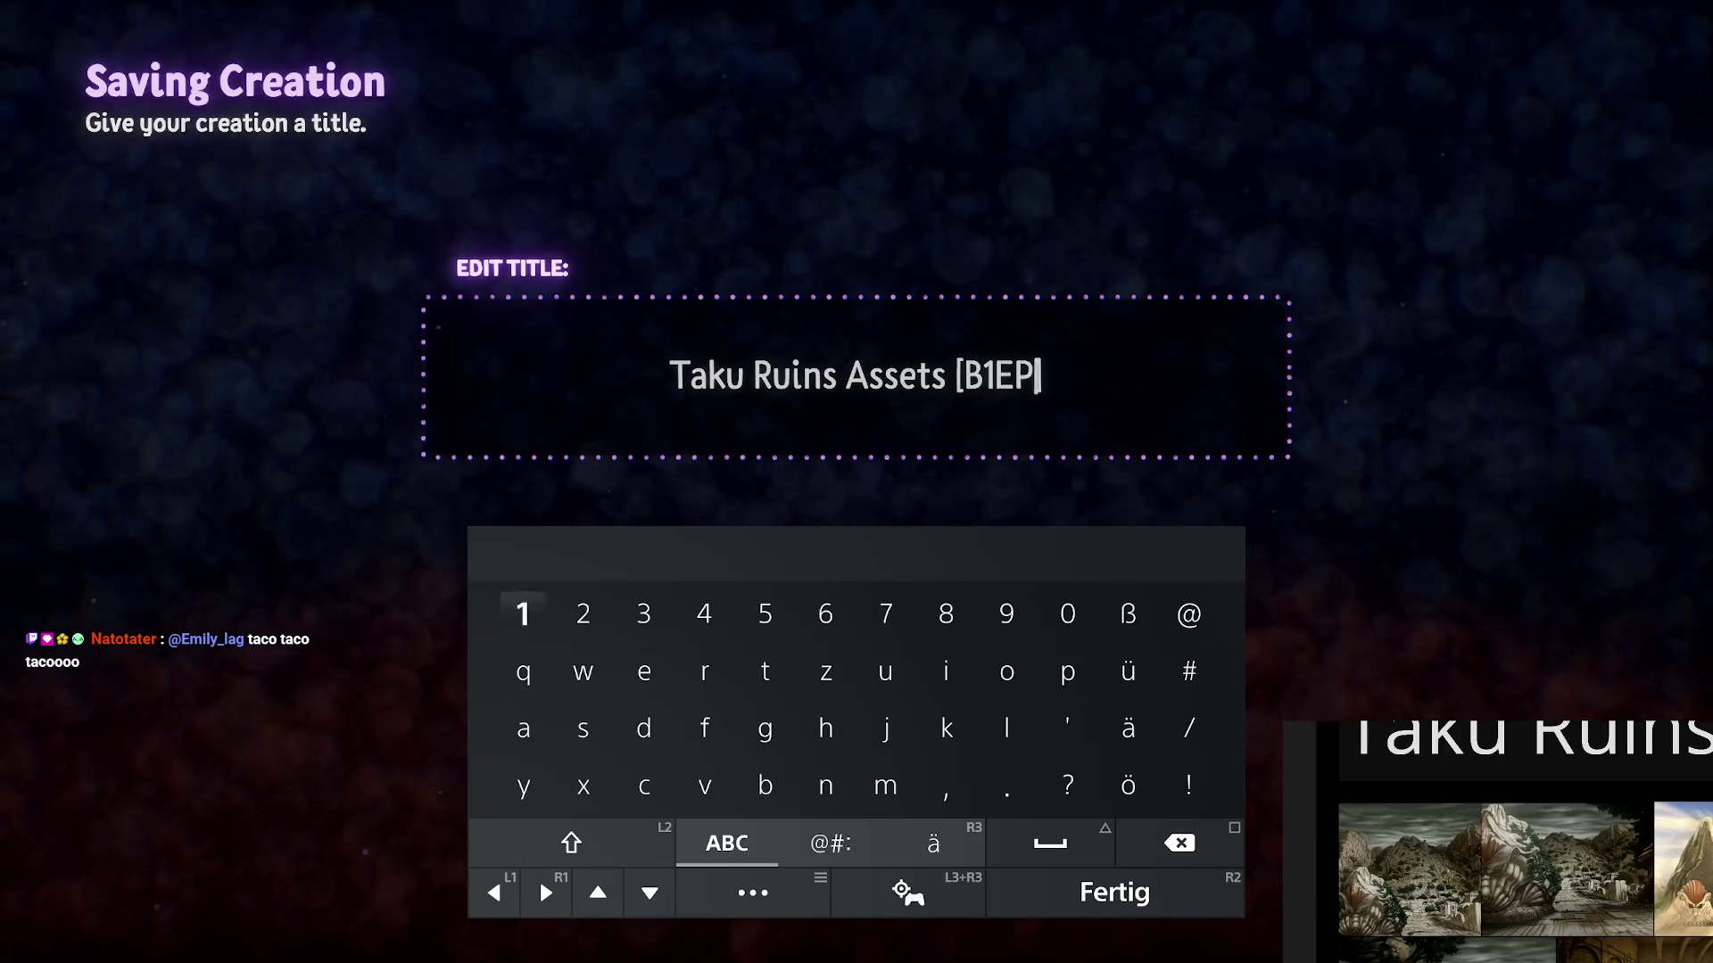
pyautogui.write('13')
pyautogui.press('Return')
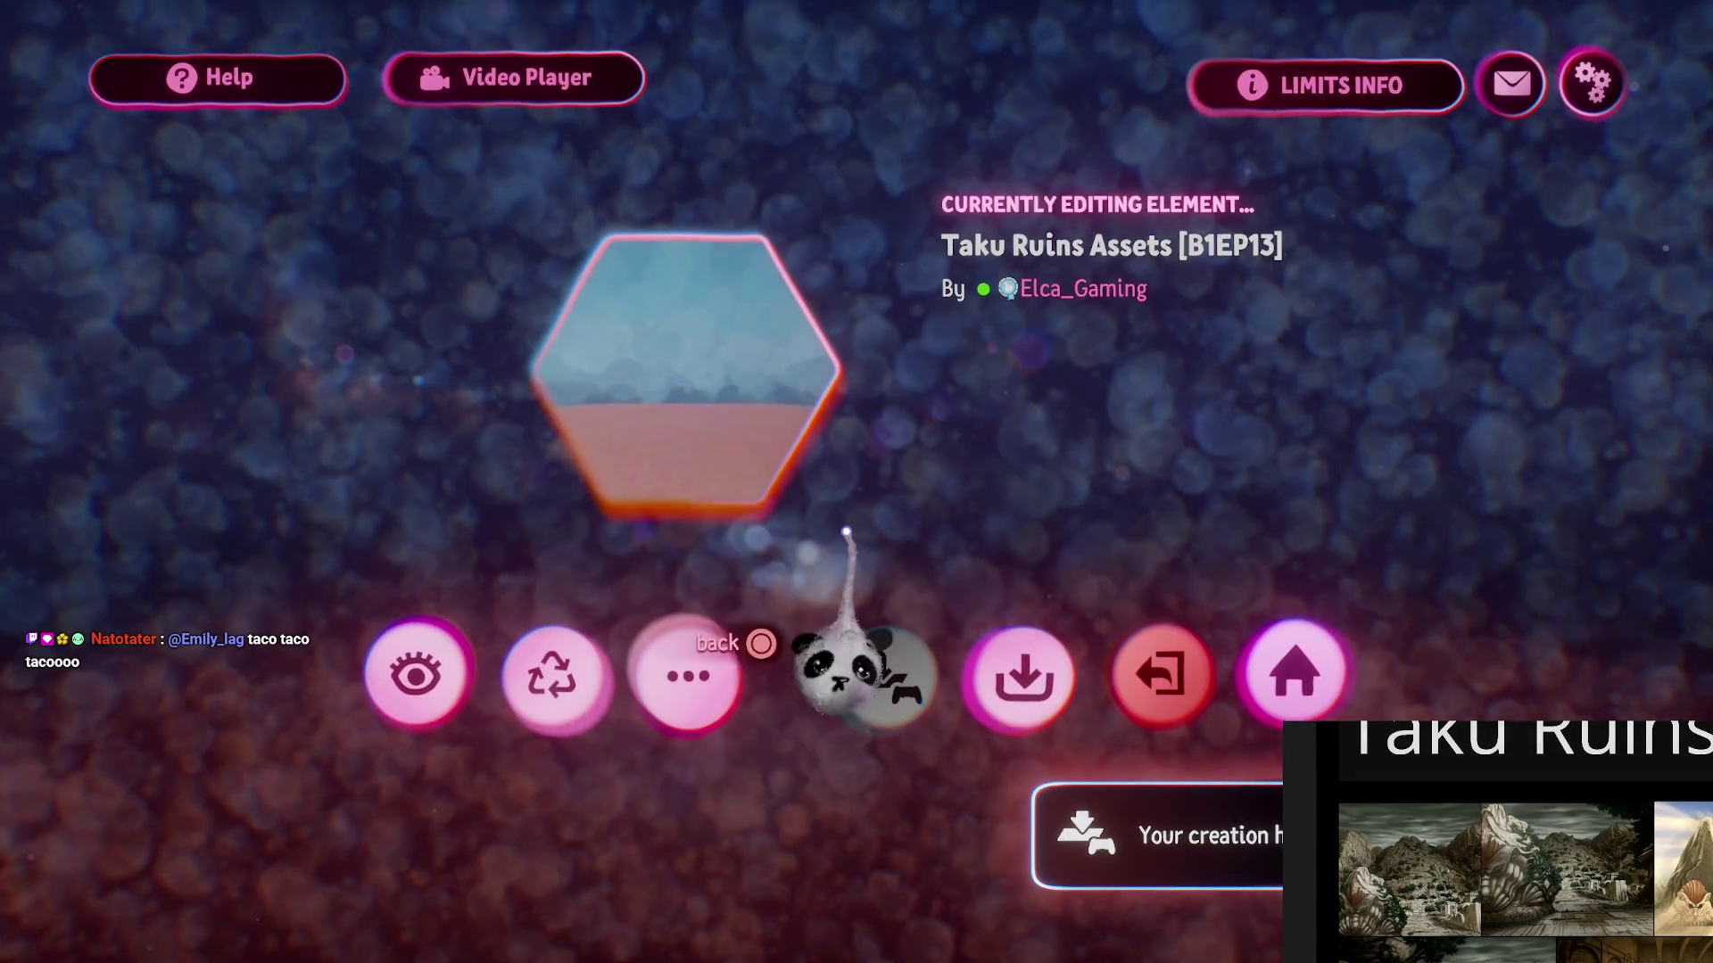
pyautogui.click(887, 673)
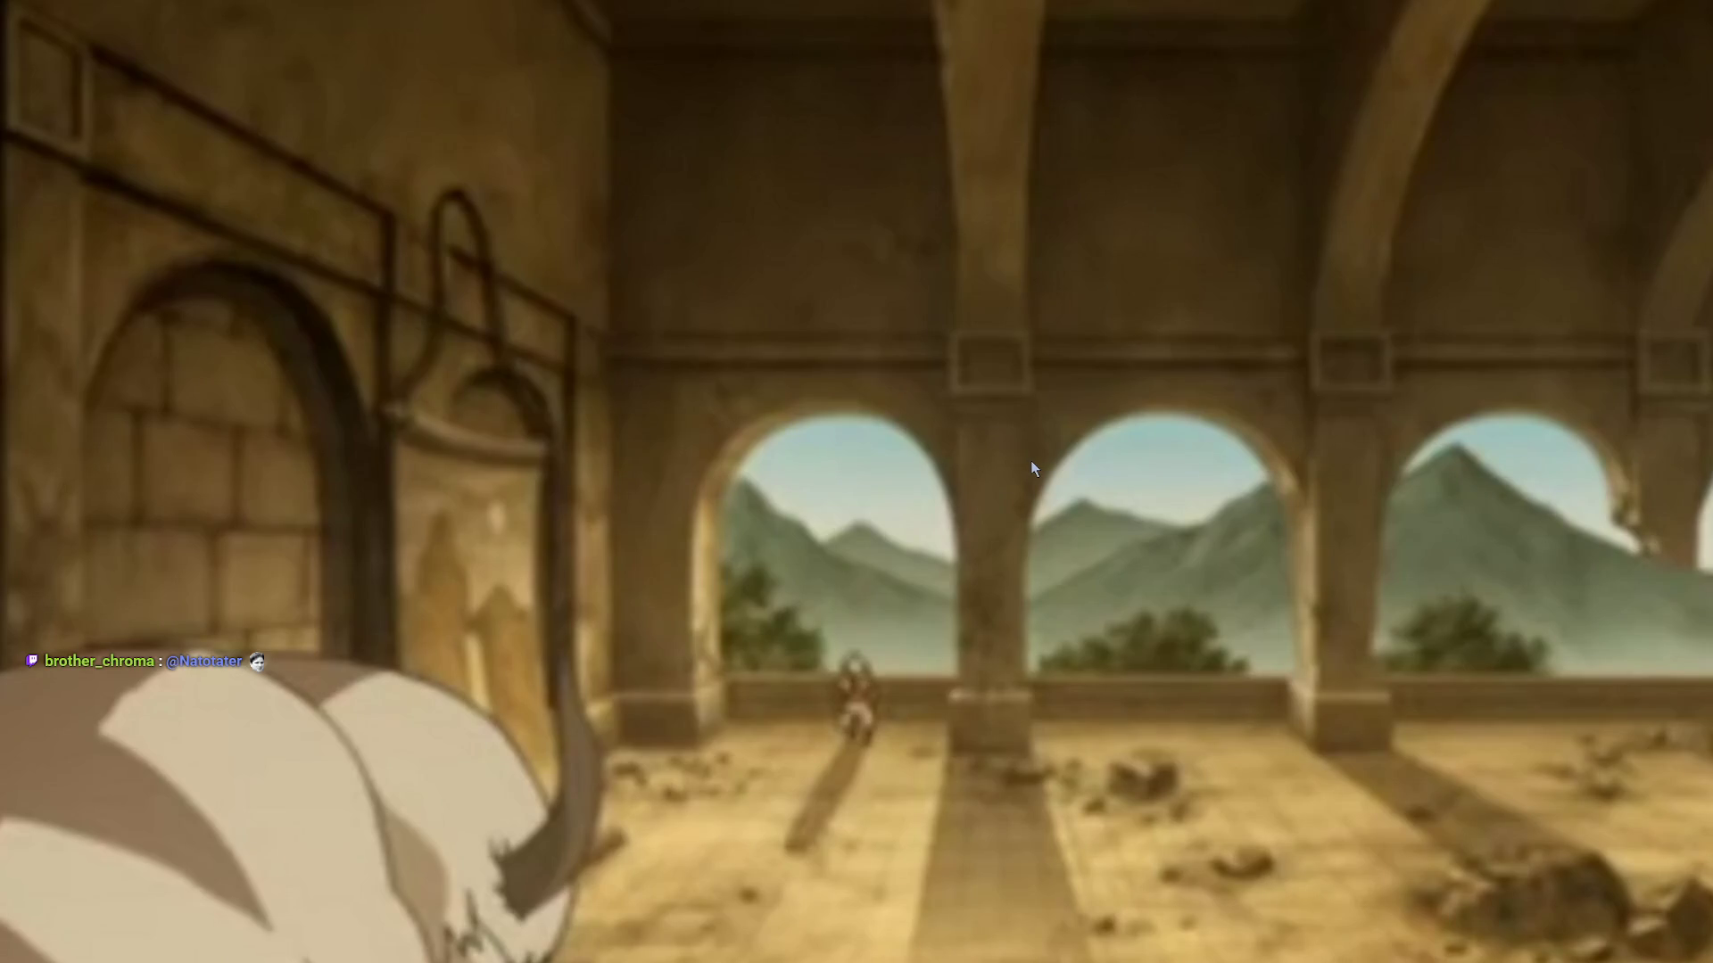
# - Turn on the annotation pen and outline the central and left pillars and the arch opening in red
pyautogui.hotkey('ctrl', 'shift', 'd')
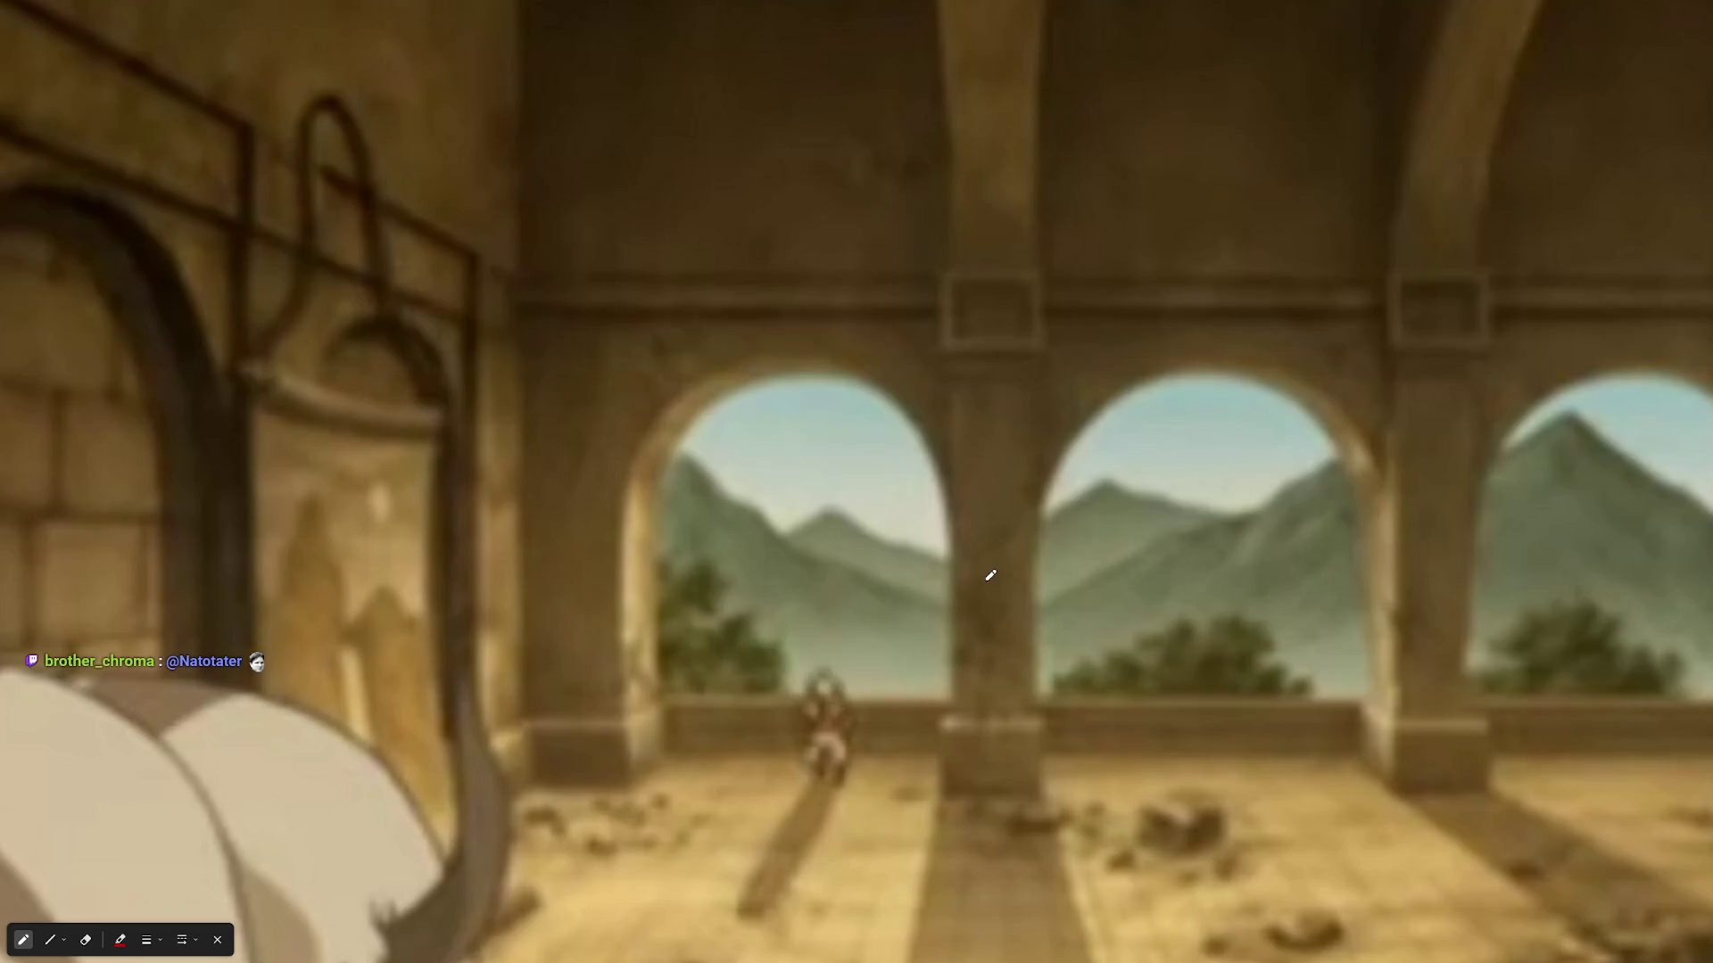
pyautogui.moveTo(930, 259)
pyautogui.mouseDown()
pyautogui.moveTo(1049, 255)
pyautogui.moveTo(1073, 774)
pyautogui.moveTo(937, 807)
pyautogui.moveTo(920, 266)
pyautogui.mouseUp()
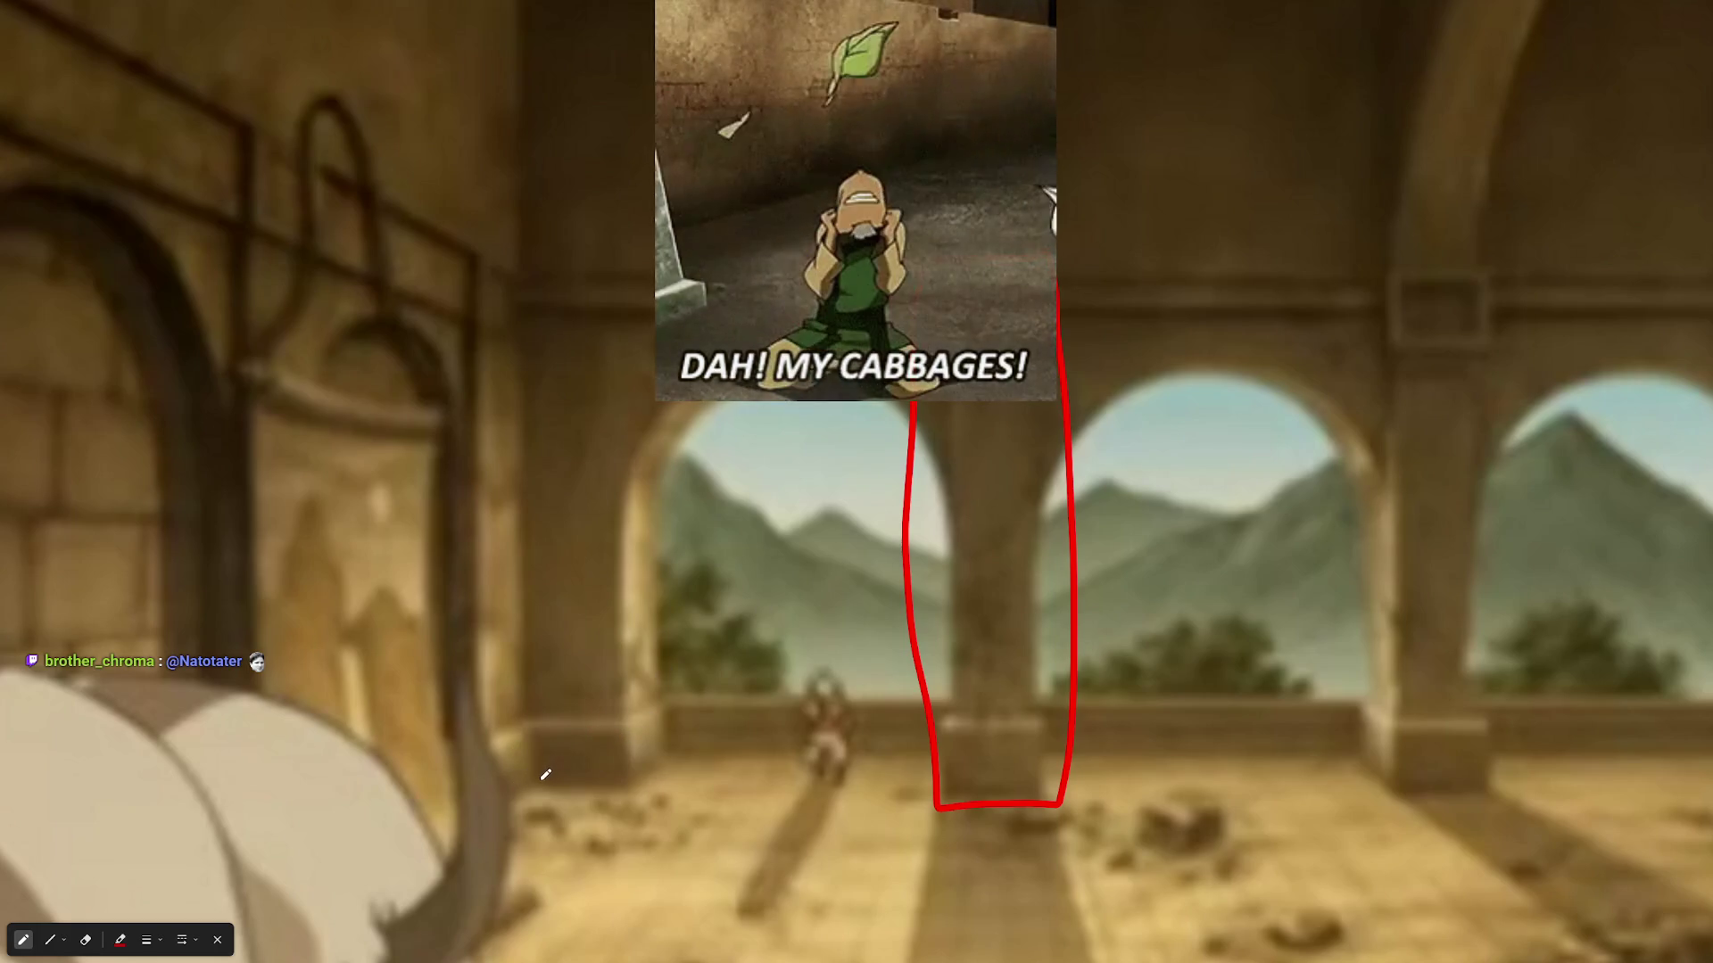
pyautogui.moveTo(526, 778)
pyautogui.mouseDown()
pyautogui.moveTo(536, 337)
pyautogui.moveTo(655, 310)
pyautogui.mouseUp()
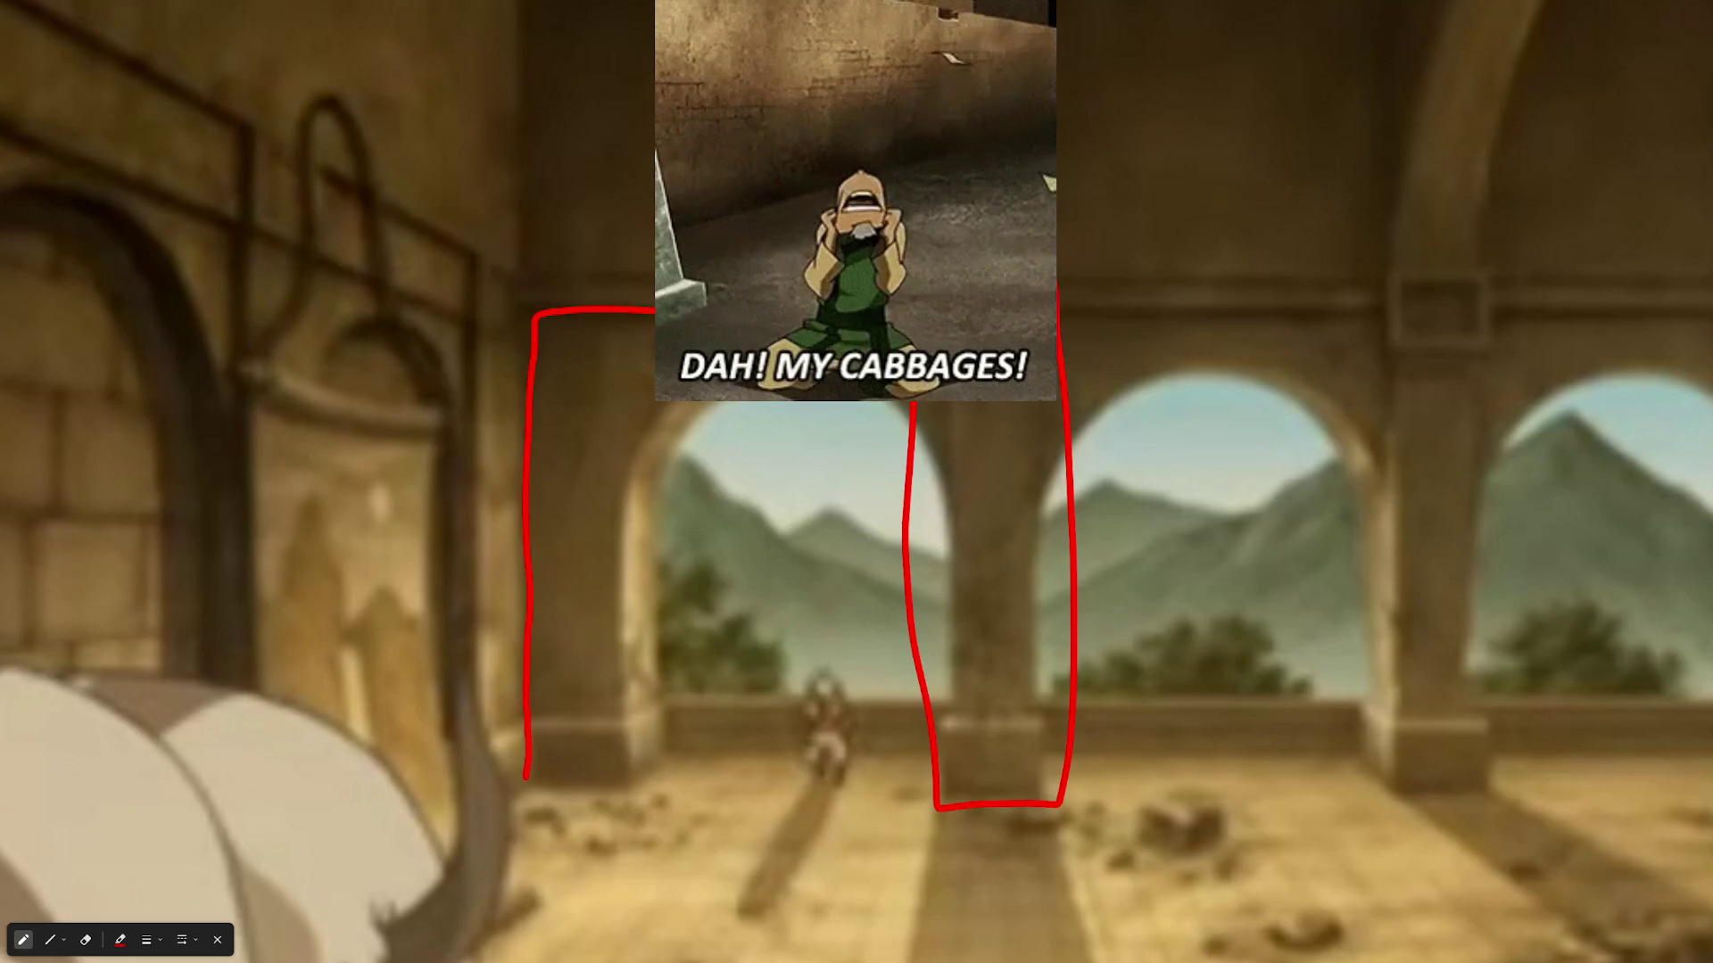
pyautogui.moveTo(994, 404)
pyautogui.mouseDown()
pyautogui.moveTo(1014, 791)
pyautogui.moveTo(959, 746)
pyautogui.moveTo(918, 402)
pyautogui.moveTo(664, 411)
pyautogui.moveTo(641, 774)
pyautogui.mouseUp()
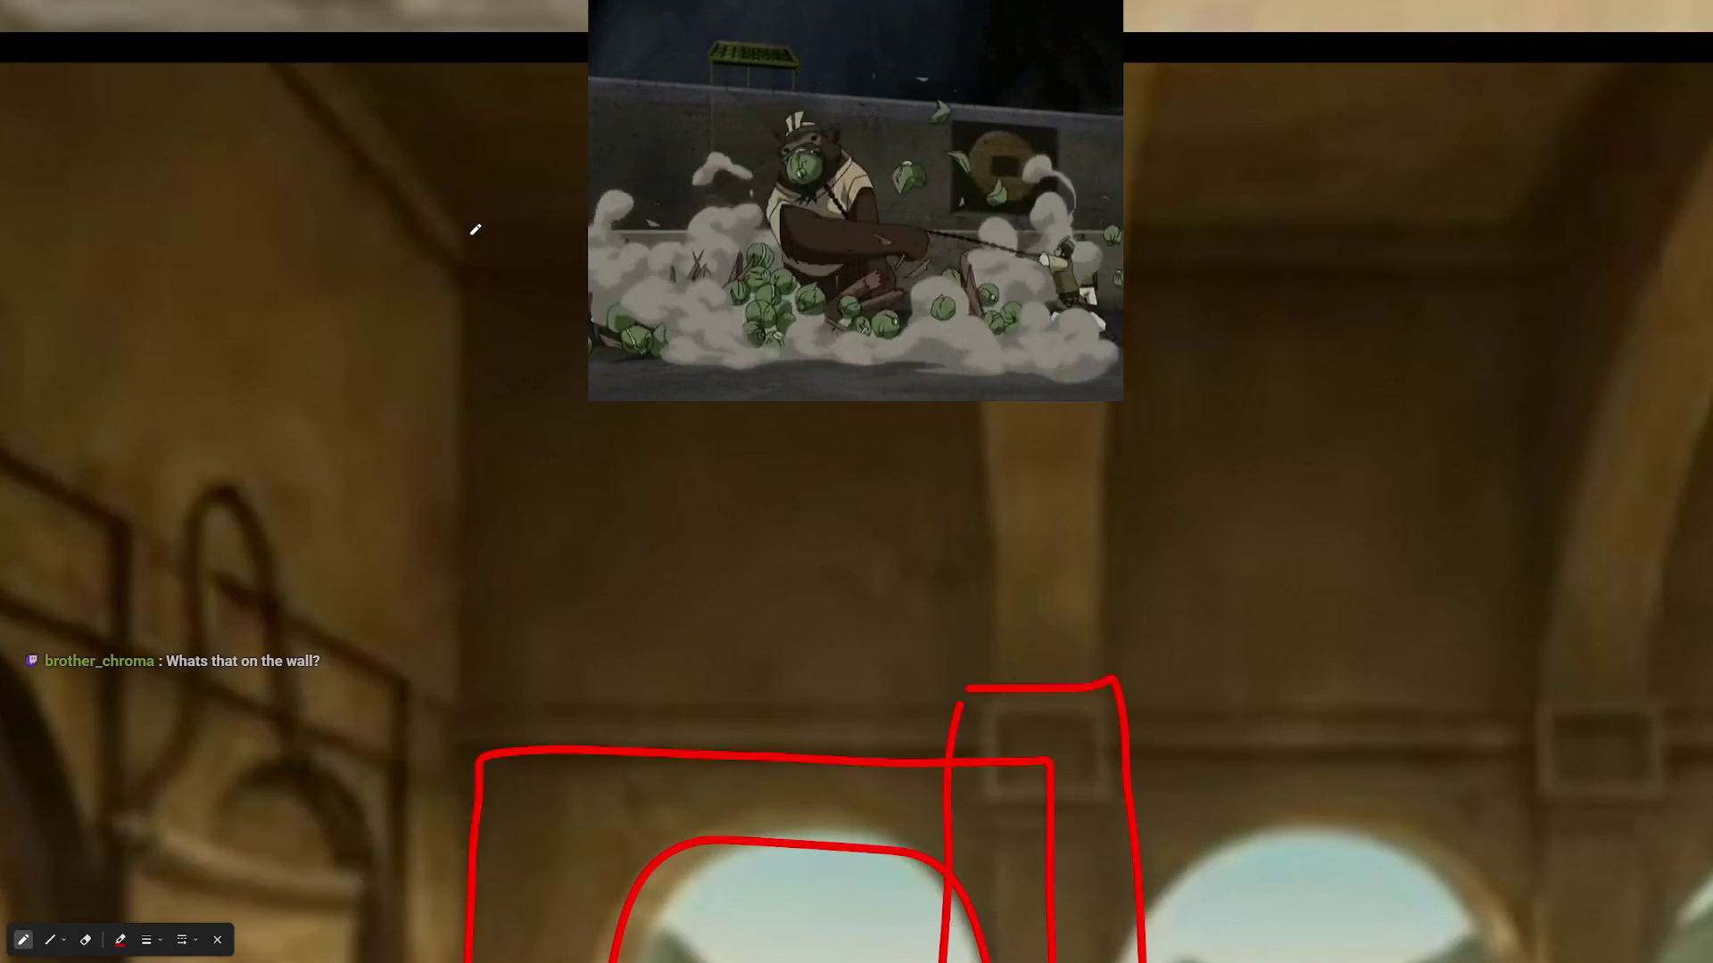
pyautogui.moveTo(1049, 404)
pyautogui.mouseDown()
pyautogui.moveTo(1055, 623)
pyautogui.moveTo(853, 719)
pyautogui.moveTo(439, 726)
pyautogui.moveTo(434, 286)
pyautogui.mouseUp()
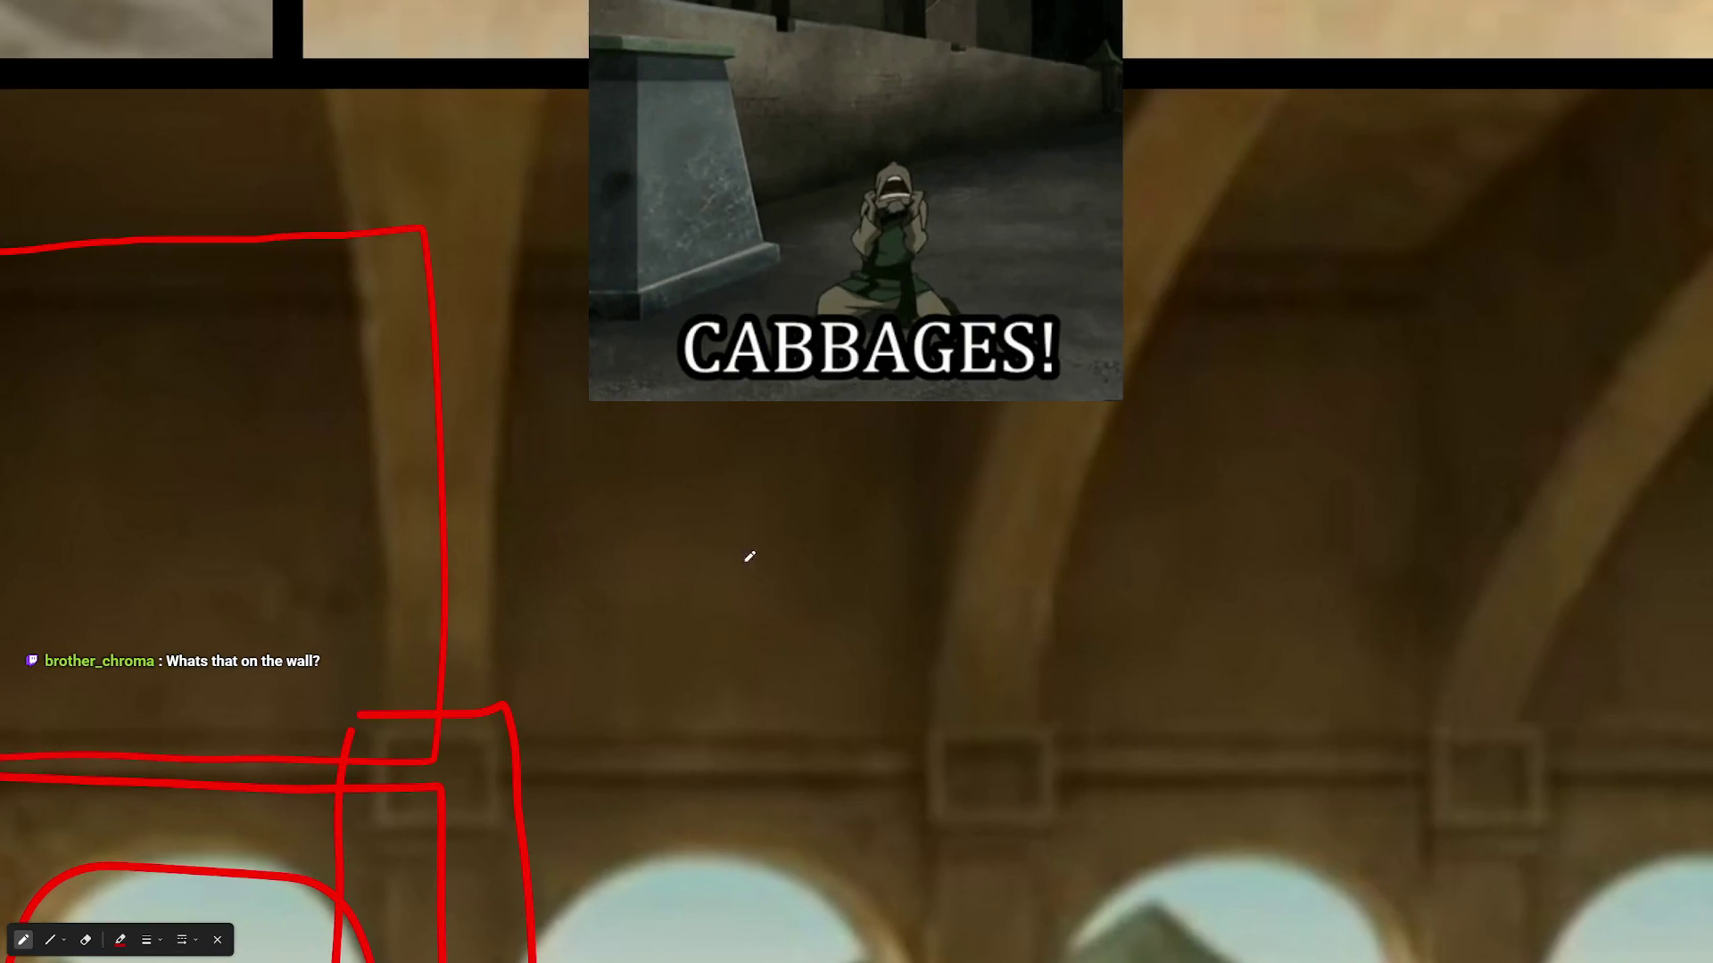
# - On the closer view, trace the pillar edge up the arch and outline the wall beam in red
pyautogui.moveTo(1055, 748)
pyautogui.mouseDown()
pyautogui.moveTo(1065, 533)
pyautogui.moveTo(1231, 116)
pyautogui.mouseUp()
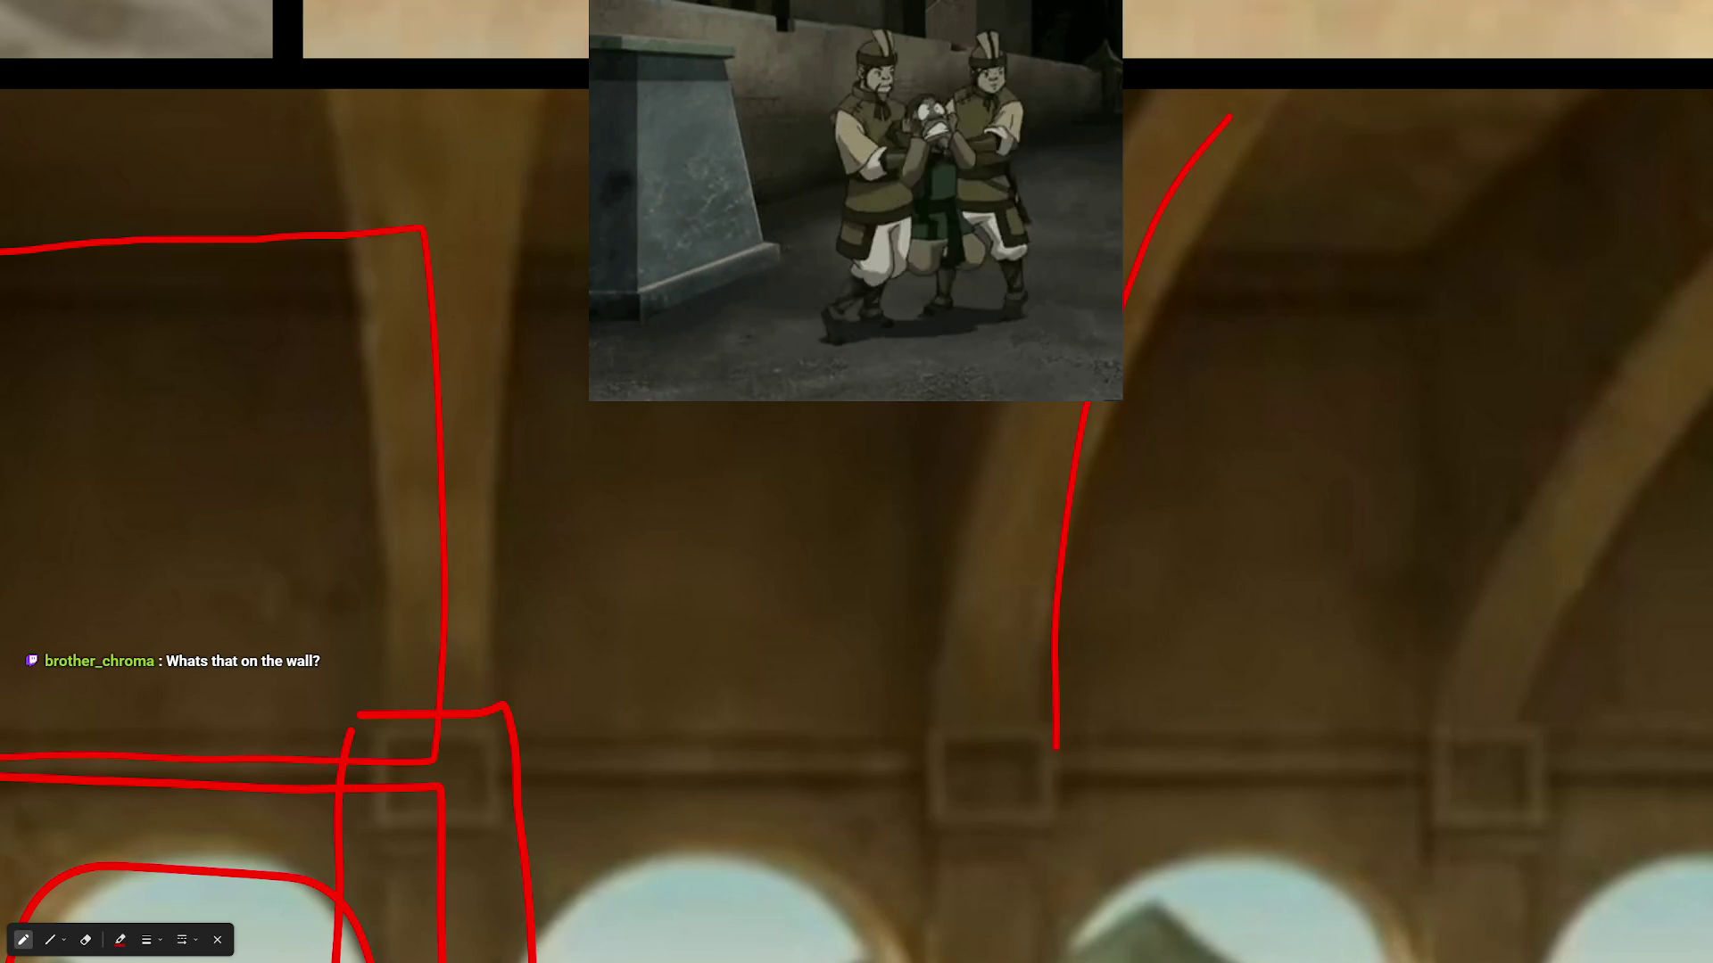
pyautogui.moveTo(920, 403)
pyautogui.mouseDown()
pyautogui.moveTo(928, 775)
pyautogui.moveTo(987, 547)
pyautogui.moveTo(1169, 62)
pyautogui.mouseUp()
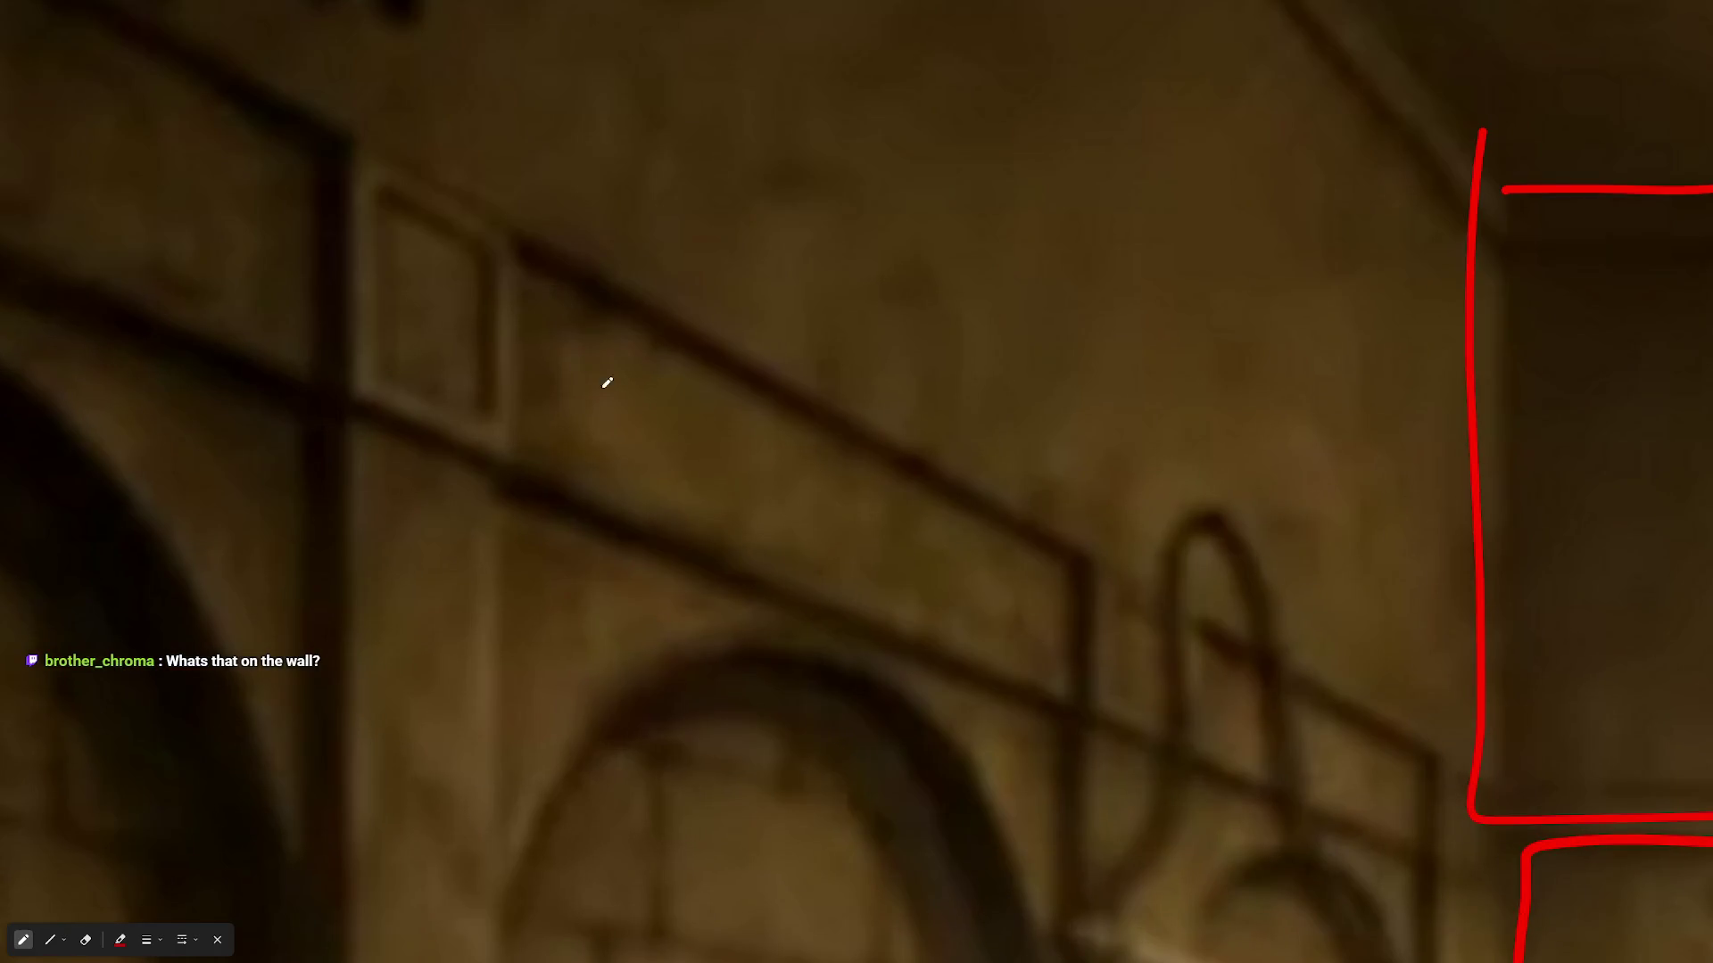
pyautogui.moveTo(506, 207)
pyautogui.mouseDown()
pyautogui.moveTo(485, 378)
pyautogui.moveTo(849, 585)
pyautogui.moveTo(1105, 665)
pyautogui.moveTo(843, 410)
pyautogui.mouseUp()
pyautogui.moveTo(717, 338); pyautogui.dragTo(423, 200)
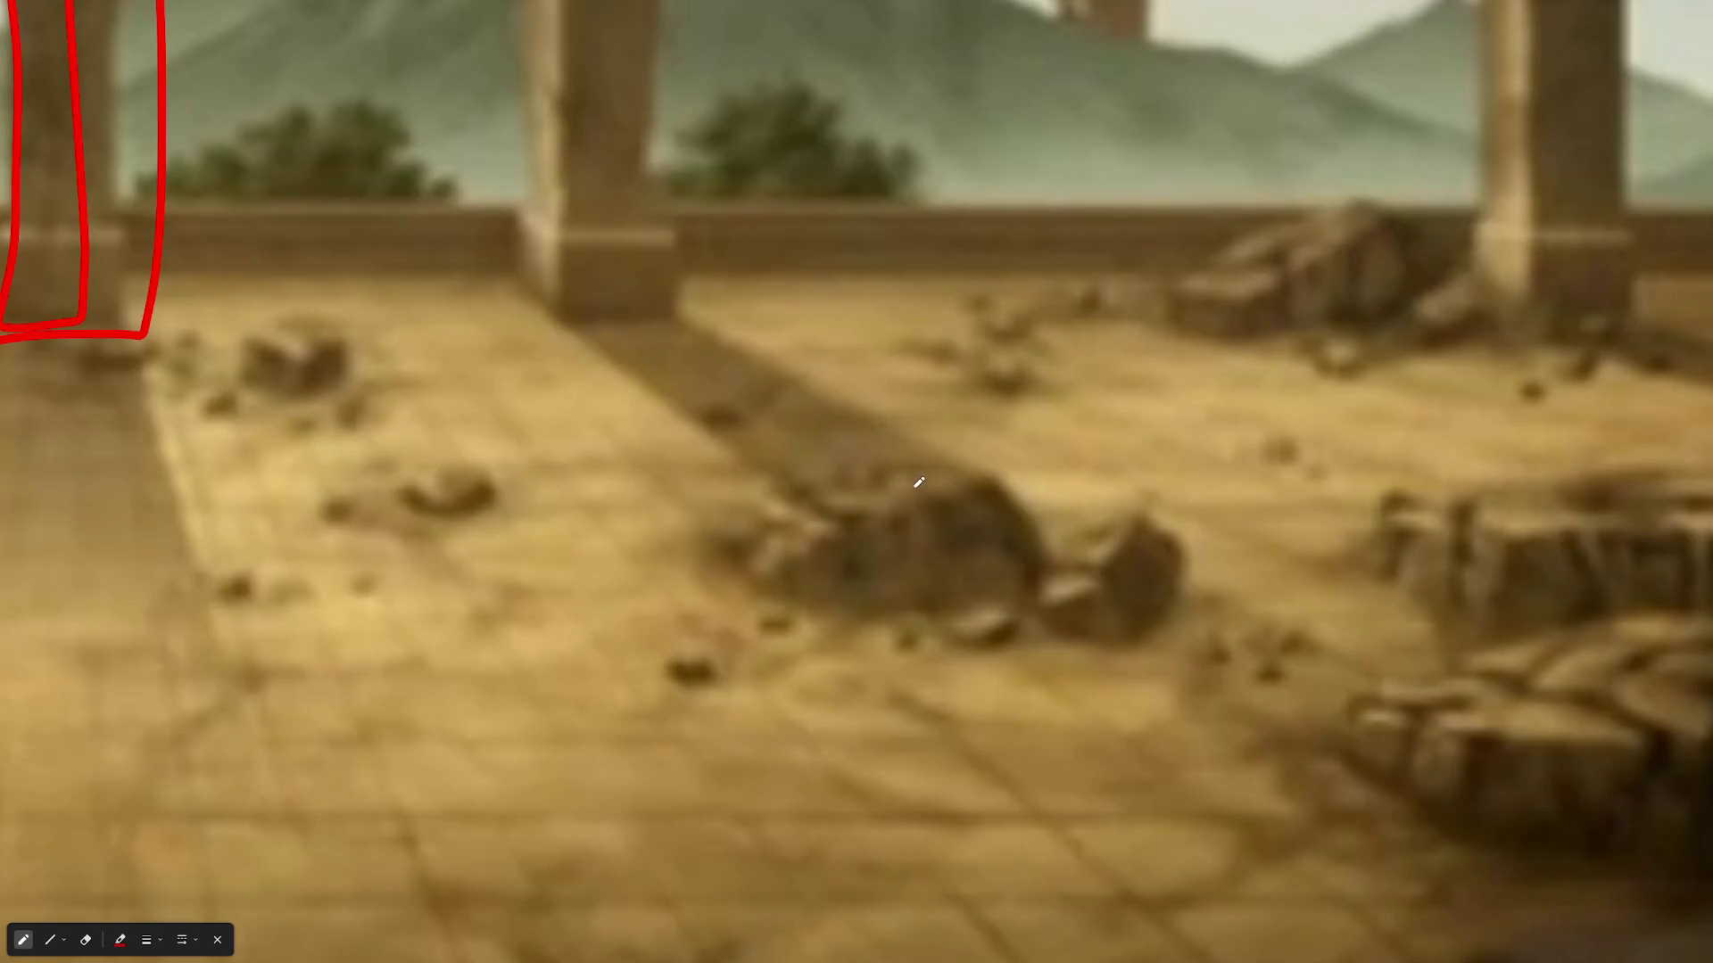
# - Draw red loops around the central and lower rock piles and trace the vaulted arch curve
pyautogui.moveTo(993, 428)
pyautogui.mouseDown()
pyautogui.moveTo(701, 691)
pyautogui.moveTo(1001, 433)
pyautogui.moveTo(902, 428)
pyautogui.mouseUp()
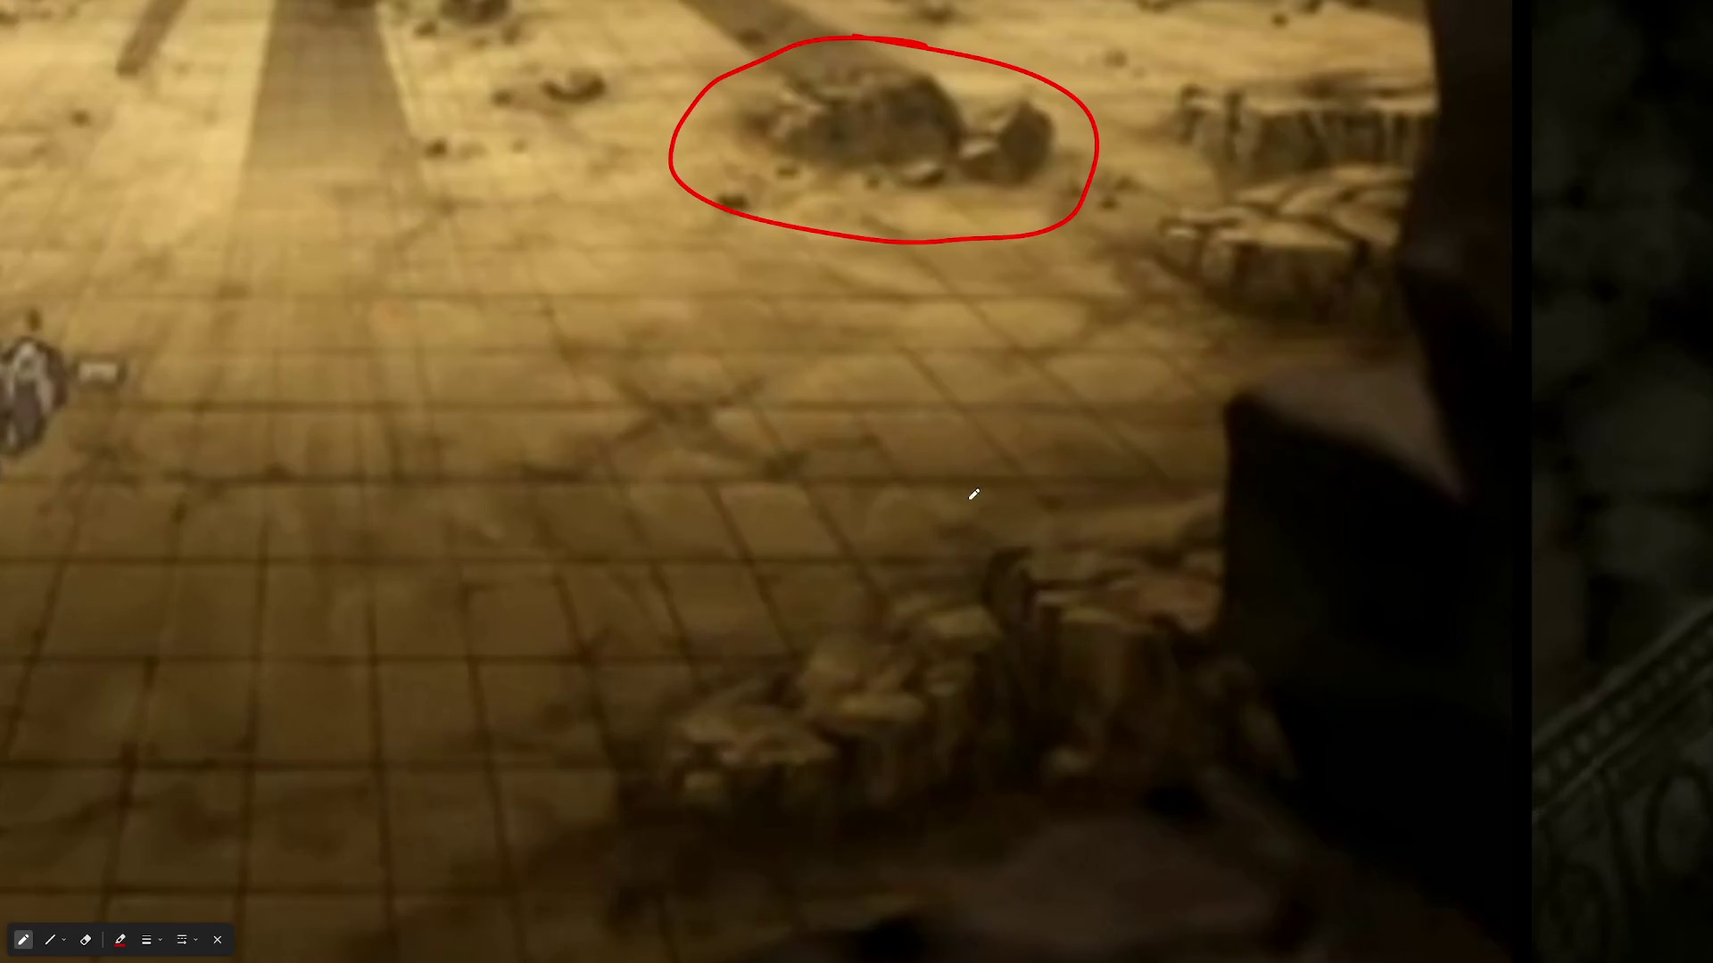
pyautogui.moveTo(1084, 450)
pyautogui.mouseDown()
pyautogui.moveTo(517, 848)
pyautogui.moveTo(1101, 446)
pyautogui.mouseUp()
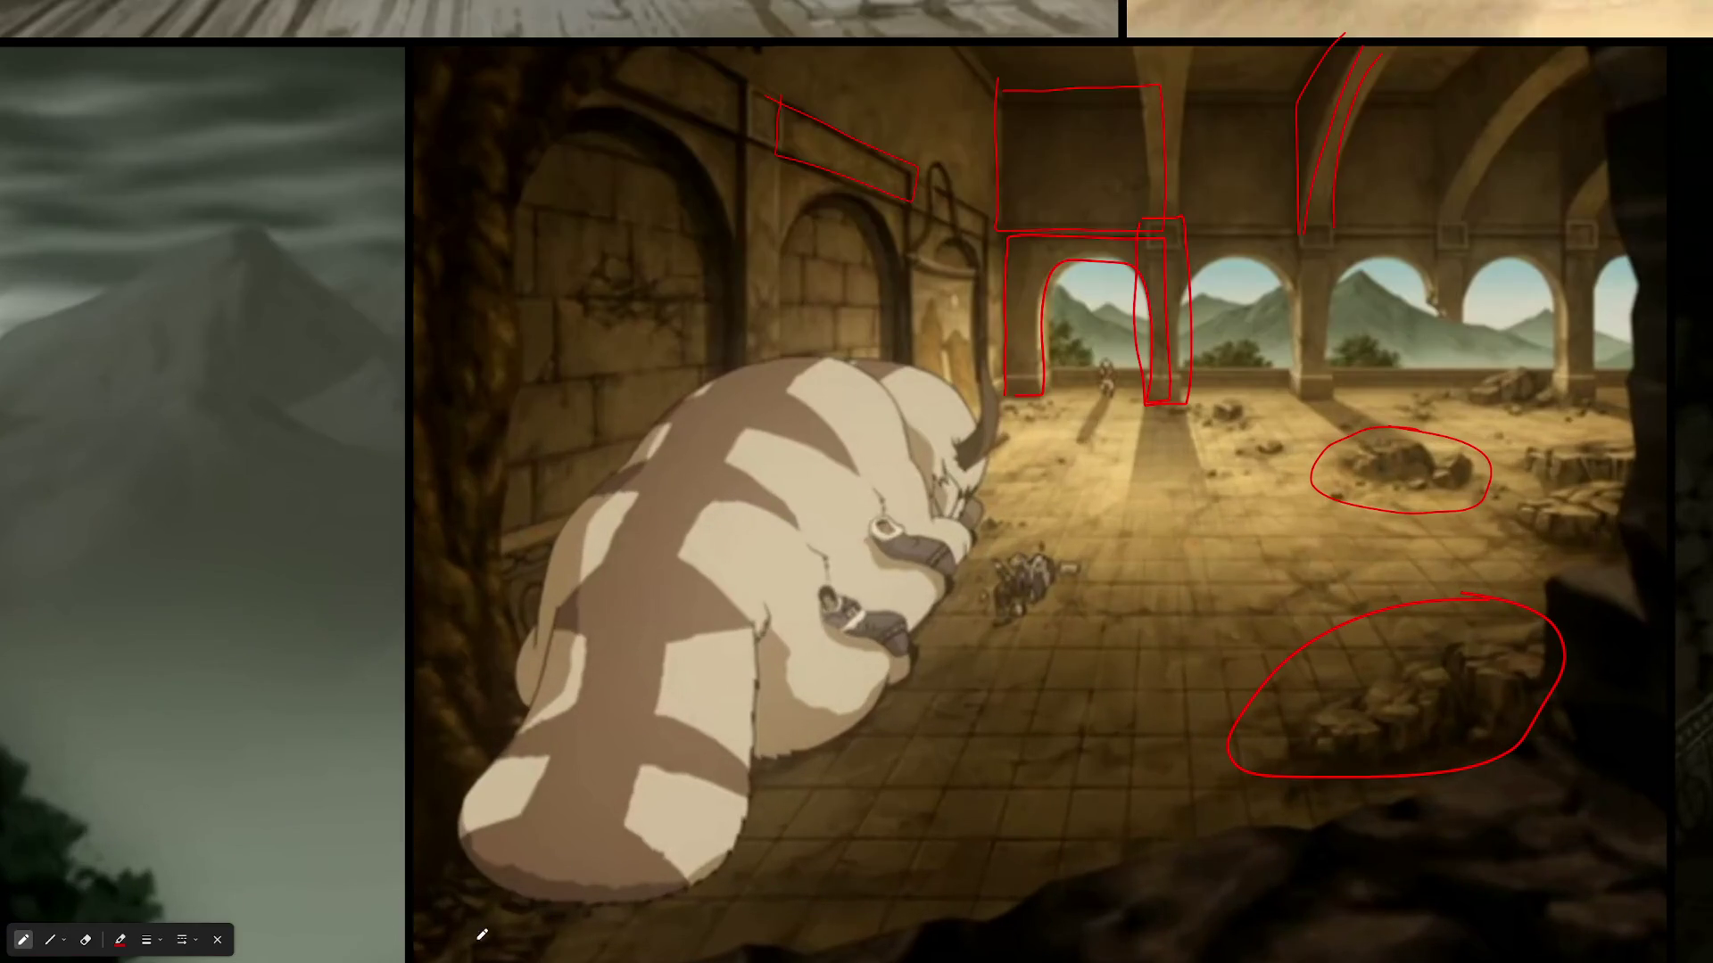
pyautogui.moveTo(439, 943)
pyautogui.mouseDown()
pyautogui.moveTo(614, 714)
pyautogui.moveTo(615, 31)
pyautogui.moveTo(341, 316)
pyautogui.mouseUp()
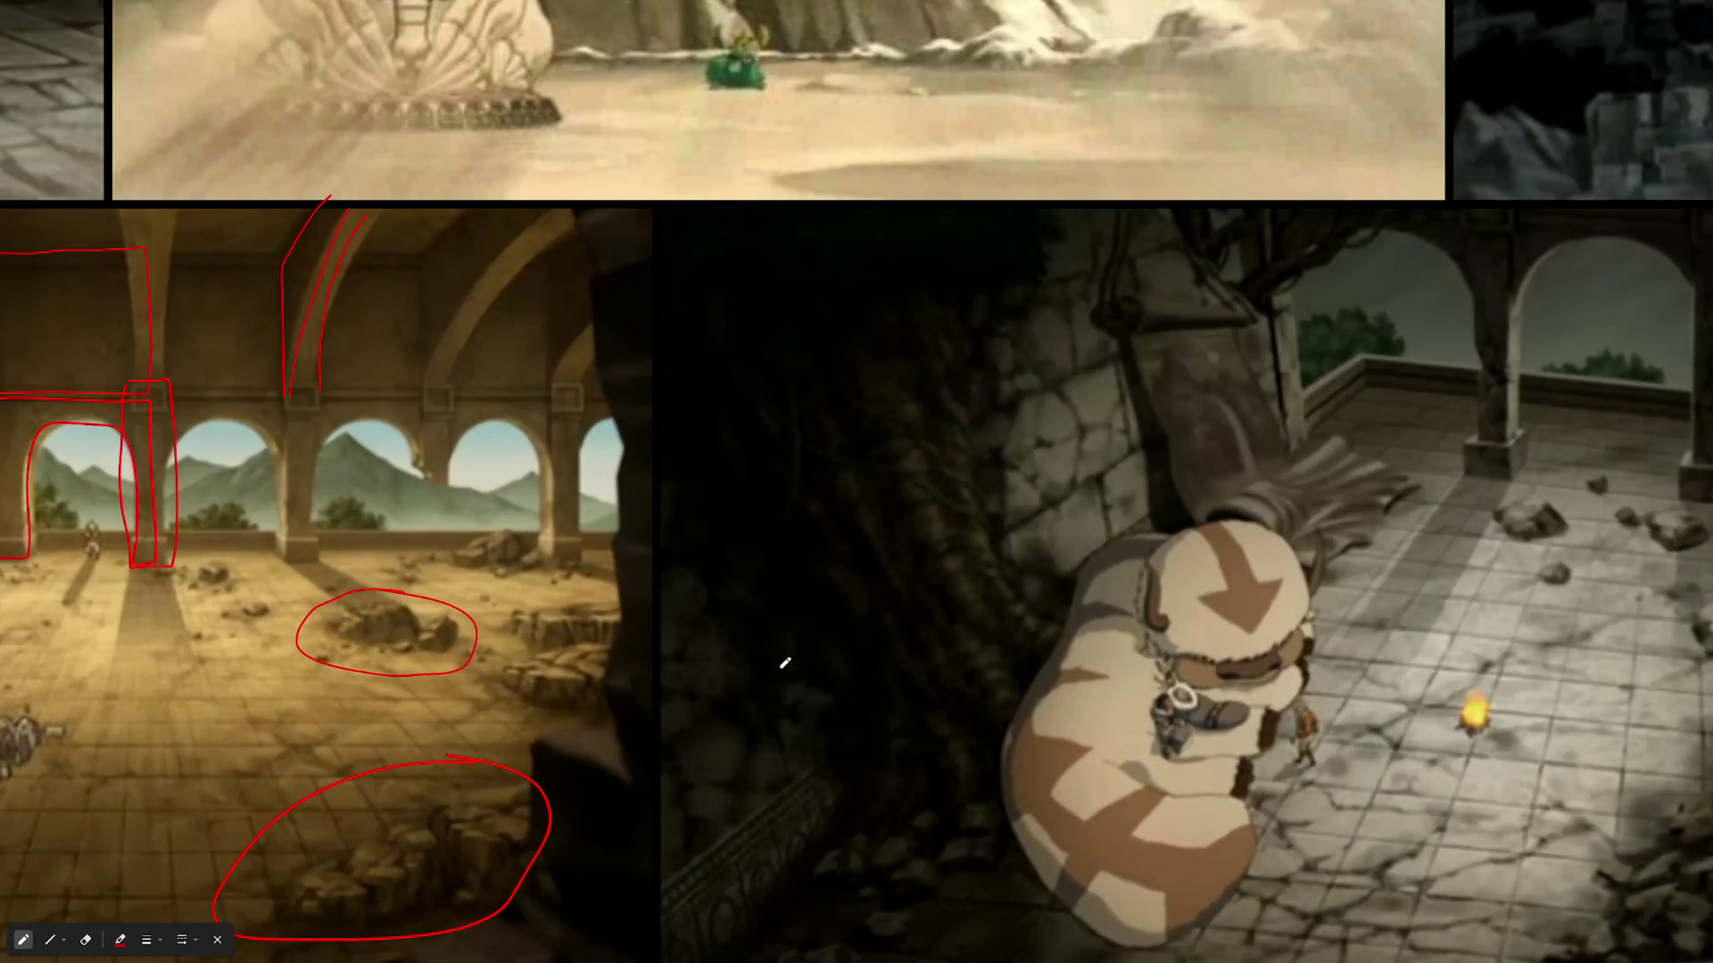
pyautogui.moveTo(669, 434)
pyautogui.mouseDown()
pyautogui.moveTo(806, 562)
pyautogui.moveTo(987, 932)
pyautogui.moveTo(1026, 287)
pyautogui.moveTo(619, 84)
pyautogui.moveTo(784, 807)
pyautogui.moveTo(1362, 658)
pyautogui.moveTo(1121, 482)
pyautogui.mouseUp()
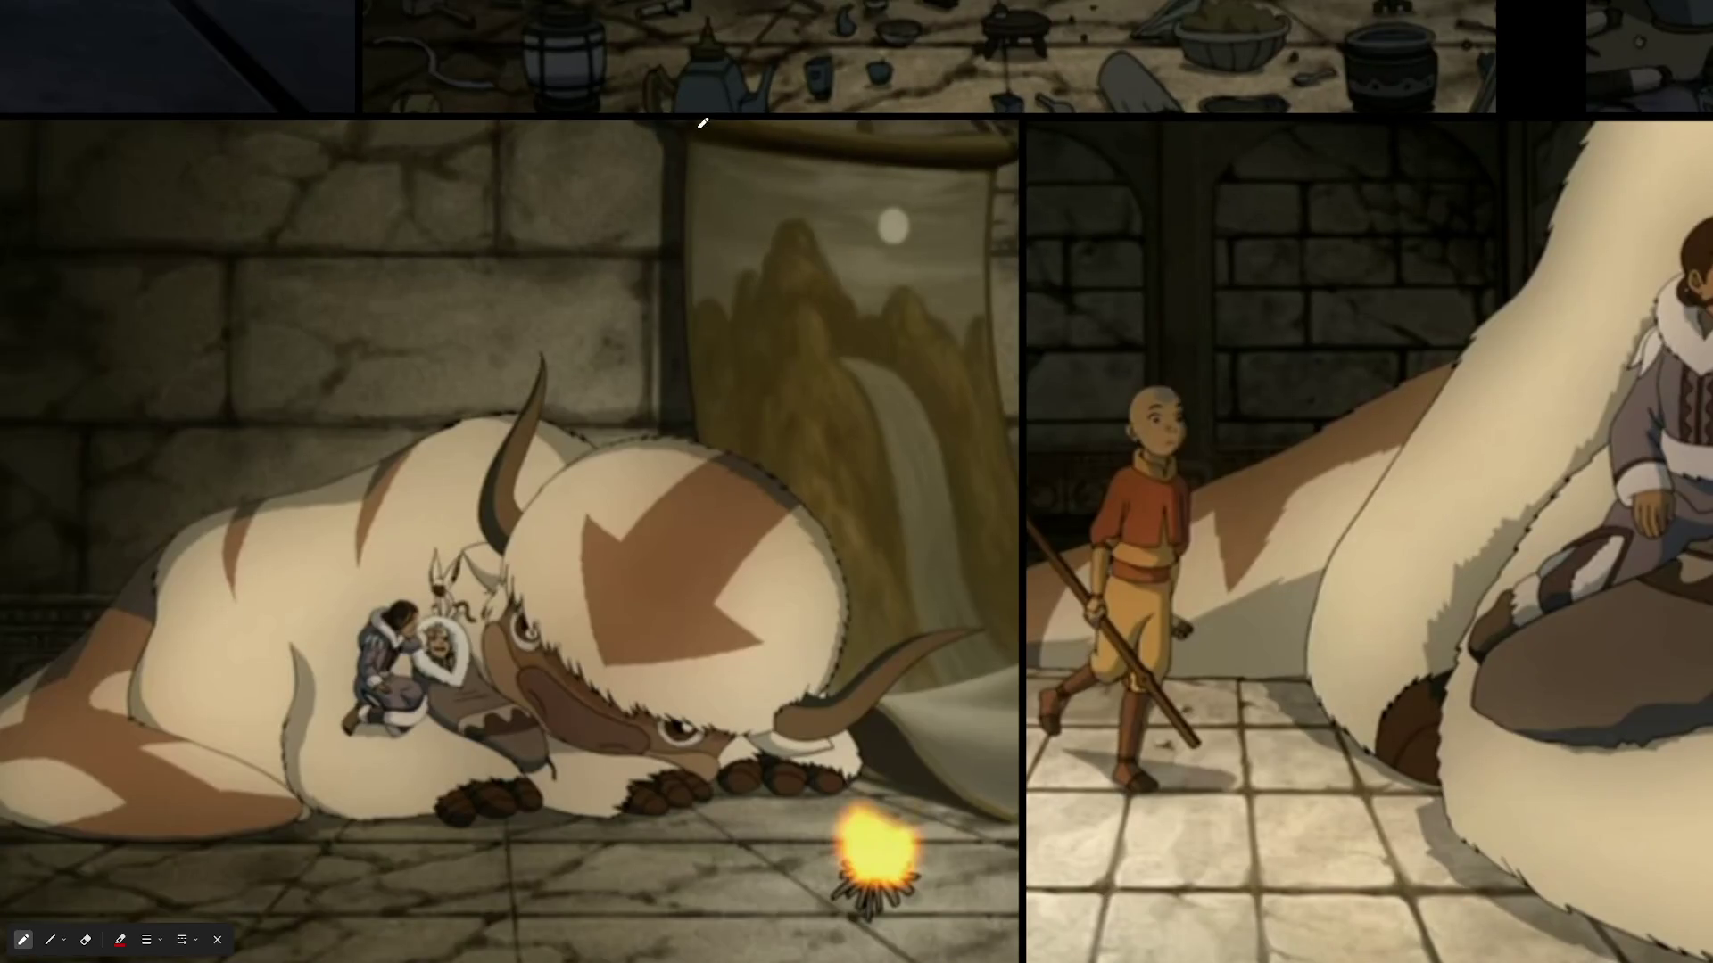
# - Outline the hanging banner in red, extending the stroke down to the campfire
pyautogui.moveTo(630, 100)
pyautogui.mouseDown()
pyautogui.moveTo(1017, 107)
pyautogui.moveTo(1014, 711)
pyautogui.mouseUp()
pyautogui.moveTo(655, 134); pyautogui.dragTo(636, 429)
pyautogui.moveTo(650, 559); pyautogui.dragTo(988, 951)
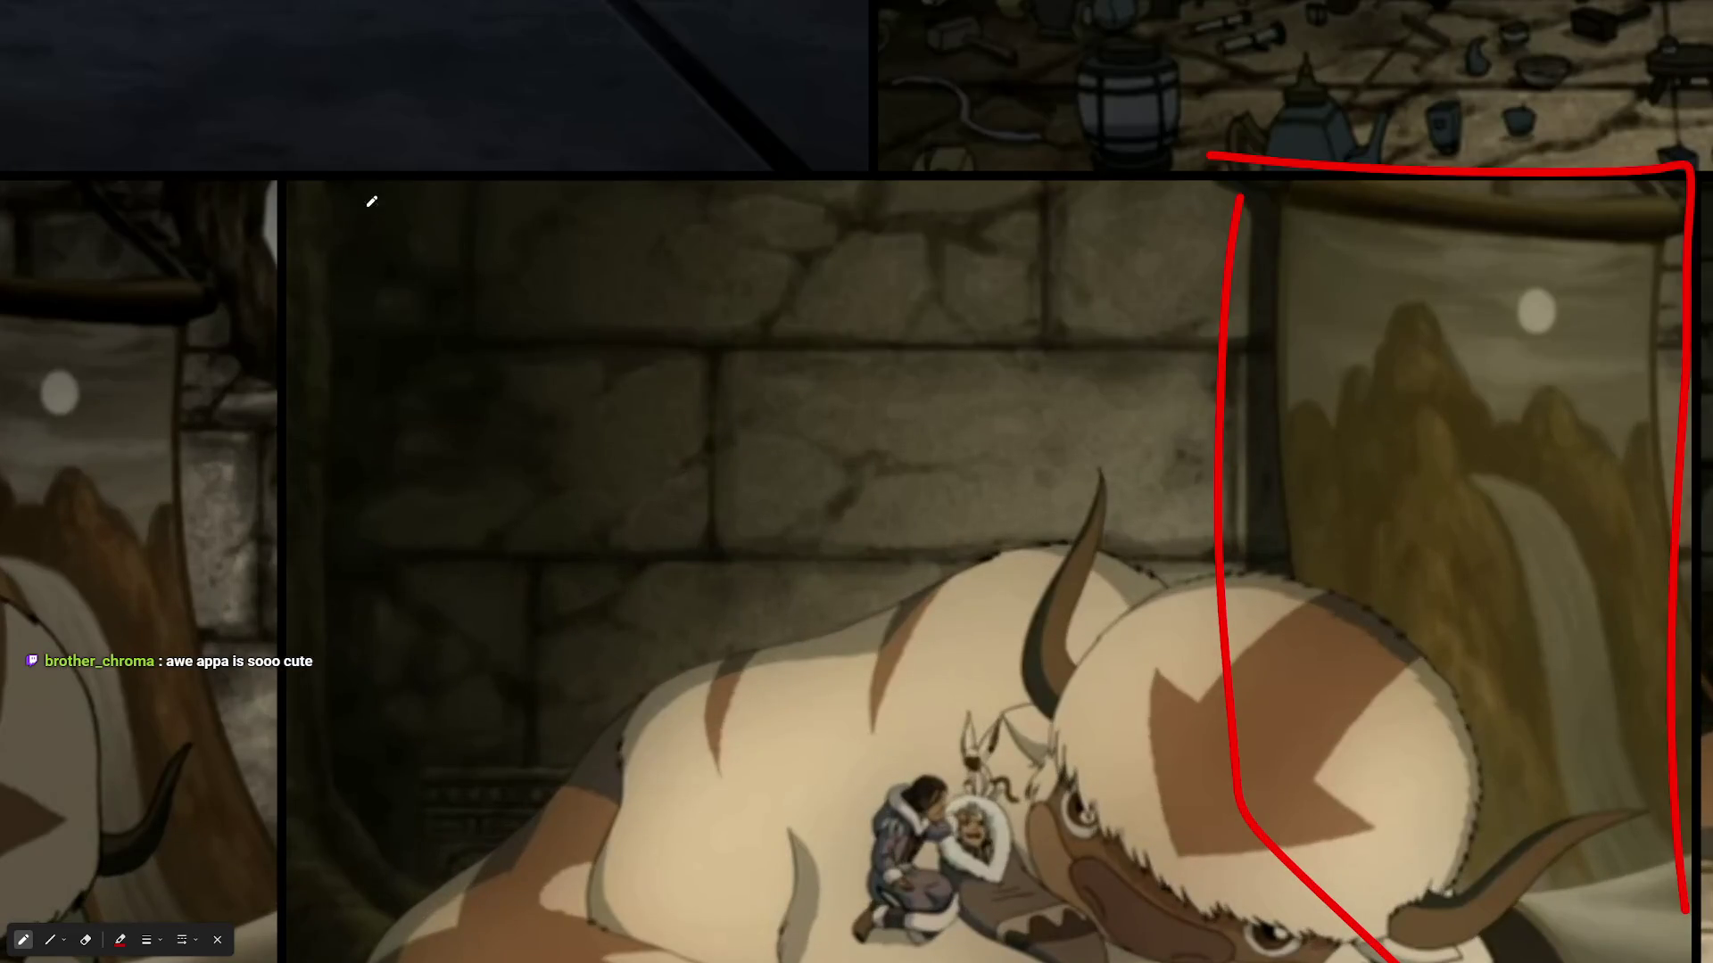
# - Box off the wall area and sketch a block and a small emblem in red
pyautogui.moveTo(361, 184)
pyautogui.mouseDown()
pyautogui.moveTo(332, 764)
pyautogui.moveTo(1185, 758)
pyautogui.moveTo(1222, 182)
pyautogui.moveTo(1168, 690)
pyautogui.mouseUp()
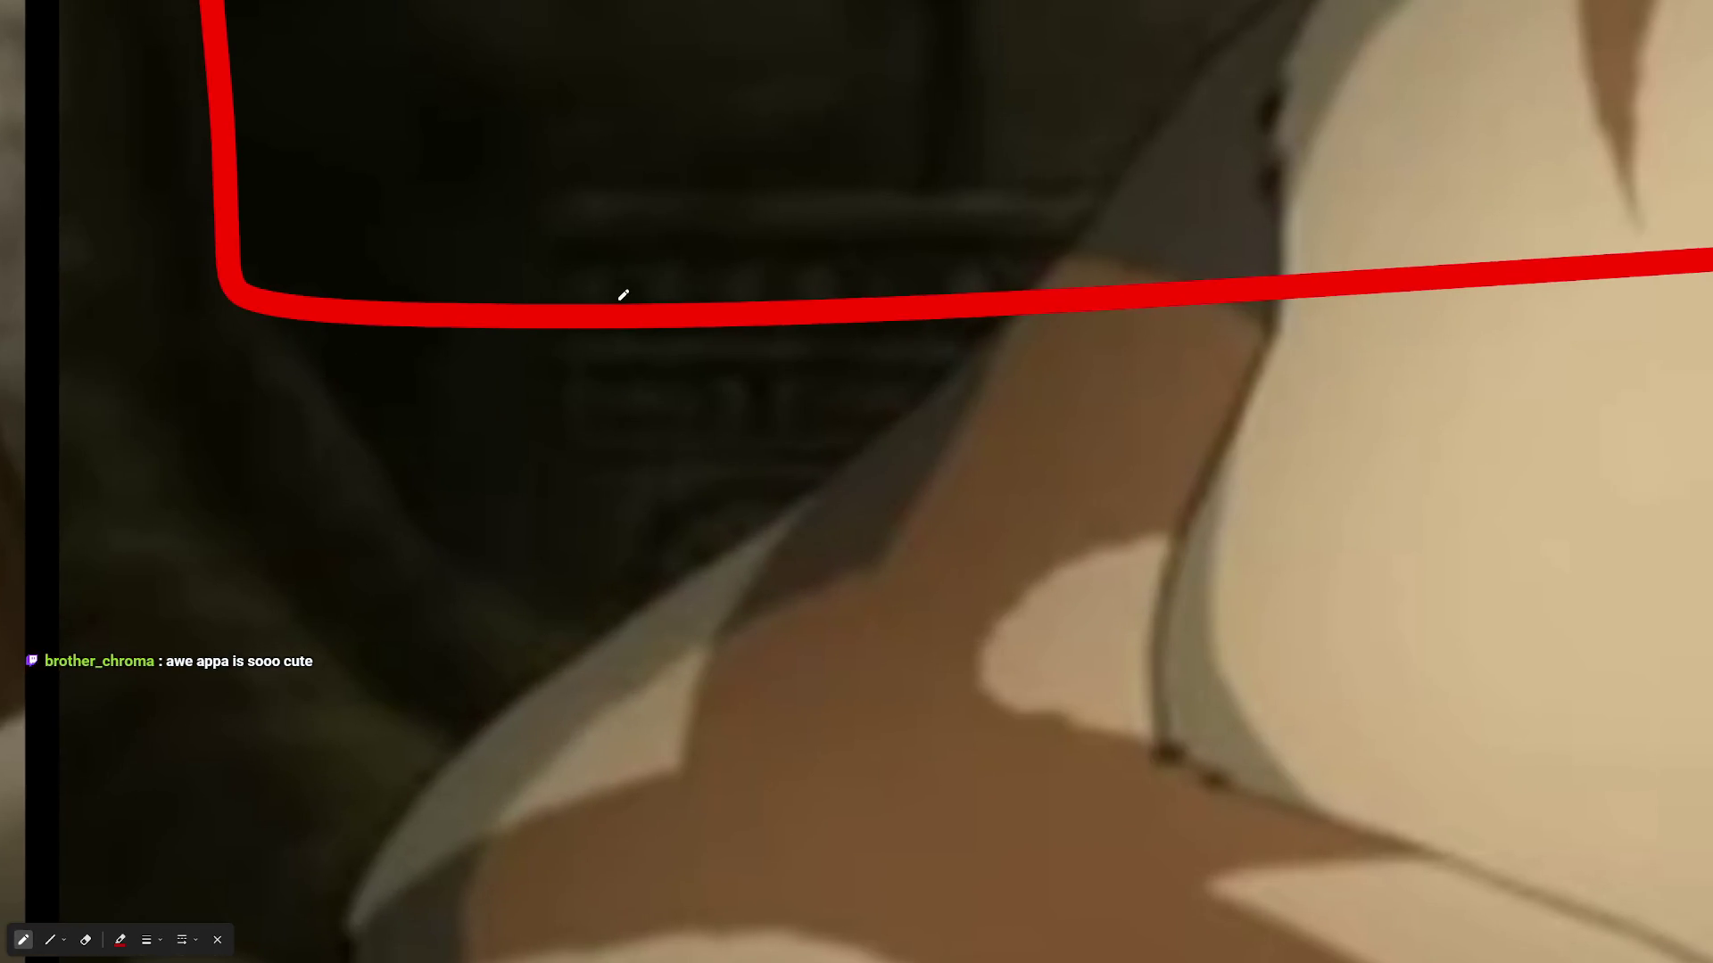
pyautogui.moveTo(466, 205)
pyautogui.mouseDown()
pyautogui.moveTo(440, 393)
pyautogui.moveTo(694, 729)
pyautogui.mouseUp()
pyautogui.moveTo(484, 255); pyautogui.dragTo(1000, 279)
pyautogui.moveTo(632, 617)
pyautogui.mouseDown()
pyautogui.moveTo(689, 500)
pyautogui.moveTo(770, 494)
pyautogui.mouseUp()
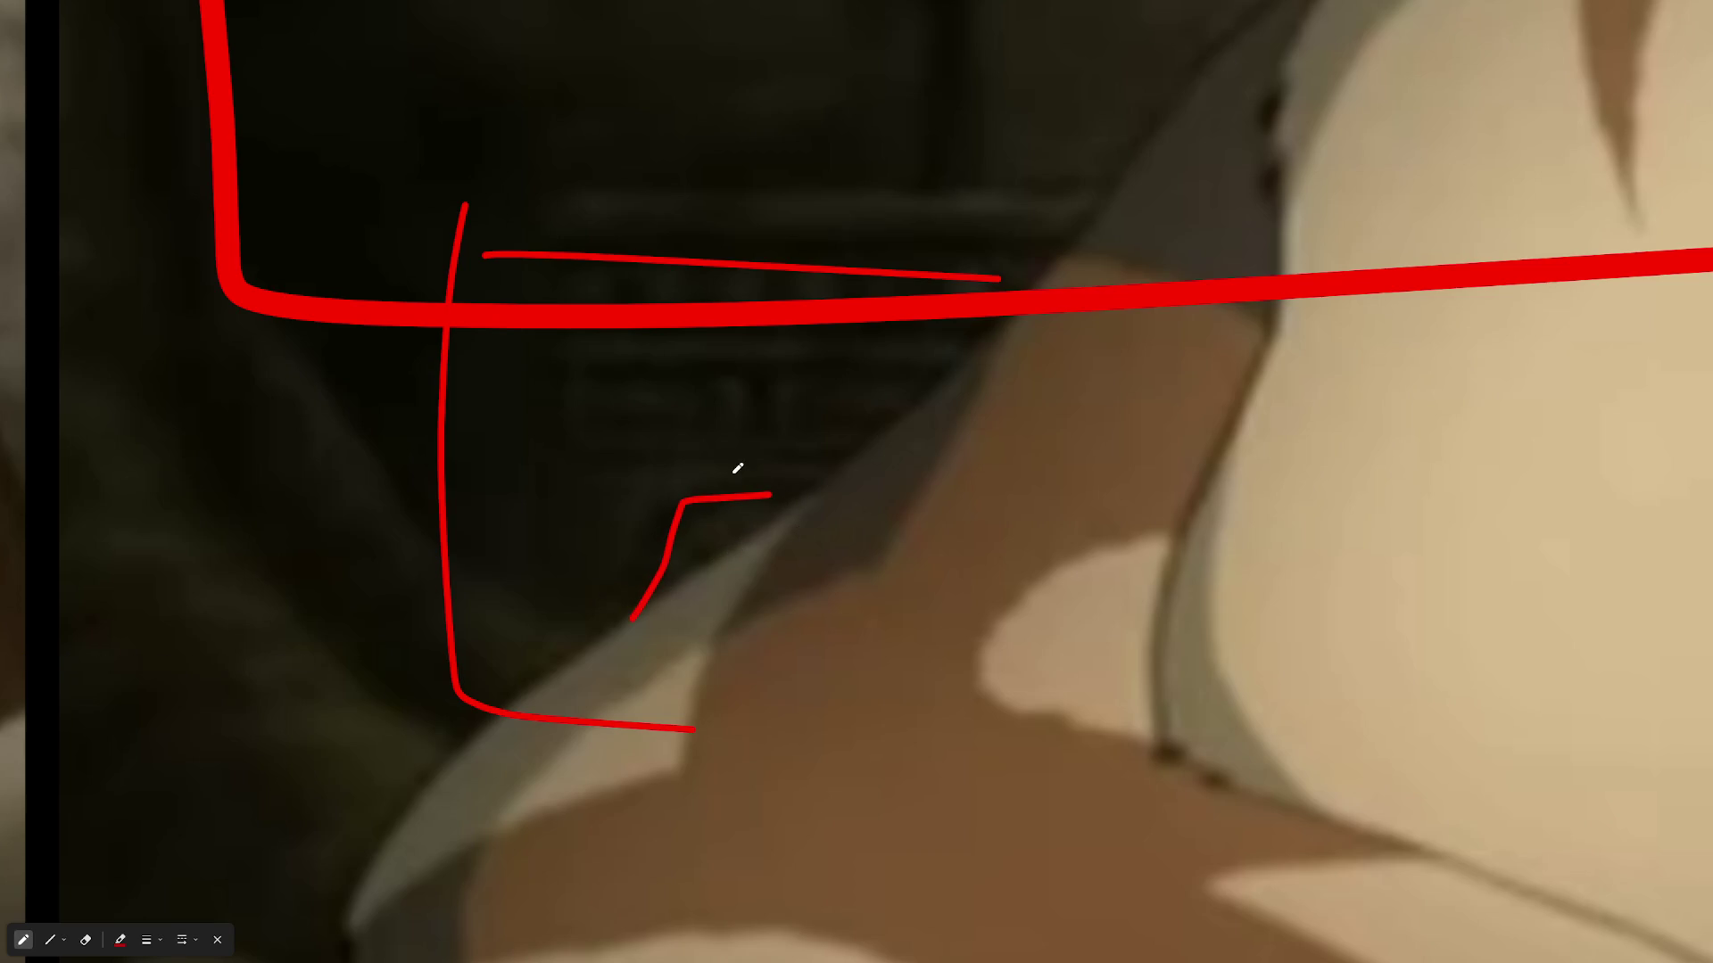
pyautogui.moveTo(775, 495); pyautogui.dragTo(825, 640)
pyautogui.moveTo(630, 652)
pyautogui.mouseDown()
pyautogui.moveTo(725, 664)
pyautogui.moveTo(681, 612)
pyautogui.moveTo(776, 683)
pyautogui.mouseUp()
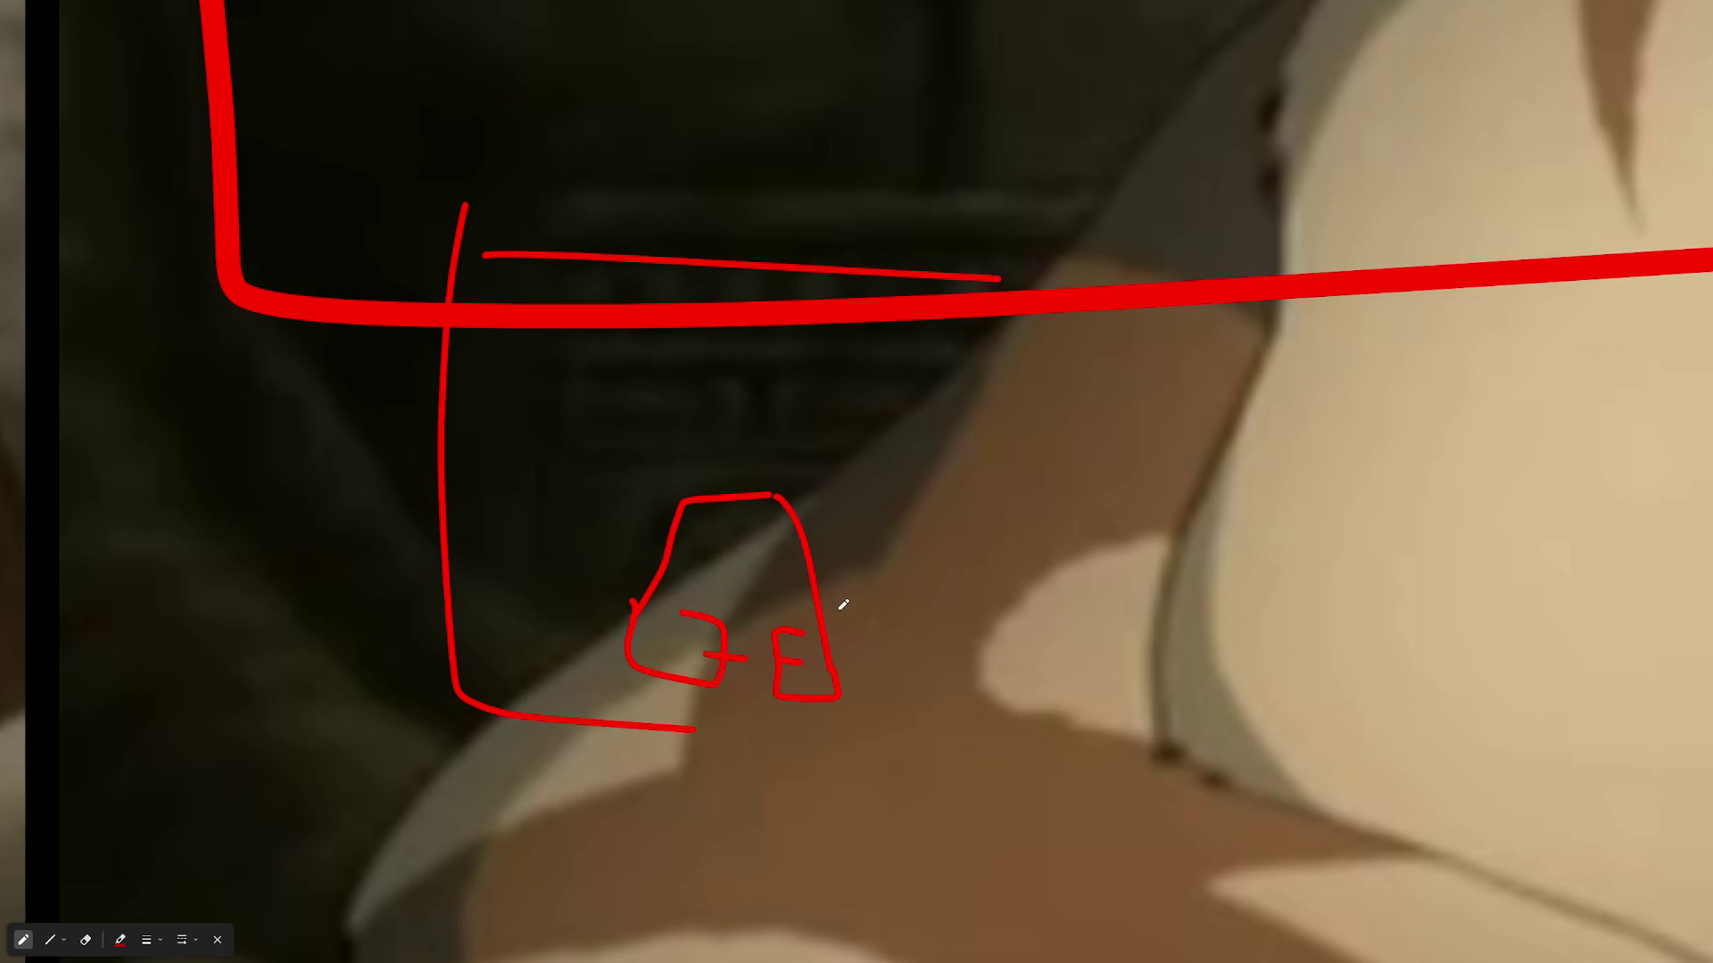
# - Zoom into the night-time arches shot and draw red lines down both pillar edges
pyautogui.scroll(-10, 843, 605)
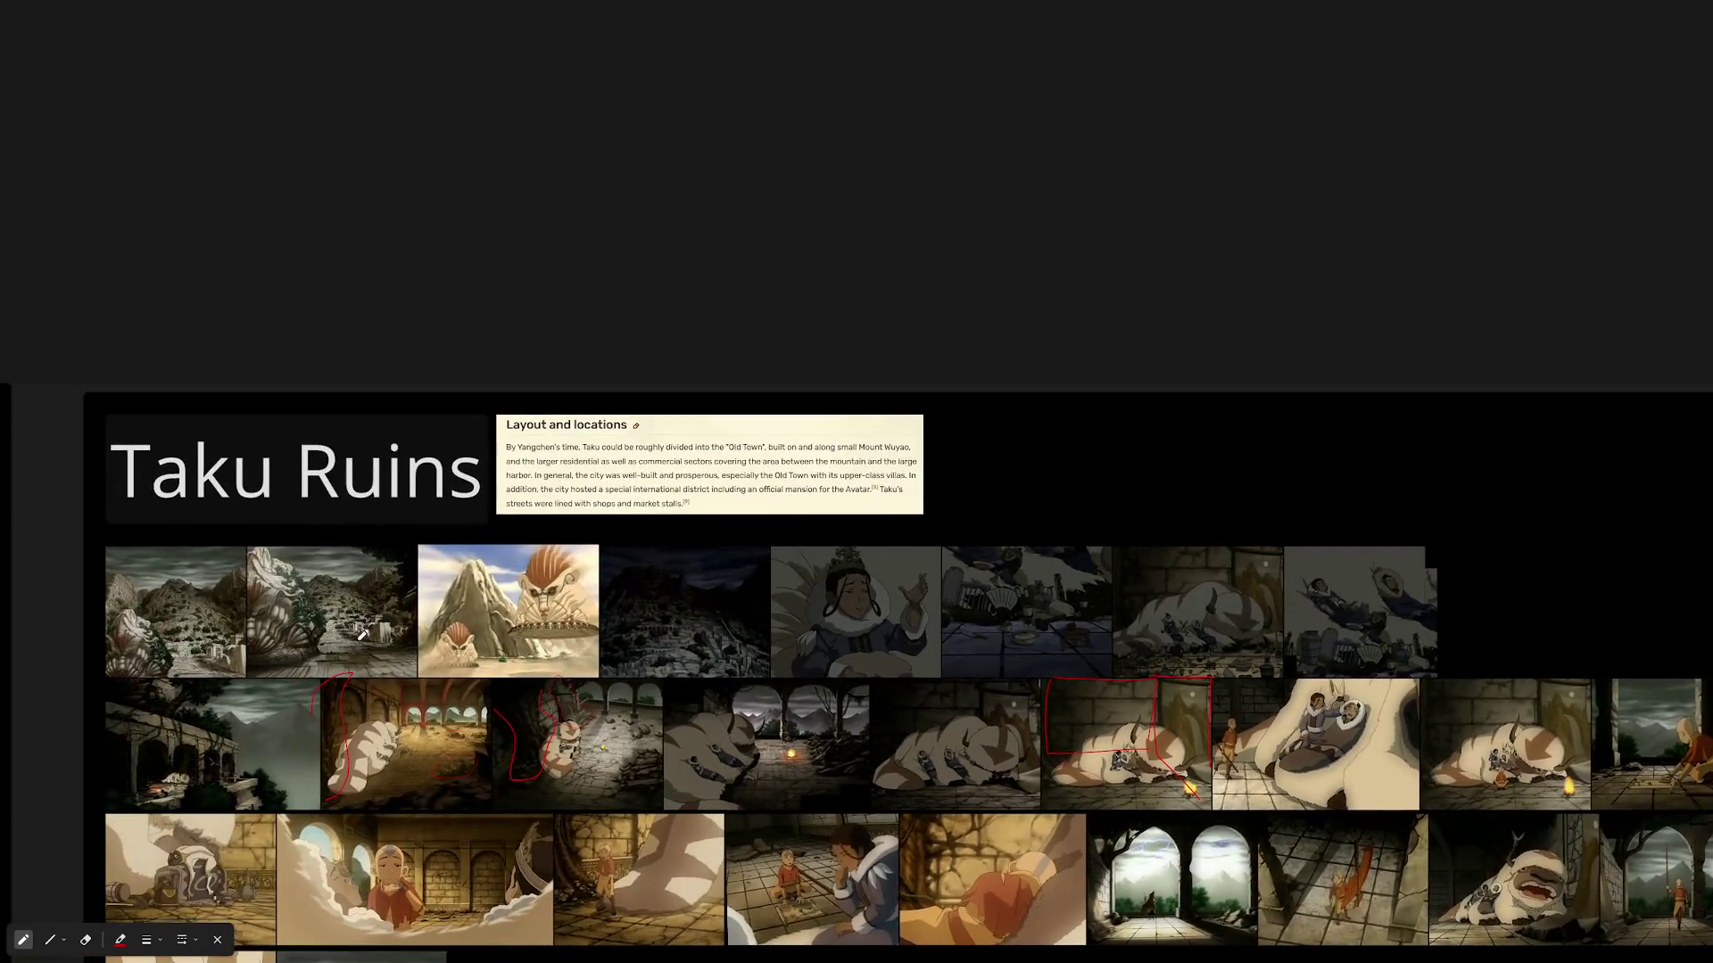
pyautogui.scroll(10, 362, 635)
pyautogui.scroll(3, 919, 643)
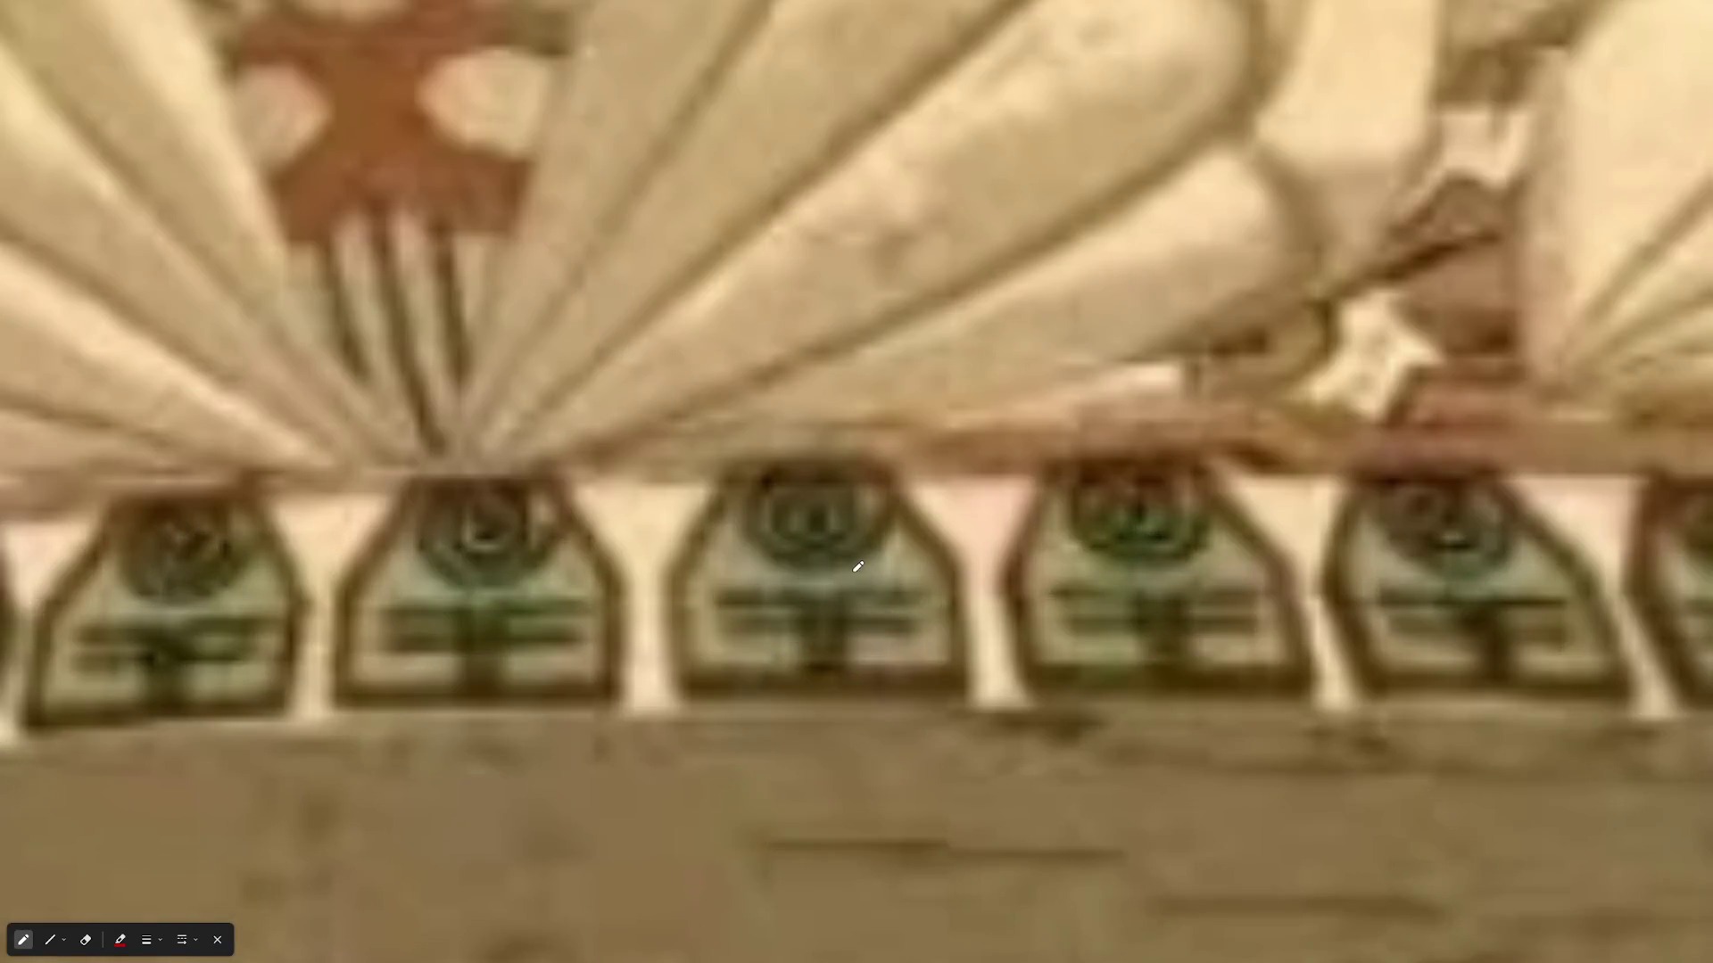
pyautogui.scroll(-6, 794, 589)
pyautogui.scroll(6, 890, 600)
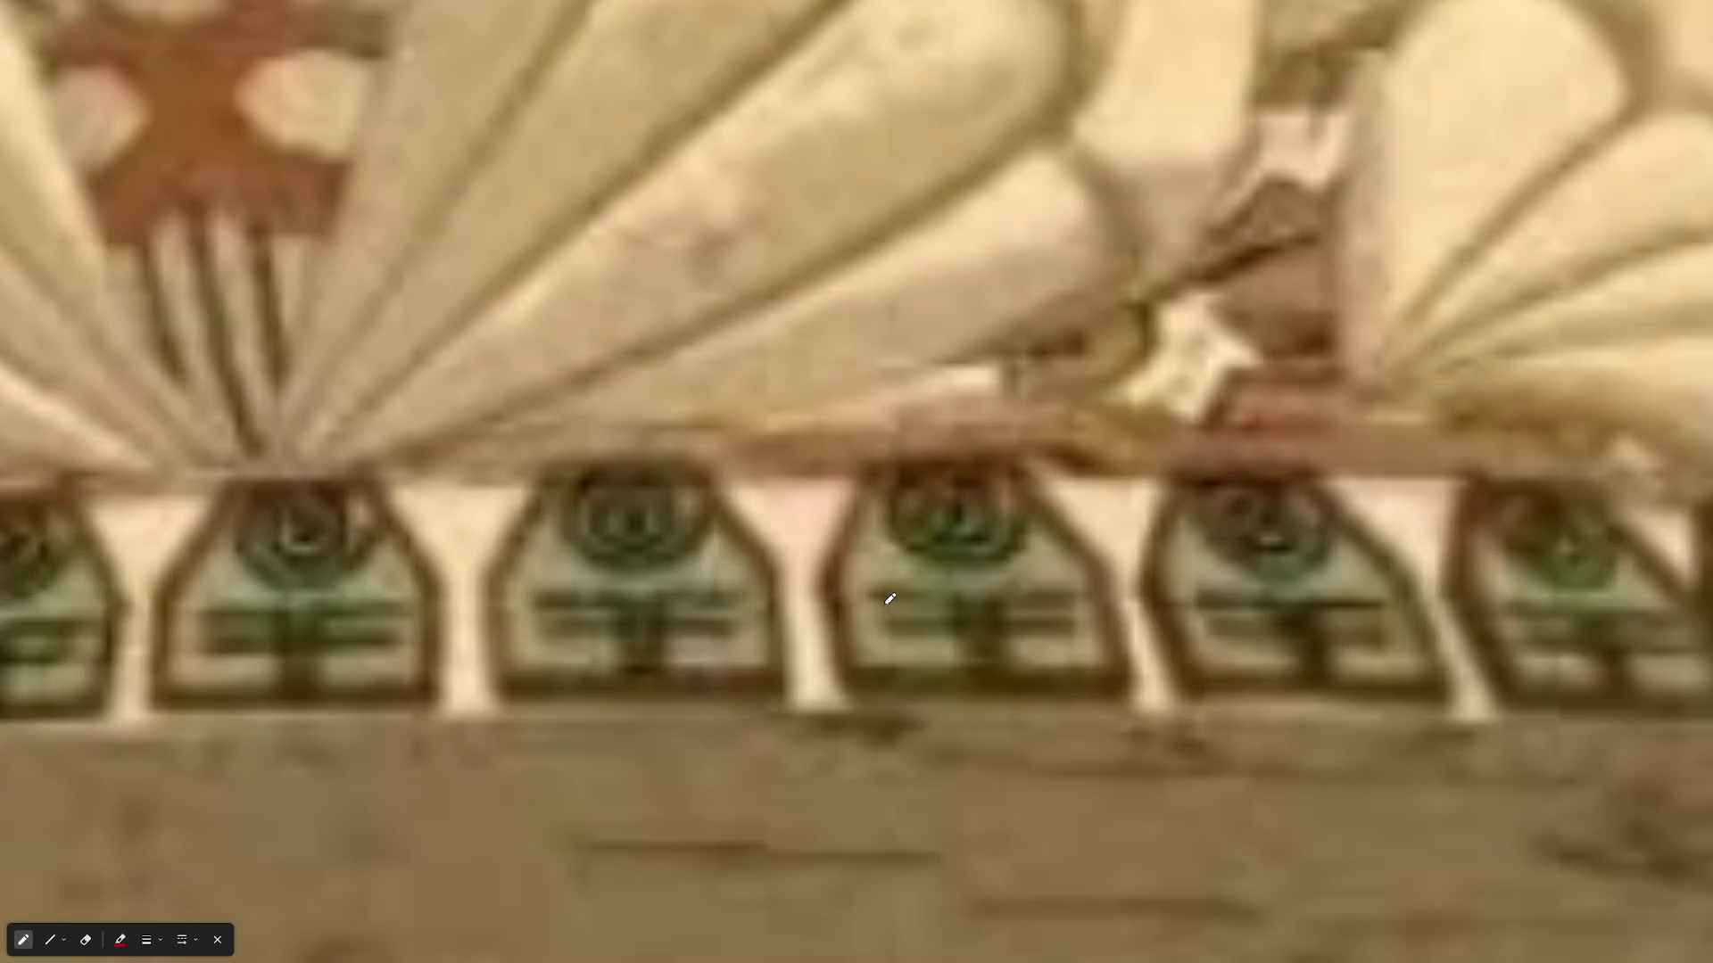
pyautogui.scroll(3, 615, 527)
pyautogui.scroll(-6, 615, 523)
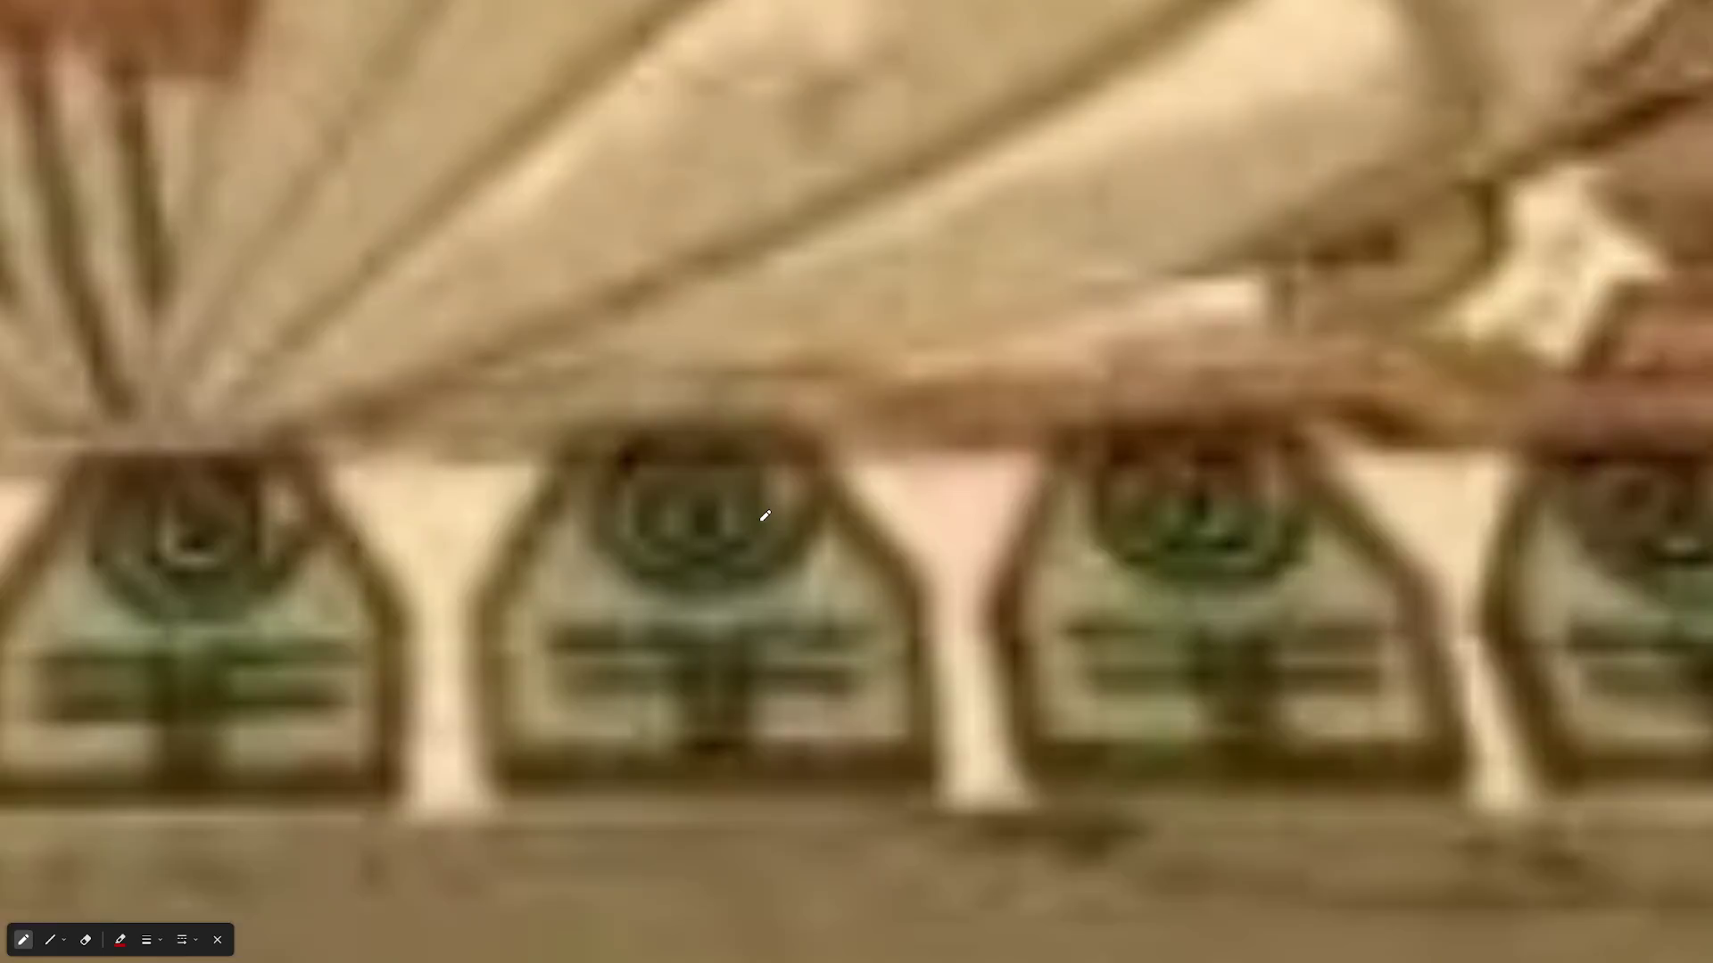
pyautogui.scroll(1, 710, 550)
pyautogui.scroll(-1, 710, 550)
pyautogui.scroll(-5, 711, 550)
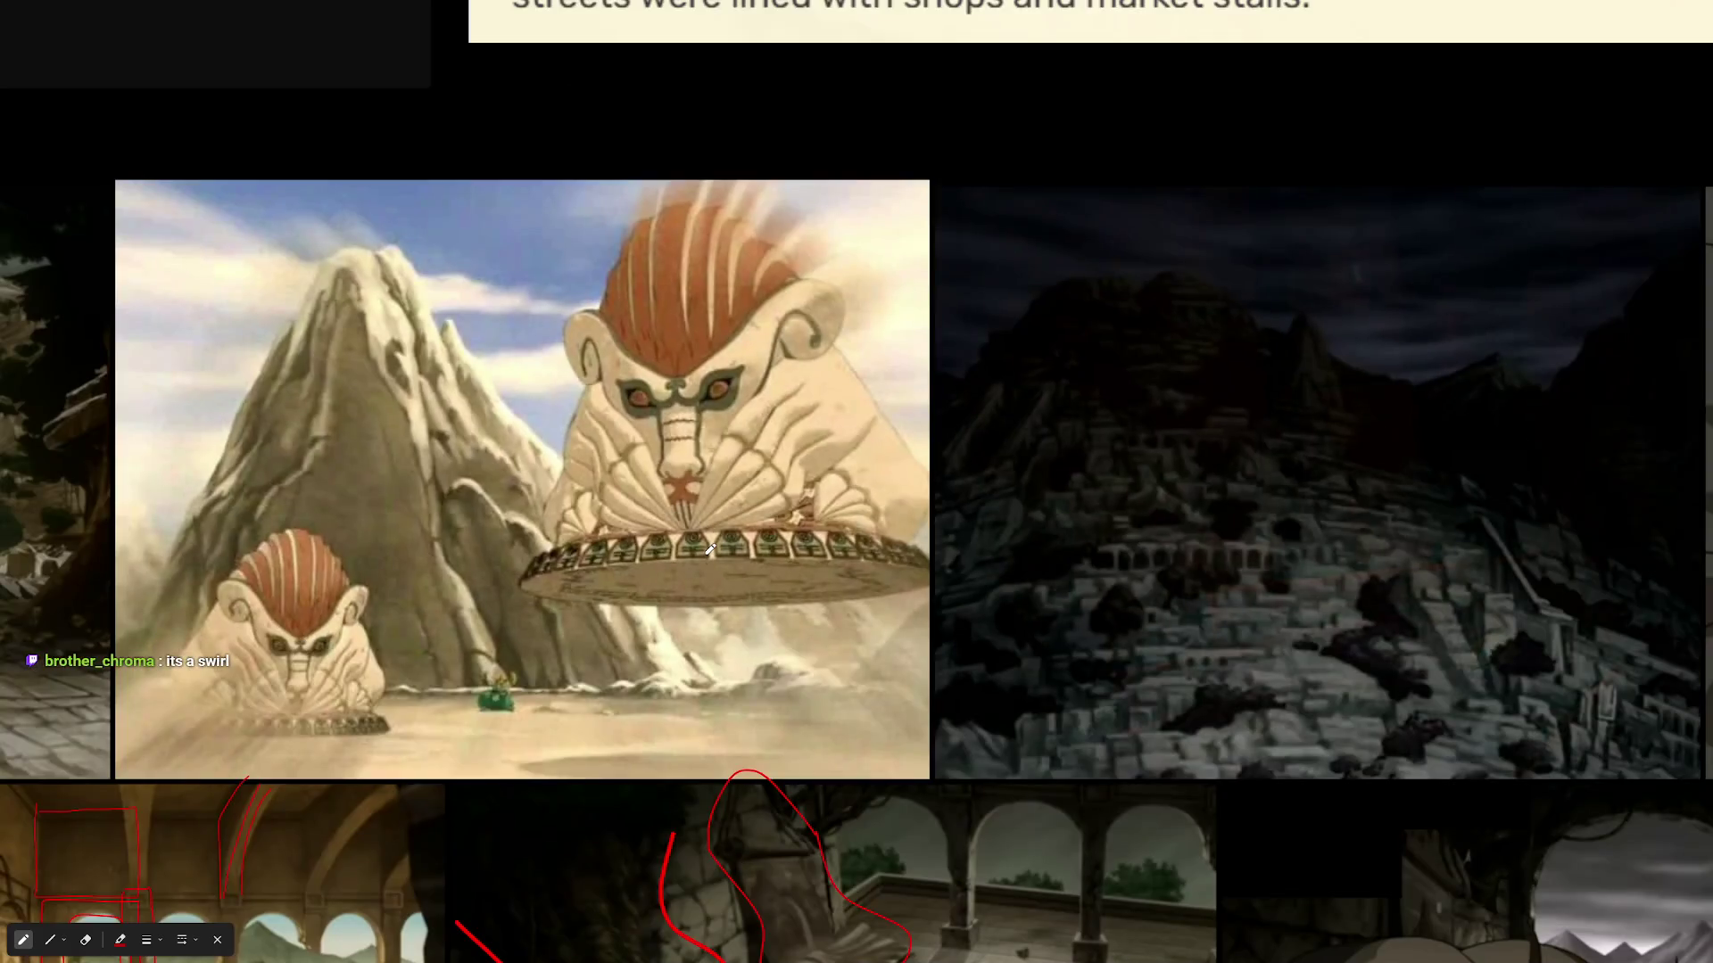
pyautogui.scroll(6, 1087, 745)
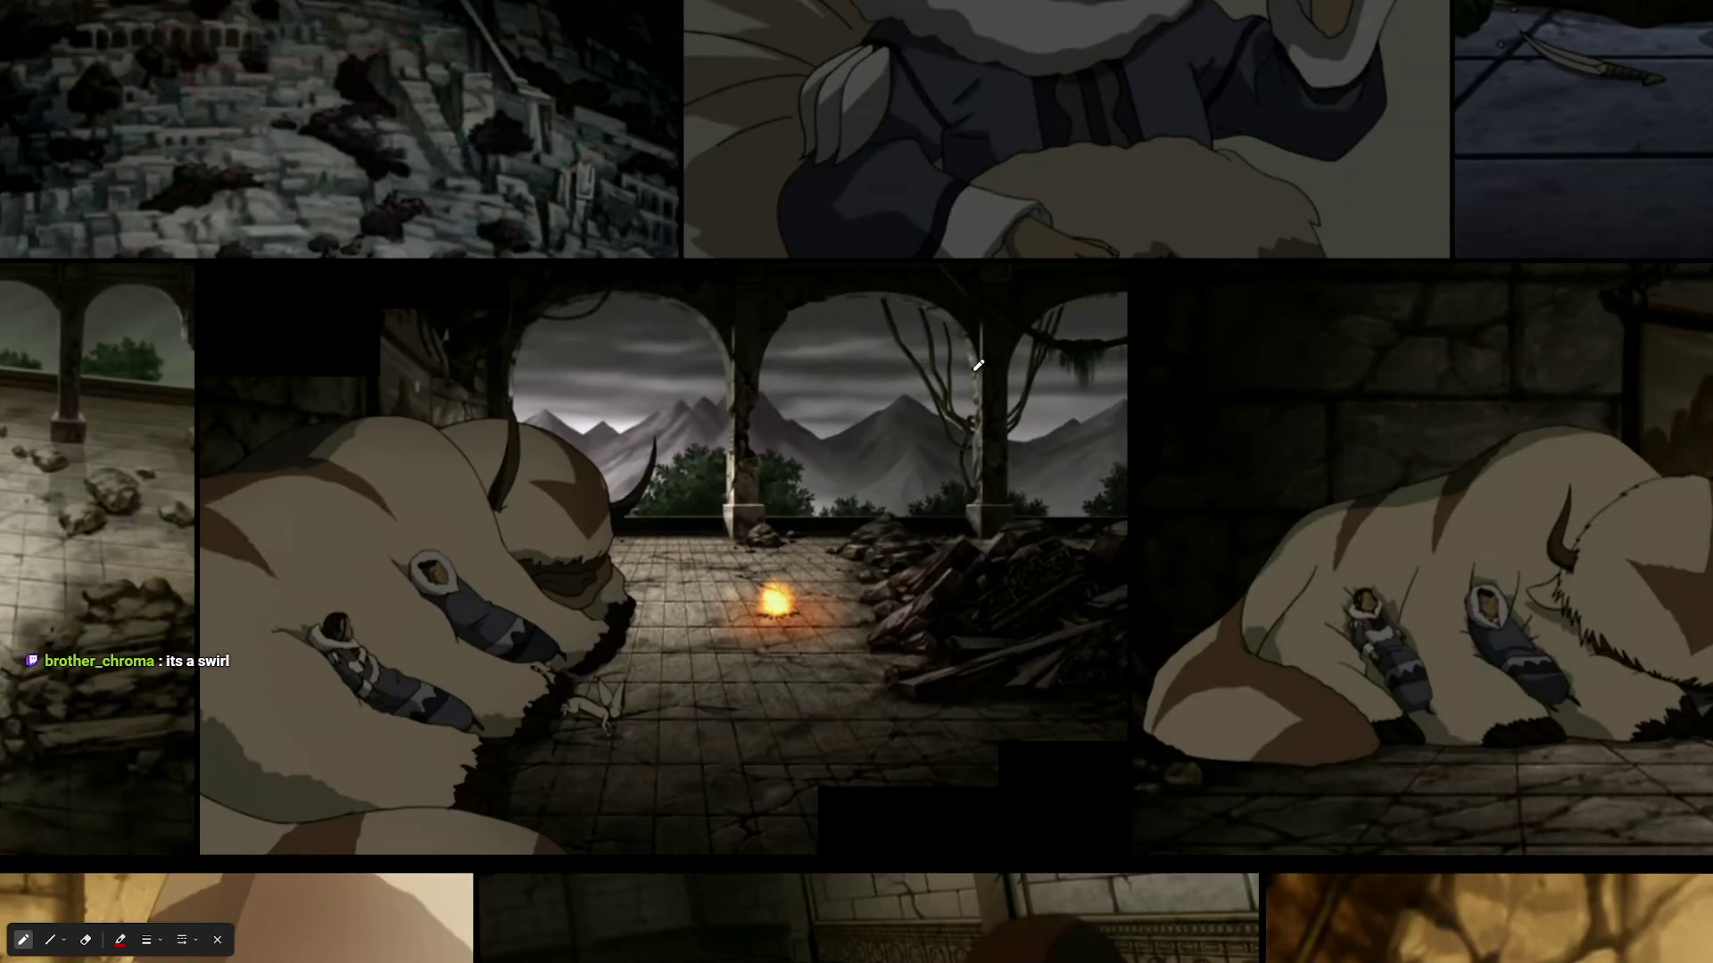
pyautogui.scroll(4, 978, 365)
pyautogui.moveTo(738, 604)
pyautogui.mouseDown()
pyautogui.moveTo(787, 333)
pyautogui.moveTo(1299, 485)
pyautogui.mouseUp()
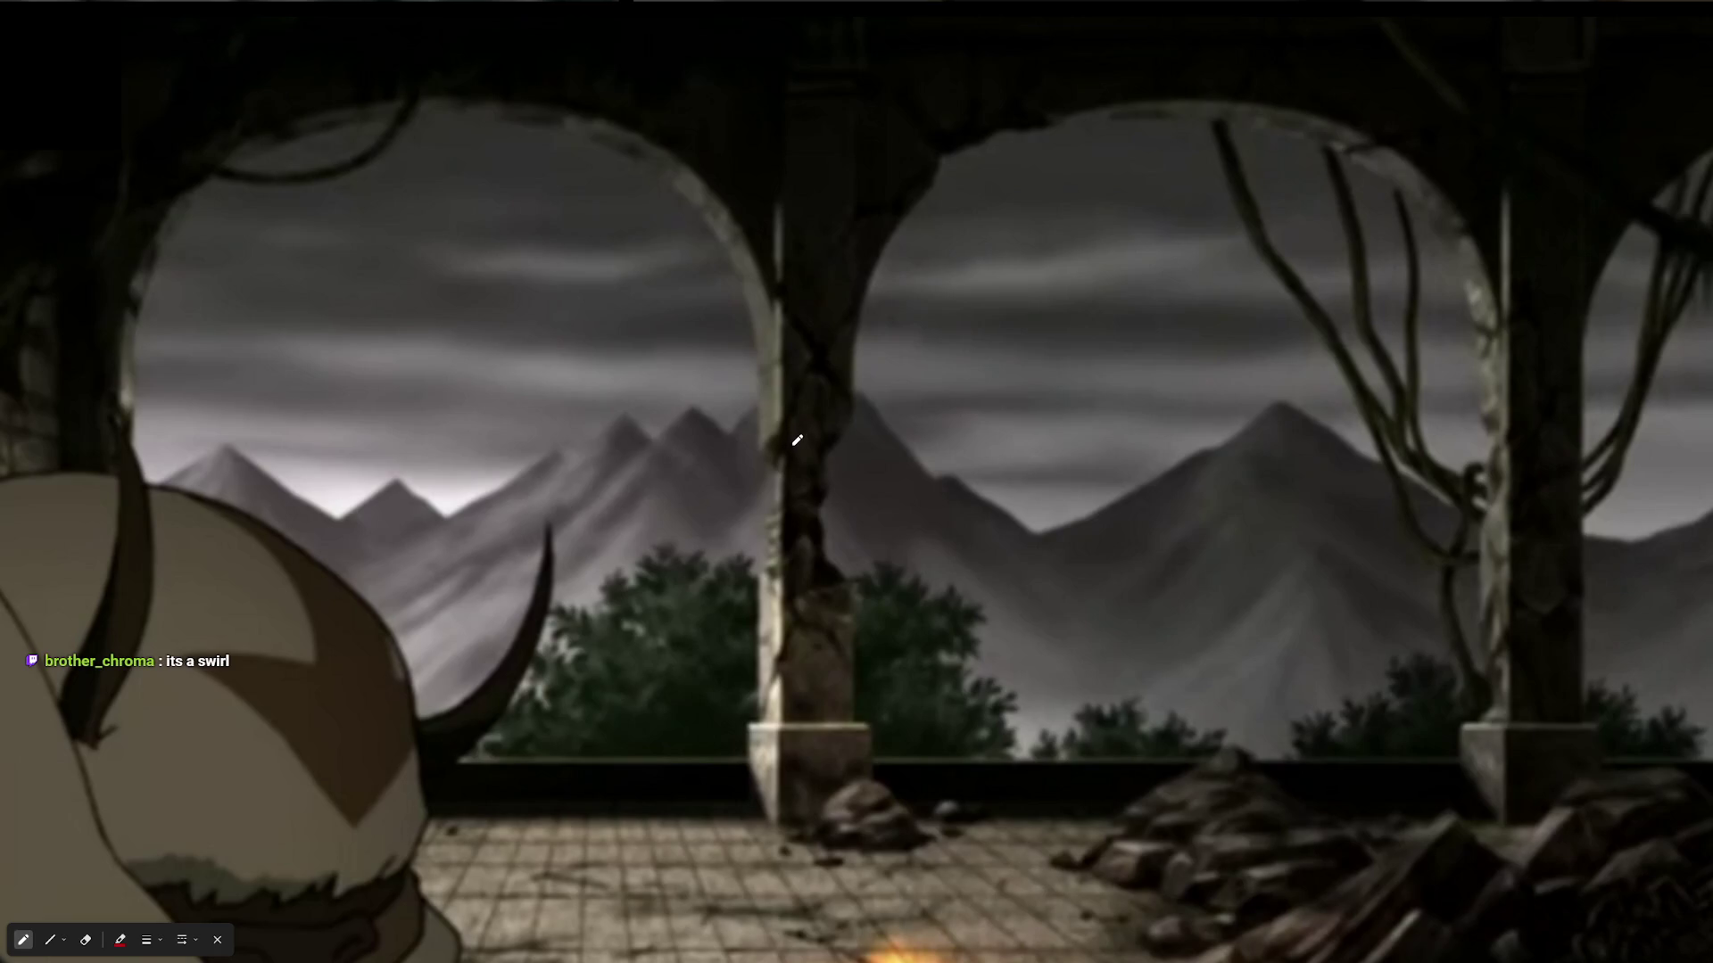
pyautogui.scroll(2, 797, 440)
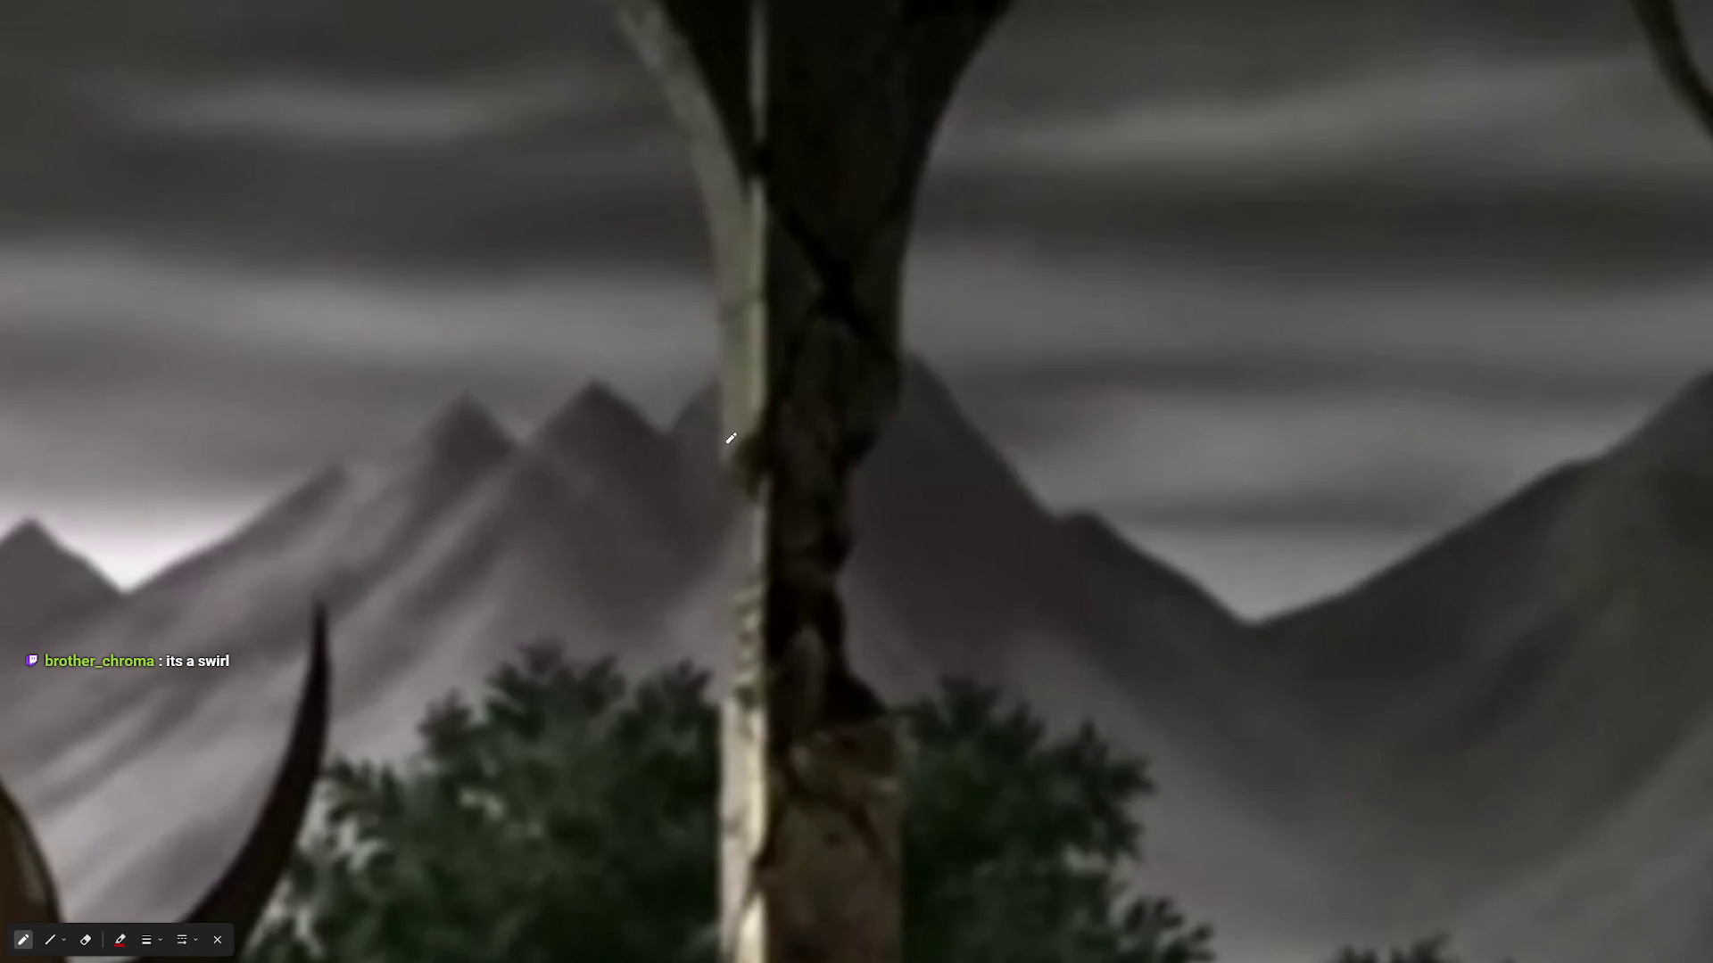
pyautogui.moveTo(726, 441)
pyautogui.mouseDown()
pyautogui.moveTo(719, 495)
pyautogui.moveTo(746, 513)
pyautogui.moveTo(720, 738)
pyautogui.mouseUp()
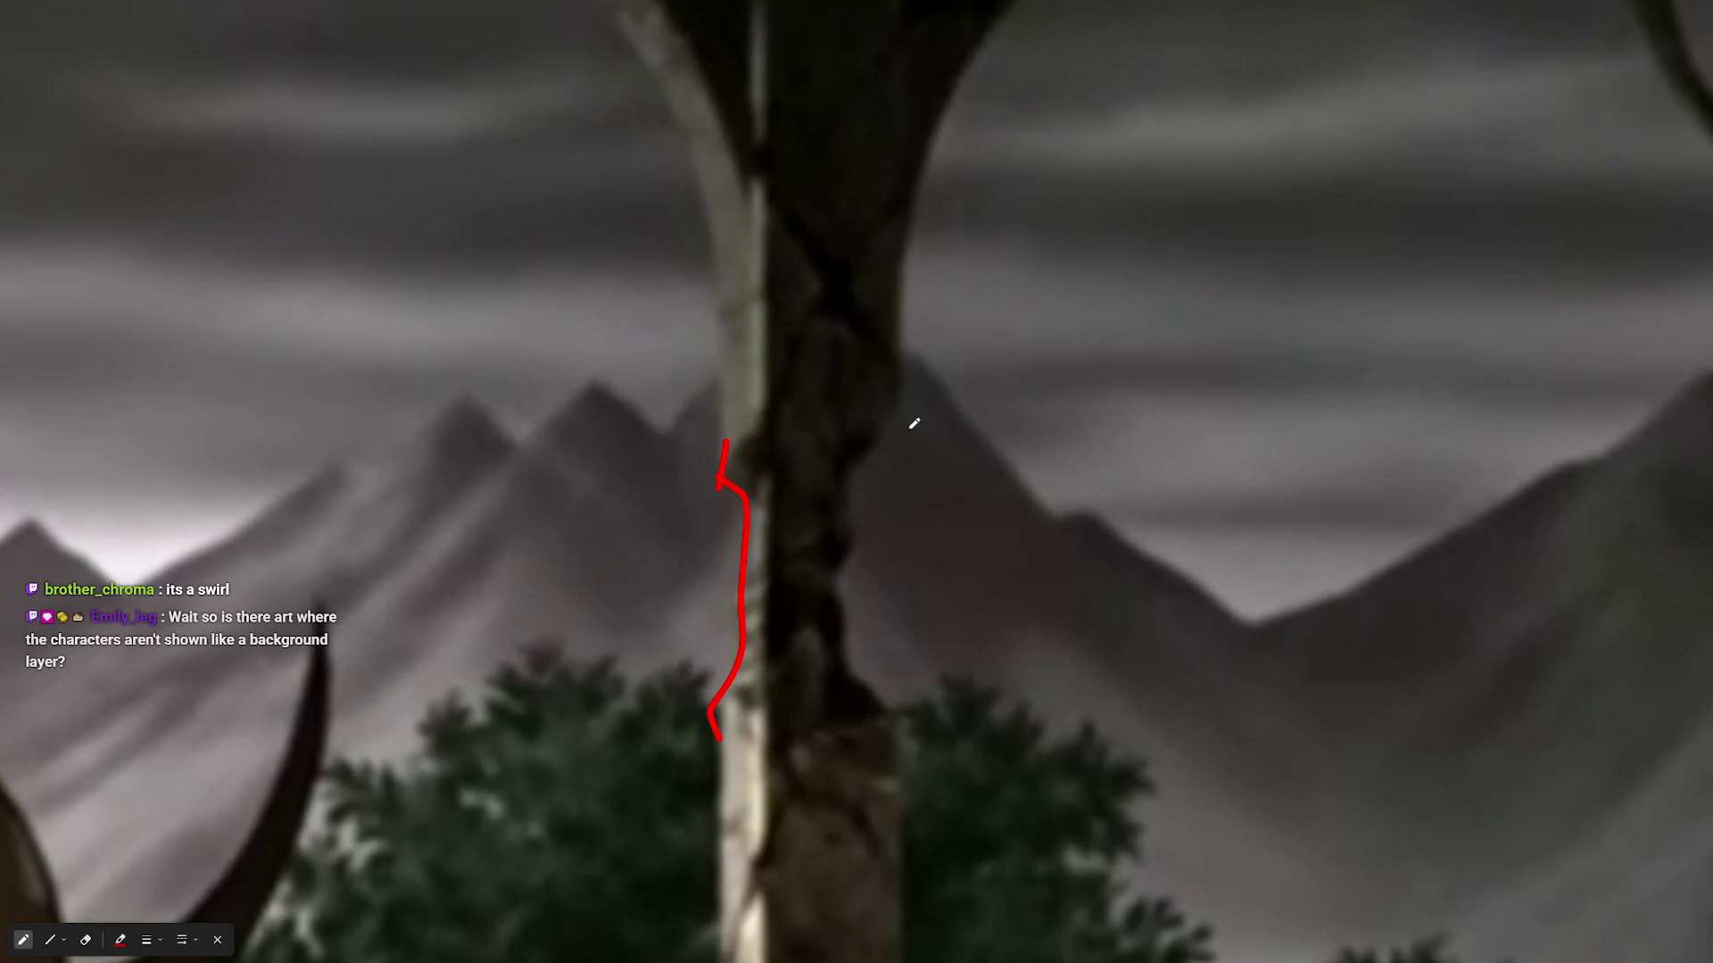
pyautogui.moveTo(886, 422)
pyautogui.mouseDown()
pyautogui.moveTo(844, 601)
pyautogui.moveTo(883, 742)
pyautogui.mouseUp()
pyautogui.scroll(-3, 893, 579)
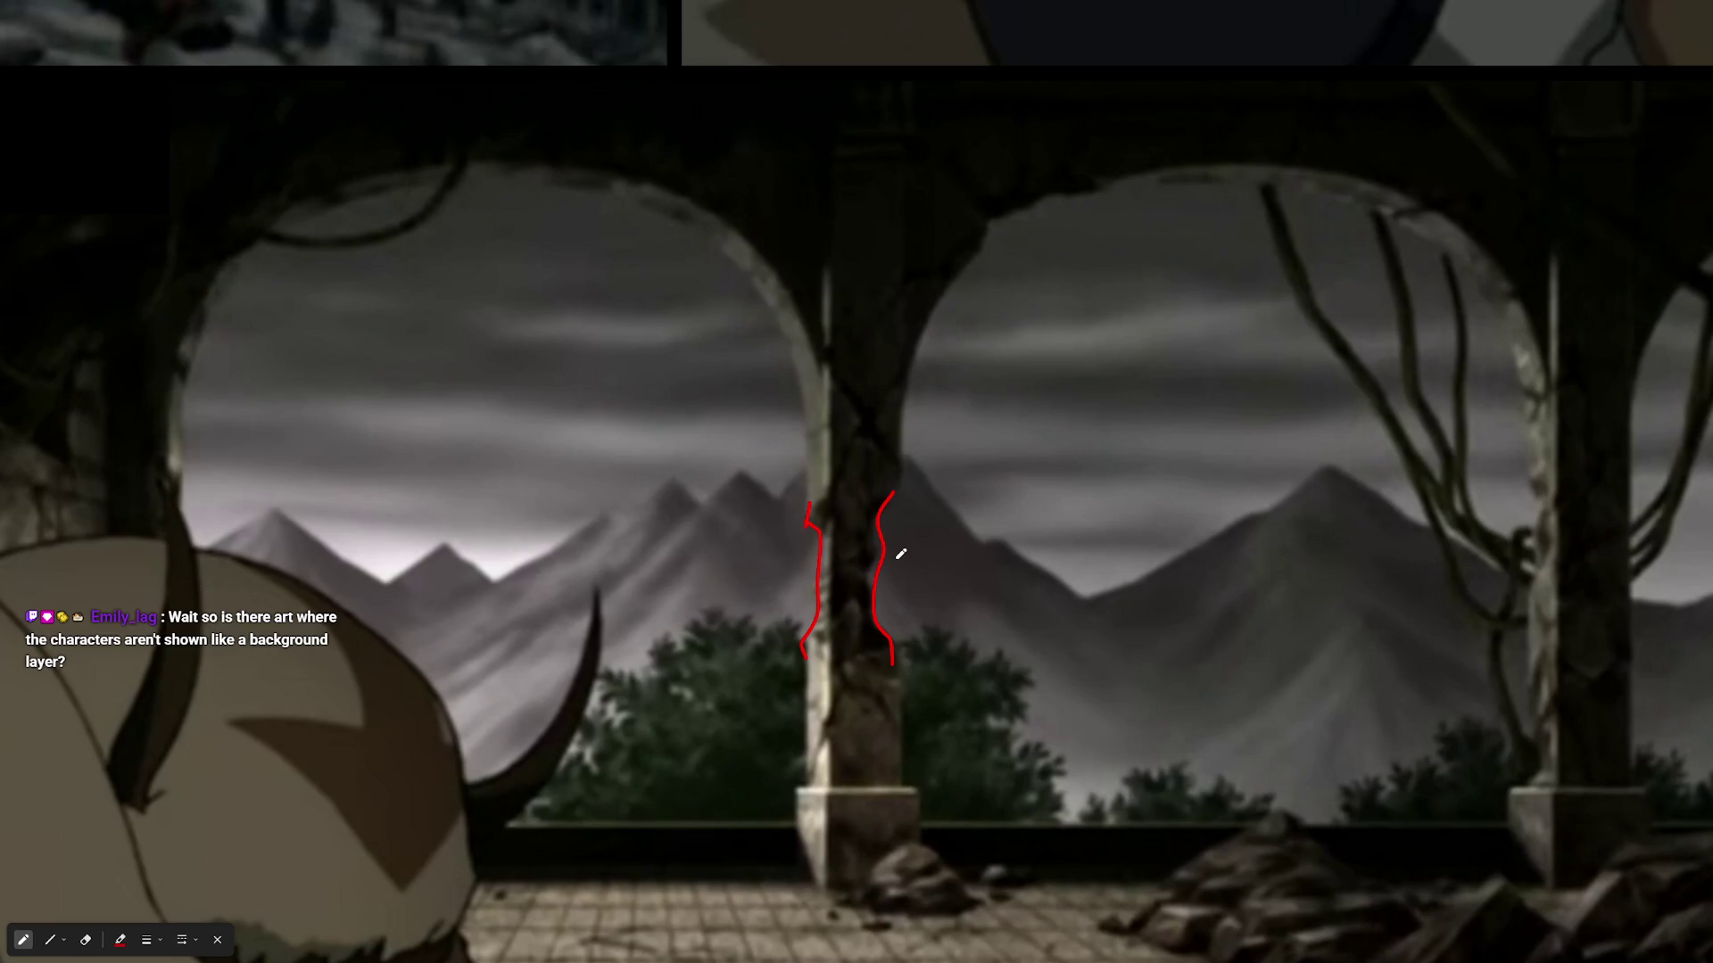
pyautogui.scroll(-4, 807, 462)
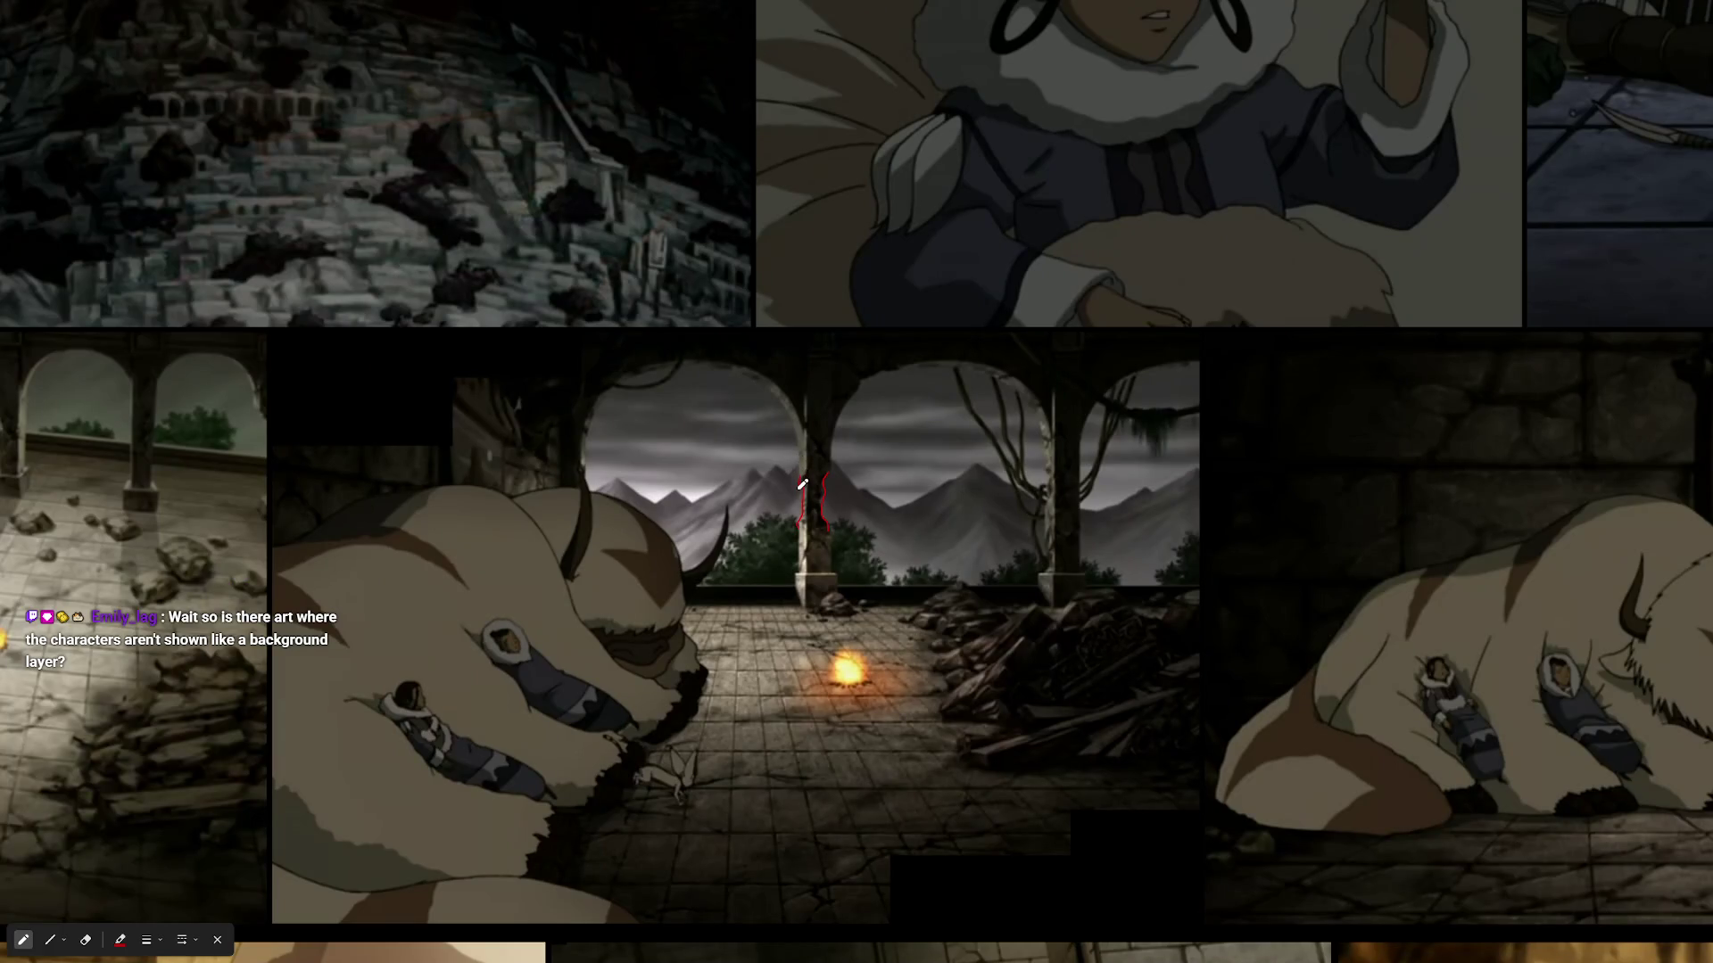
# - Pan and zoom across the board onto the sunlit brick-arch reference
pyautogui.moveTo(867, 653); pyautogui.dragTo(1171, 633)
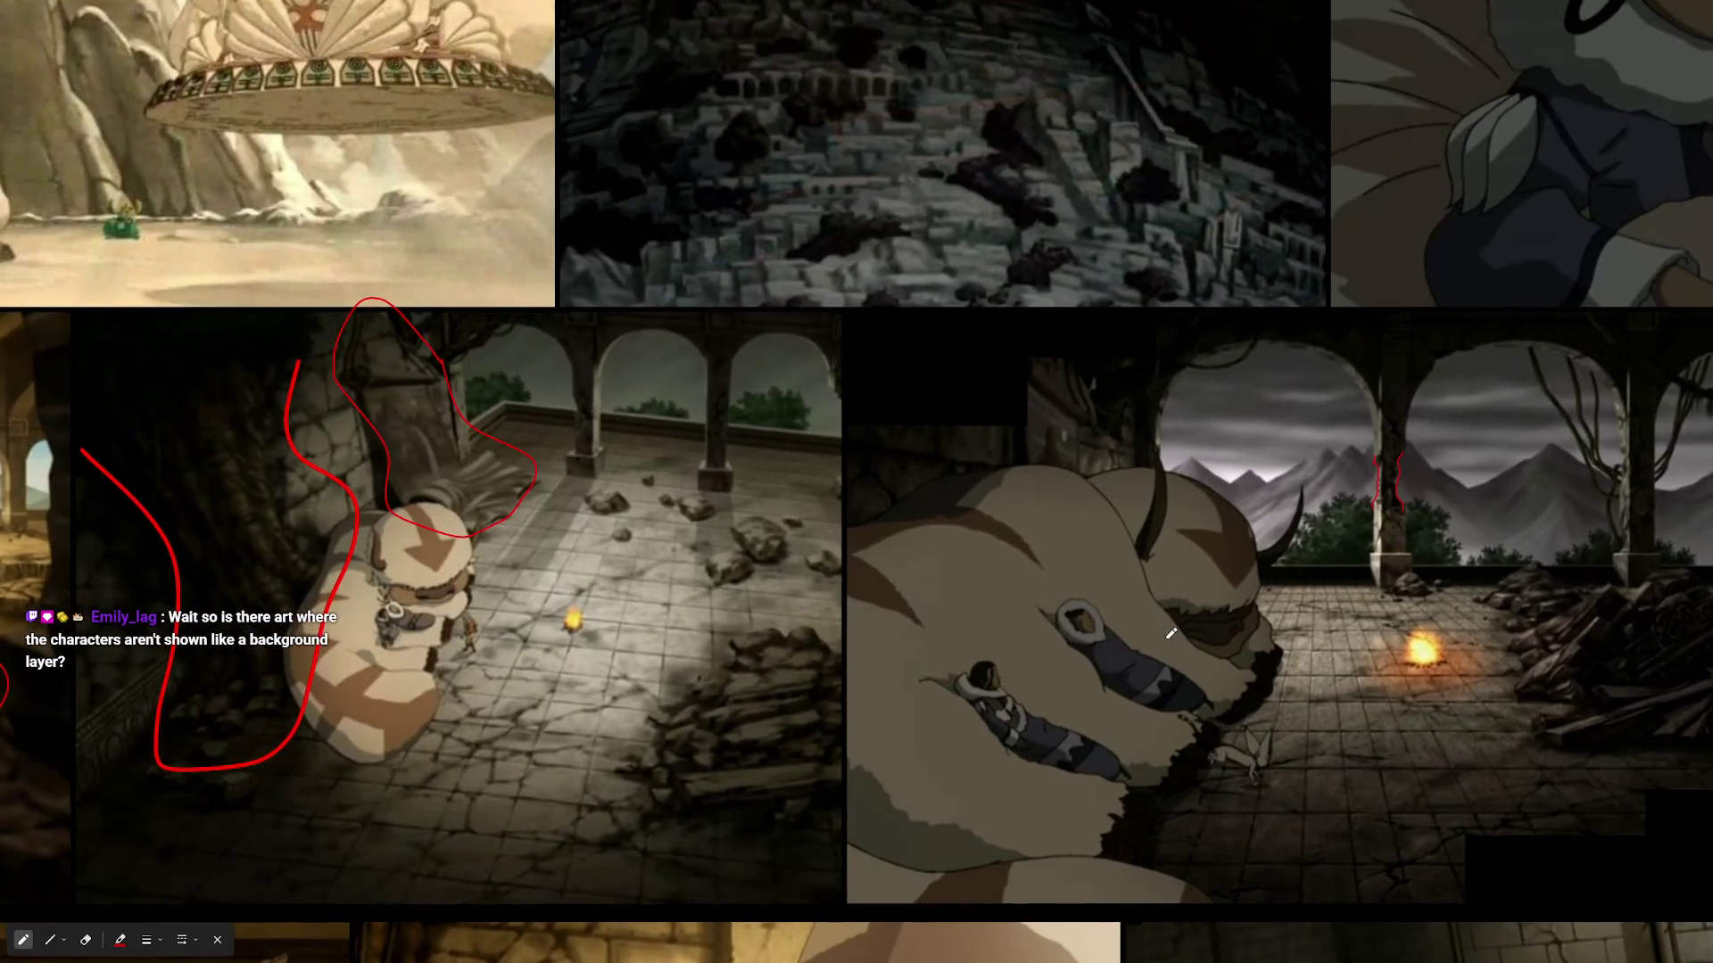
pyautogui.hscroll(-5, 724, 571)
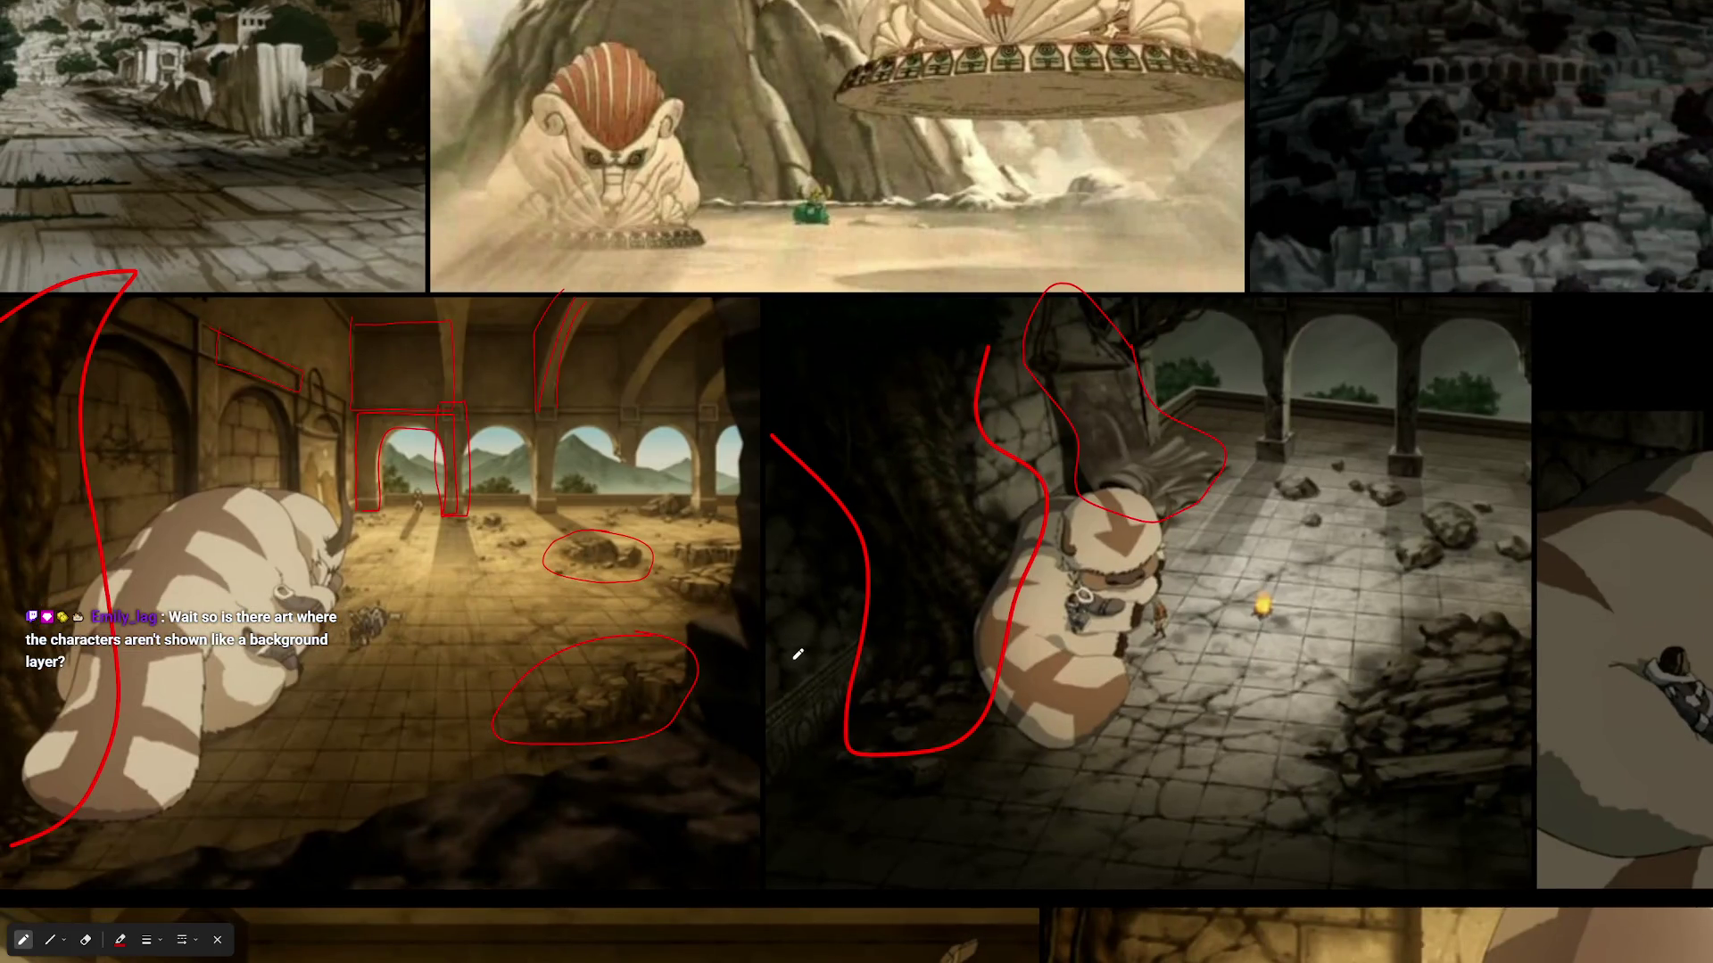
pyautogui.scroll(-2, 797, 654)
pyautogui.moveTo(798, 653); pyautogui.dragTo(997, 377)
pyautogui.scroll(5, 855, 702)
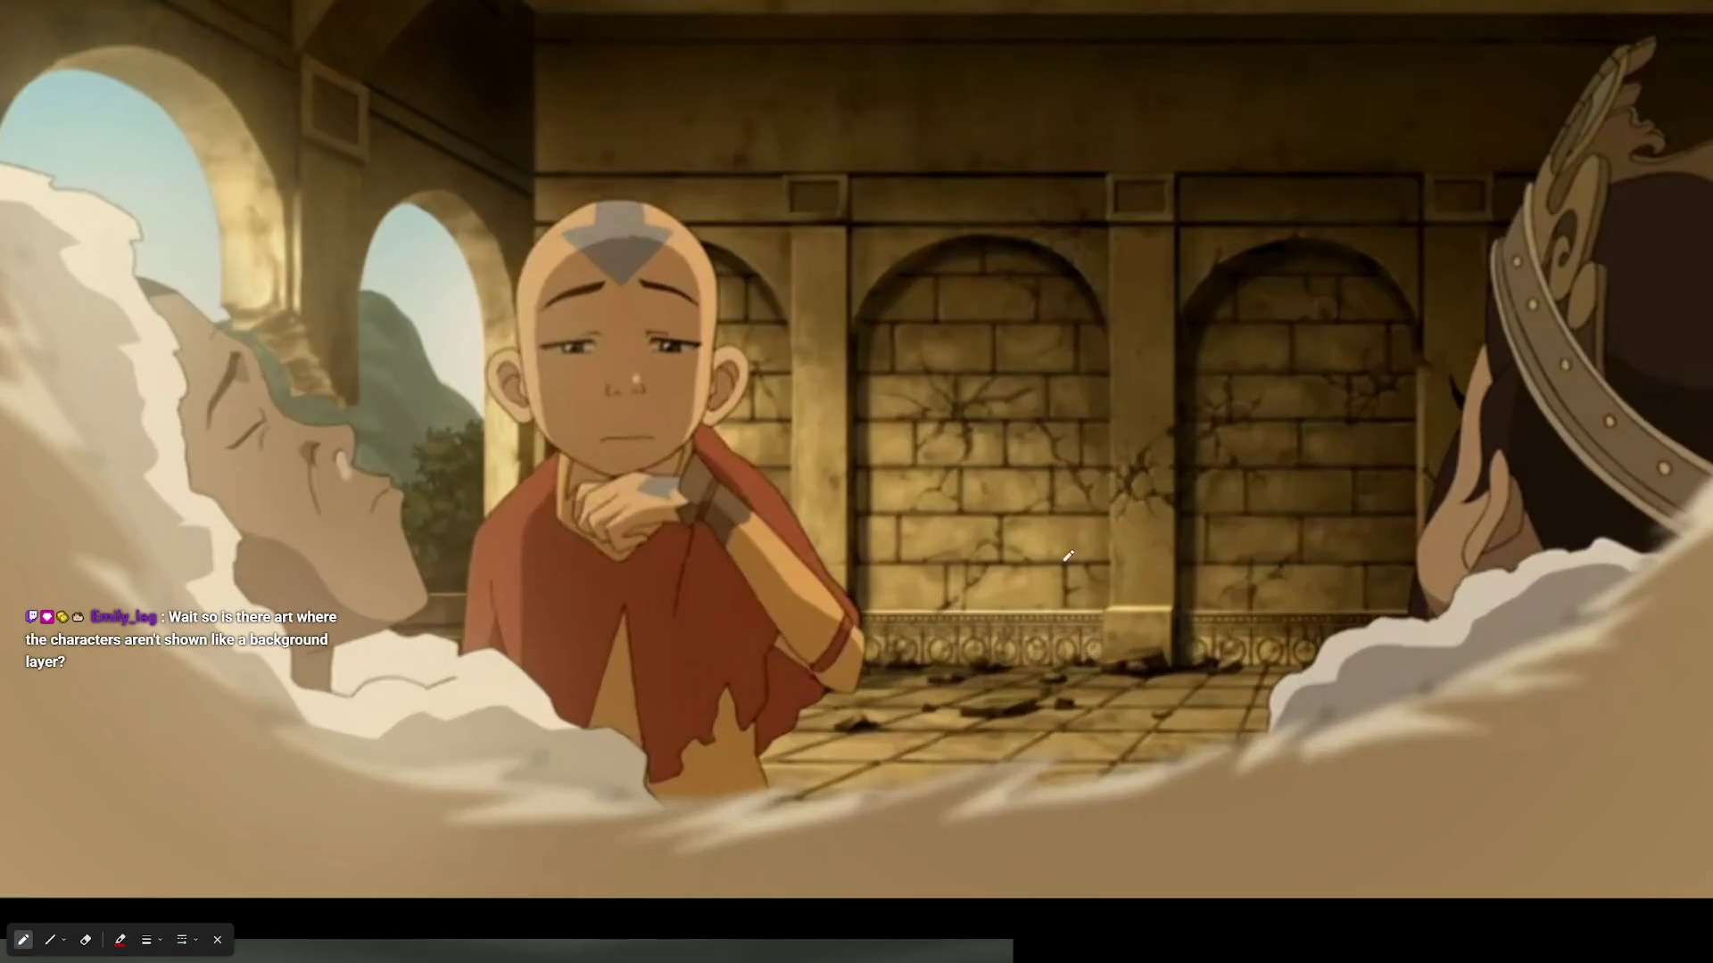
pyautogui.moveTo(1240, 463)
pyautogui.mouseDown()
pyautogui.moveTo(1026, 680)
pyautogui.moveTo(1041, 601)
pyautogui.moveTo(980, 643)
pyautogui.mouseUp()
pyautogui.scroll(-1, 858, 245)
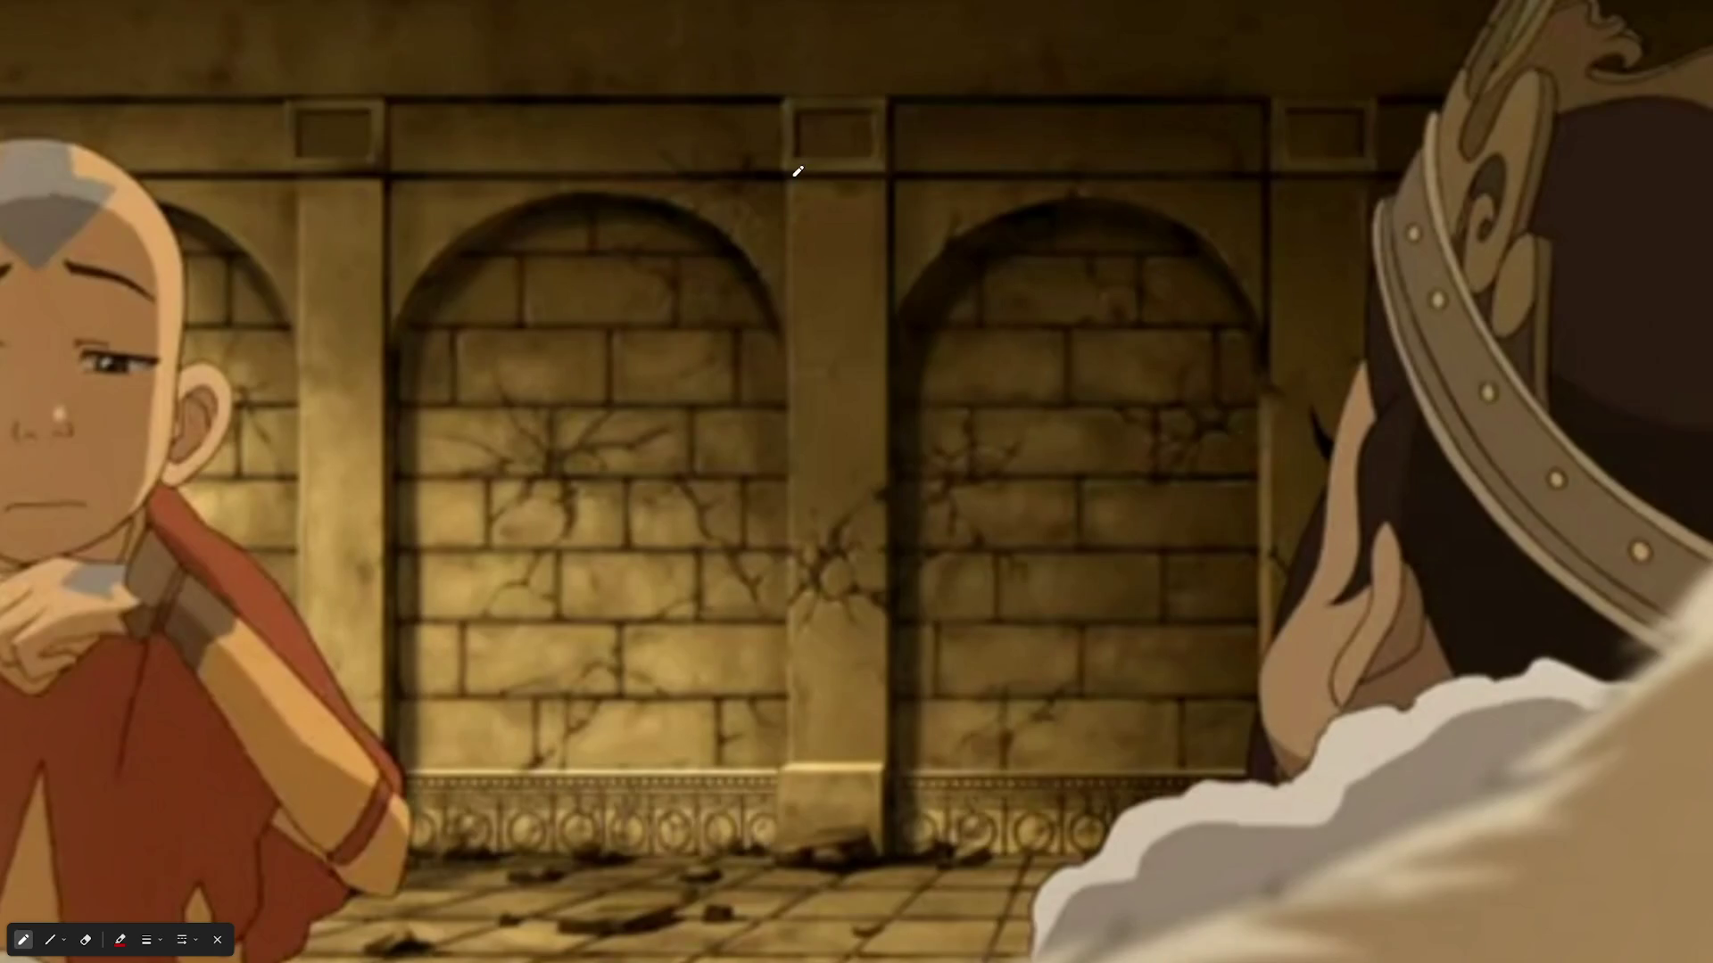
pyautogui.scroll(2, 775, 463)
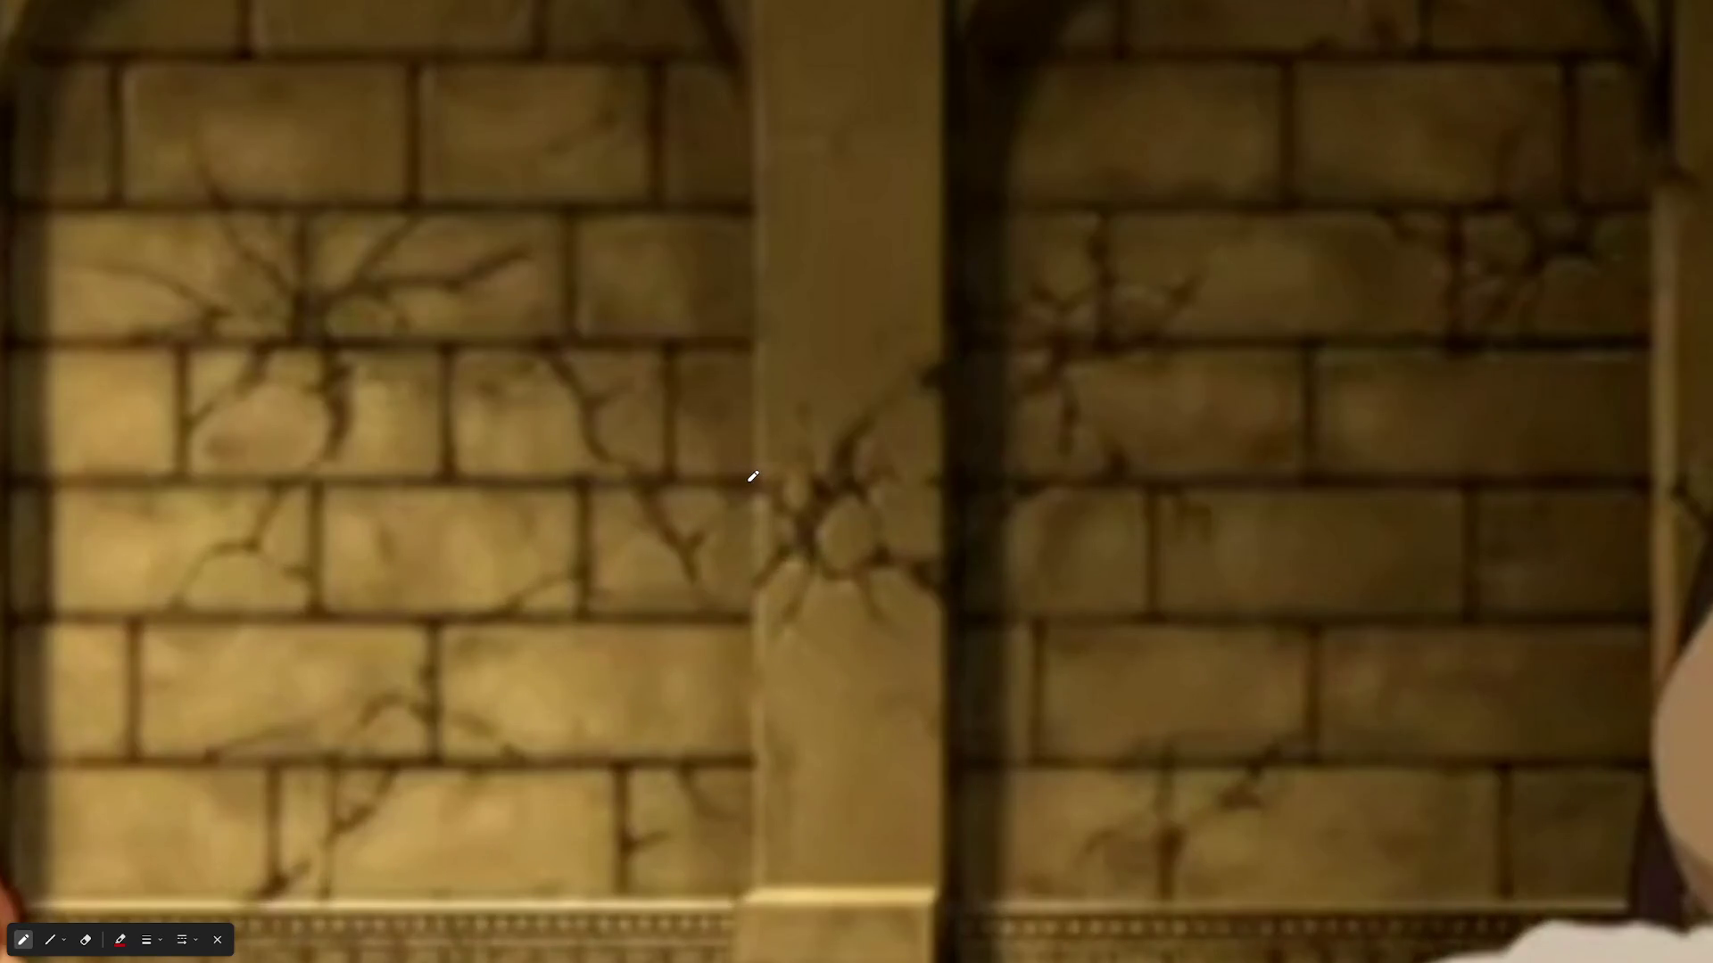
# - Scribble red strokes over the starburst crack on the pillar, then zoom back out
pyautogui.moveTo(752, 477)
pyautogui.mouseDown()
pyautogui.moveTo(861, 571)
pyautogui.moveTo(934, 571)
pyautogui.mouseUp()
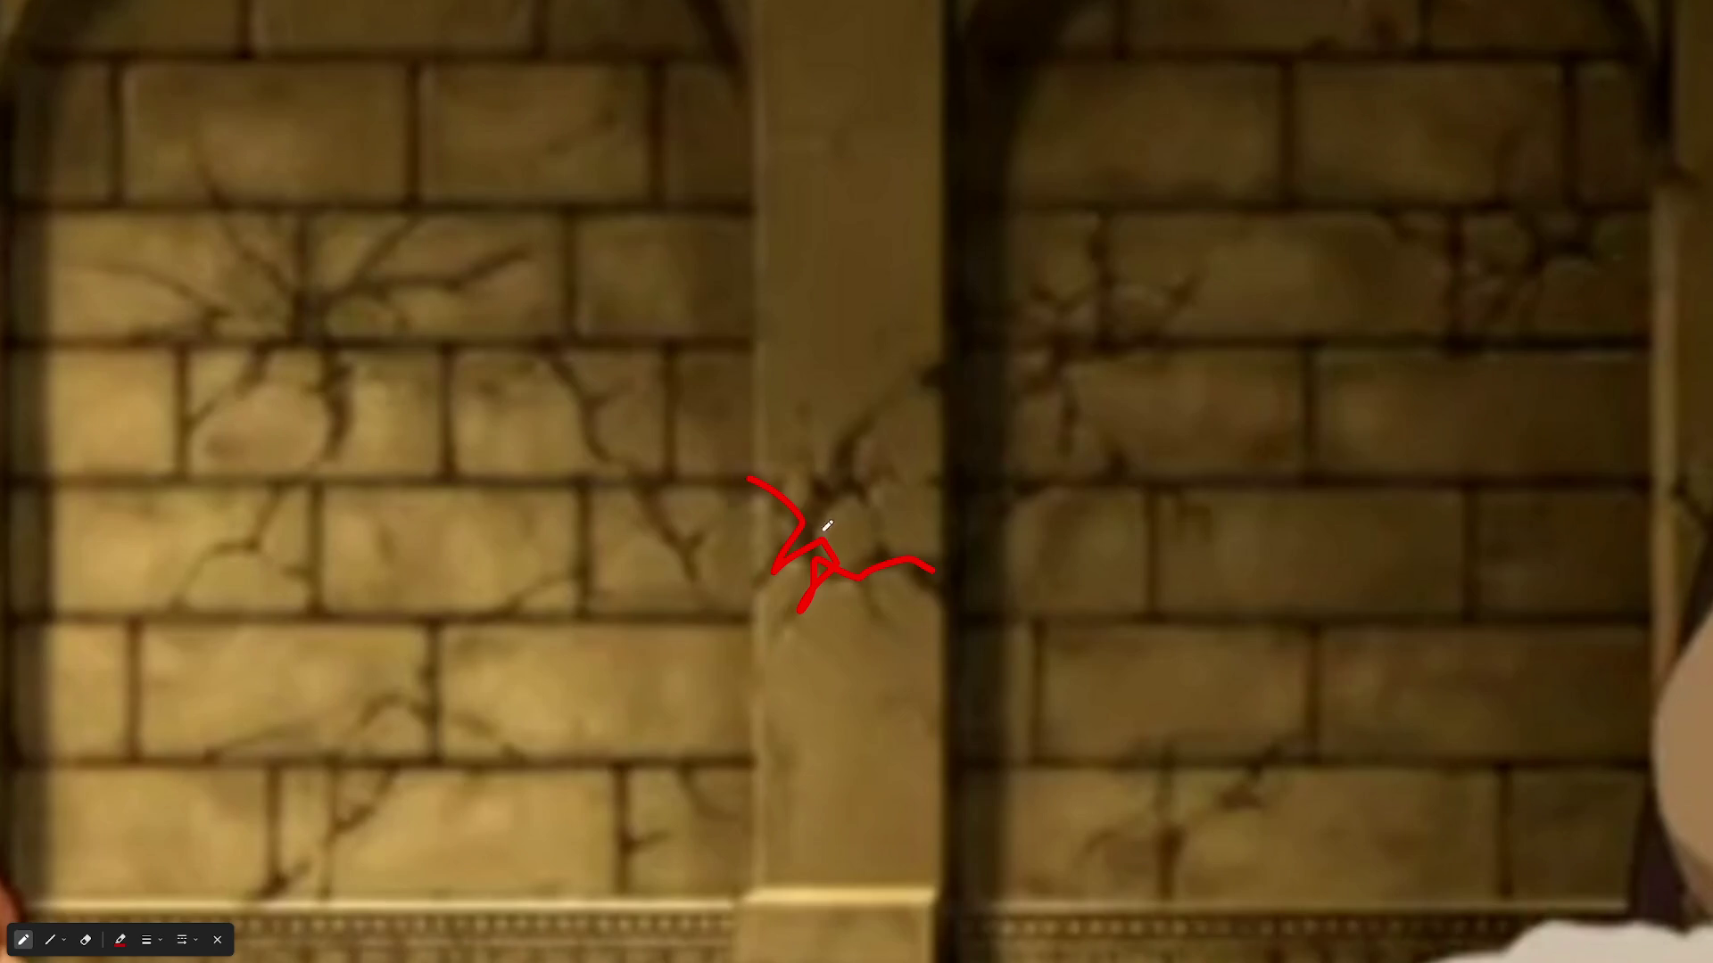
pyautogui.moveTo(827, 526); pyautogui.dragTo(869, 482)
pyautogui.click(926, 356)
pyautogui.scroll(-2, 926, 356)
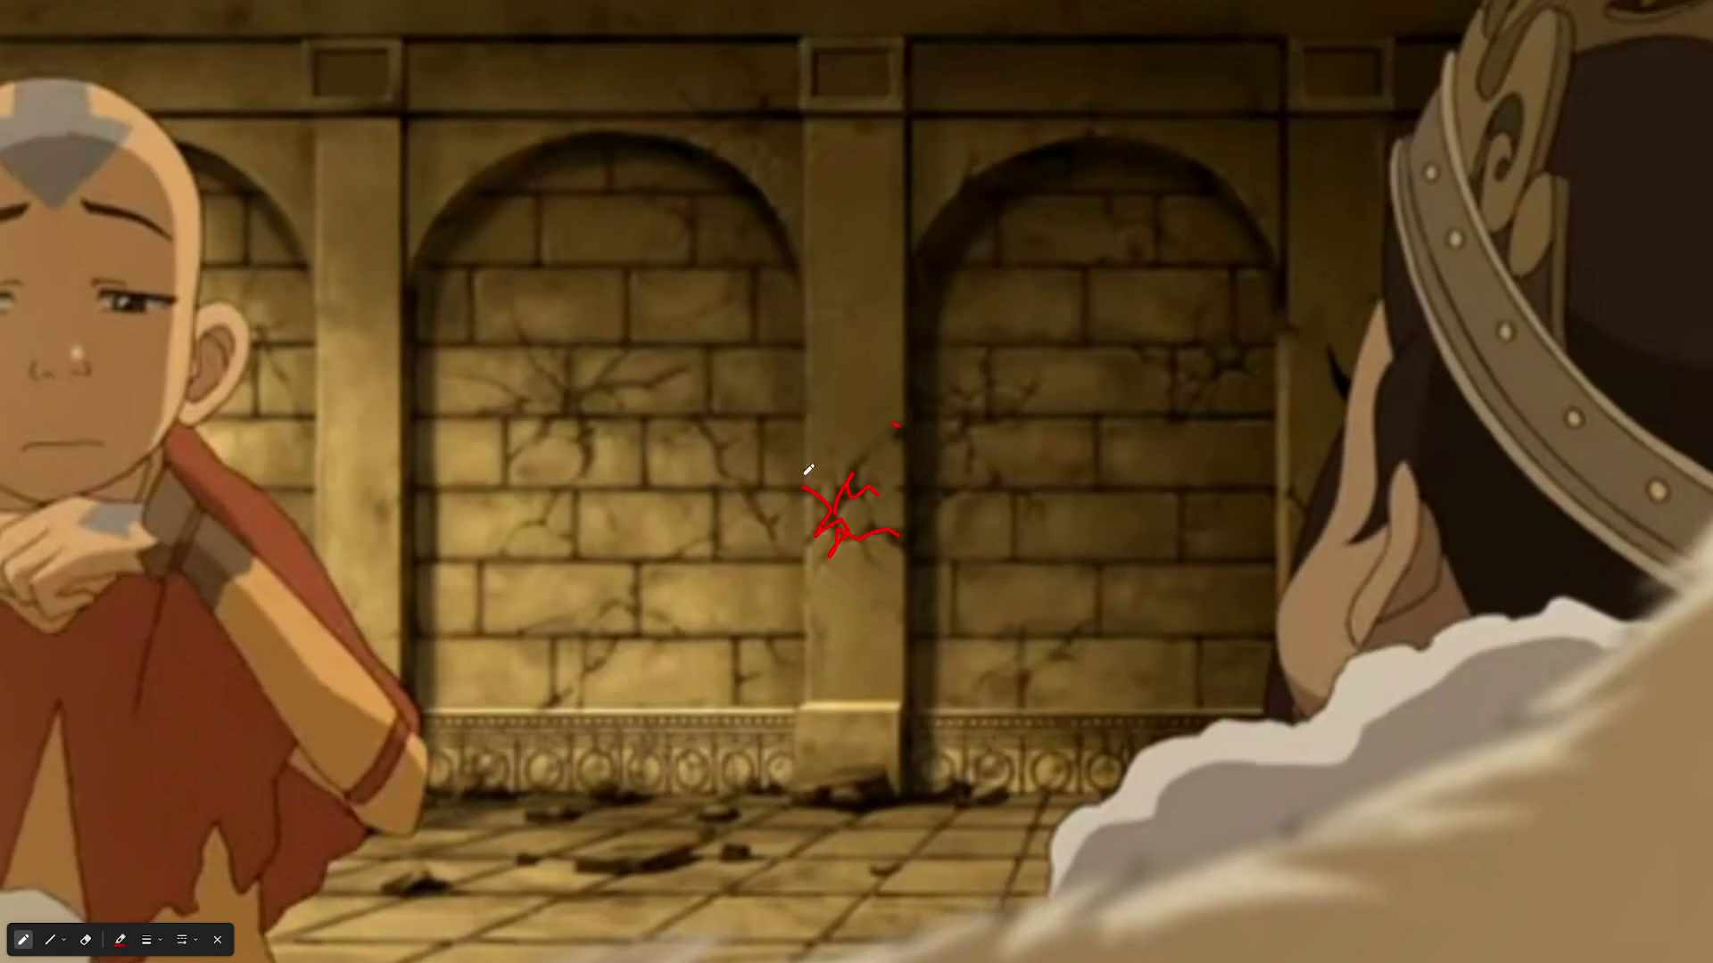
pyautogui.scroll(-1, 948, 356)
pyautogui.scroll(-3, 880, 344)
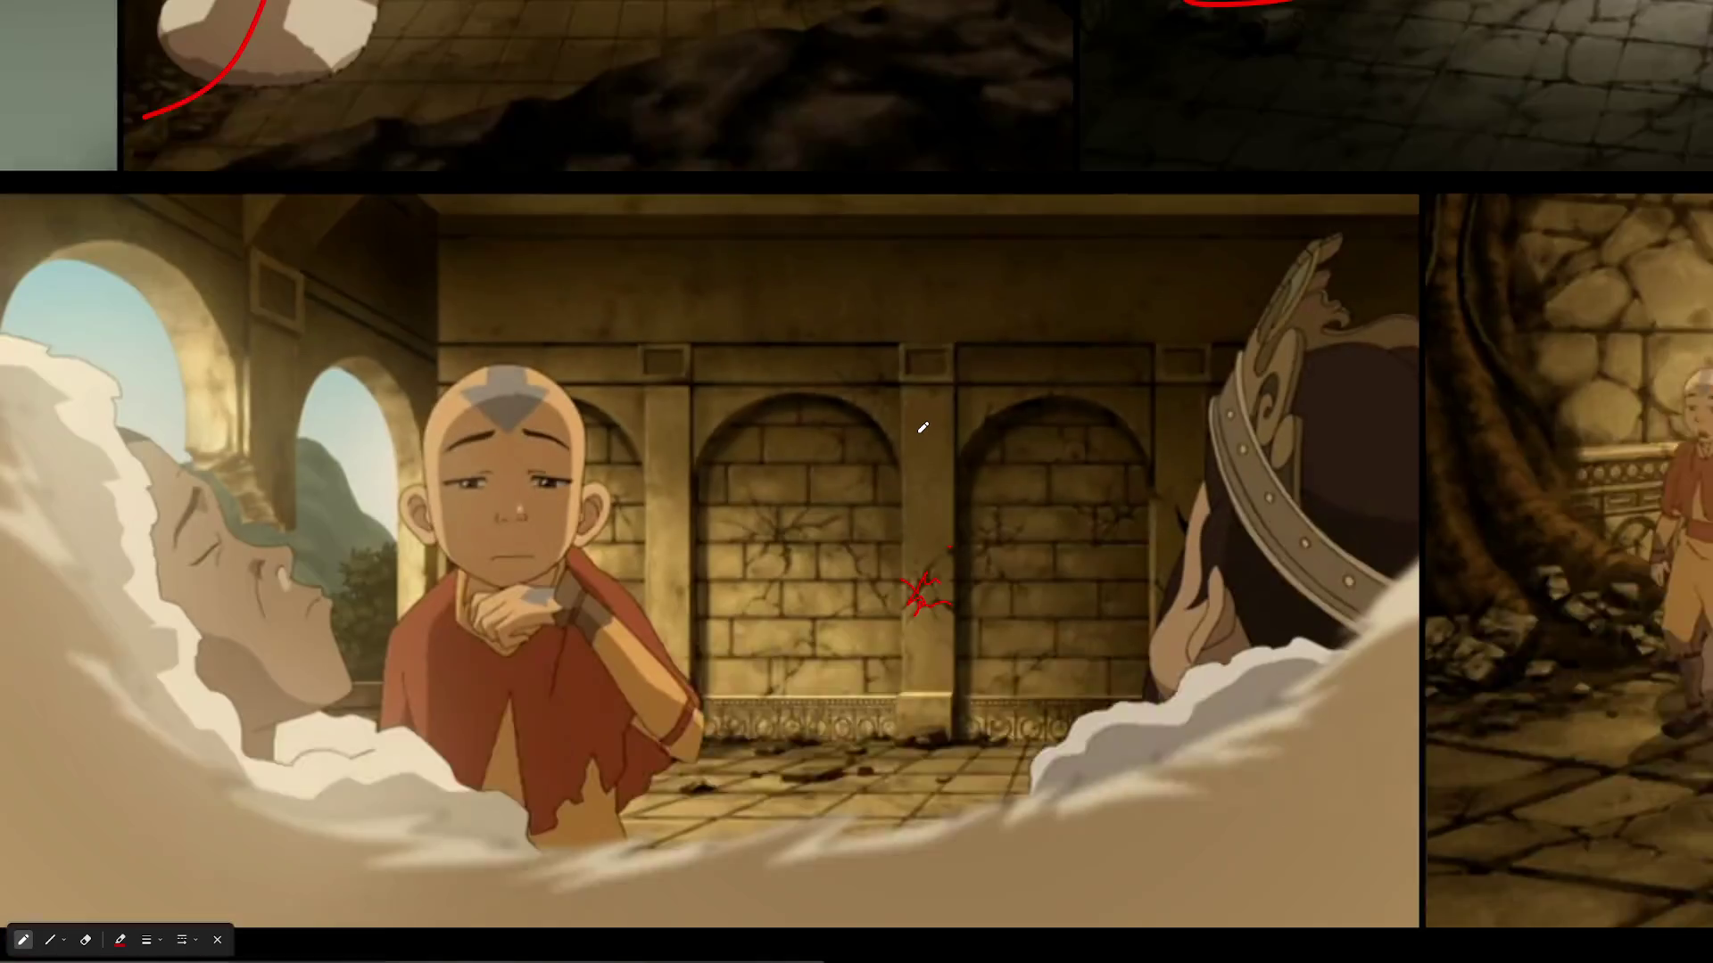
pyautogui.hscroll(-3, 369, 377)
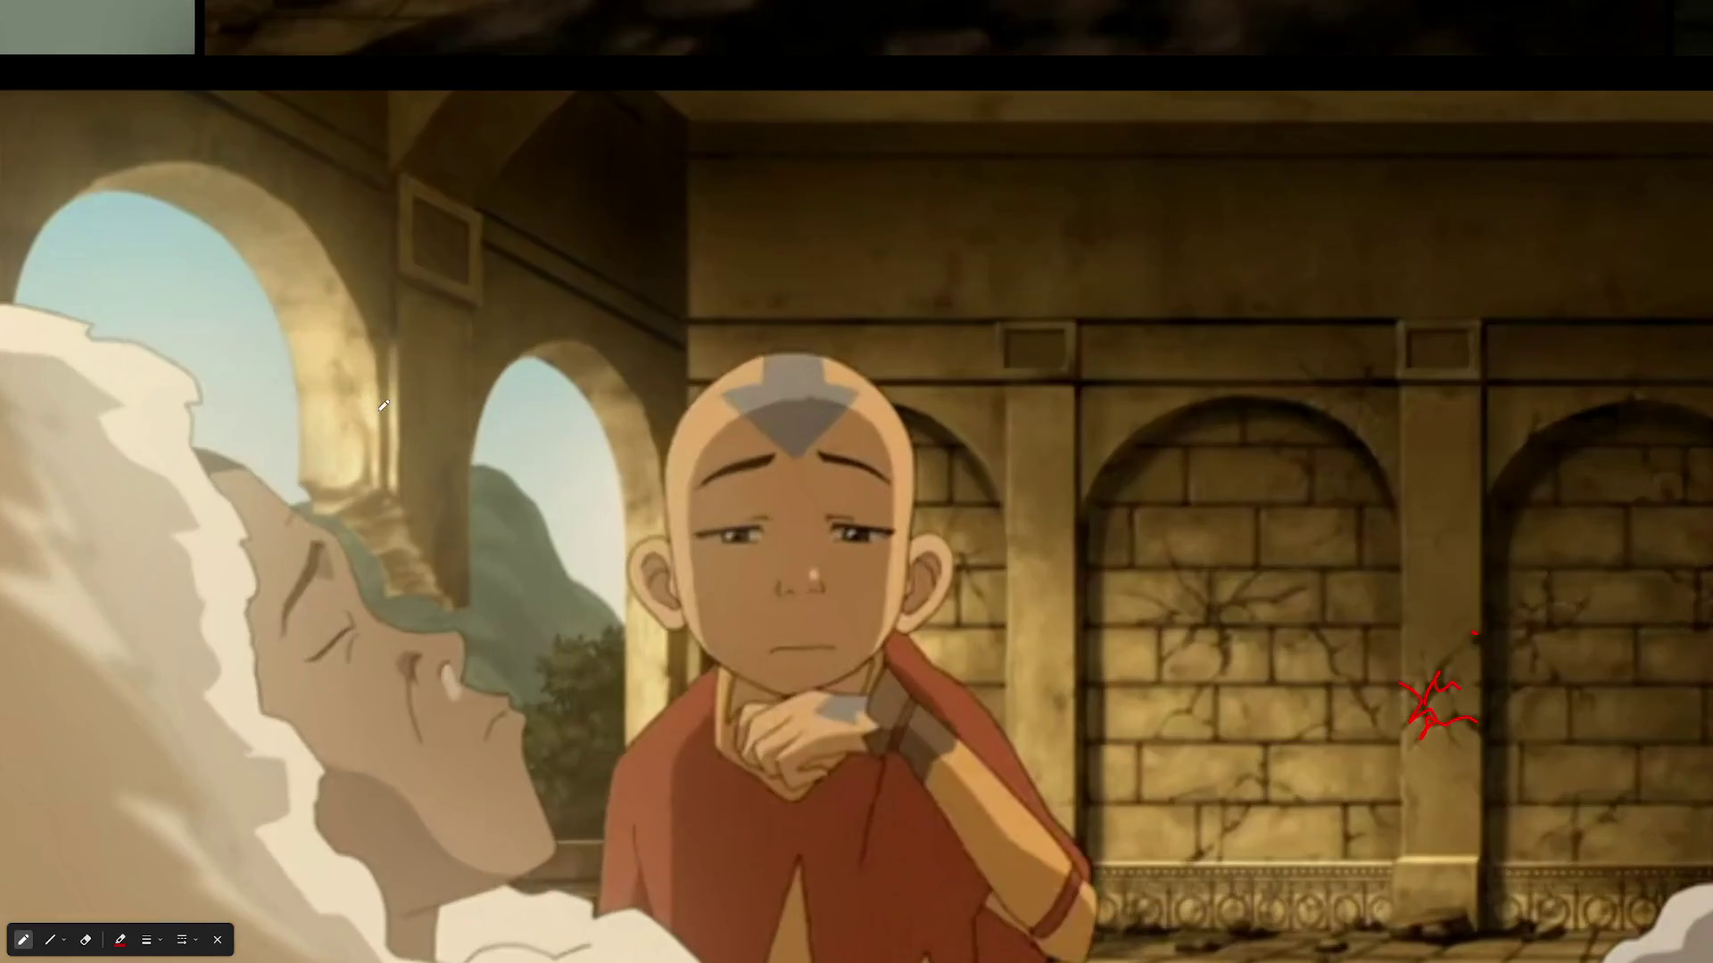
pyautogui.scroll(-3, 1170, 421)
pyautogui.hscroll(5, 892, 420)
pyautogui.scroll(2, 672, 421)
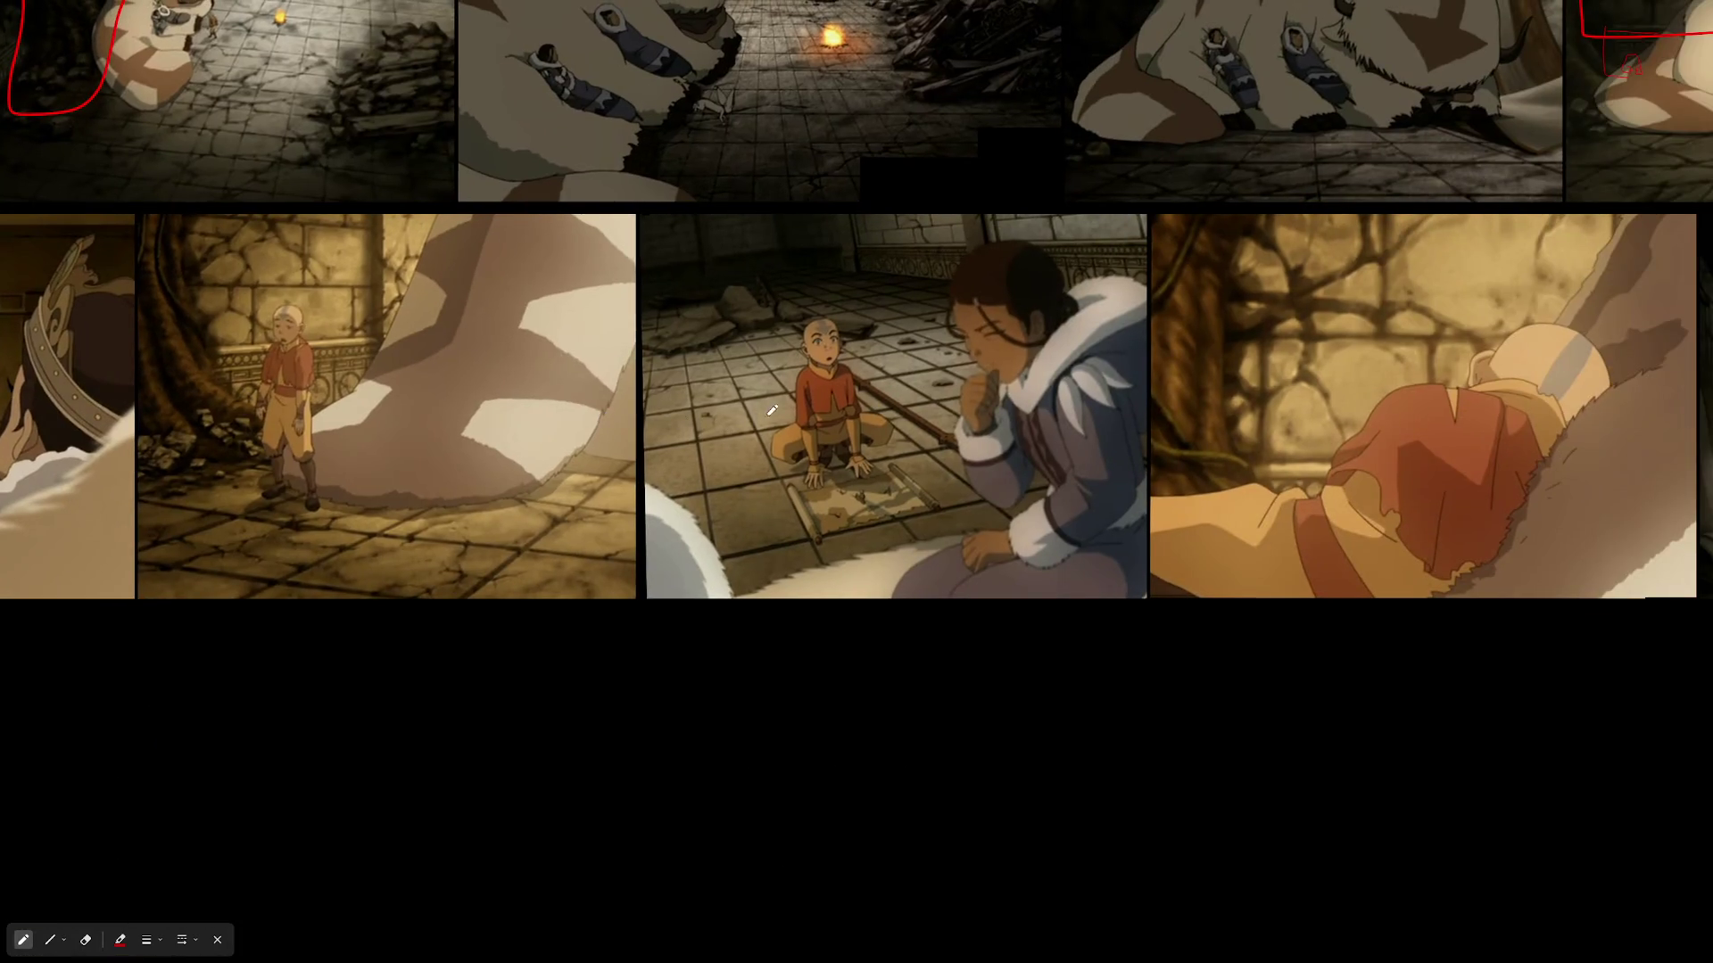
# - Outline the rubble heap behind the kneeling boy in red and loop the dark gap among the rocks
pyautogui.scroll(5, 772, 409)
pyautogui.moveTo(935, 389)
pyautogui.mouseDown()
pyautogui.moveTo(660, 238)
pyautogui.moveTo(339, 423)
pyautogui.moveTo(696, 566)
pyautogui.moveTo(1115, 615)
pyautogui.mouseUp()
pyautogui.moveTo(1385, 647); pyautogui.dragTo(995, 390)
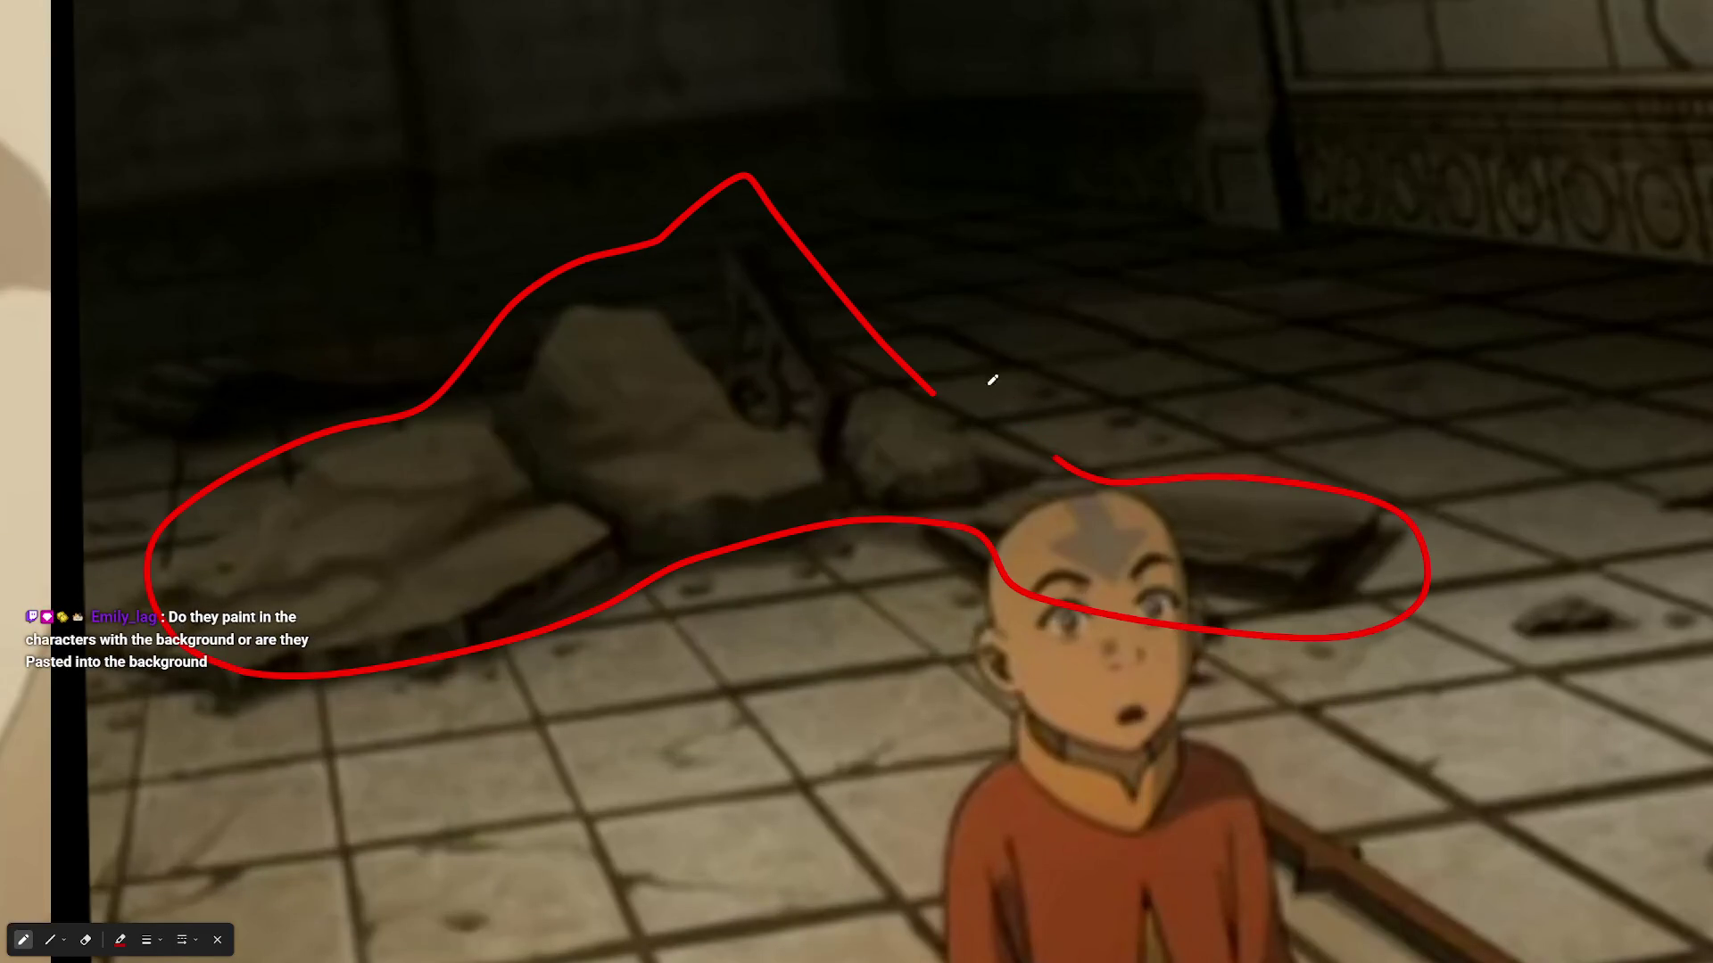
pyautogui.scroll(5, 816, 278)
pyautogui.moveTo(585, 562)
pyautogui.mouseDown()
pyautogui.moveTo(578, 170)
pyautogui.moveTo(885, 540)
pyautogui.moveTo(570, 558)
pyautogui.moveTo(596, 581)
pyautogui.mouseUp()
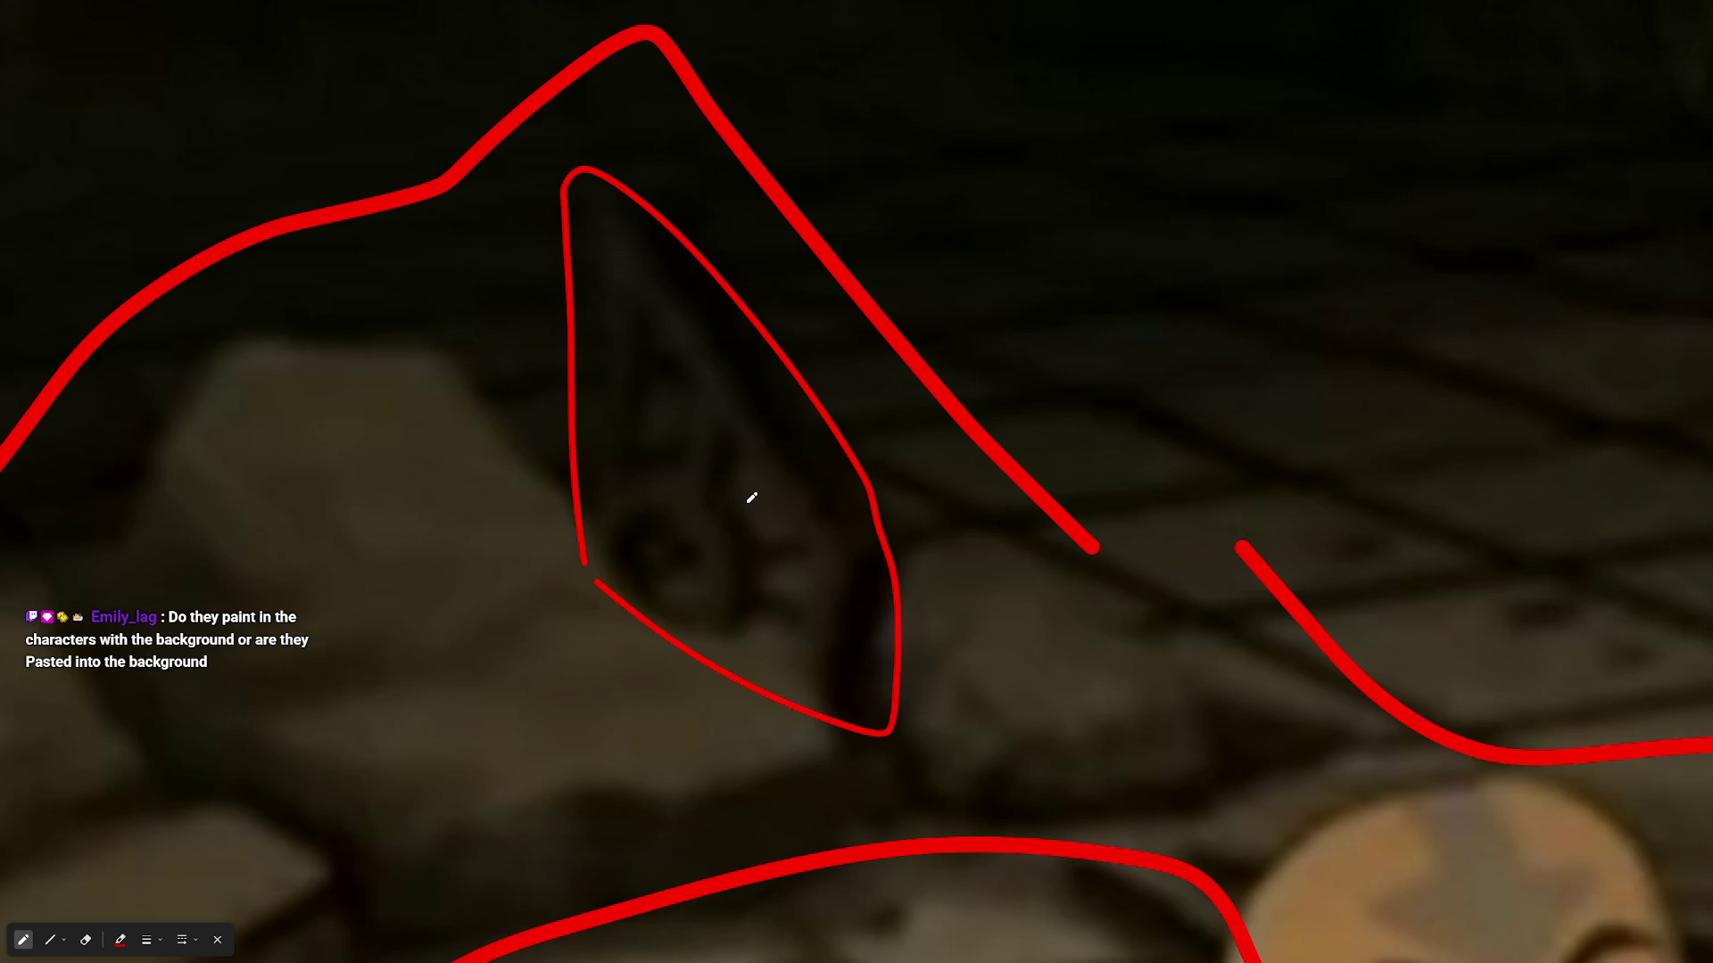
# - Zoom in and out around the kneeling-boy reference to review the marks
pyautogui.scroll(-7, 765, 487)
pyautogui.scroll(2, 910, 692)
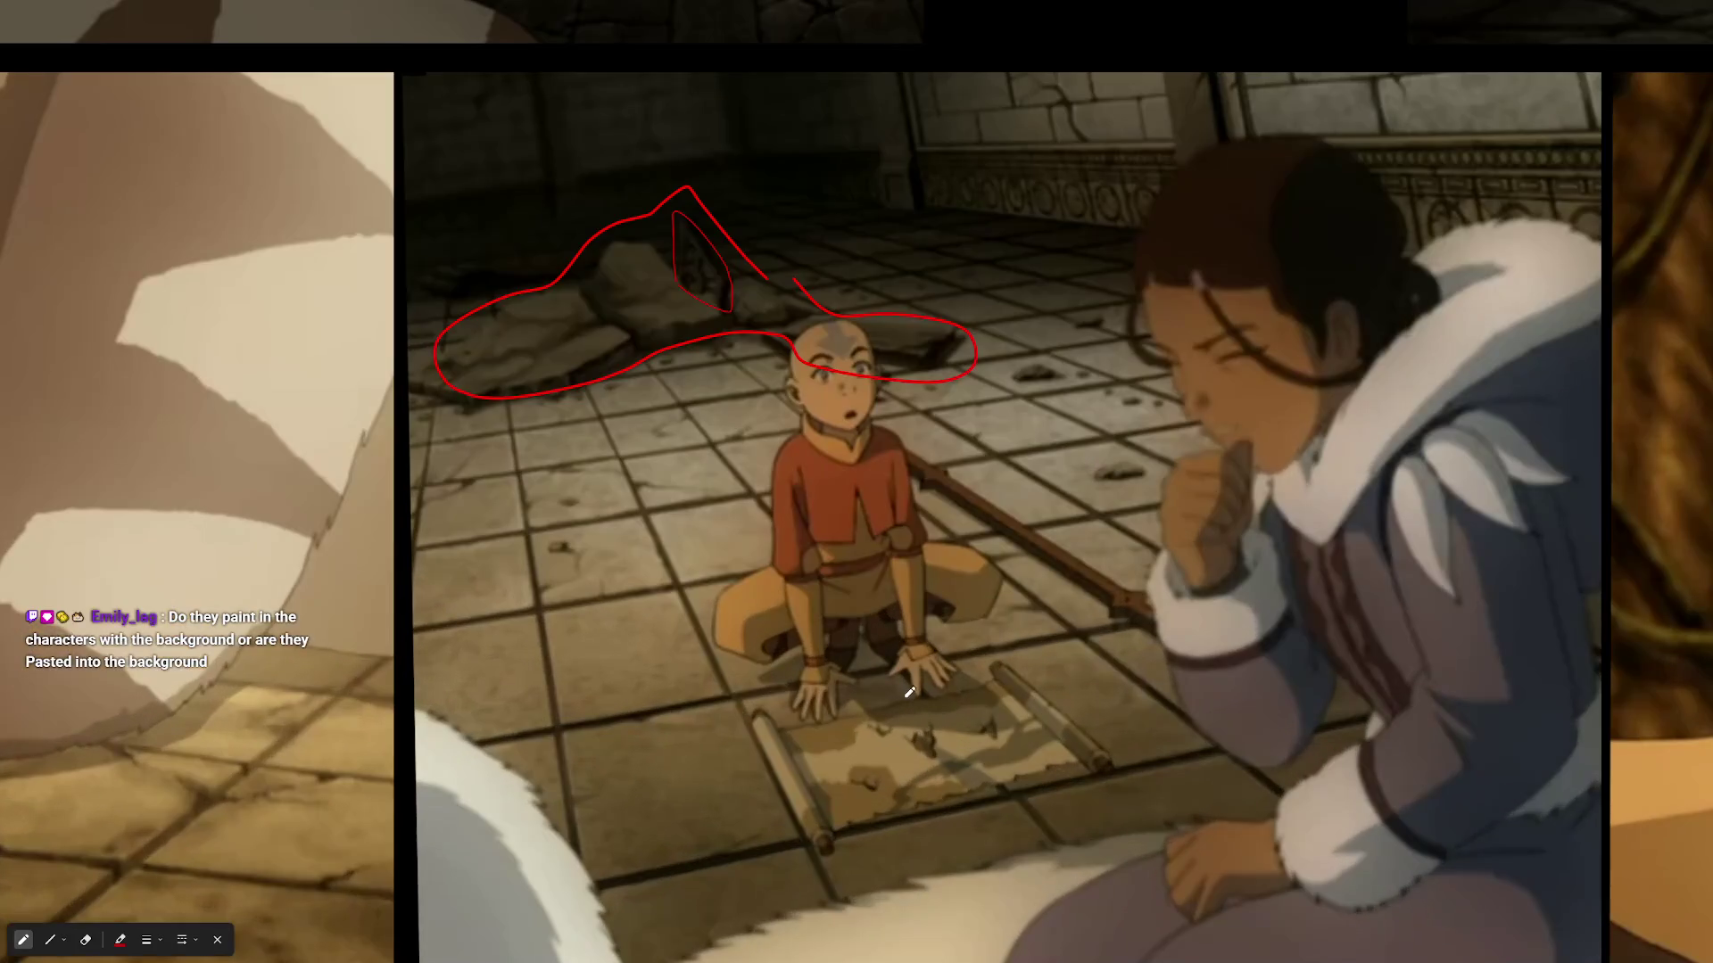
pyautogui.scroll(-3, 853, 532)
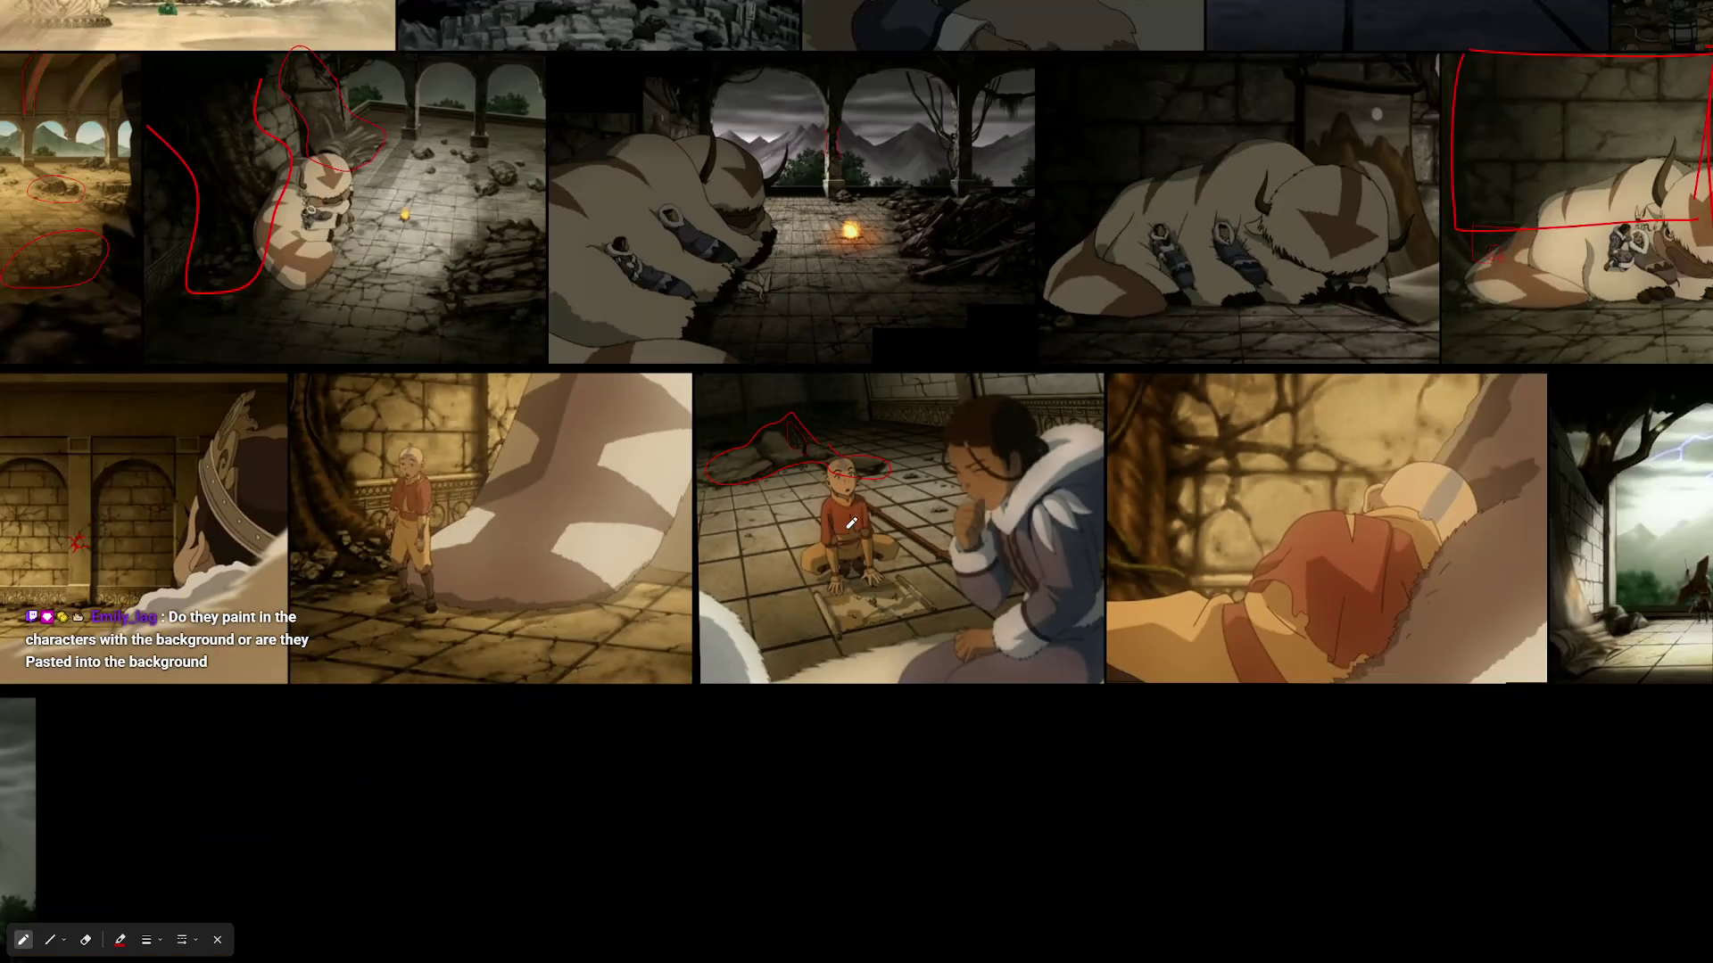
pyautogui.scroll(3, 525, 576)
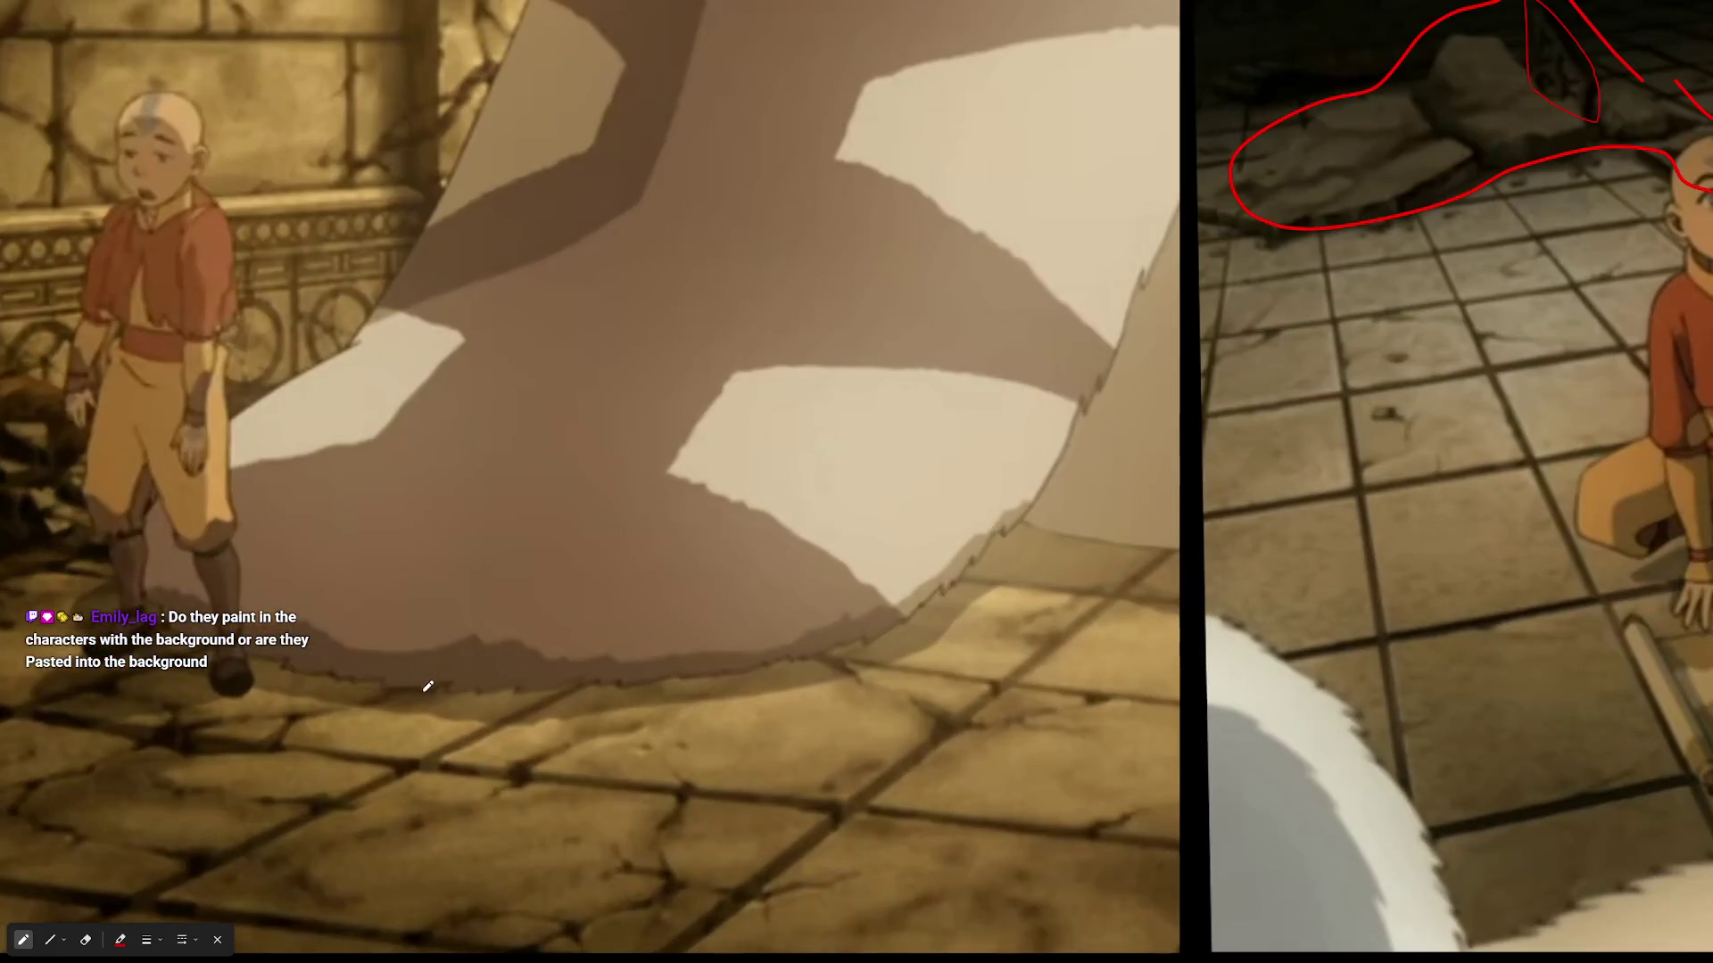
pyautogui.scroll(5, 425, 688)
pyautogui.scroll(-3, 833, 680)
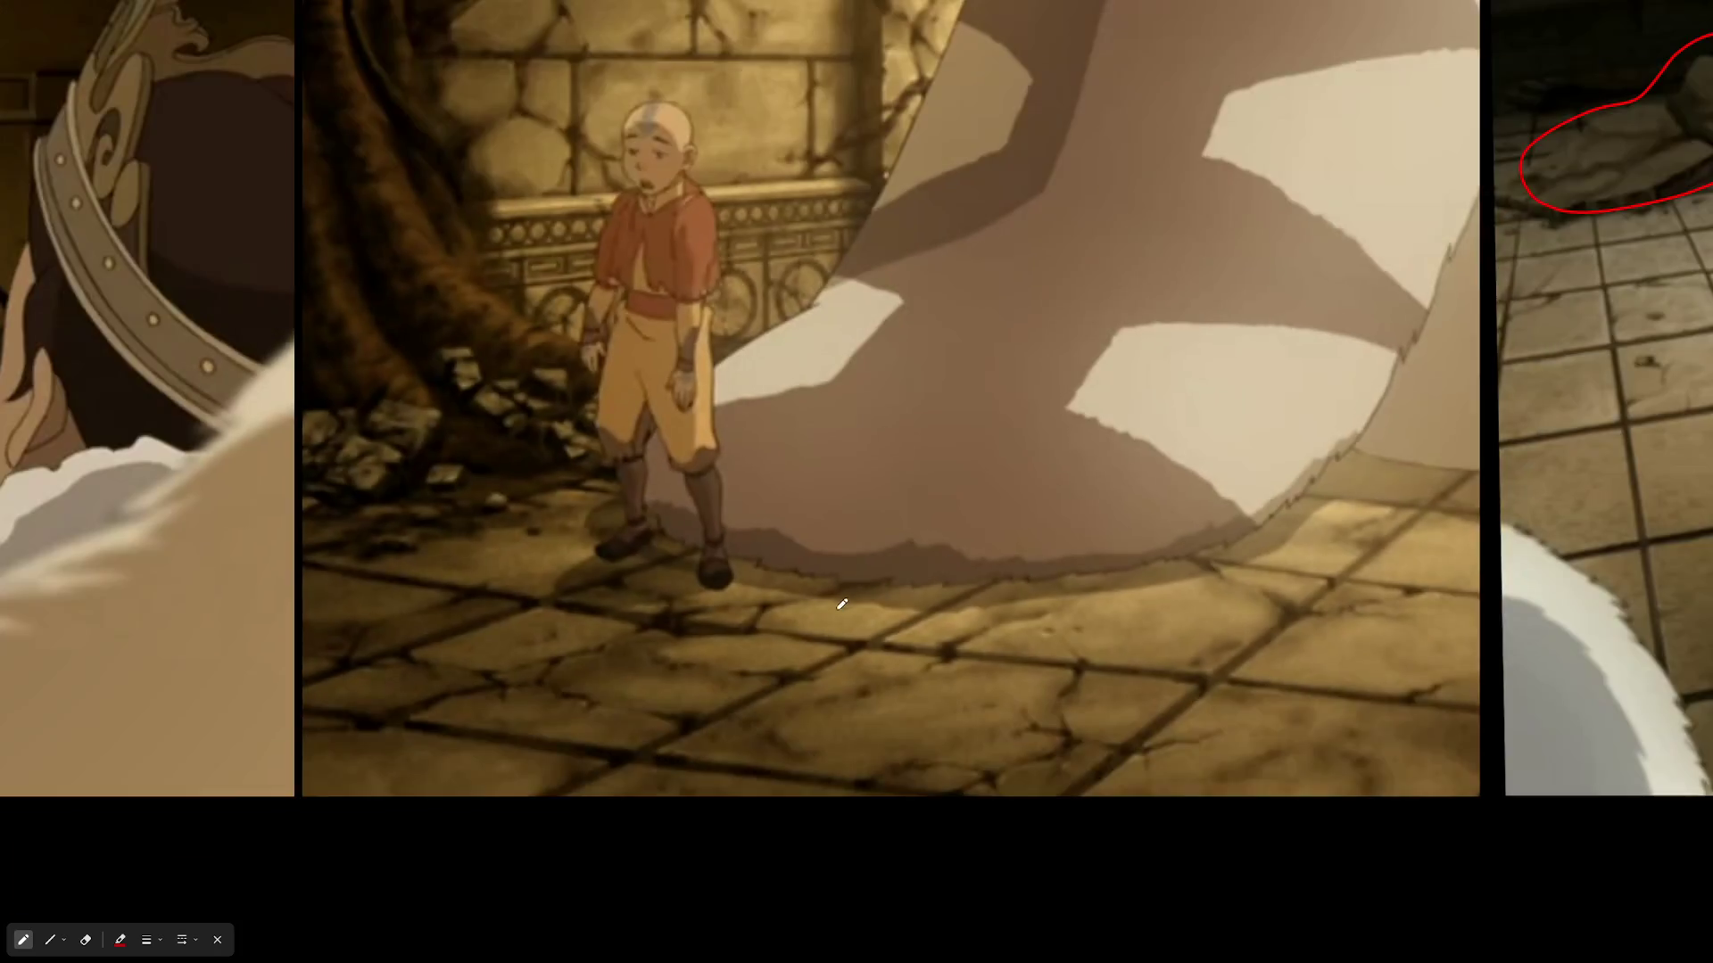
pyautogui.scroll(5, 722, 676)
pyautogui.scroll(-3, 722, 676)
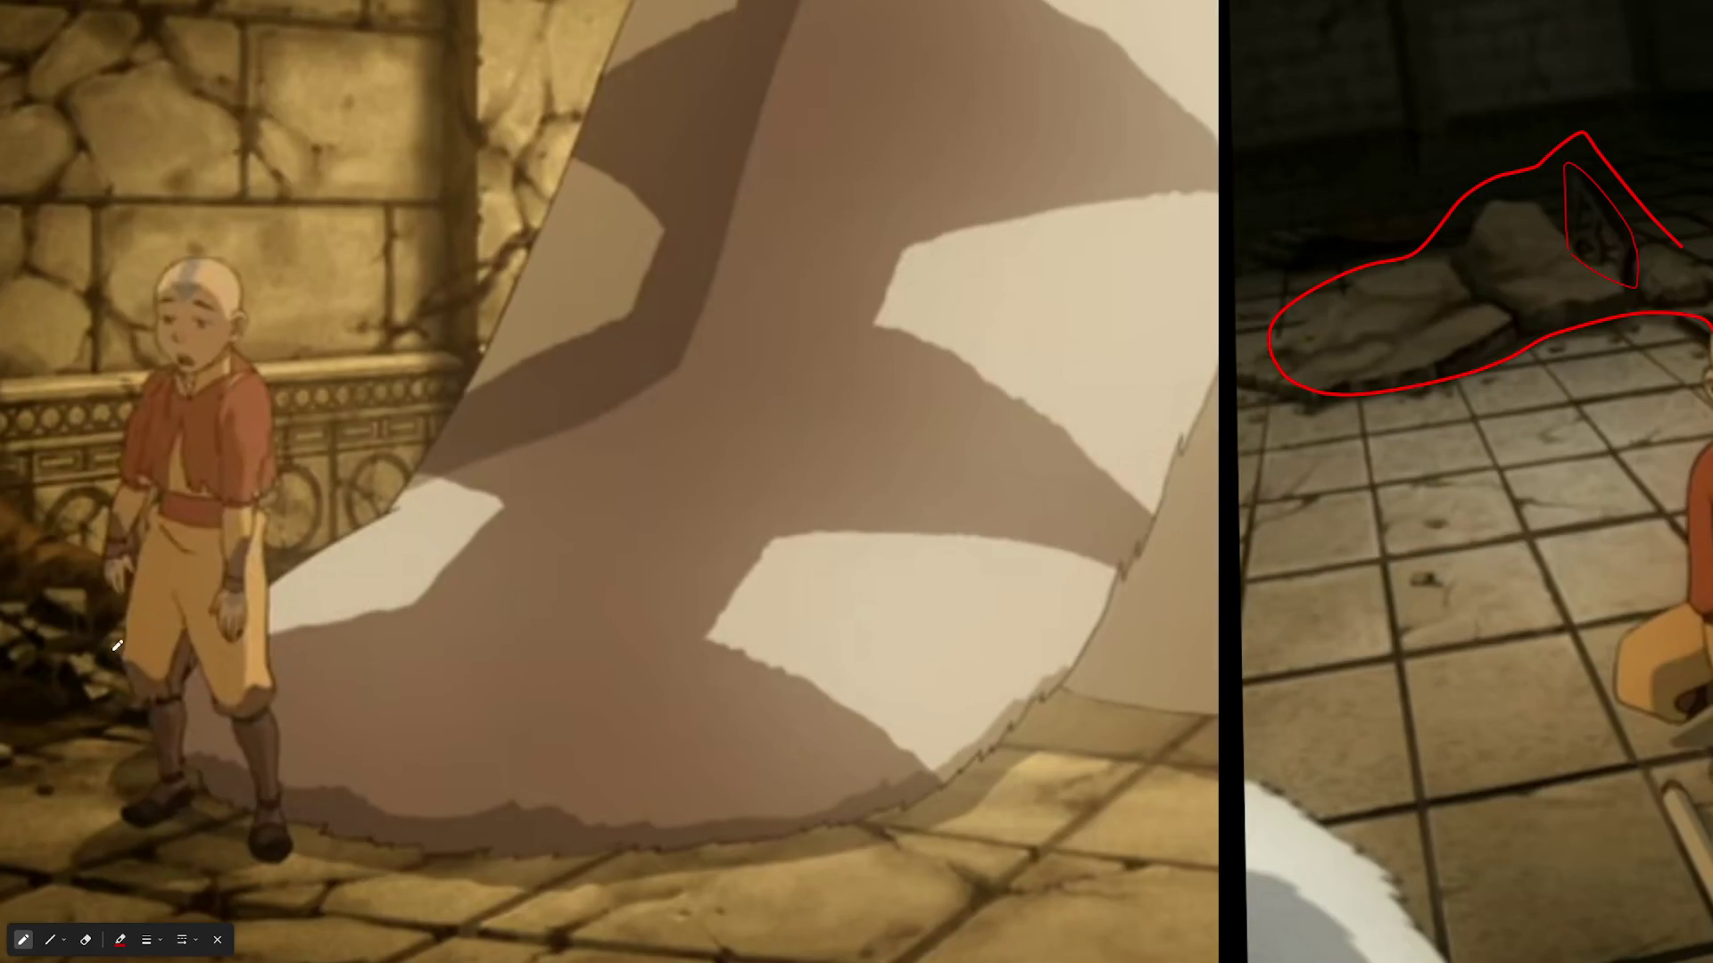
pyautogui.hscroll(-6, 1001, 567)
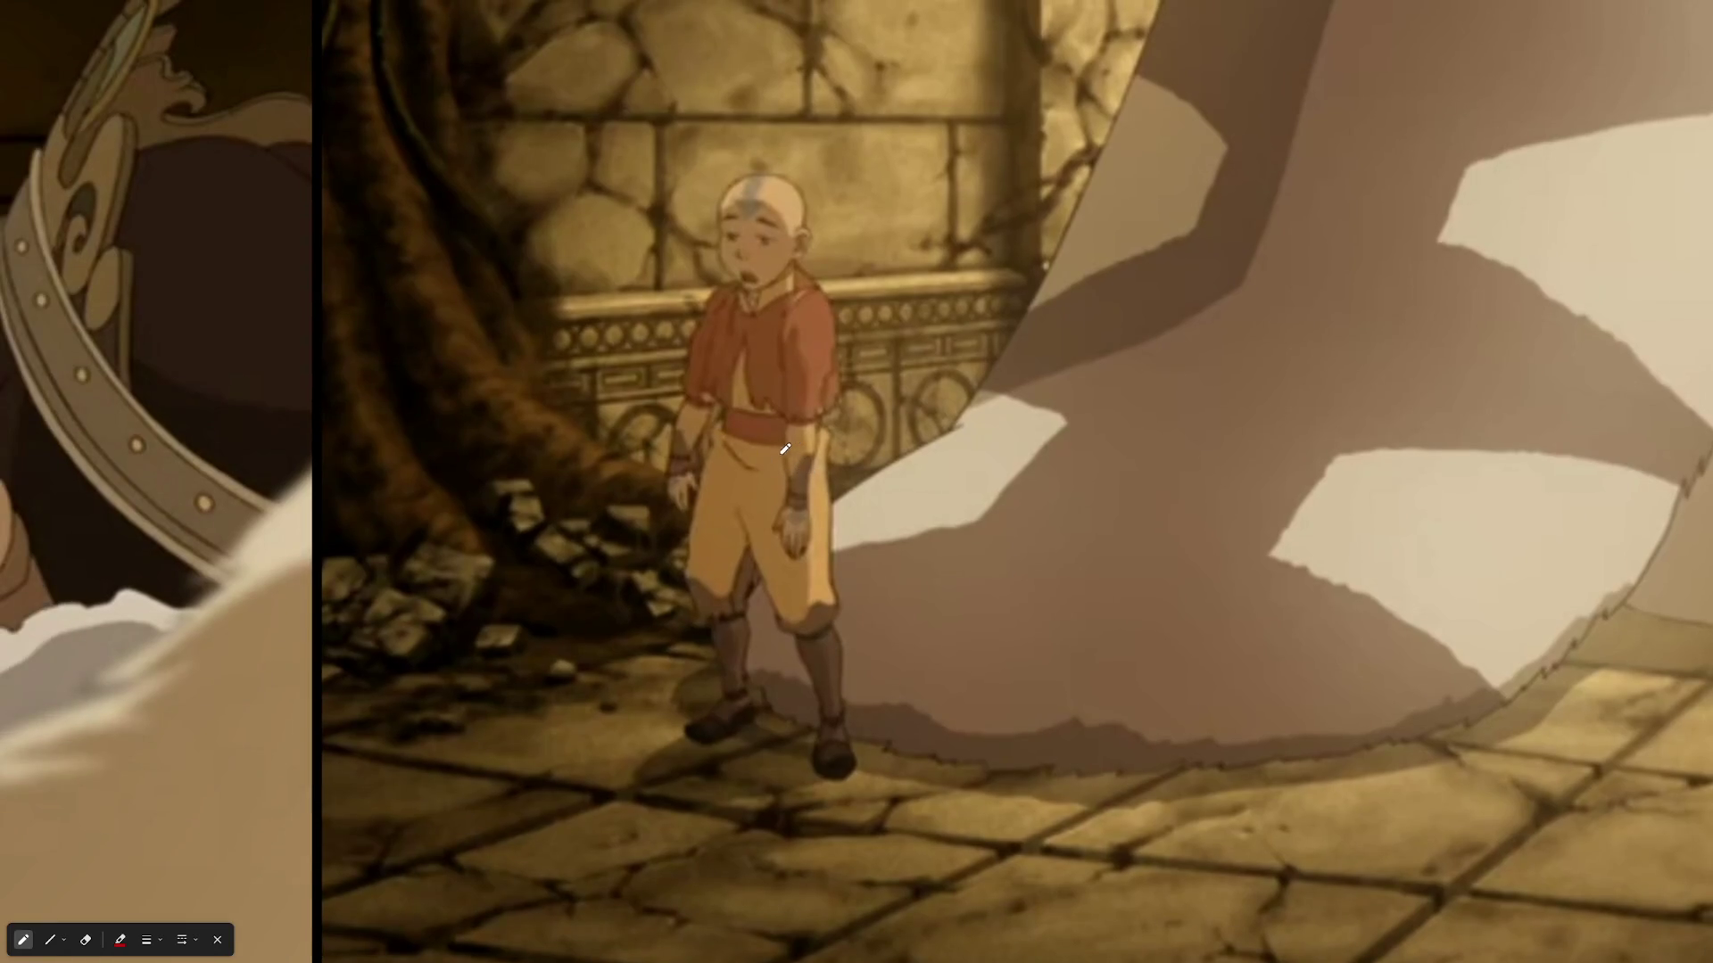
pyautogui.scroll(-5, 659, 433)
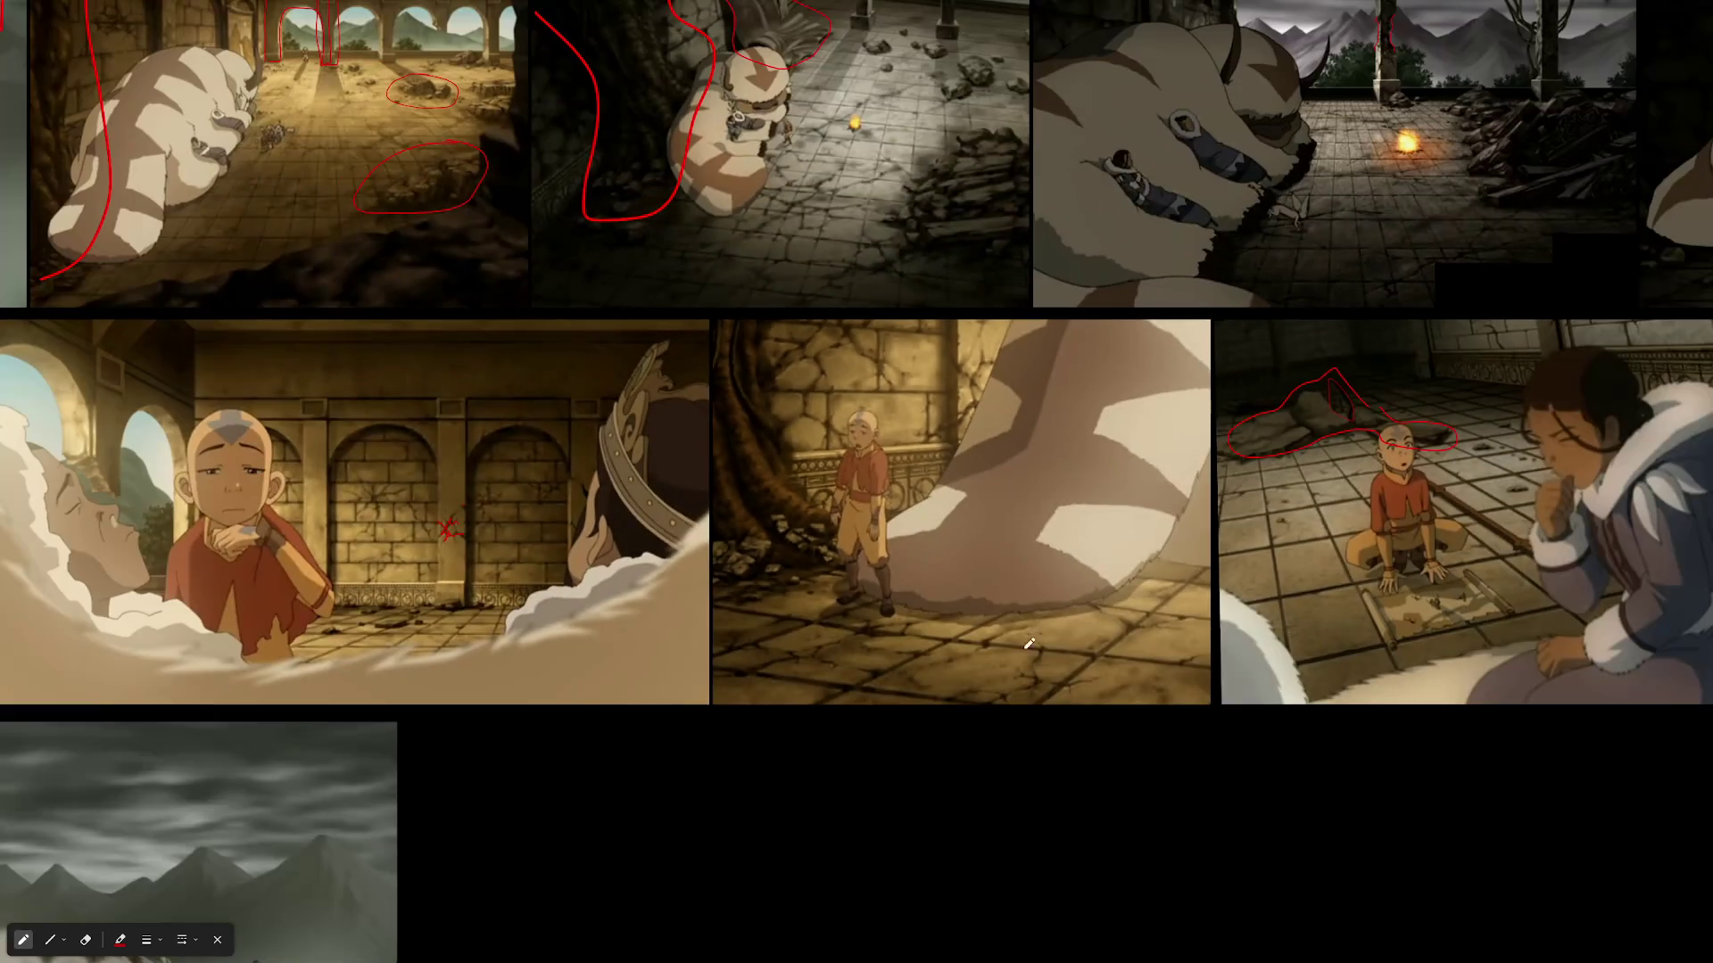
# - Pan to the Aang and Momo frame and draw two red lines along the ledge bands
pyautogui.scroll(1, 667, 656)
pyautogui.hscroll(-5, 667, 656)
pyautogui.hscroll(2, 921, 569)
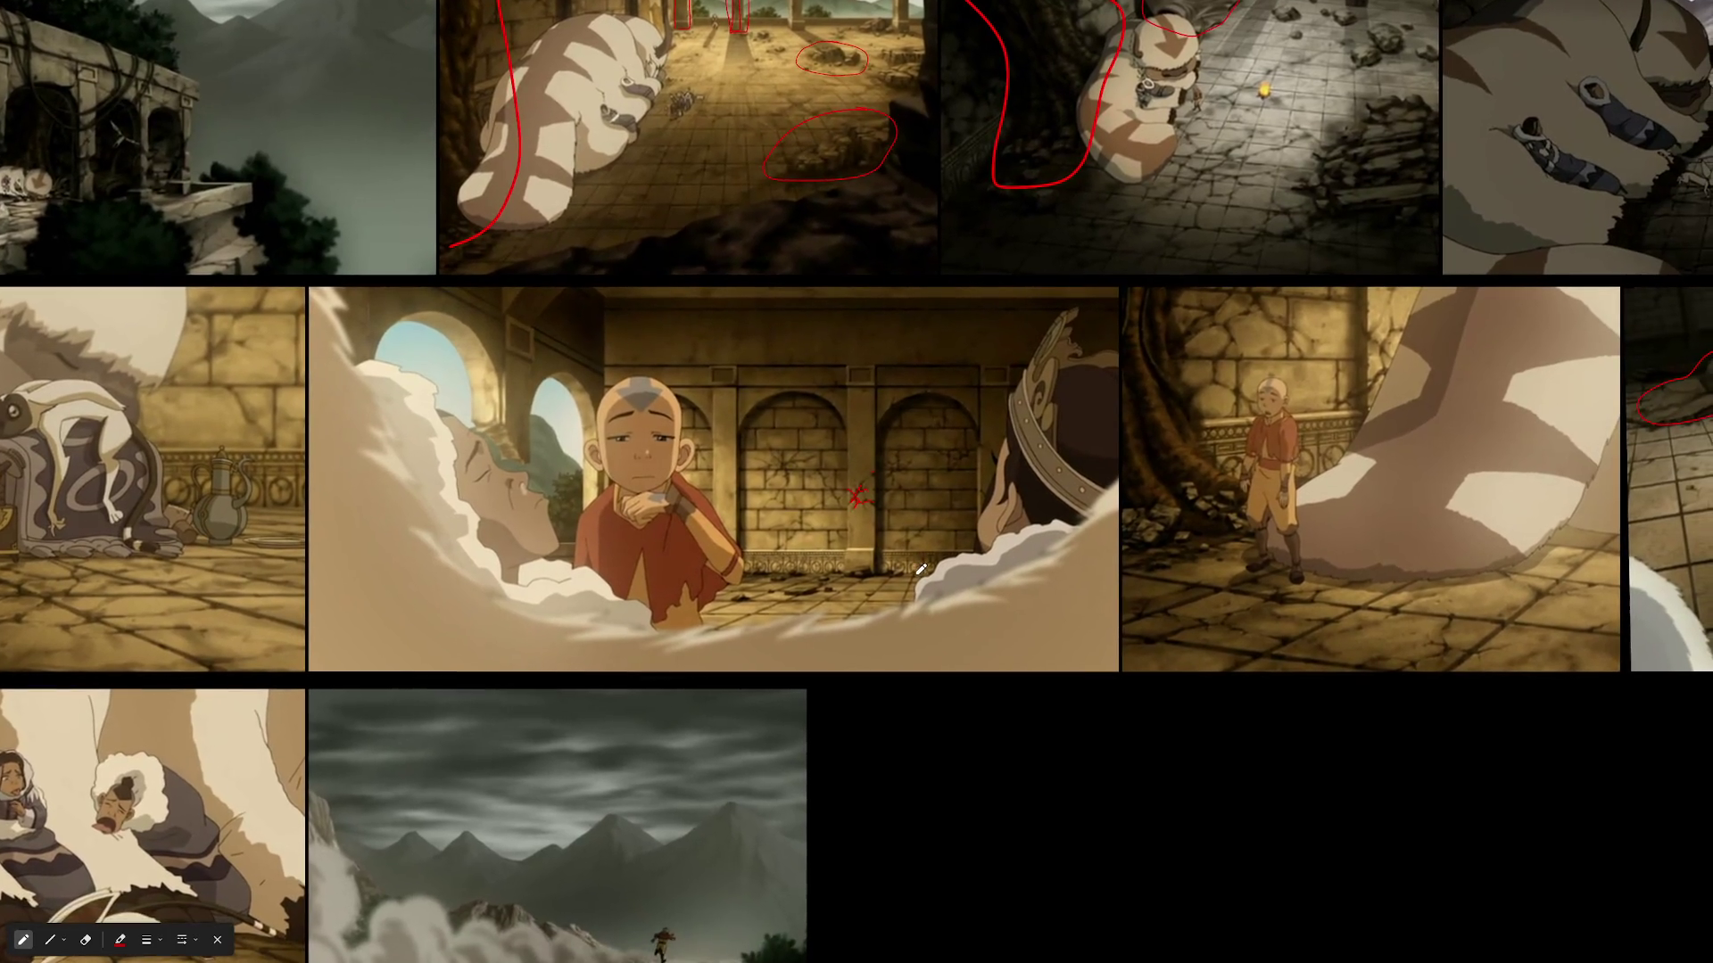
pyautogui.scroll(-5, 614, 565)
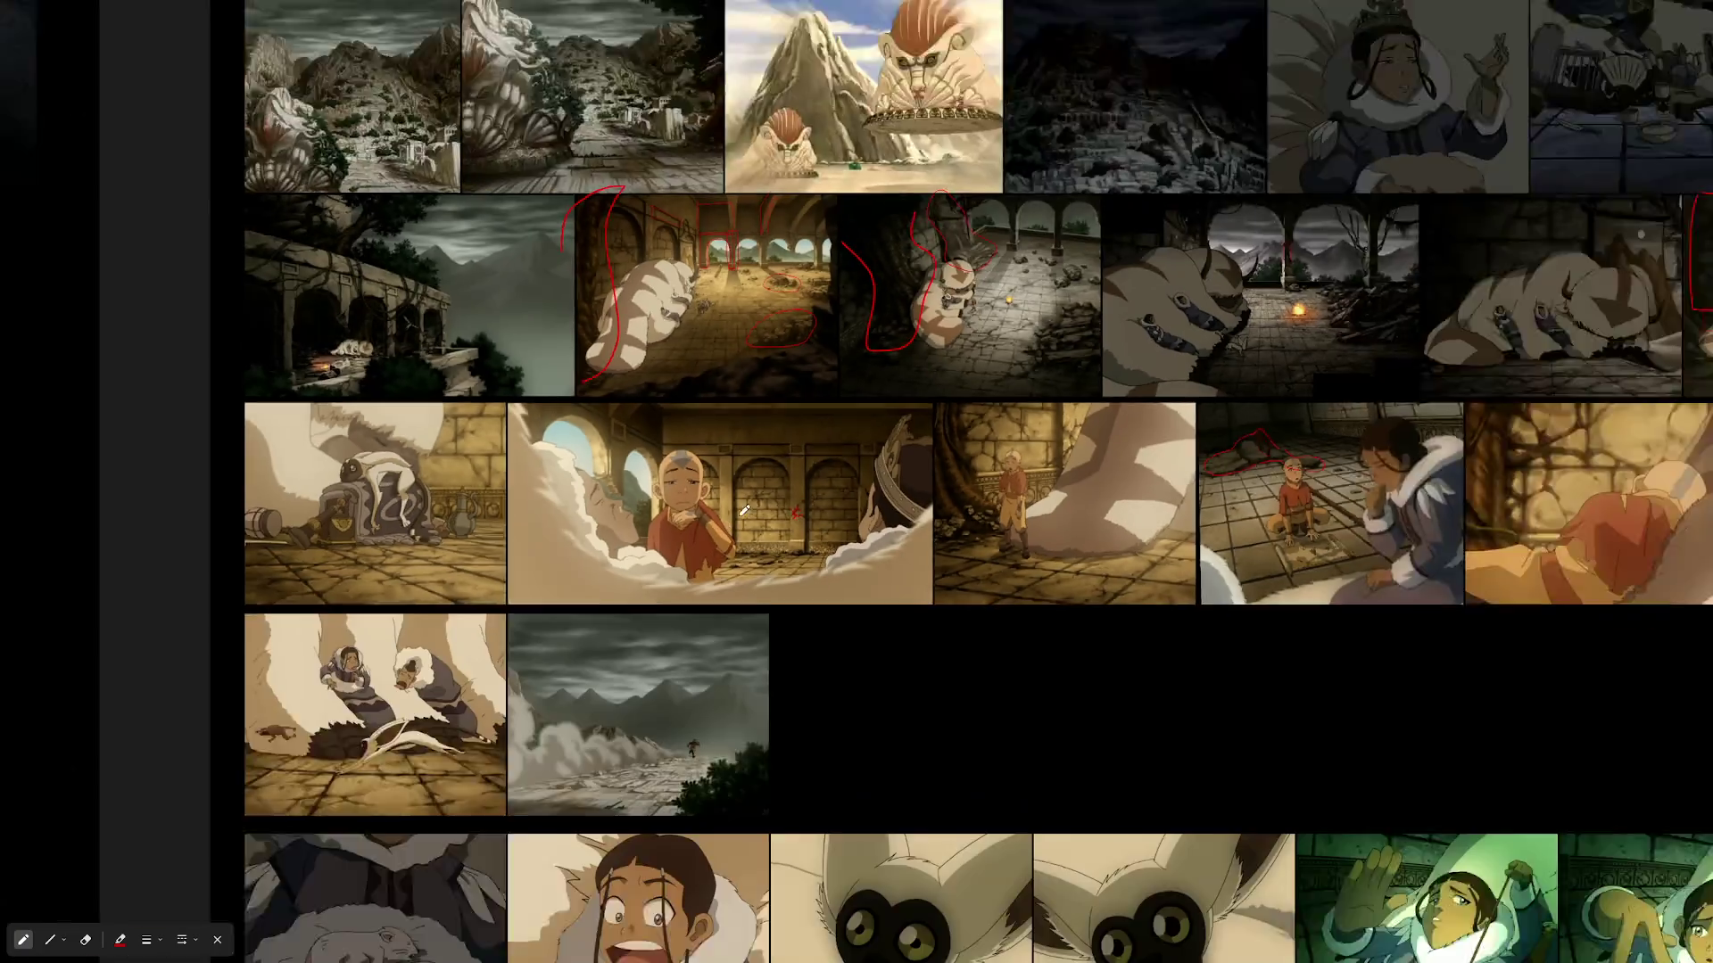
pyautogui.moveTo(1373, 496); pyautogui.dragTo(902, 499)
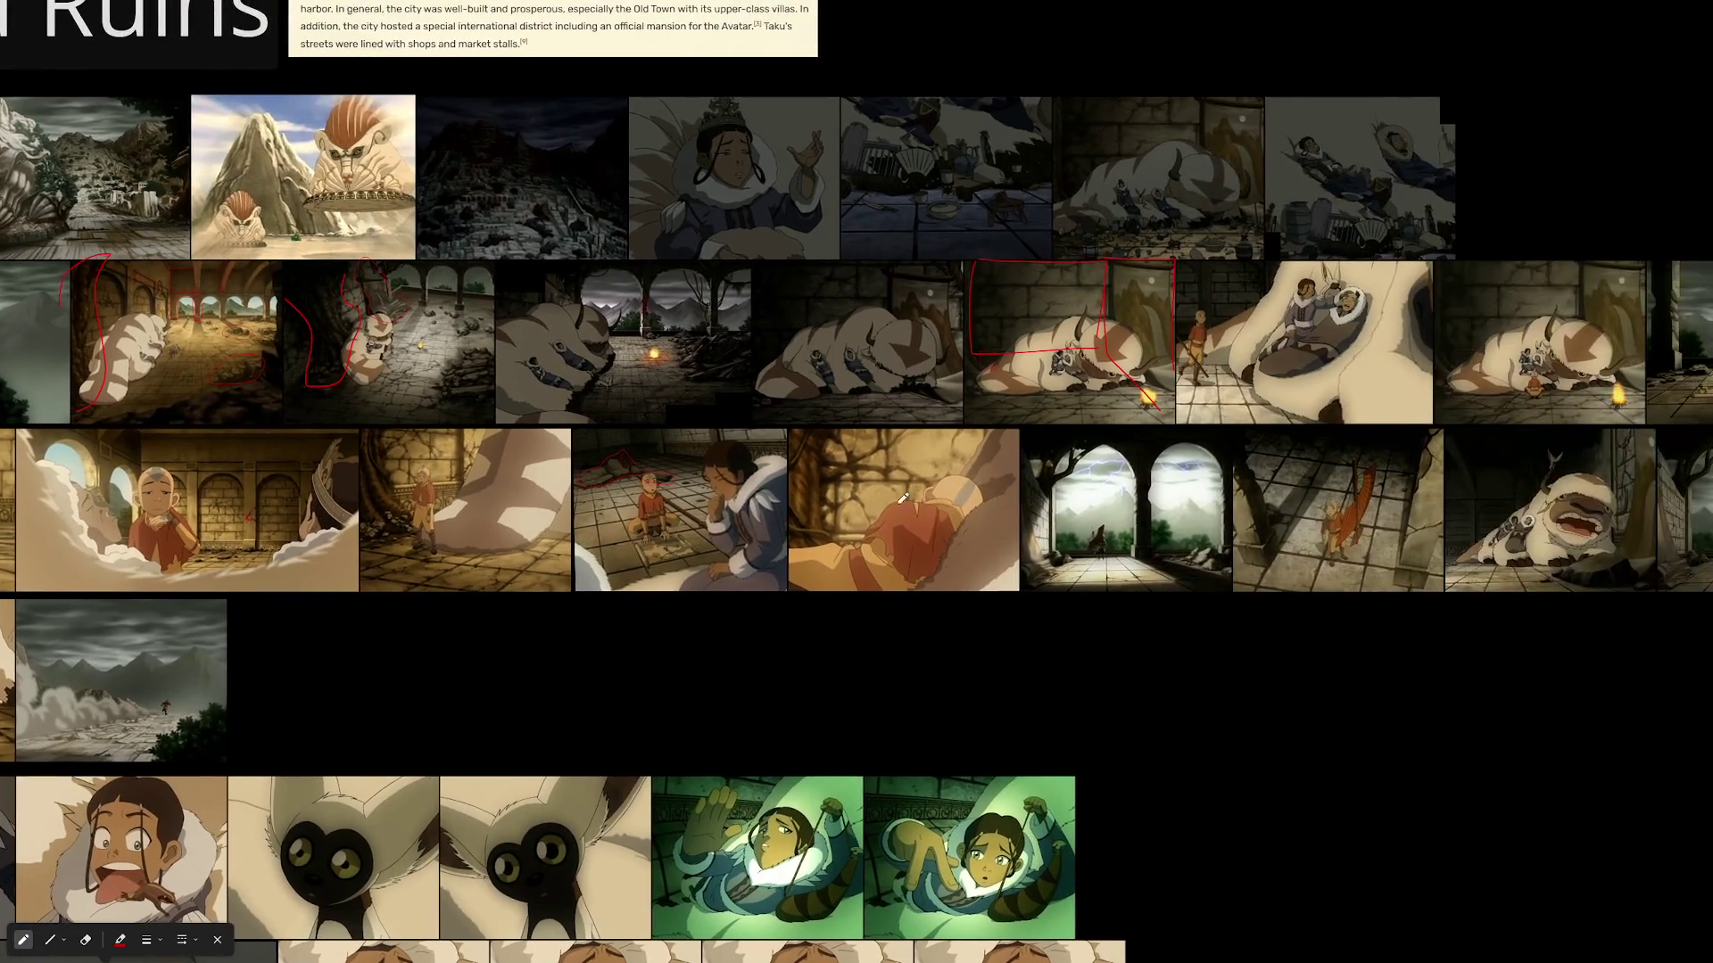
pyautogui.moveTo(1224, 490); pyautogui.dragTo(811, 513)
pyautogui.scroll(5, 1064, 518)
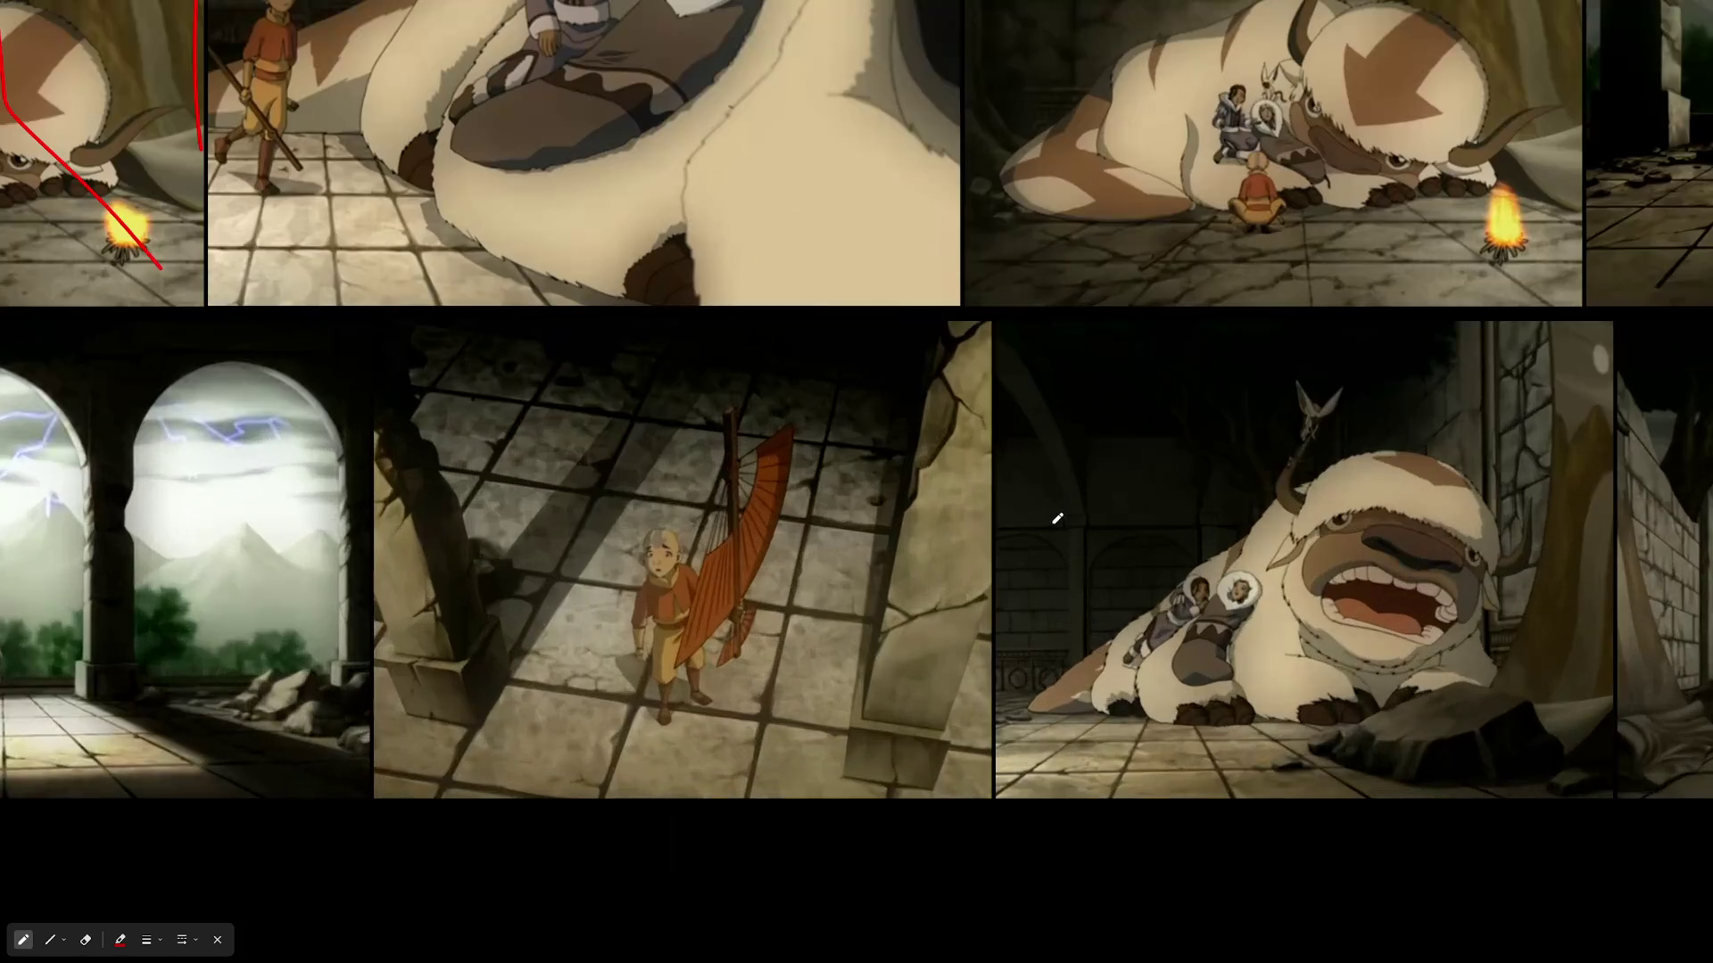
pyautogui.scroll(-3, 813, 574)
pyautogui.scroll(3, 1417, 590)
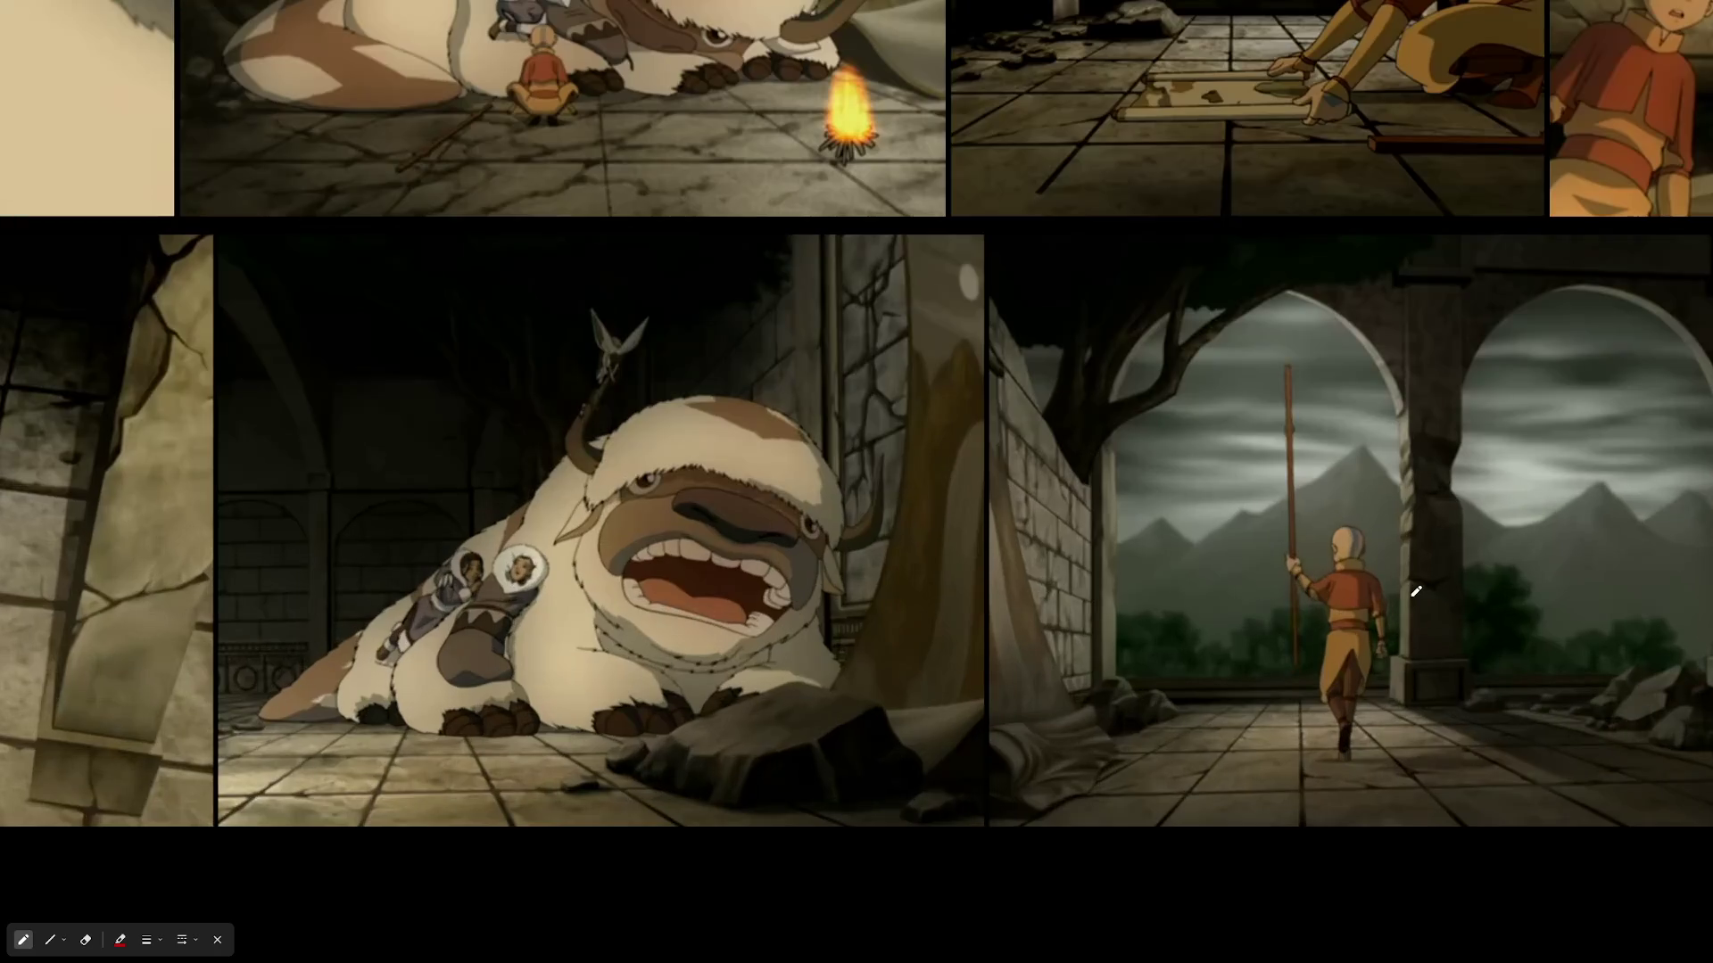
pyautogui.moveTo(1416, 590); pyautogui.dragTo(810, 565)
pyautogui.scroll(-3, 774, 541)
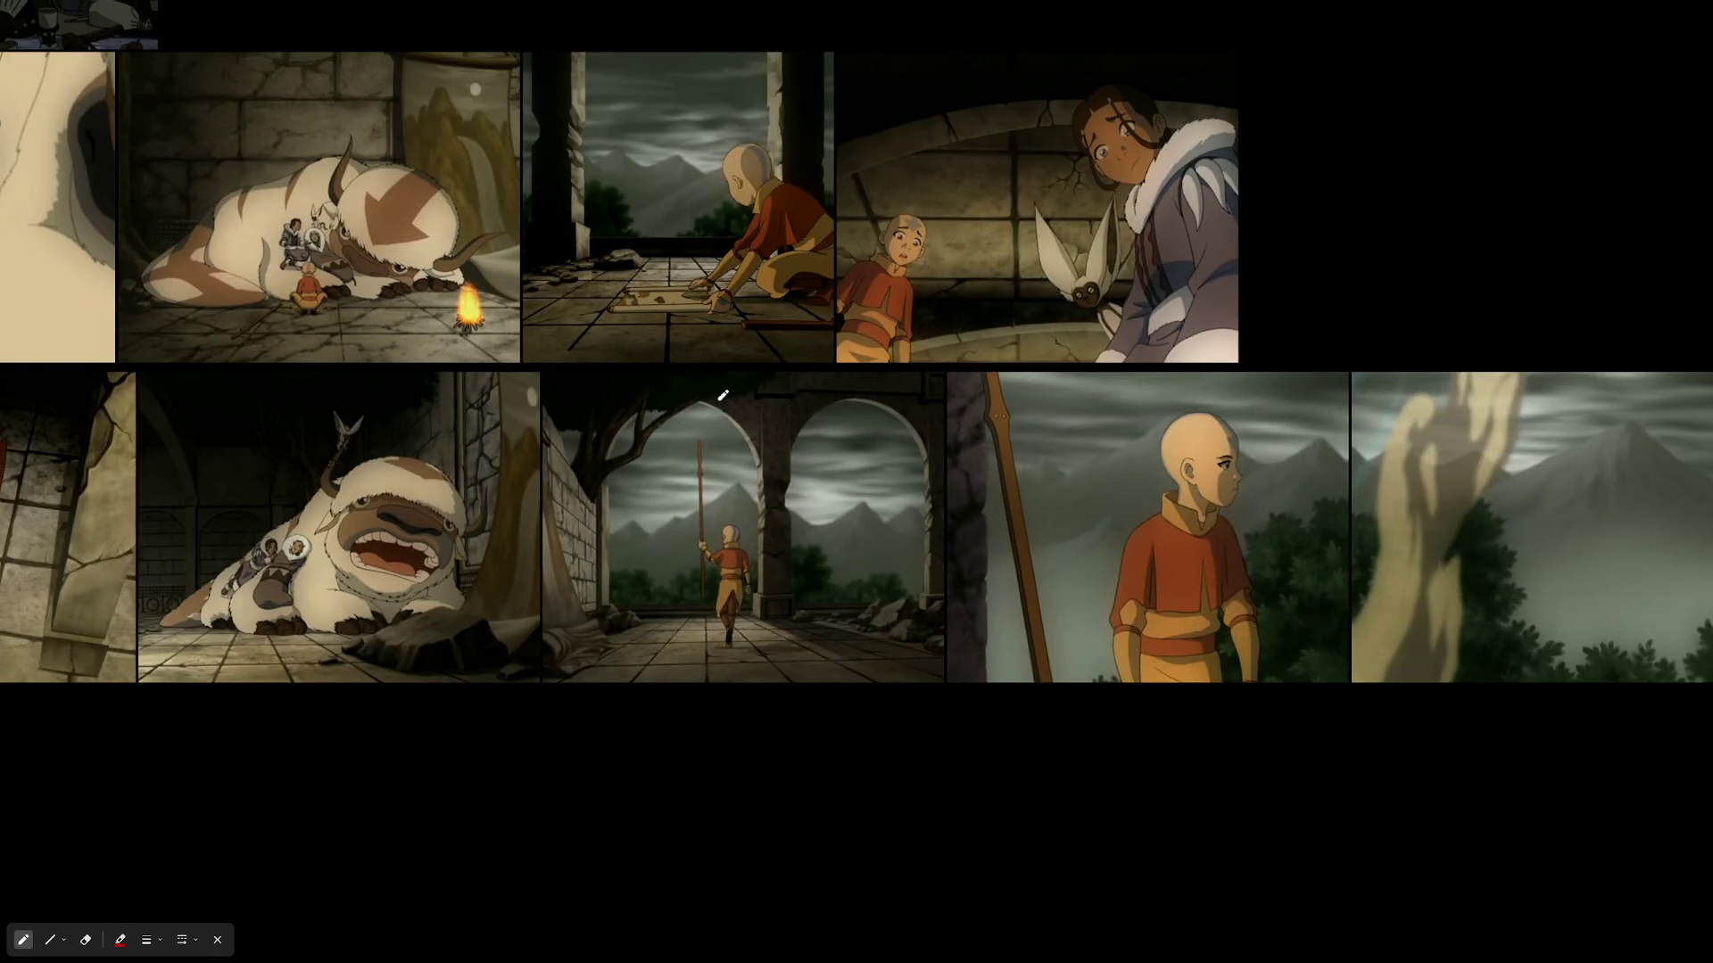
pyautogui.scroll(-2, 722, 394)
pyautogui.scroll(5, 903, 142)
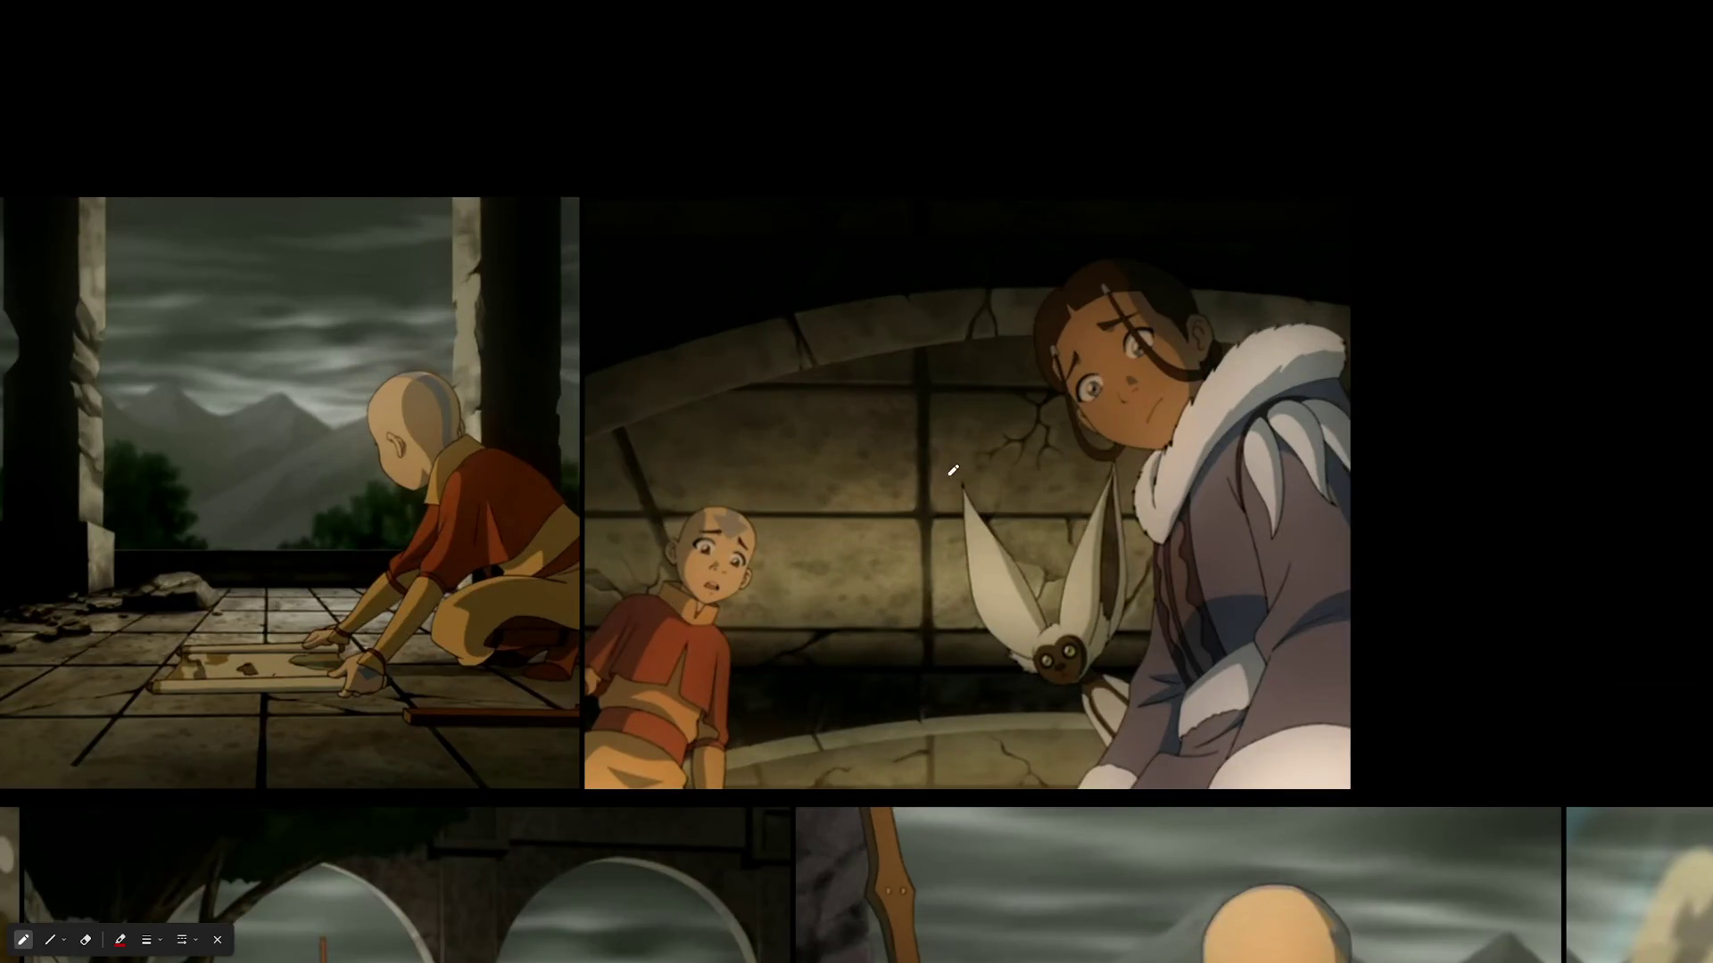
pyautogui.scroll(2, 944, 492)
pyautogui.scroll(4, 1093, 852)
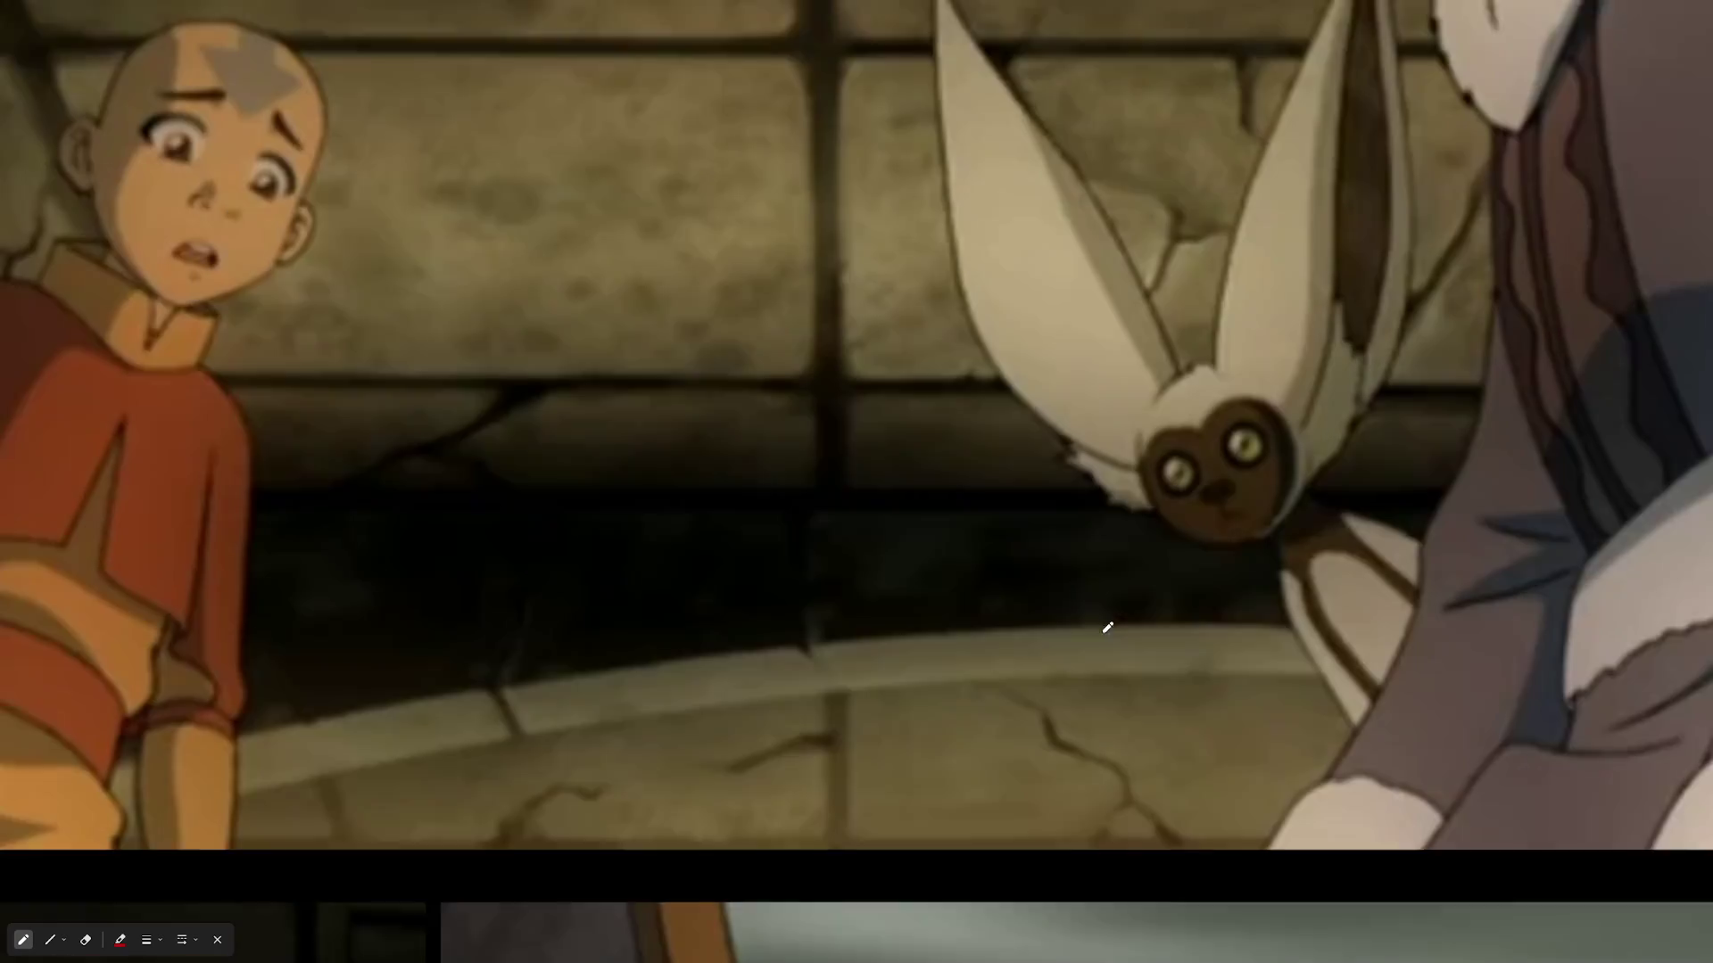
pyautogui.moveTo(742, 454); pyautogui.dragTo(1262, 495)
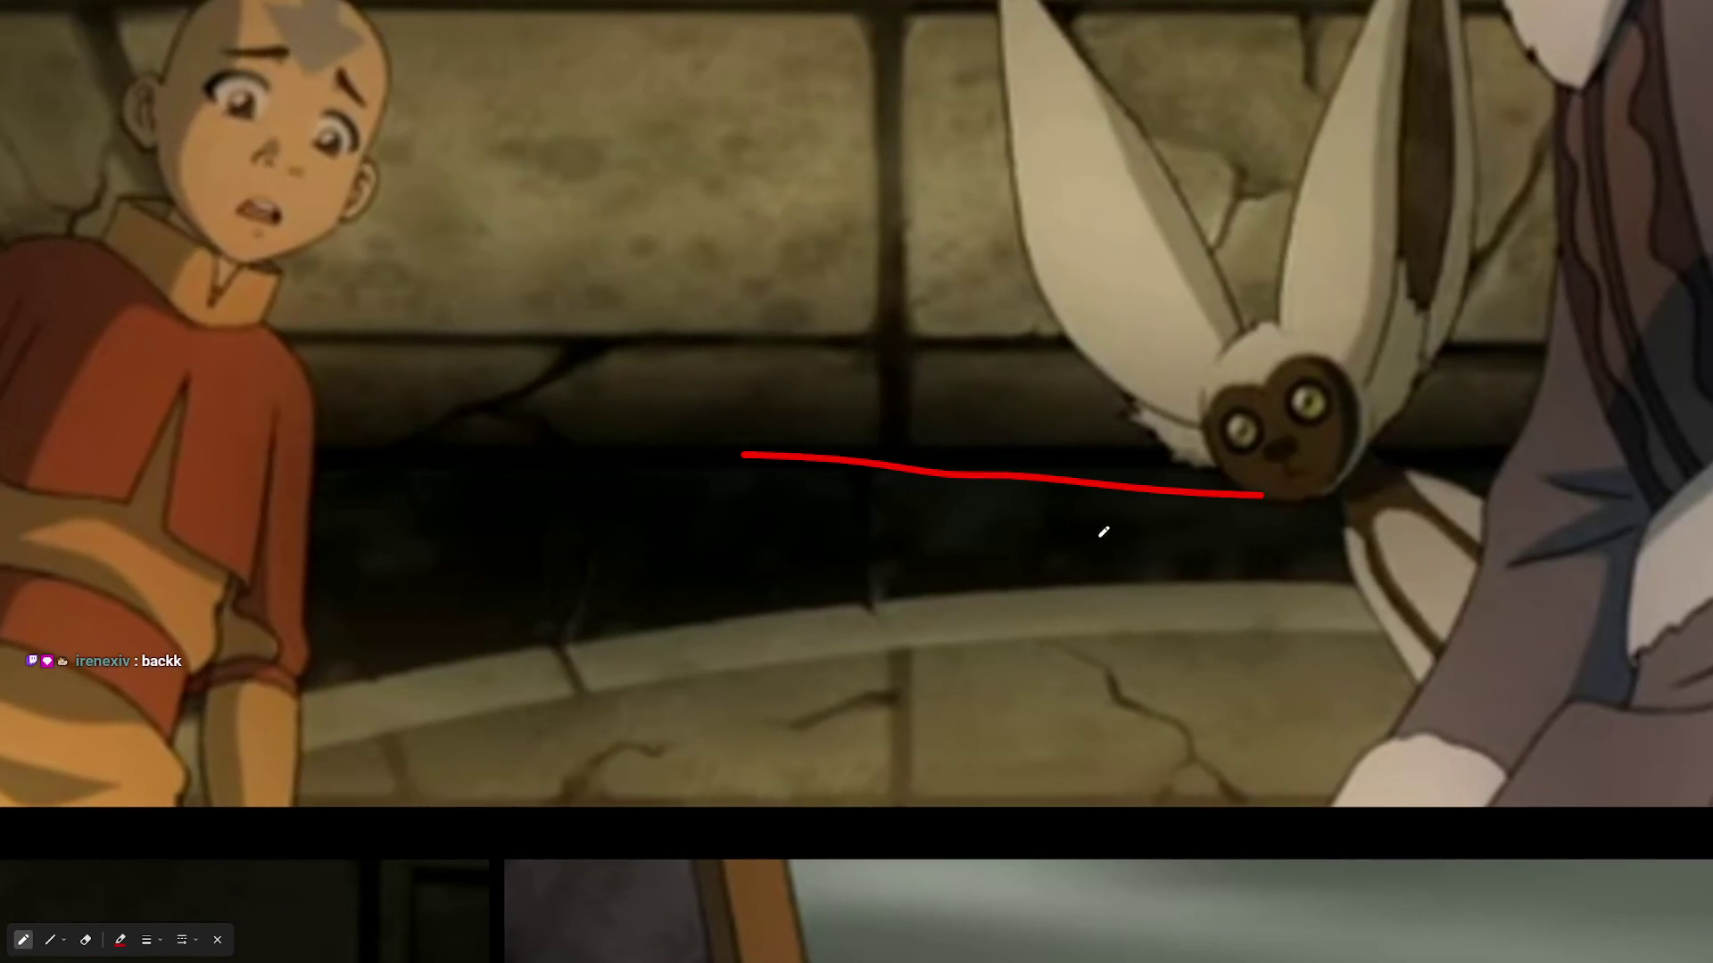
pyautogui.moveTo(814, 607); pyautogui.dragTo(1330, 596)
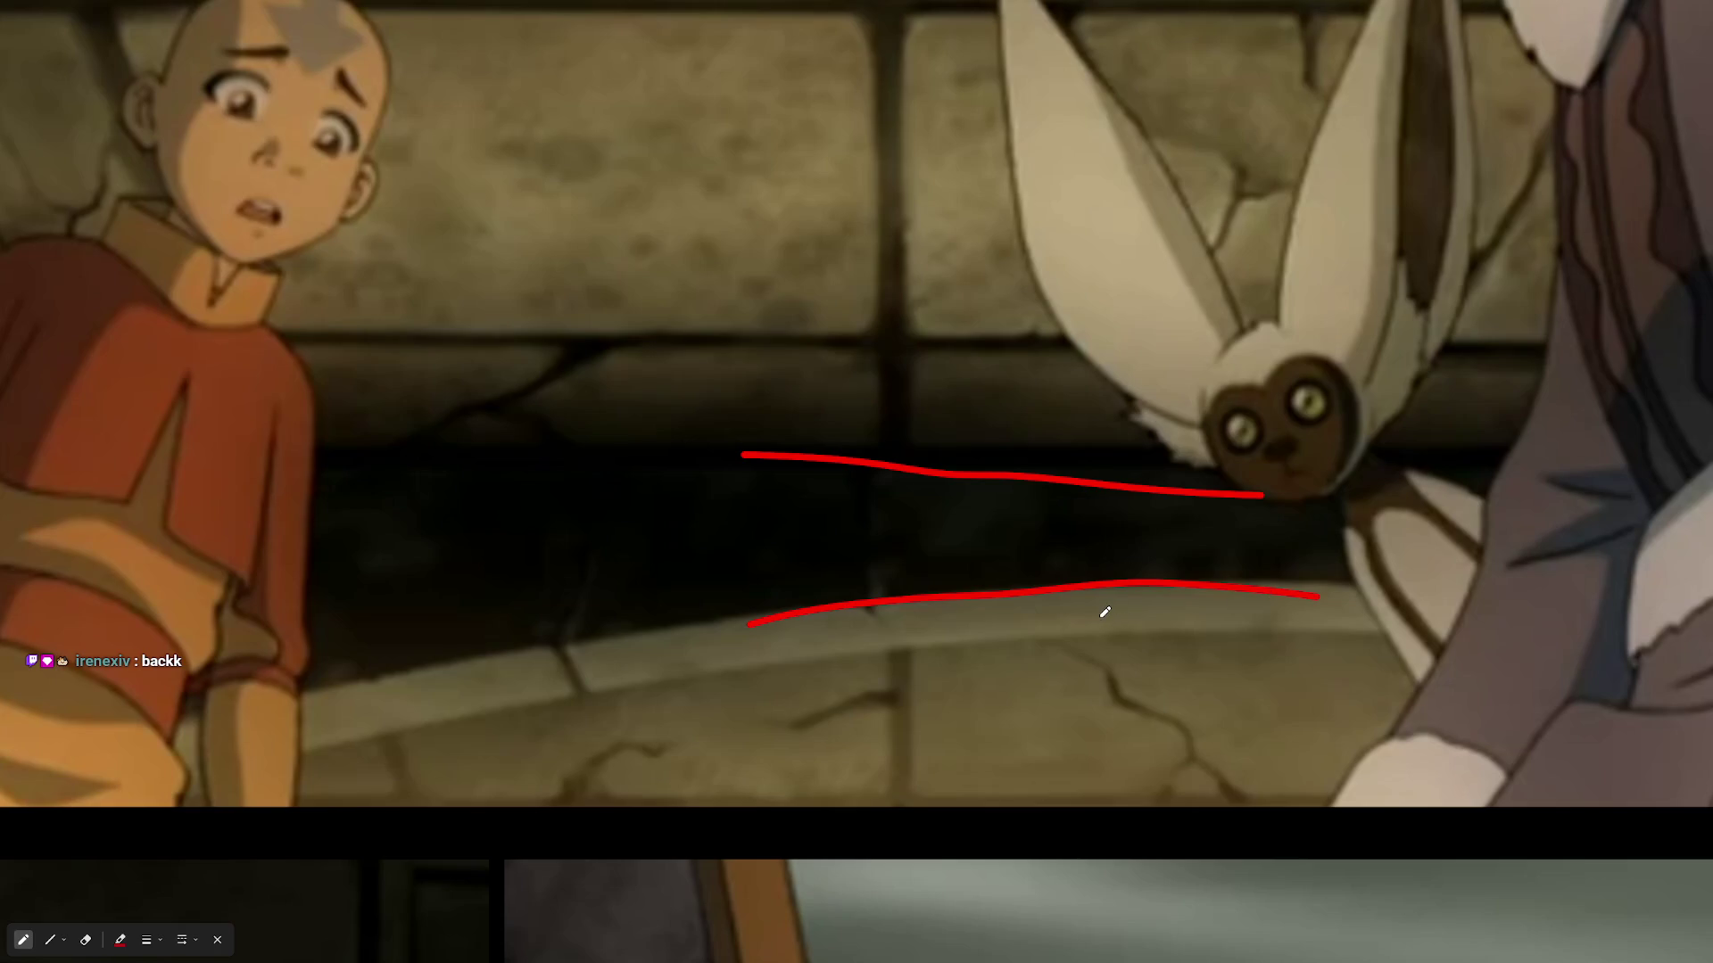
# - Circle the wall section between Aang and Momo, add an arrow mark inside, then zoom out
pyautogui.scroll(-5, 870, 549)
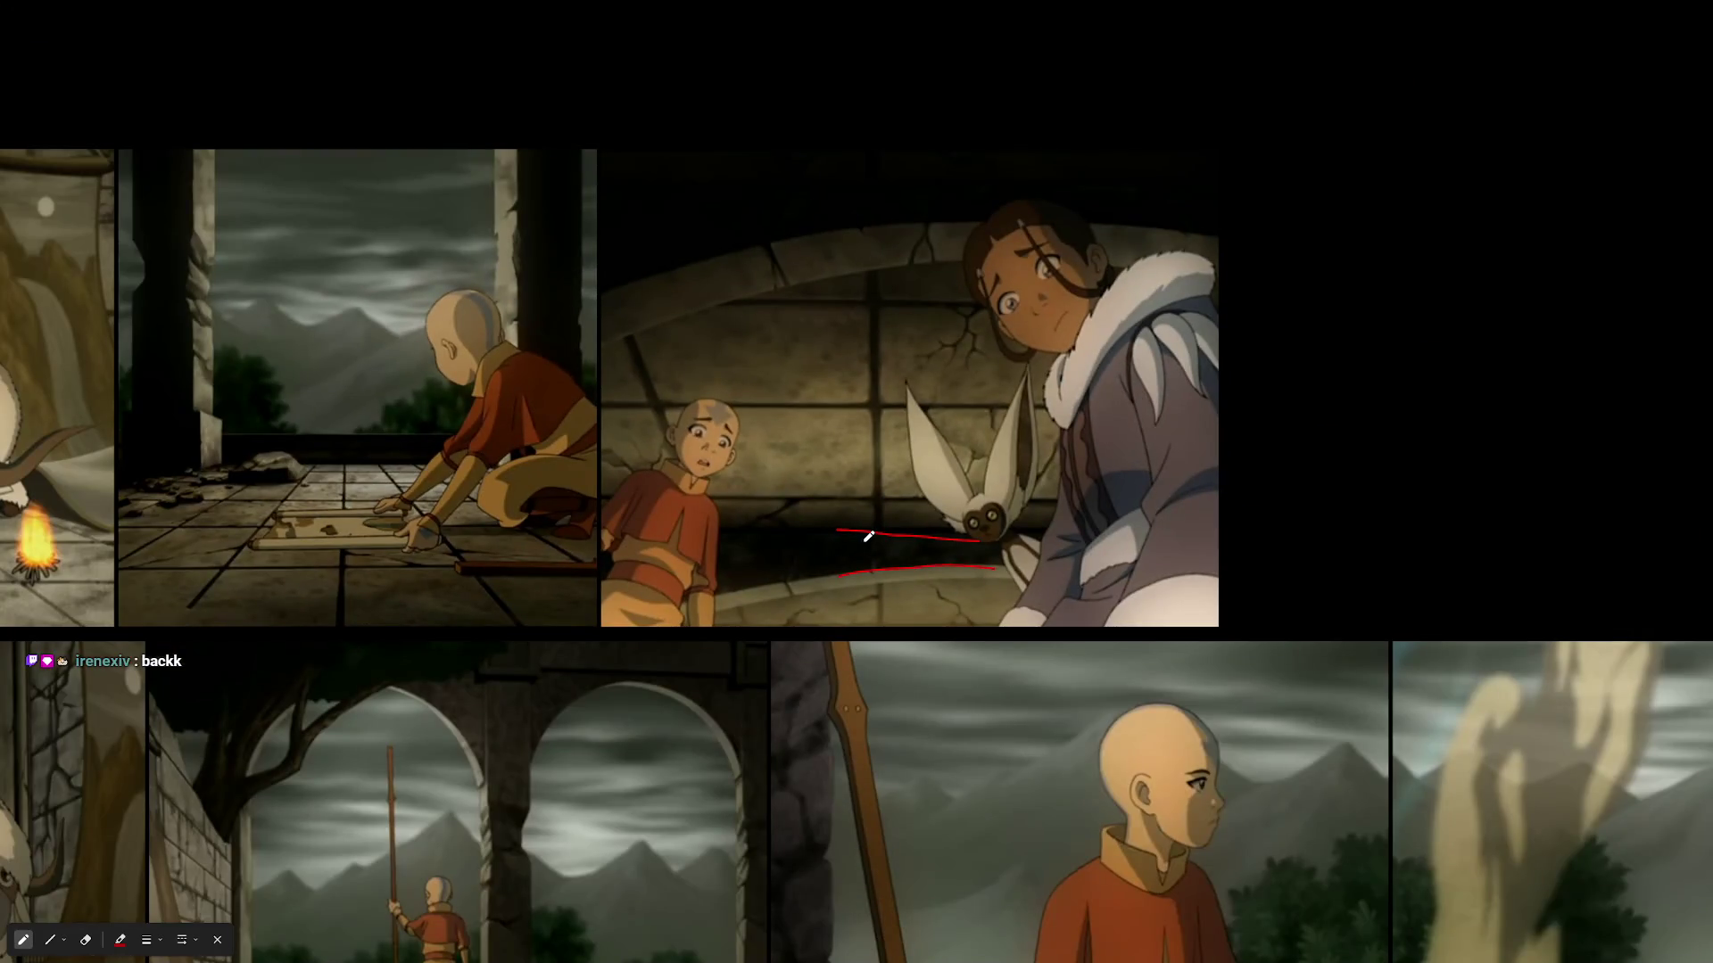
pyautogui.scroll(5, 818, 505)
pyautogui.scroll(2, 626, 251)
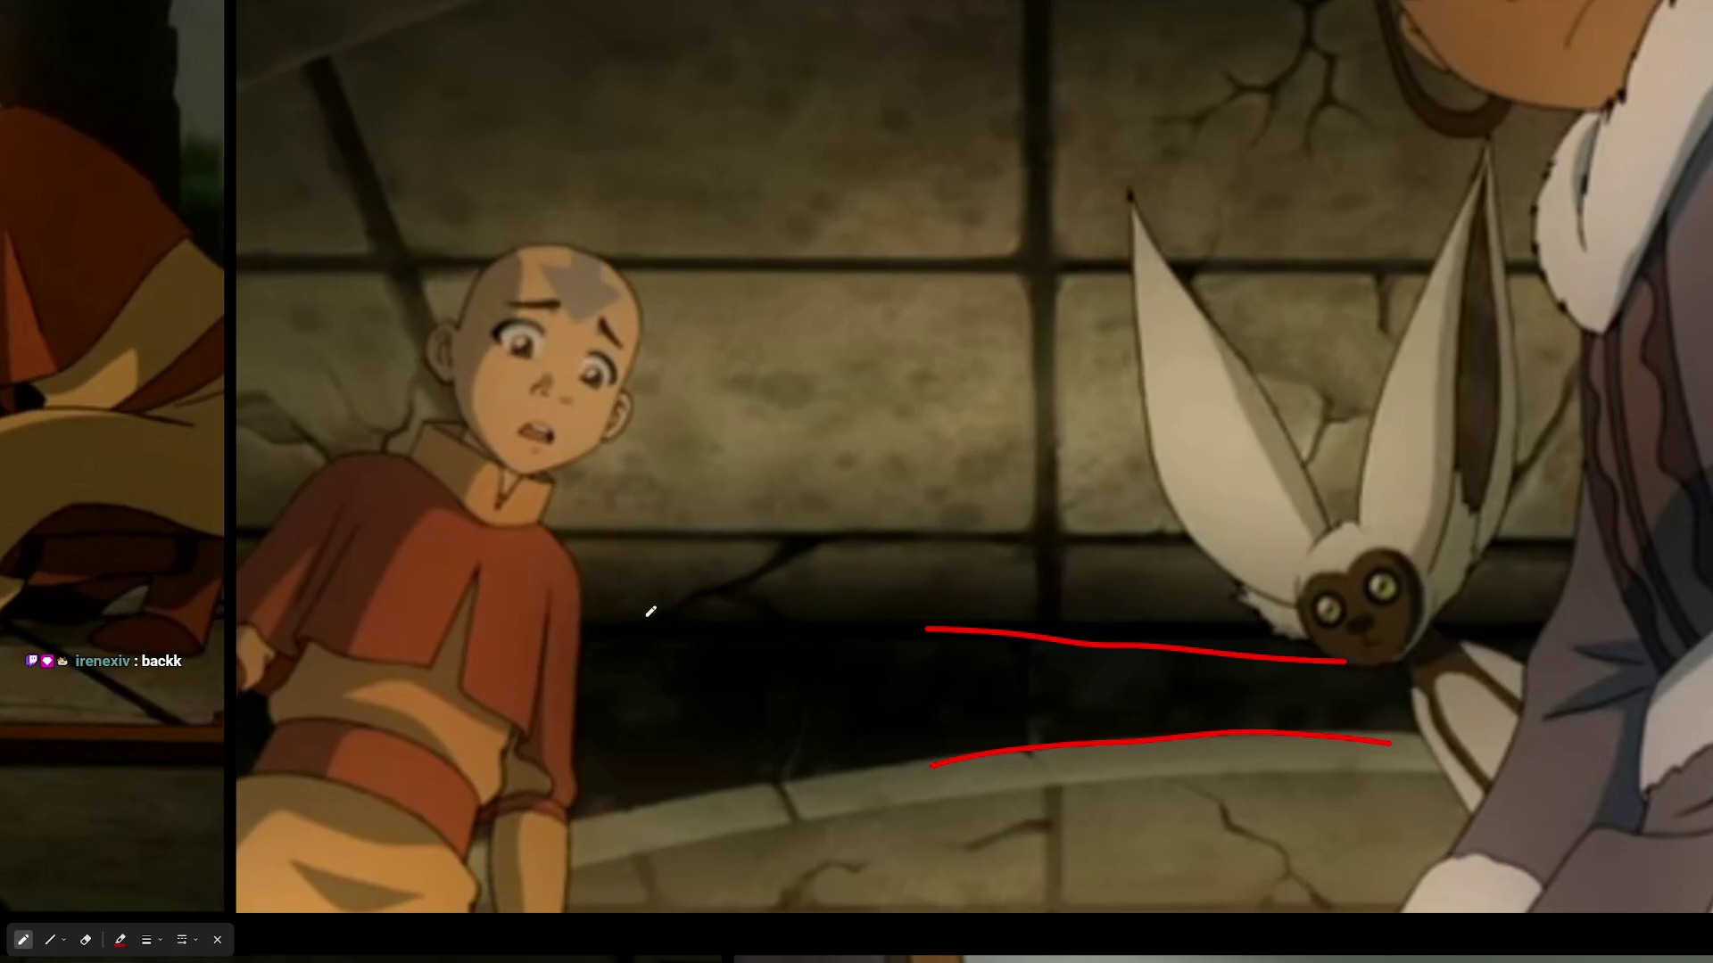
pyautogui.moveTo(563, 613)
pyautogui.mouseDown()
pyautogui.moveTo(743, 501)
pyautogui.moveTo(1052, 581)
pyautogui.moveTo(604, 624)
pyautogui.moveTo(538, 598)
pyautogui.mouseUp()
pyautogui.moveTo(718, 593)
pyautogui.mouseDown()
pyautogui.moveTo(798, 531)
pyautogui.moveTo(790, 622)
pyautogui.mouseUp()
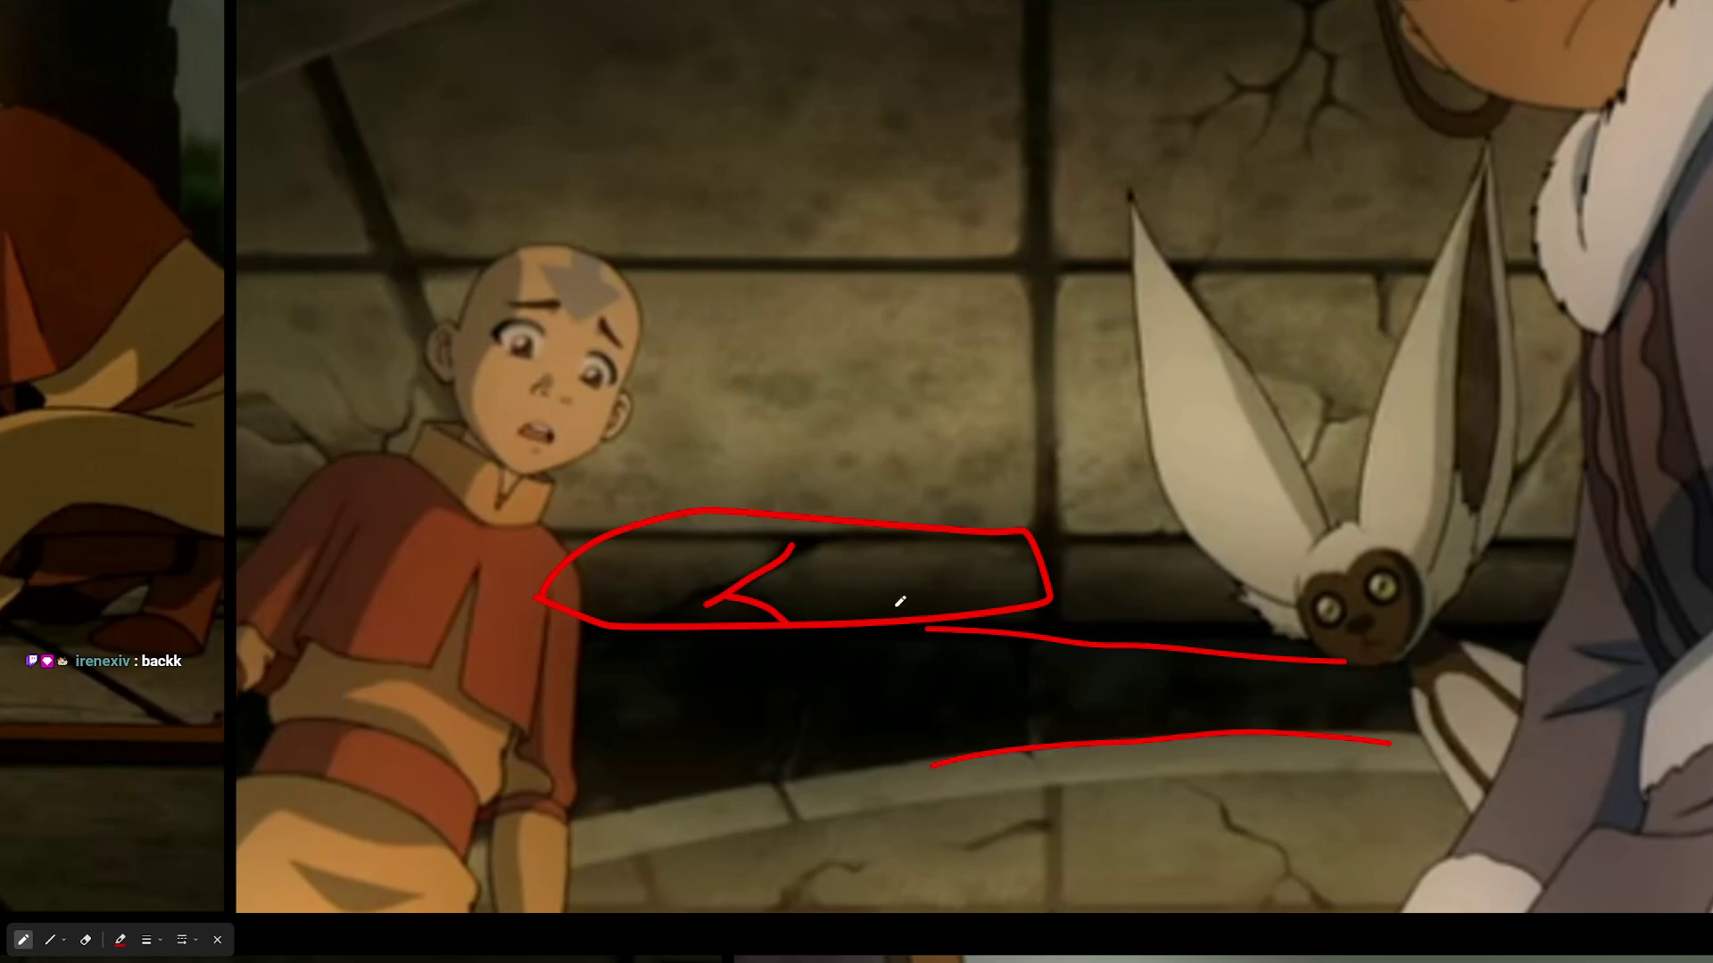
pyautogui.scroll(-5, 996, 597)
pyautogui.scroll(-5, 757, 454)
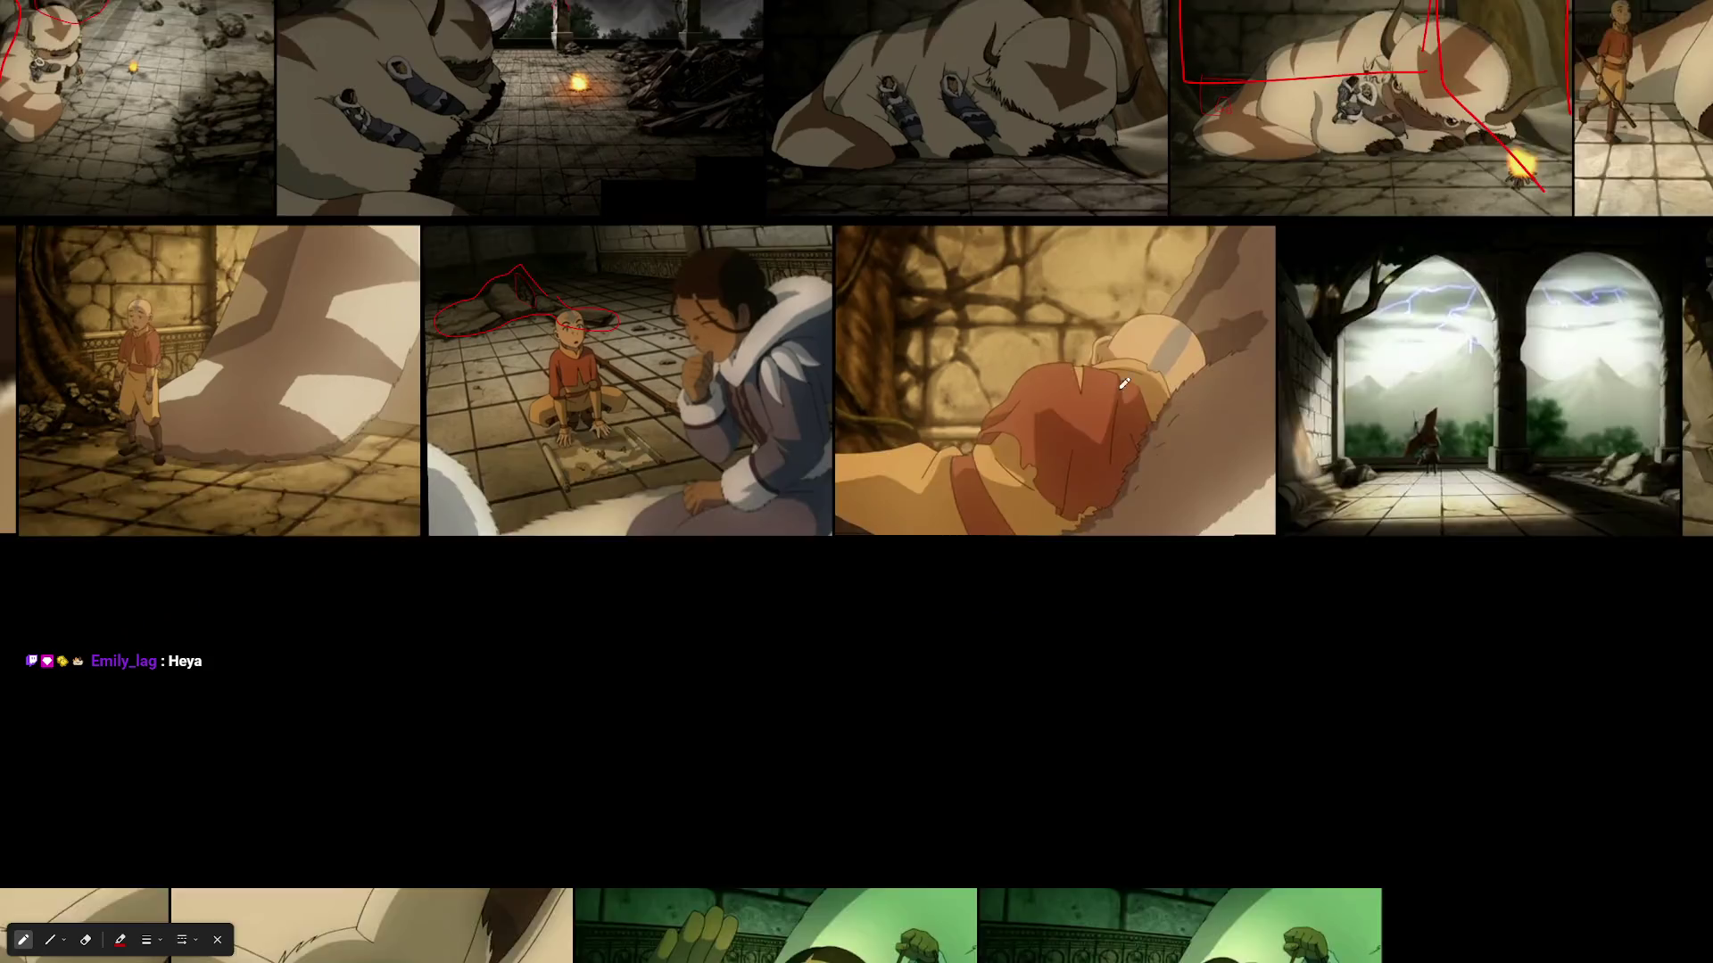
# - Draw a red bracket around the ornate railing beside the standing Aang
pyautogui.scroll(5, 486, 439)
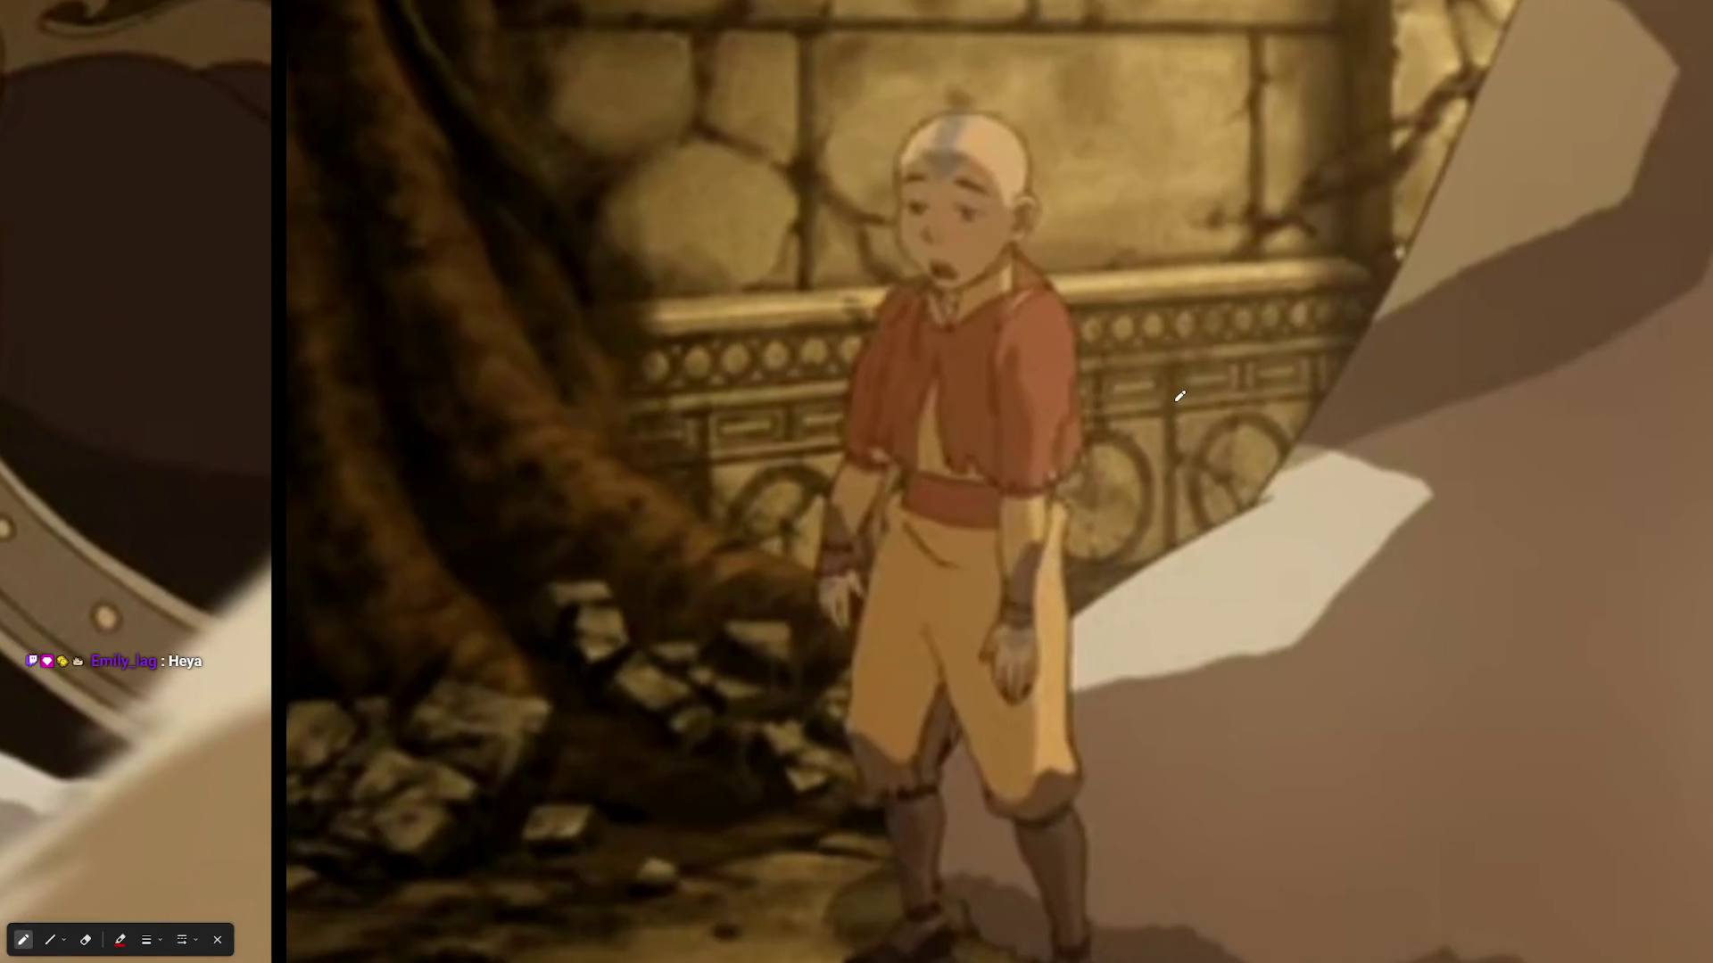
pyautogui.scroll(3, 1179, 396)
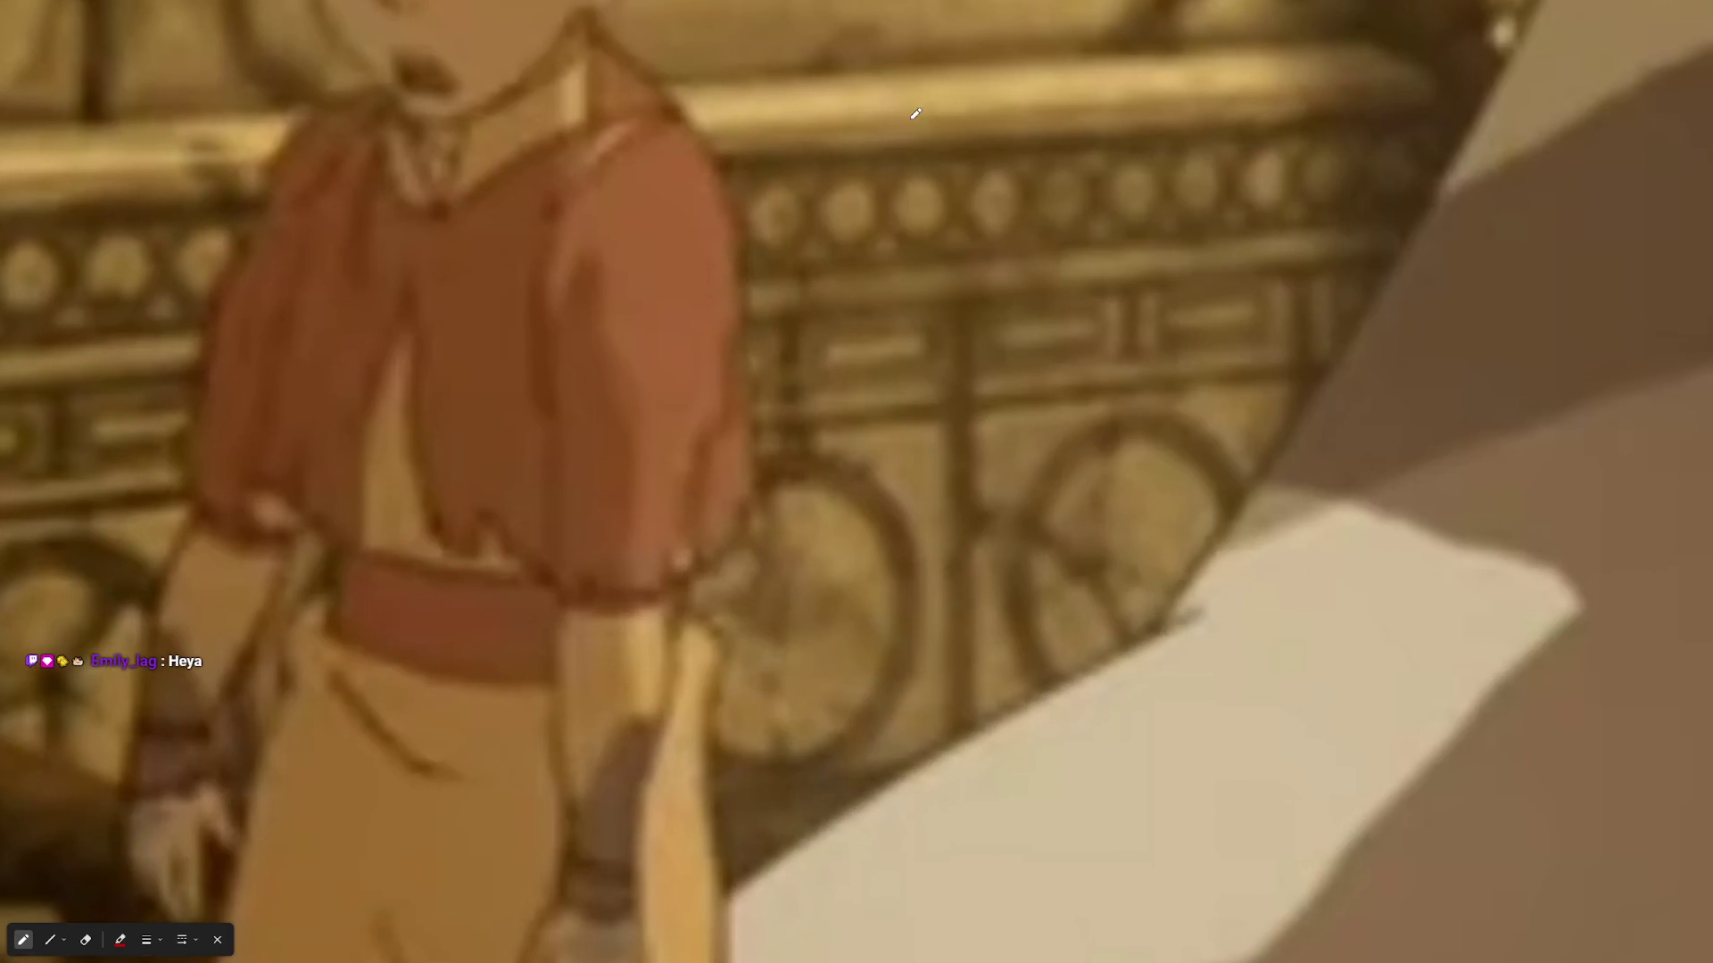
pyautogui.moveTo(900, 43); pyautogui.dragTo(839, 862)
pyautogui.moveTo(904, 37)
pyautogui.mouseDown()
pyautogui.moveTo(1488, 44)
pyautogui.moveTo(1464, 386)
pyautogui.mouseUp()
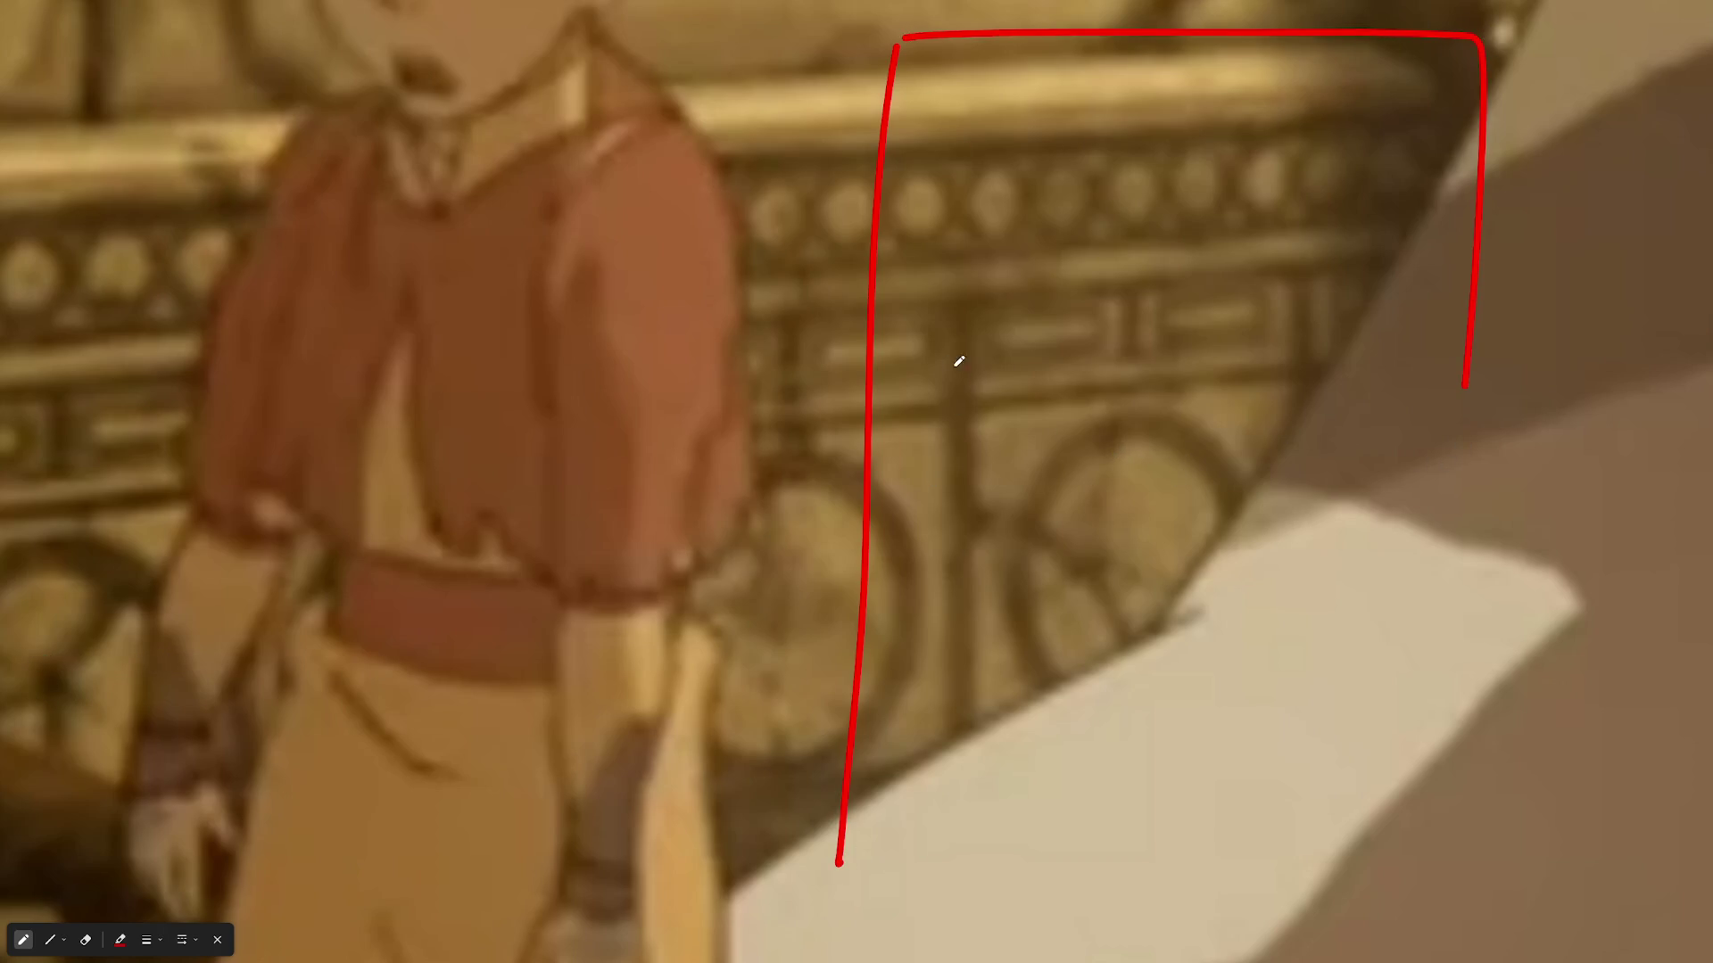
# - Zoom into the cracked brick wall and stroke the pillar base edge in red, then zoom out
pyautogui.scroll(-2, 1071, 568)
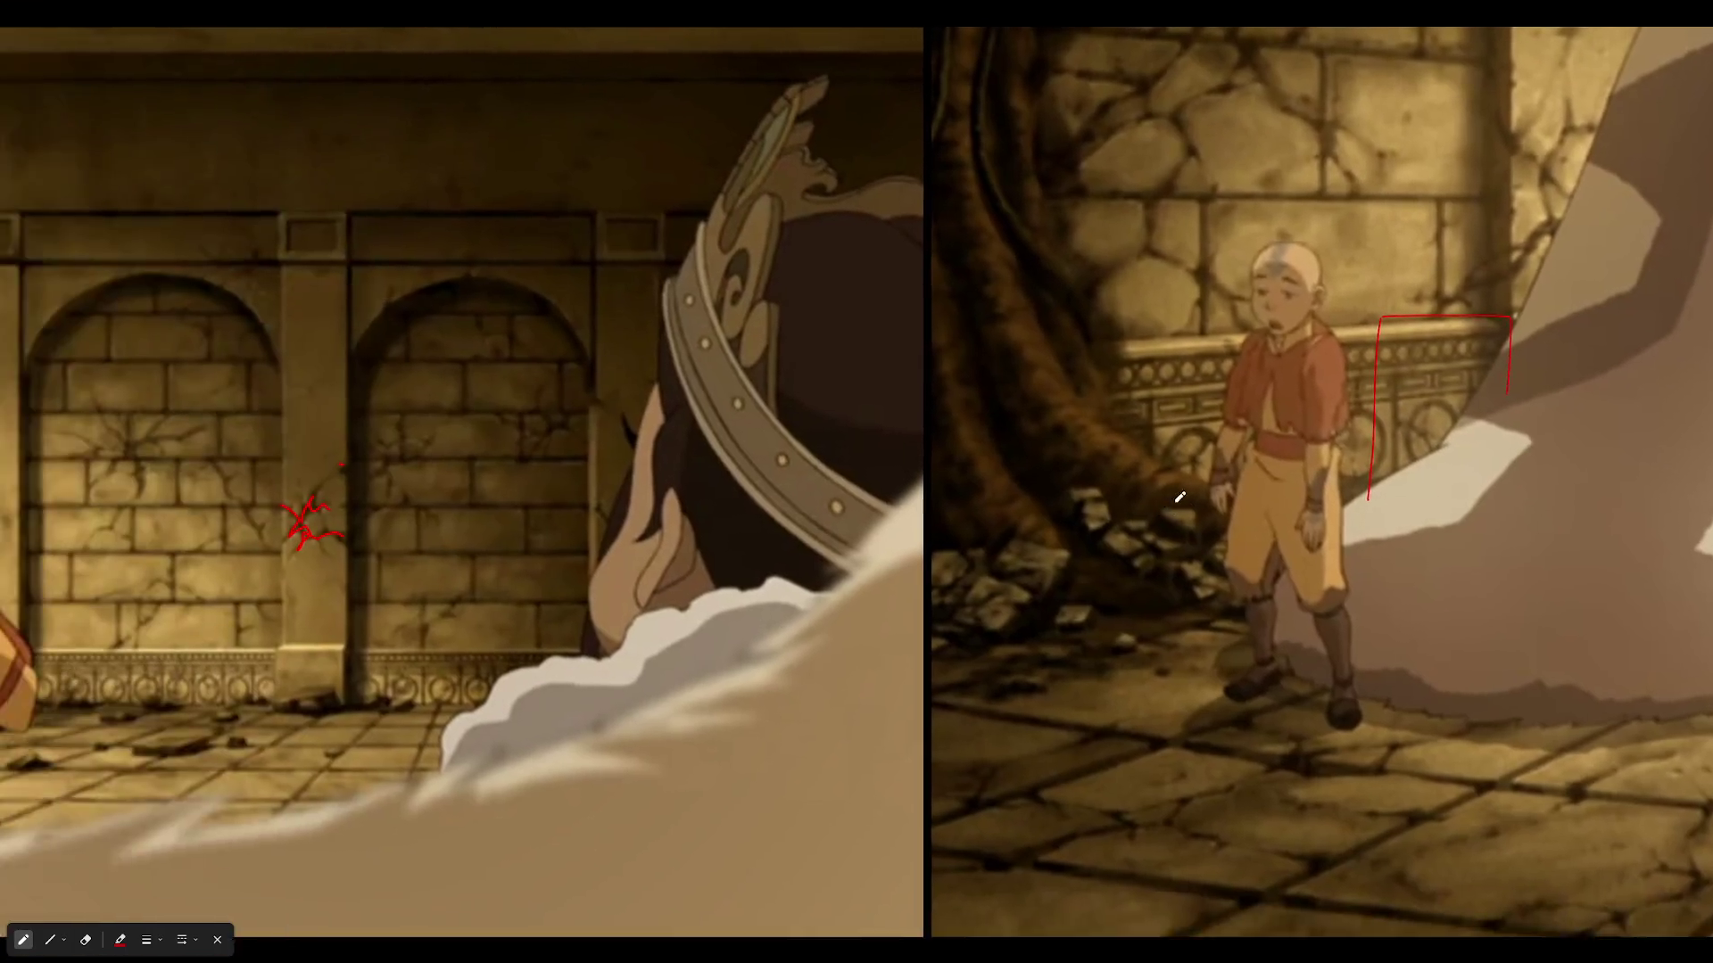
pyautogui.scroll(3, 684, 676)
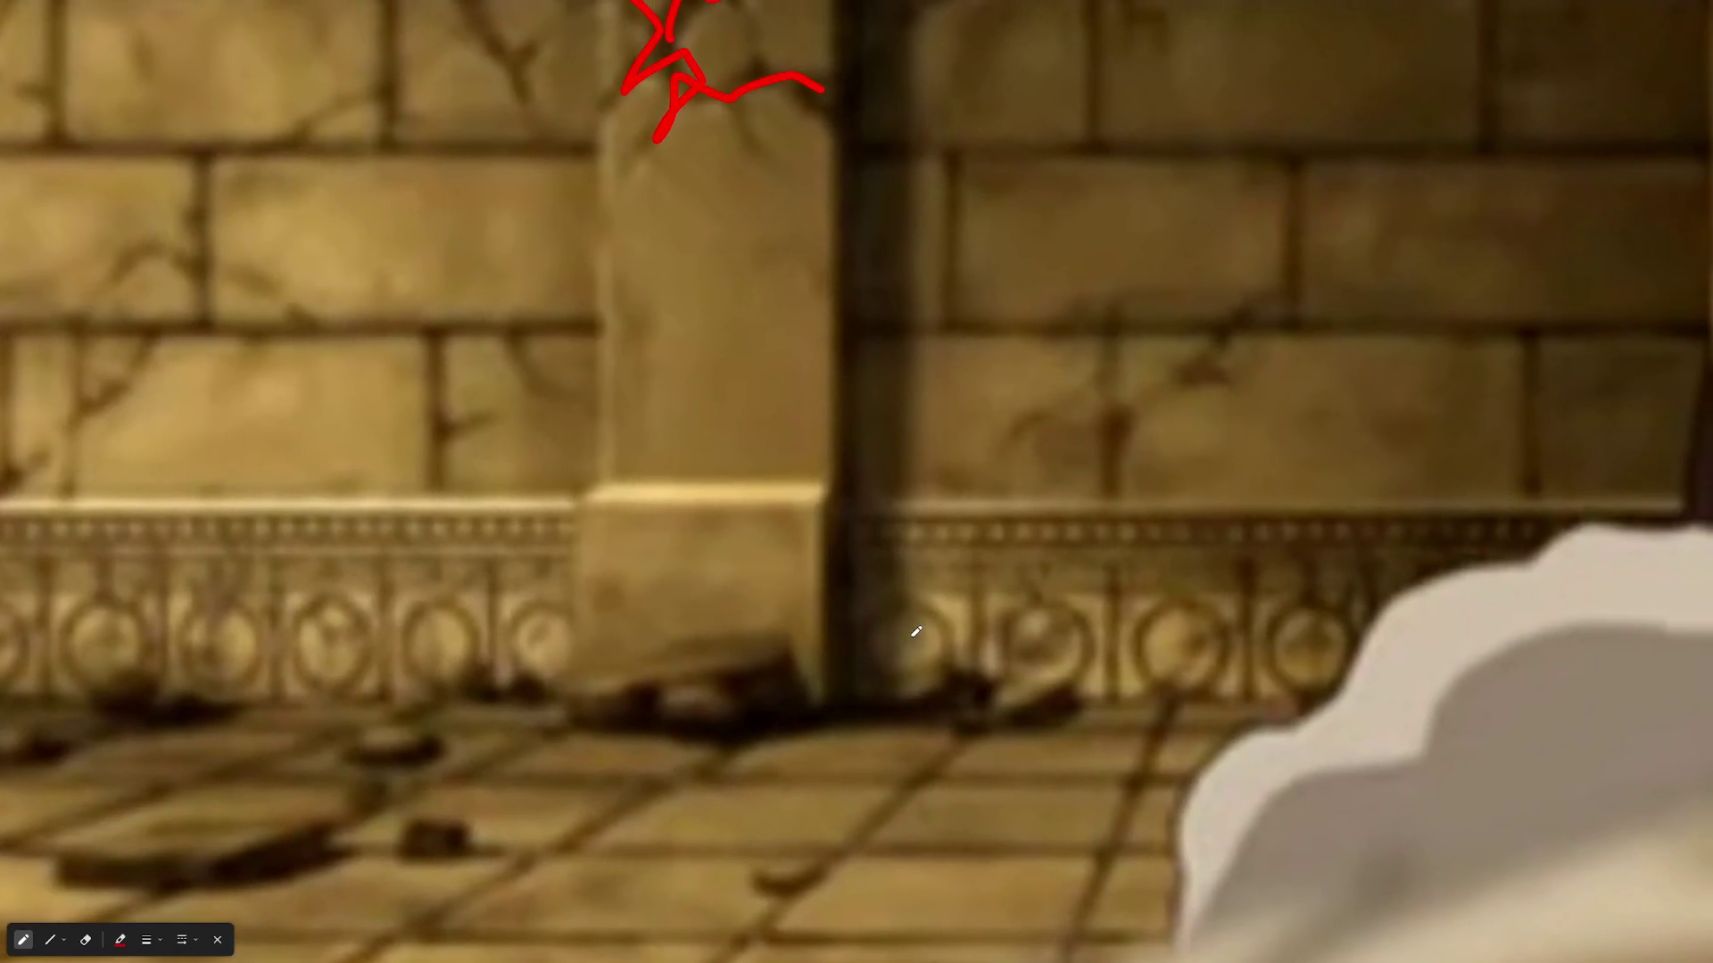
pyautogui.scroll(2, 875, 553)
pyautogui.moveTo(780, 488)
pyautogui.mouseDown()
pyautogui.moveTo(811, 446)
pyautogui.moveTo(774, 603)
pyautogui.mouseUp()
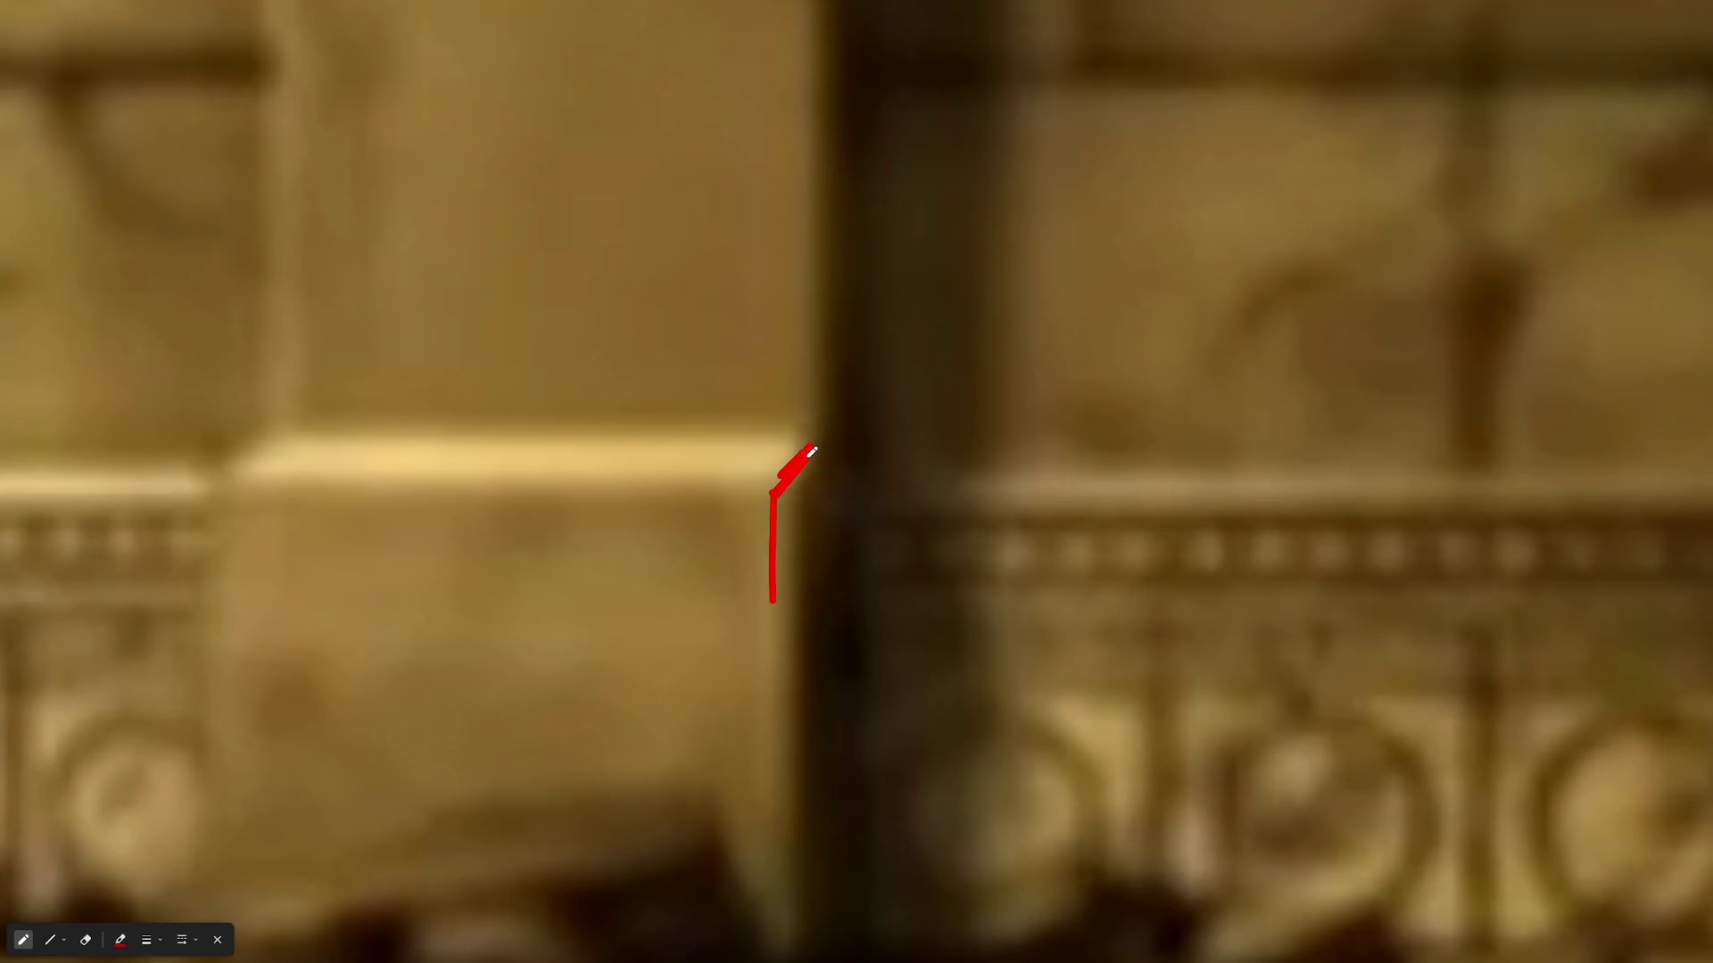
pyautogui.scroll(-4, 830, 481)
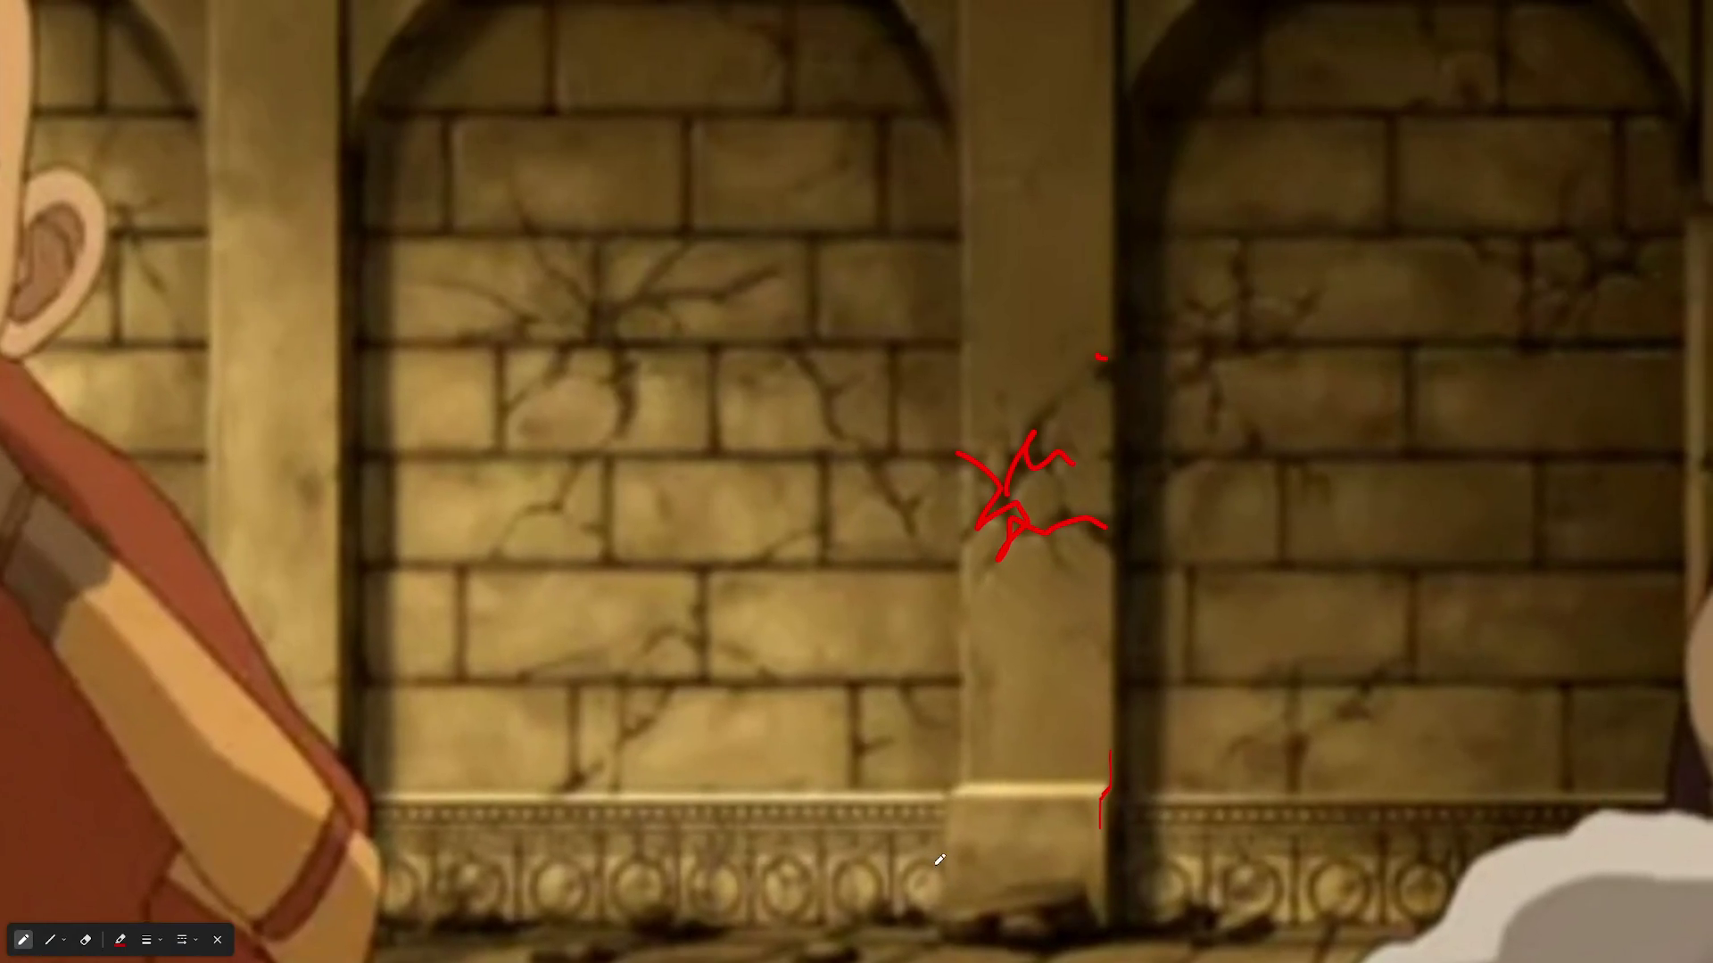
pyautogui.scroll(3, 1005, 77)
pyautogui.scroll(-3, 911, 482)
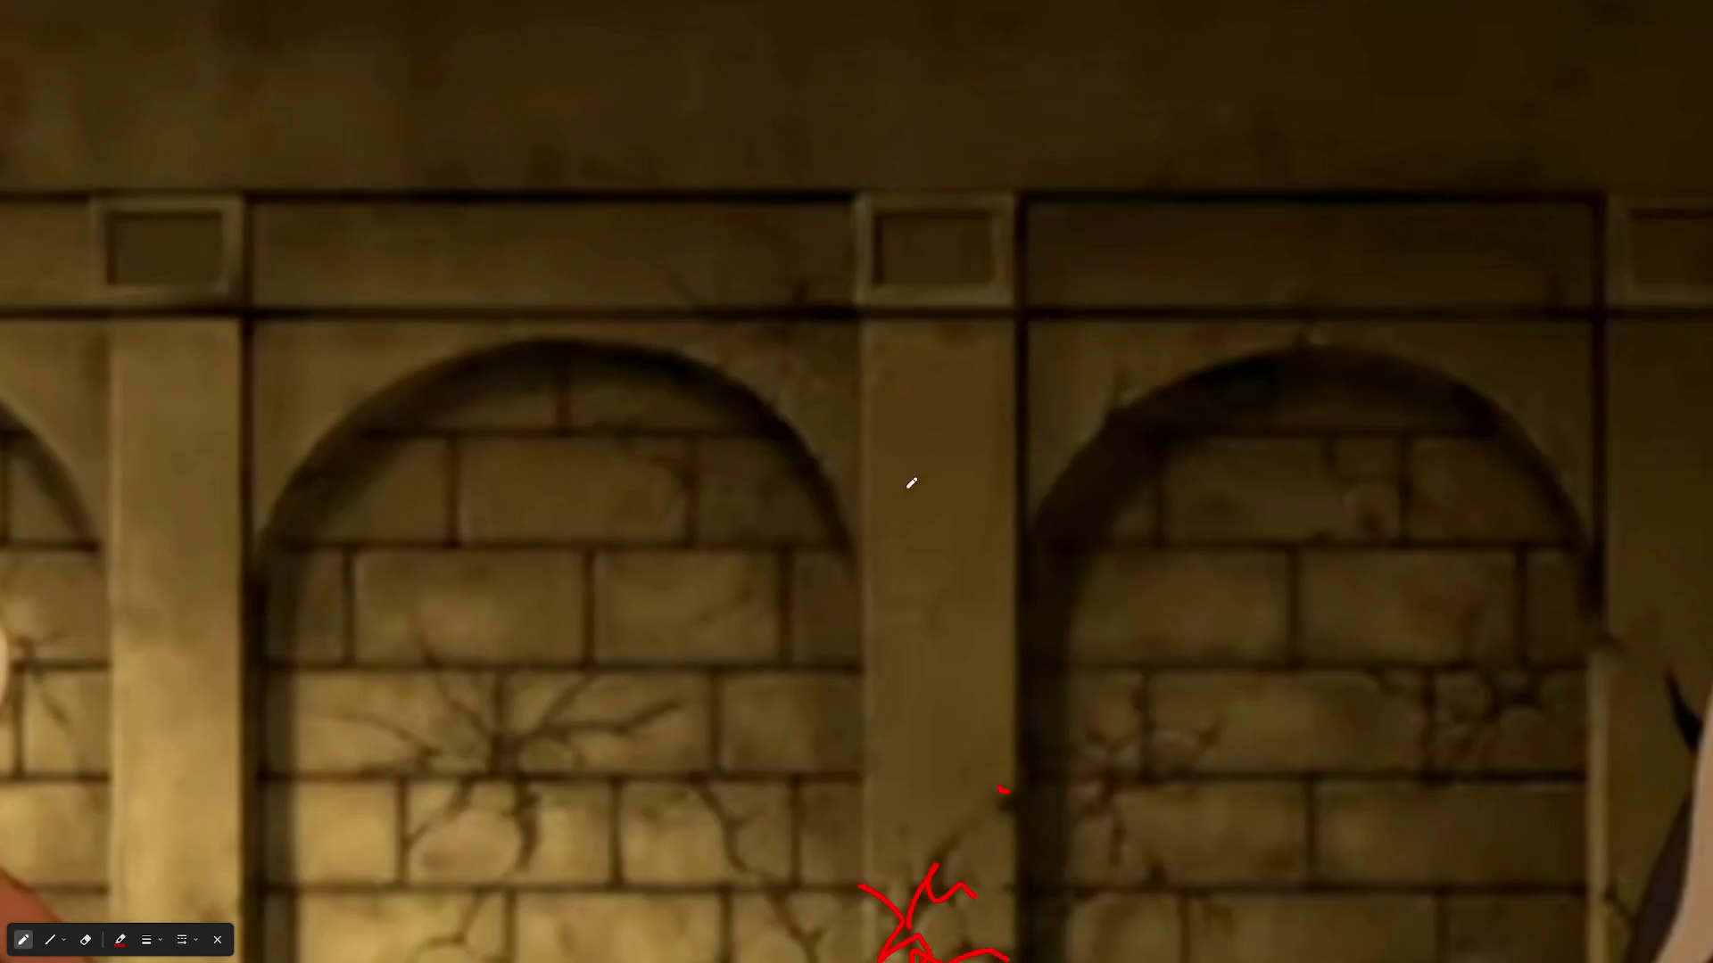
pyautogui.scroll(-1, 911, 483)
pyautogui.scroll(-3, 897, 576)
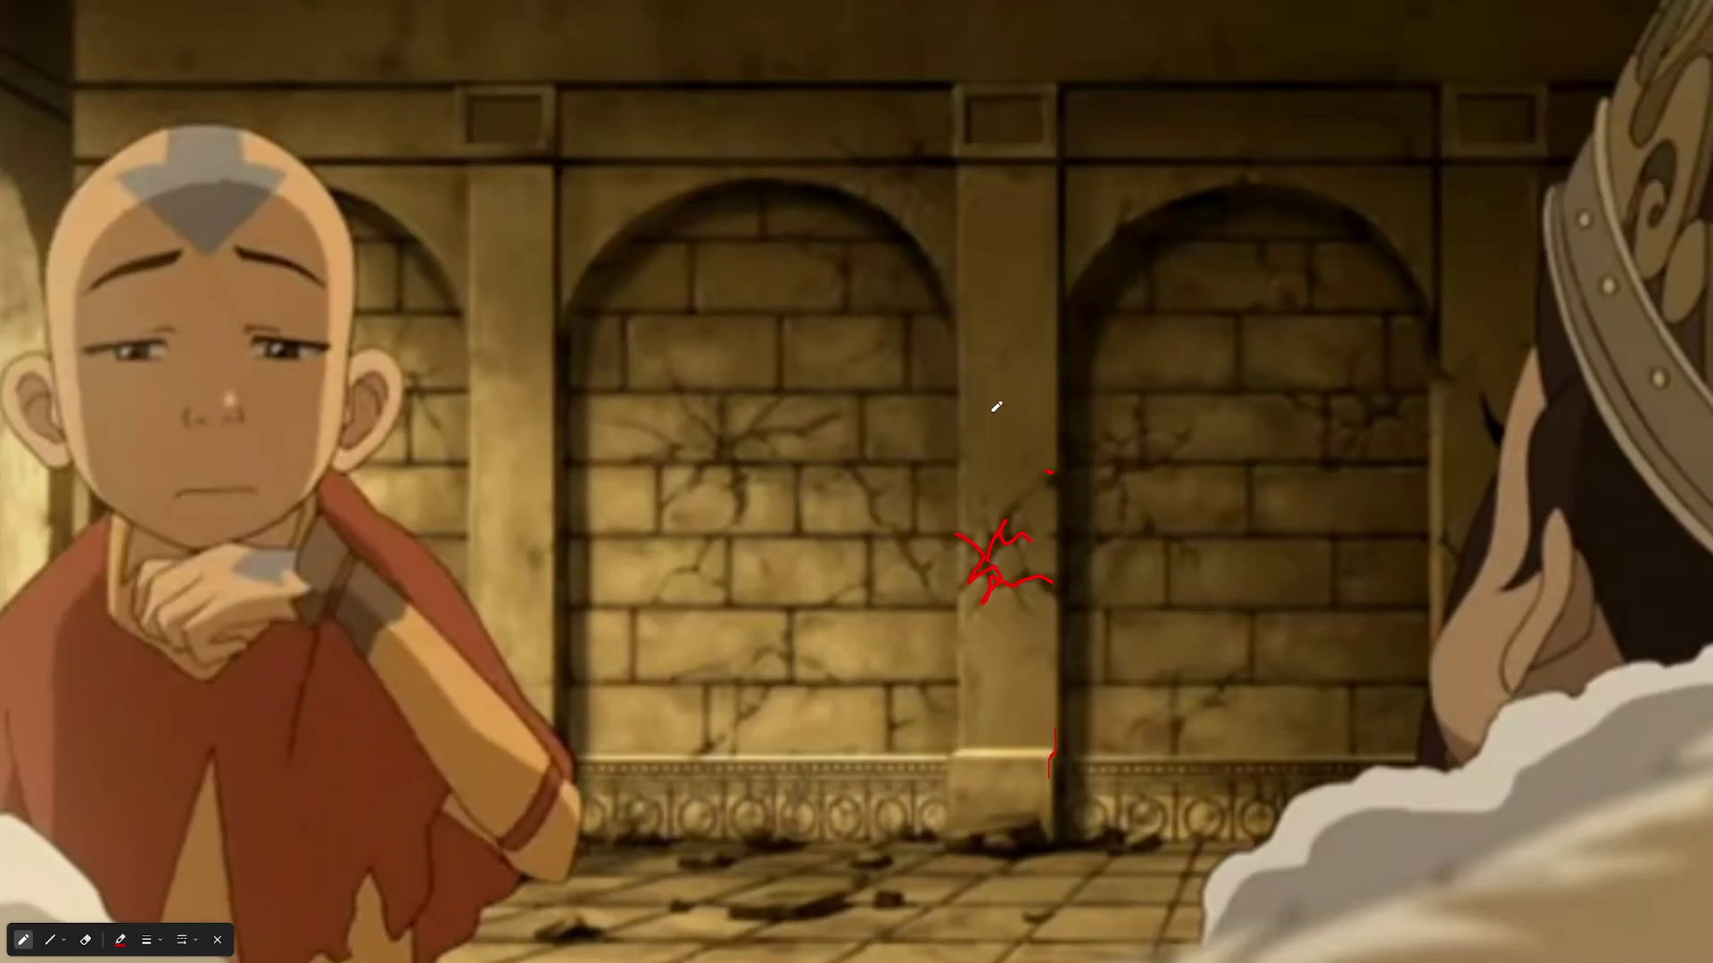
pyautogui.scroll(3, 997, 407)
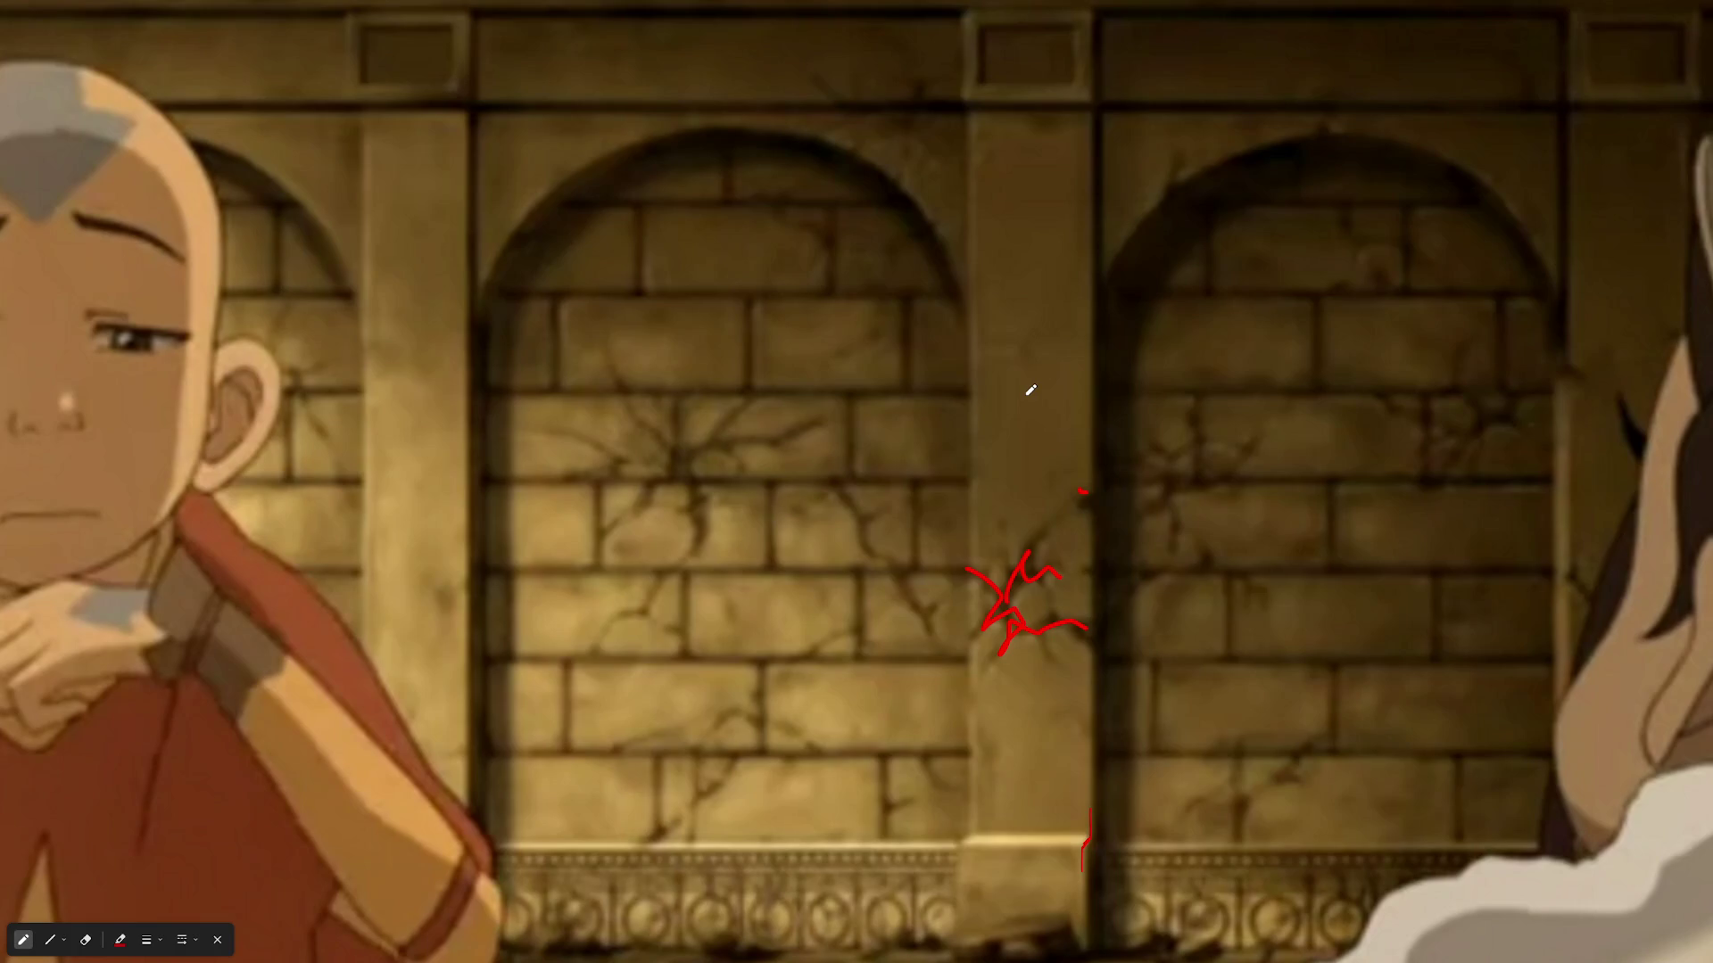
pyautogui.scroll(-3, 917, 467)
# - Mark a spot on the arch pillar and outline the railing right of the teapot in red
pyautogui.scroll(2, 817, 325)
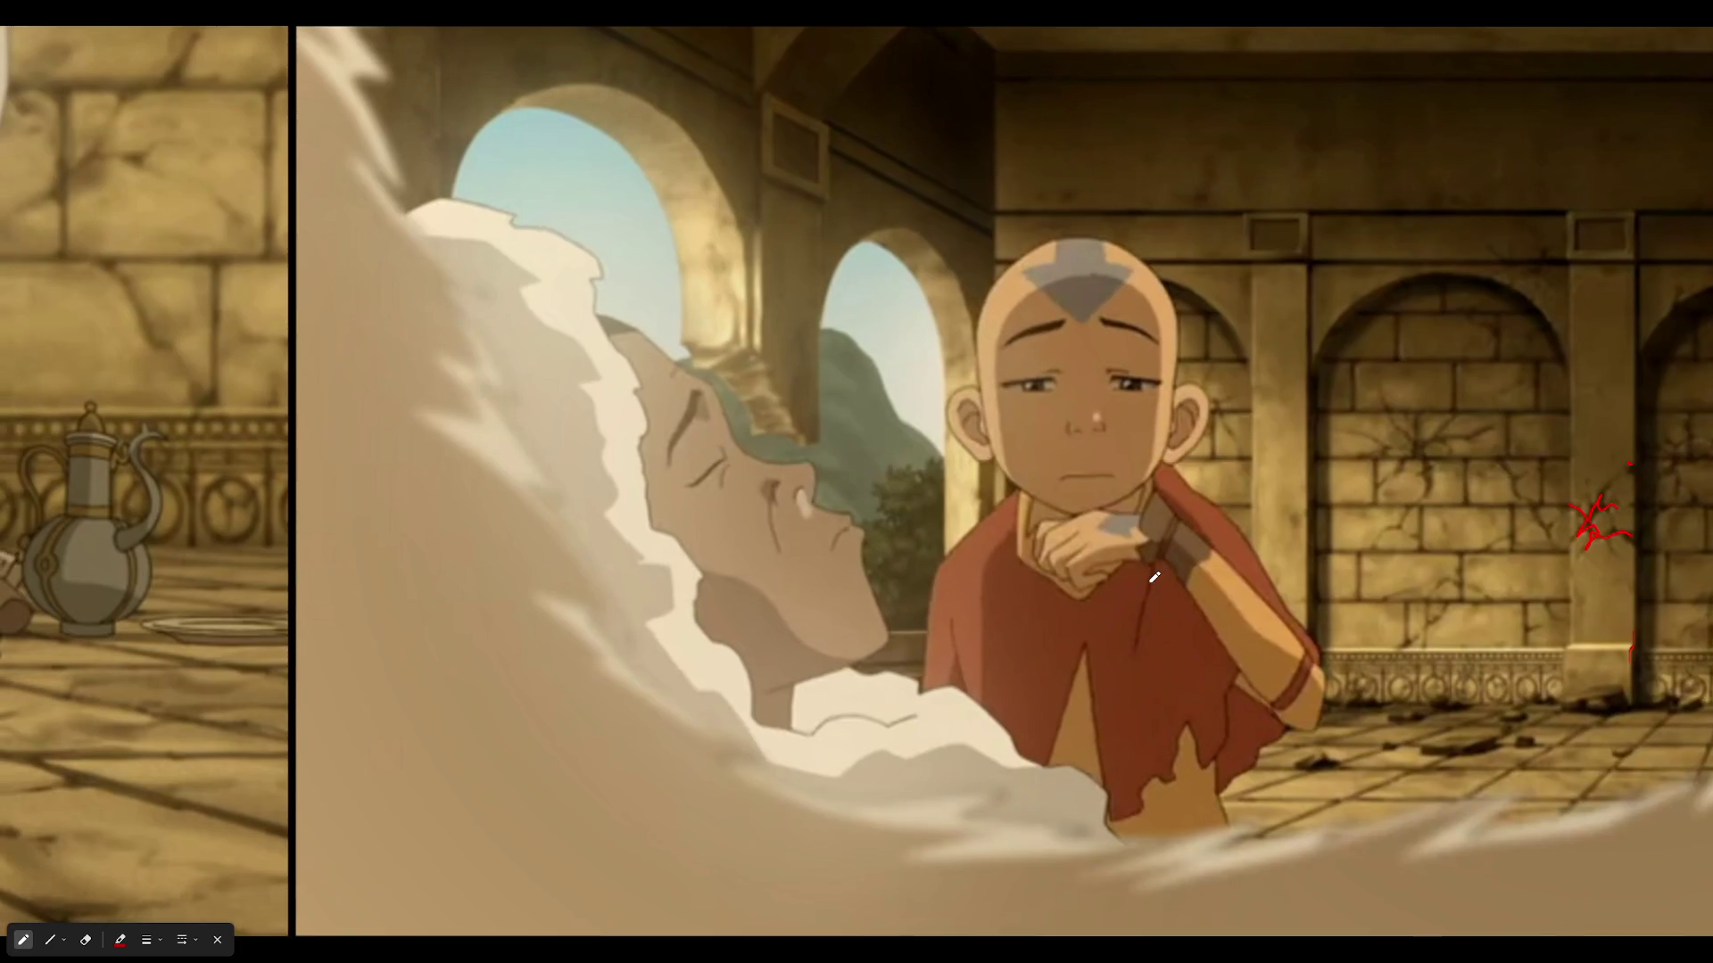
pyautogui.scroll(2, 817, 324)
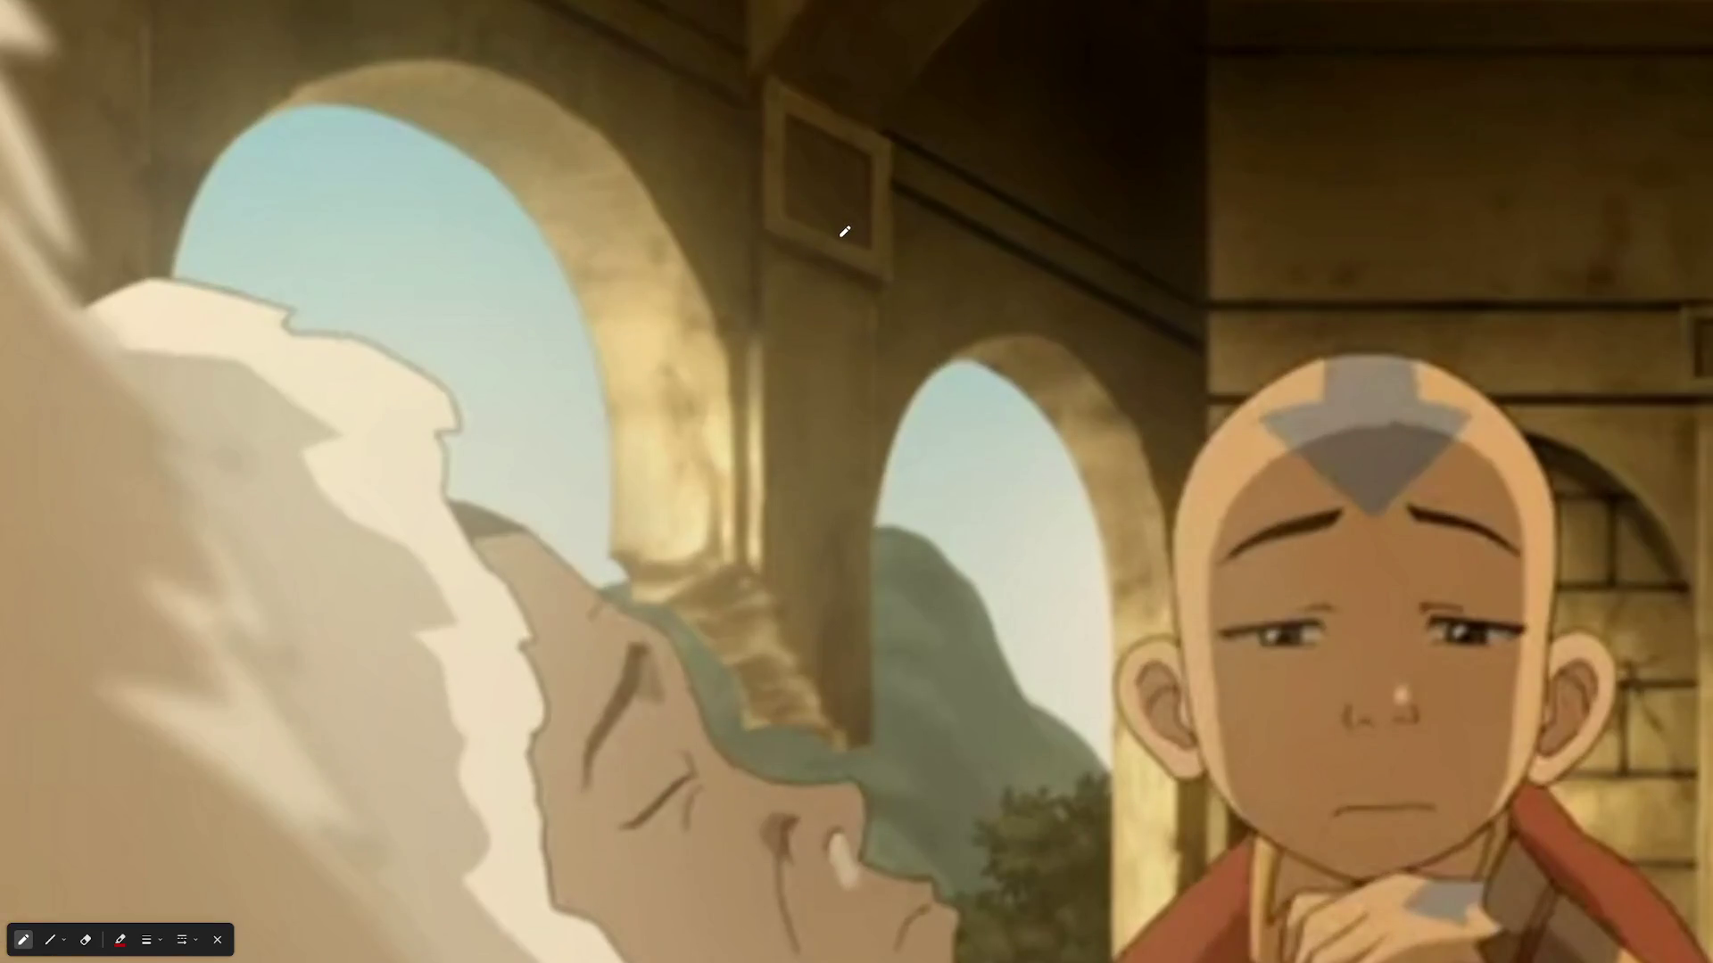
pyautogui.scroll(2, 755, 396)
pyautogui.moveTo(744, 408); pyautogui.dragTo(764, 409)
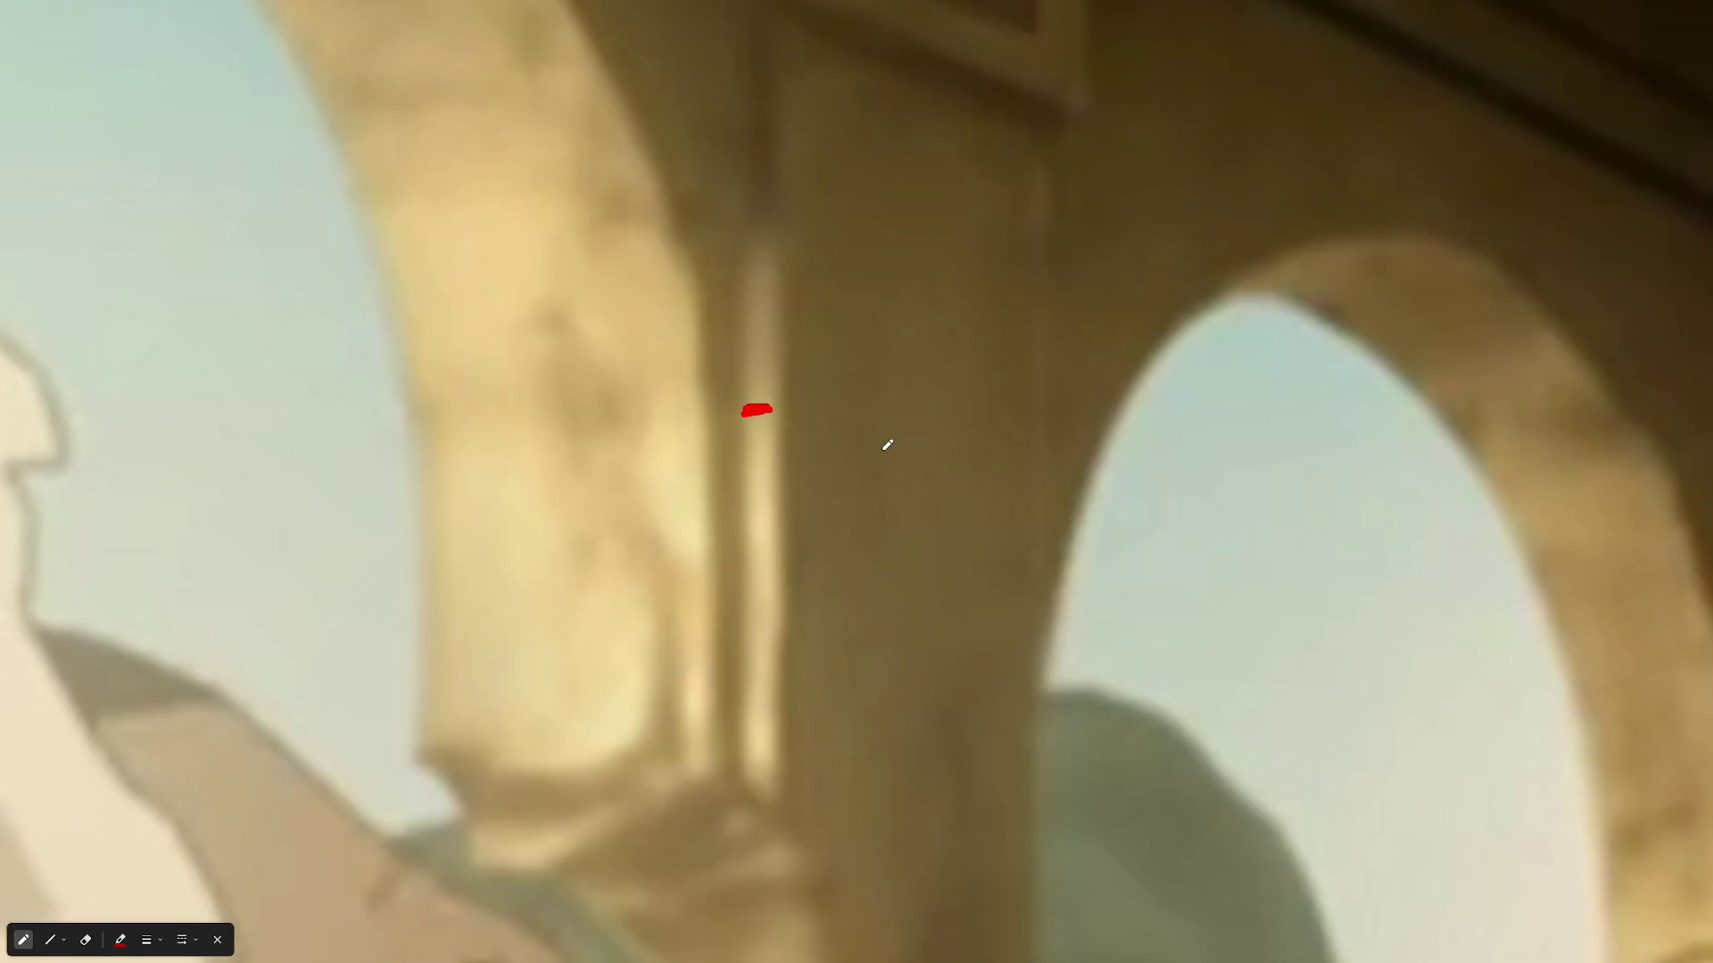
pyautogui.scroll(-4, 882, 444)
pyautogui.scroll(2, 833, 429)
pyautogui.scroll(-2, 1058, 515)
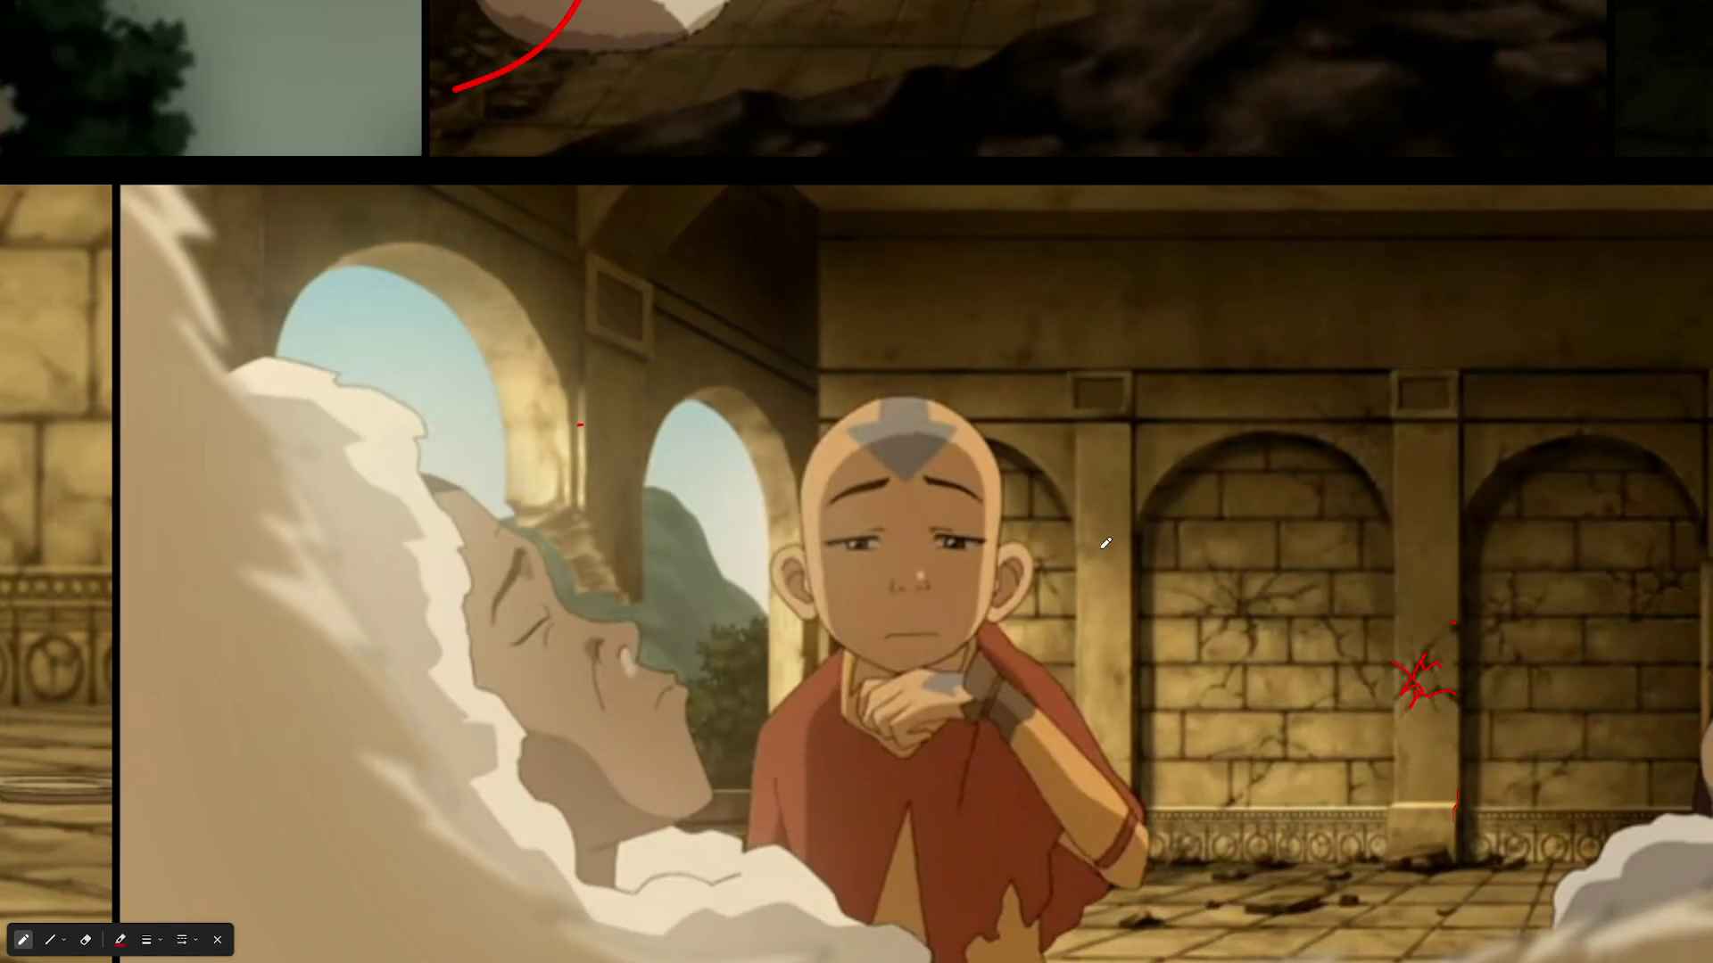
pyautogui.scroll(1, 1101, 542)
pyautogui.scroll(3, 1364, 662)
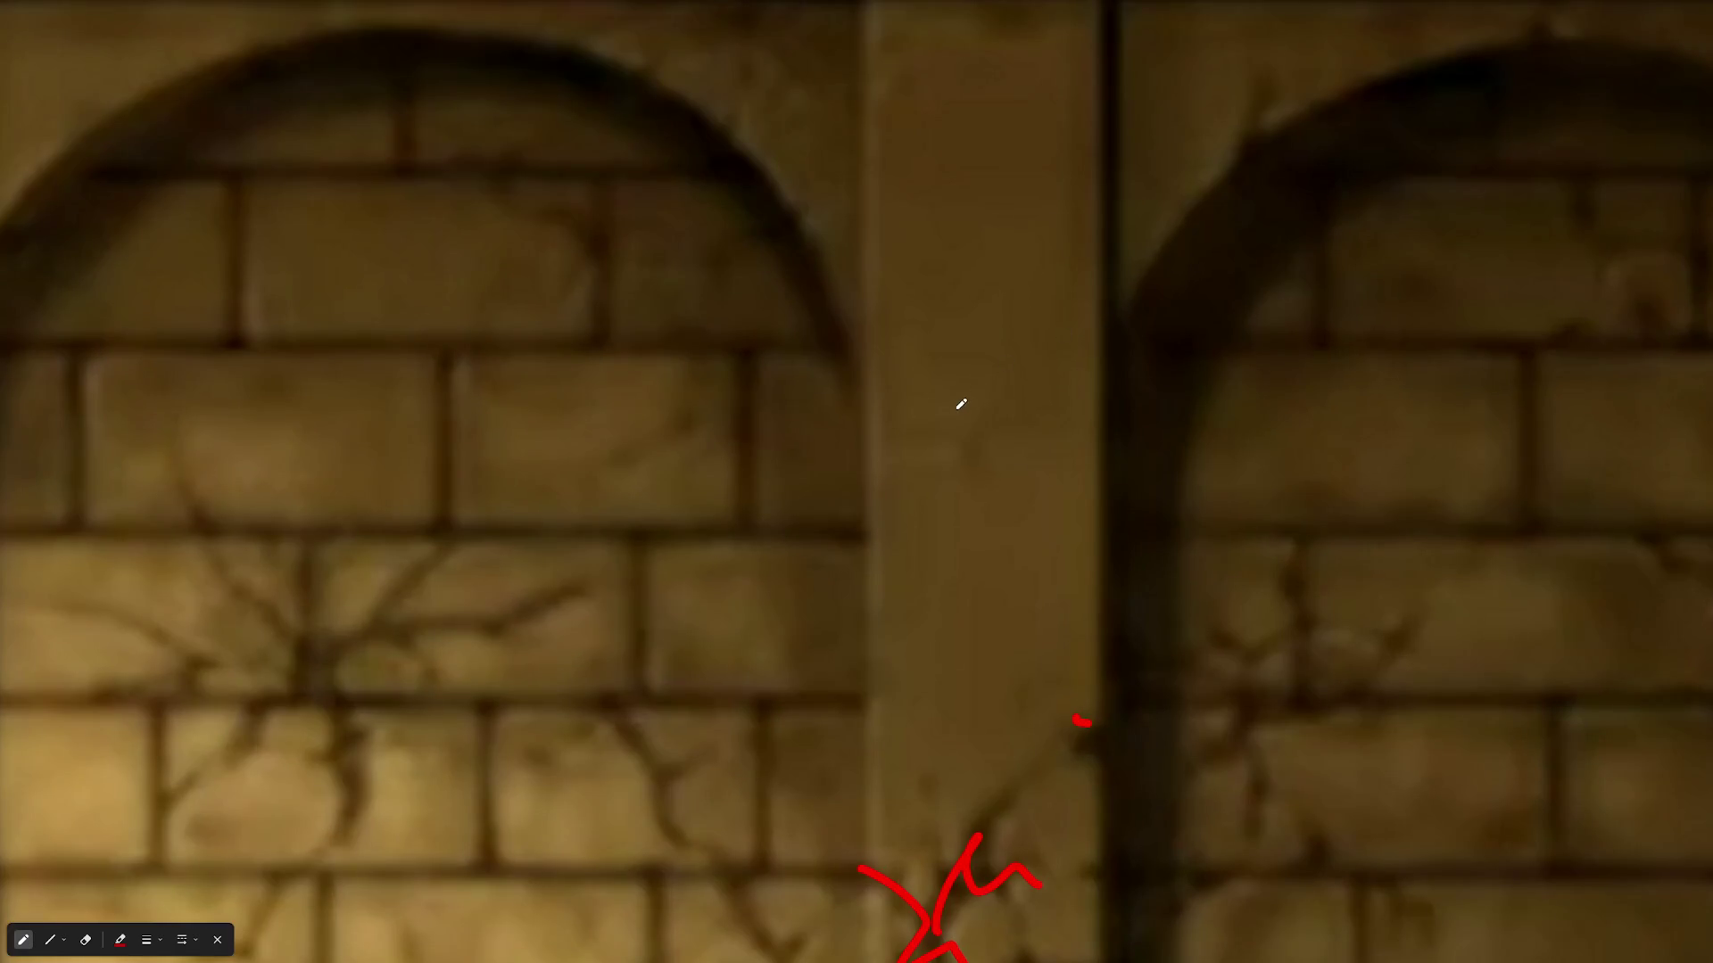
pyautogui.scroll(-2, 961, 404)
pyautogui.scroll(-5, 727, 490)
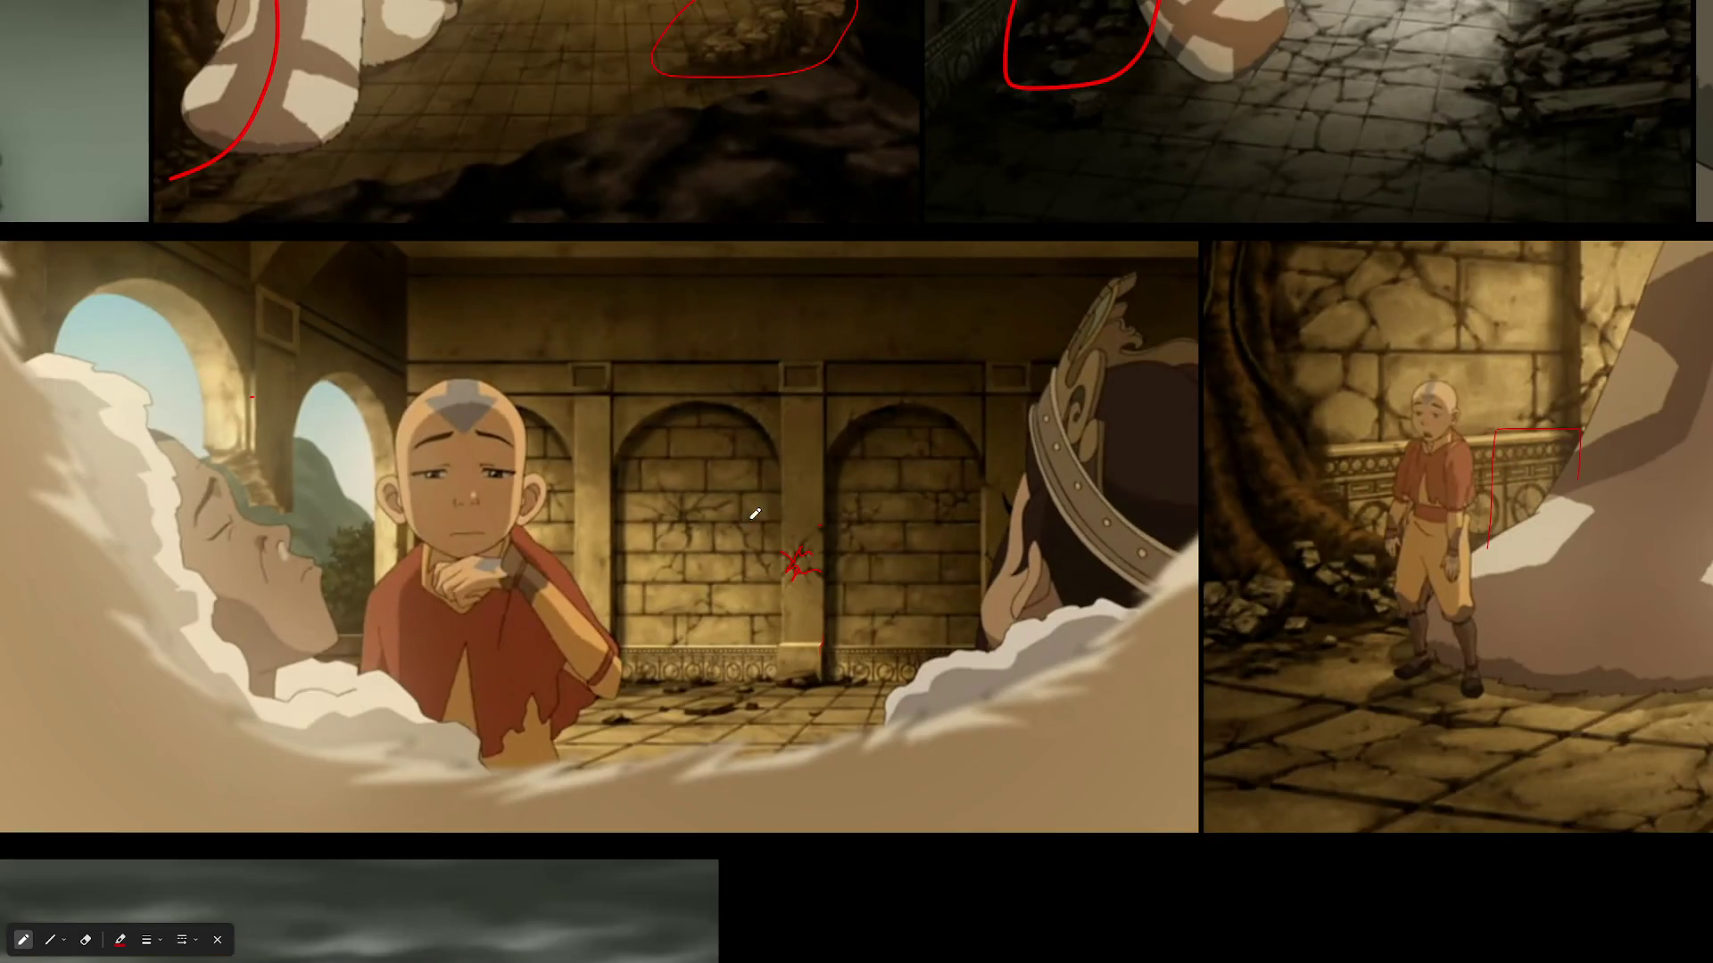
pyautogui.scroll(4, 1038, 473)
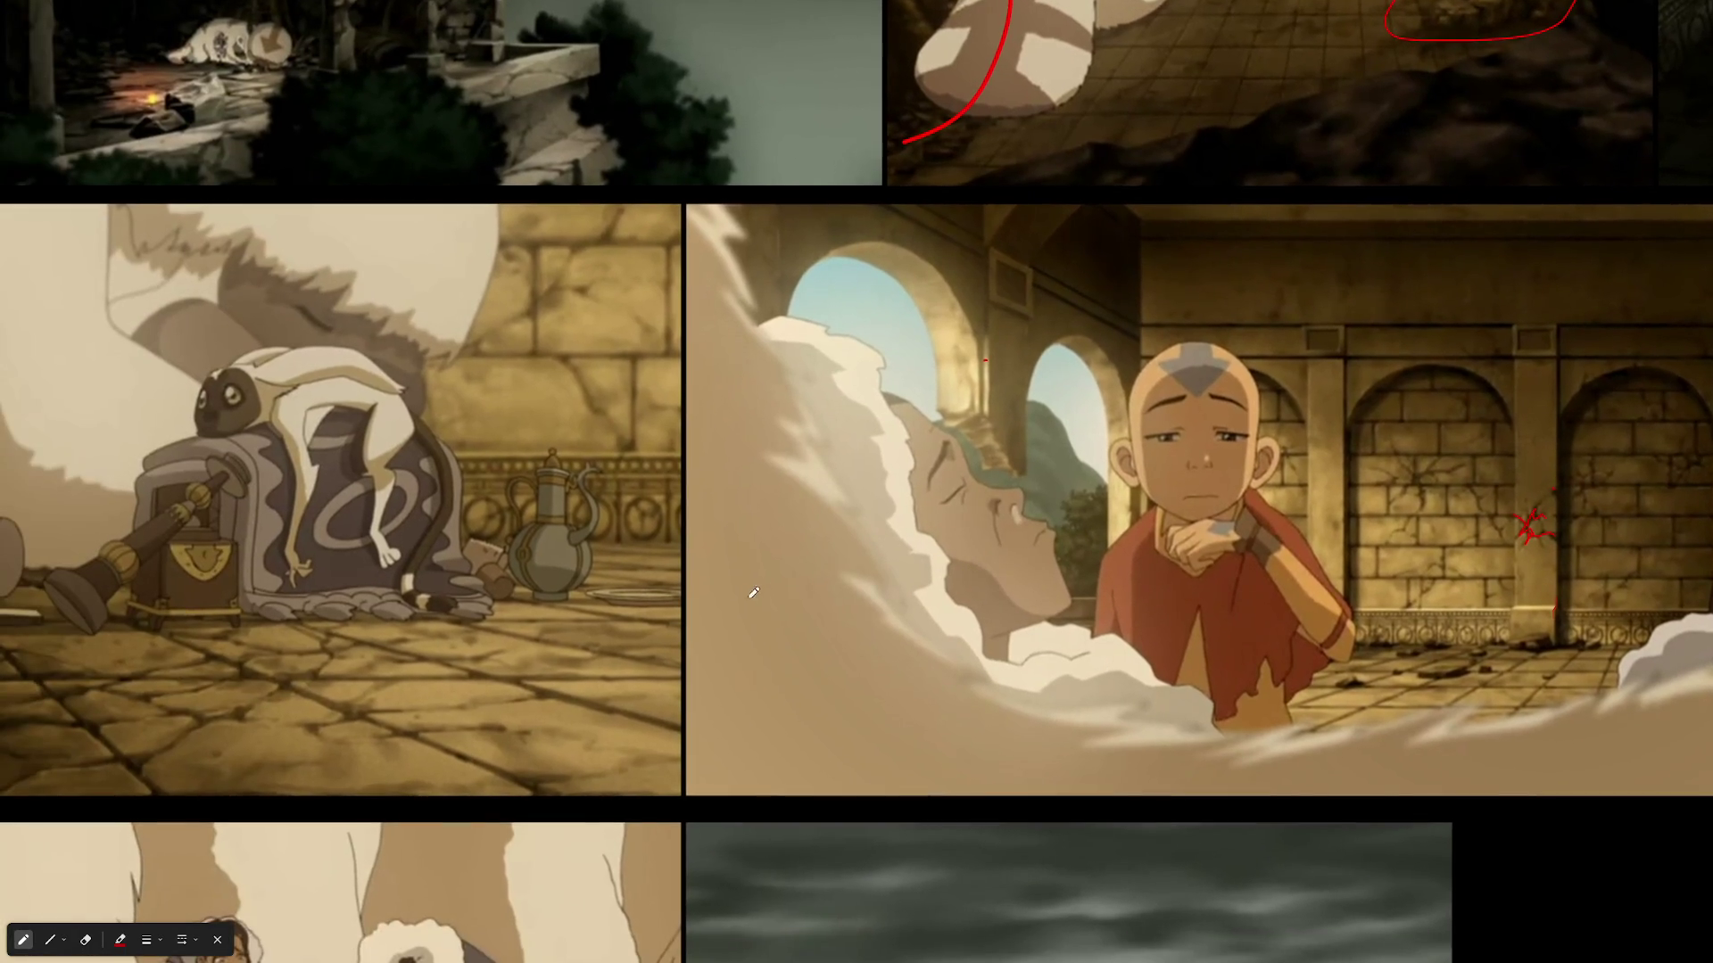
pyautogui.scroll(5, 891, 480)
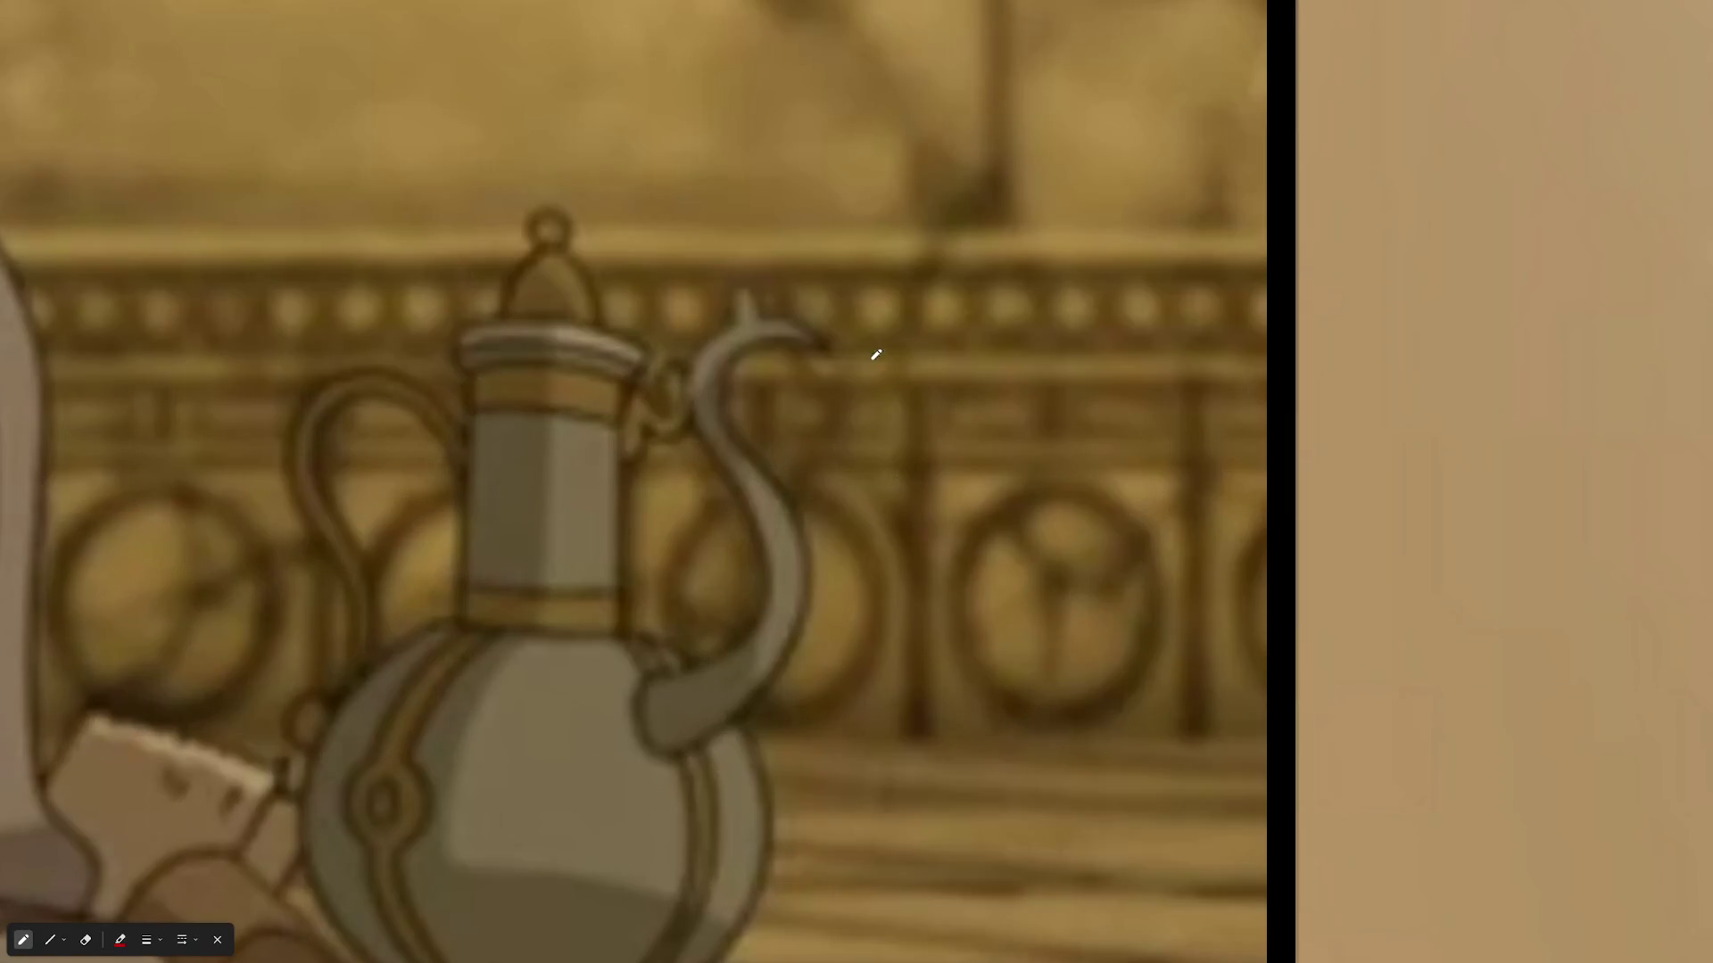
pyautogui.moveTo(899, 241)
pyautogui.mouseDown()
pyautogui.moveTo(900, 782)
pyautogui.moveTo(1204, 765)
pyautogui.moveTo(784, 191)
pyautogui.mouseUp()
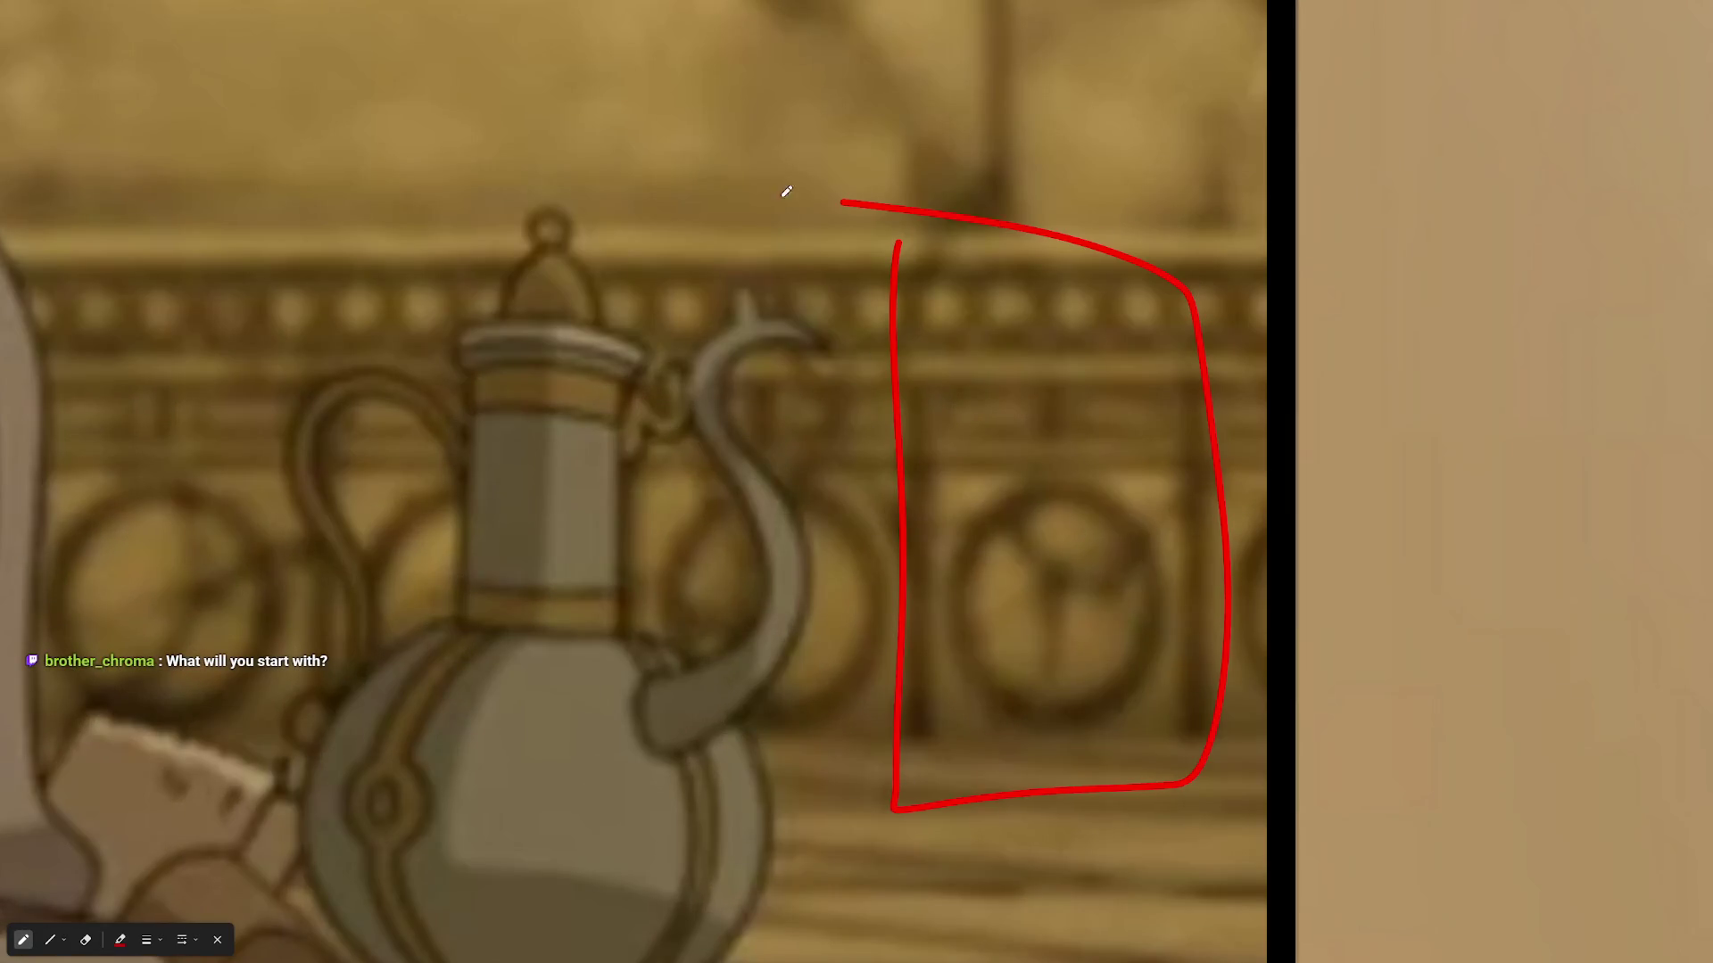
# - Draw two red stepped ledge lines over the floor tiles, joined by a diagonal stroke
pyautogui.scroll(-4, 794, 580)
pyautogui.moveTo(633, 783); pyautogui.dragTo(981, 523)
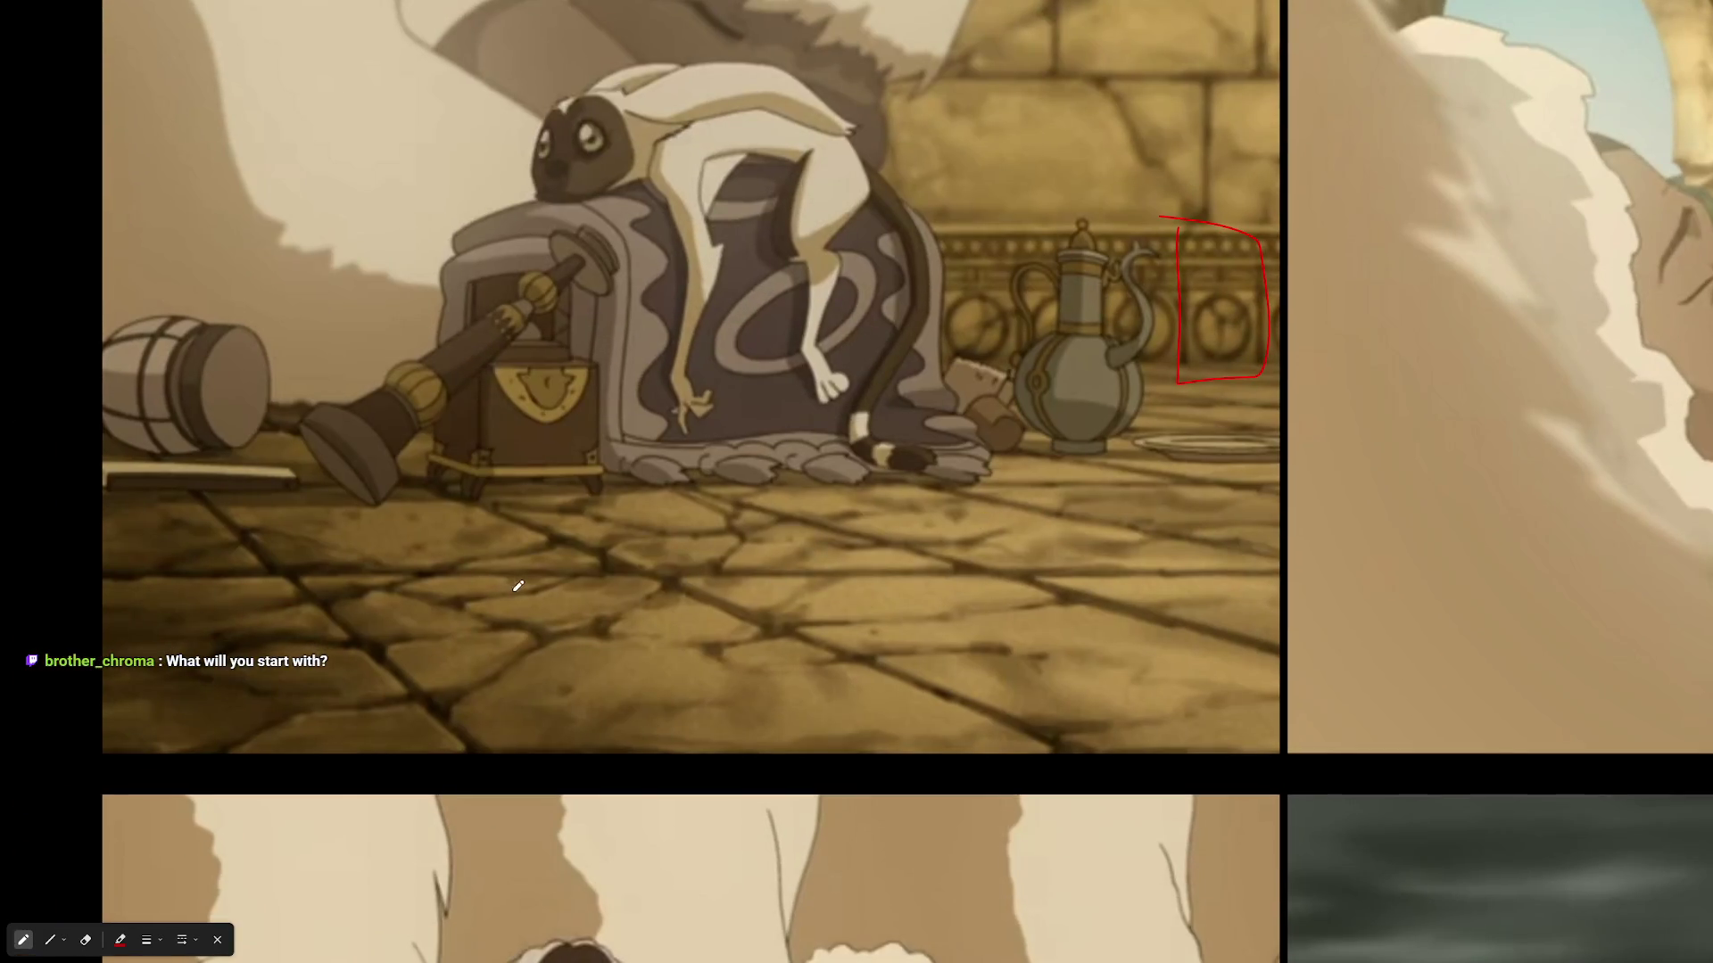
pyautogui.scroll(3, 519, 586)
pyautogui.moveTo(383, 658)
pyautogui.mouseDown()
pyautogui.moveTo(871, 658)
pyautogui.moveTo(508, 589)
pyautogui.mouseUp()
pyautogui.scroll(2, 335, 461)
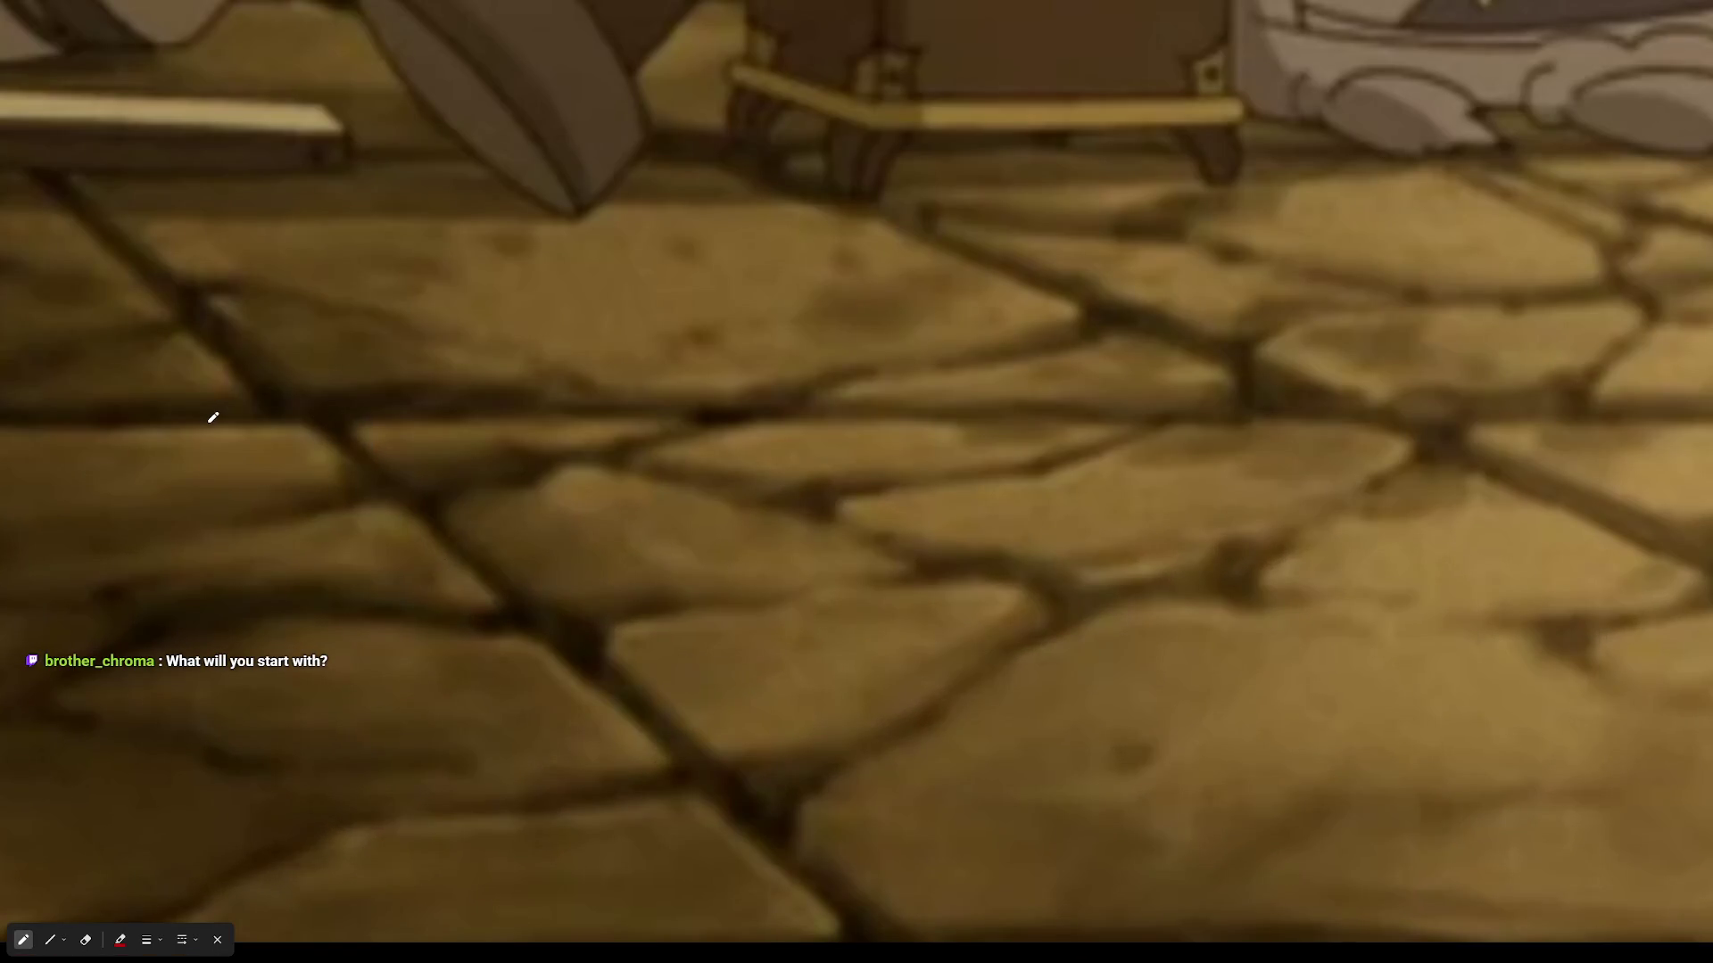
pyautogui.moveTo(215, 429)
pyautogui.mouseDown()
pyautogui.moveTo(317, 429)
pyautogui.moveTo(327, 472)
pyautogui.moveTo(365, 401)
pyautogui.moveTo(524, 415)
pyautogui.mouseUp()
pyautogui.moveTo(333, 556)
pyautogui.mouseDown()
pyautogui.moveTo(490, 594)
pyautogui.moveTo(509, 564)
pyautogui.moveTo(574, 564)
pyautogui.mouseUp()
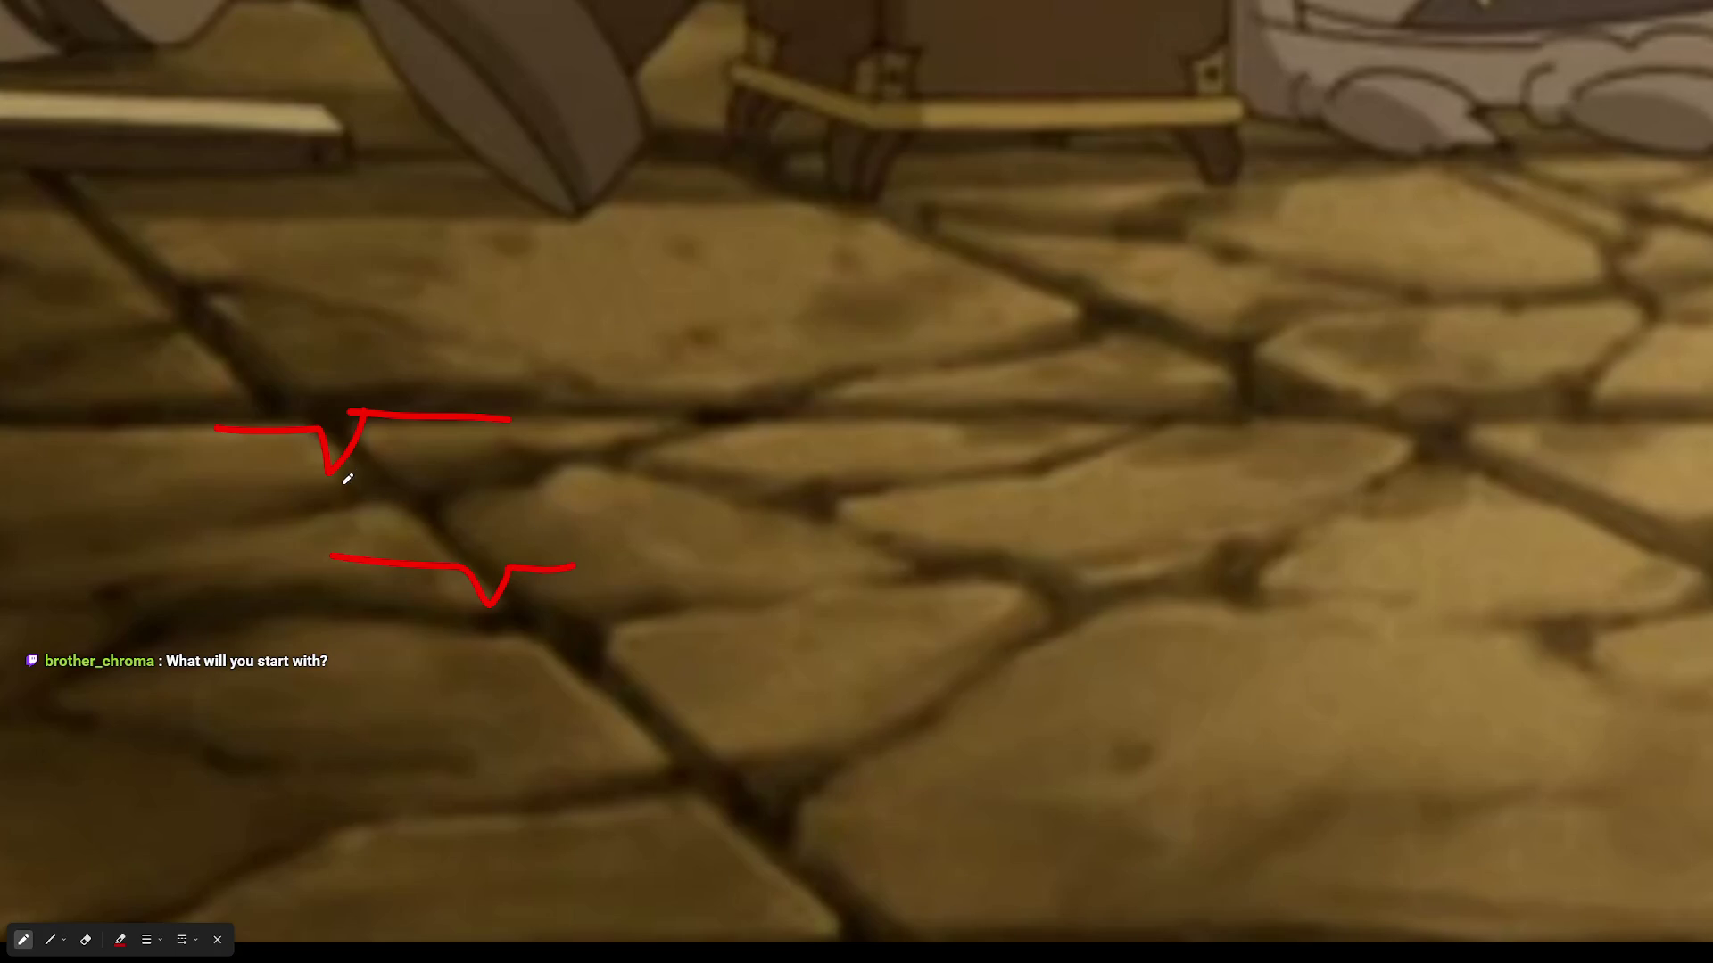
pyautogui.moveTo(343, 482); pyautogui.dragTo(461, 587)
pyautogui.scroll(-5, 1025, 508)
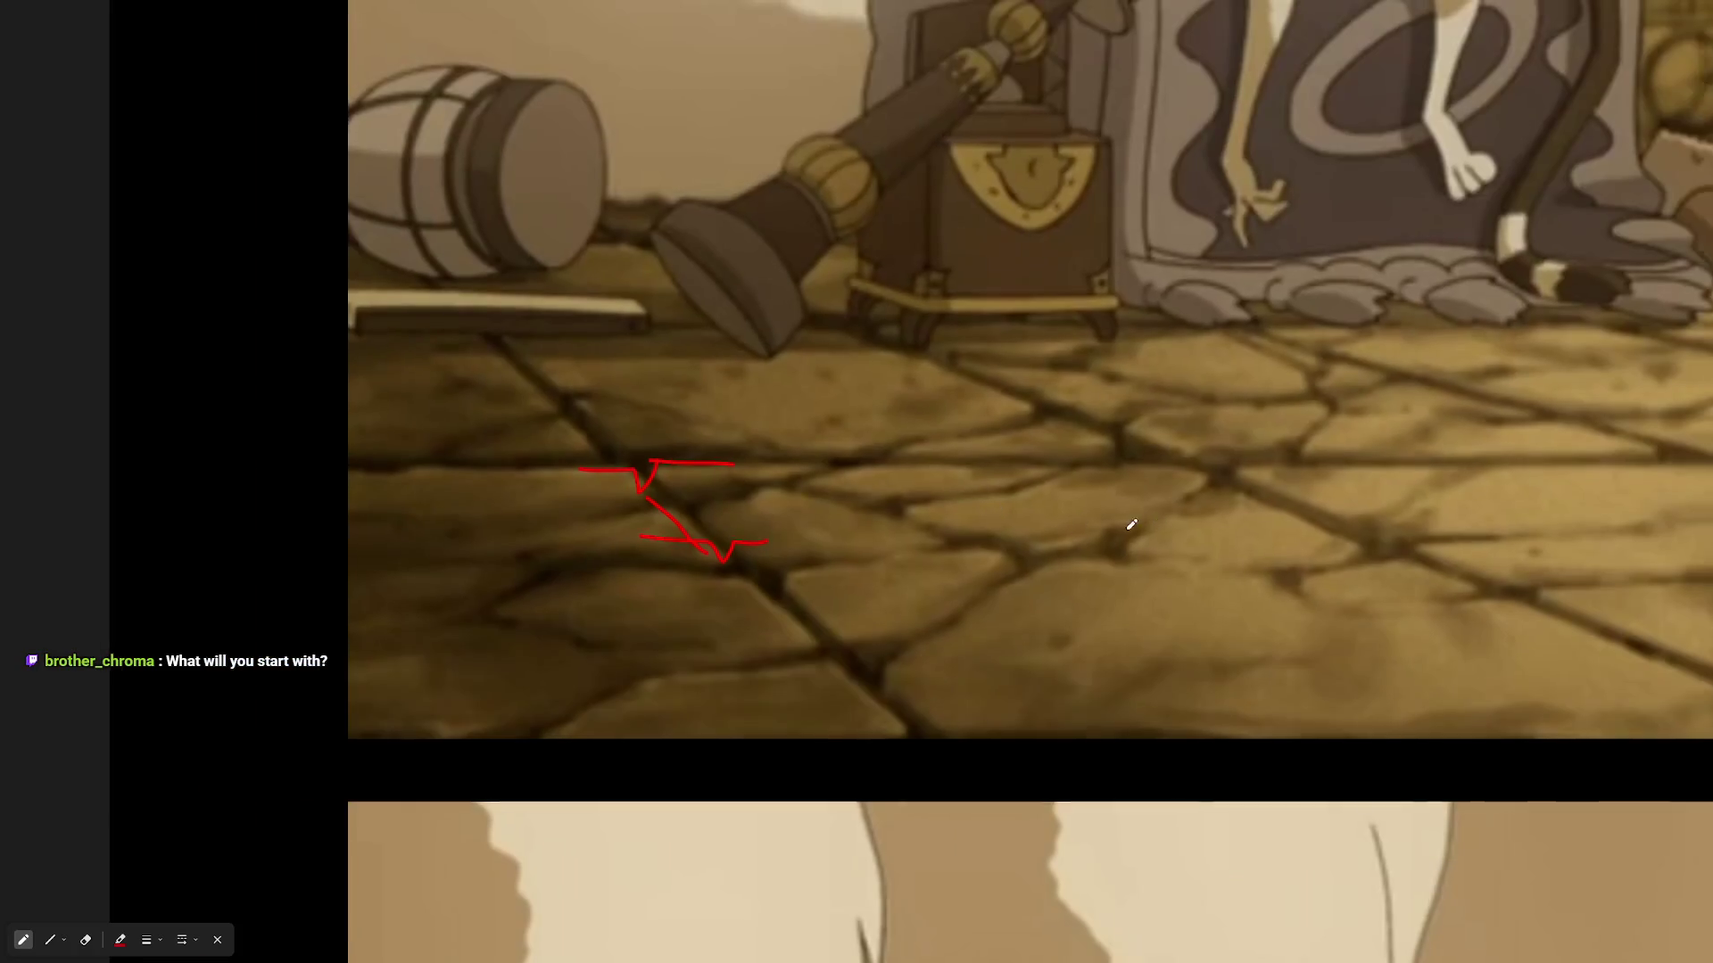
# - Trace a red curve over the left arch, then erase it and return to the pen
pyautogui.scroll(5, 1052, 652)
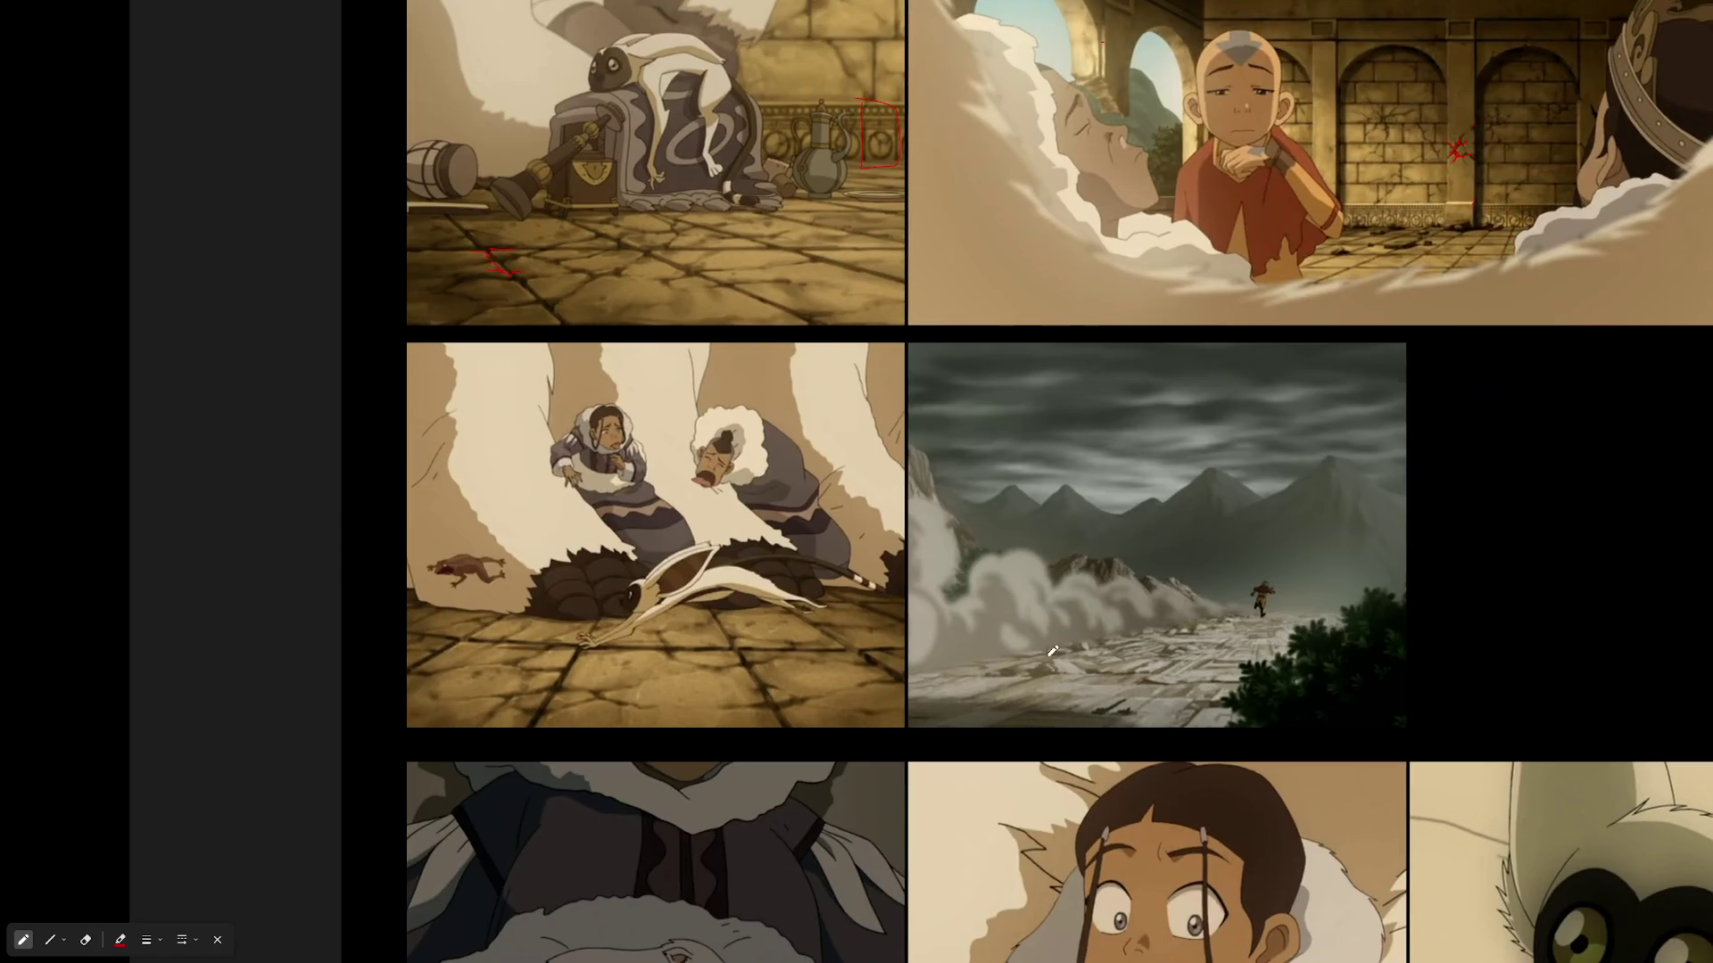
pyautogui.scroll(1, 946, 475)
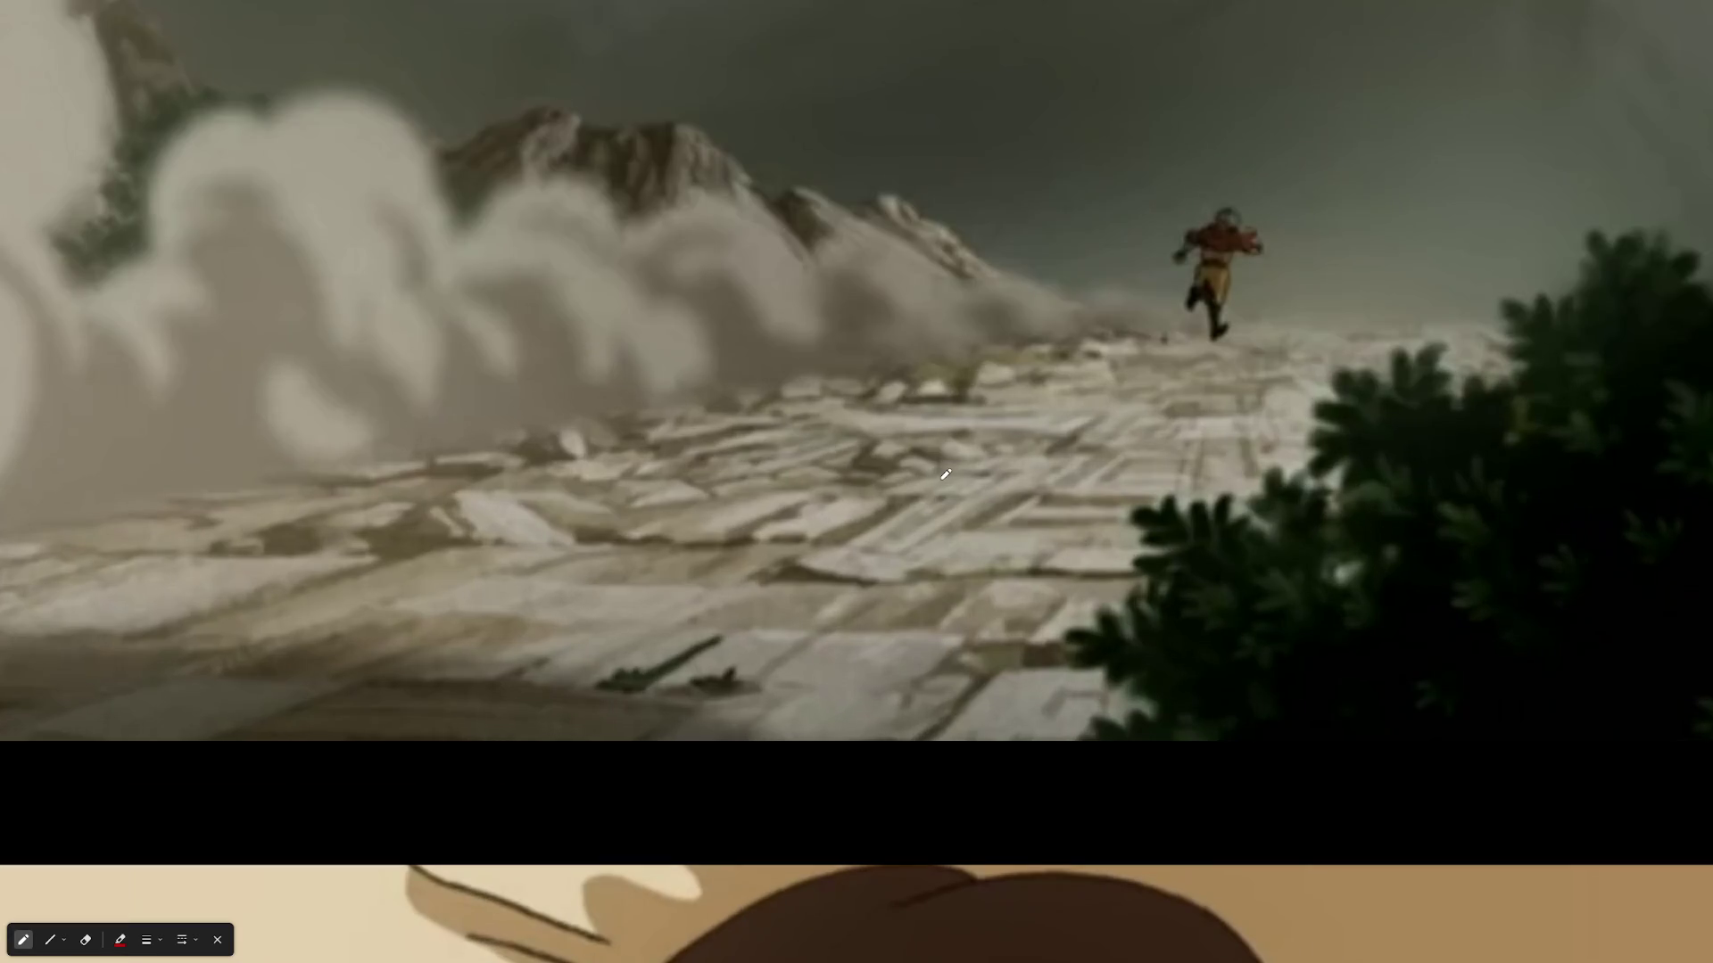
pyautogui.scroll(2, 865, 464)
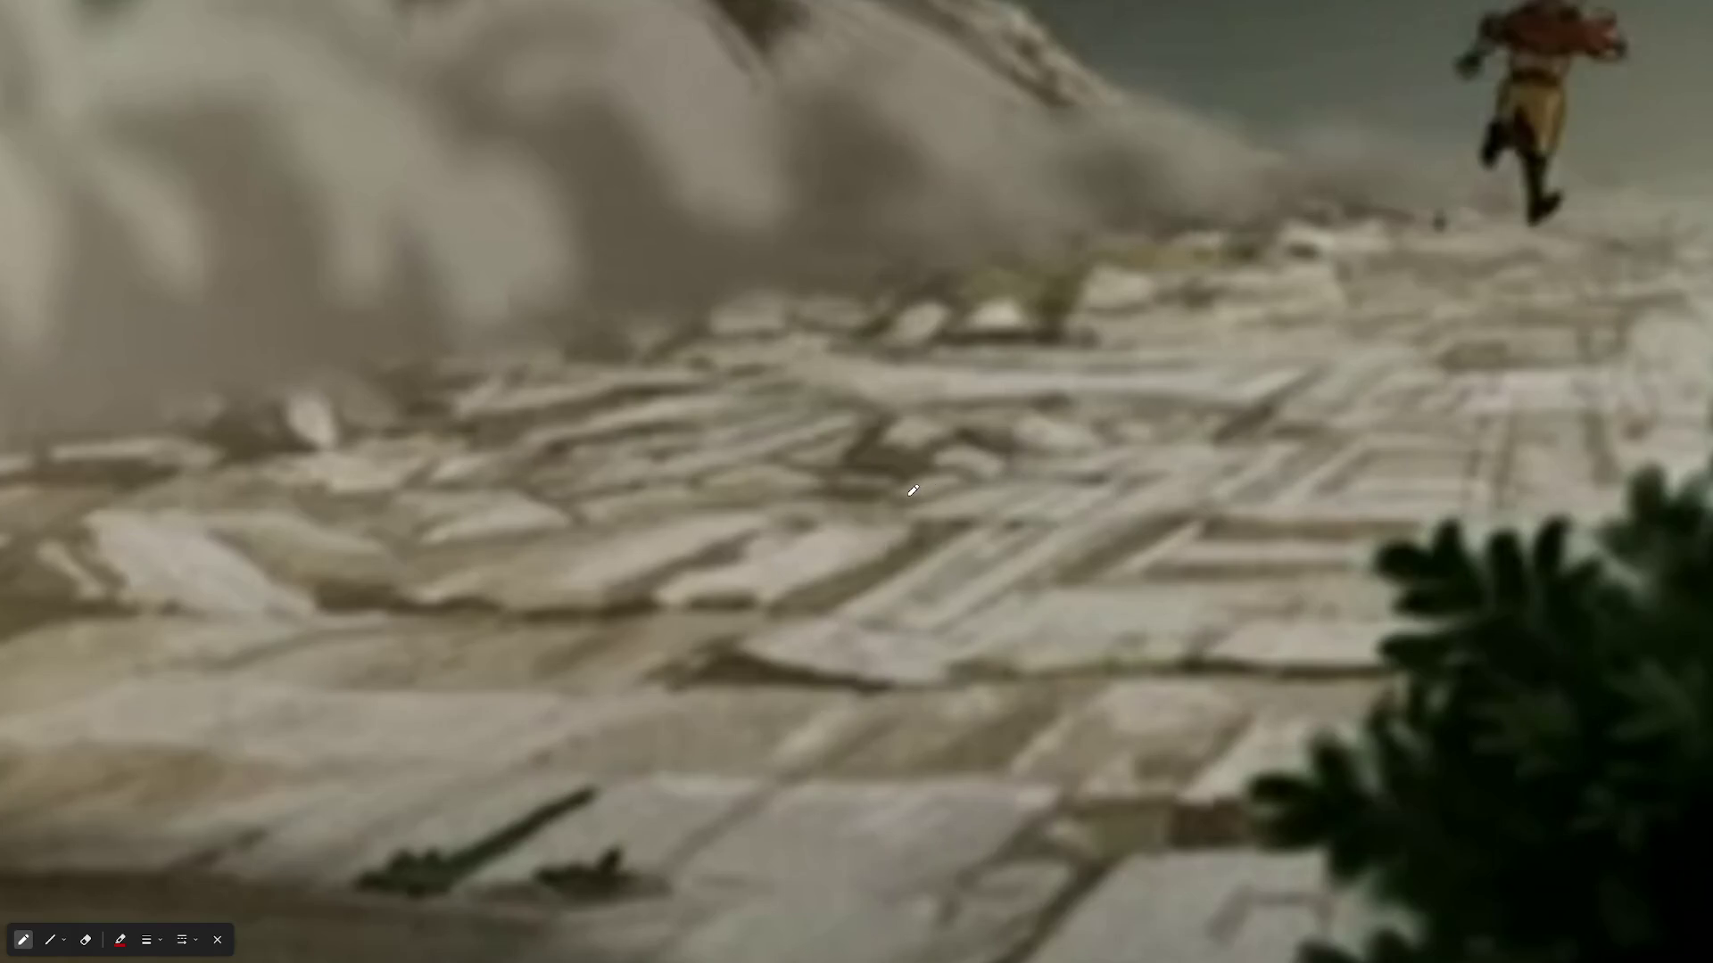
pyautogui.scroll(-5, 913, 490)
pyautogui.scroll(3, 950, 419)
pyautogui.scroll(5, 1075, 452)
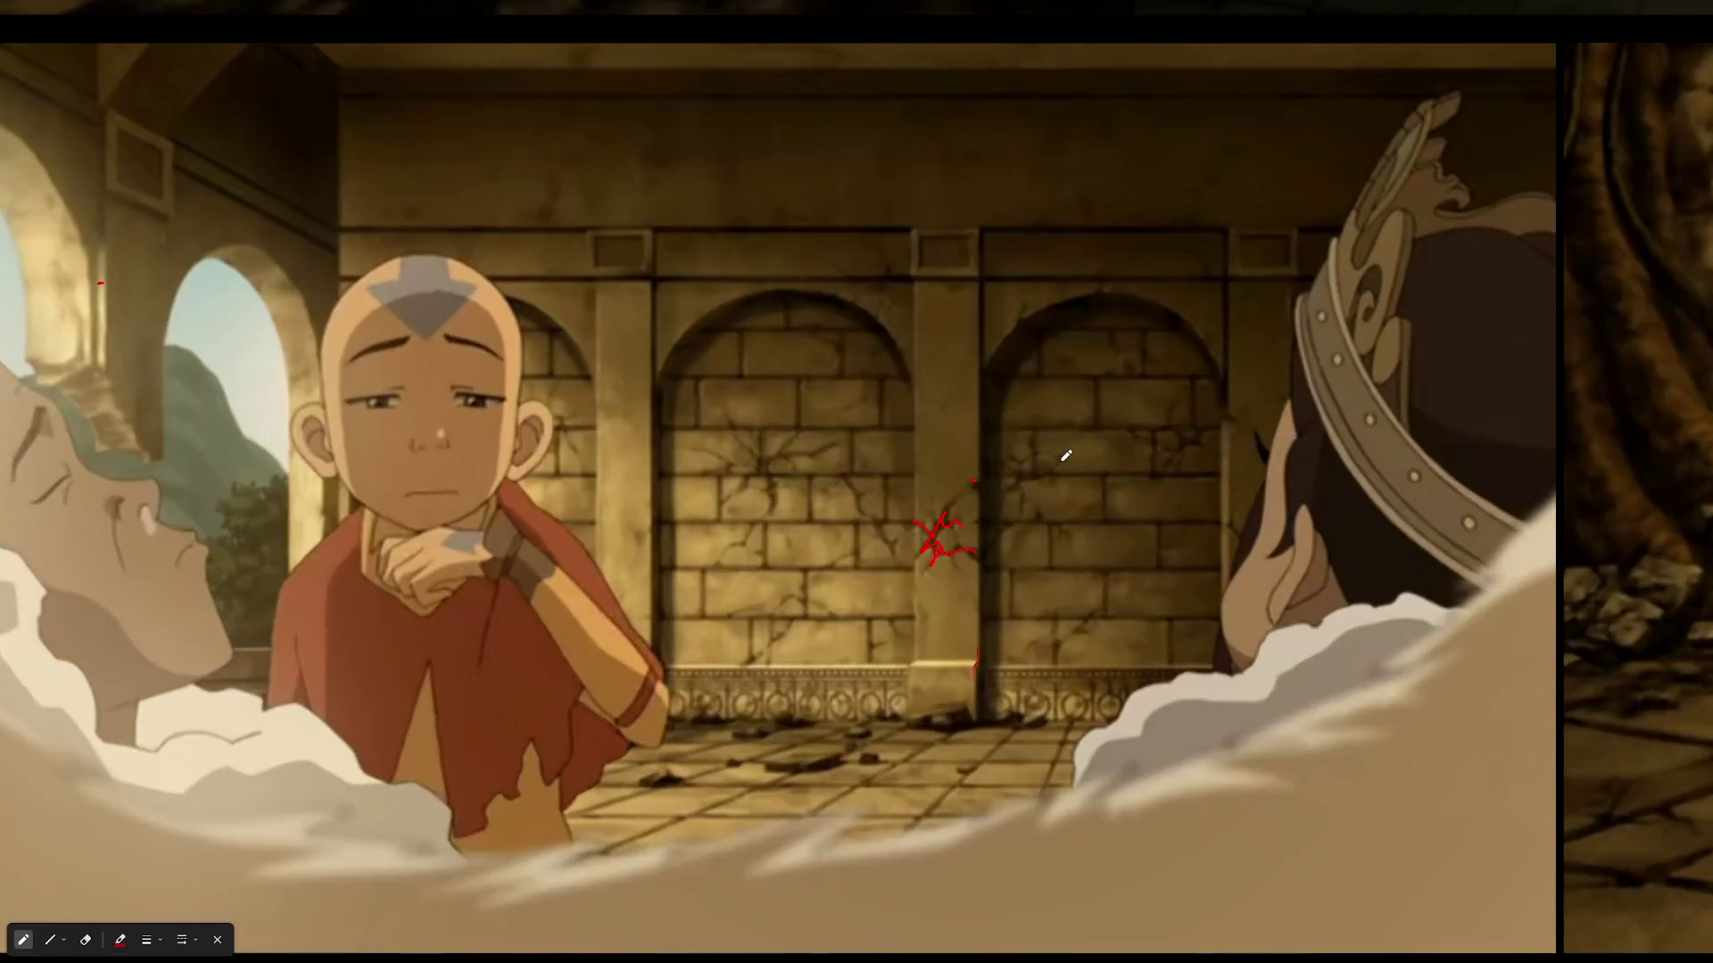
pyautogui.scroll(1, 953, 528)
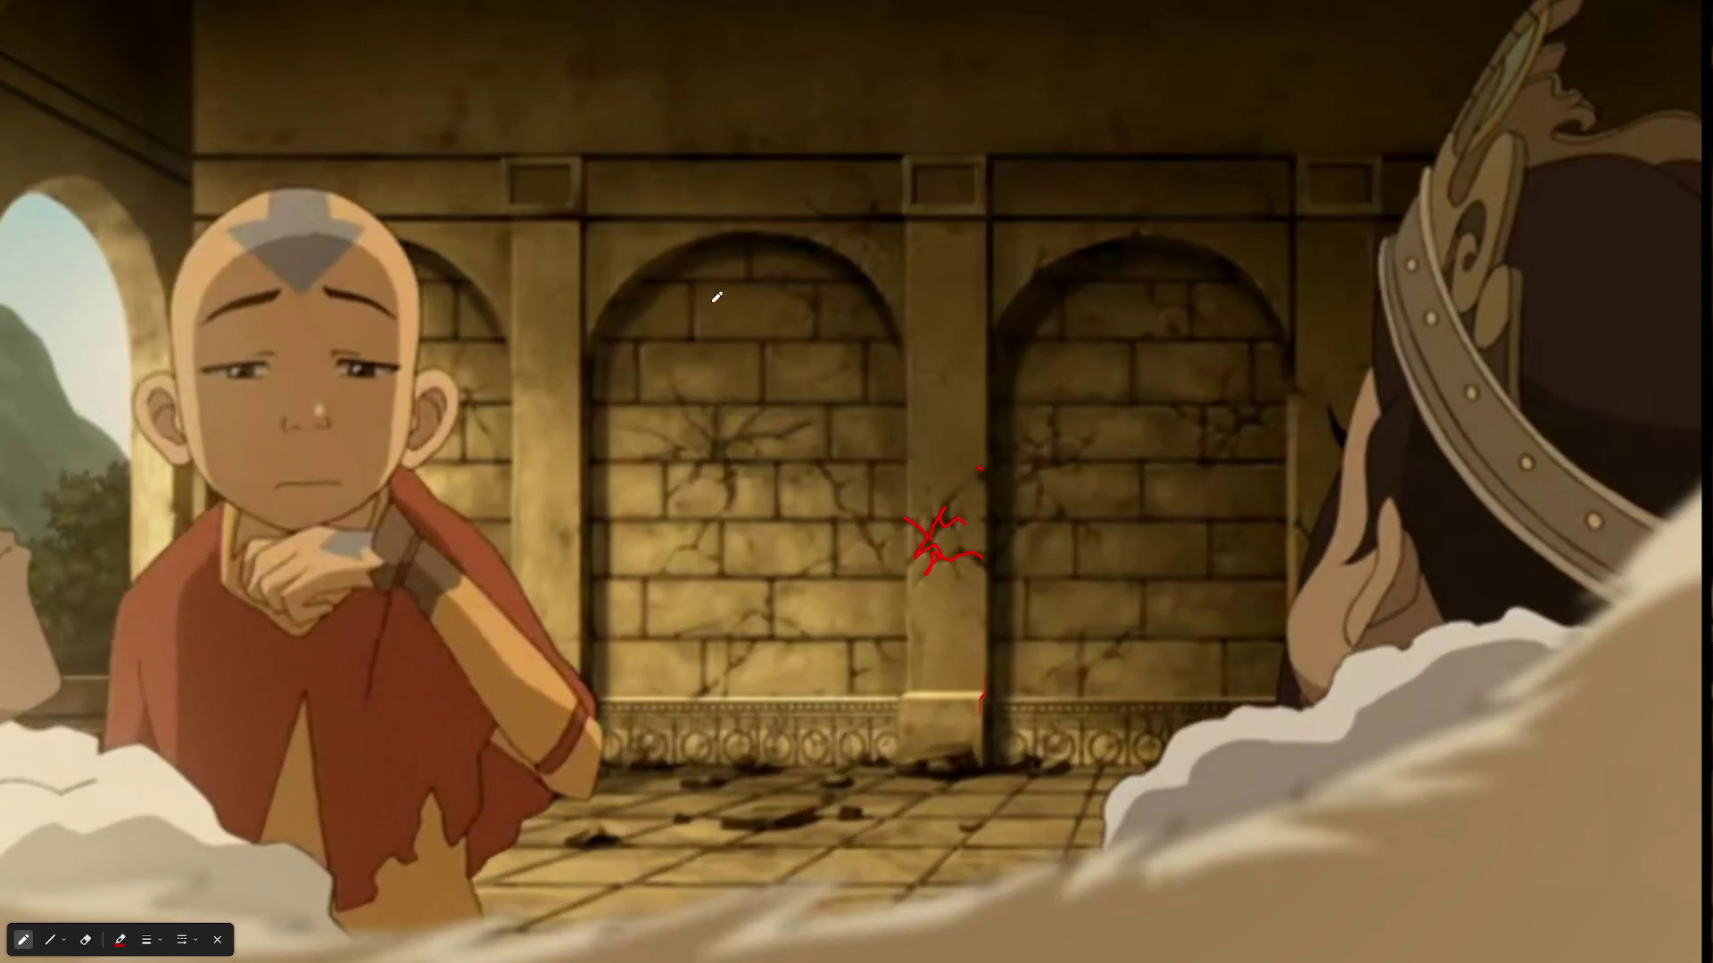
pyautogui.scroll(1, 615, 368)
pyautogui.moveTo(567, 363); pyautogui.dragTo(1042, 326)
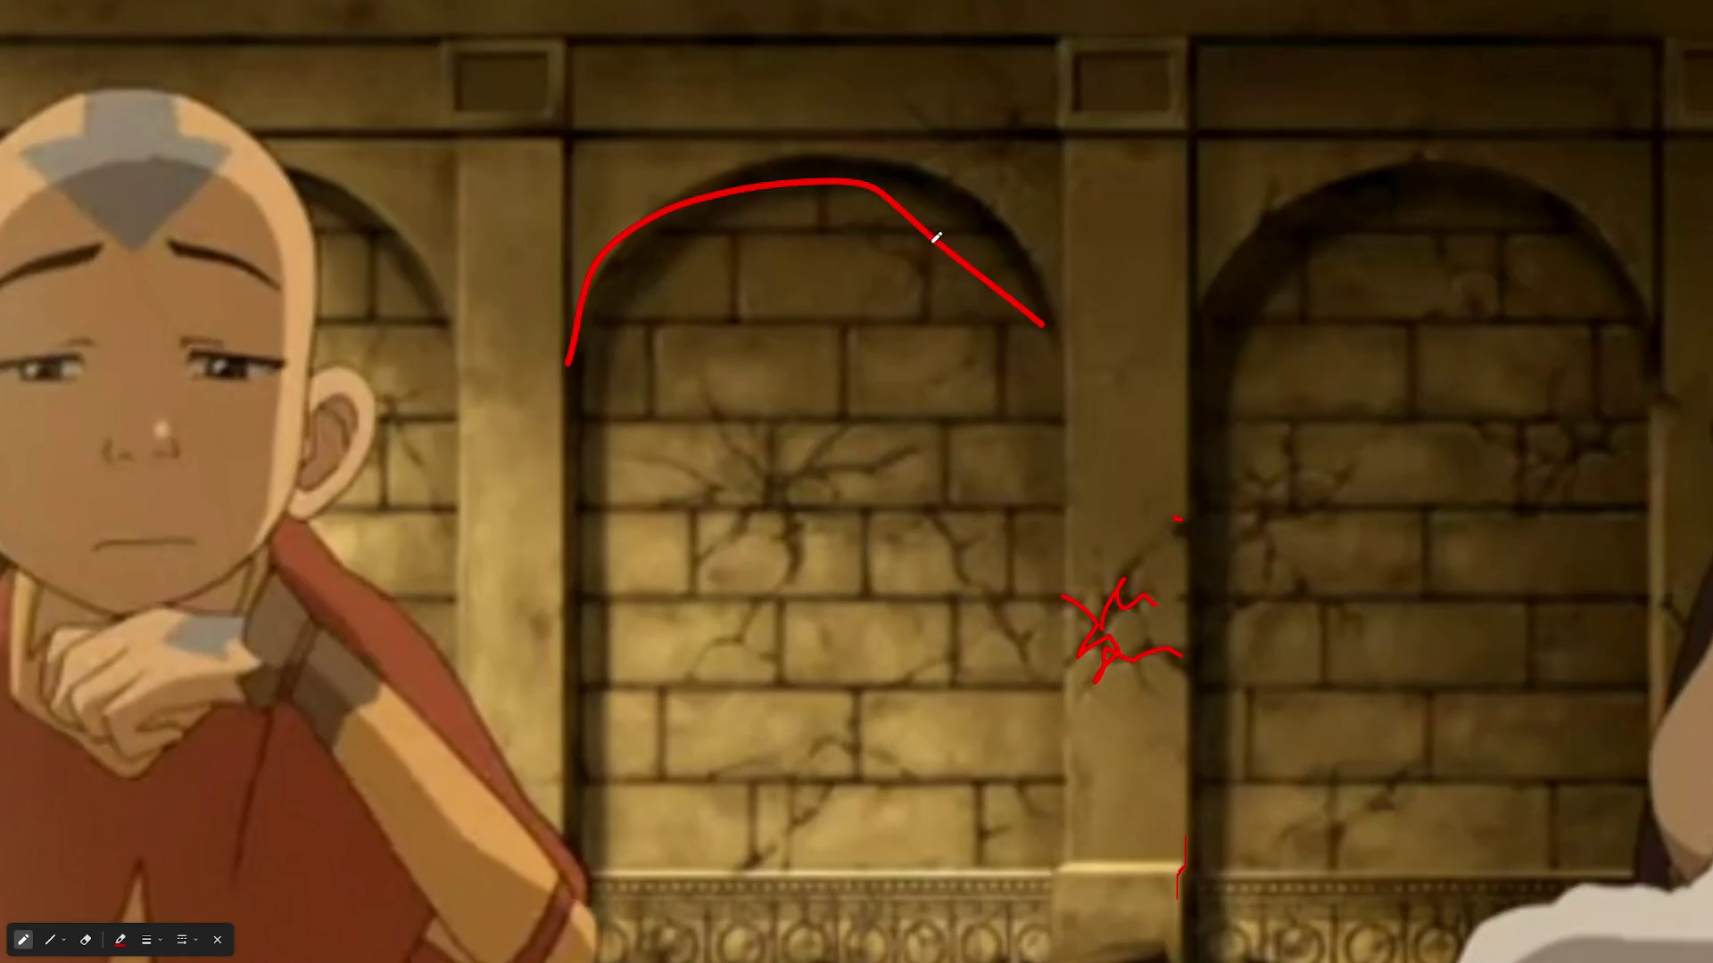
pyautogui.press('e')
pyautogui.click(936, 238)
pyautogui.moveTo(1109, 629); pyautogui.dragTo(1139, 600)
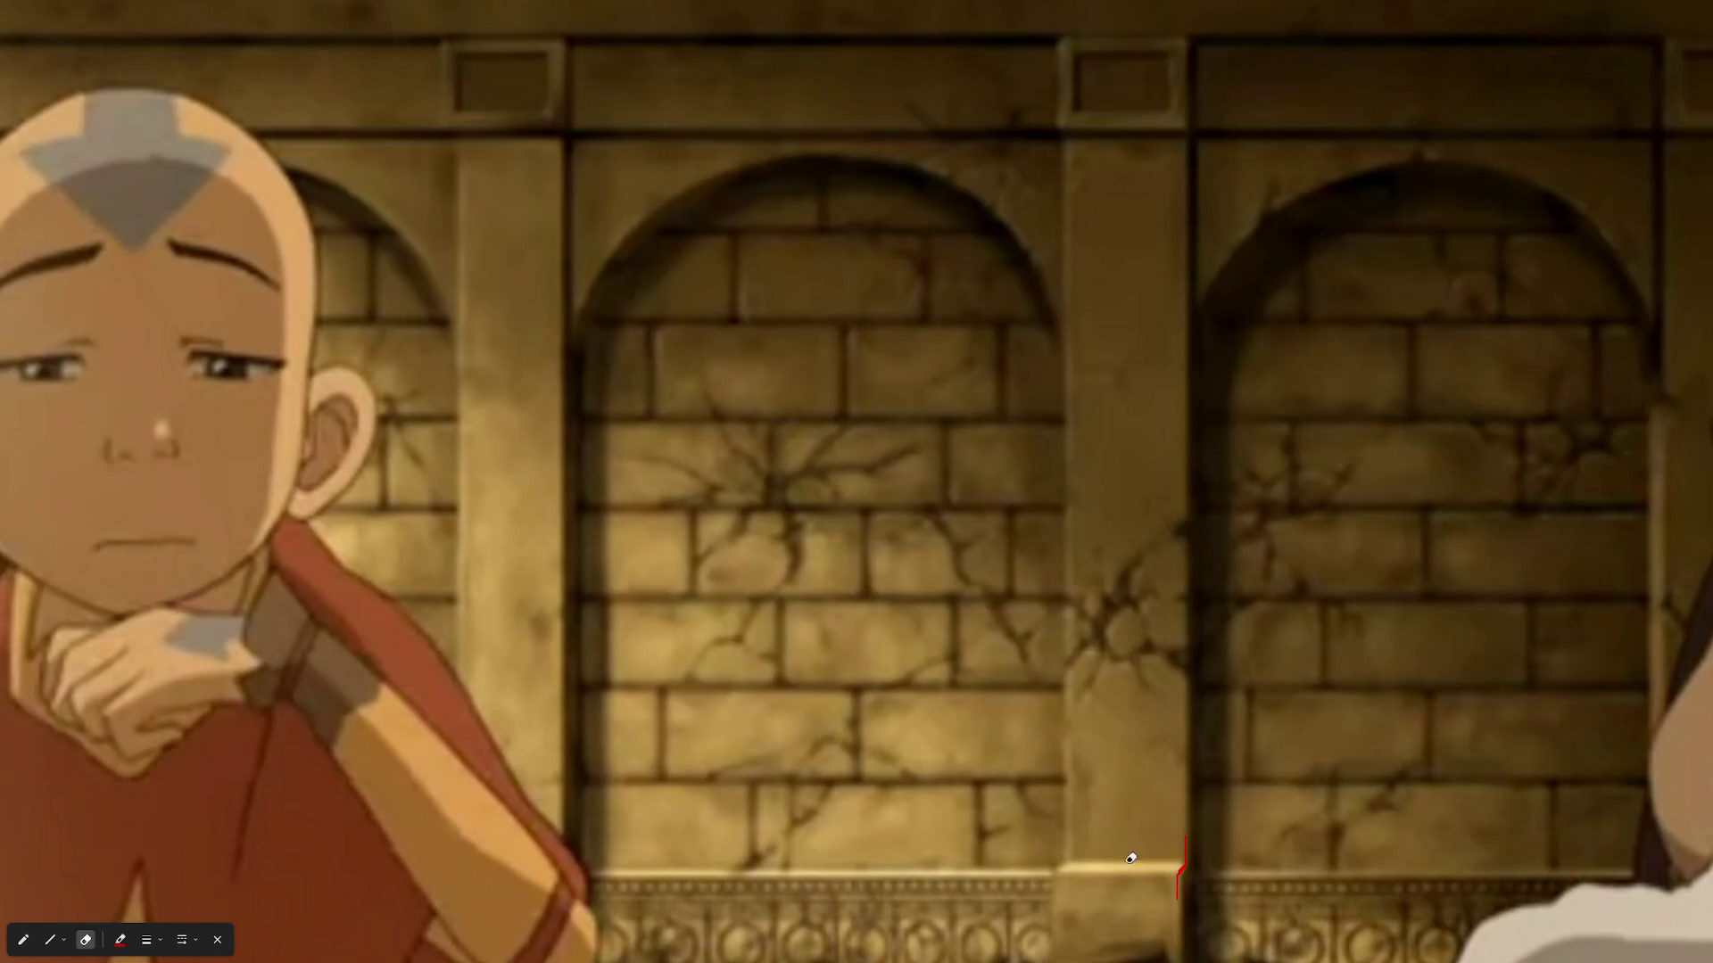
pyautogui.press('p')
# - Mark the middle pillar's top, underline the wall's base ledge, and outline the two-arch section
pyautogui.scroll(-1, 1162, 763)
pyautogui.scroll(1, 1162, 763)
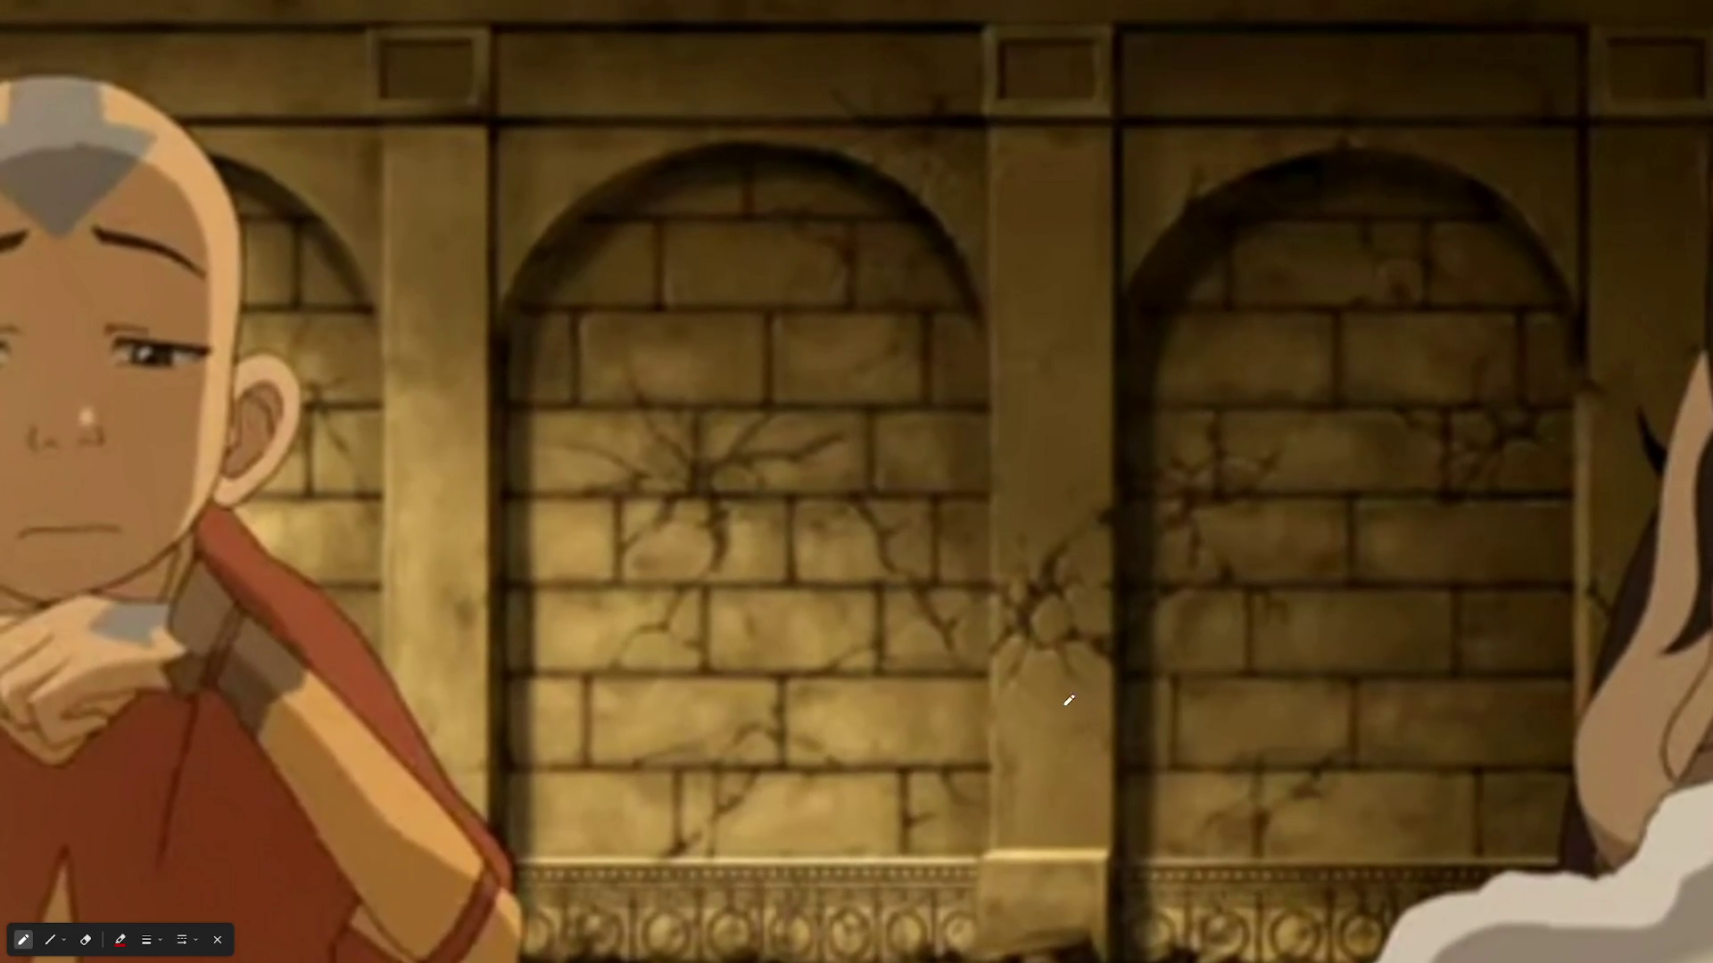
pyautogui.scroll(-1, 847, 437)
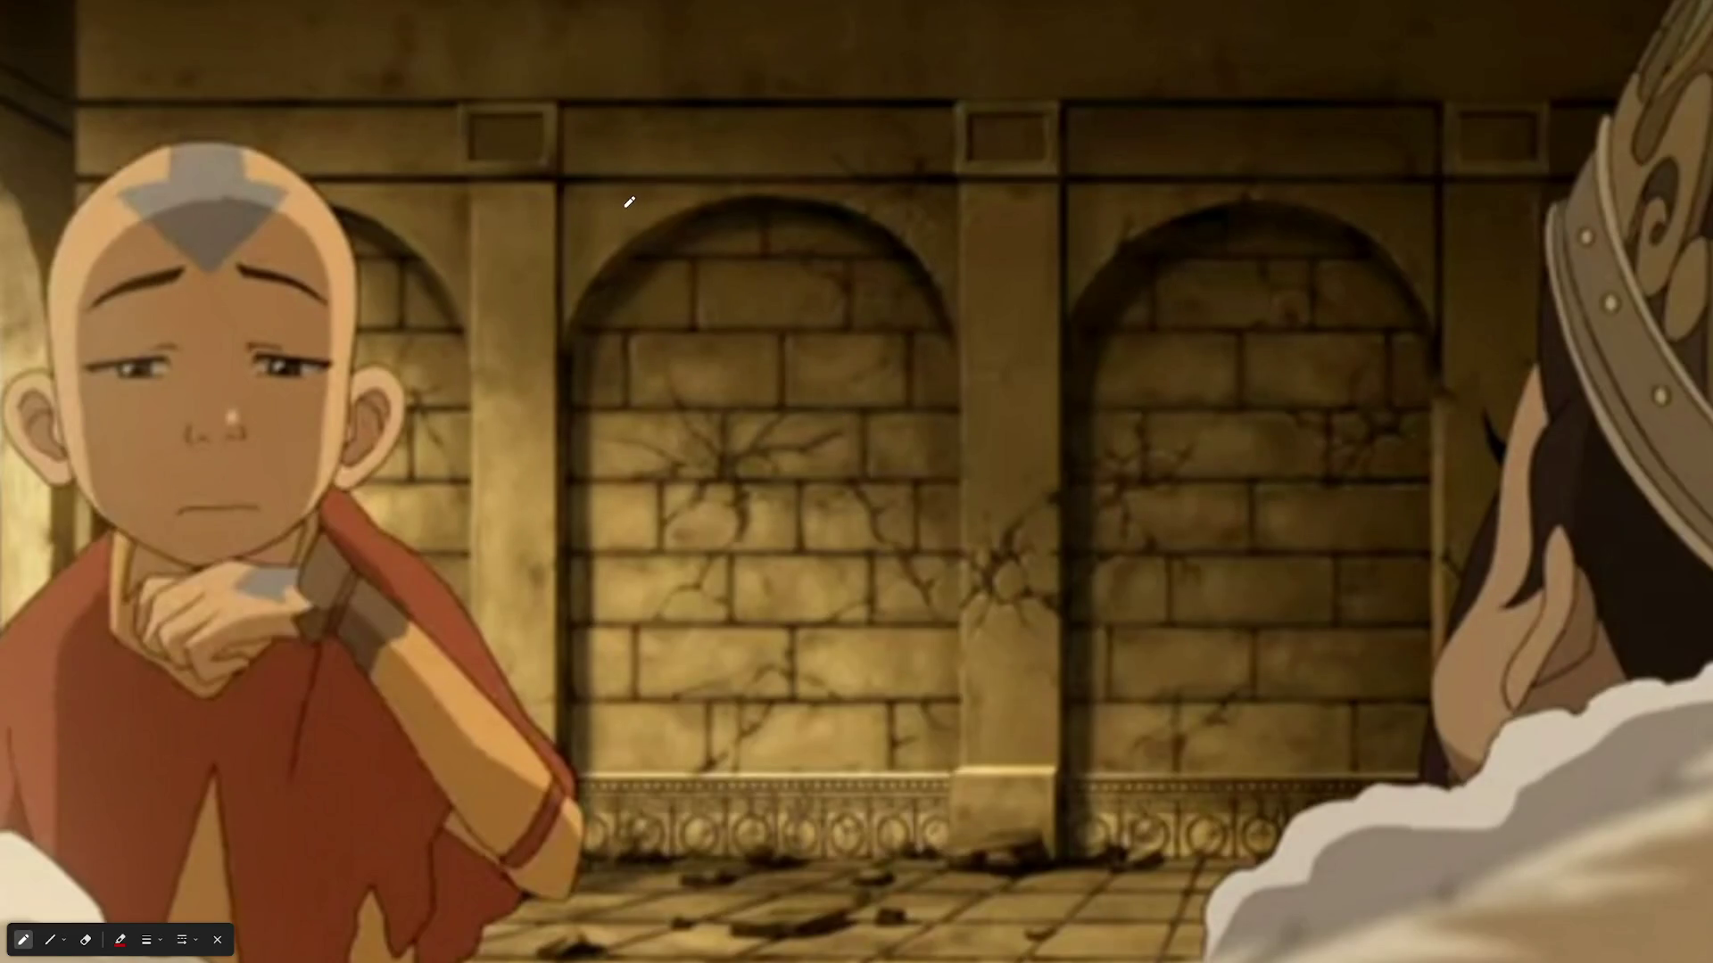
pyautogui.moveTo(1016, 206); pyautogui.dragTo(1017, 249)
pyautogui.moveTo(607, 776); pyautogui.dragTo(926, 781)
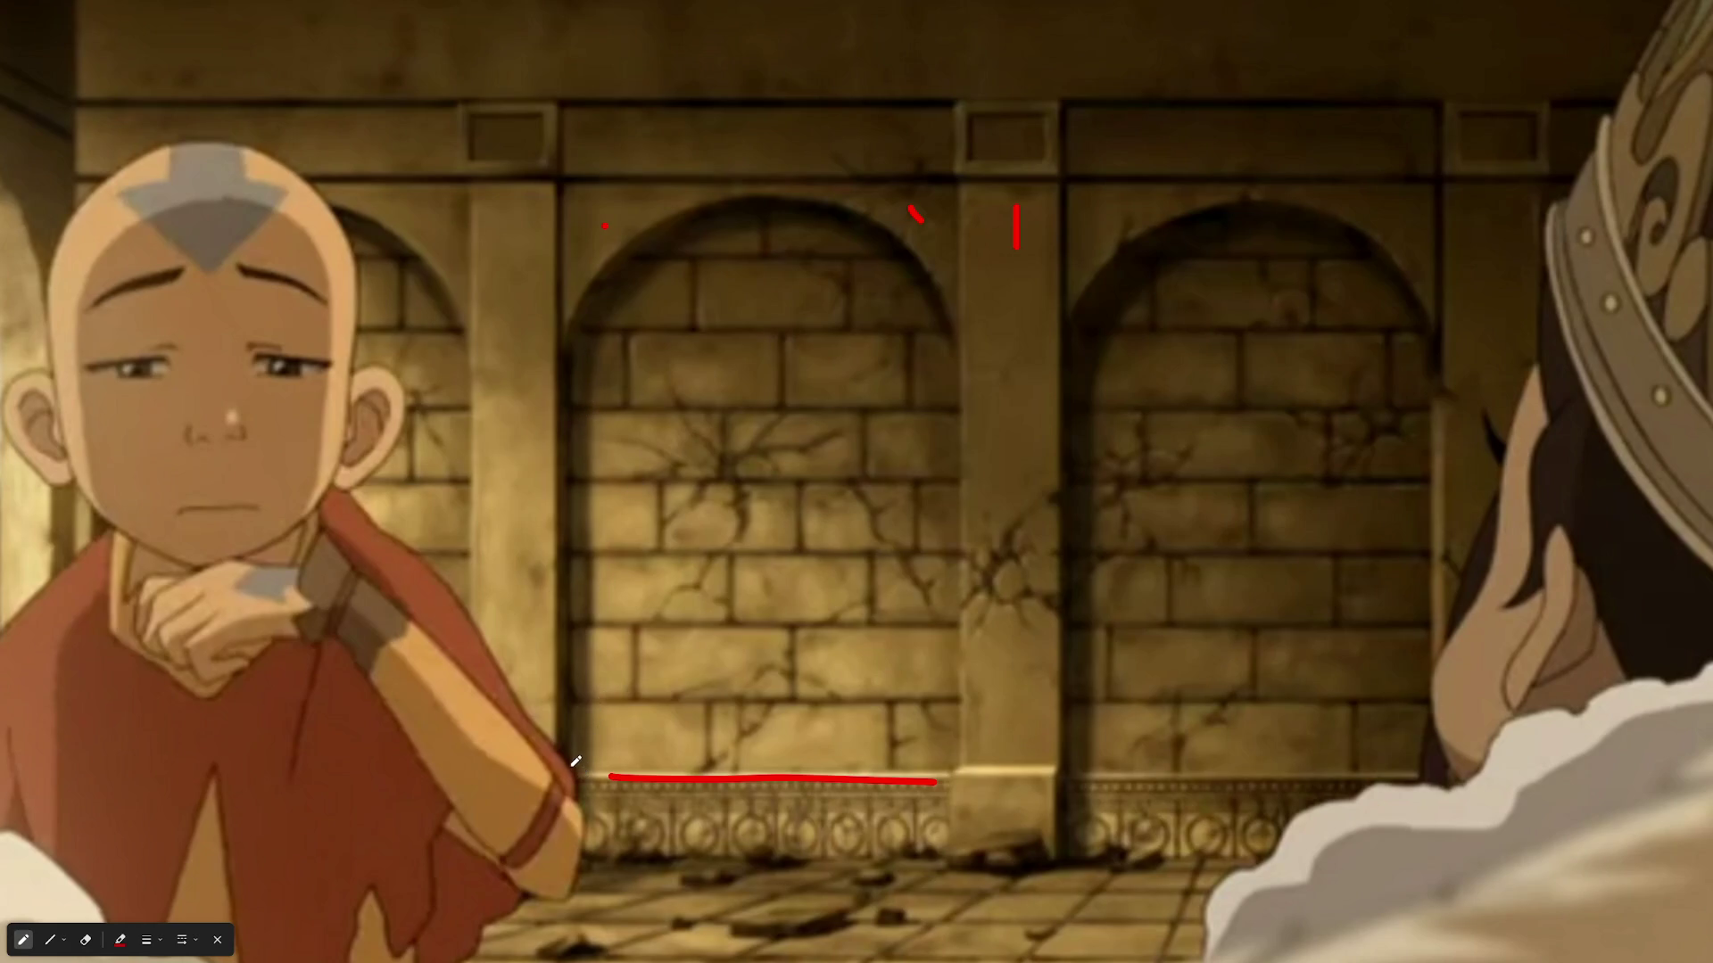
pyautogui.moveTo(579, 769)
pyautogui.mouseDown()
pyautogui.moveTo(580, 466)
pyautogui.moveTo(629, 249)
pyautogui.moveTo(1426, 217)
pyautogui.moveTo(1423, 705)
pyautogui.moveTo(1401, 788)
pyautogui.moveTo(763, 740)
pyautogui.moveTo(613, 749)
pyautogui.mouseUp()
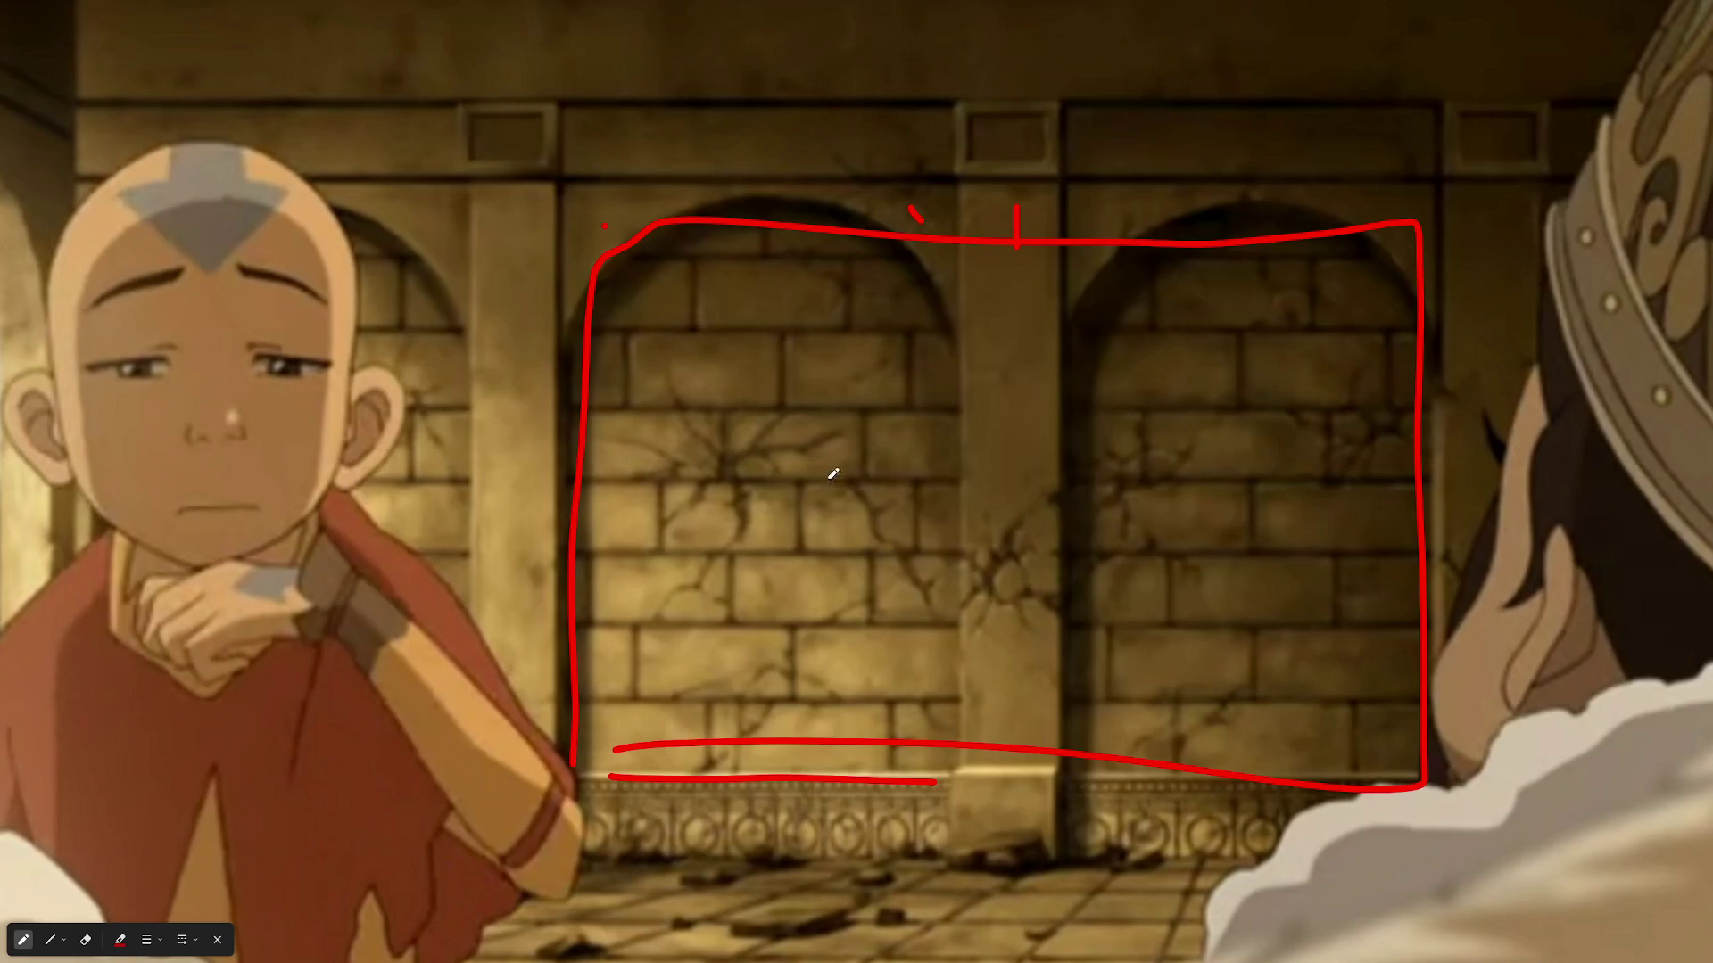
# - Erase the red outline, top marks and base underline, then switch back to the pen
pyautogui.press('e')
pyautogui.moveTo(1040, 211)
pyautogui.mouseDown()
pyautogui.moveTo(972, 256)
pyautogui.moveTo(890, 214)
pyautogui.mouseUp()
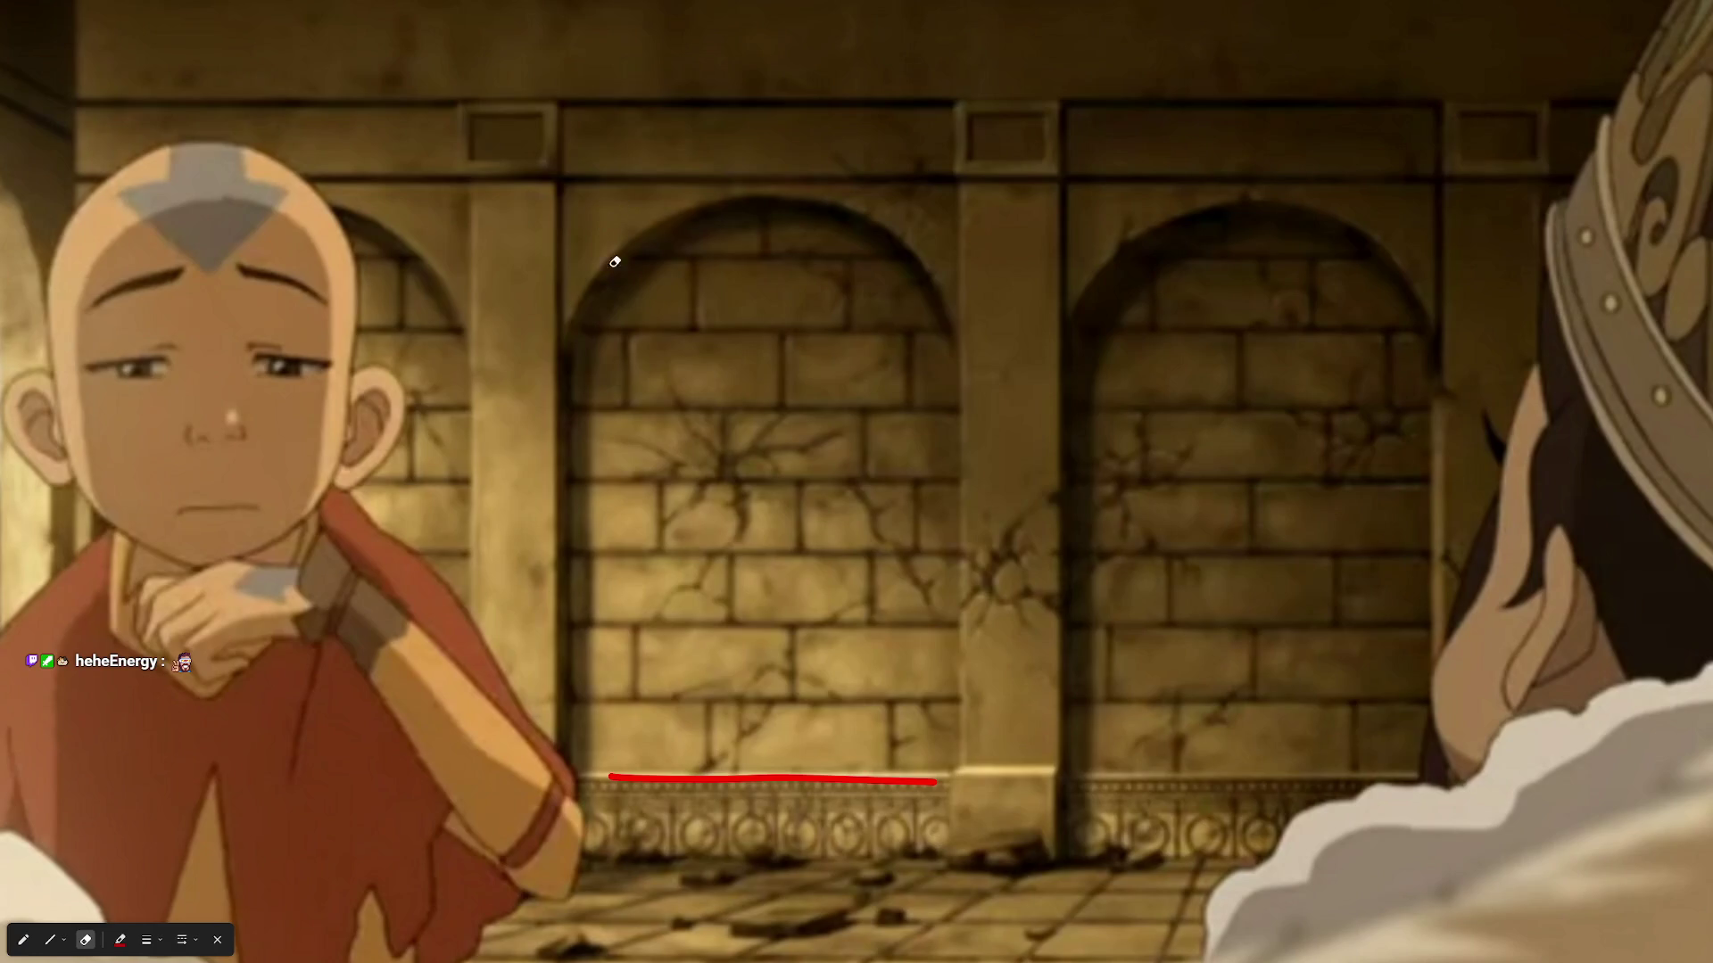
pyautogui.click(691, 779)
pyautogui.press('p')
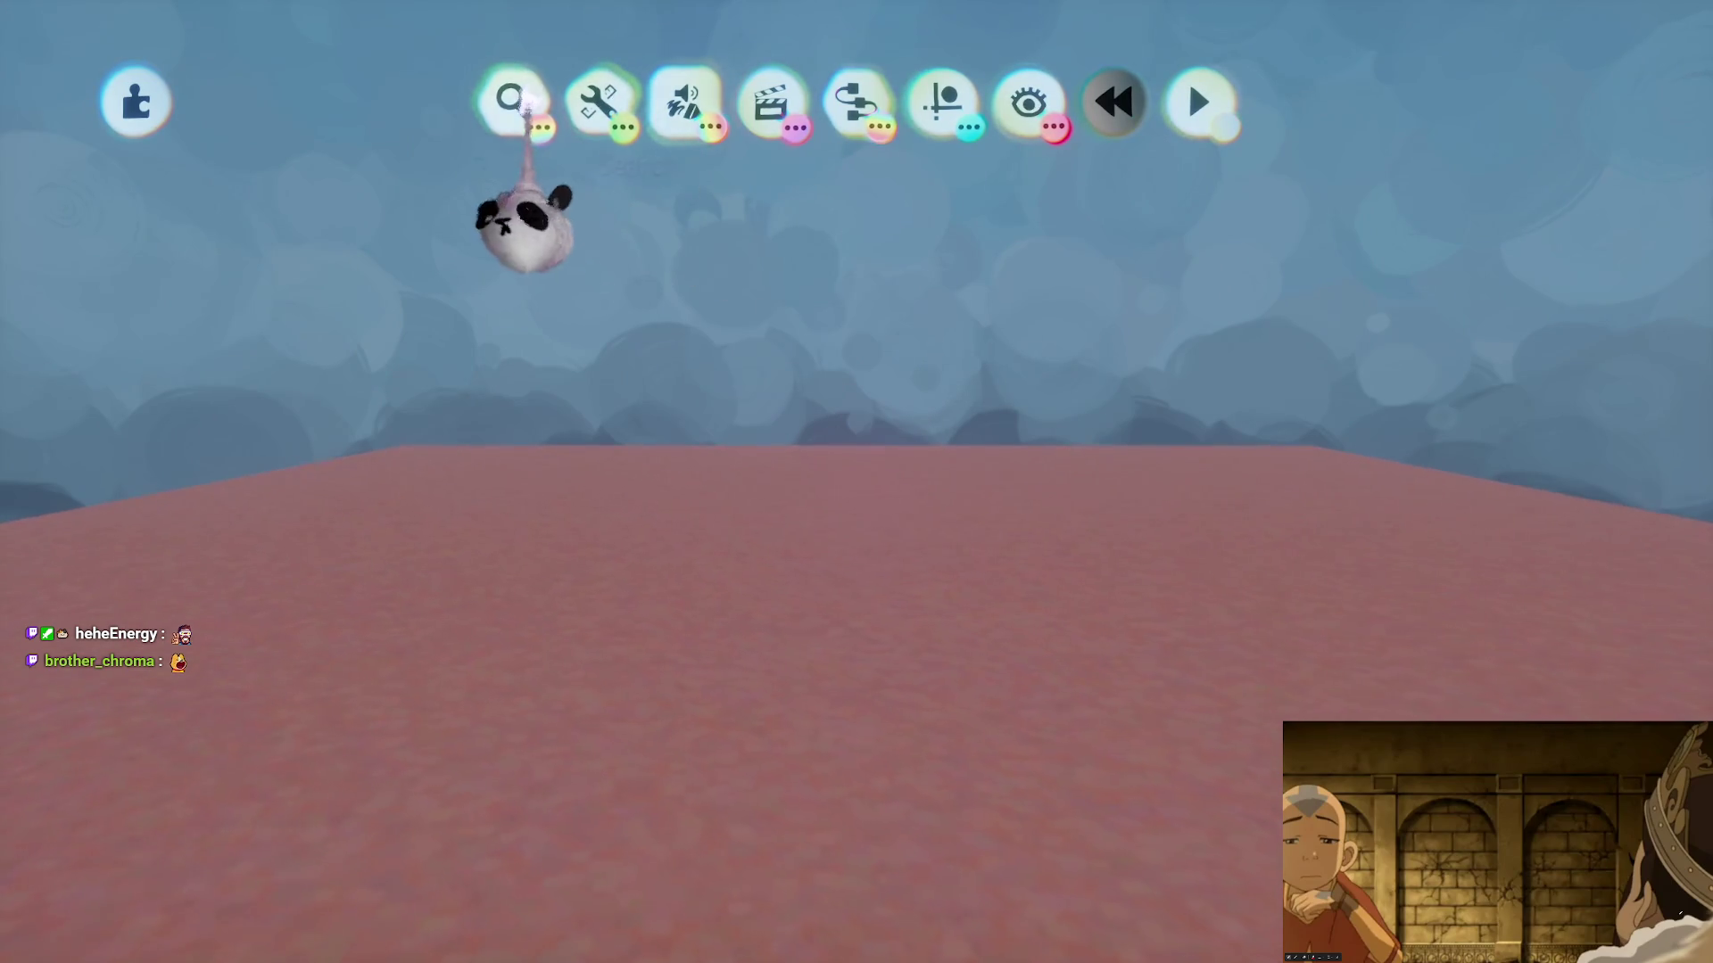
# - Clear the Water search and pick the flying bison from the My Creations carousel
pyautogui.click(512, 100)
pyautogui.click(485, 215)
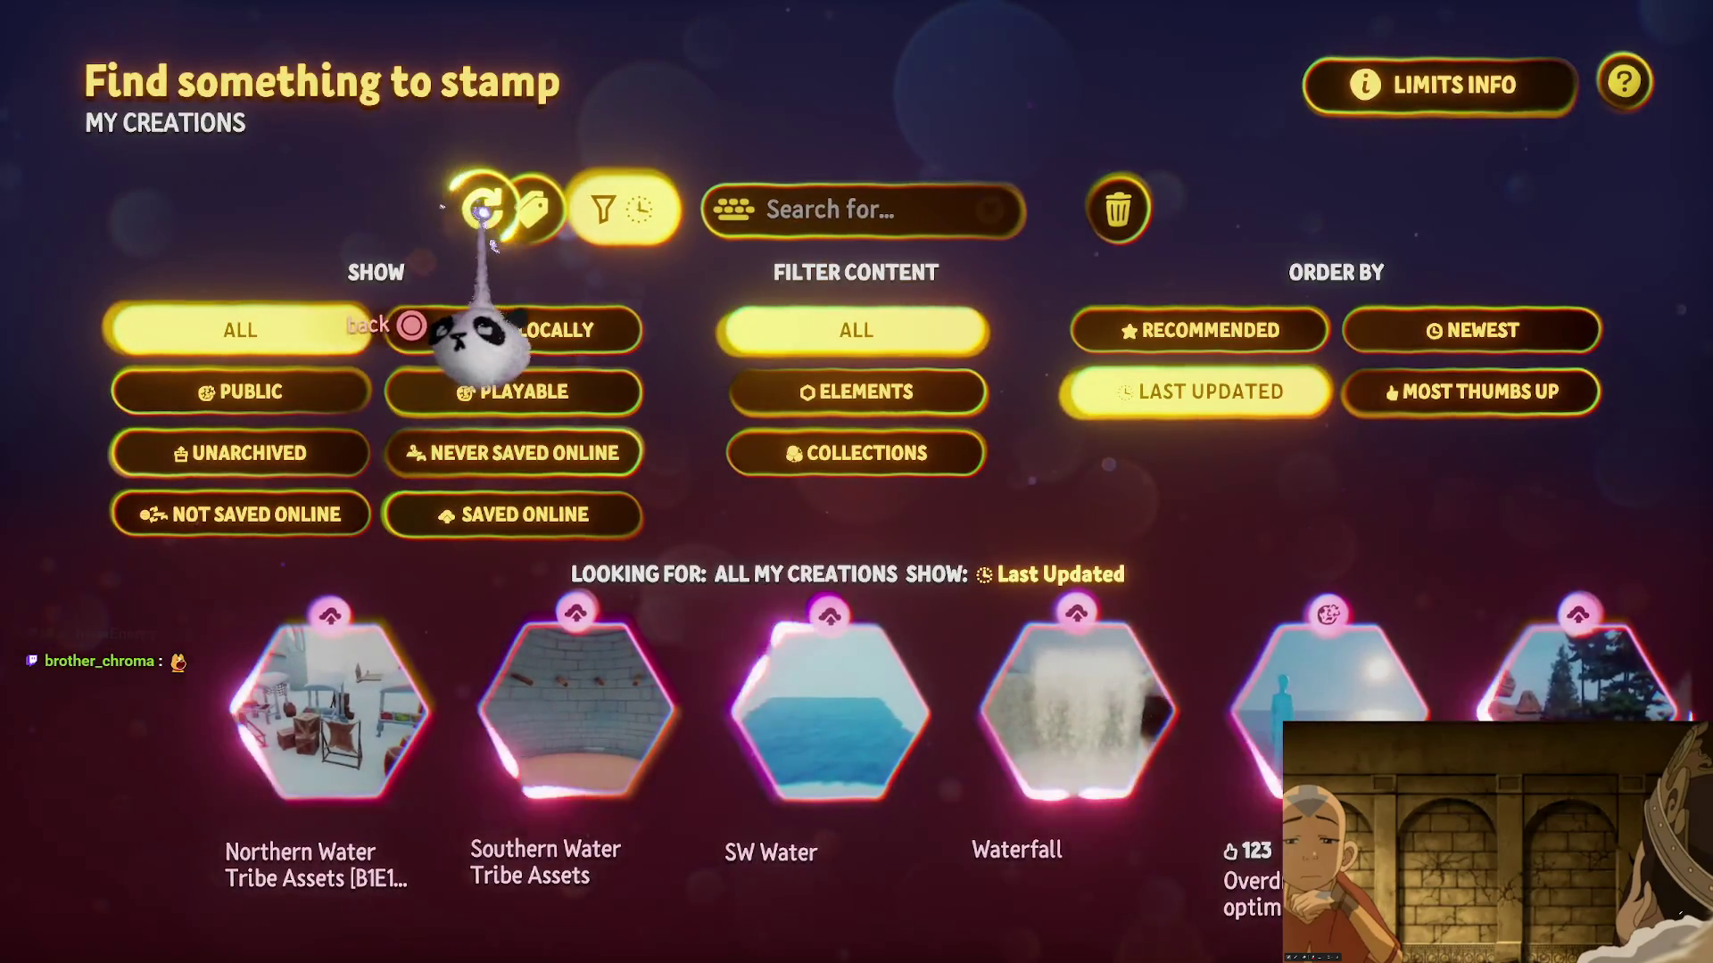
pyautogui.hscroll(4, 1032, 714)
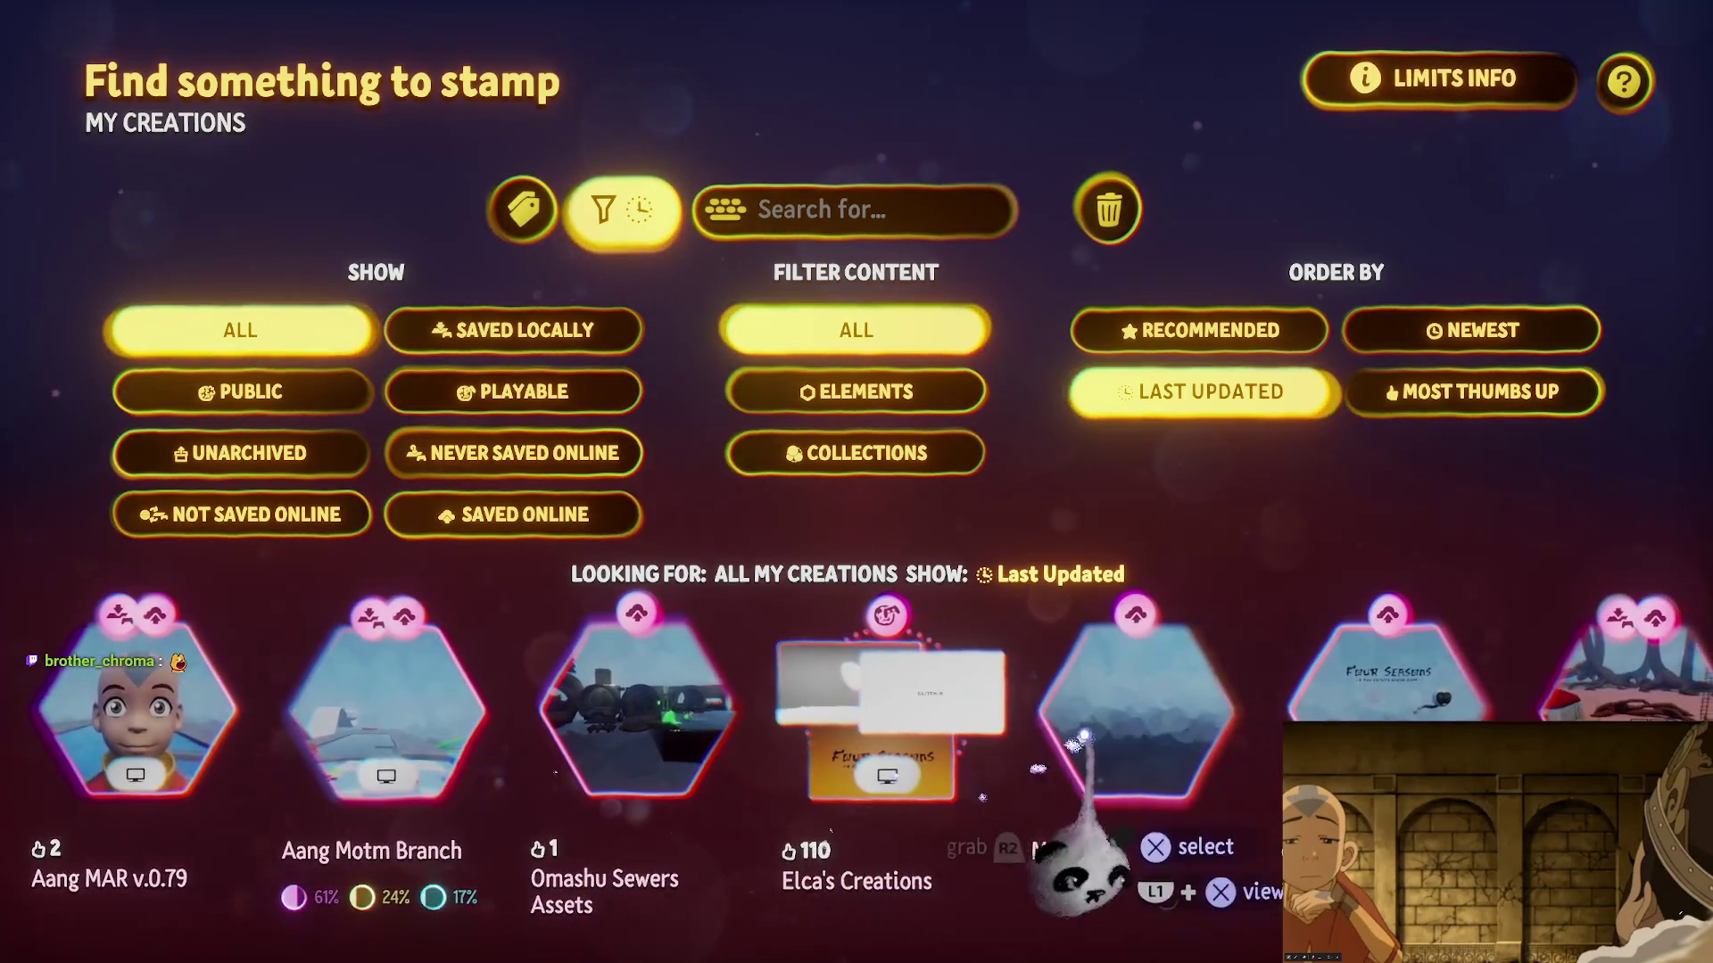
pyautogui.hscroll(5, 740, 792)
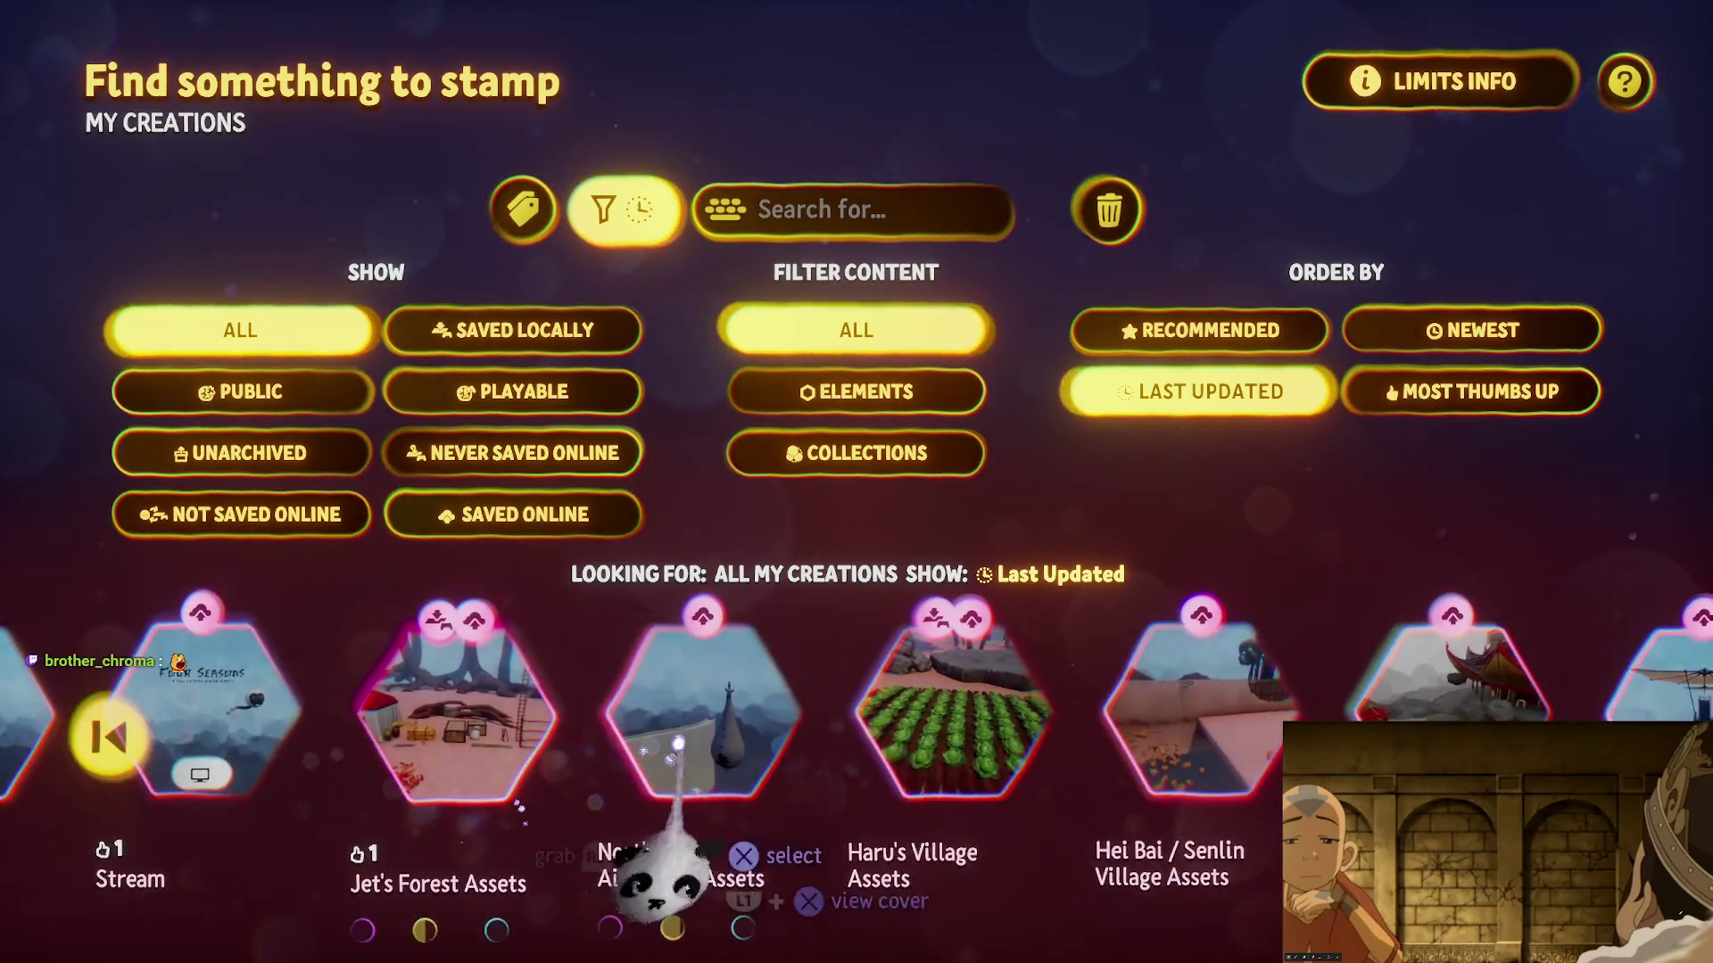
pyautogui.hscroll(3, 512, 781)
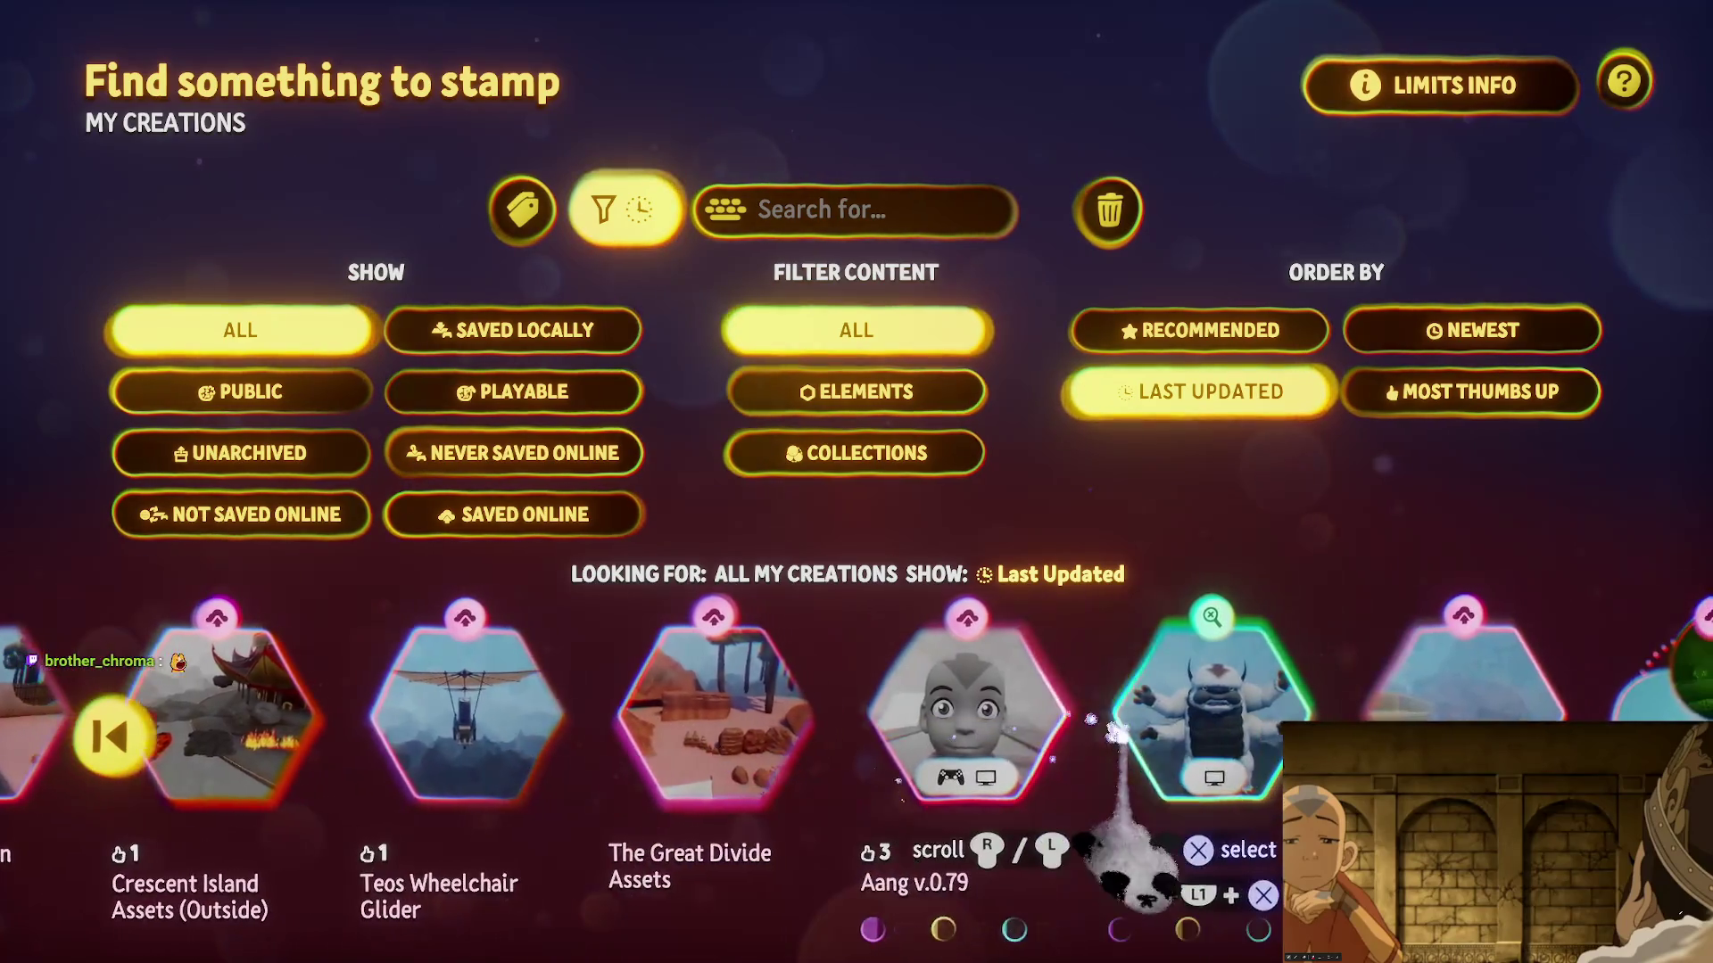
pyautogui.click(1186, 780)
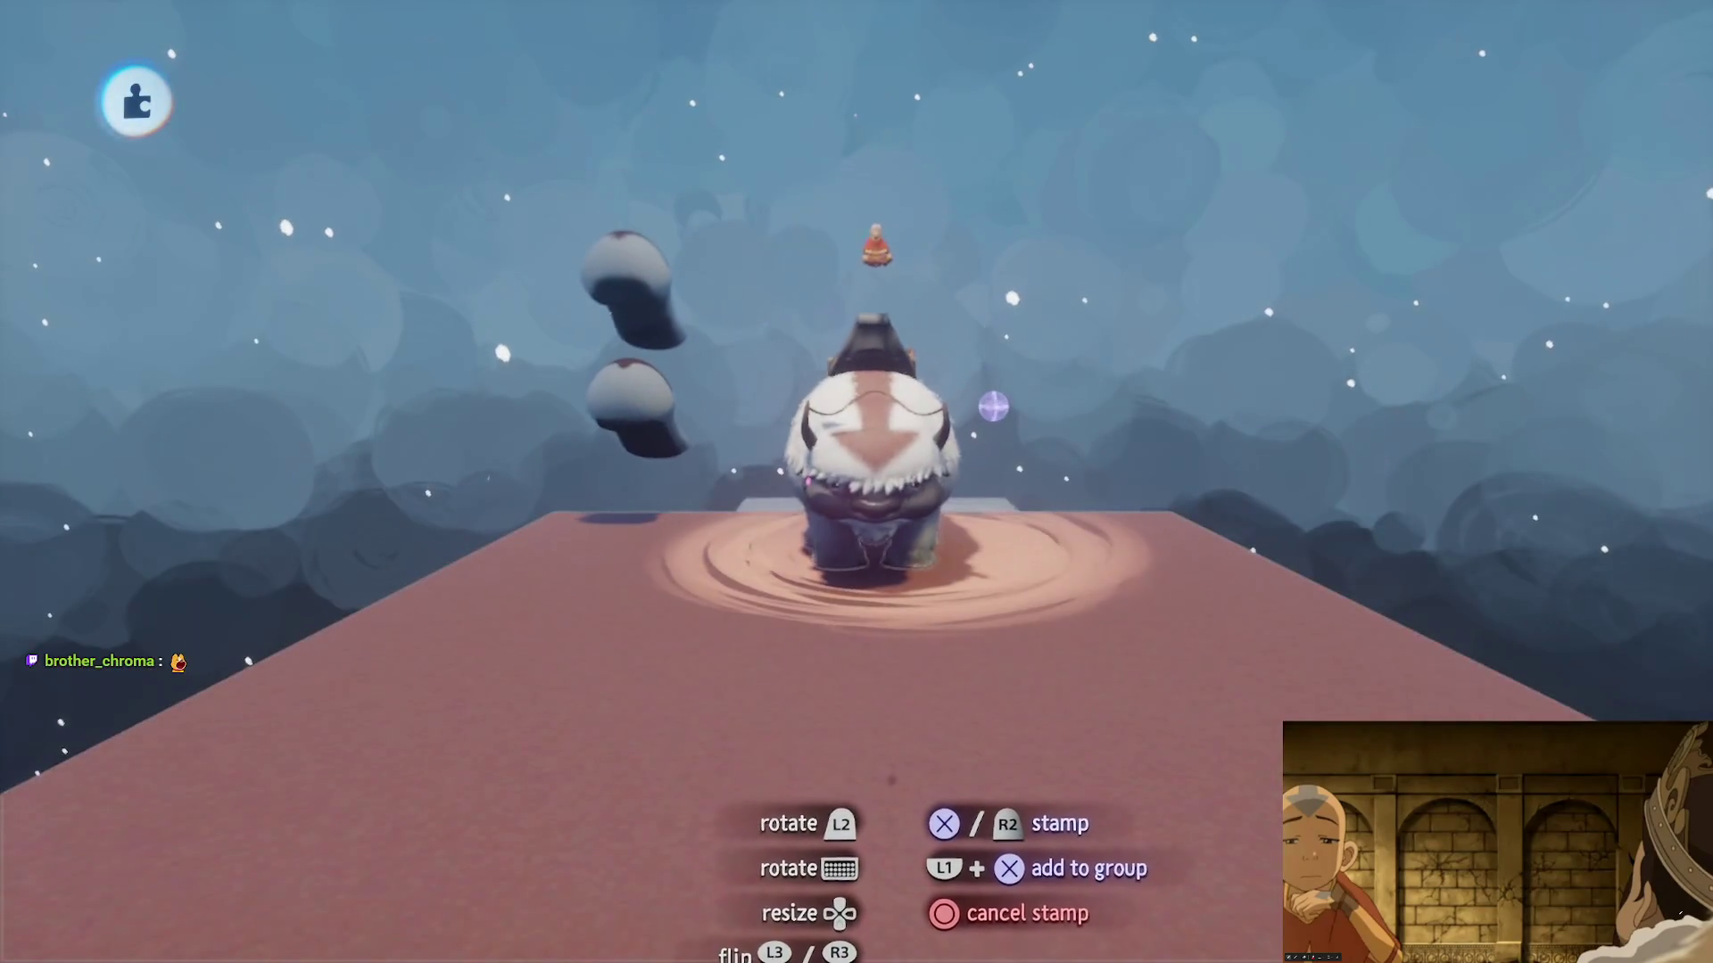
# - Stamp the bison, then sculpt a cube beside it with Mirror on and Kaleidoscope set to 2
pyautogui.click(856, 500)
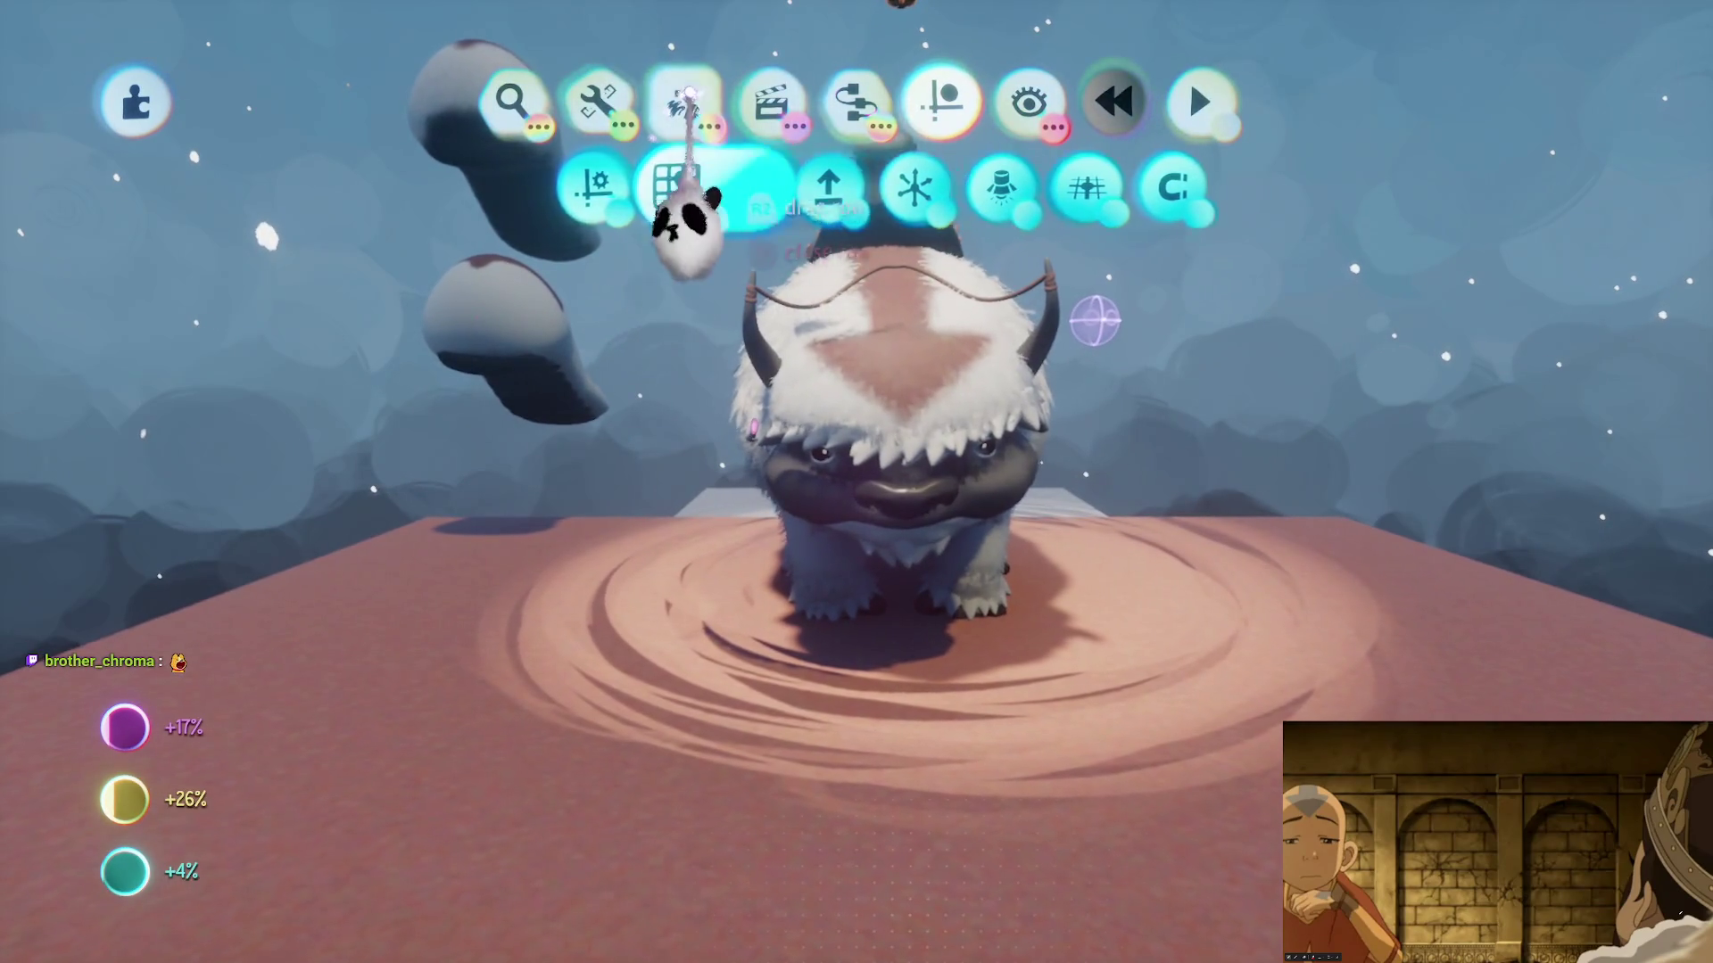
pyautogui.click(500, 190)
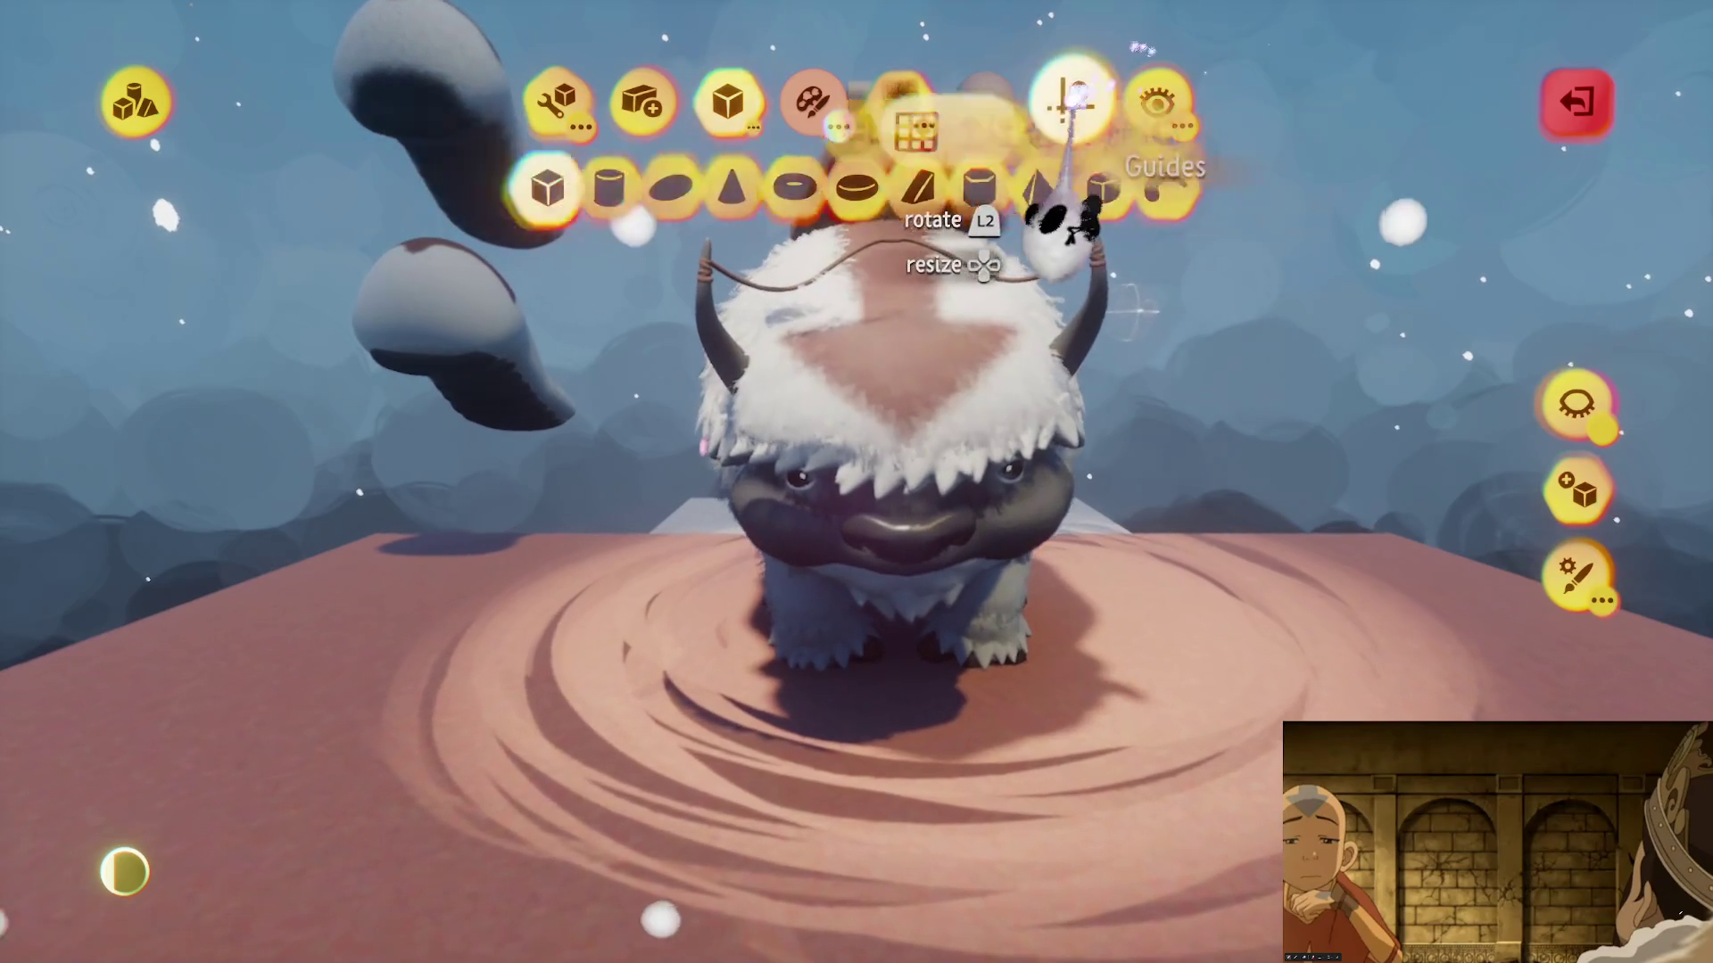
pyautogui.click(919, 190)
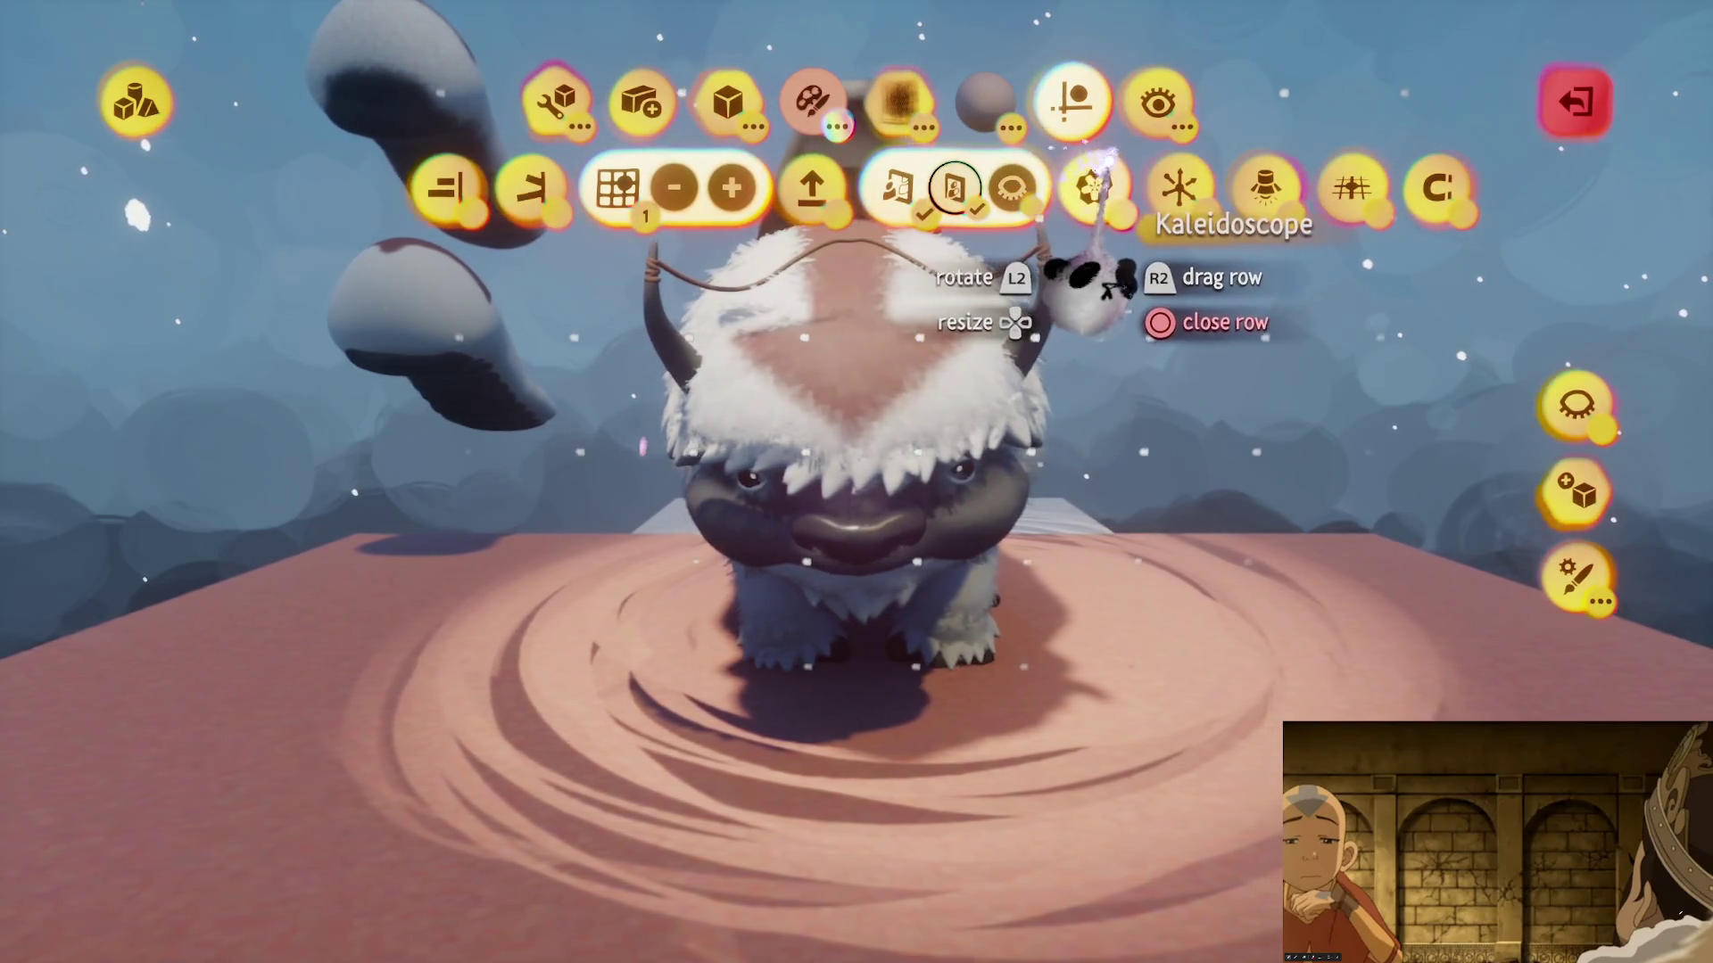
pyautogui.click(1105, 178)
pyautogui.click(1138, 187)
pyautogui.click(1138, 187)
pyautogui.click(1138, 187)
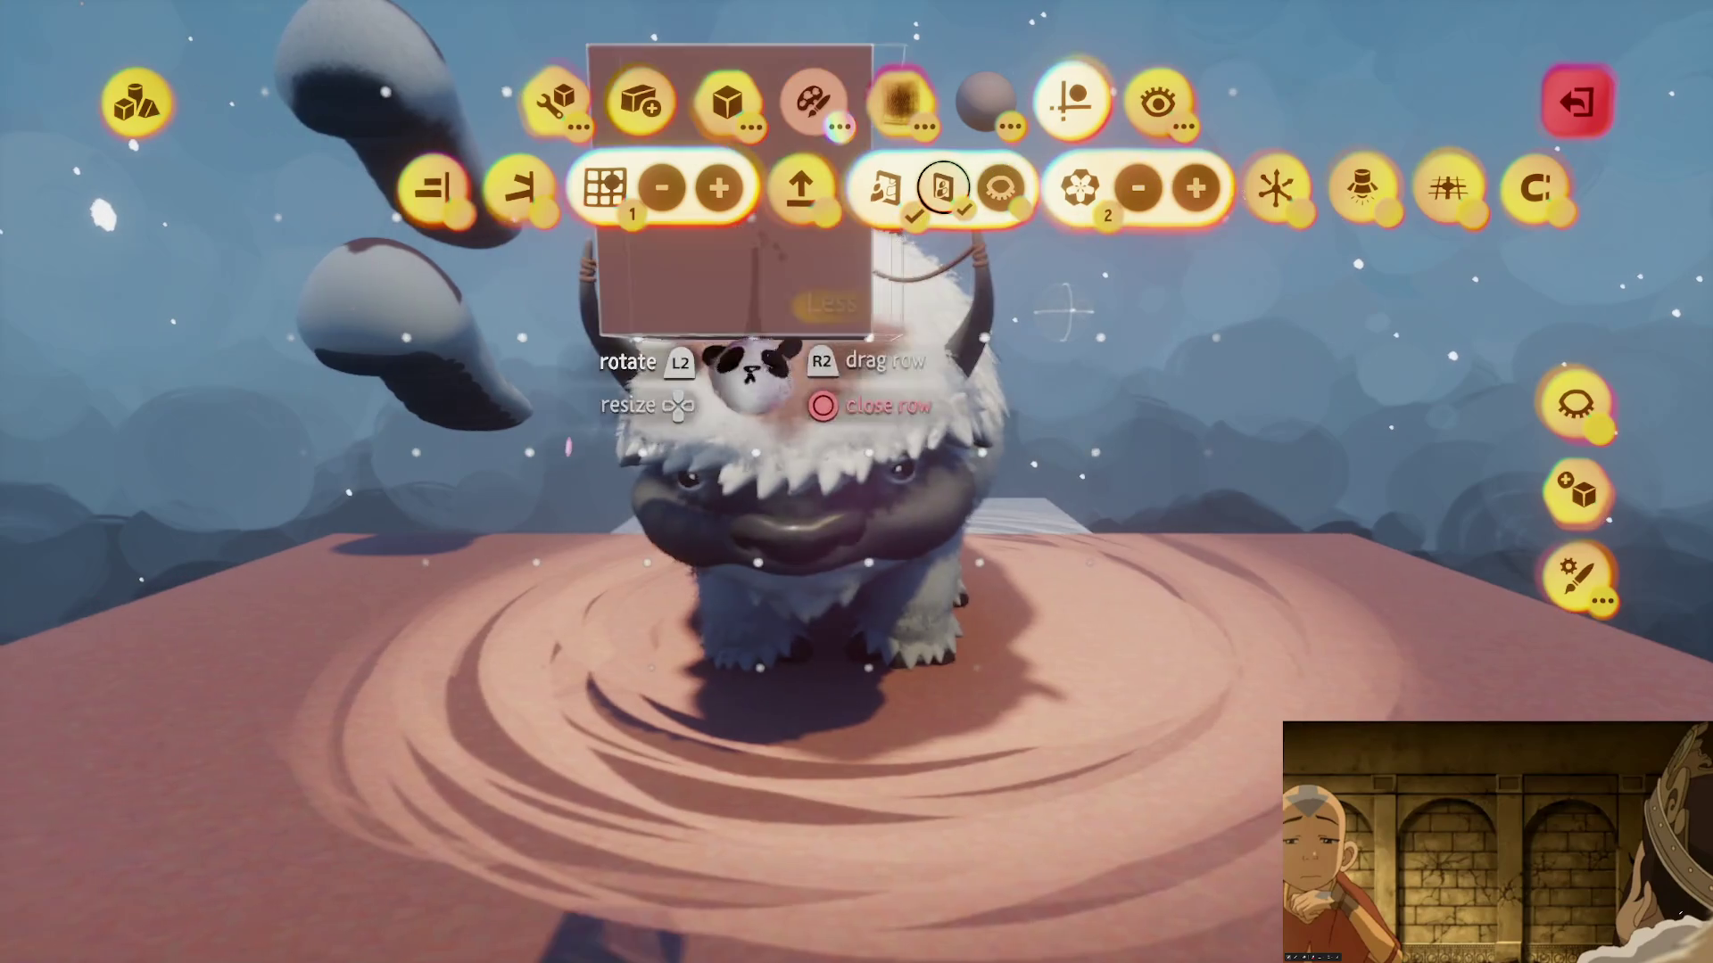
pyautogui.moveTo(845, 682)
pyautogui.mouseDown()
pyautogui.moveTo(814, 536)
pyautogui.moveTo(868, 473)
pyautogui.mouseUp()
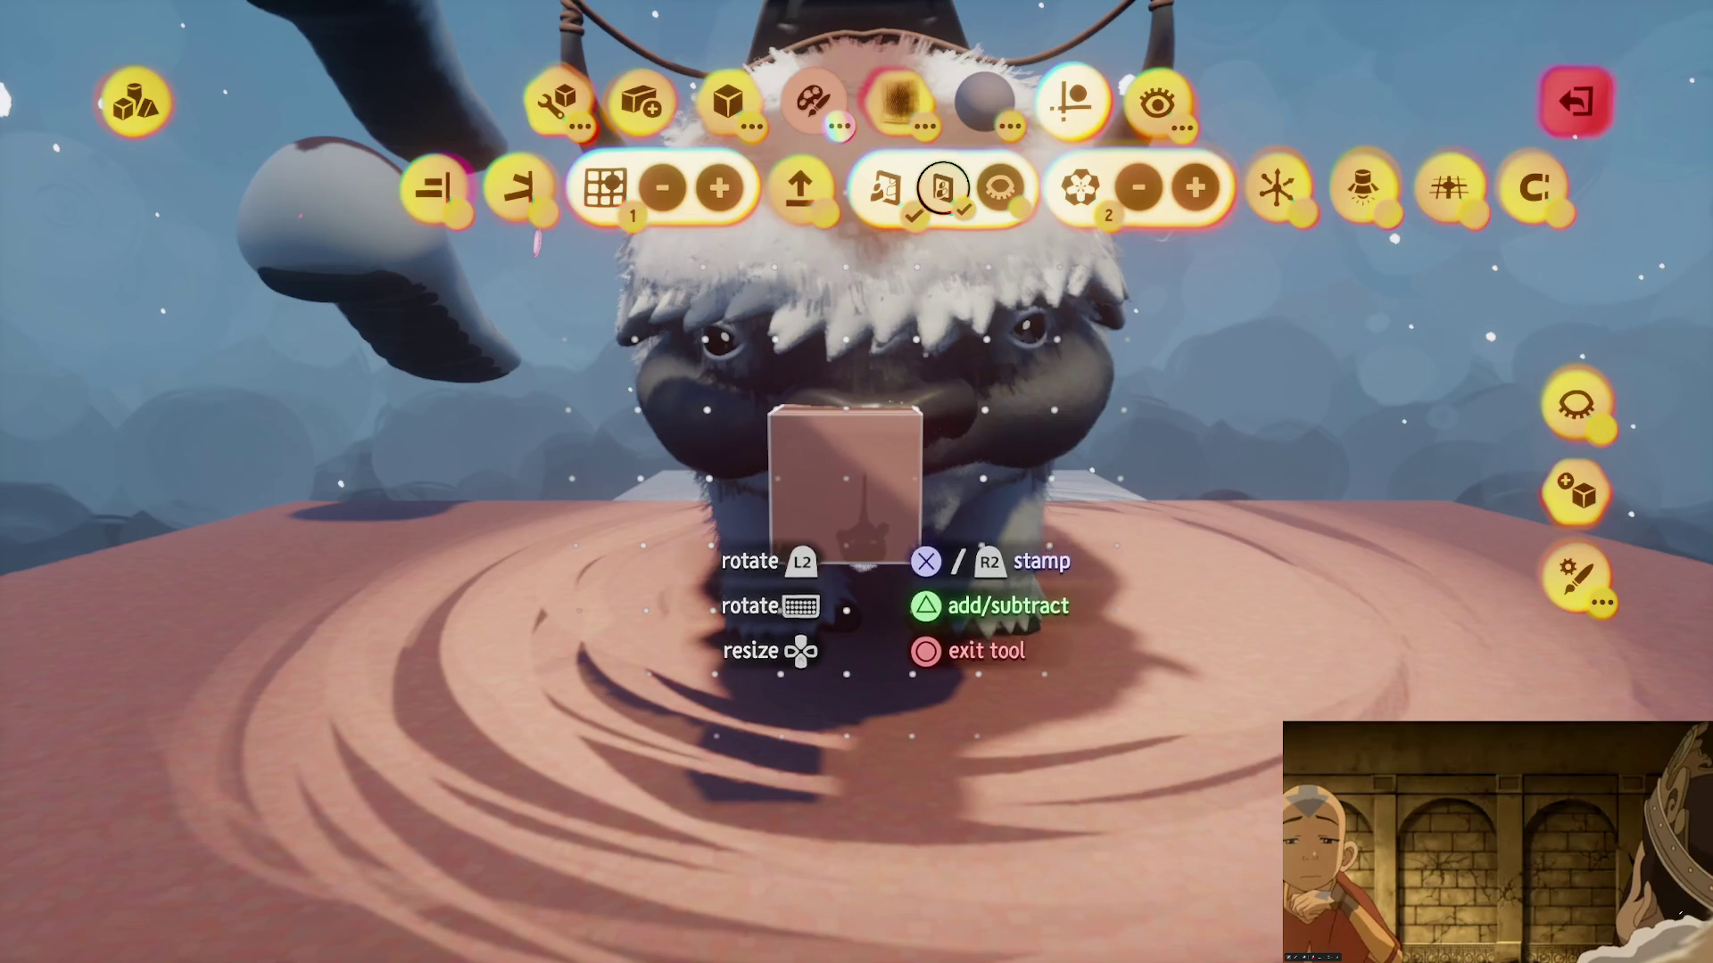
pyautogui.moveTo(846, 571)
pyautogui.mouseDown()
pyautogui.moveTo(848, 612)
pyautogui.moveTo(988, 559)
pyautogui.moveTo(1066, 584)
pyautogui.moveTo(1035, 857)
pyautogui.moveTo(1026, 834)
pyautogui.moveTo(999, 892)
pyautogui.moveTo(673, 339)
pyautogui.mouseUp()
# - Stretch the cube into a tall wide wall slab, then resume sculpting the wall
pyautogui.click(555, 100)
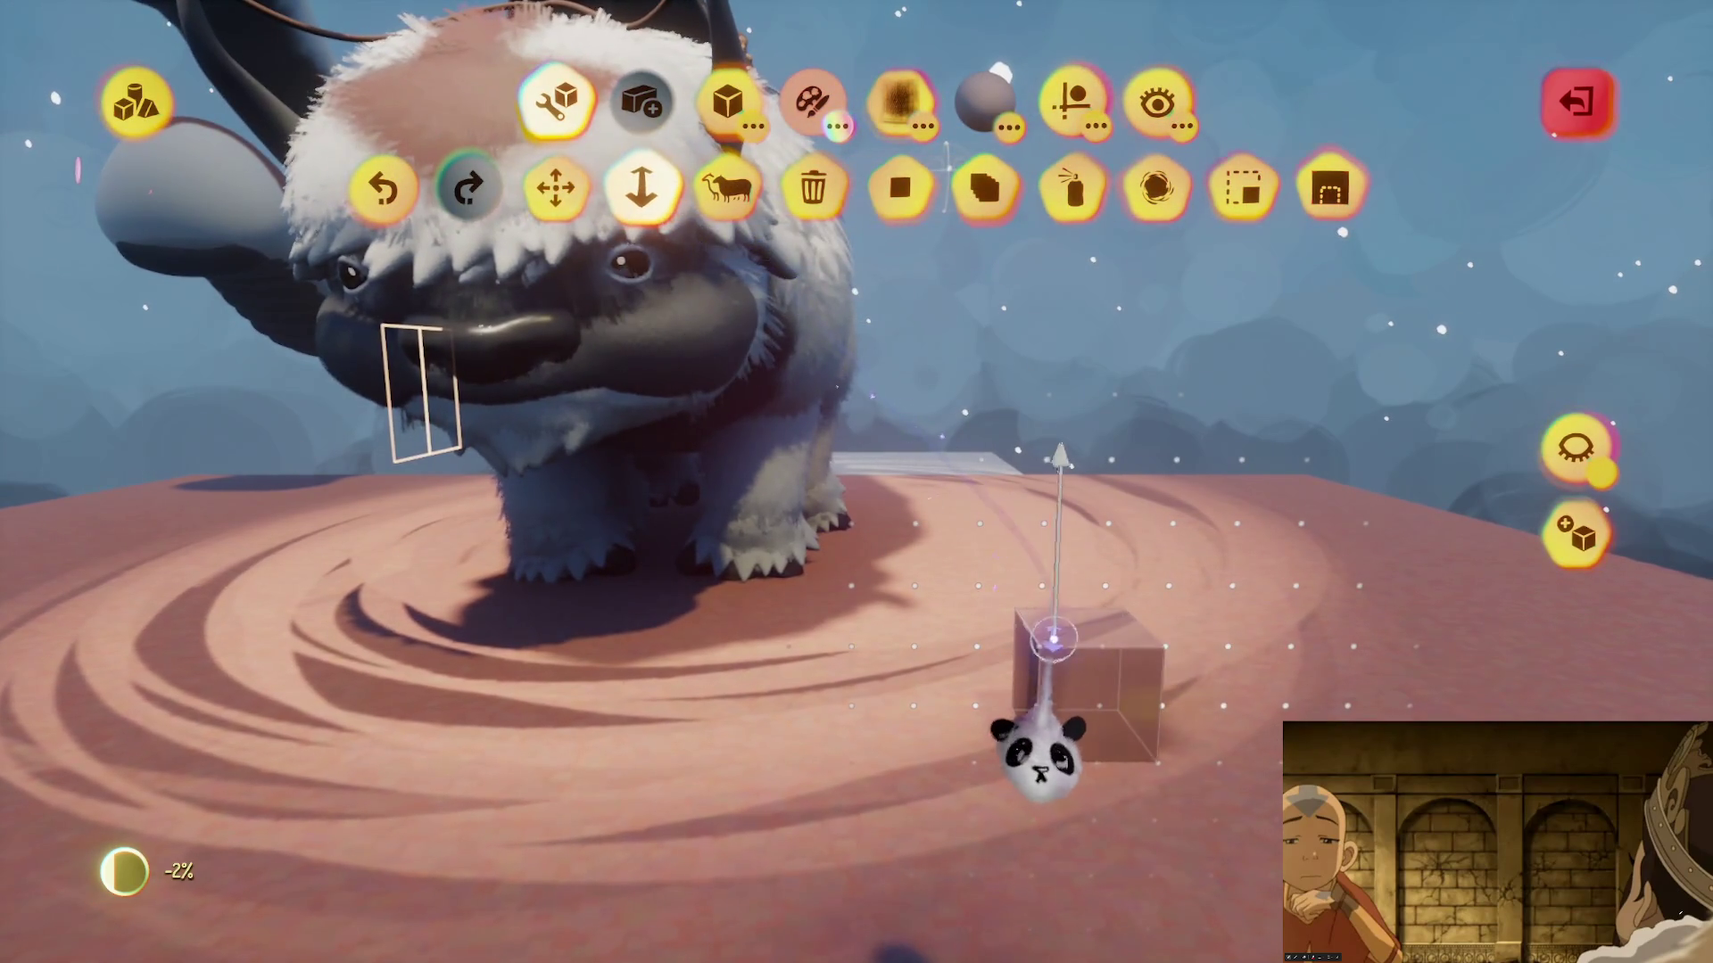
pyautogui.moveTo(1024, 794)
pyautogui.mouseDown()
pyautogui.moveTo(680, 765)
pyautogui.moveTo(898, 746)
pyautogui.moveTo(858, 397)
pyautogui.mouseUp()
pyautogui.moveTo(841, 291); pyautogui.dragTo(833, 459)
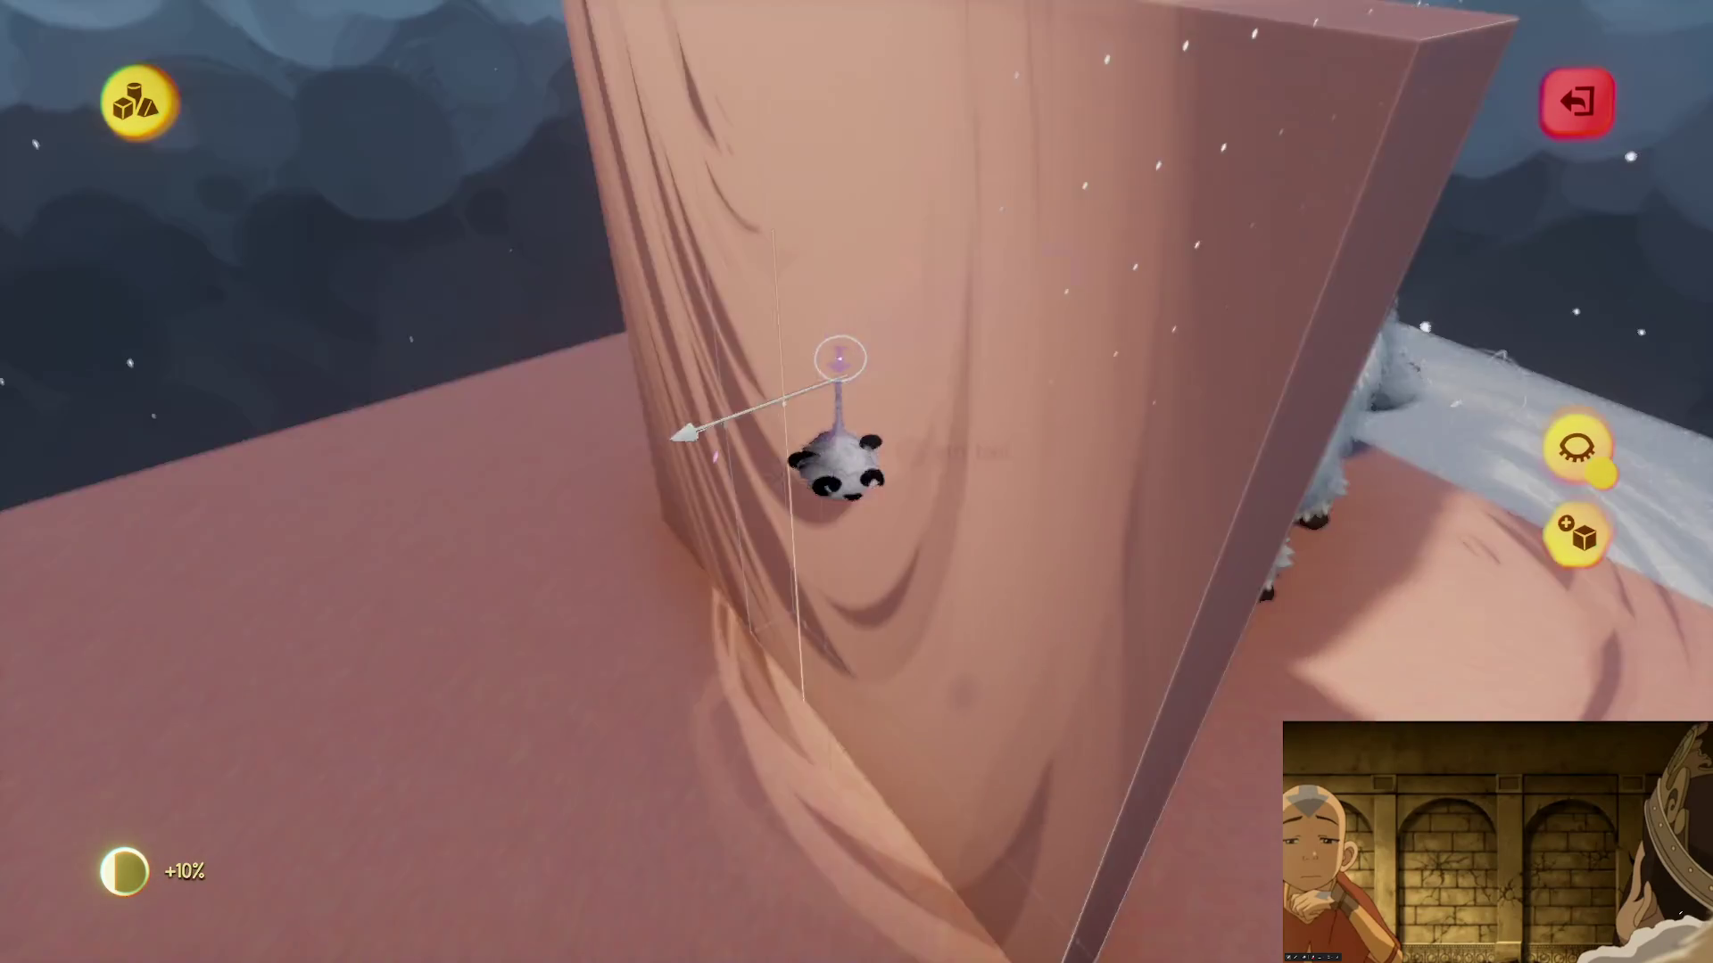
pyautogui.moveTo(832, 517); pyautogui.dragTo(573, 625)
pyautogui.press('Escape')
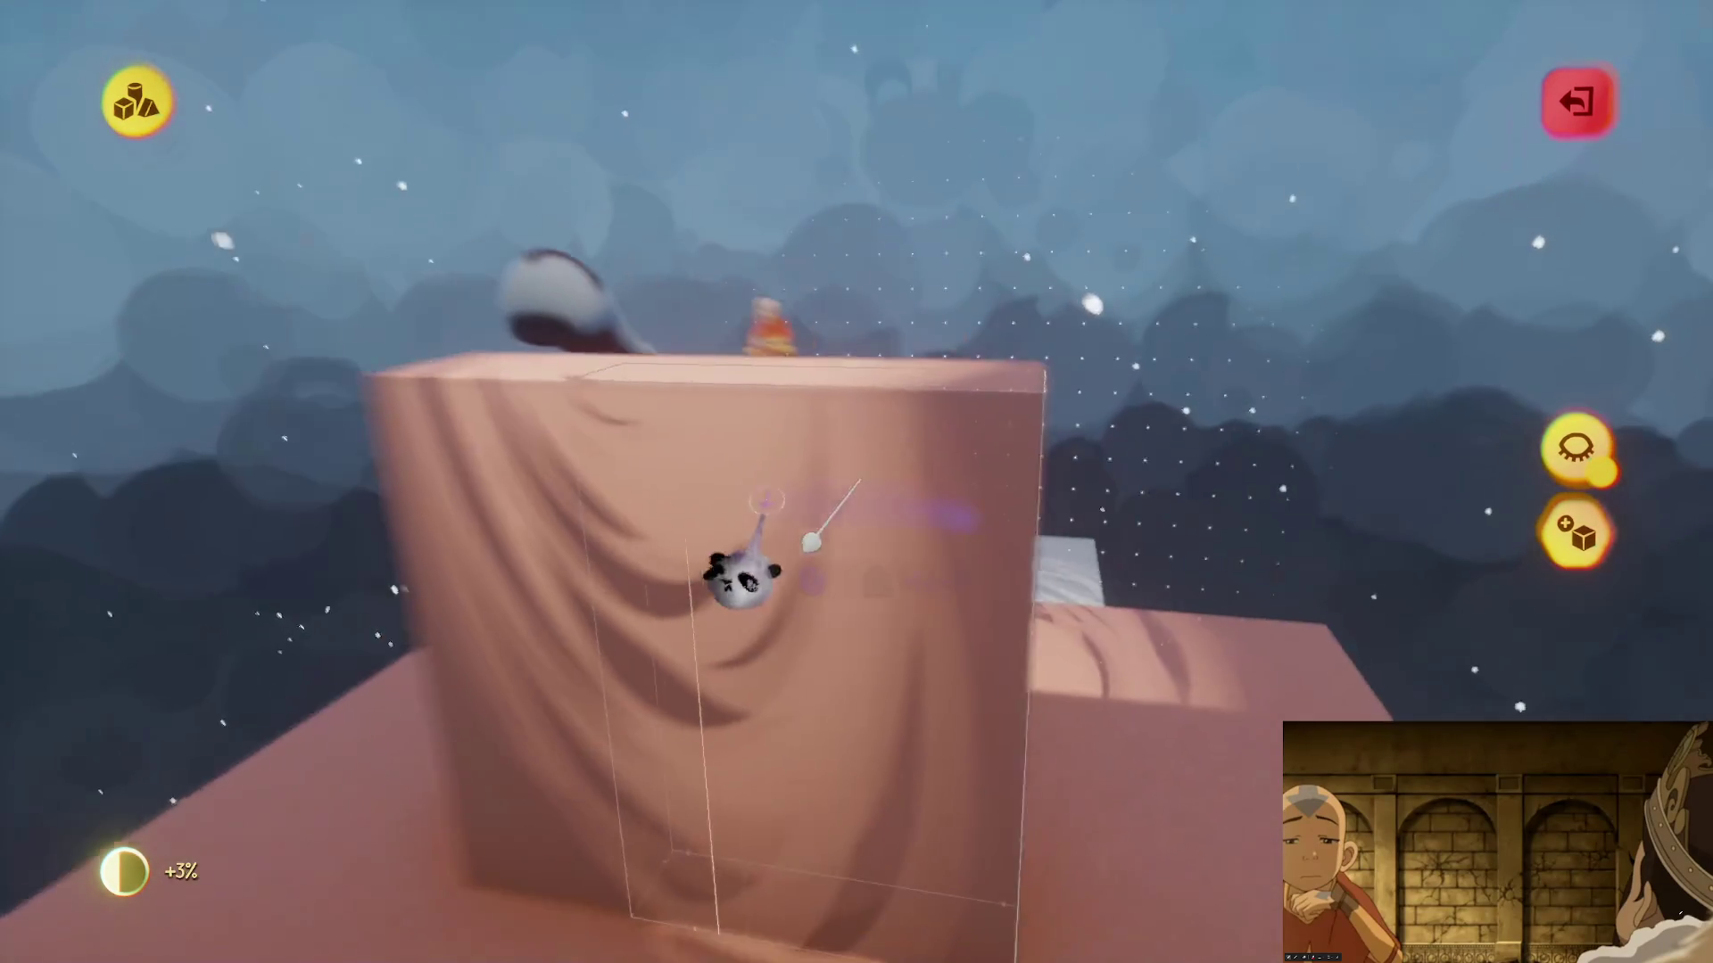
pyautogui.click(894, 423)
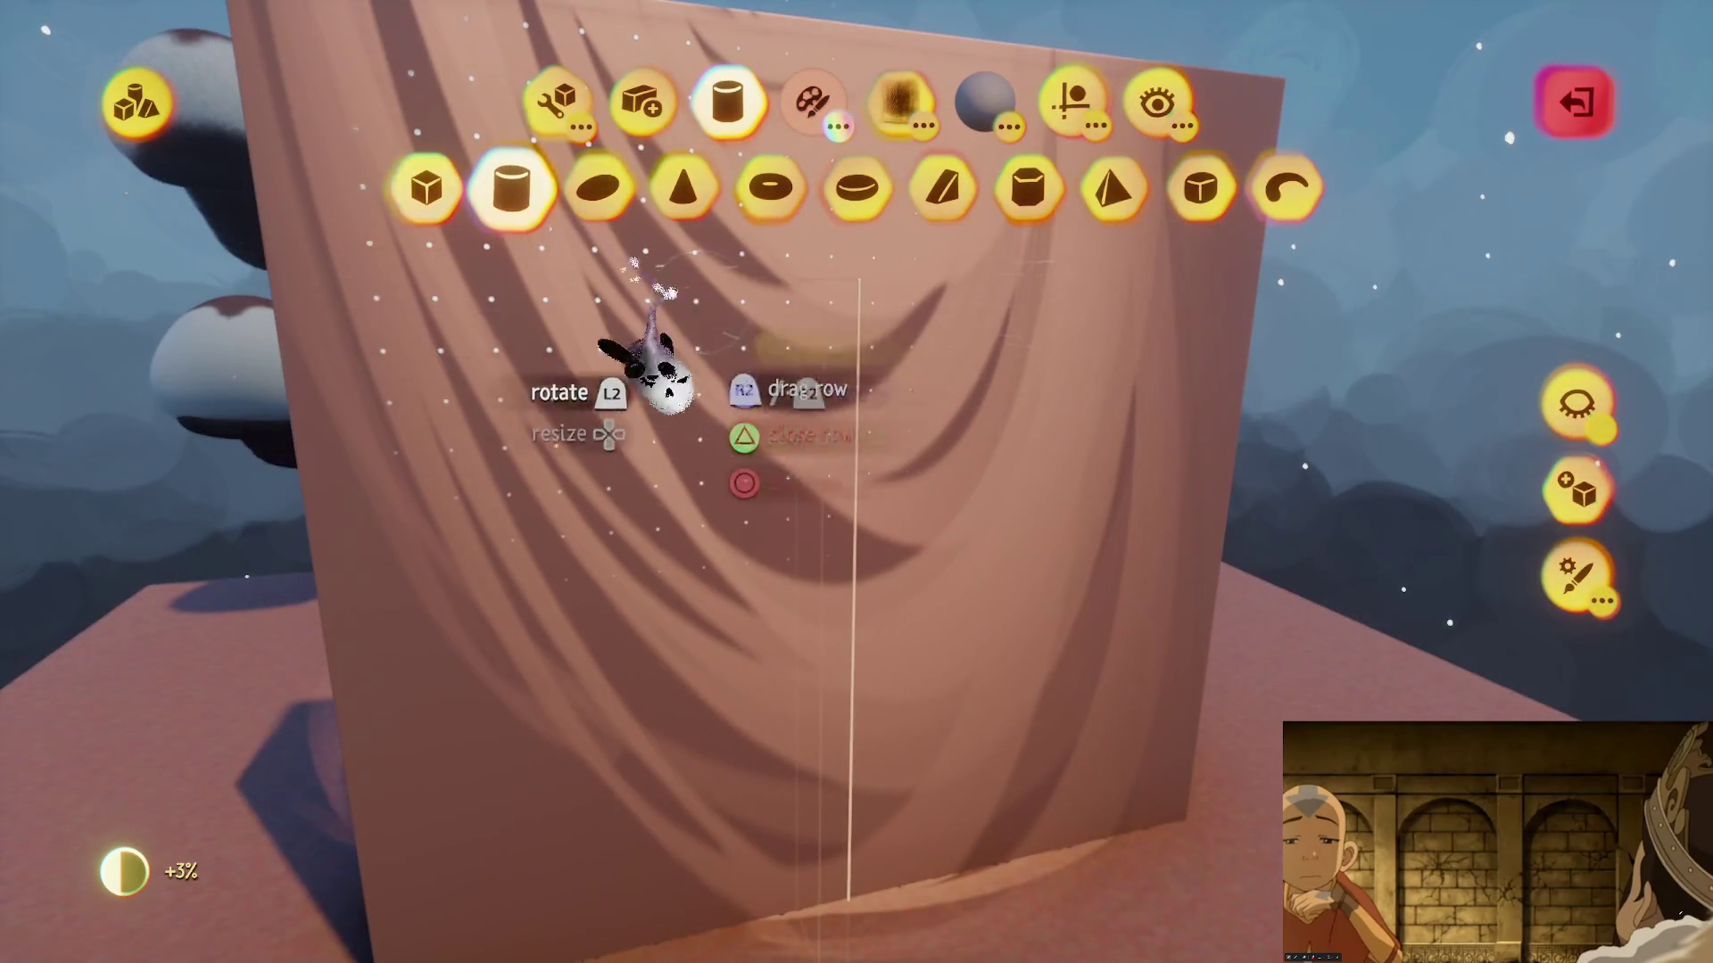
# - Carve the arch through the wall with subtractive stamps, then open the Guides options
pyautogui.press('Tab')
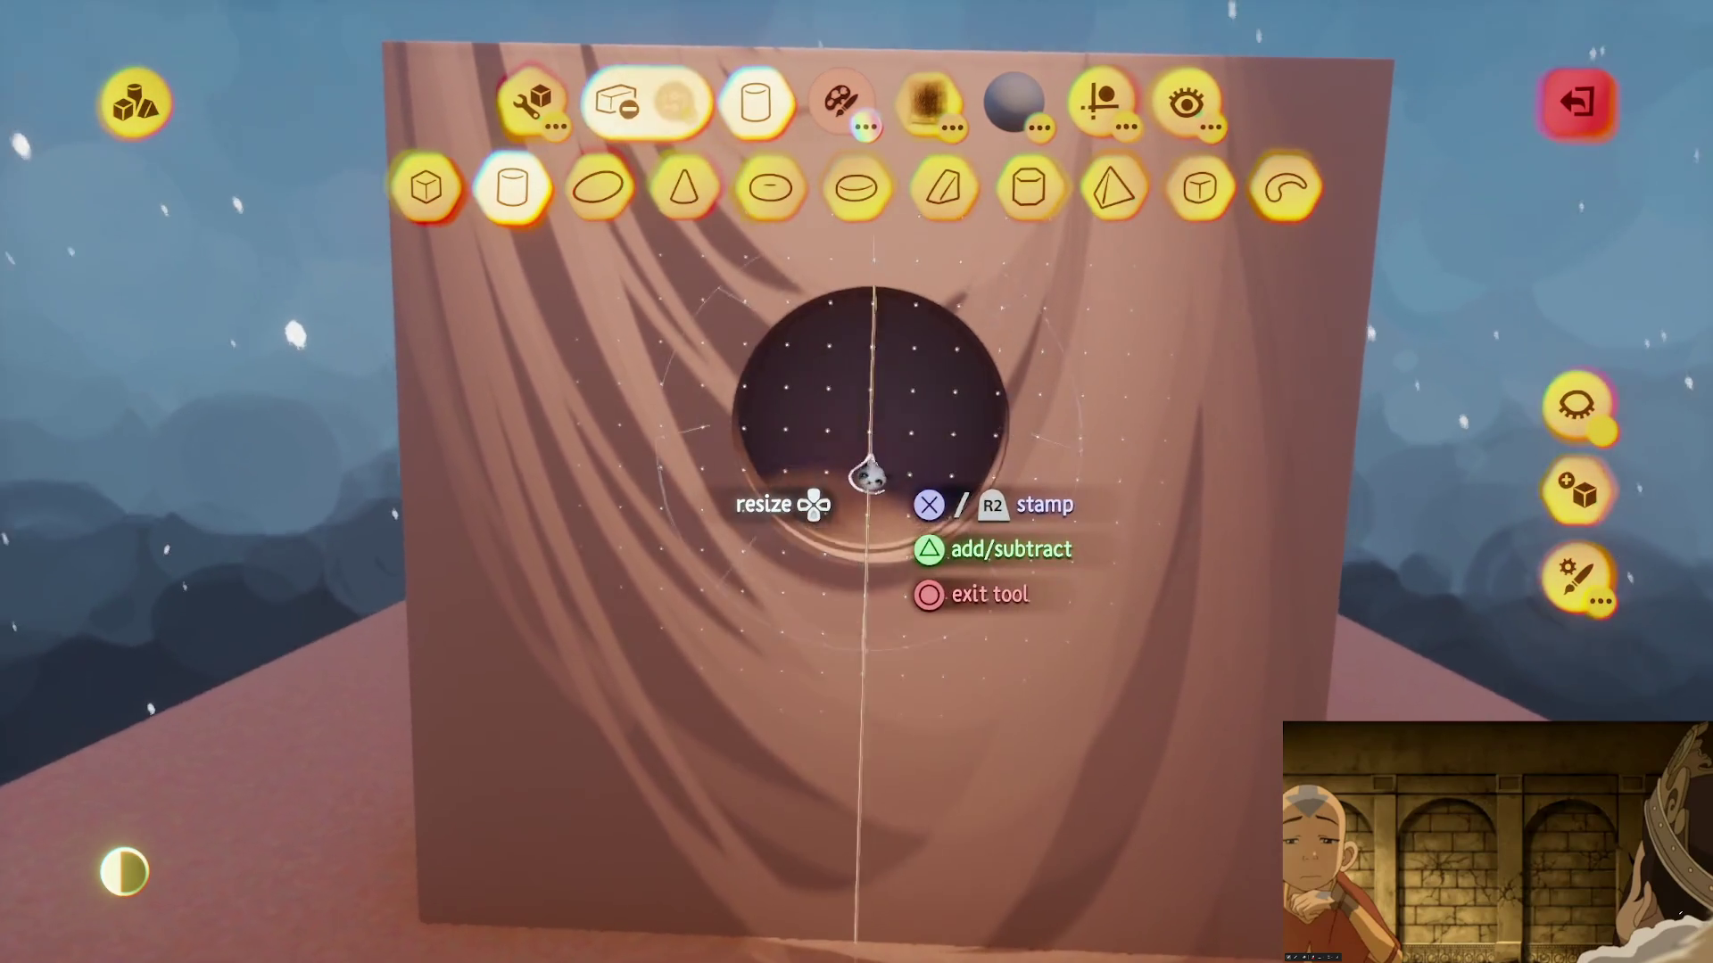
pyautogui.scroll(5, 861, 535)
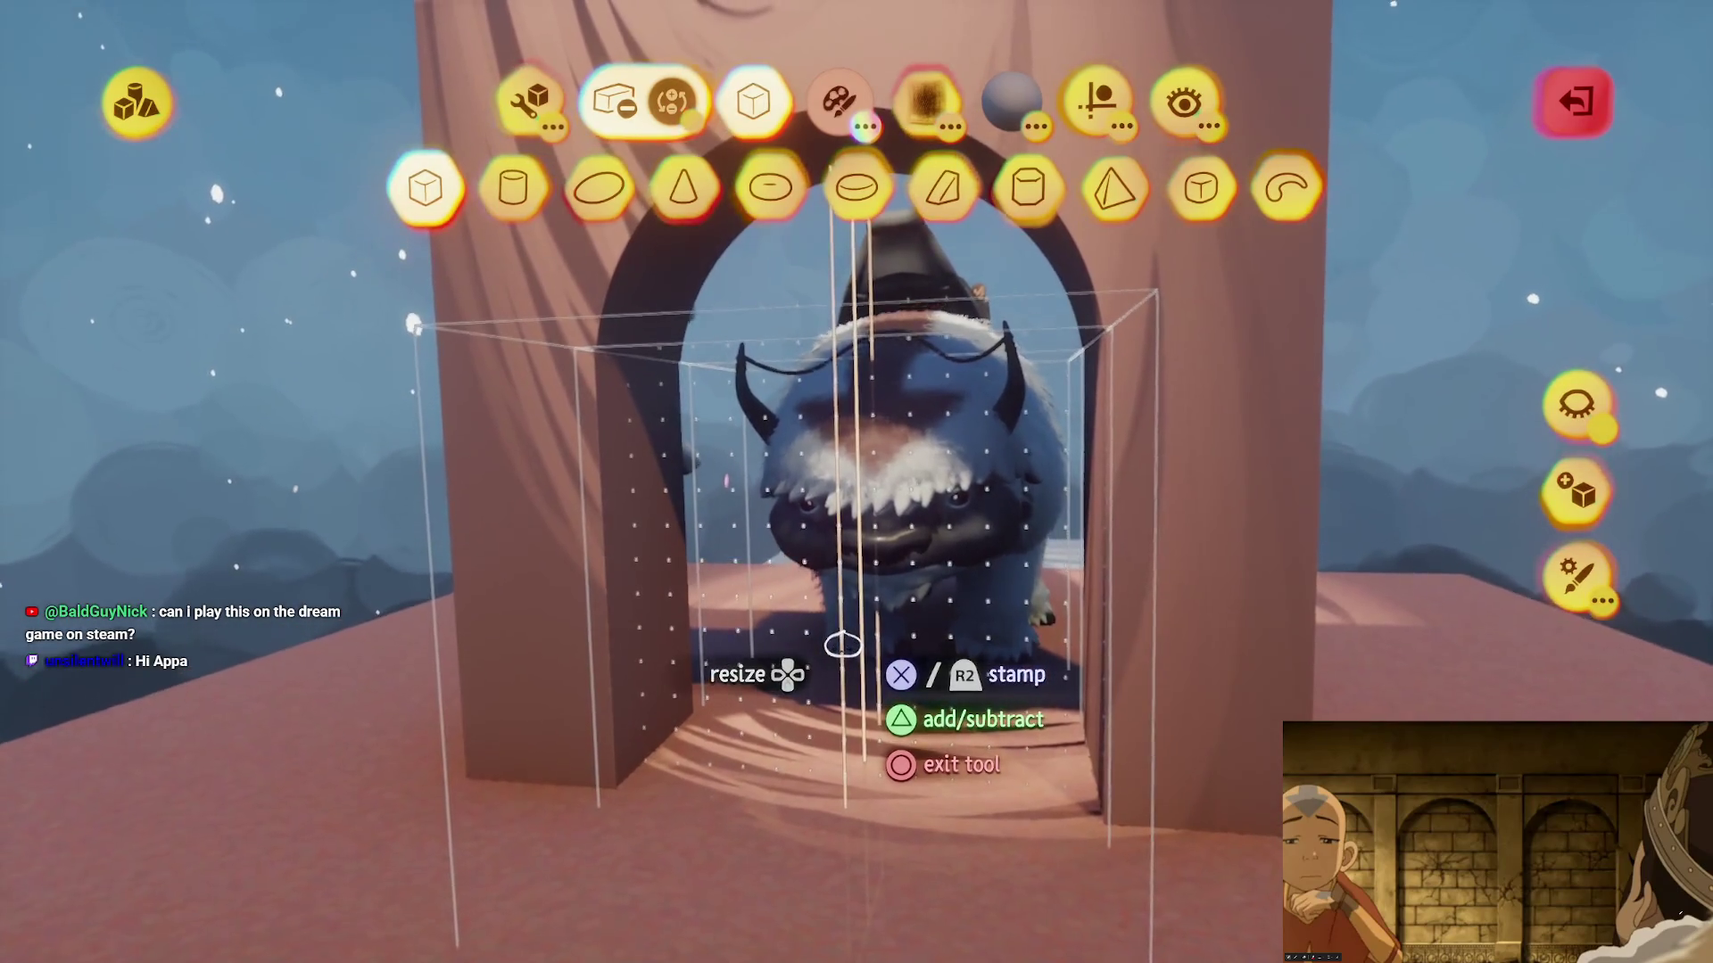
pyautogui.press('t')
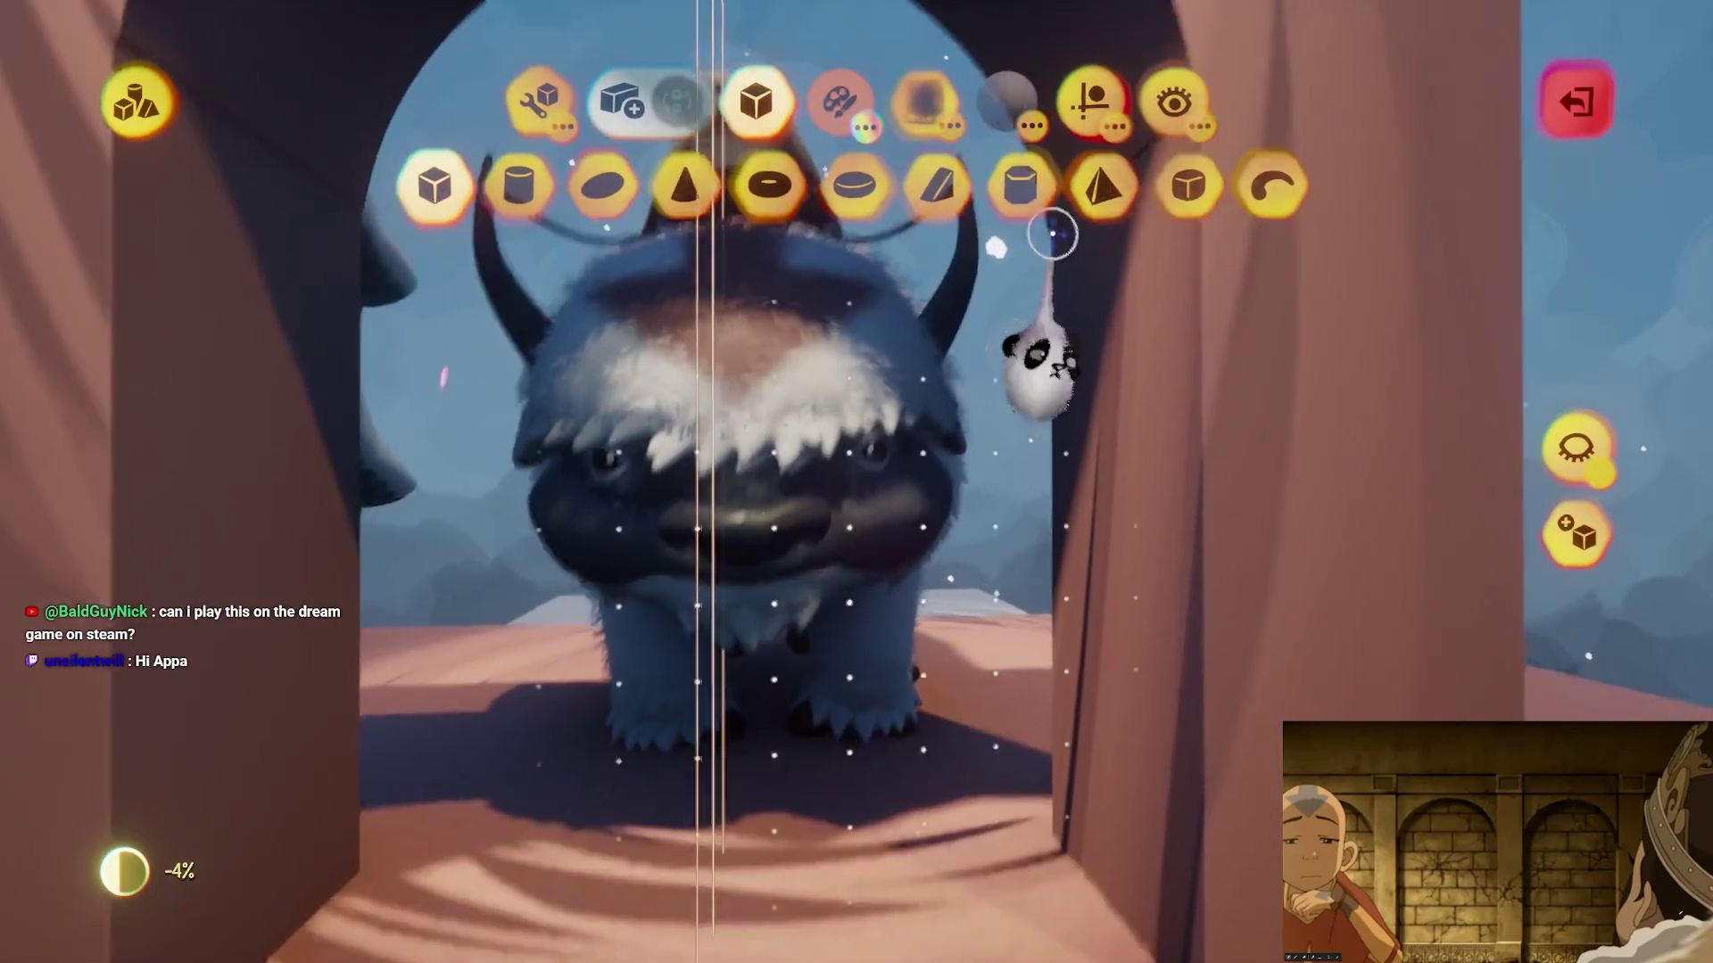
pyautogui.click(1095, 100)
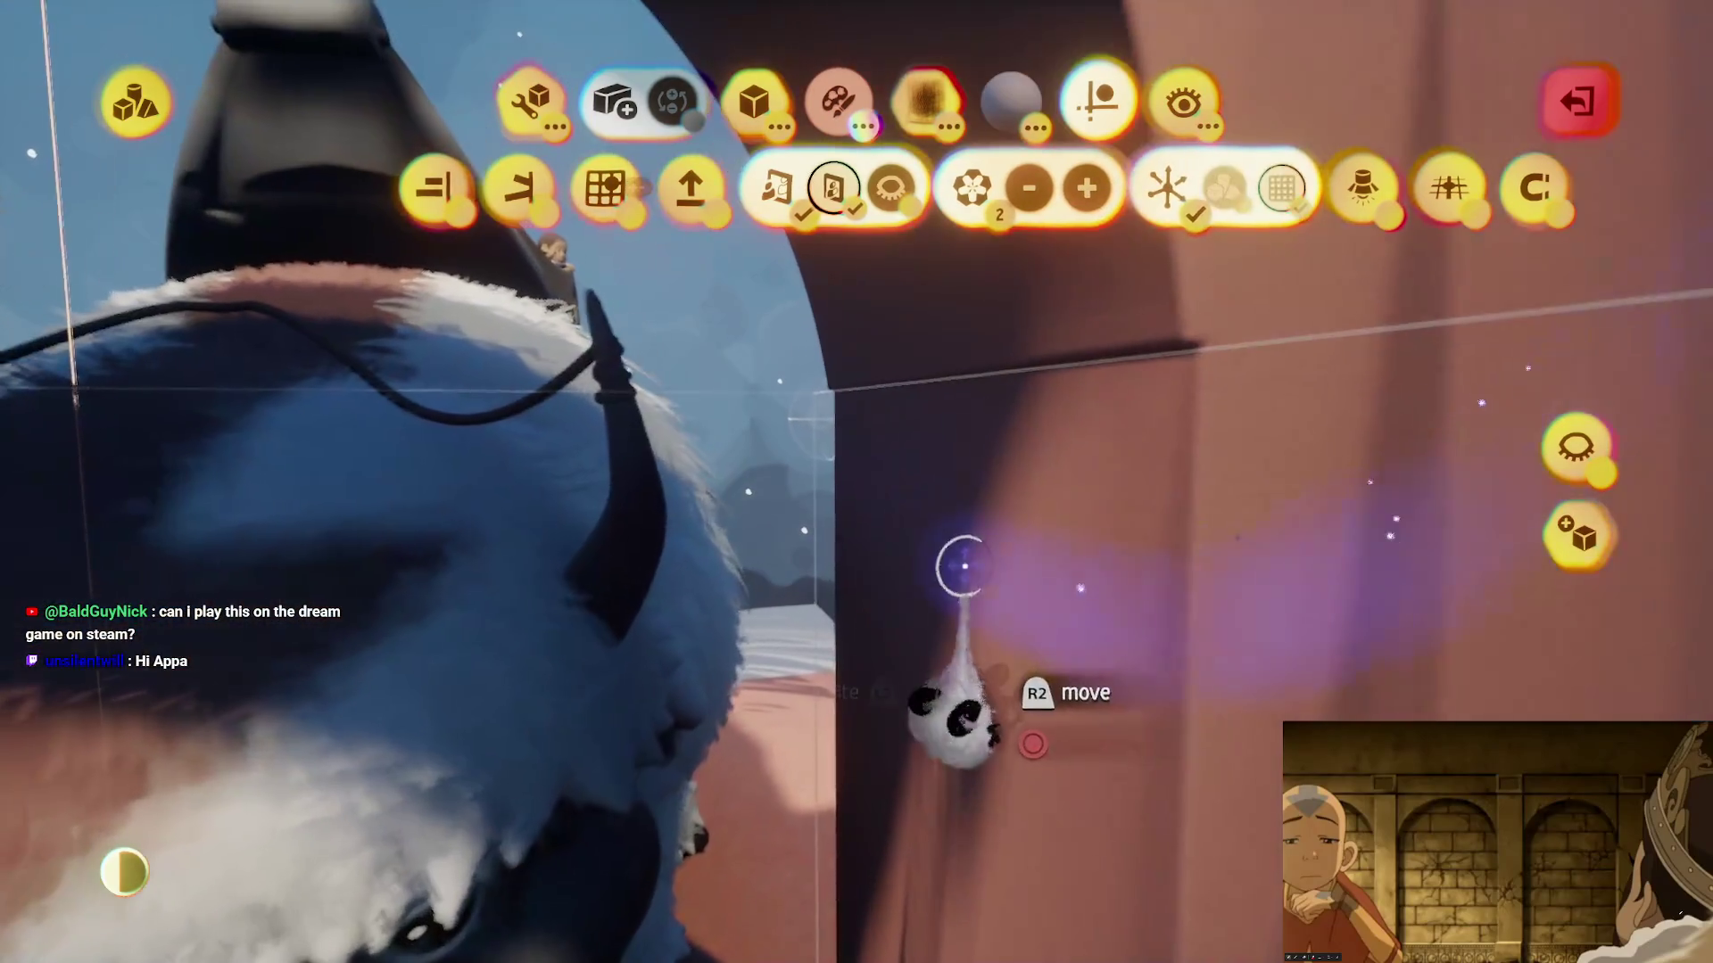
pyautogui.moveTo(964, 566); pyautogui.dragTo(986, 808)
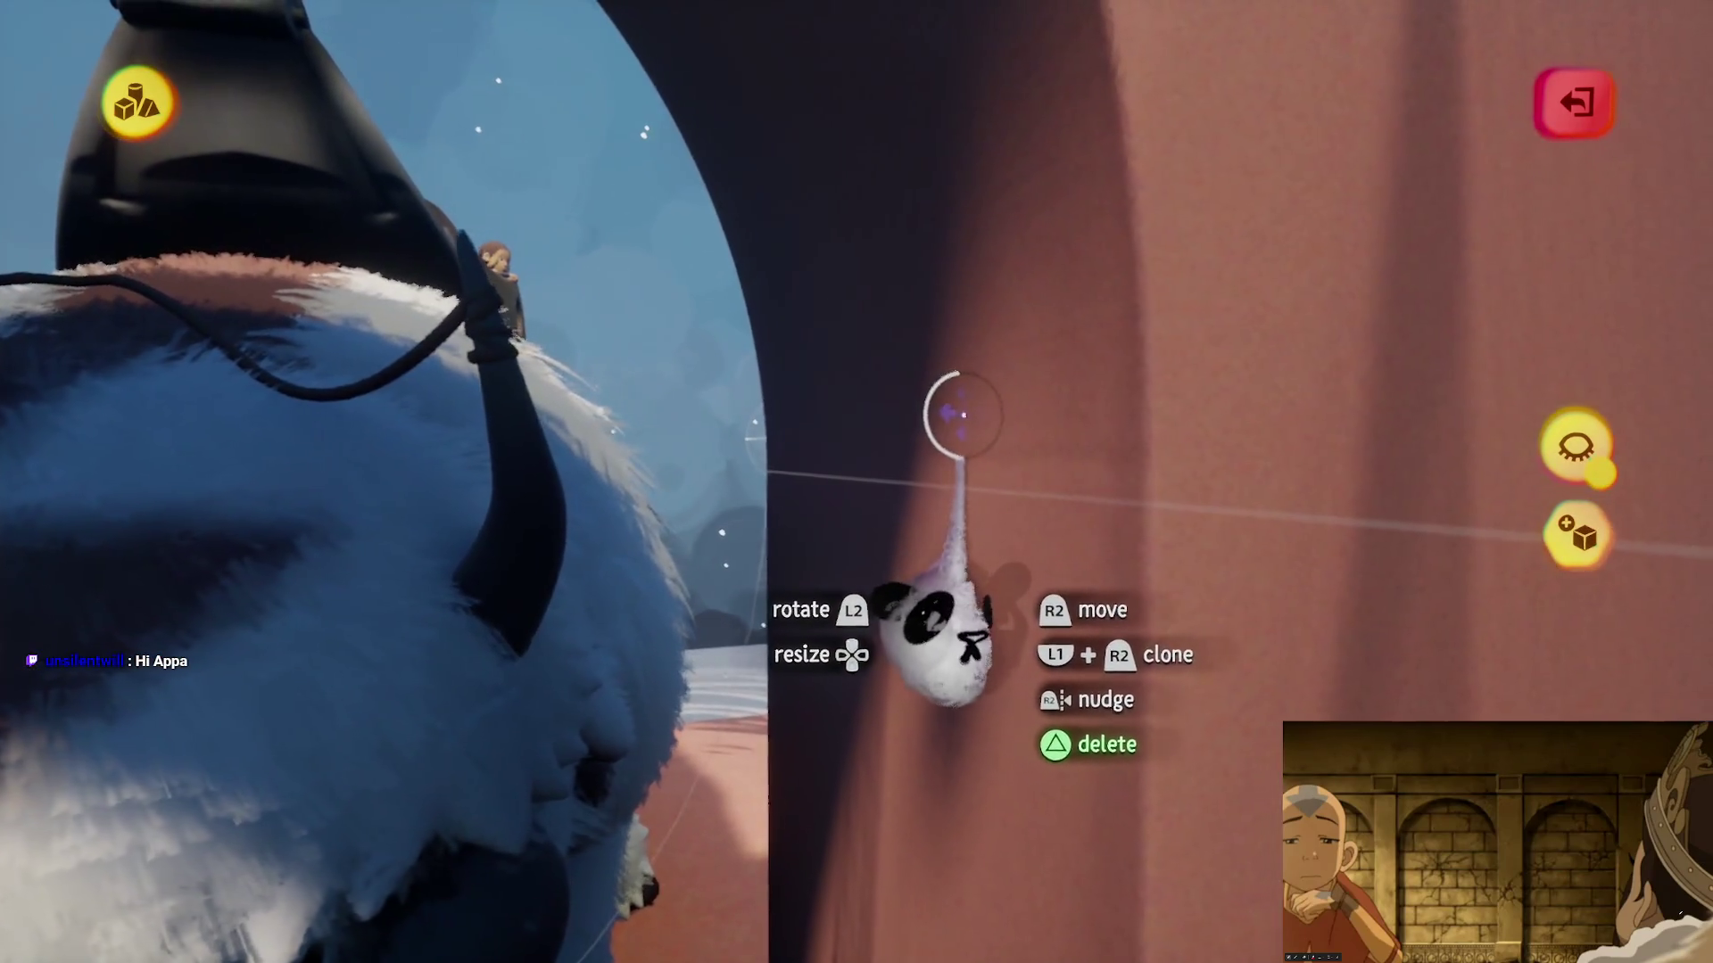
pyautogui.moveTo(963, 415); pyautogui.dragTo(969, 564)
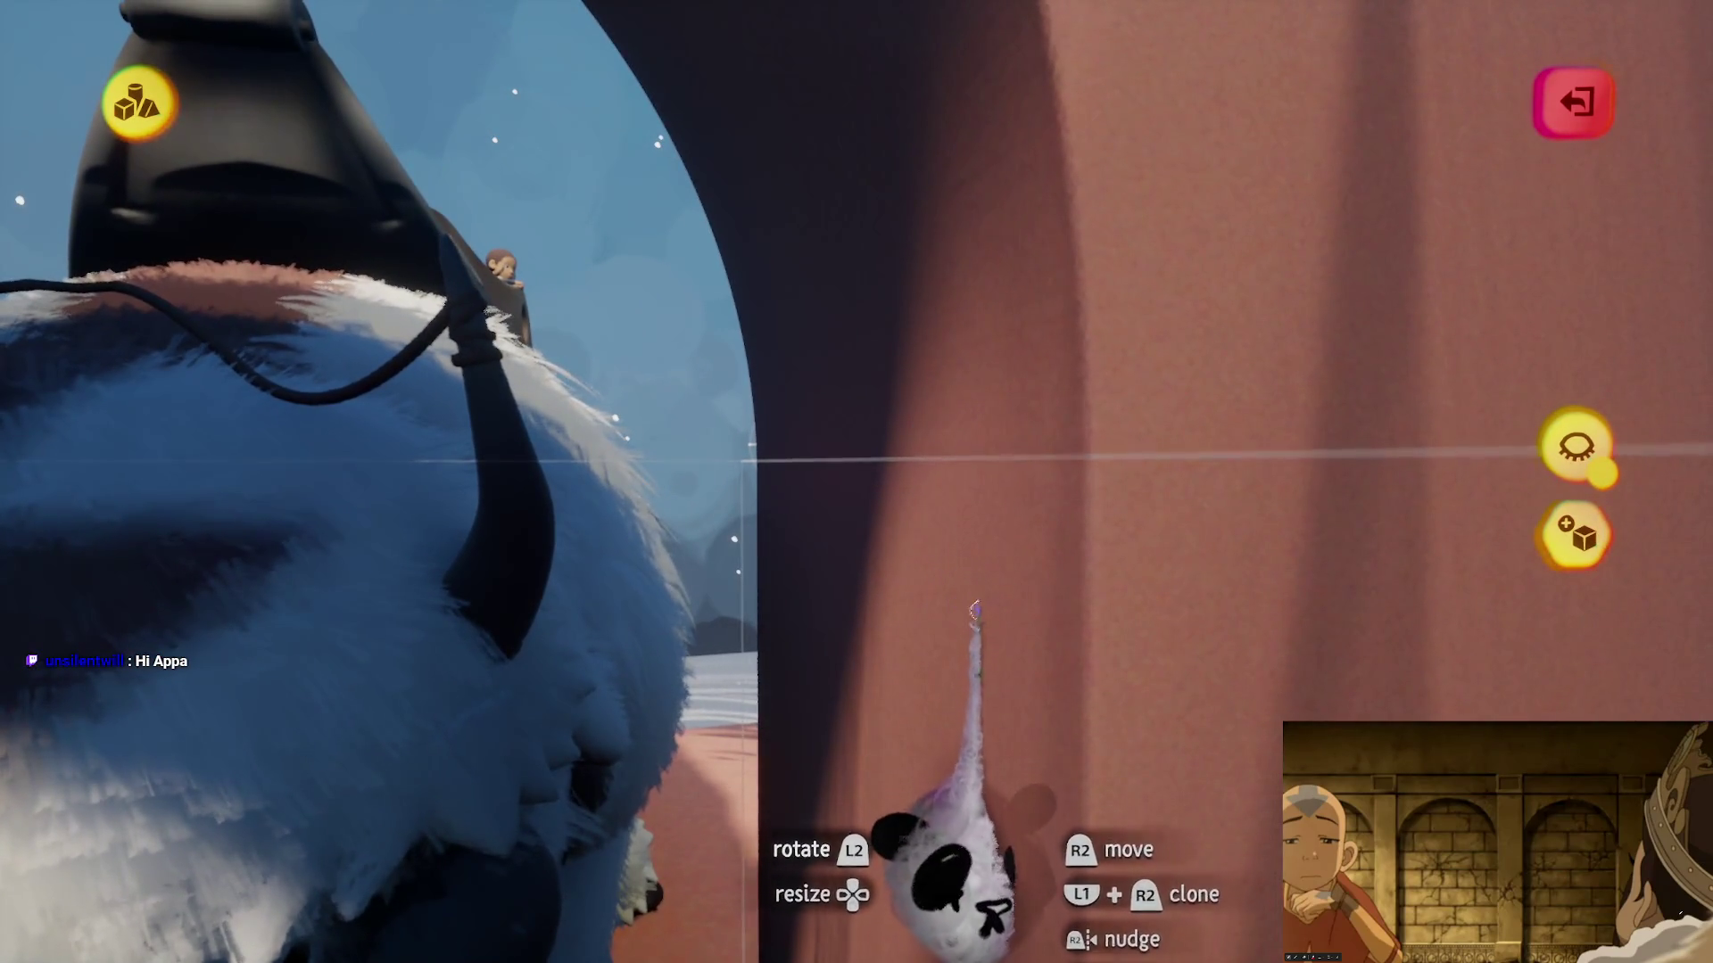
pyautogui.scroll(-5, 982, 637)
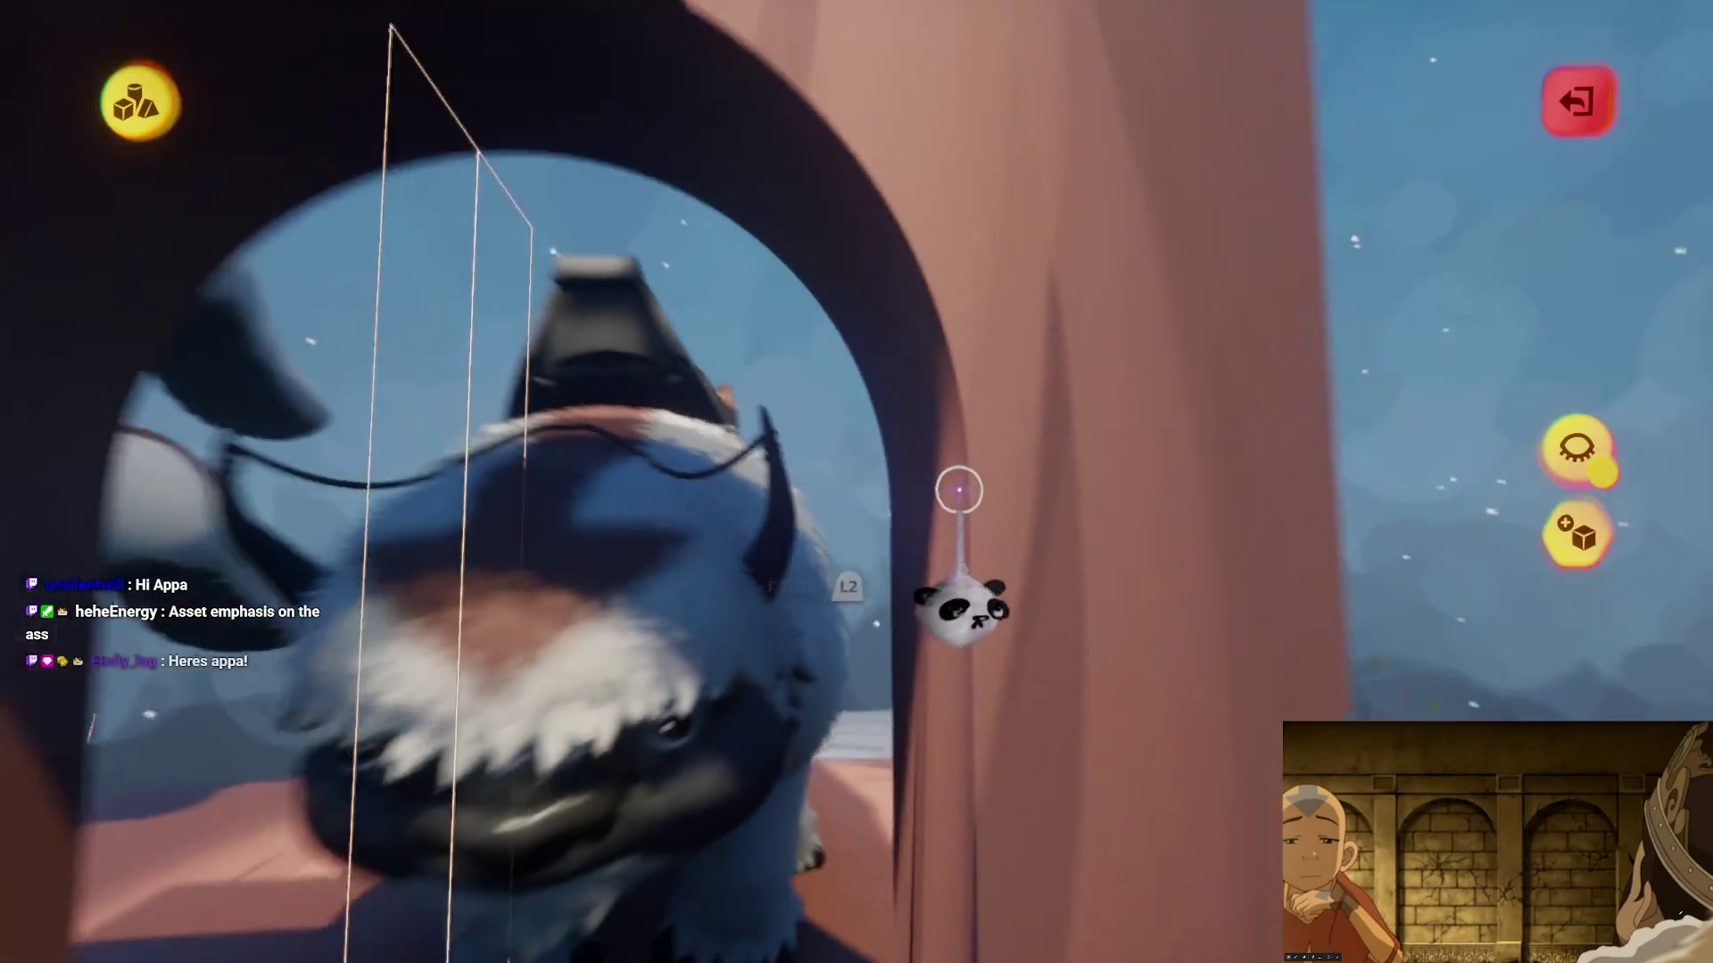
pyautogui.scroll(5, 818, 488)
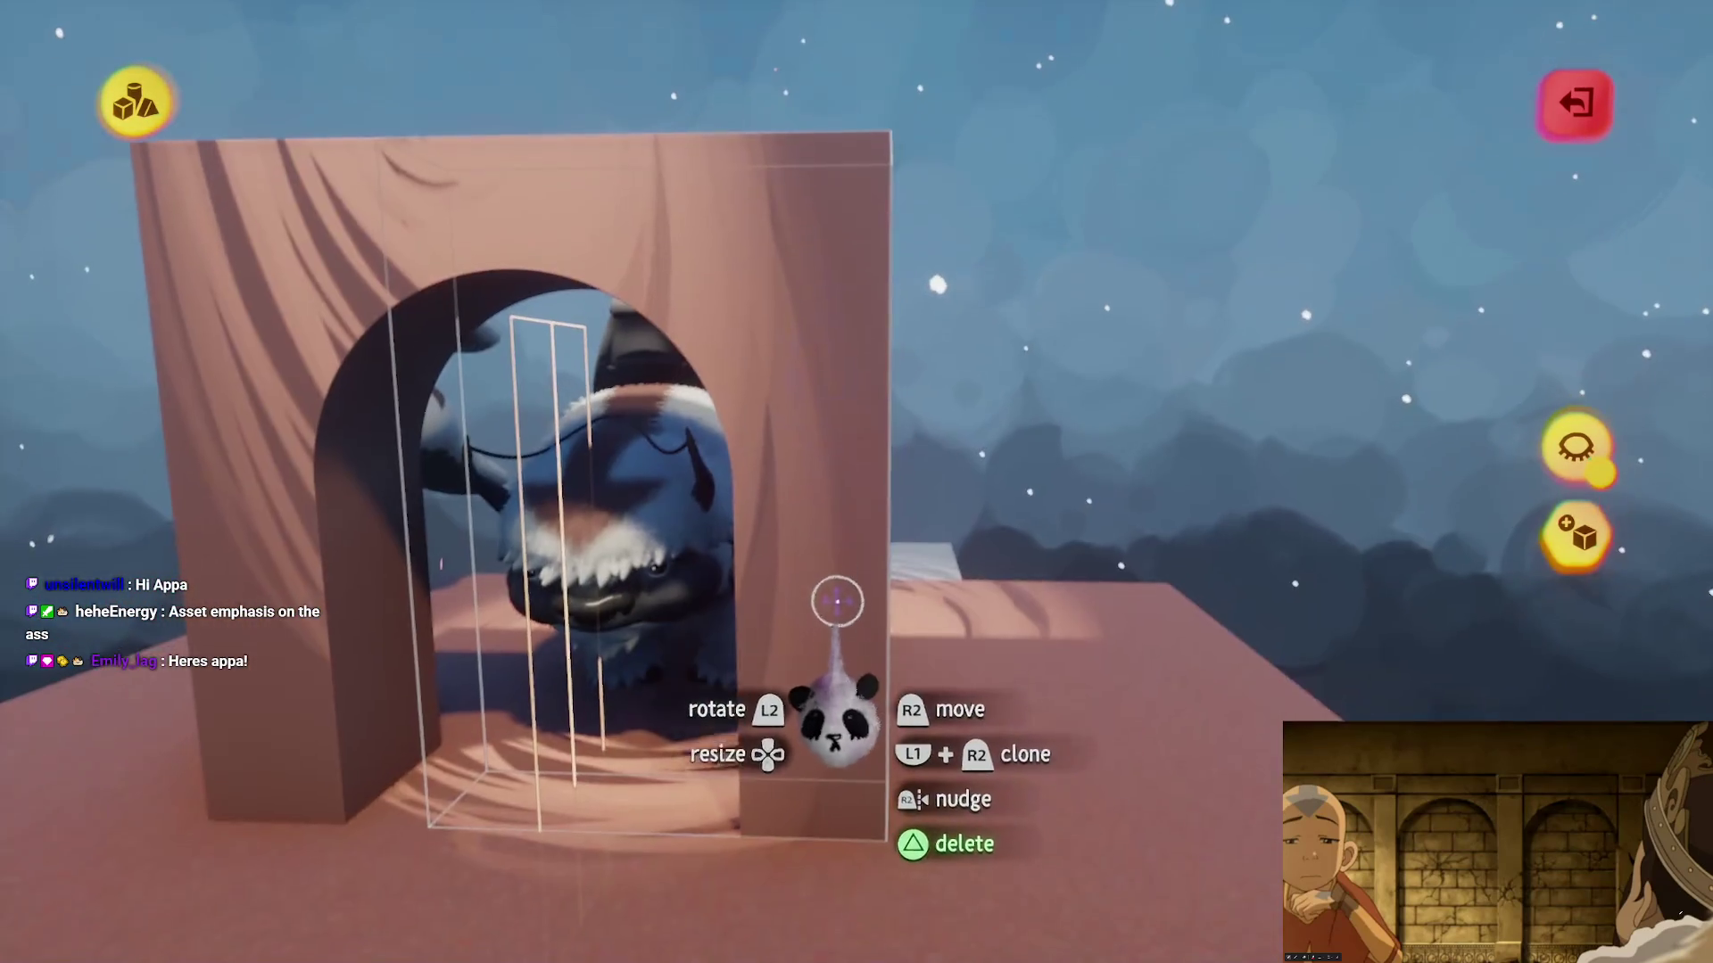
pyautogui.press('Escape')
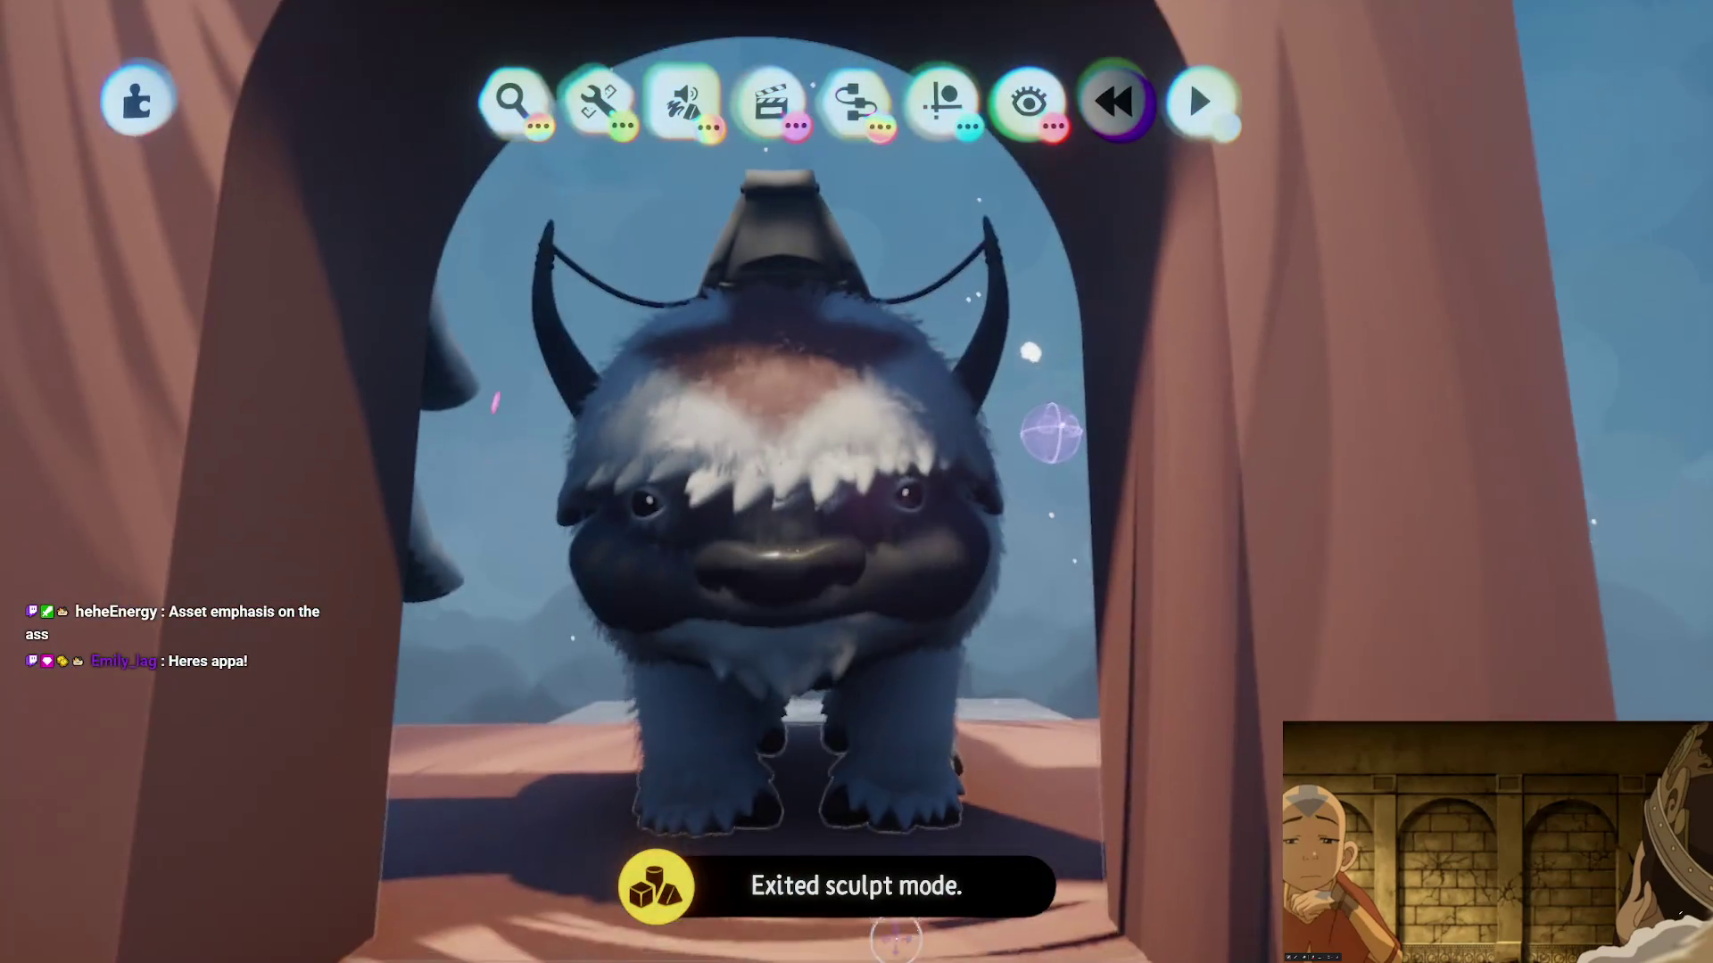
pyautogui.scroll(5, 896, 938)
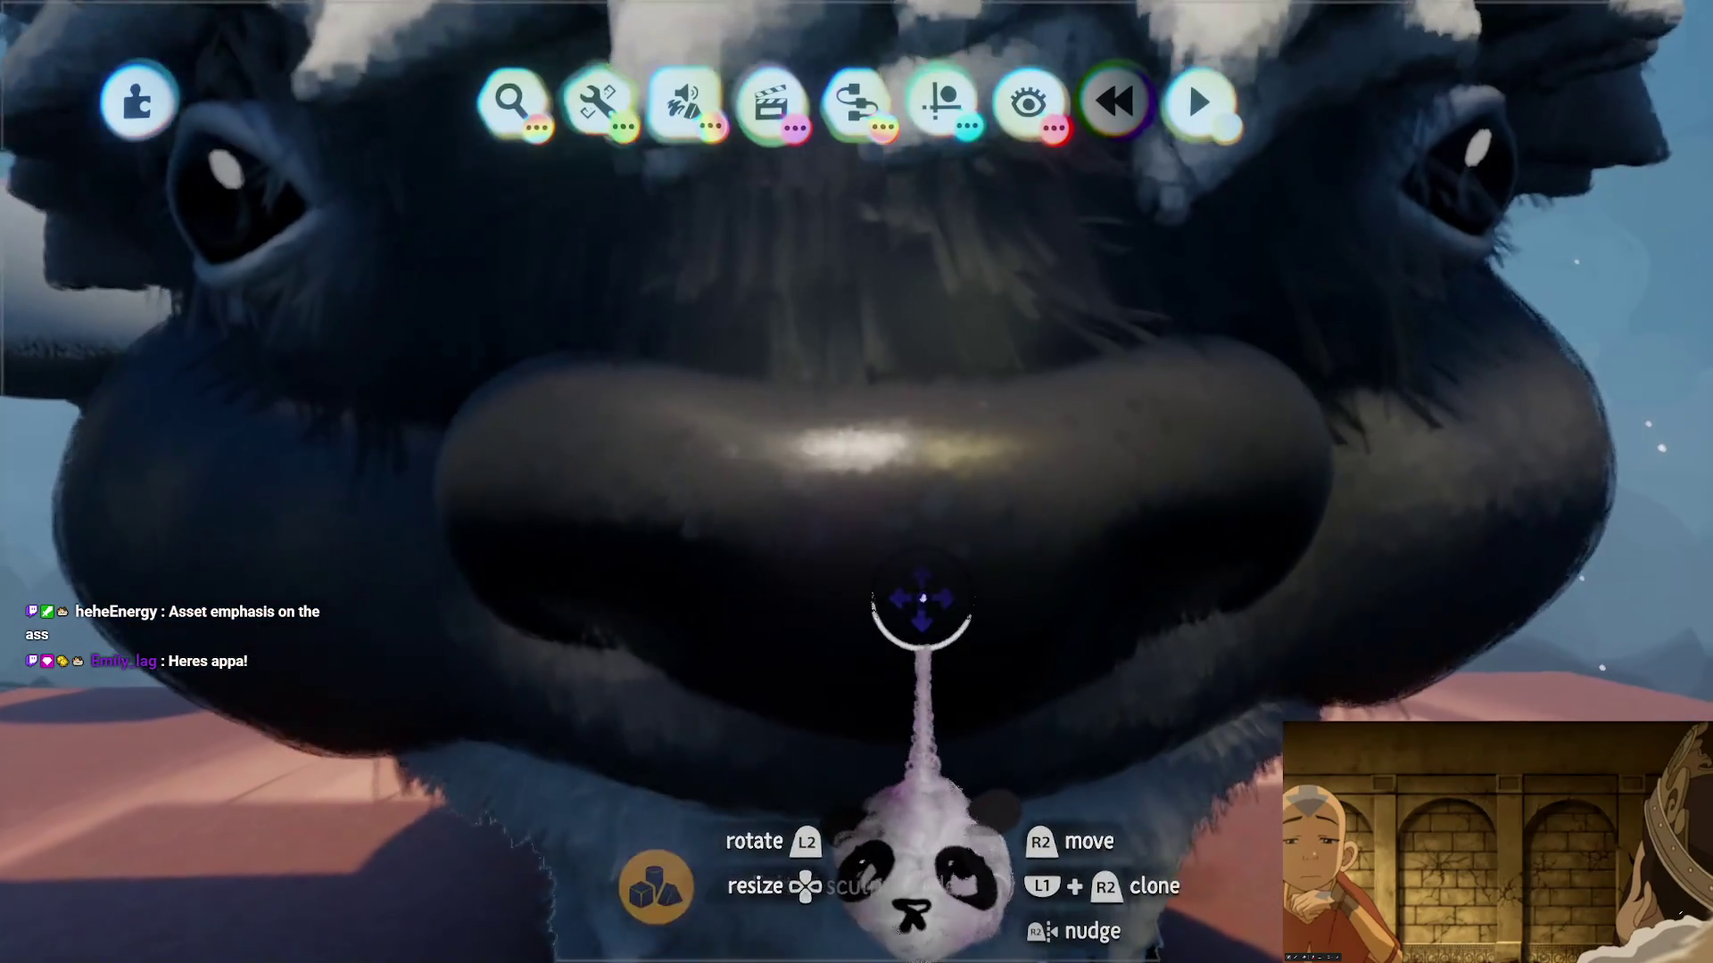
pyautogui.scroll(-5, 922, 598)
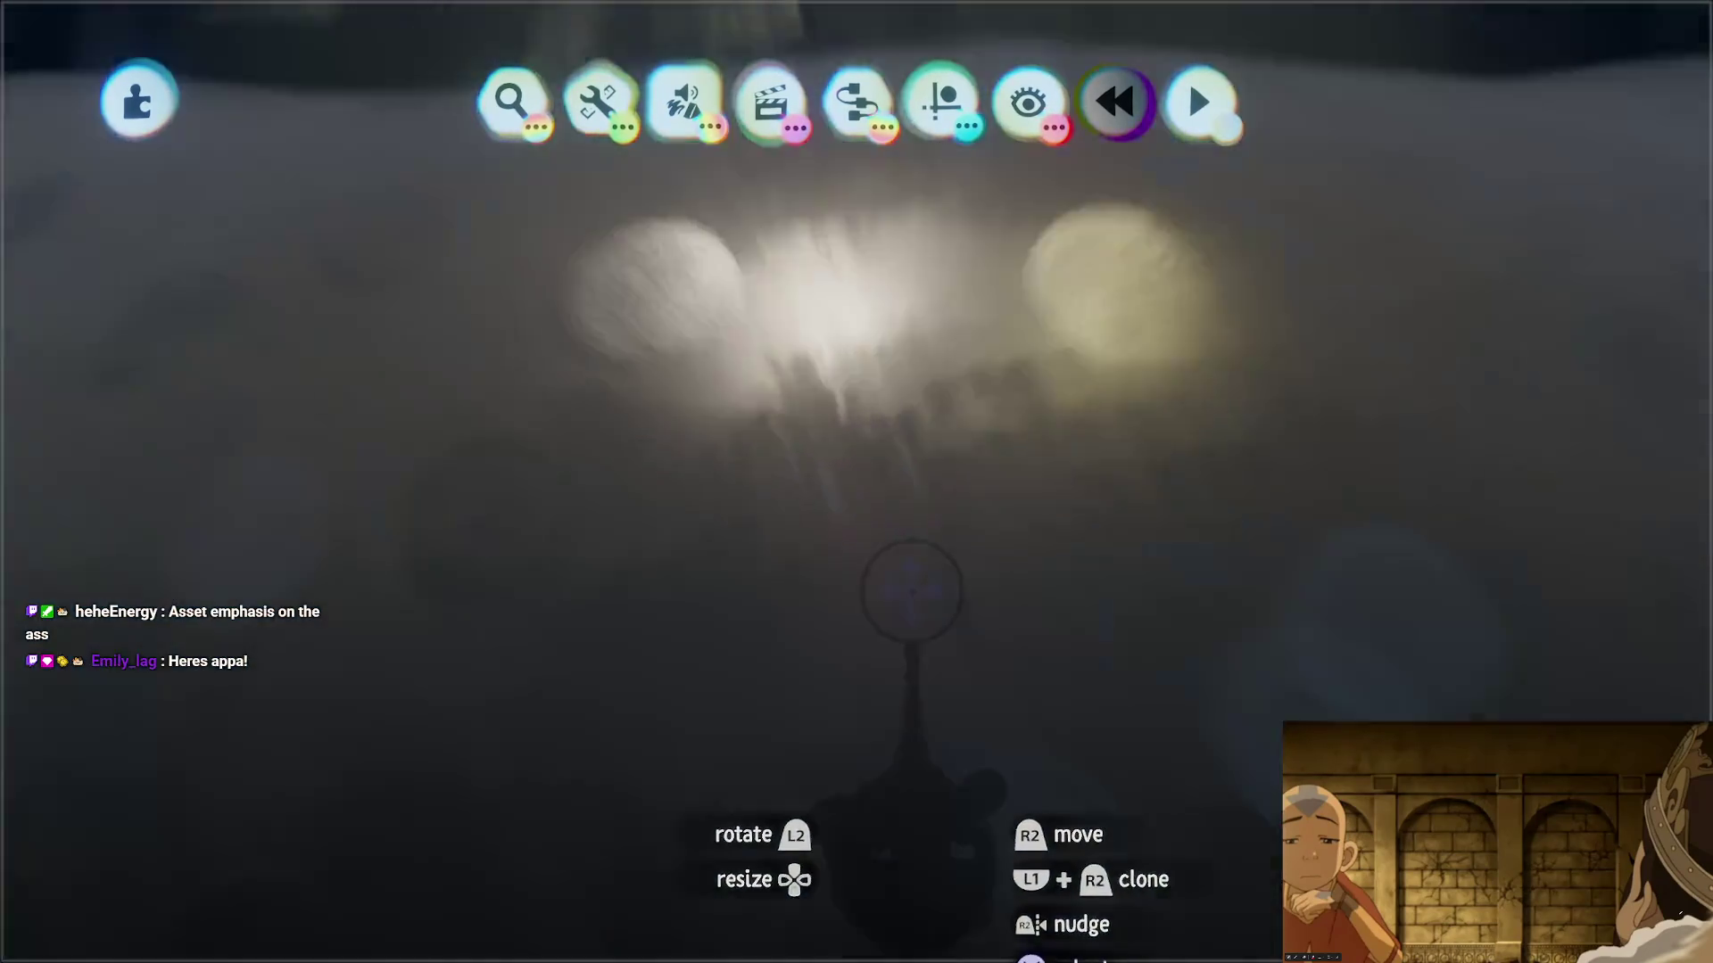
pyautogui.scroll(-3, 869, 556)
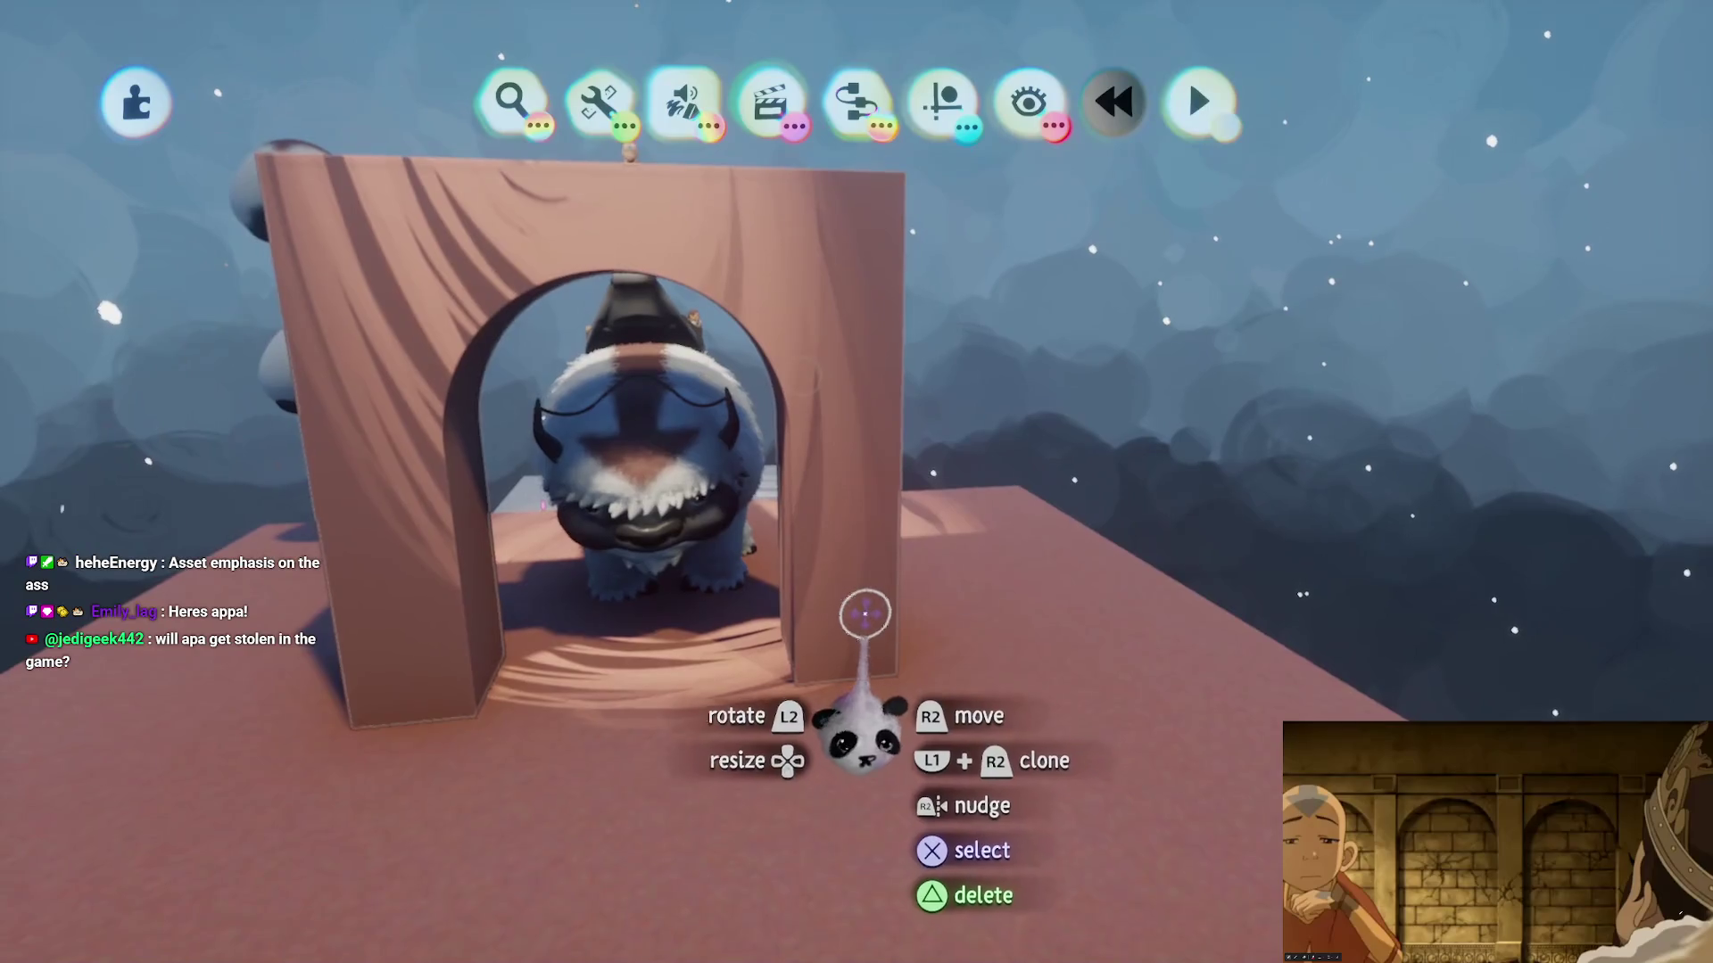
pyautogui.scroll(5, 856, 536)
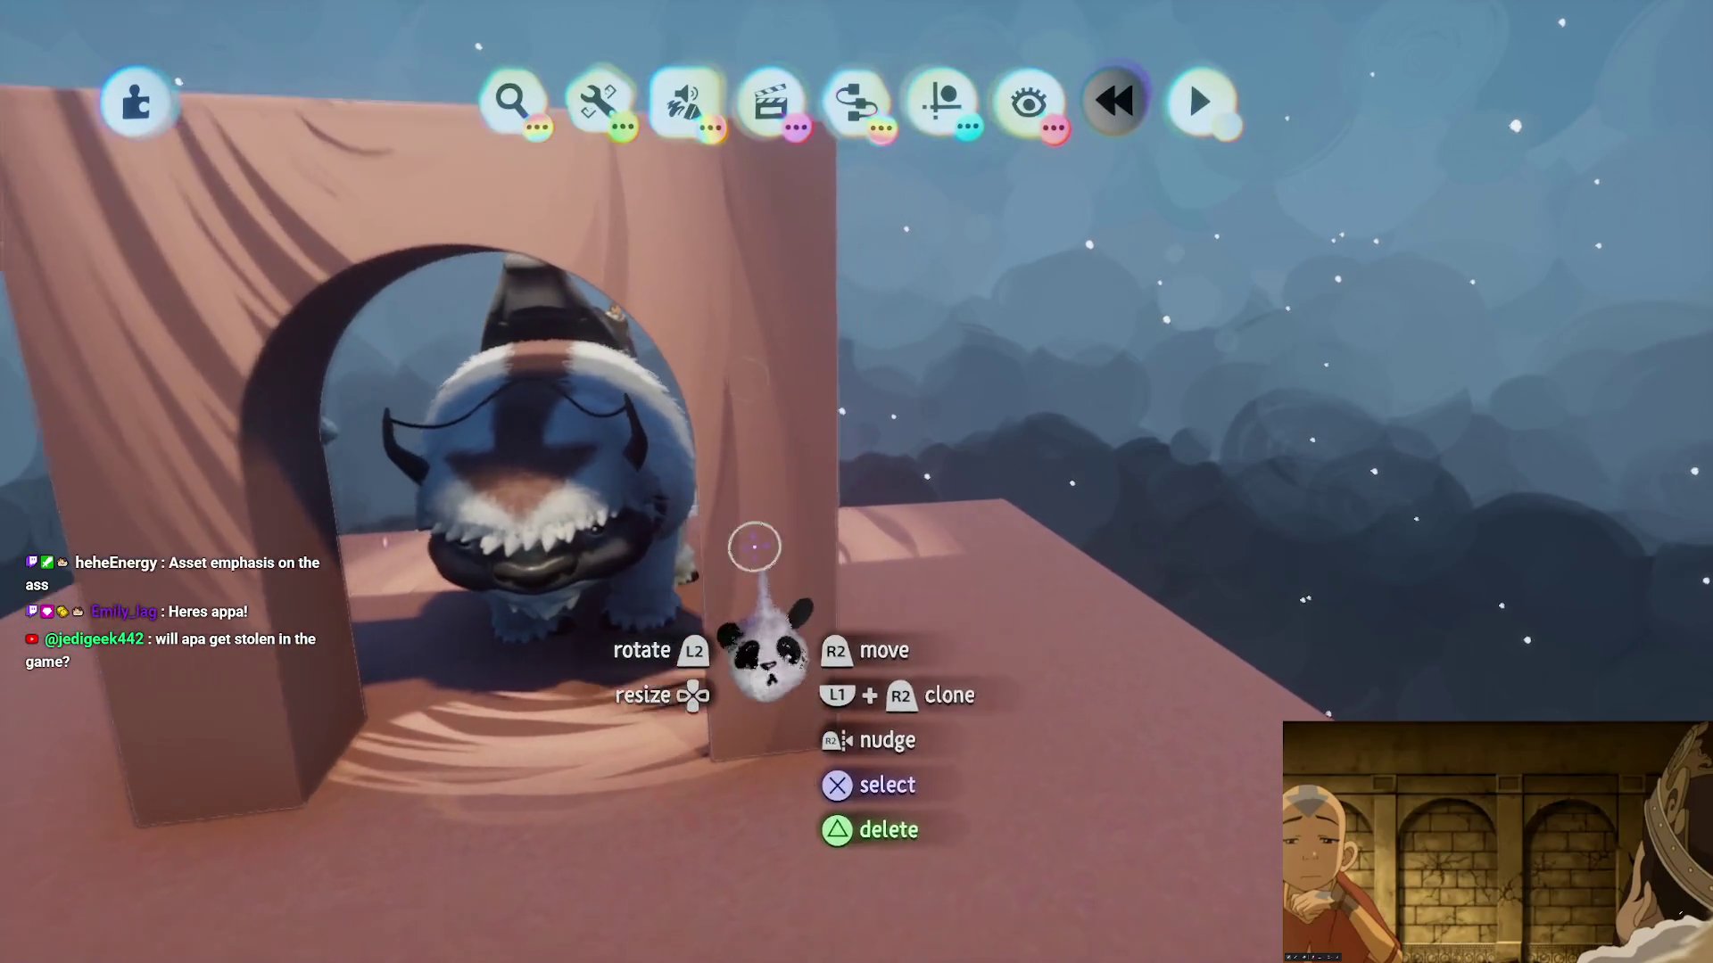
pyautogui.scroll(-5, 886, 352)
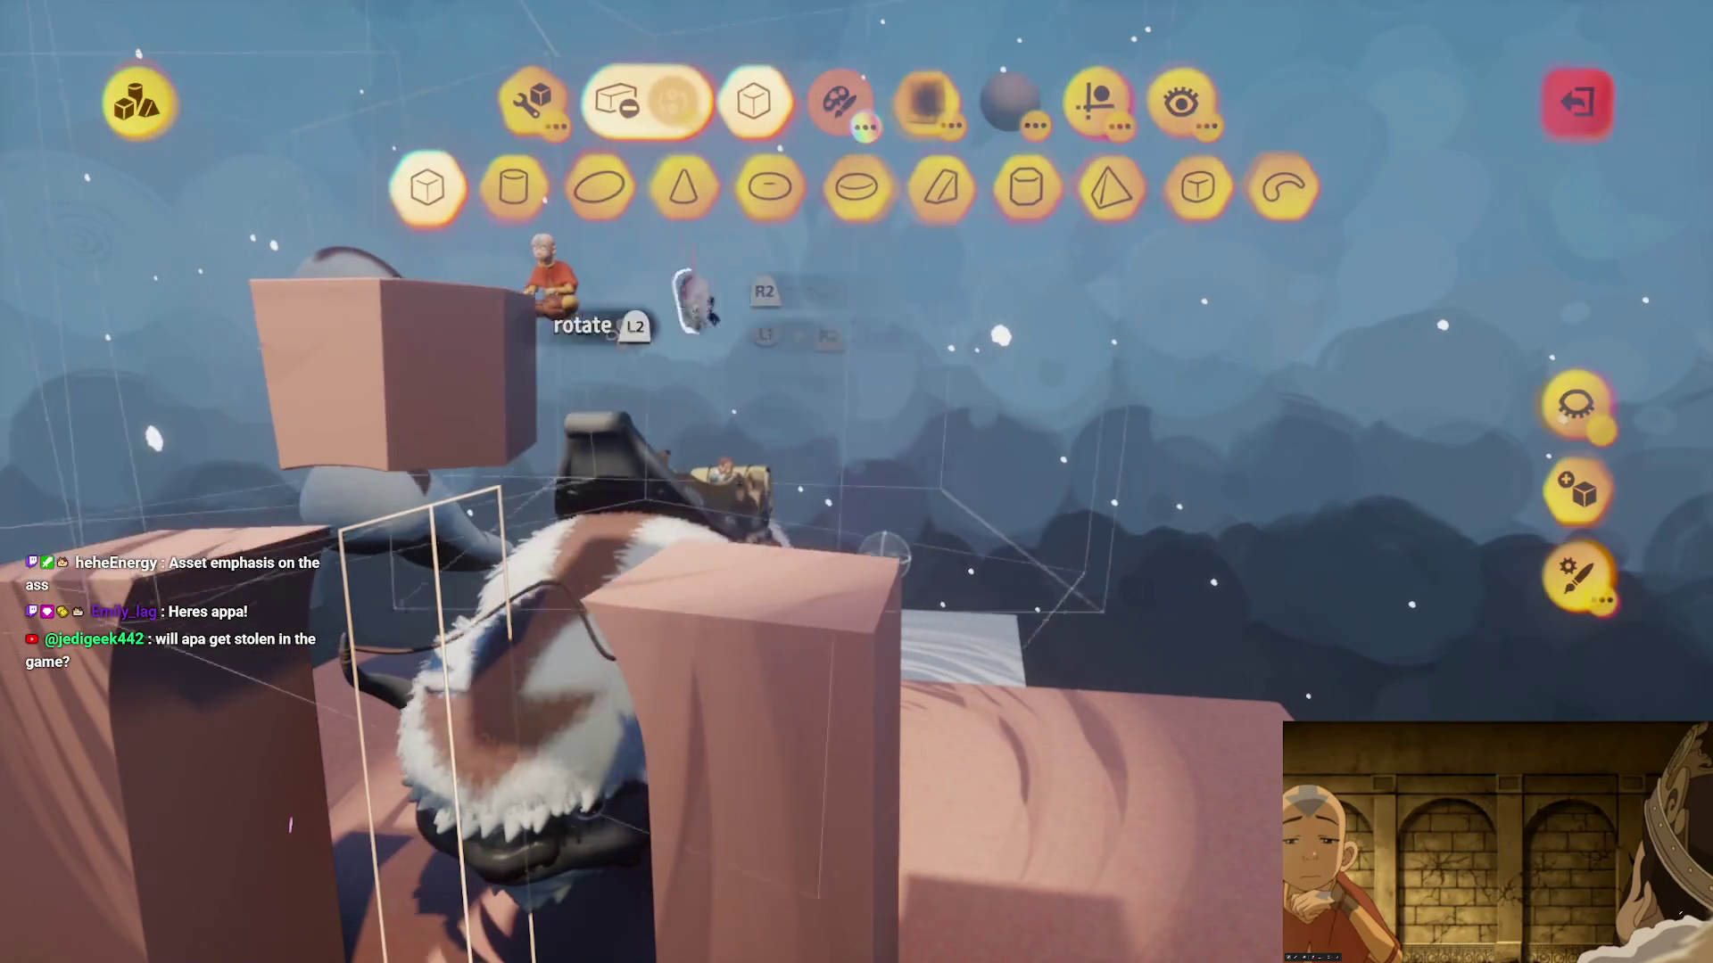
# - Turn on Grid Snap and stretch the wall's face inward to thin the arched panel
pyautogui.click(1115, 86)
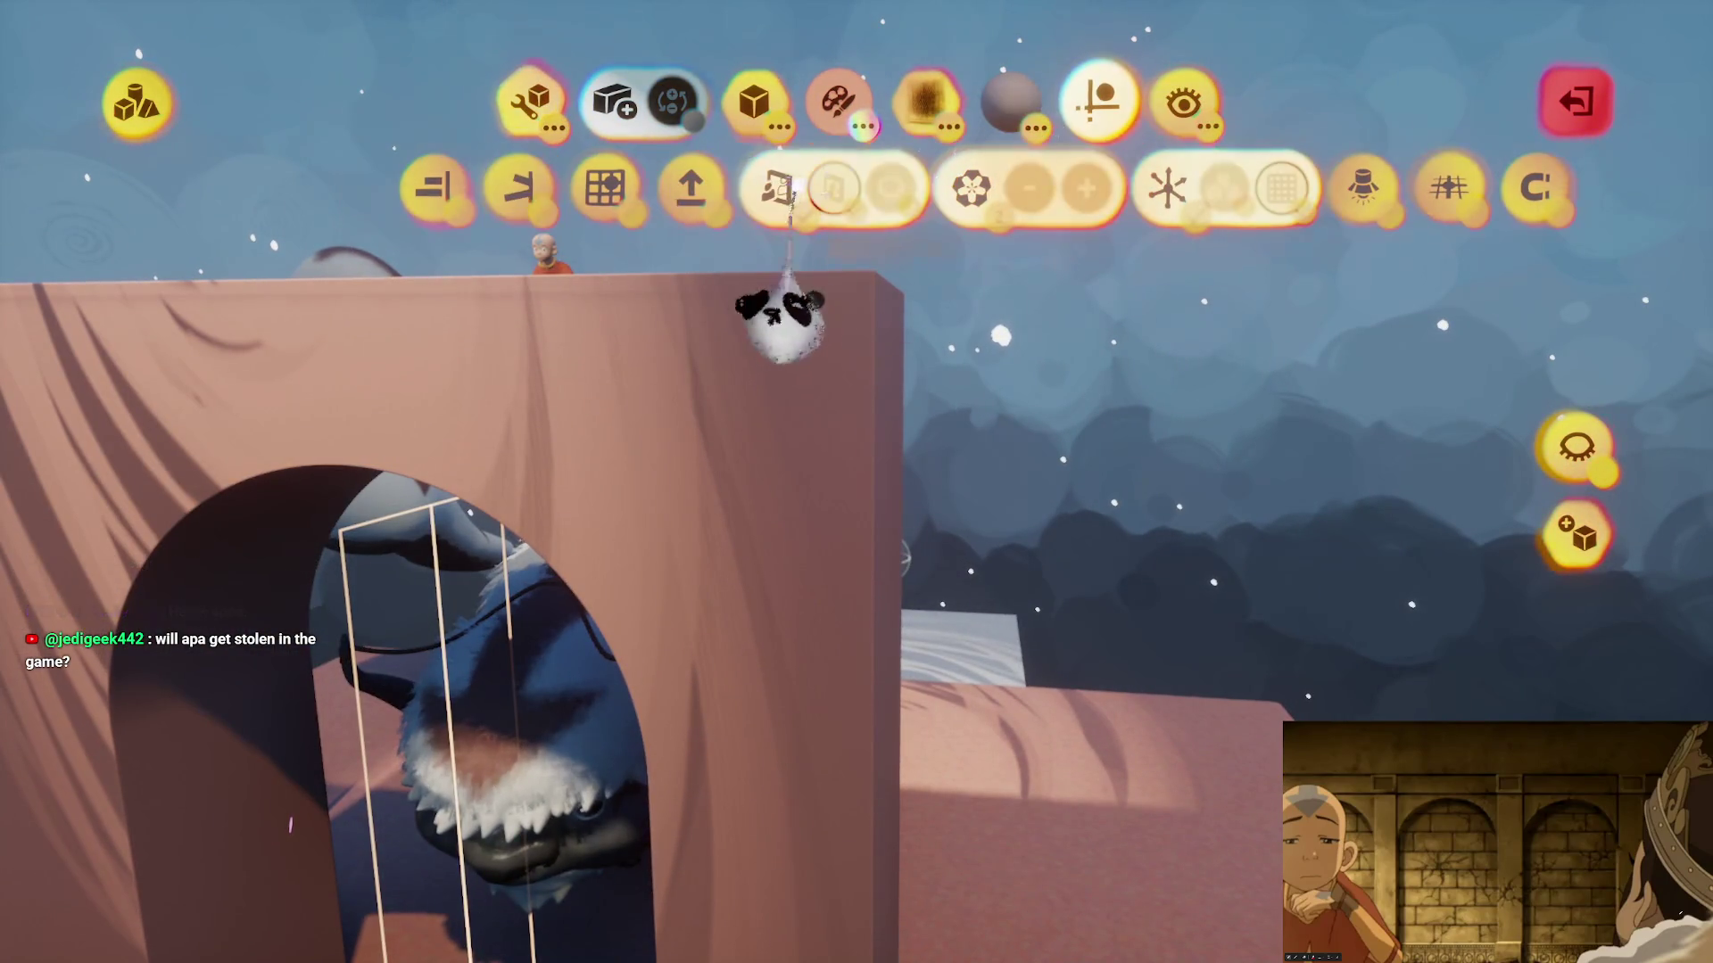
pyautogui.click(604, 187)
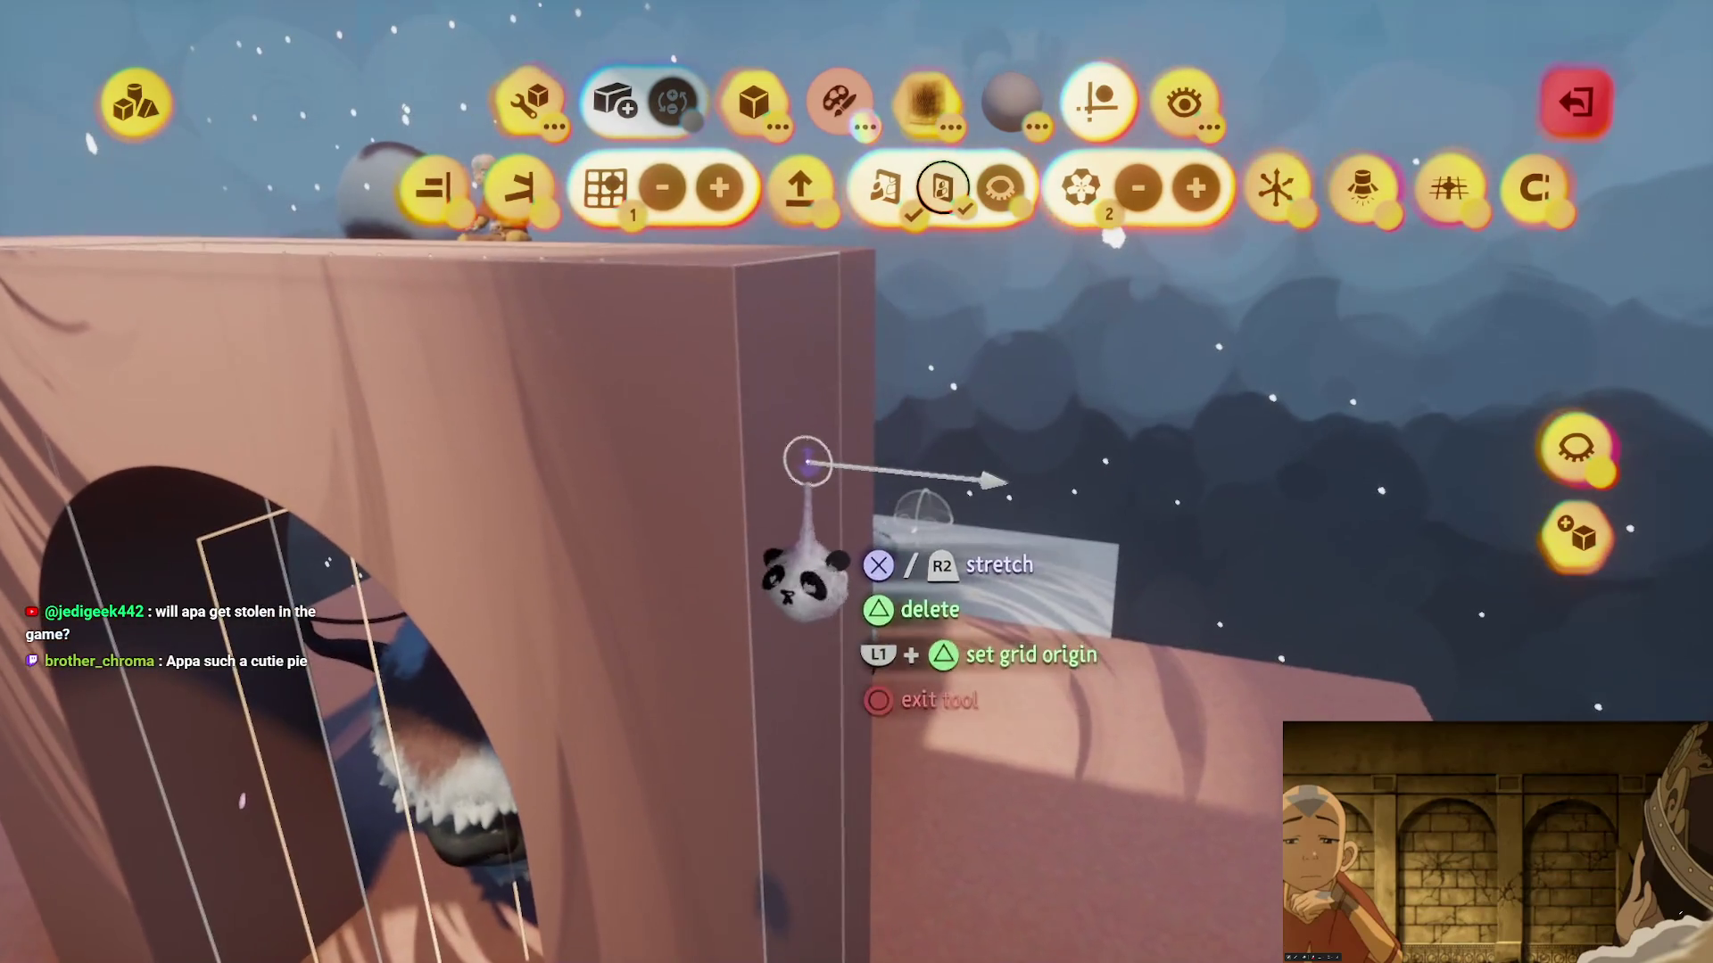
pyautogui.moveTo(757, 519)
pyautogui.mouseDown()
pyautogui.moveTo(714, 535)
pyautogui.moveTo(676, 505)
pyautogui.mouseUp()
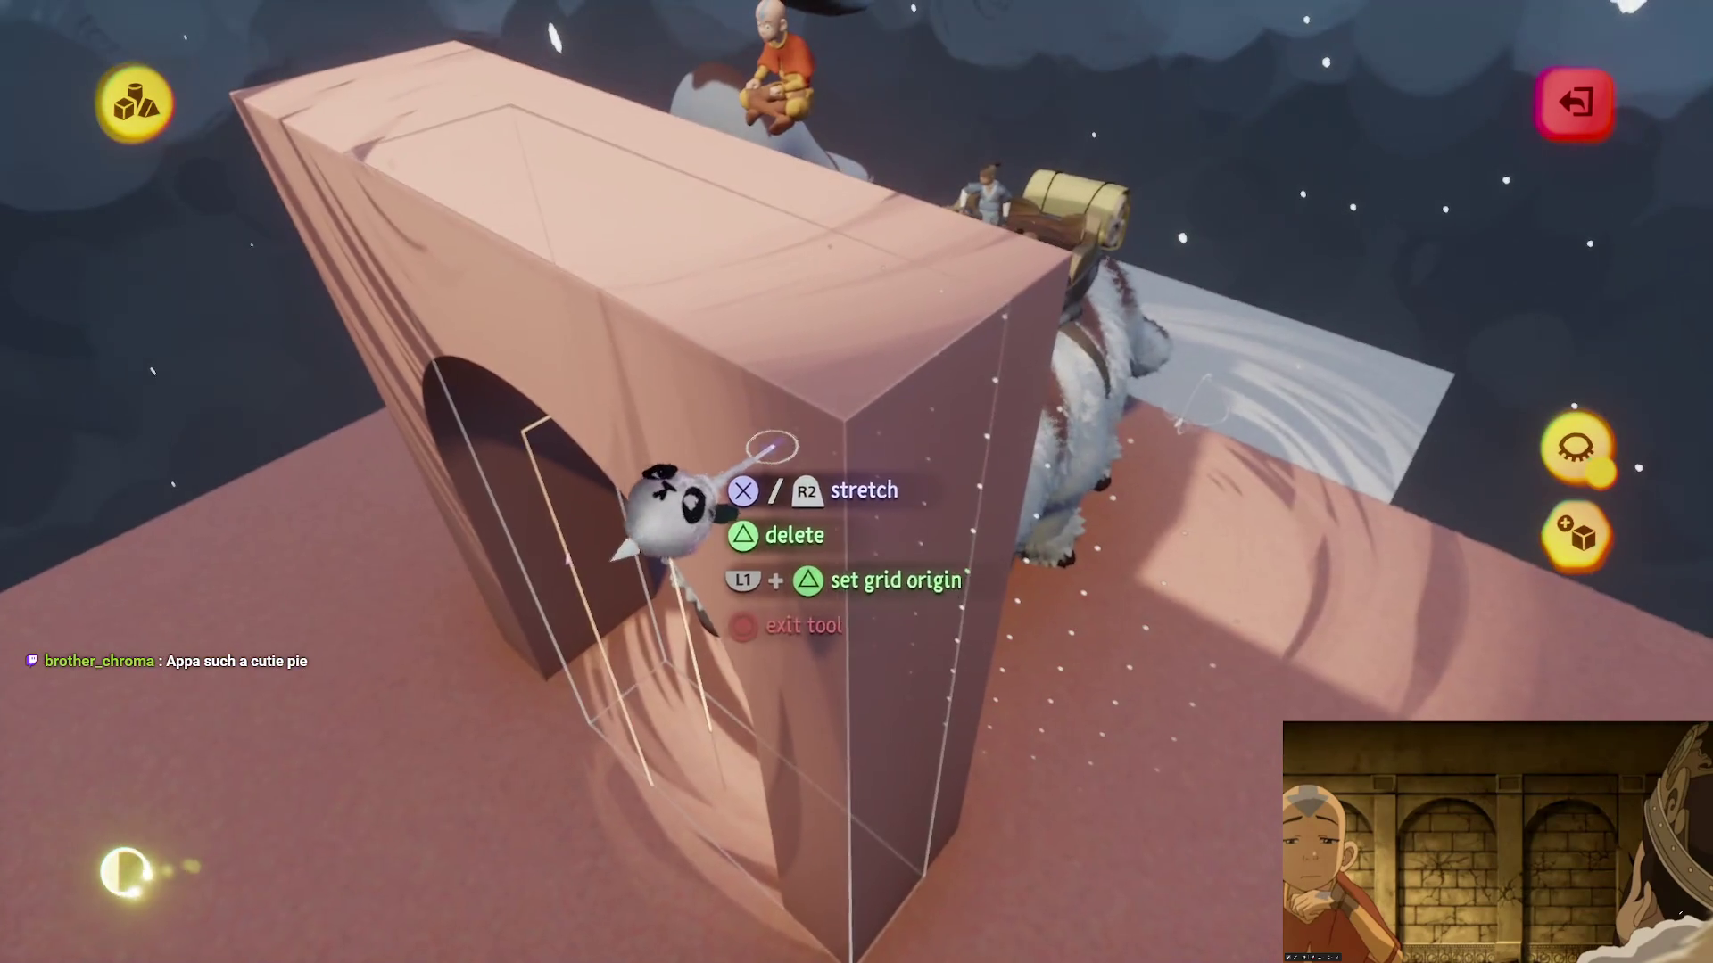
pyautogui.moveTo(738, 458)
pyautogui.mouseDown()
pyautogui.moveTo(784, 593)
pyautogui.moveTo(764, 700)
pyautogui.moveTo(805, 660)
pyautogui.mouseUp()
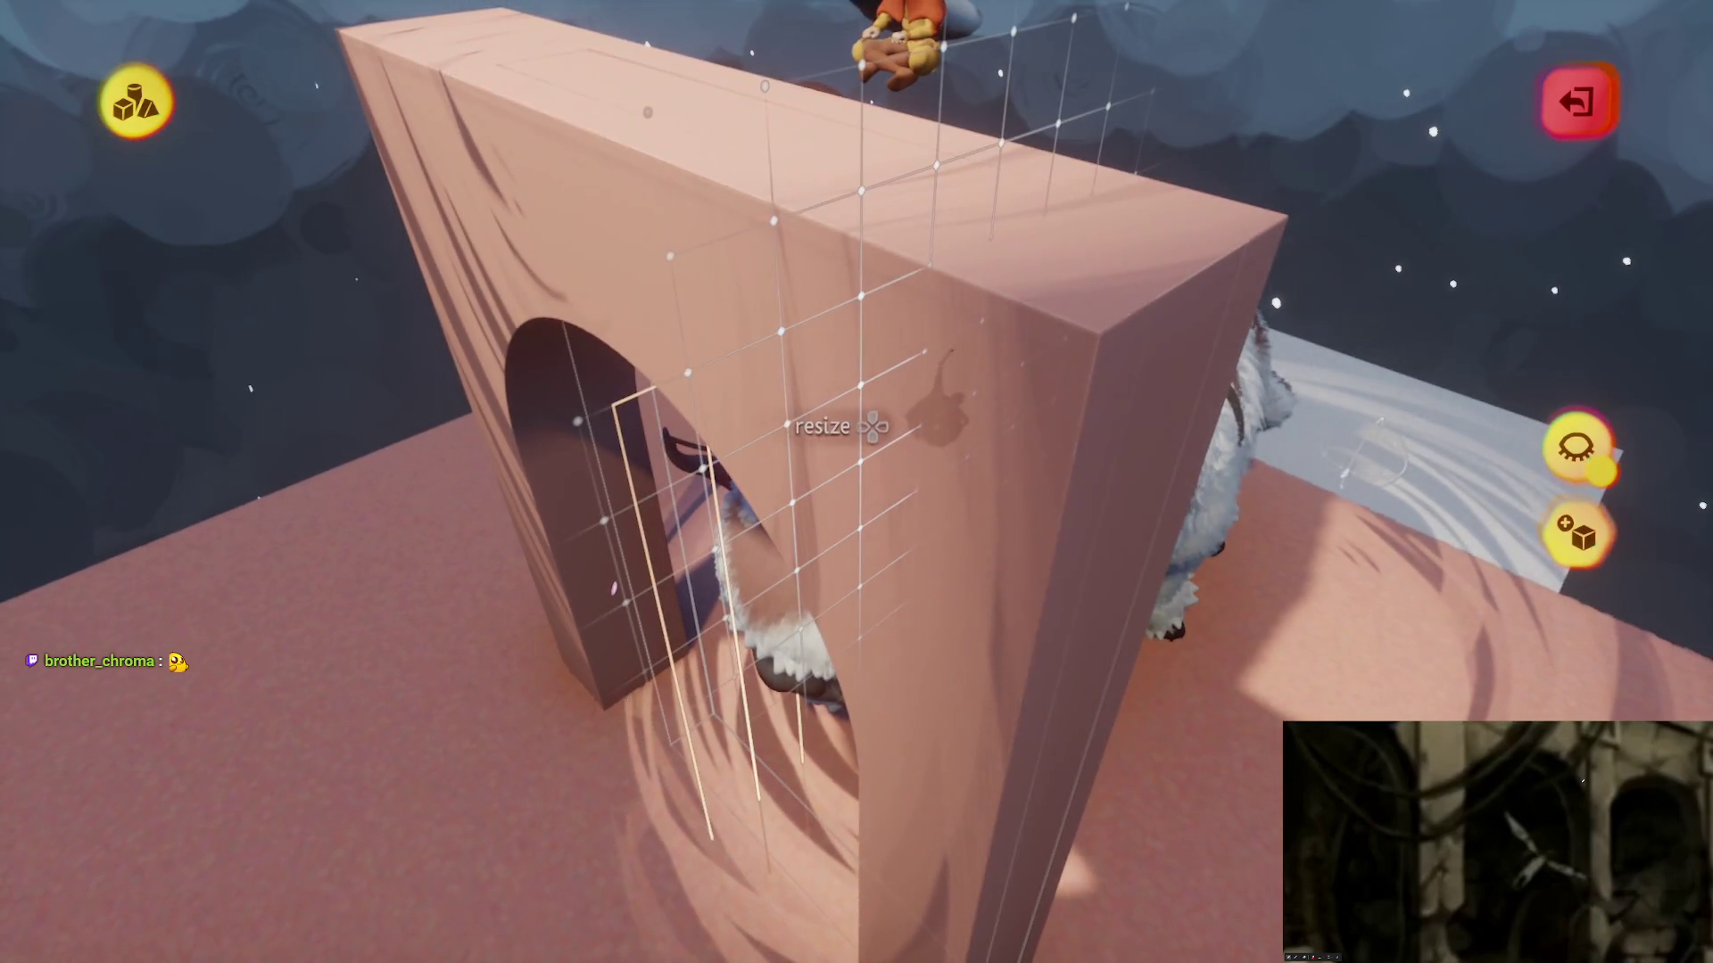
pyautogui.moveTo(937, 401); pyautogui.dragTo(983, 451)
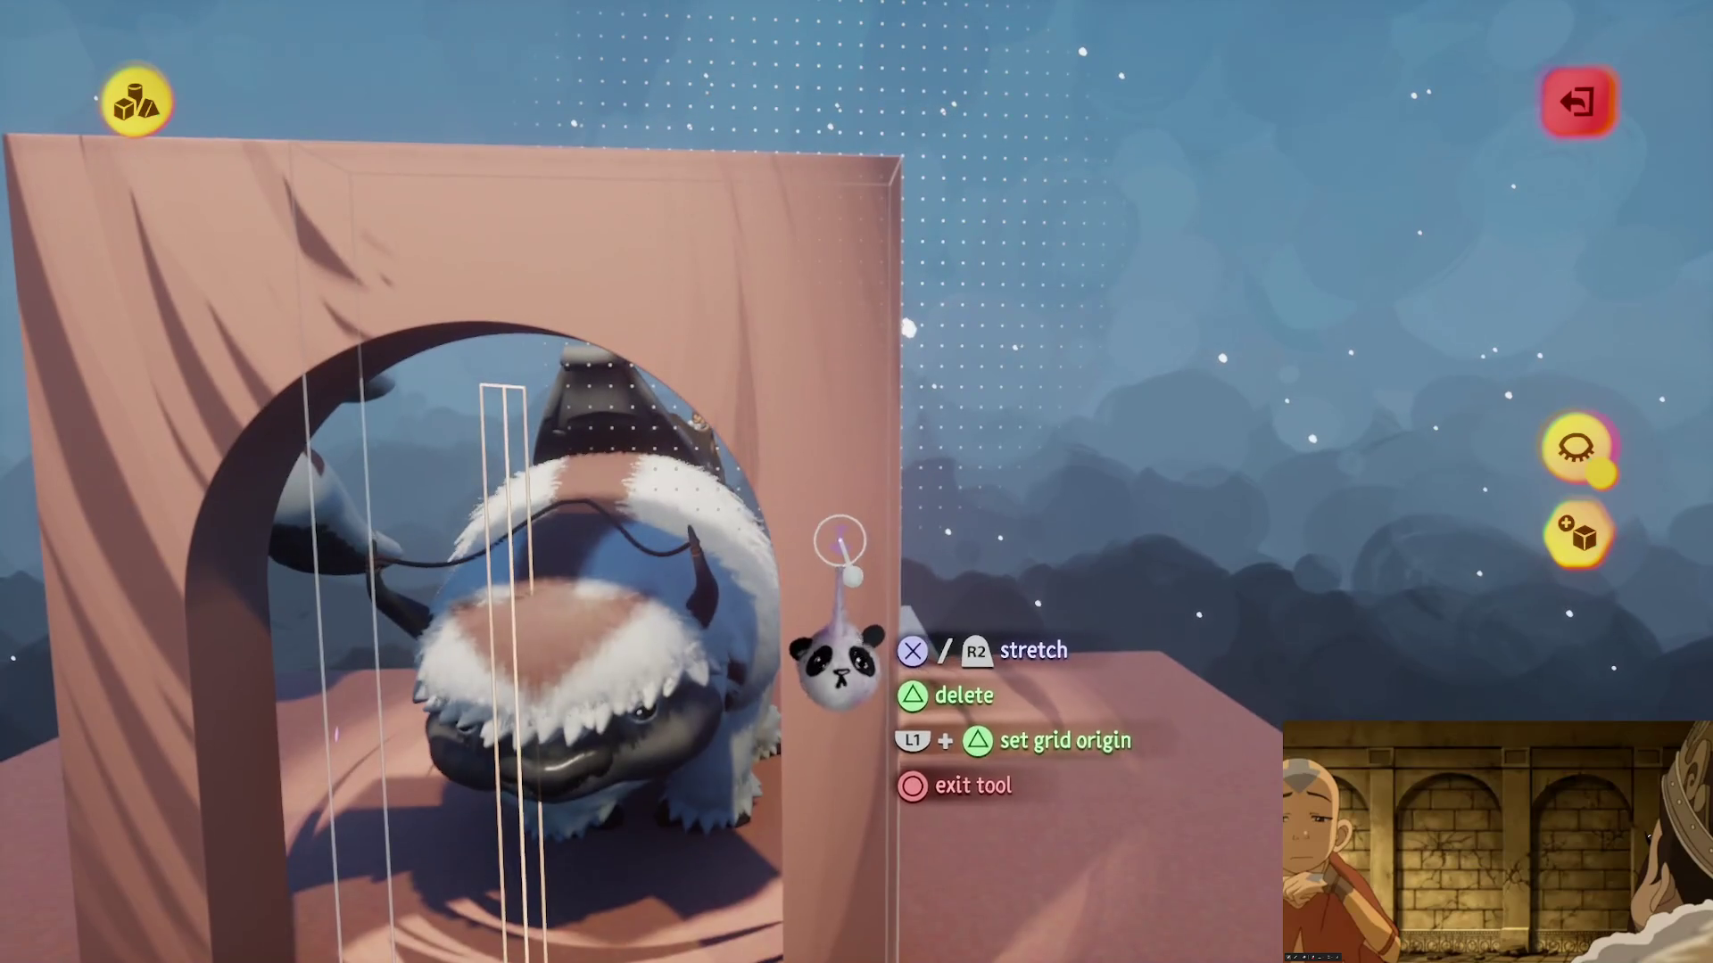
pyautogui.press('Escape')
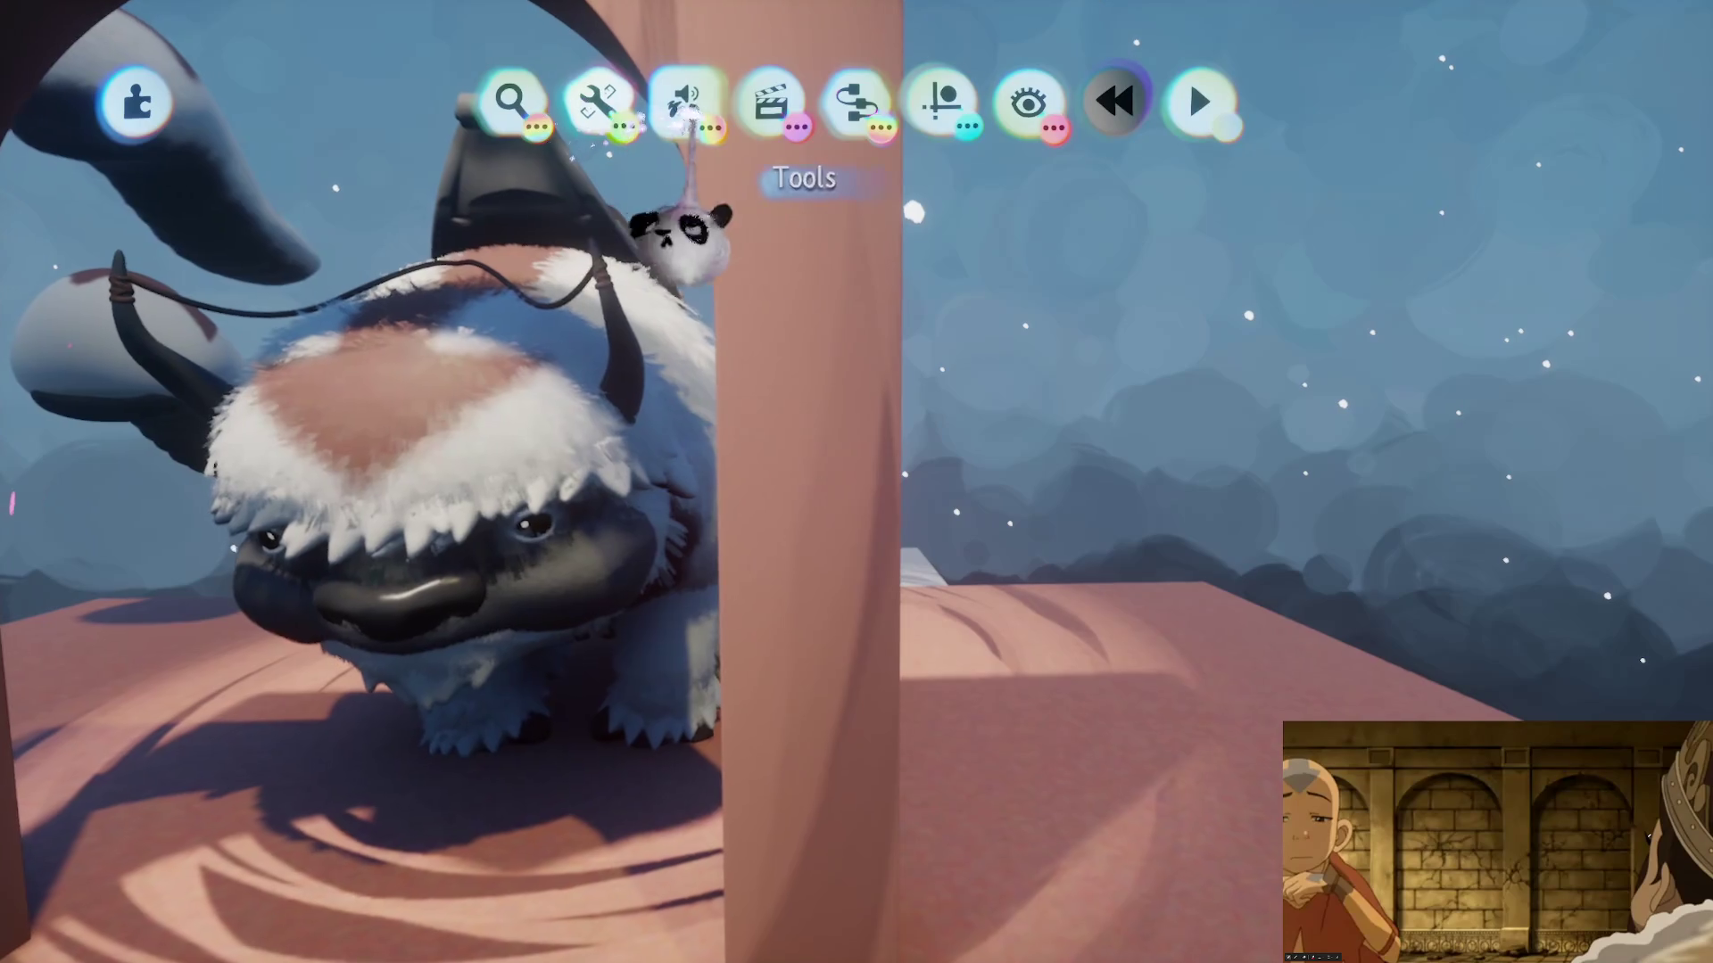
# - With Clipped Mirror on, stamp a cube around the pillar's foot and refine it with Stretch
pyautogui.click(684, 100)
pyautogui.click(536, 188)
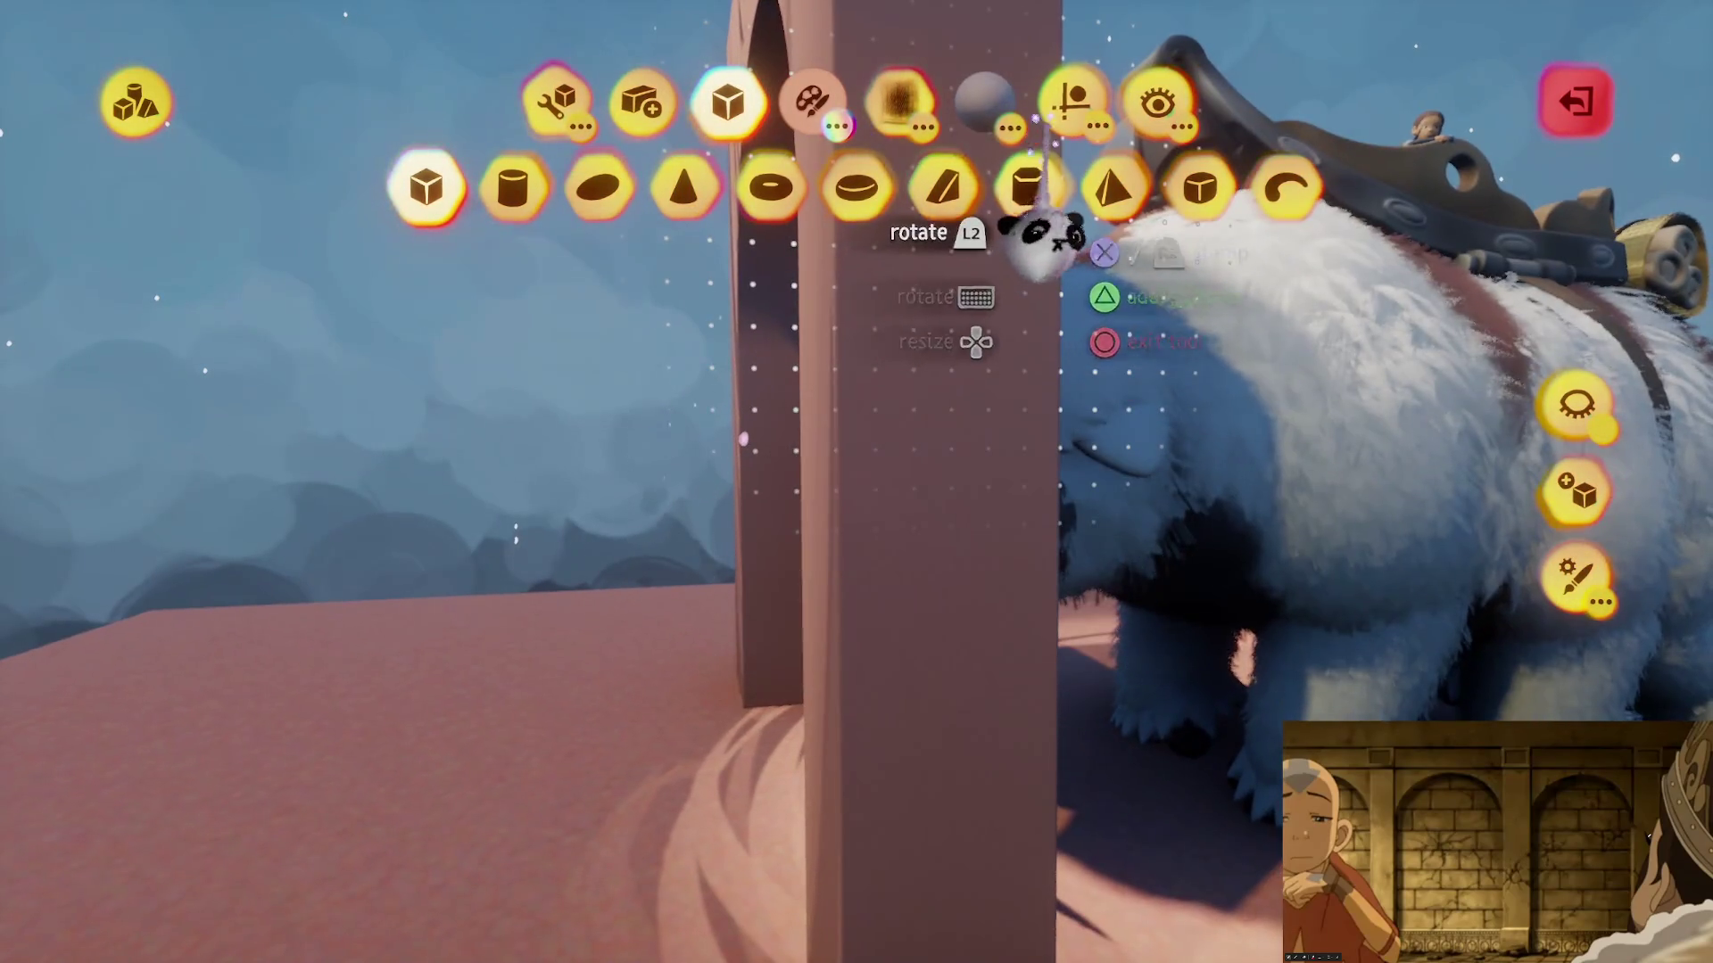
pyautogui.click(1072, 100)
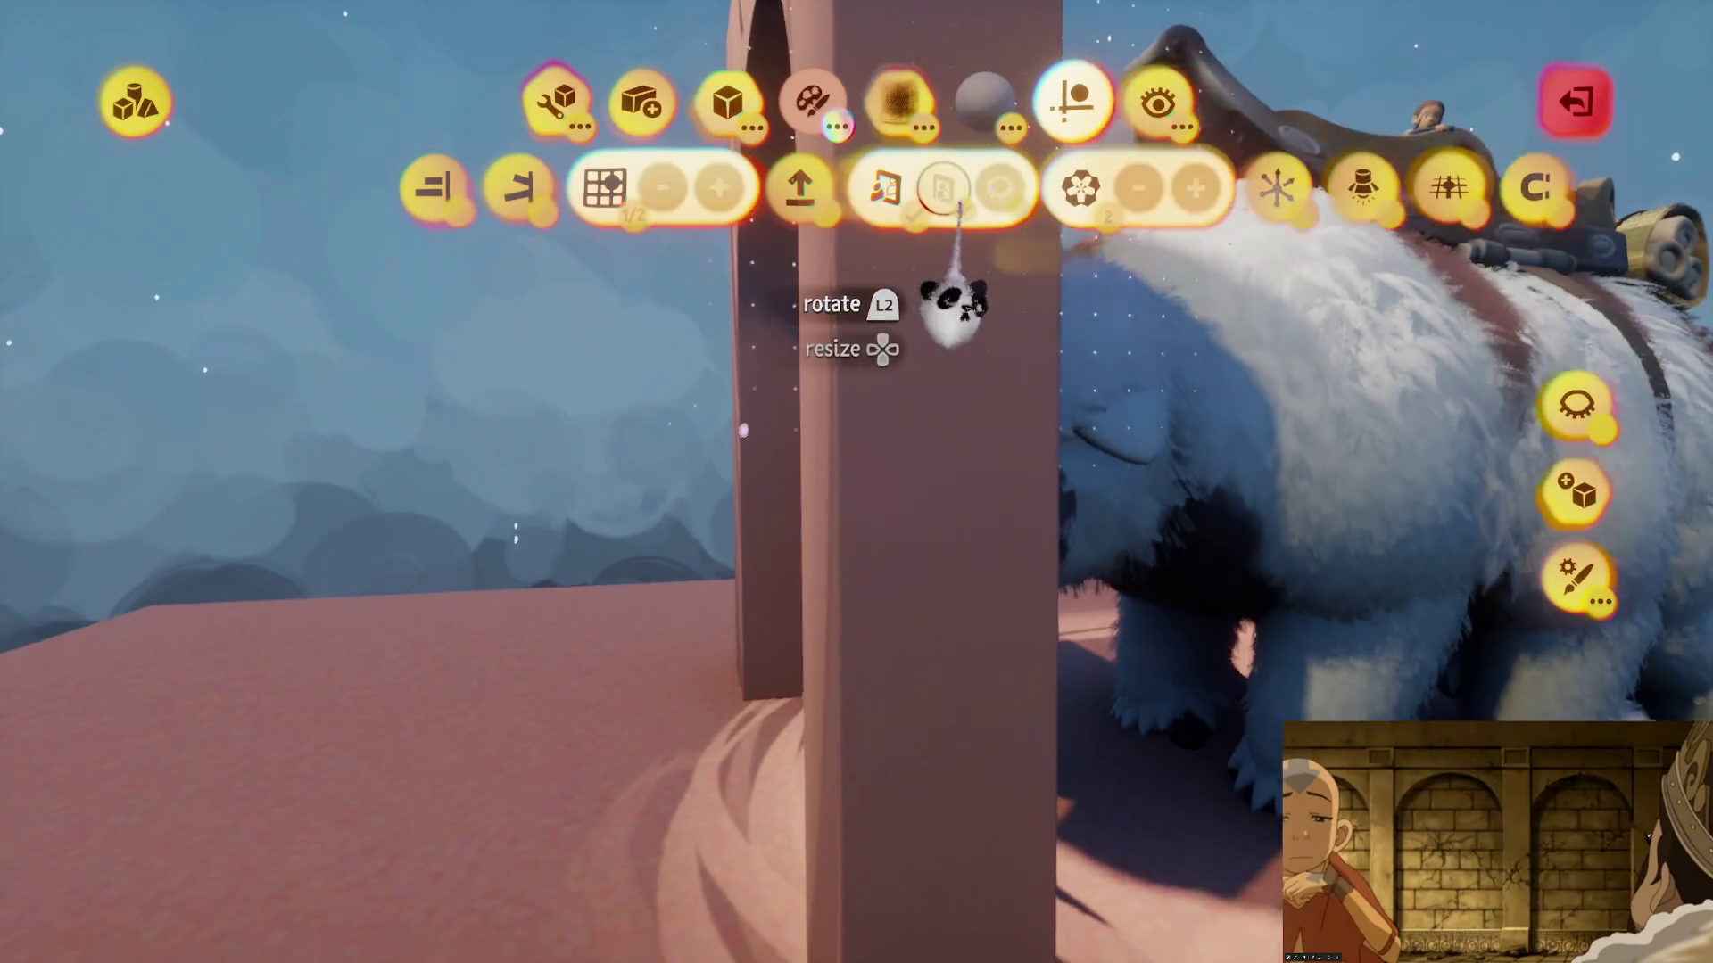
pyautogui.click(944, 194)
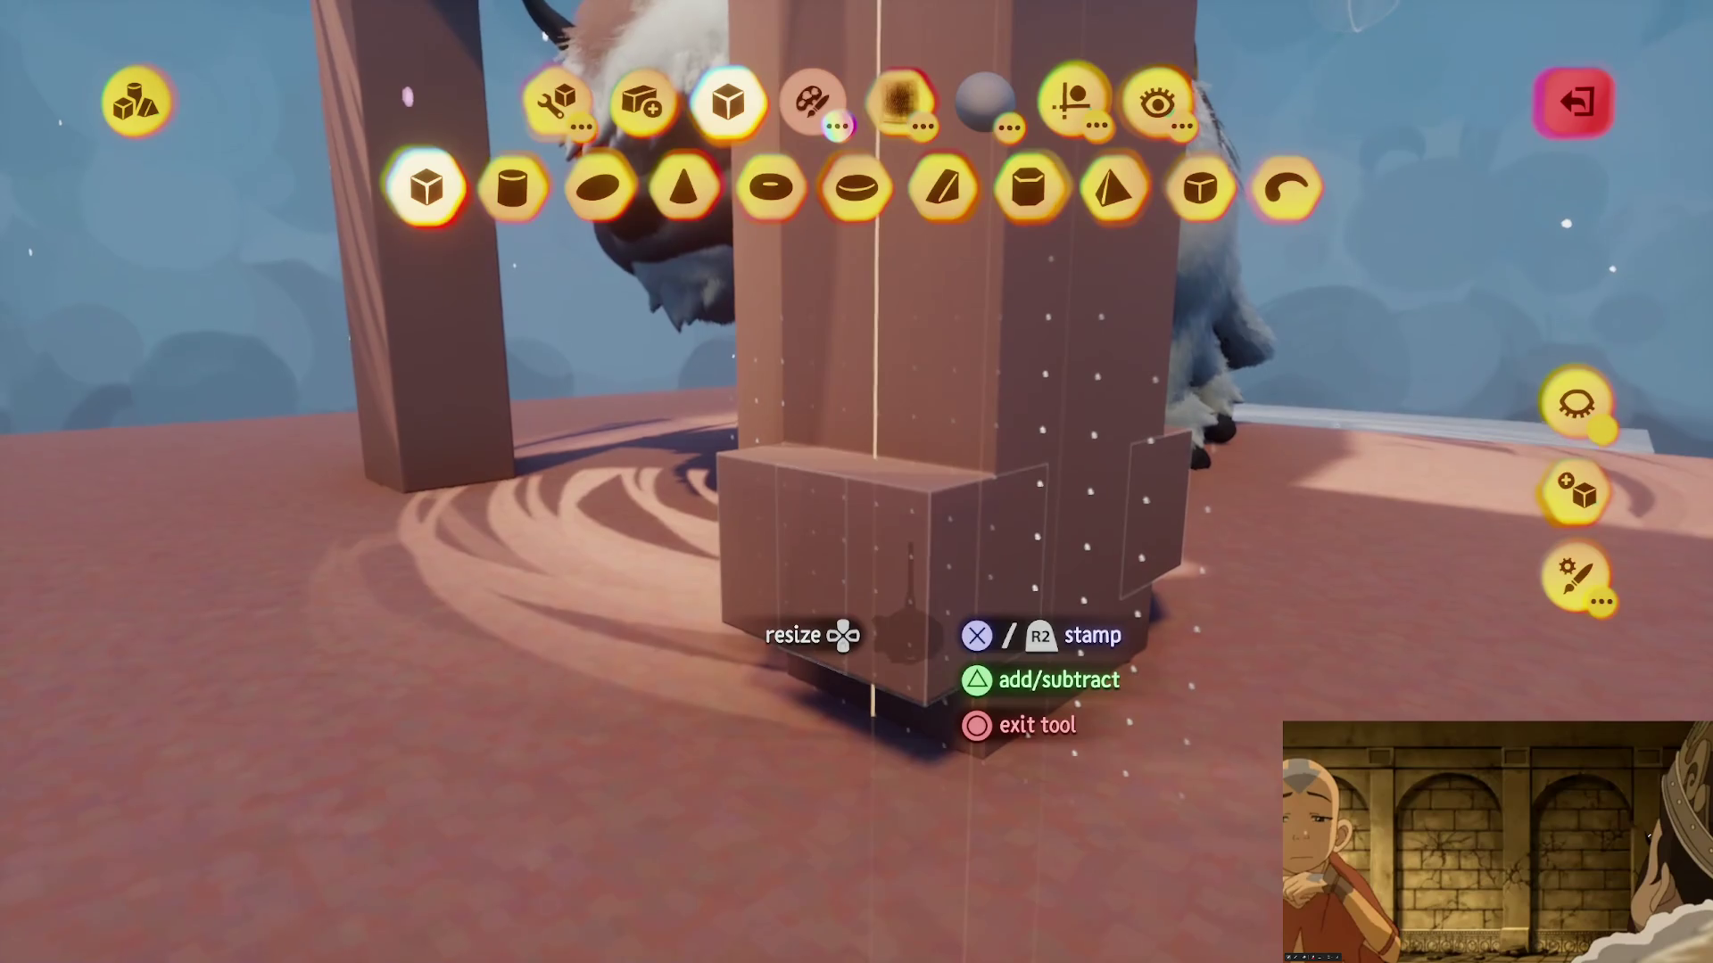
pyautogui.click(560, 111)
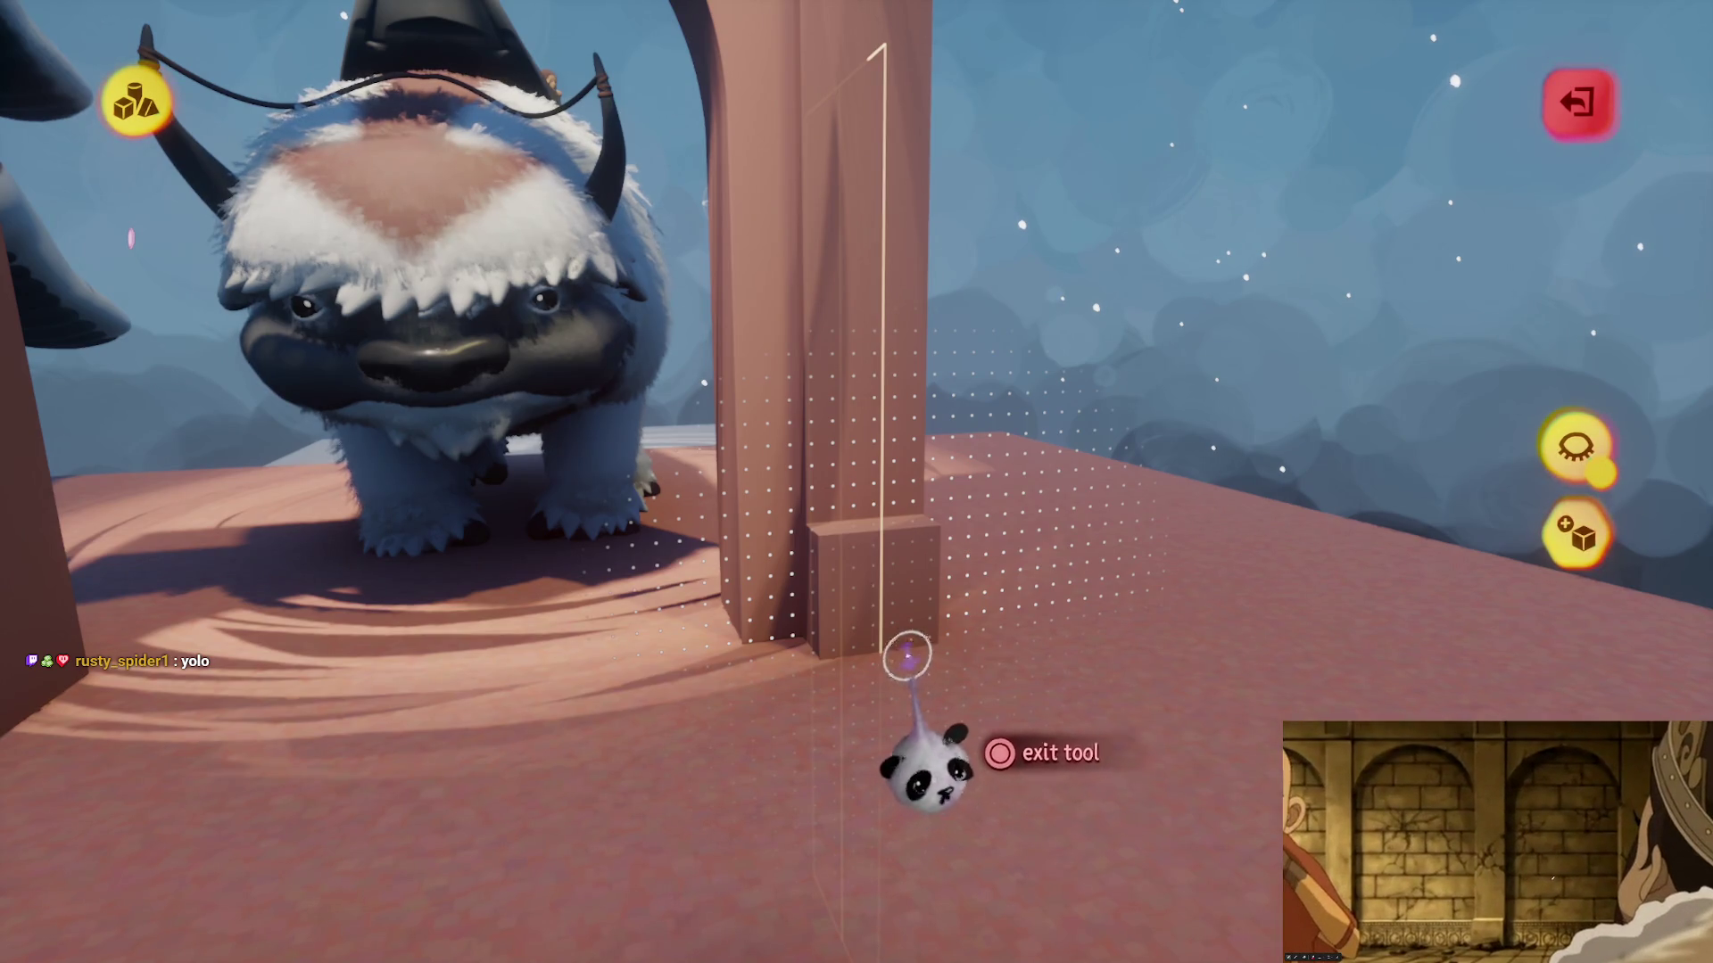
pyautogui.press('Escape')
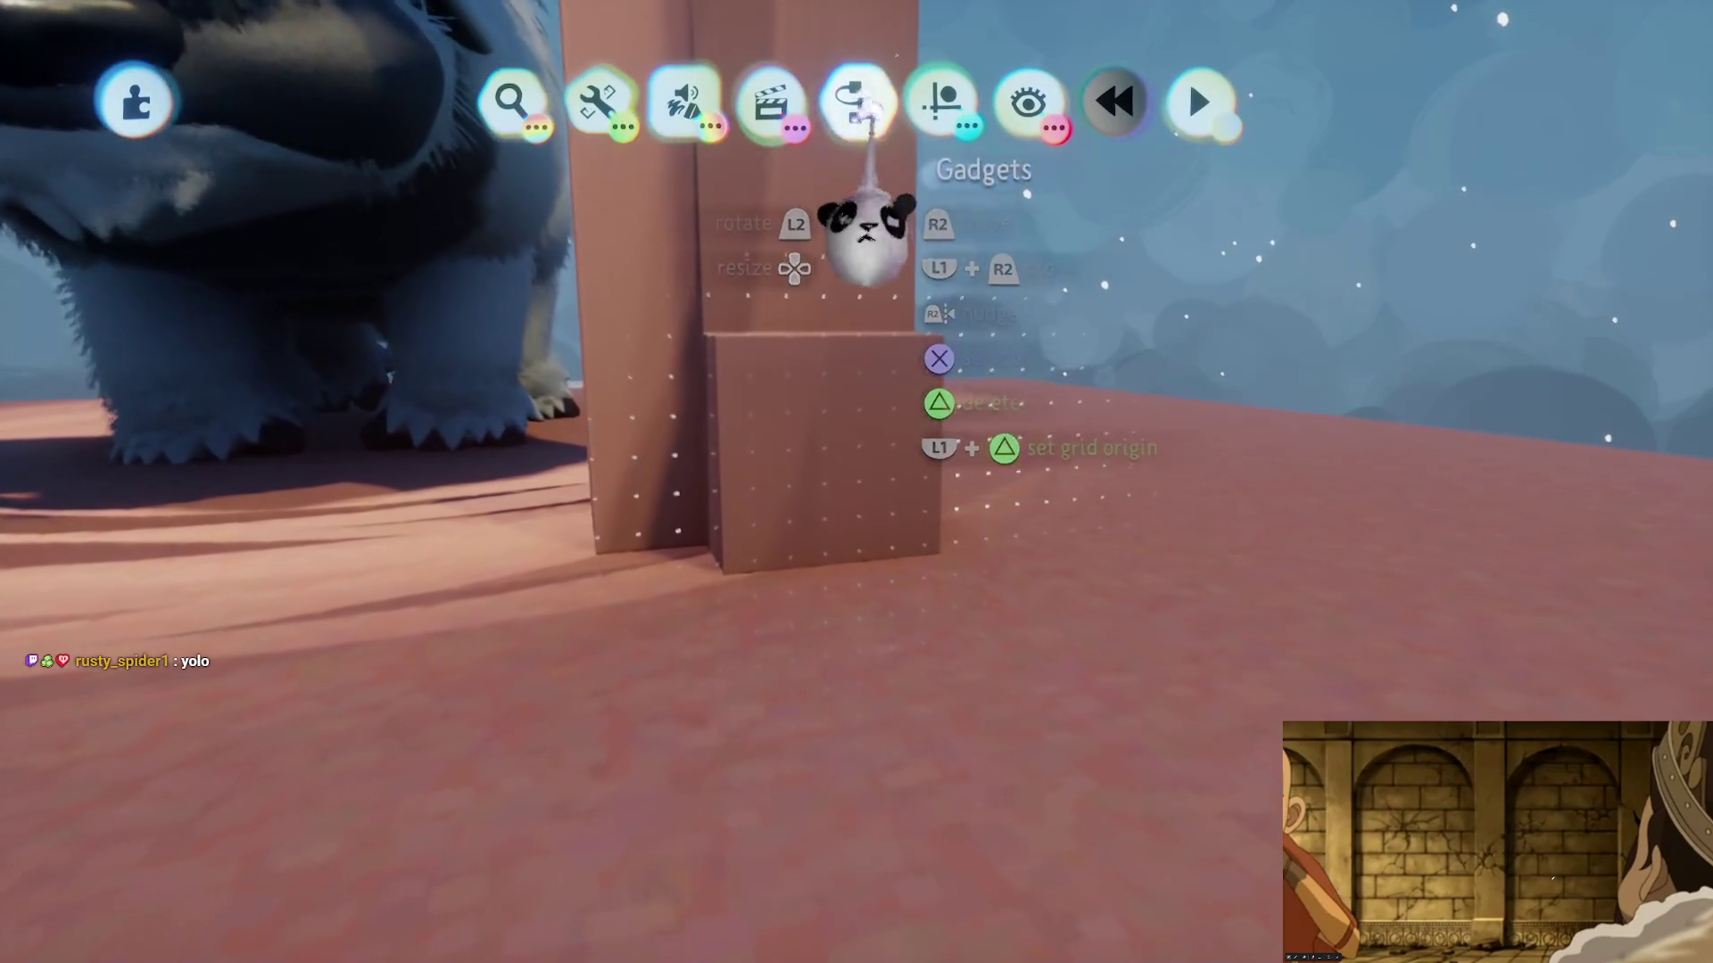
# - Place a puppet mannequin from Gadgets beside the pillar base for scale
pyautogui.click(858, 102)
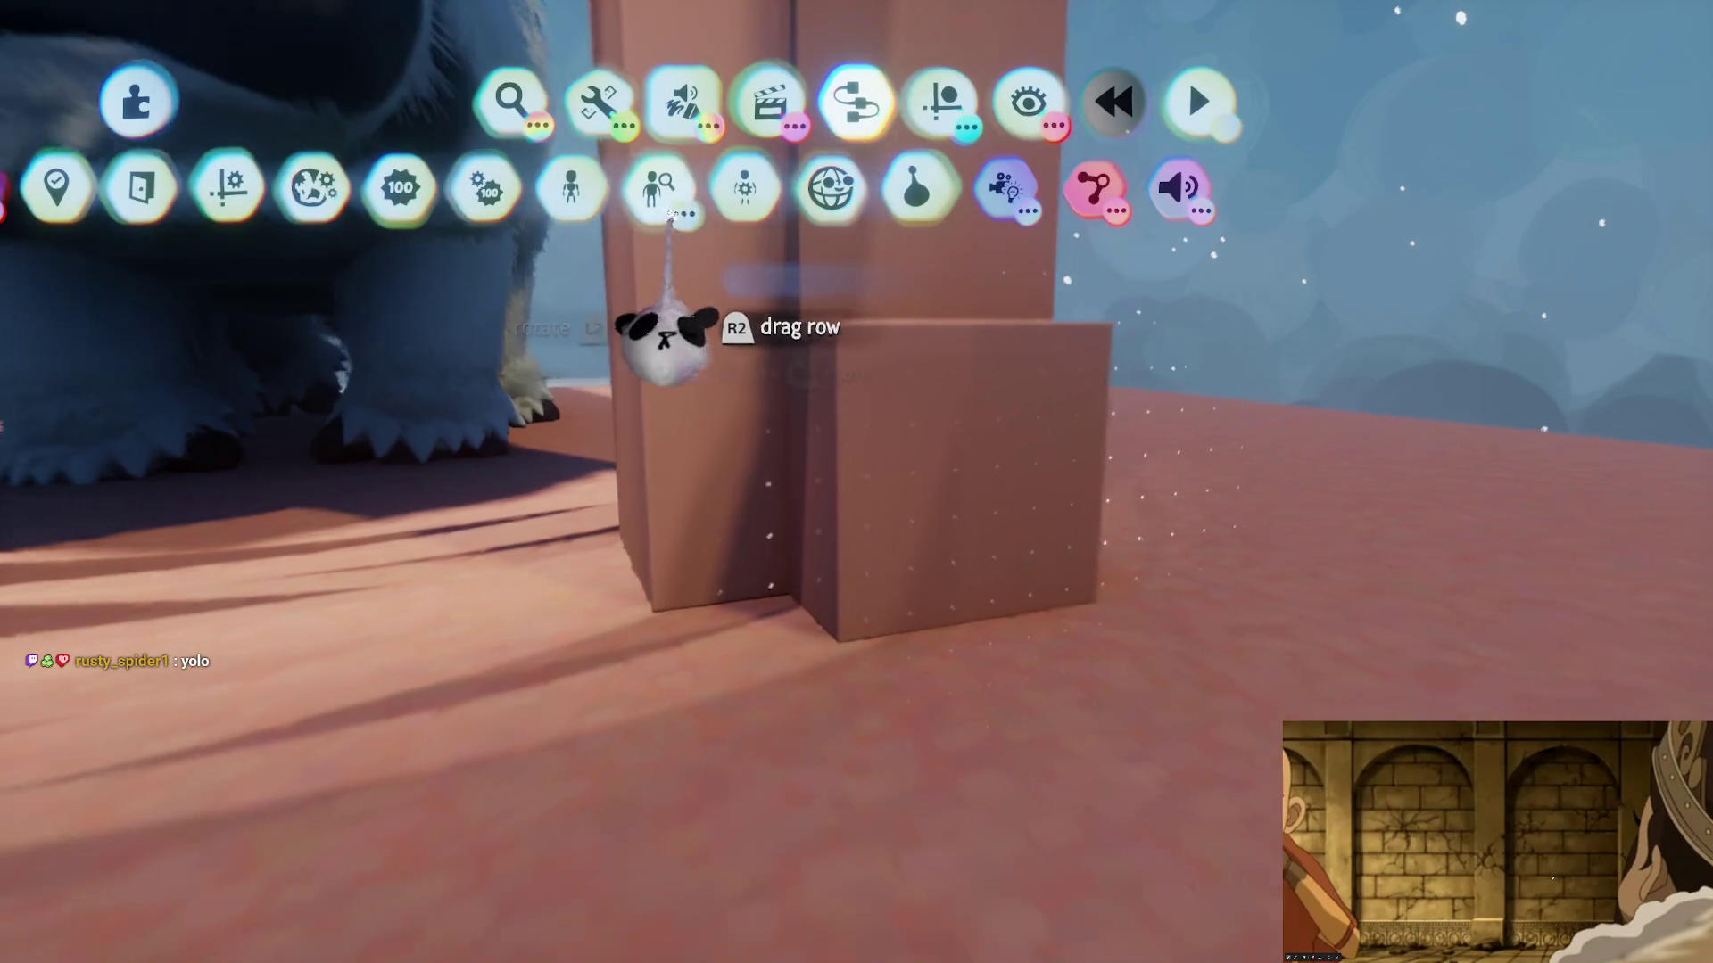
pyautogui.click(671, 214)
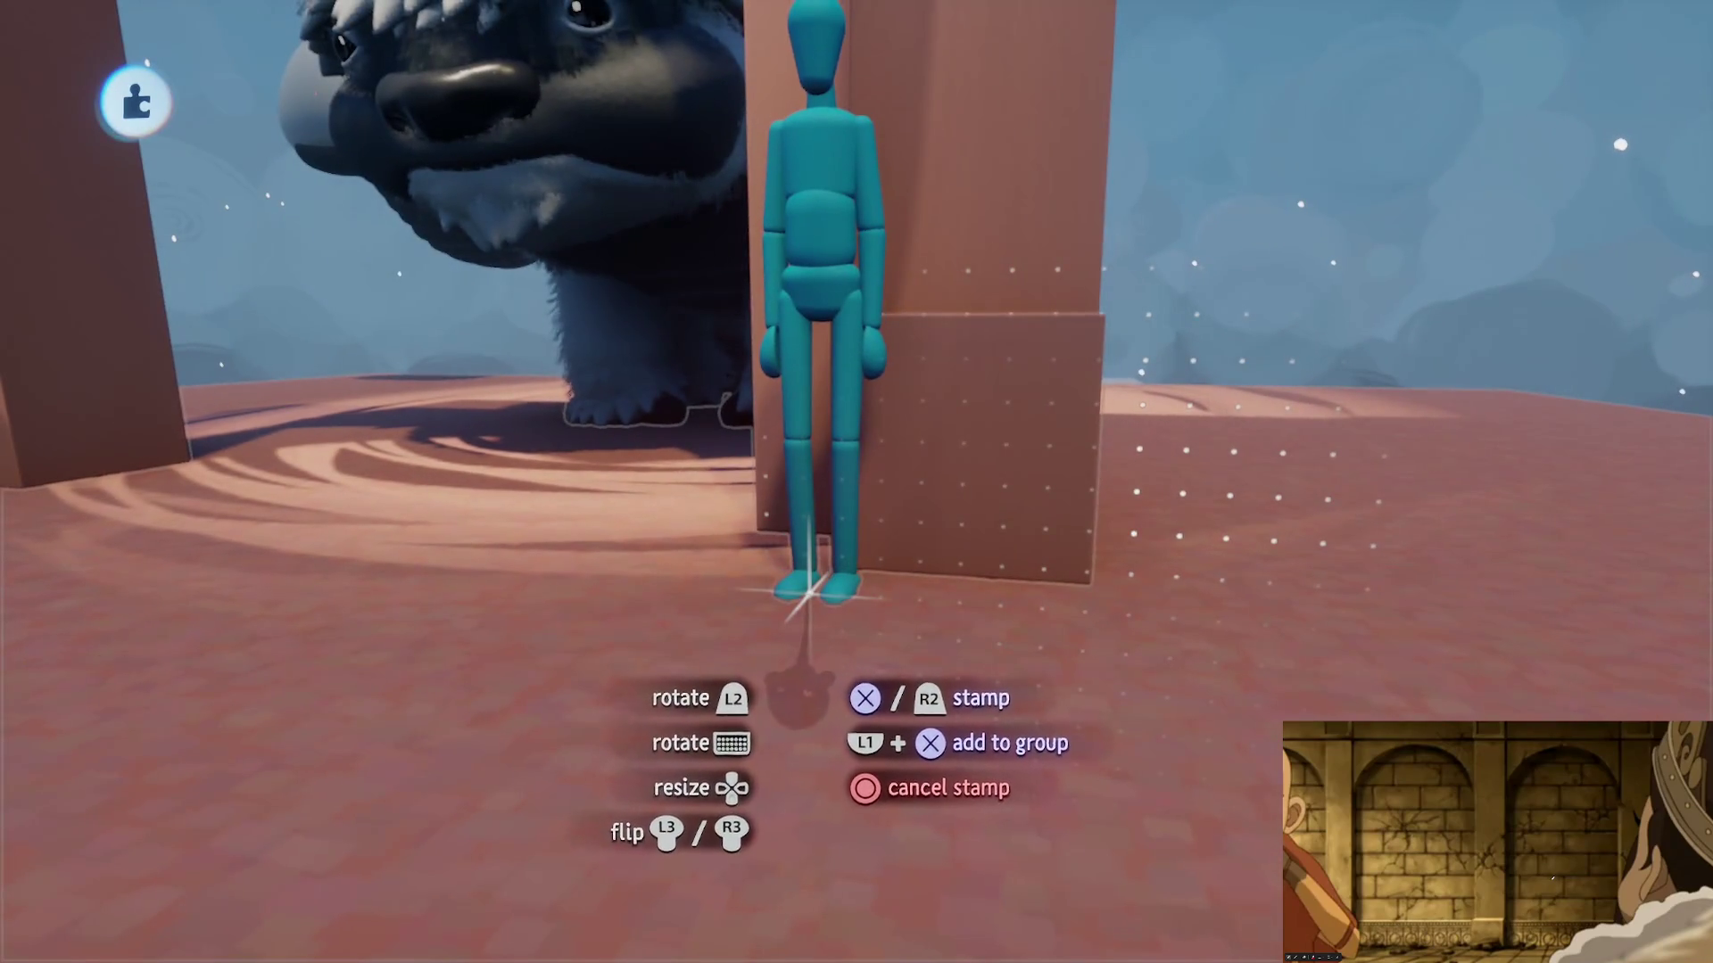
pyautogui.click(815, 527)
pyautogui.press('Escape')
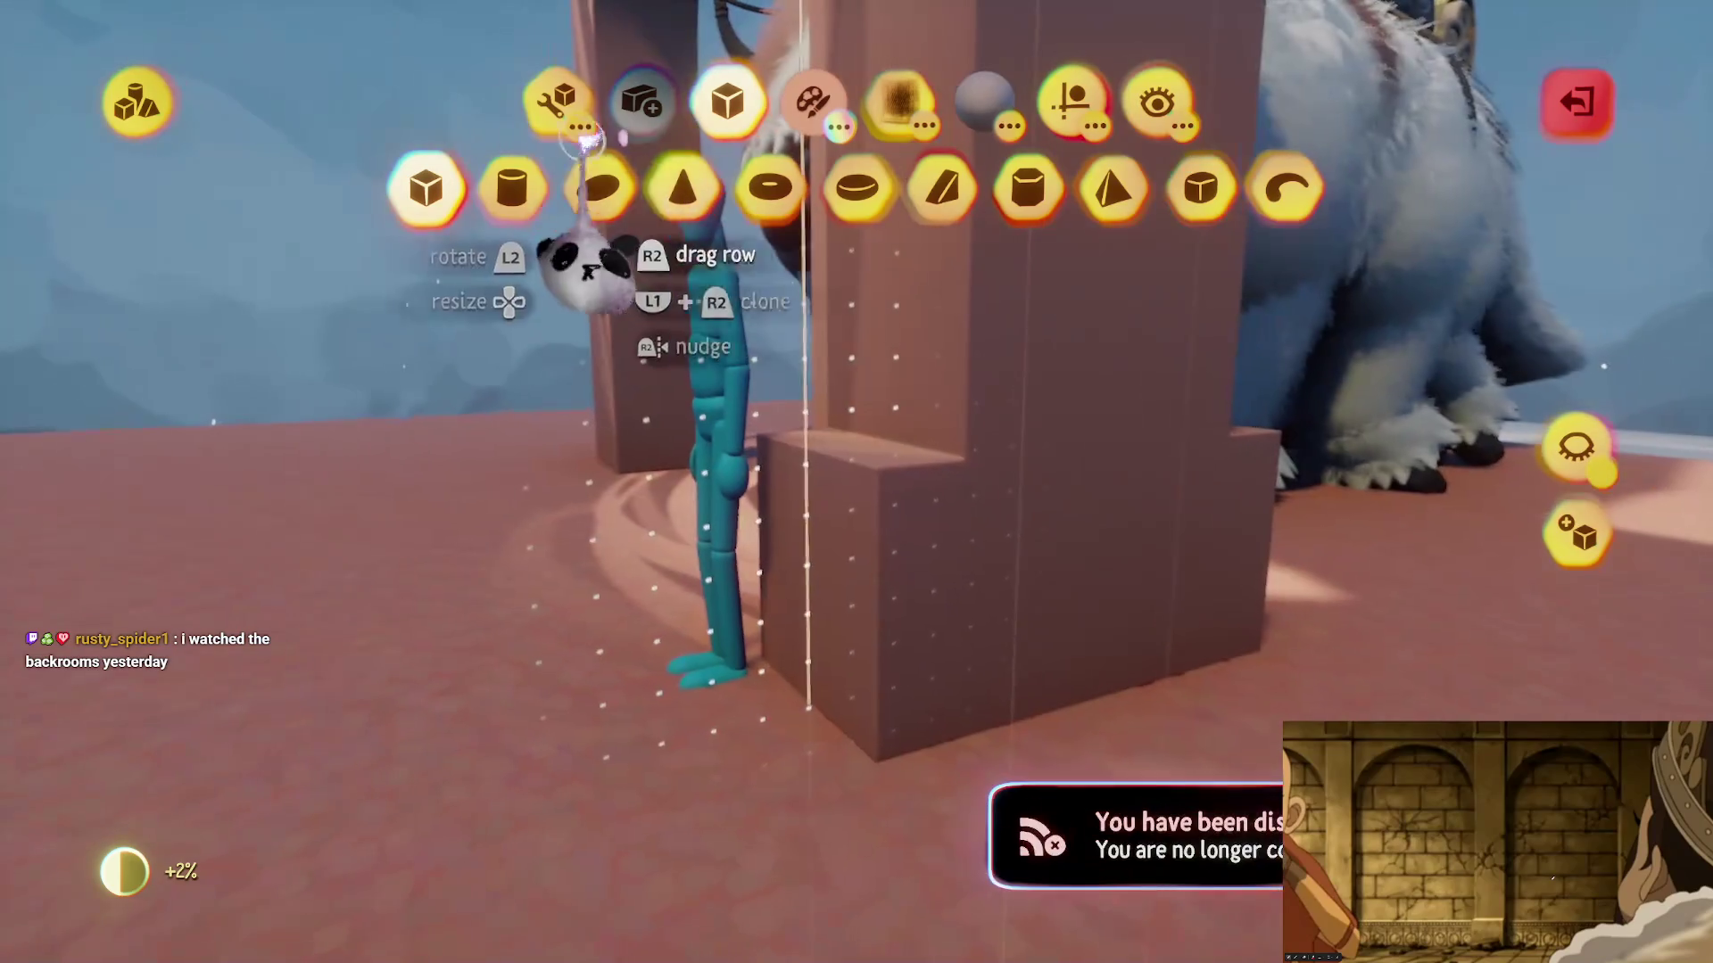
# - Adjust the base block with Stretch and compare it closely against the mannequin
pyautogui.click(553, 98)
pyautogui.click(635, 184)
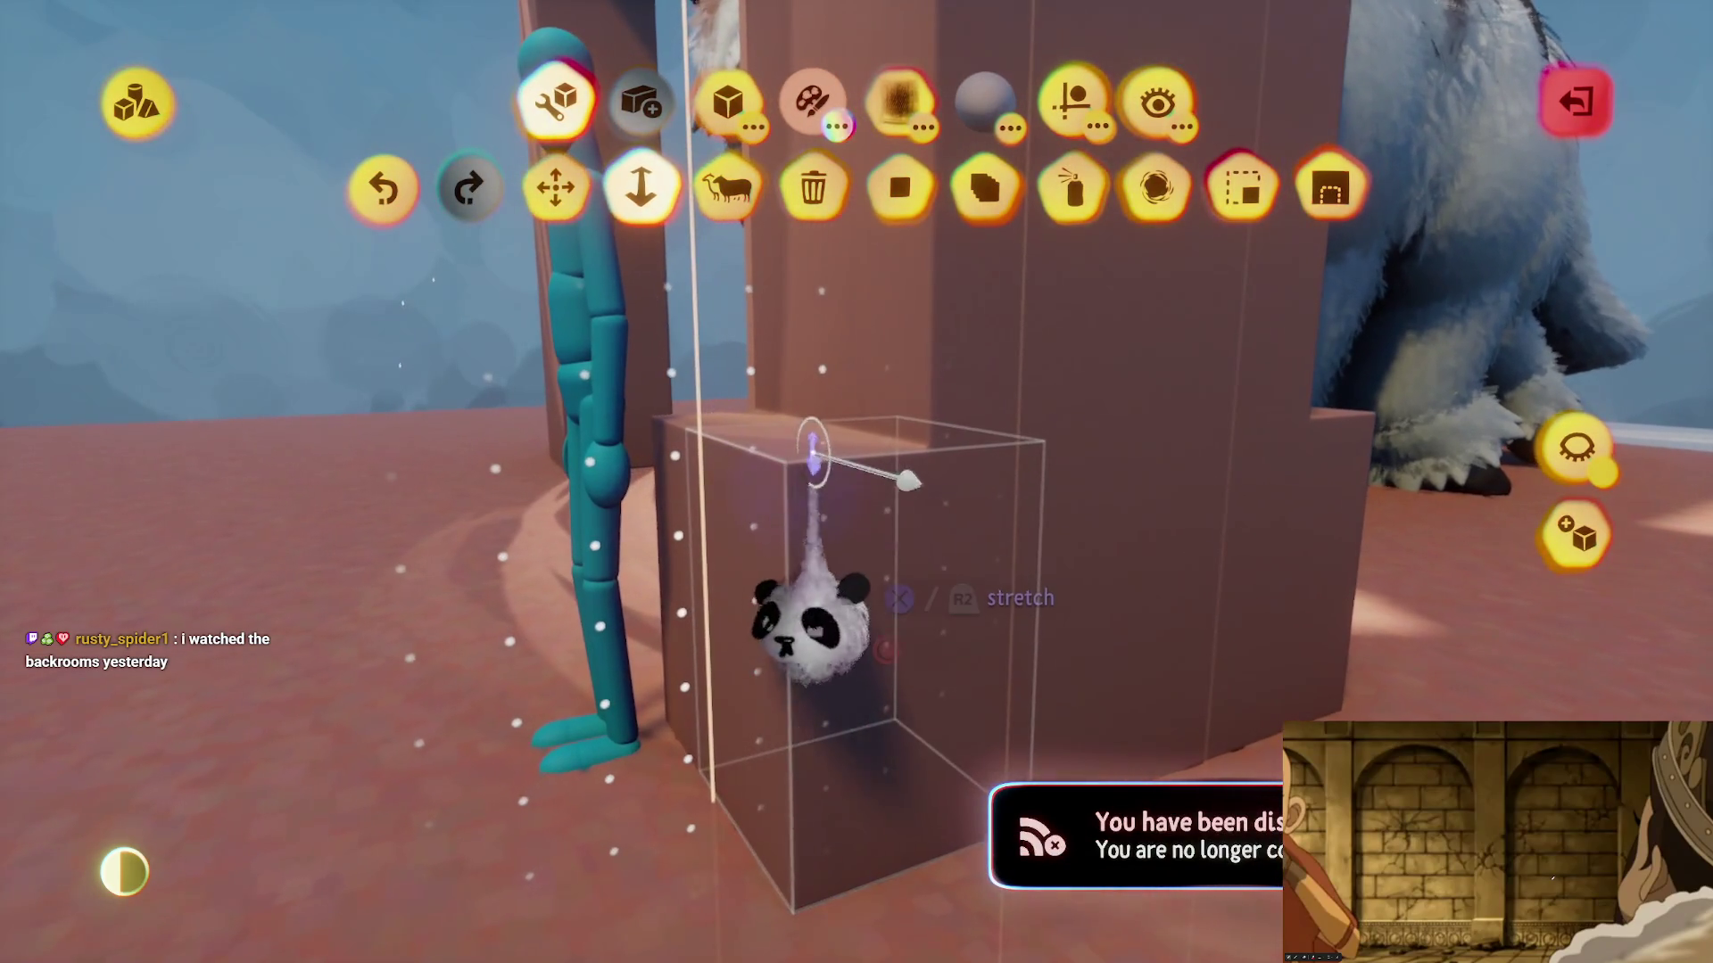
pyautogui.moveTo(843, 642)
pyautogui.mouseDown()
pyautogui.moveTo(799, 638)
pyautogui.moveTo(767, 535)
pyautogui.moveTo(871, 603)
pyautogui.moveTo(871, 692)
pyautogui.moveTo(769, 661)
pyautogui.mouseUp()
pyautogui.press('Escape')
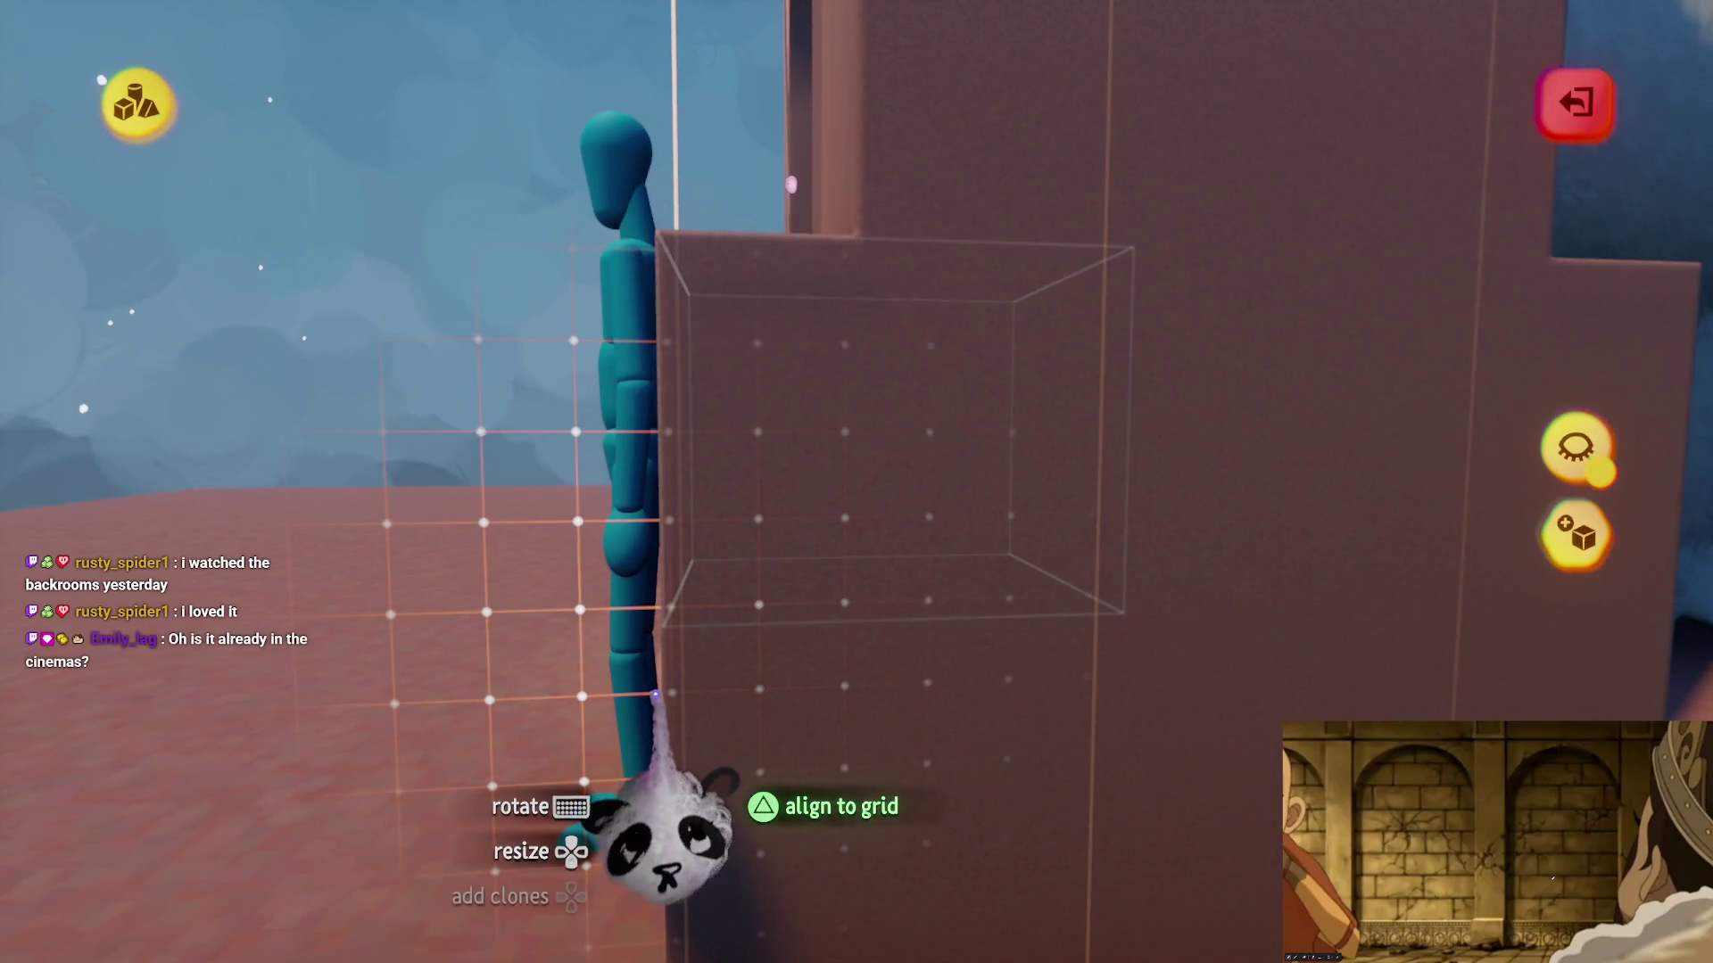
pyautogui.moveTo(617, 682)
pyautogui.mouseDown()
pyautogui.moveTo(856, 776)
pyautogui.moveTo(875, 875)
pyautogui.moveTo(885, 733)
pyautogui.moveTo(842, 627)
pyautogui.mouseUp()
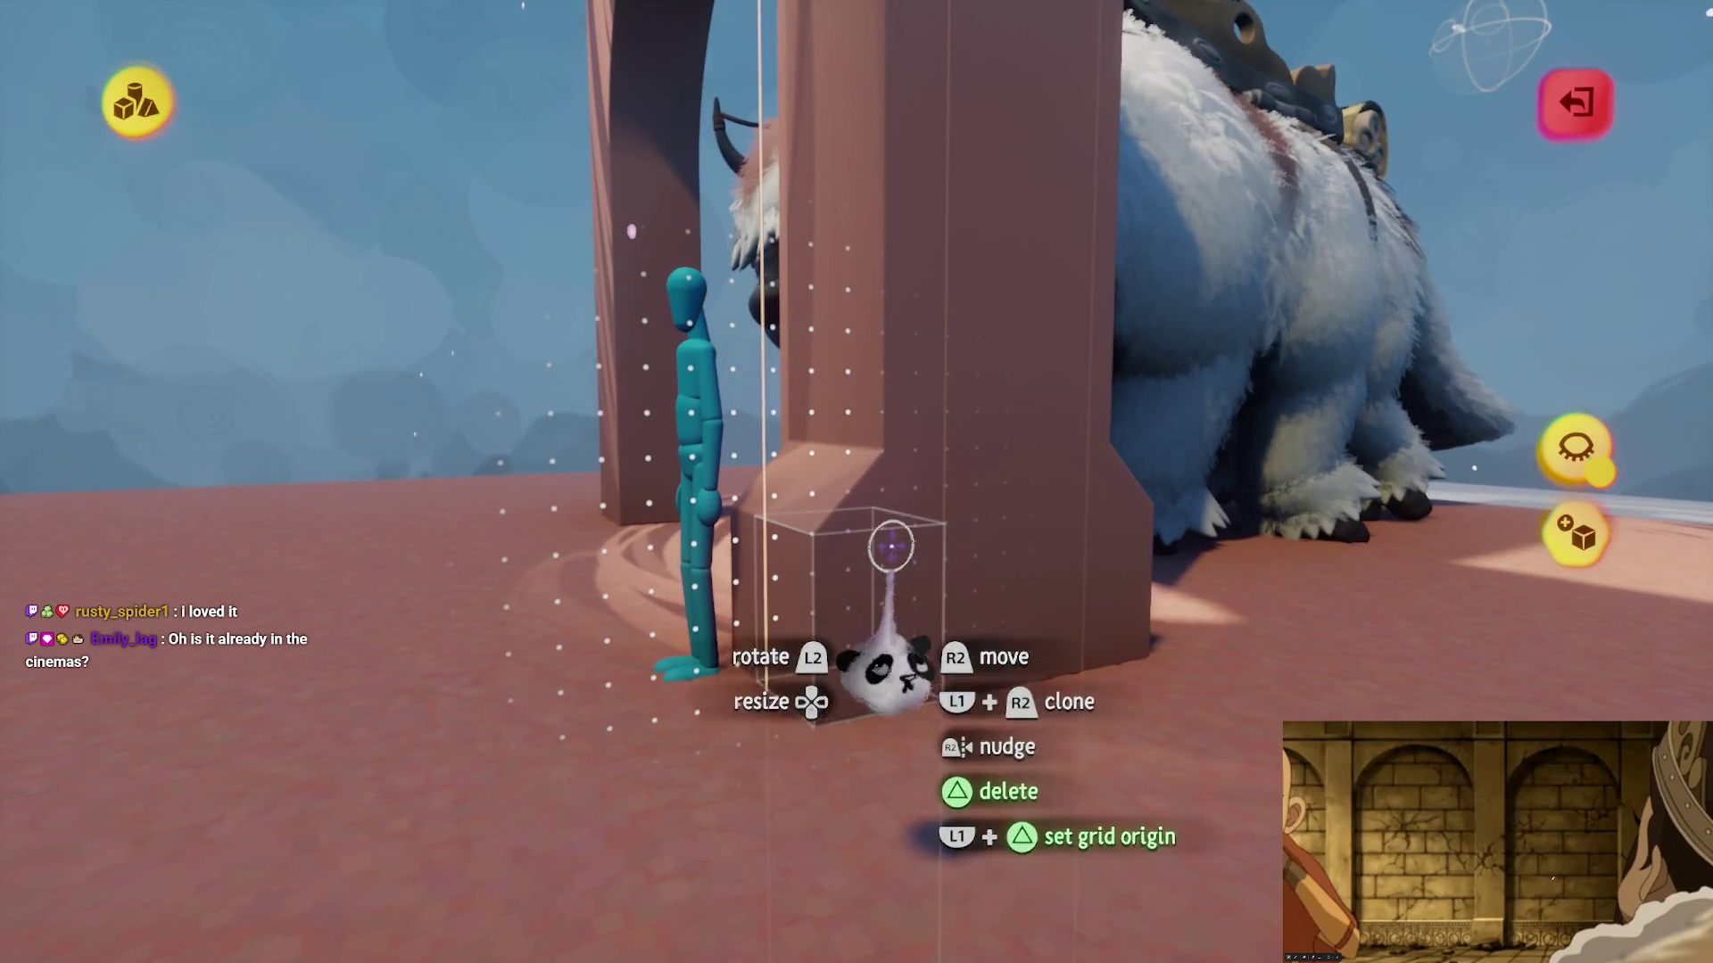
pyautogui.moveTo(891, 546)
pyautogui.mouseDown()
pyautogui.moveTo(848, 860)
pyautogui.moveTo(856, 623)
pyautogui.moveTo(815, 688)
pyautogui.moveTo(821, 556)
pyautogui.mouseUp()
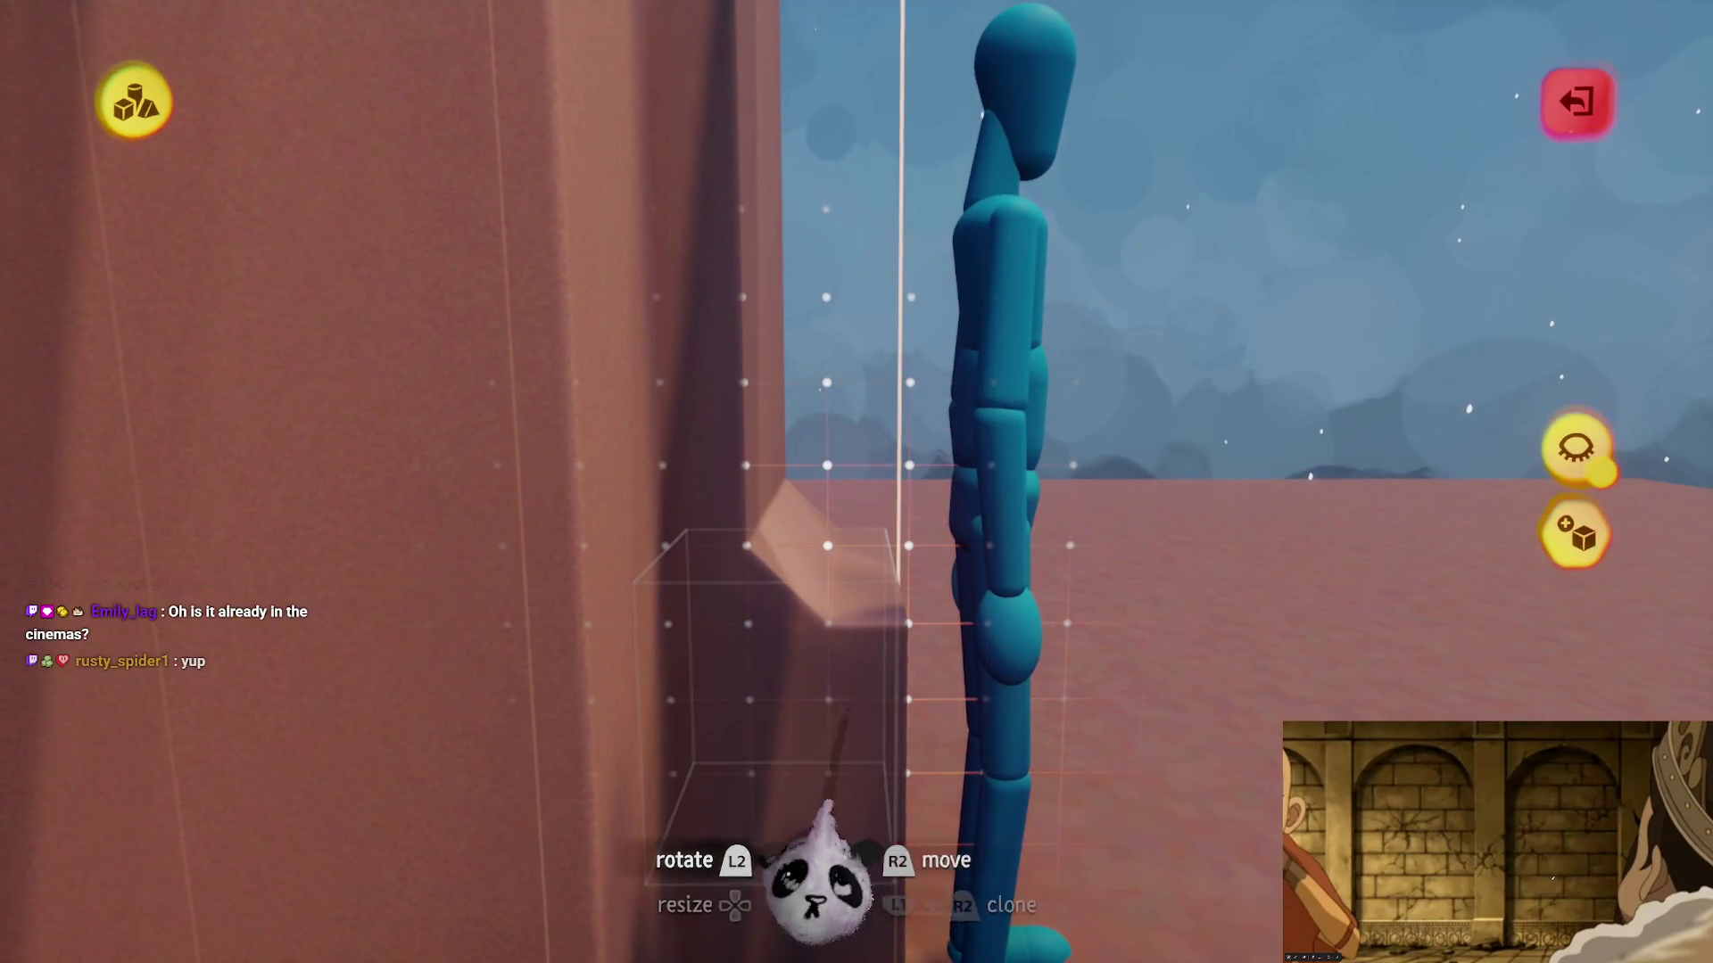
pyautogui.moveTo(757, 883); pyautogui.dragTo(778, 718)
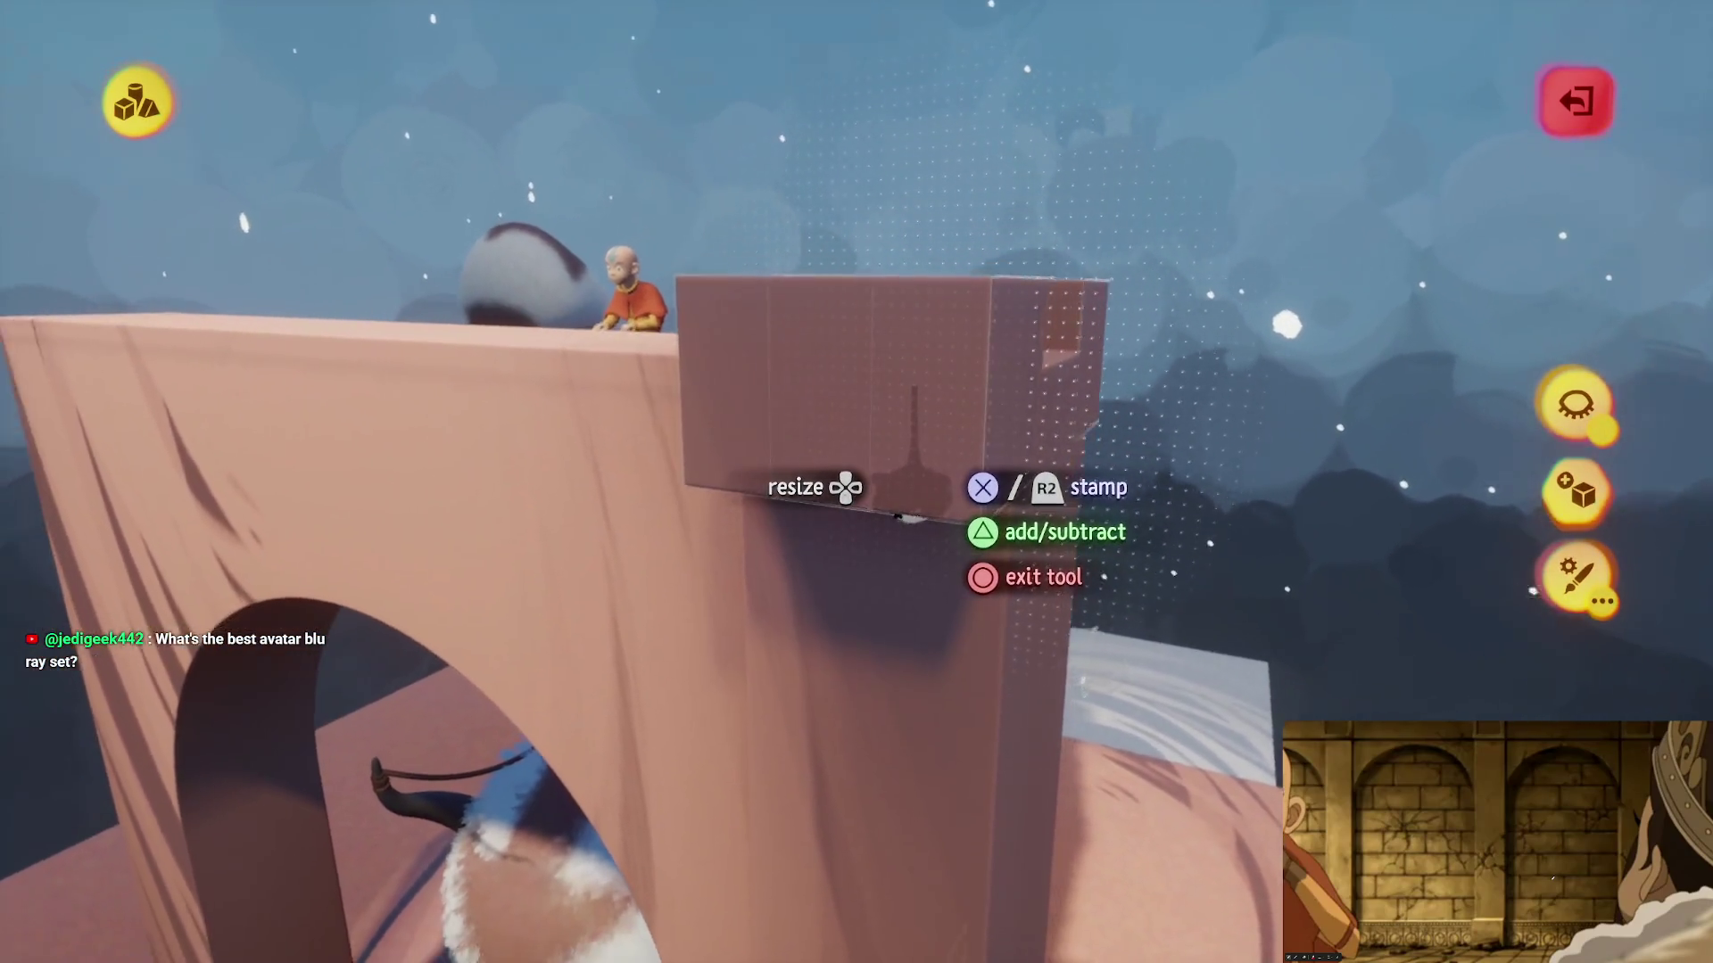
# - Stretch the pillar's top cap block upward, then bring up the basic Shapes palette
pyautogui.press('Escape')
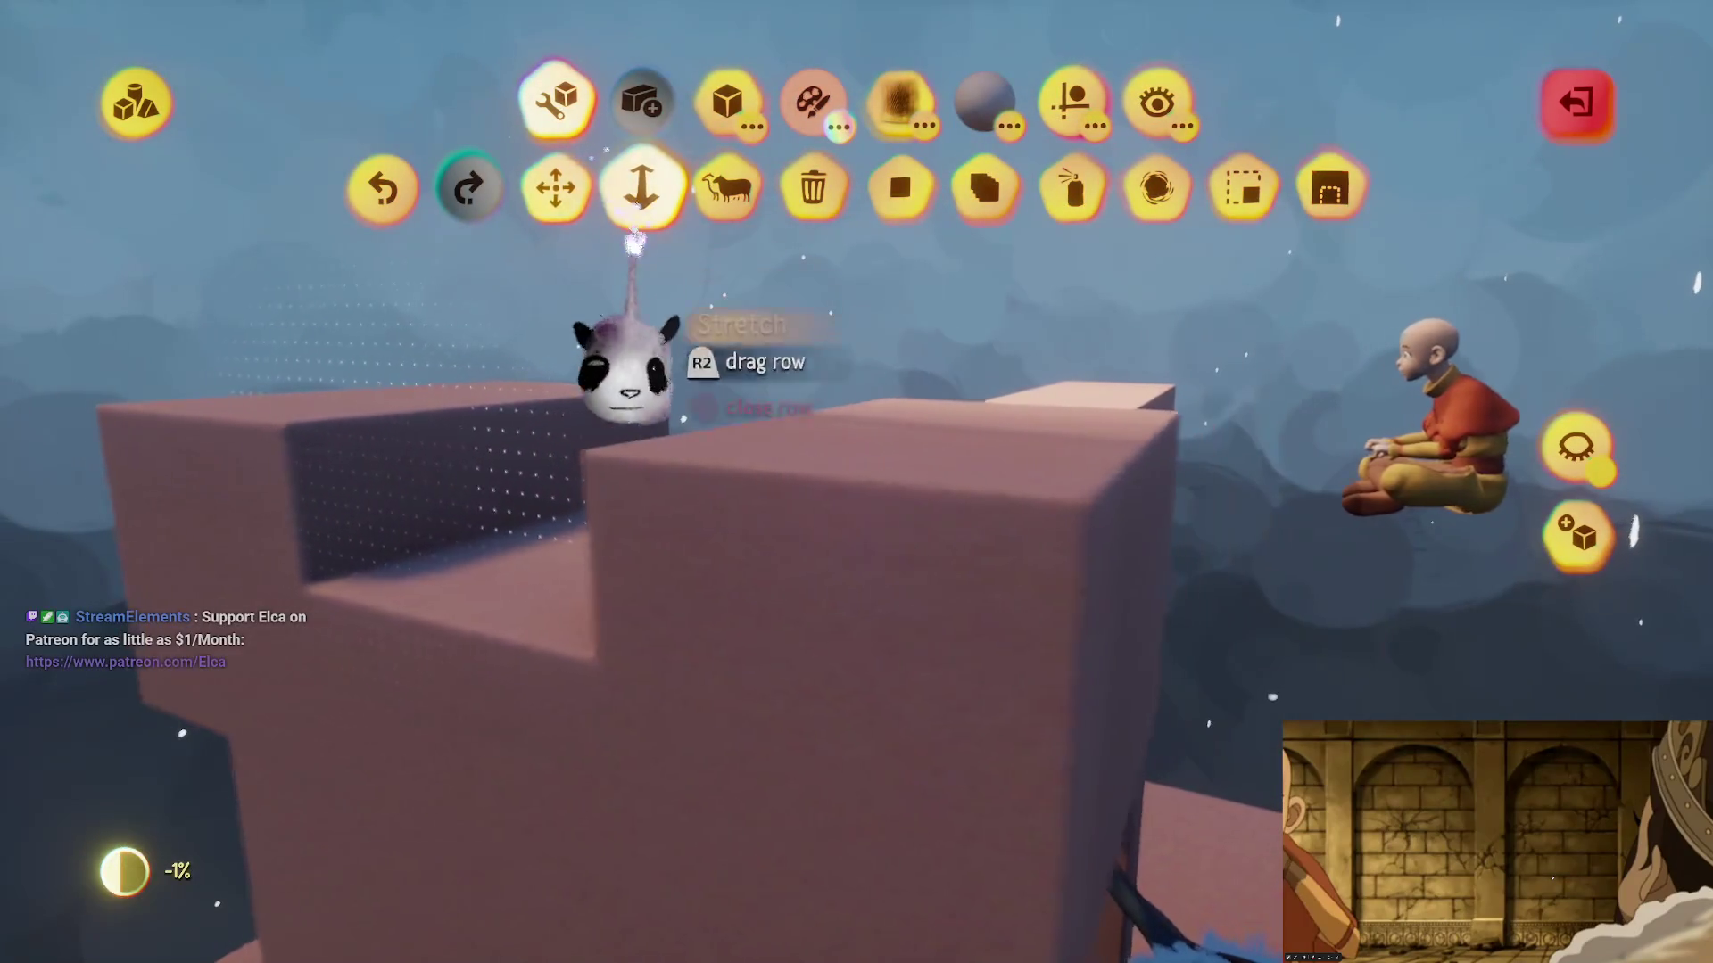
pyautogui.press('Return')
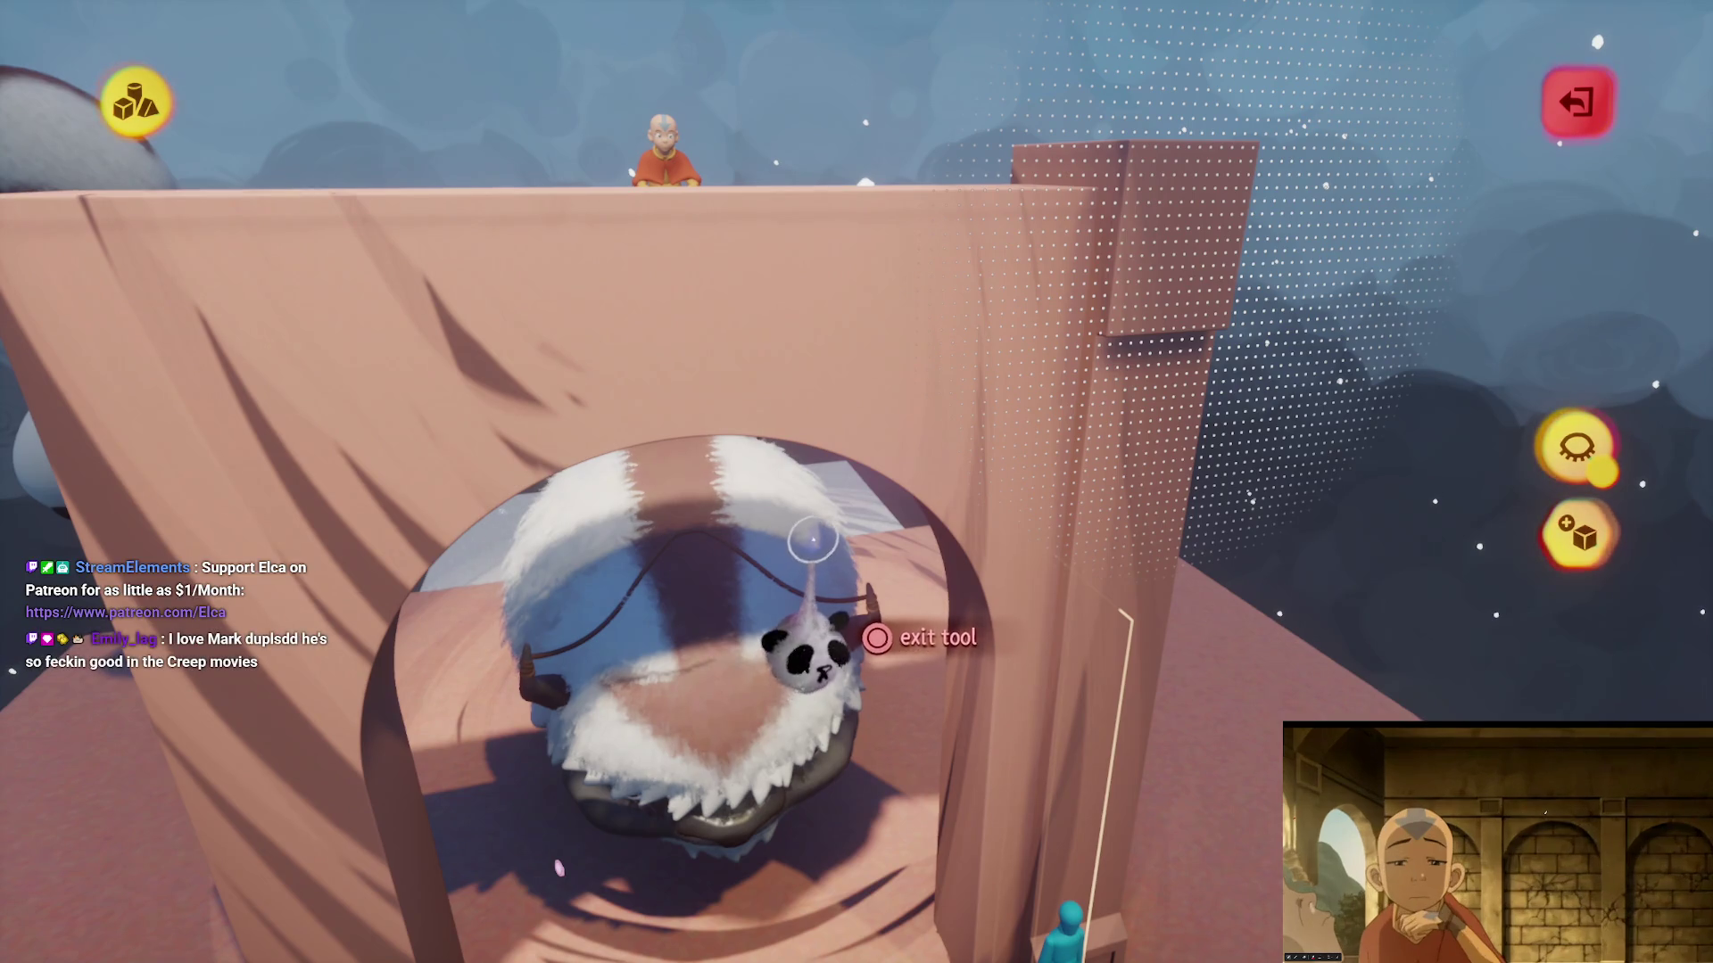
pyautogui.press('Escape')
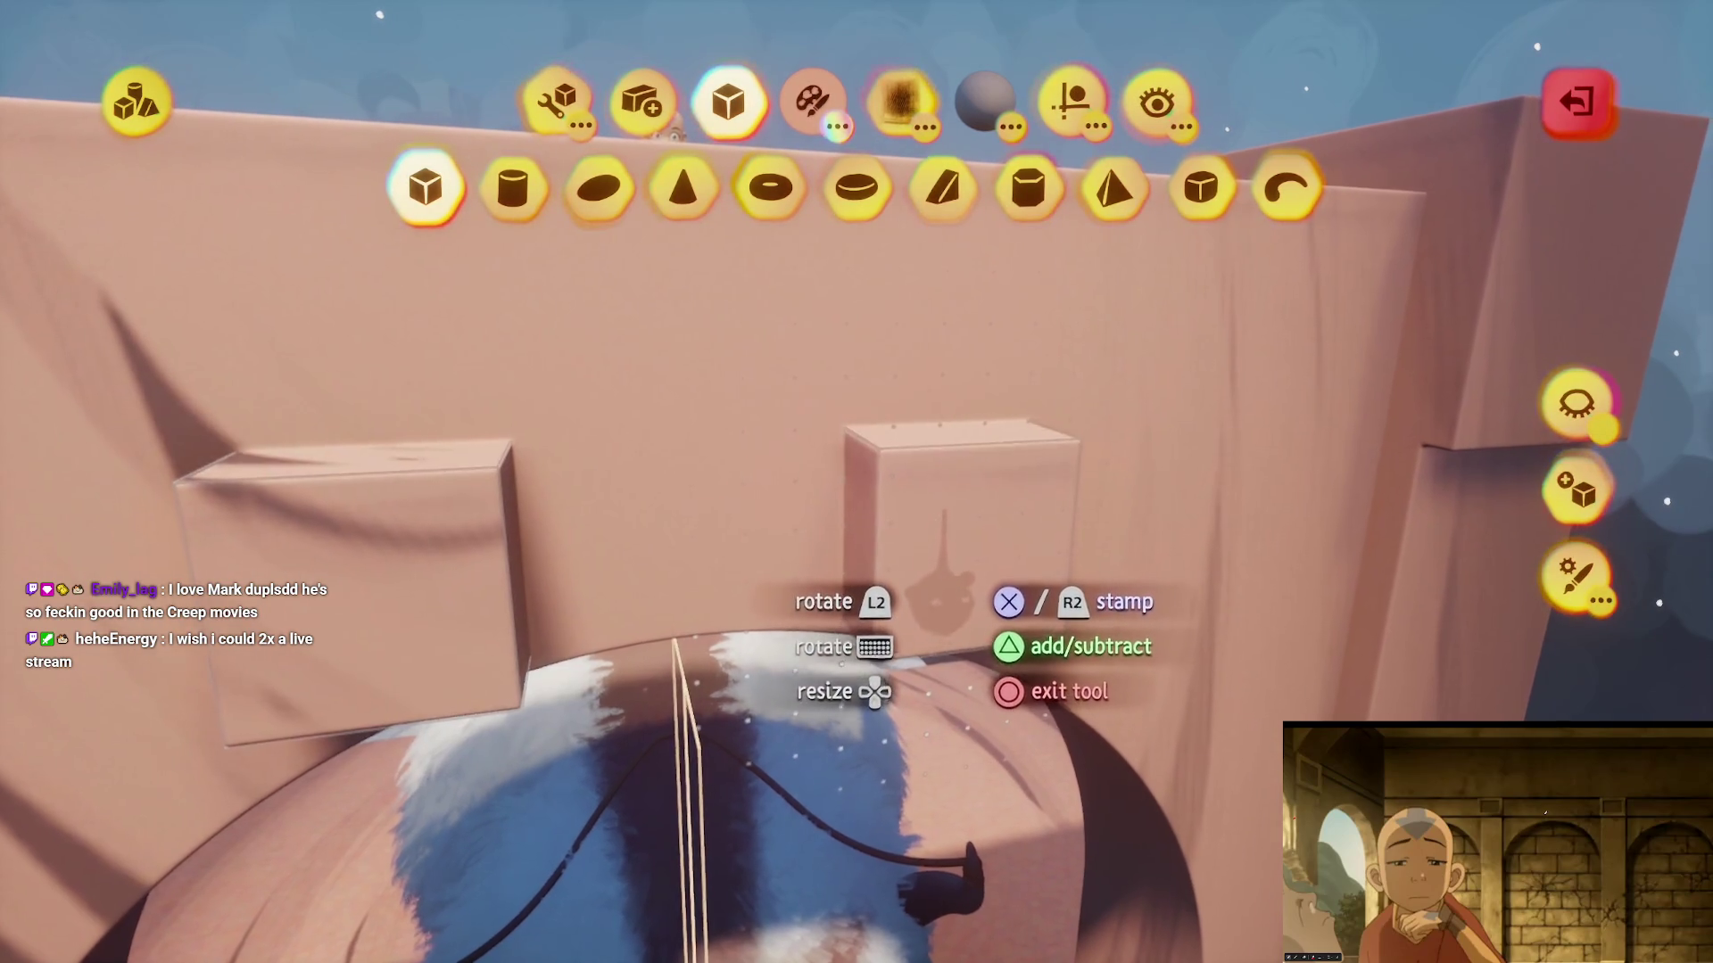
# - Stamp a new cube block onto the wall face above the archway
pyautogui.click(941, 607)
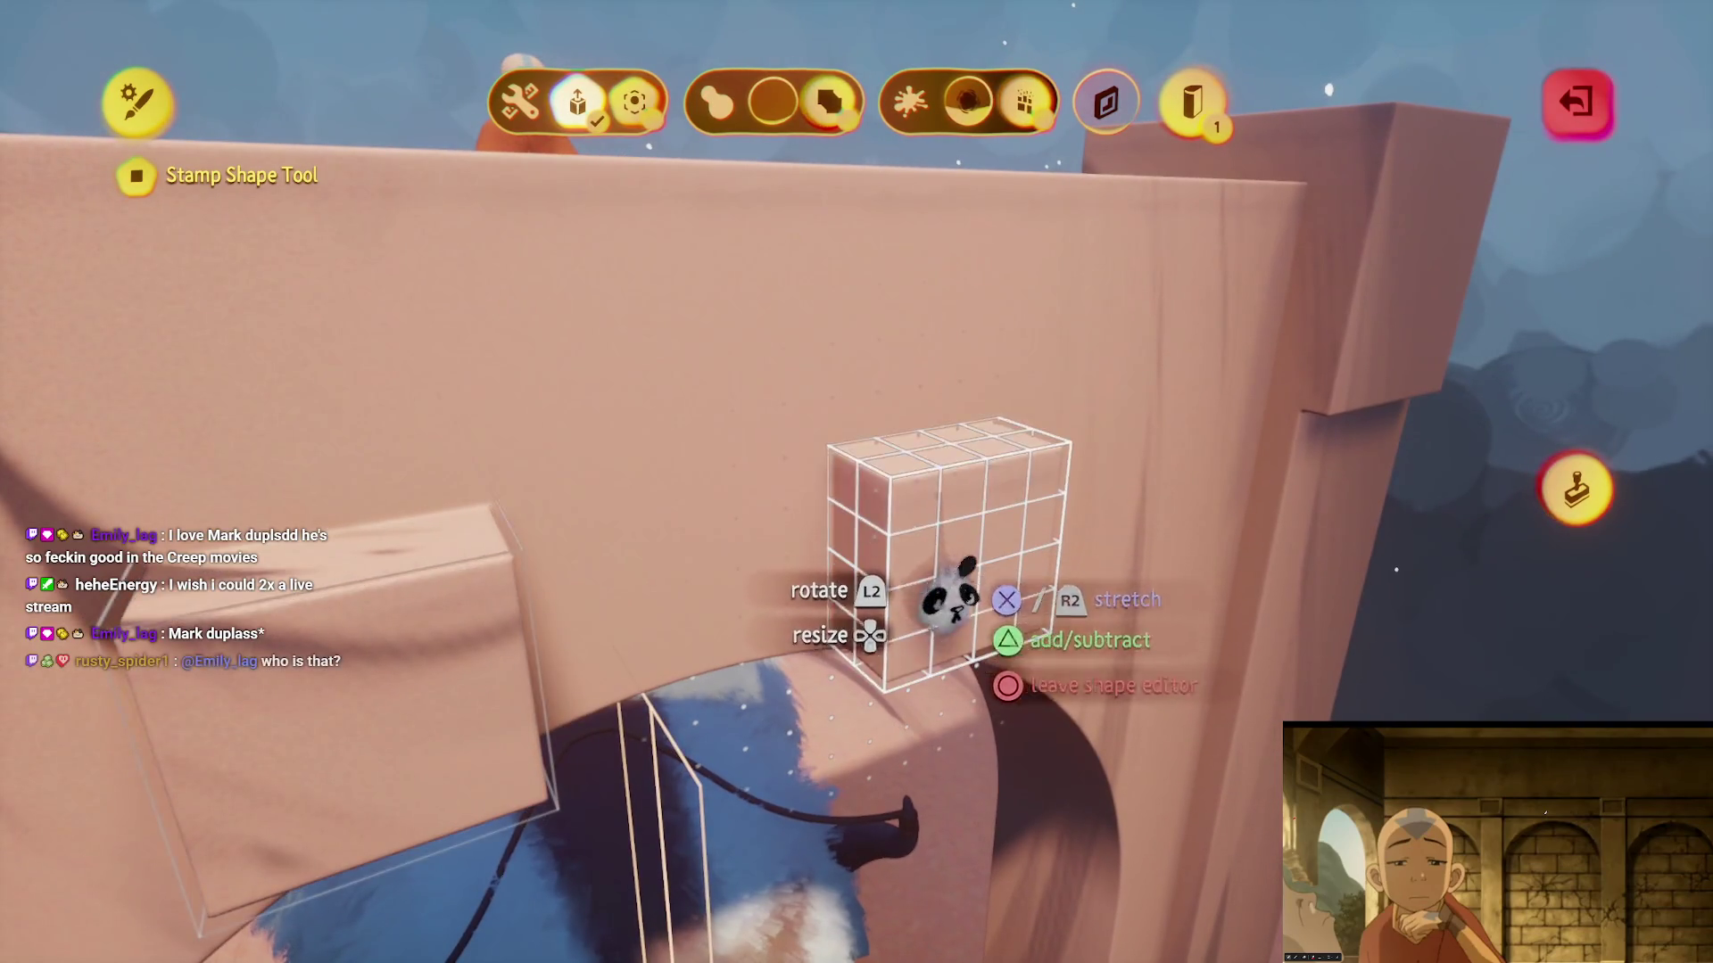
pyautogui.press('Escape')
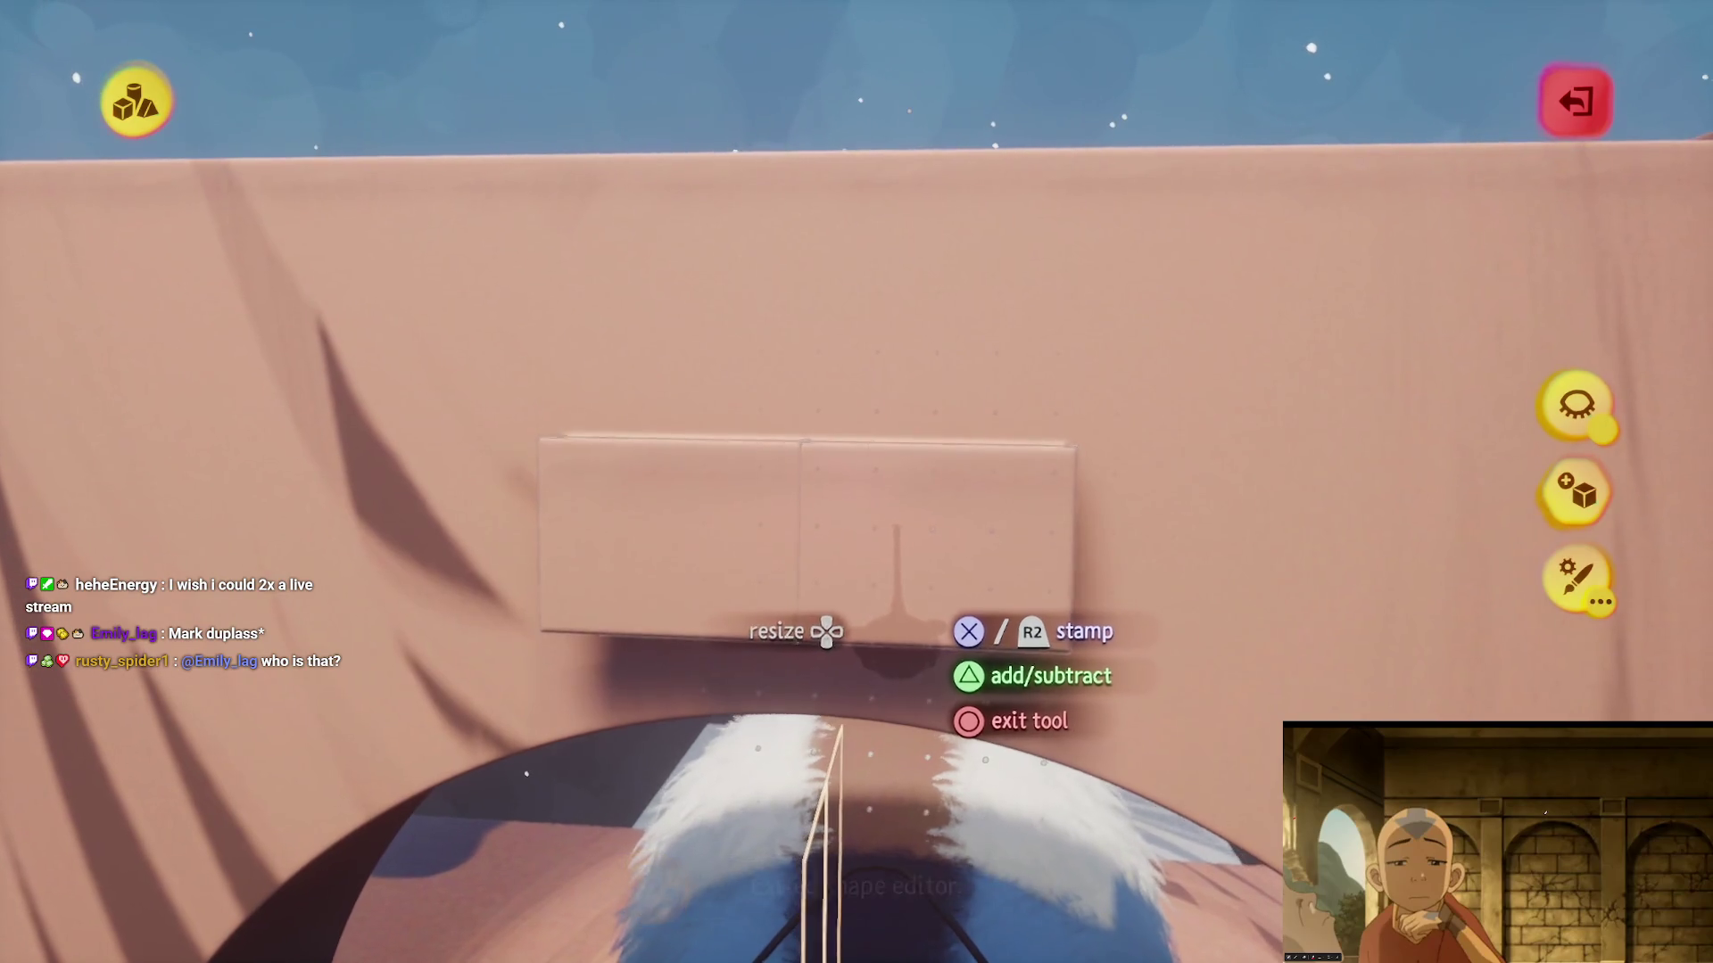
pyautogui.press('Escape')
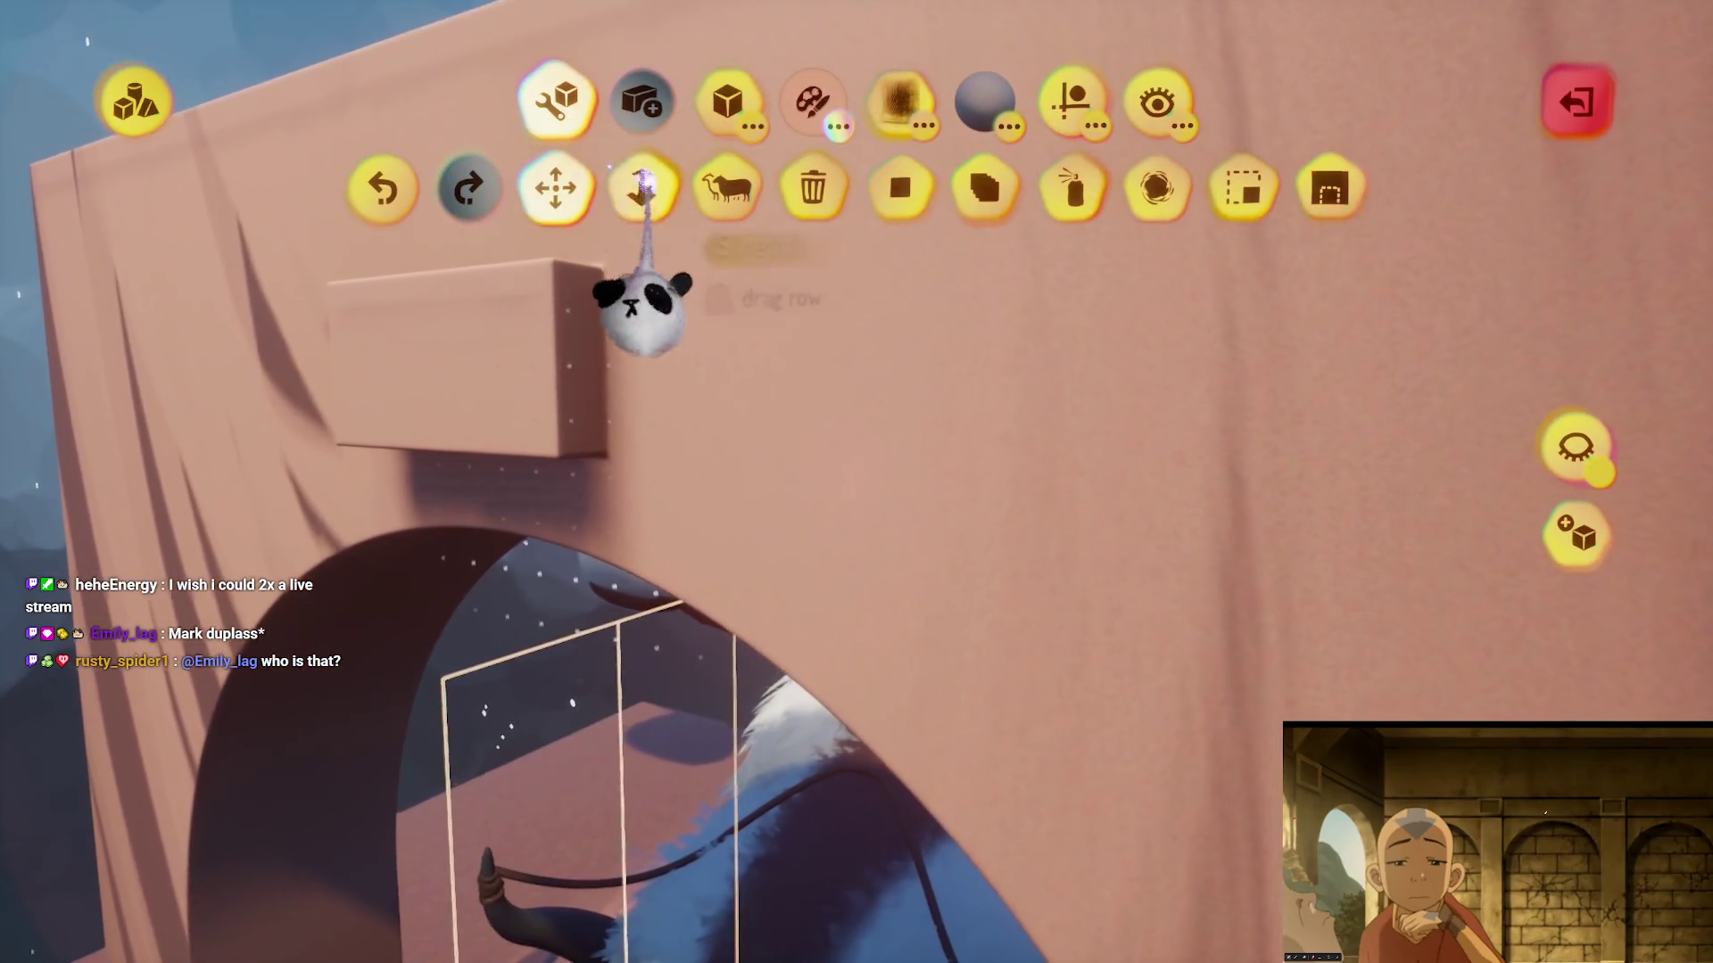
pyautogui.moveTo(586, 513)
pyautogui.mouseDown()
pyautogui.moveTo(887, 574)
pyautogui.moveTo(938, 611)
pyautogui.moveTo(871, 524)
pyautogui.moveTo(841, 554)
pyautogui.moveTo(902, 565)
pyautogui.moveTo(917, 607)
pyautogui.mouseUp()
pyautogui.moveTo(917, 471)
pyautogui.mouseDown()
pyautogui.moveTo(929, 478)
pyautogui.moveTo(949, 238)
pyautogui.moveTo(1070, 256)
pyautogui.moveTo(1026, 223)
pyautogui.mouseUp()
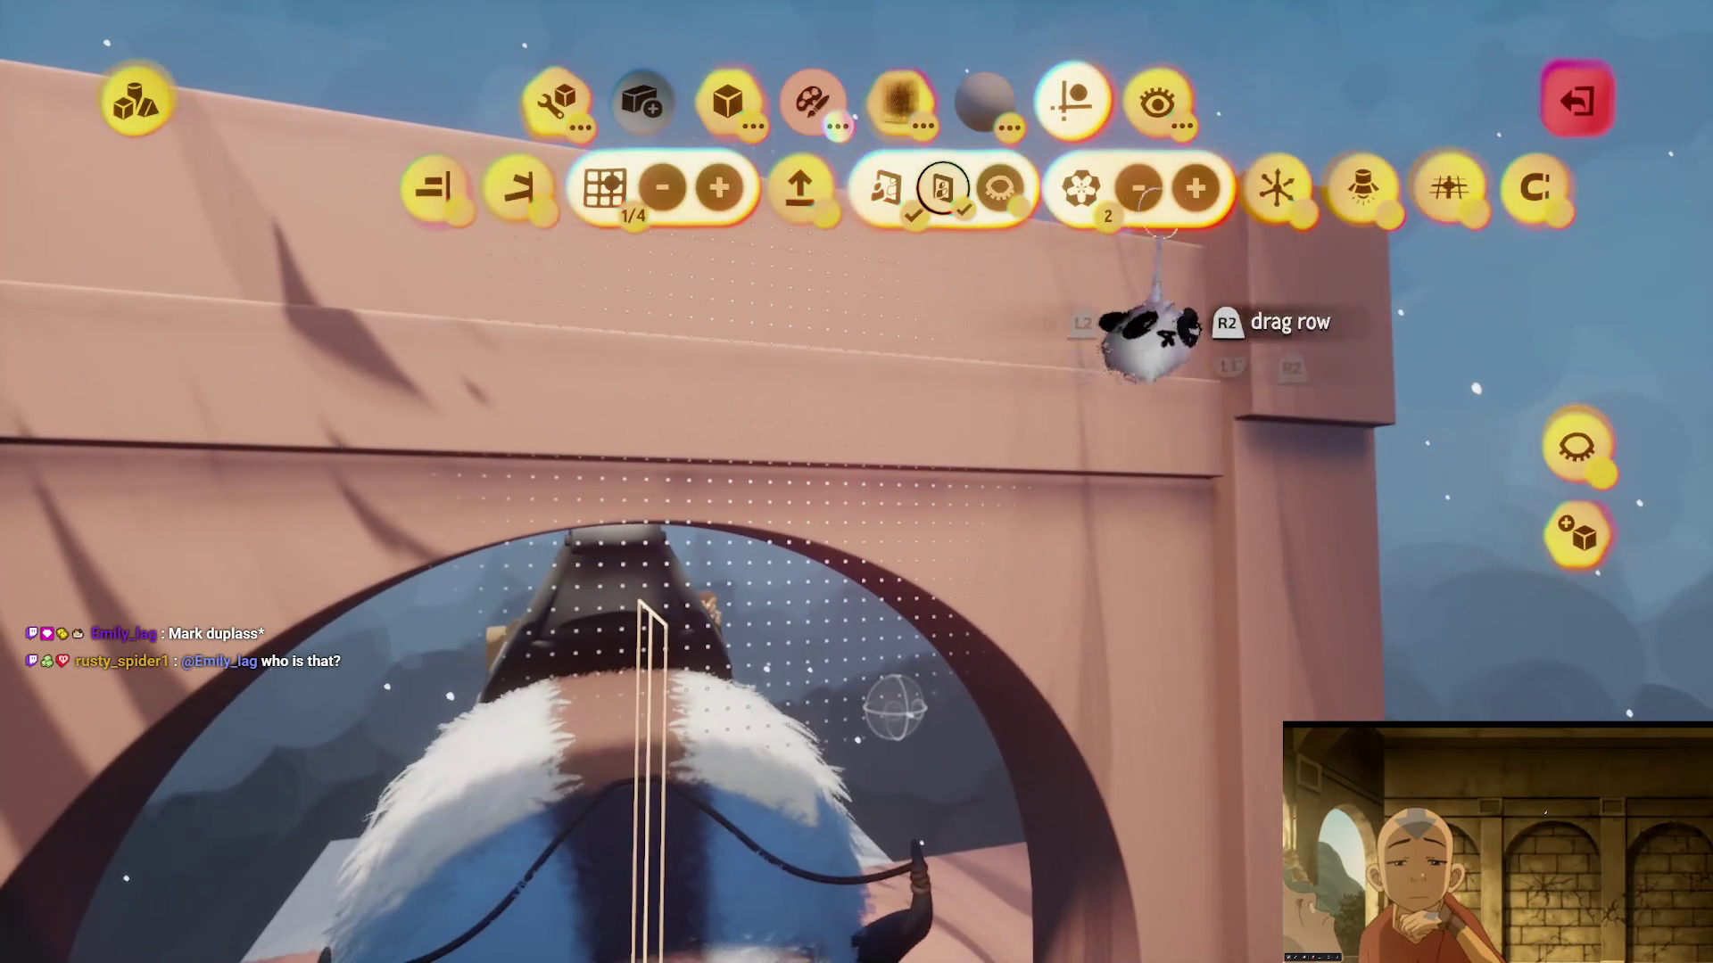
pyautogui.moveTo(1192, 191)
pyautogui.mouseDown()
pyautogui.moveTo(891, 451)
pyautogui.moveTo(943, 432)
pyautogui.moveTo(935, 390)
pyautogui.mouseUp()
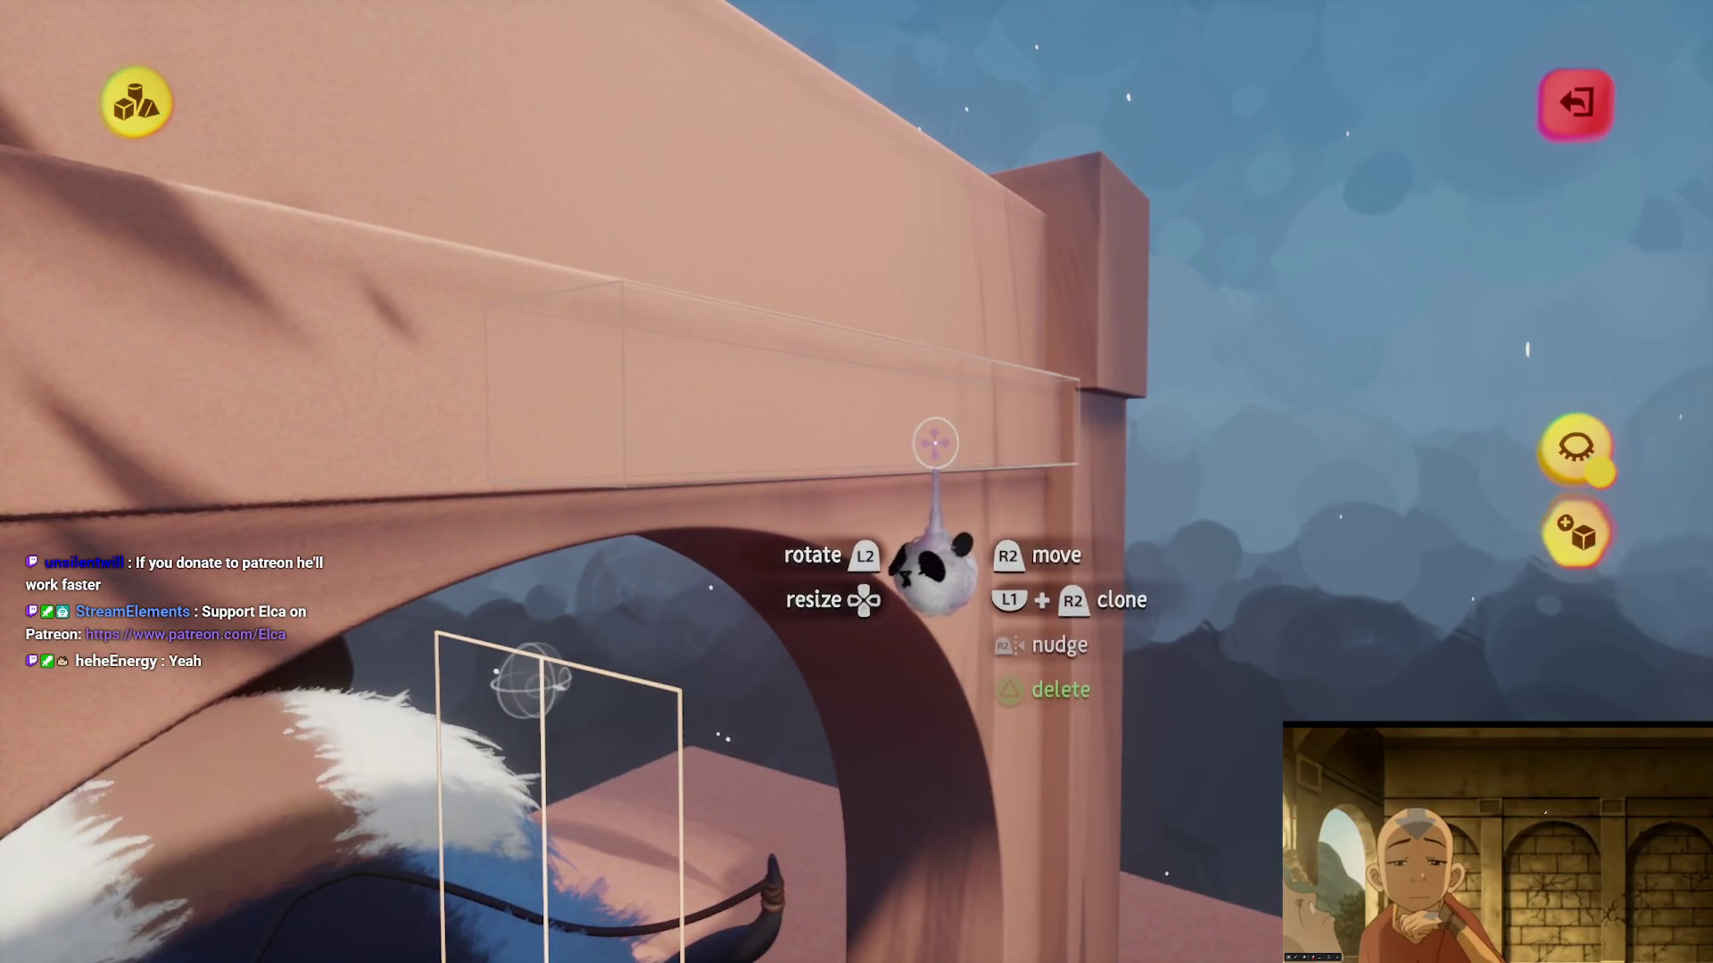
pyautogui.moveTo(946, 455)
pyautogui.mouseDown()
pyautogui.moveTo(937, 478)
pyautogui.moveTo(764, 246)
pyautogui.moveTo(668, 214)
pyautogui.mouseUp()
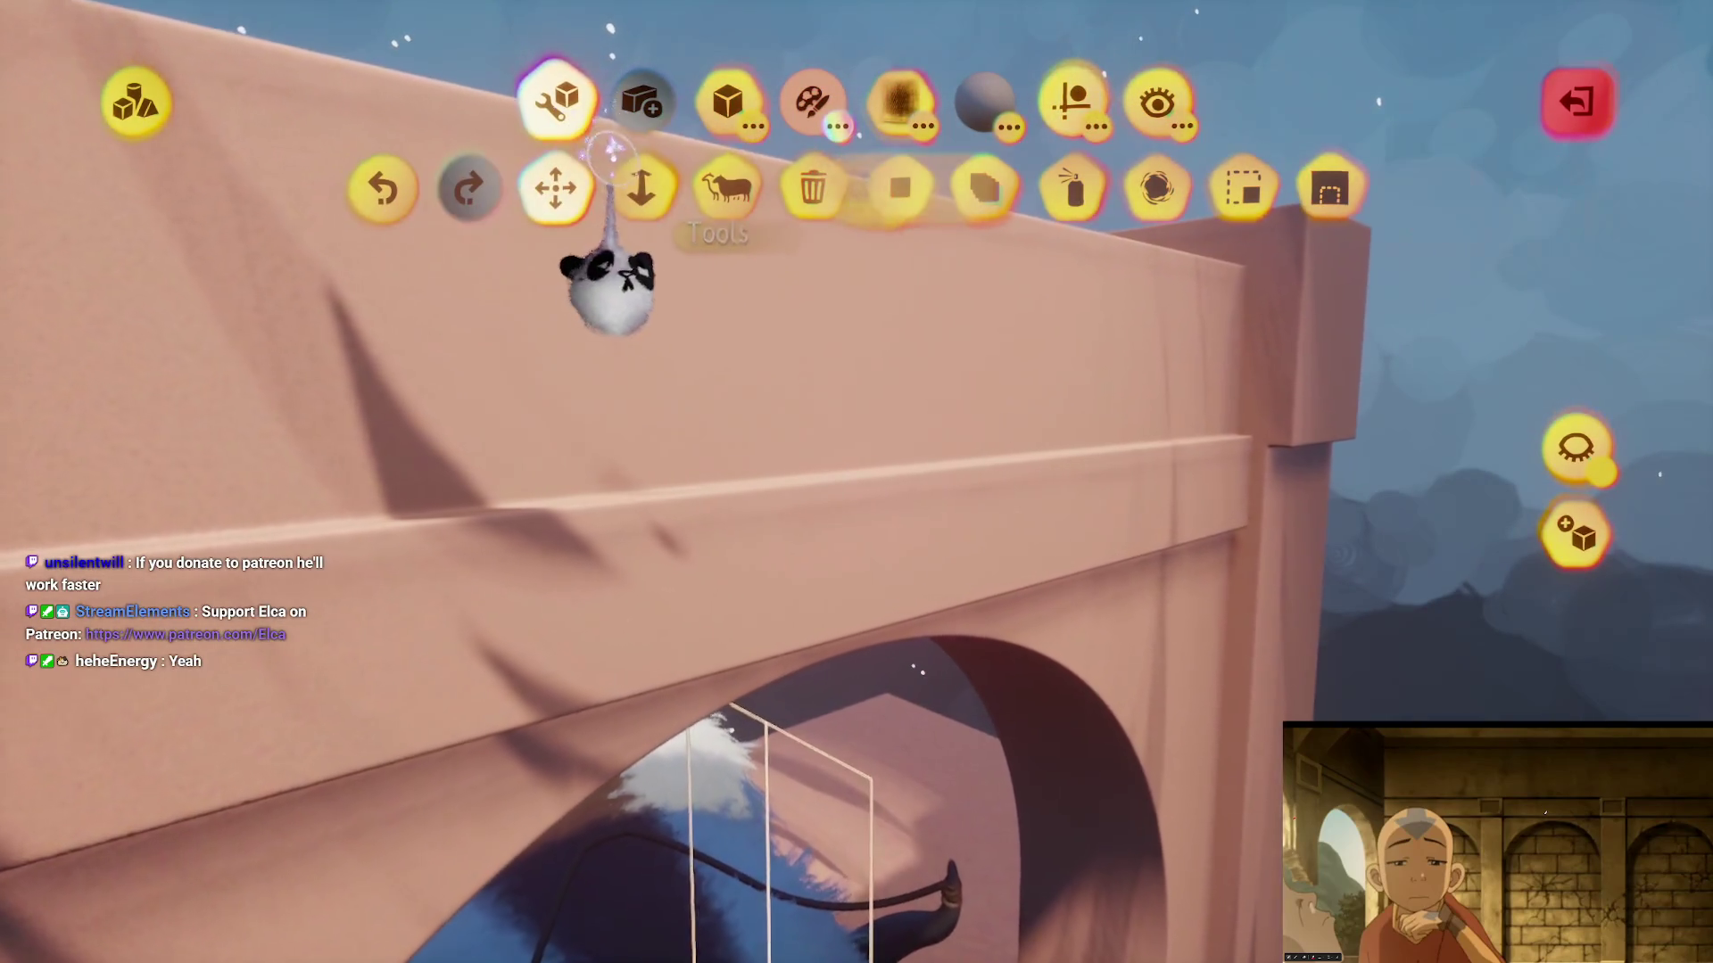
# - Stretch the cube into a long horizontal ledge band and inspect the recess area
pyautogui.click(643, 183)
pyautogui.moveTo(973, 589)
pyautogui.mouseDown()
pyautogui.moveTo(861, 477)
pyautogui.moveTo(943, 544)
pyautogui.mouseUp()
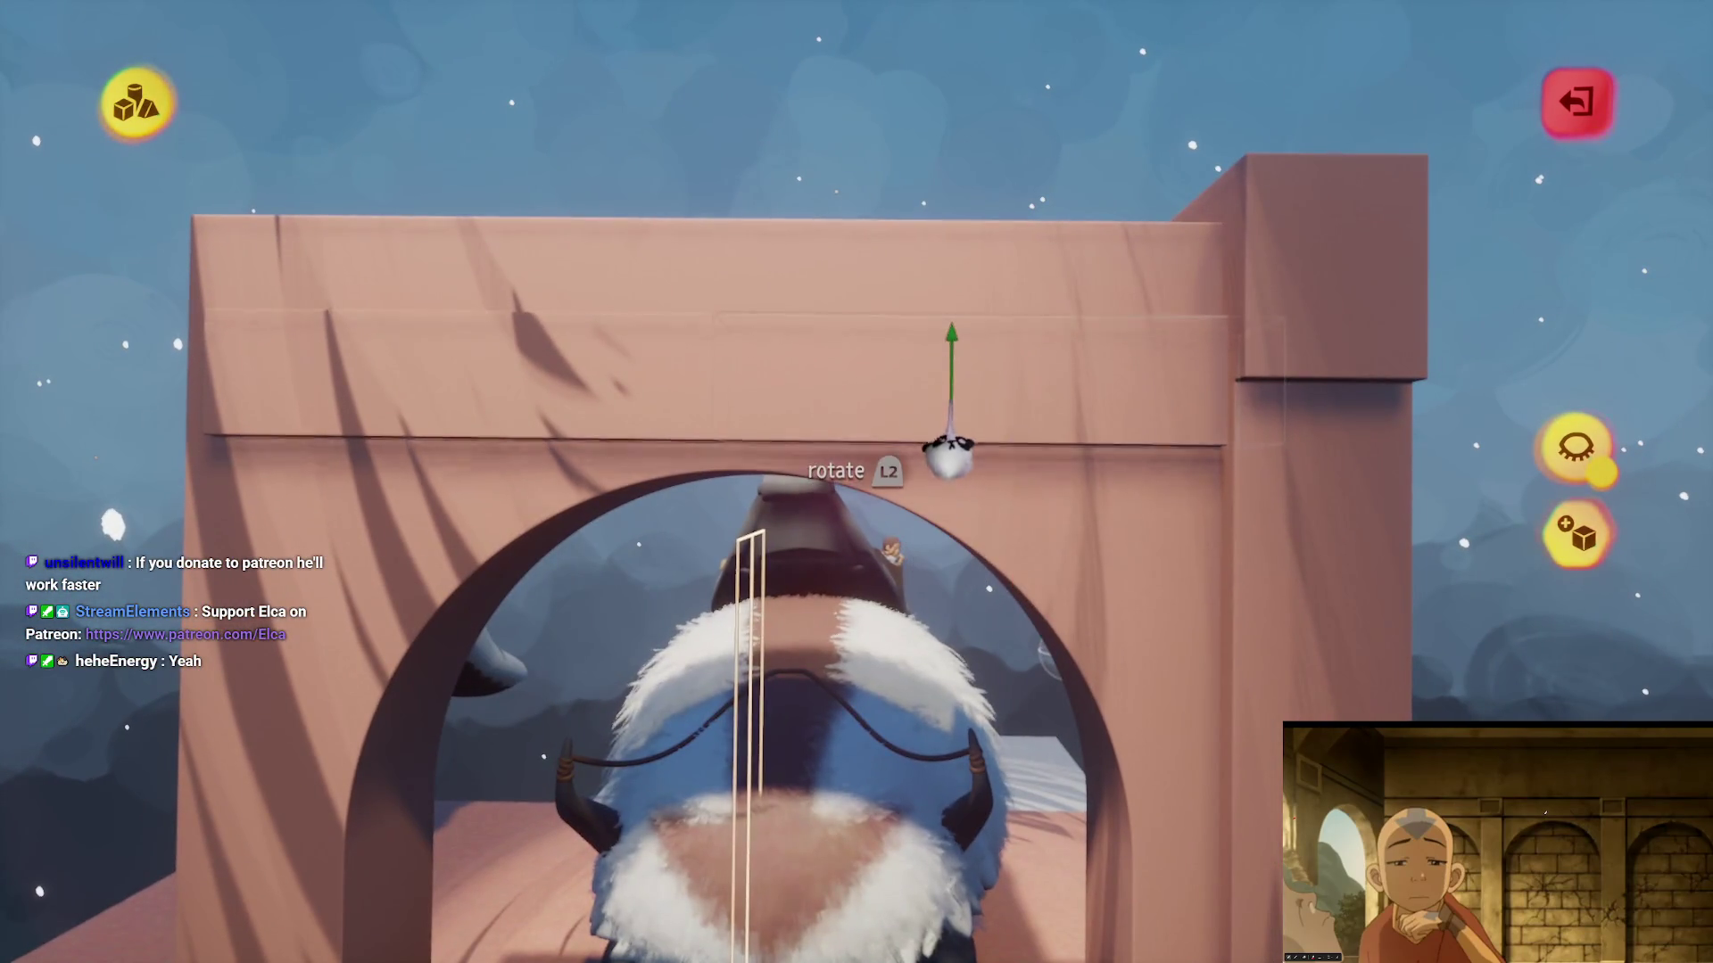
pyautogui.moveTo(938, 403)
pyautogui.mouseDown()
pyautogui.moveTo(925, 482)
pyautogui.moveTo(945, 539)
pyautogui.moveTo(911, 345)
pyautogui.mouseUp()
pyautogui.moveTo(788, 641)
pyautogui.mouseDown()
pyautogui.moveTo(838, 562)
pyautogui.moveTo(743, 609)
pyautogui.mouseUp()
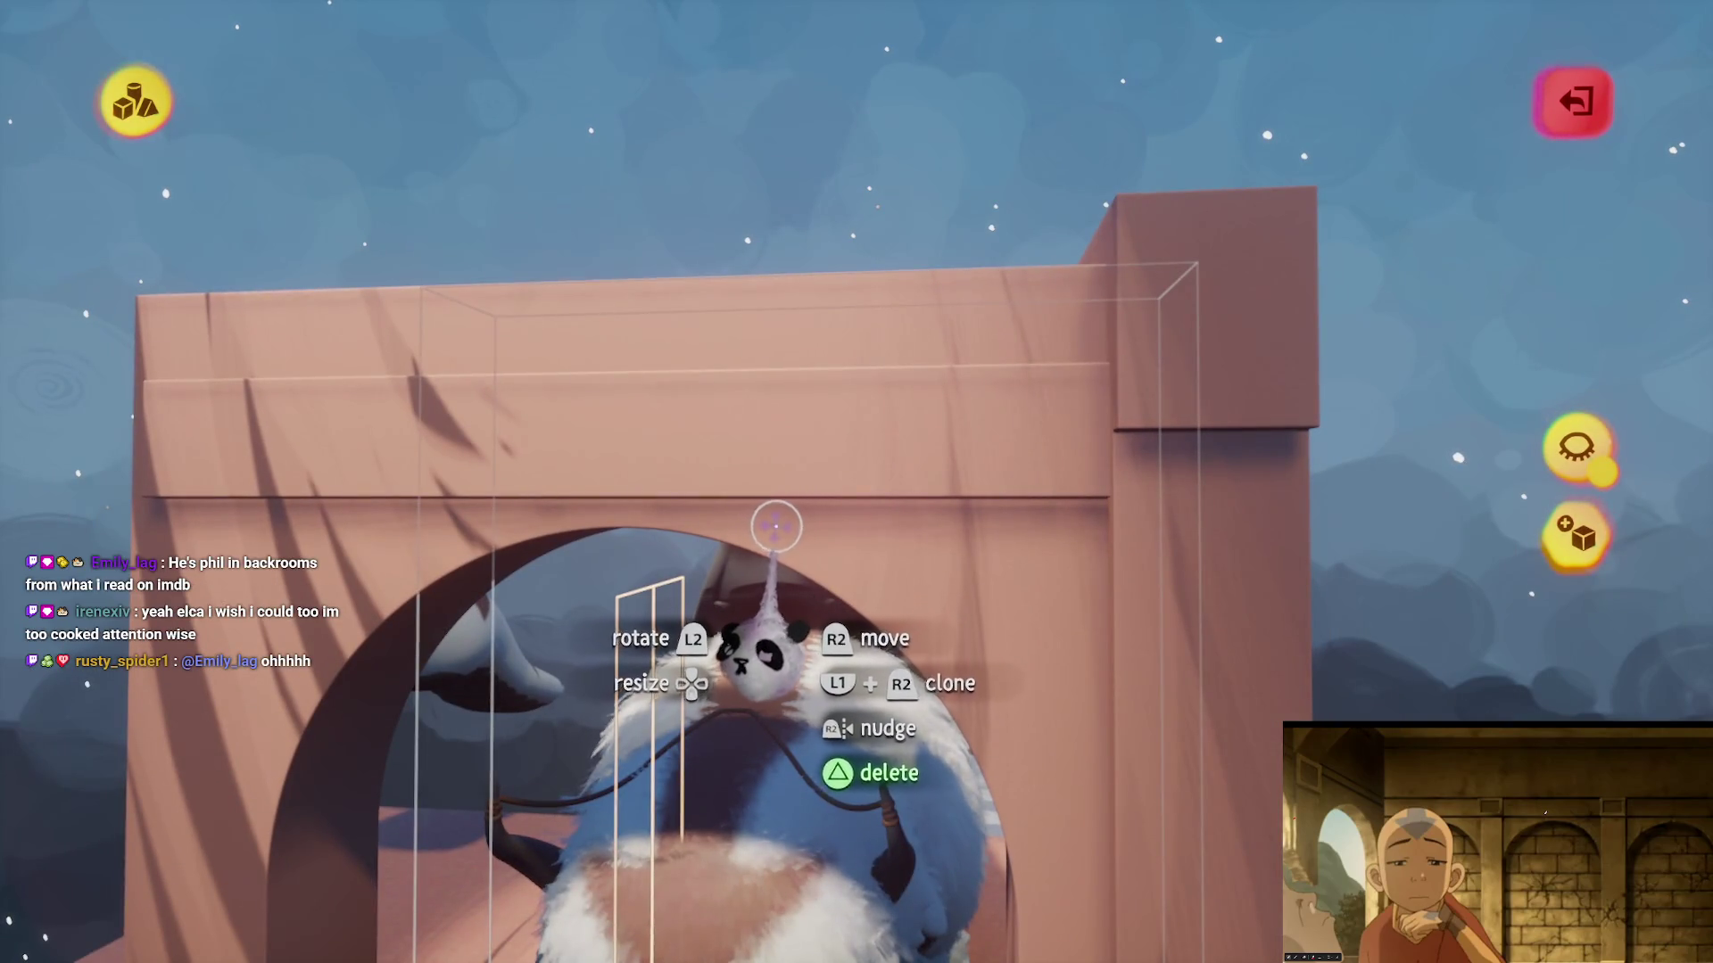
pyautogui.moveTo(778, 518)
pyautogui.mouseDown()
pyautogui.moveTo(784, 463)
pyautogui.moveTo(841, 585)
pyautogui.moveTo(818, 570)
pyautogui.moveTo(883, 524)
pyautogui.moveTo(925, 612)
pyautogui.moveTo(1032, 217)
pyautogui.moveTo(825, 294)
pyautogui.mouseUp()
pyautogui.moveTo(816, 366)
pyautogui.mouseDown()
pyautogui.moveTo(669, 324)
pyautogui.moveTo(791, 574)
pyautogui.moveTo(859, 657)
pyautogui.moveTo(841, 631)
pyautogui.moveTo(870, 638)
pyautogui.moveTo(784, 466)
pyautogui.moveTo(624, 298)
pyautogui.moveTo(500, 231)
pyautogui.mouseUp()
# - Stretch the subtract recess along the wall so the ledge splits into two bands
pyautogui.click(524, 106)
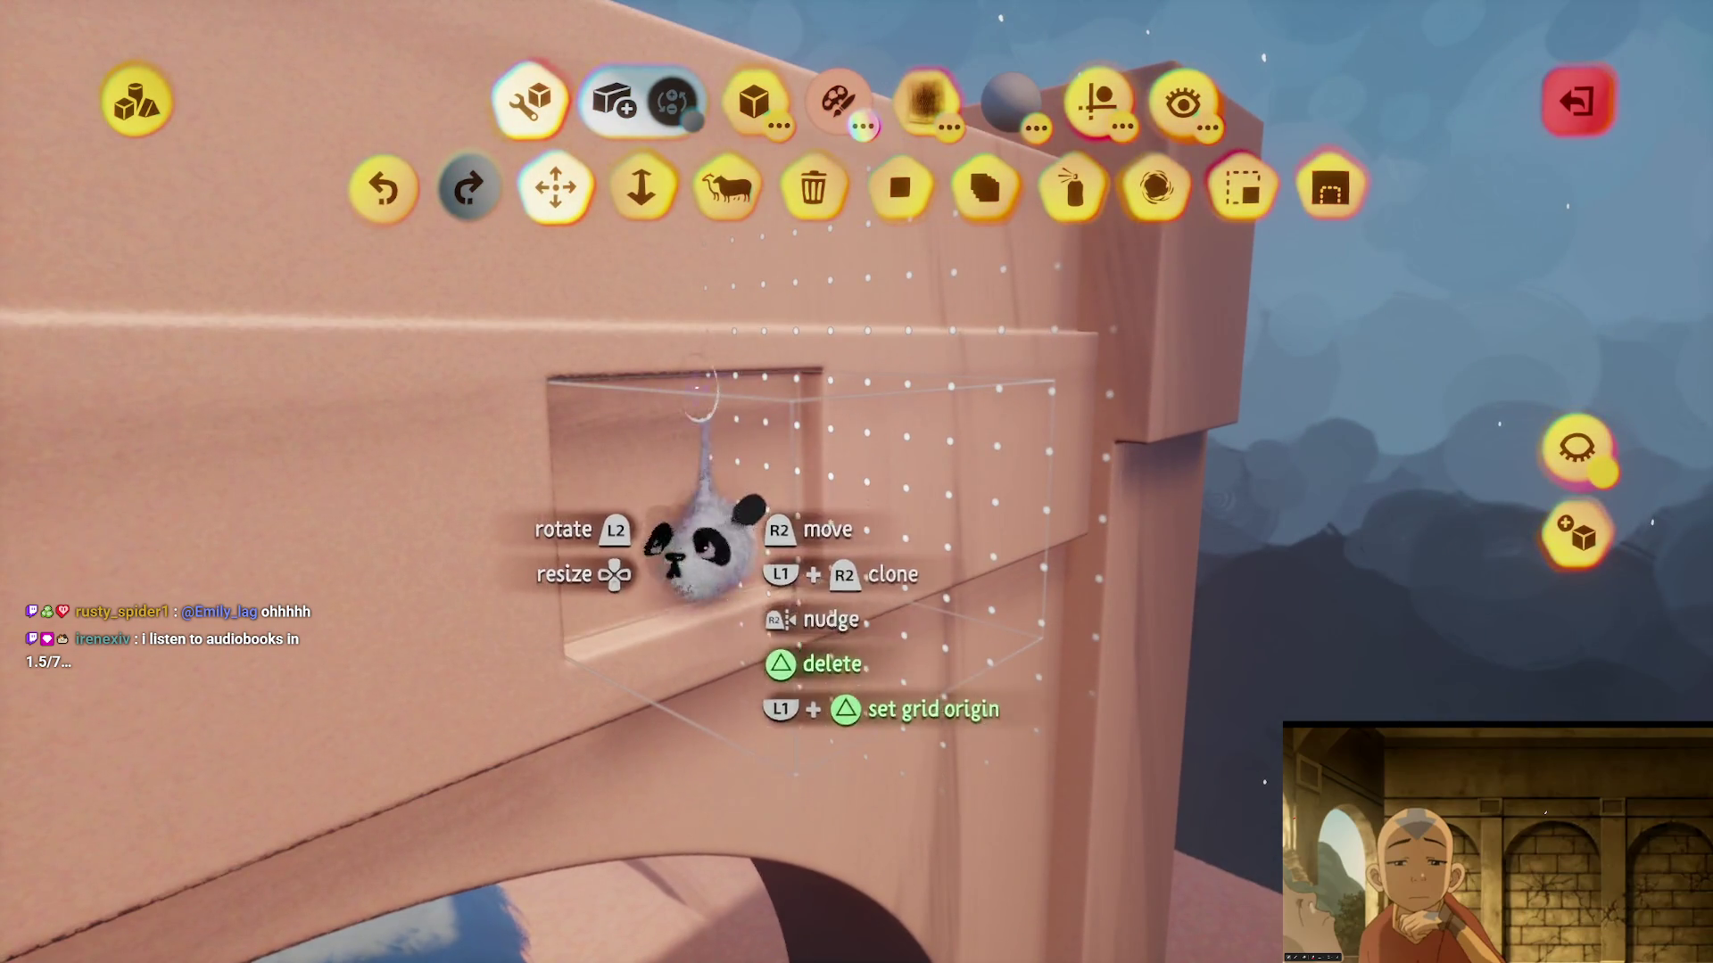
pyautogui.click(641, 187)
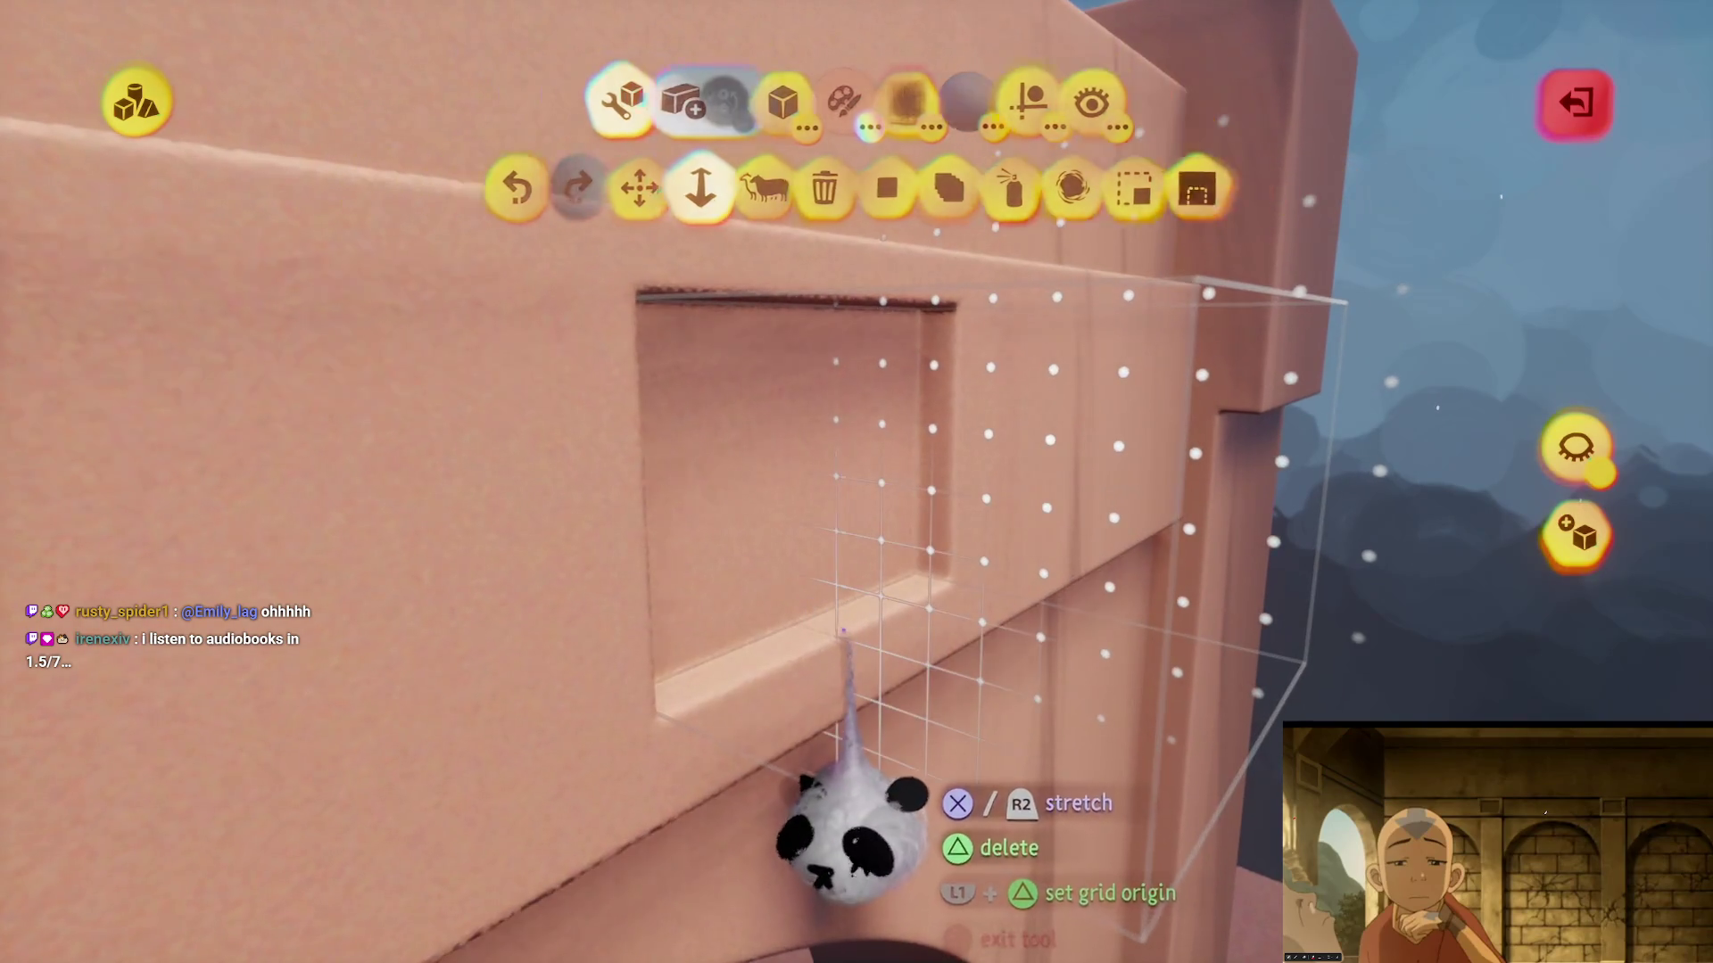
pyautogui.moveTo(843, 631)
pyautogui.mouseDown()
pyautogui.moveTo(822, 324)
pyautogui.moveTo(840, 287)
pyautogui.mouseUp()
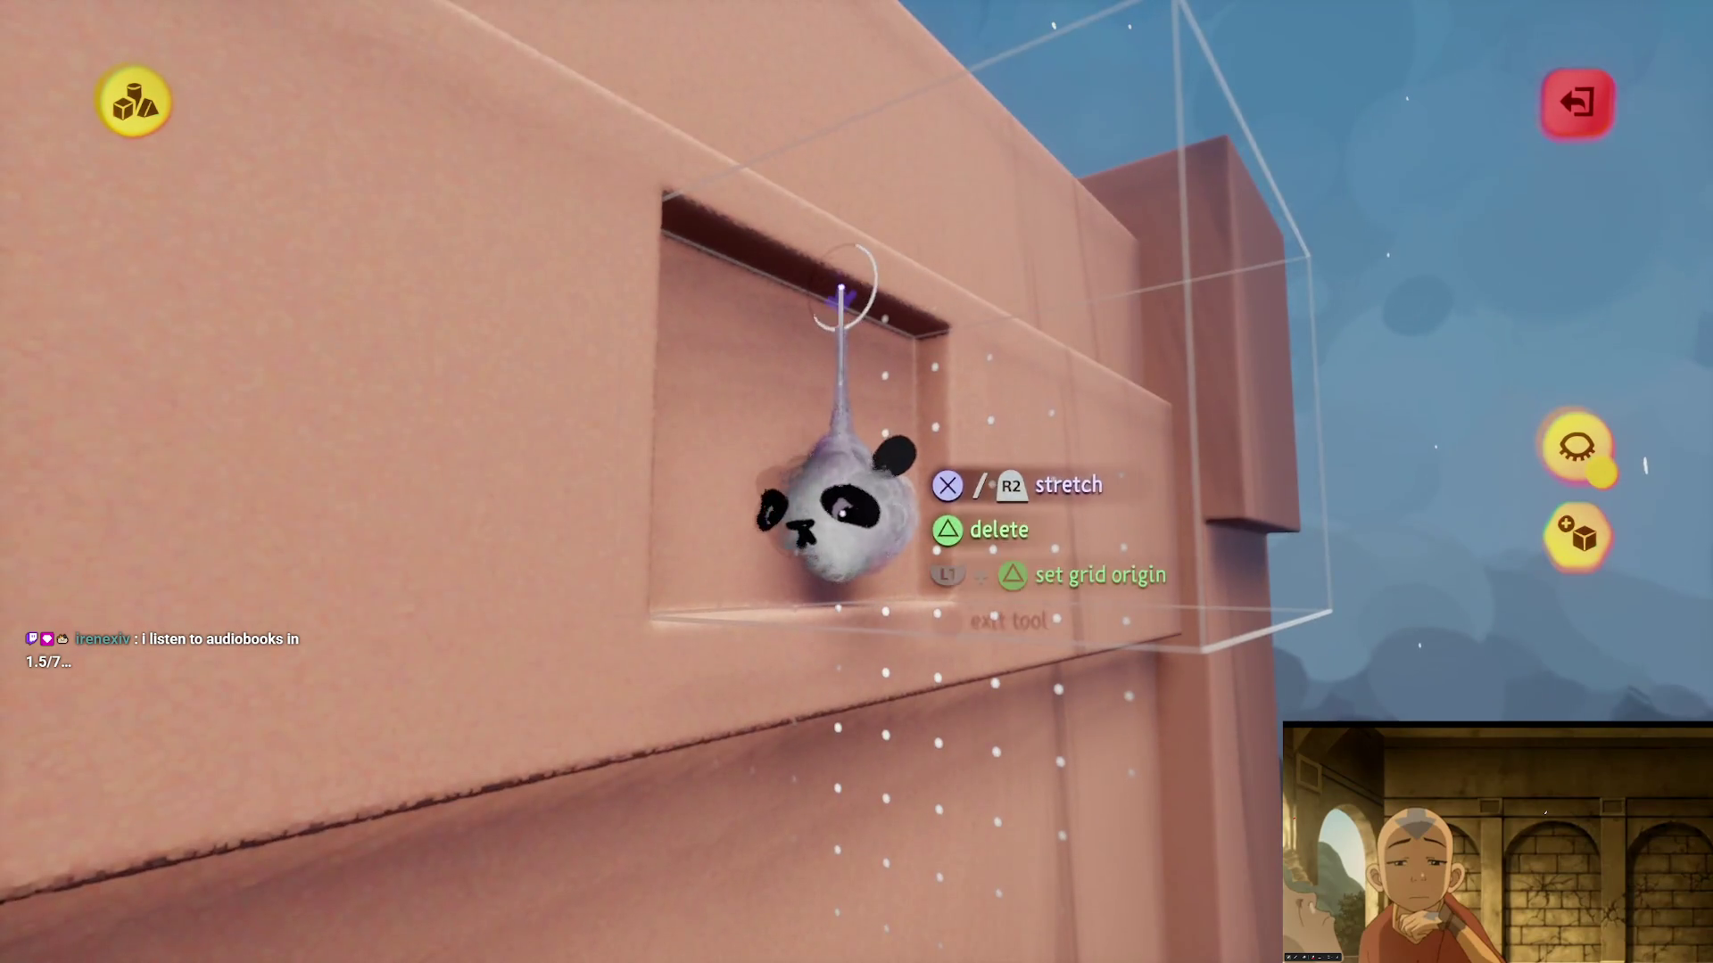
pyautogui.moveTo(856, 356); pyautogui.dragTo(837, 332)
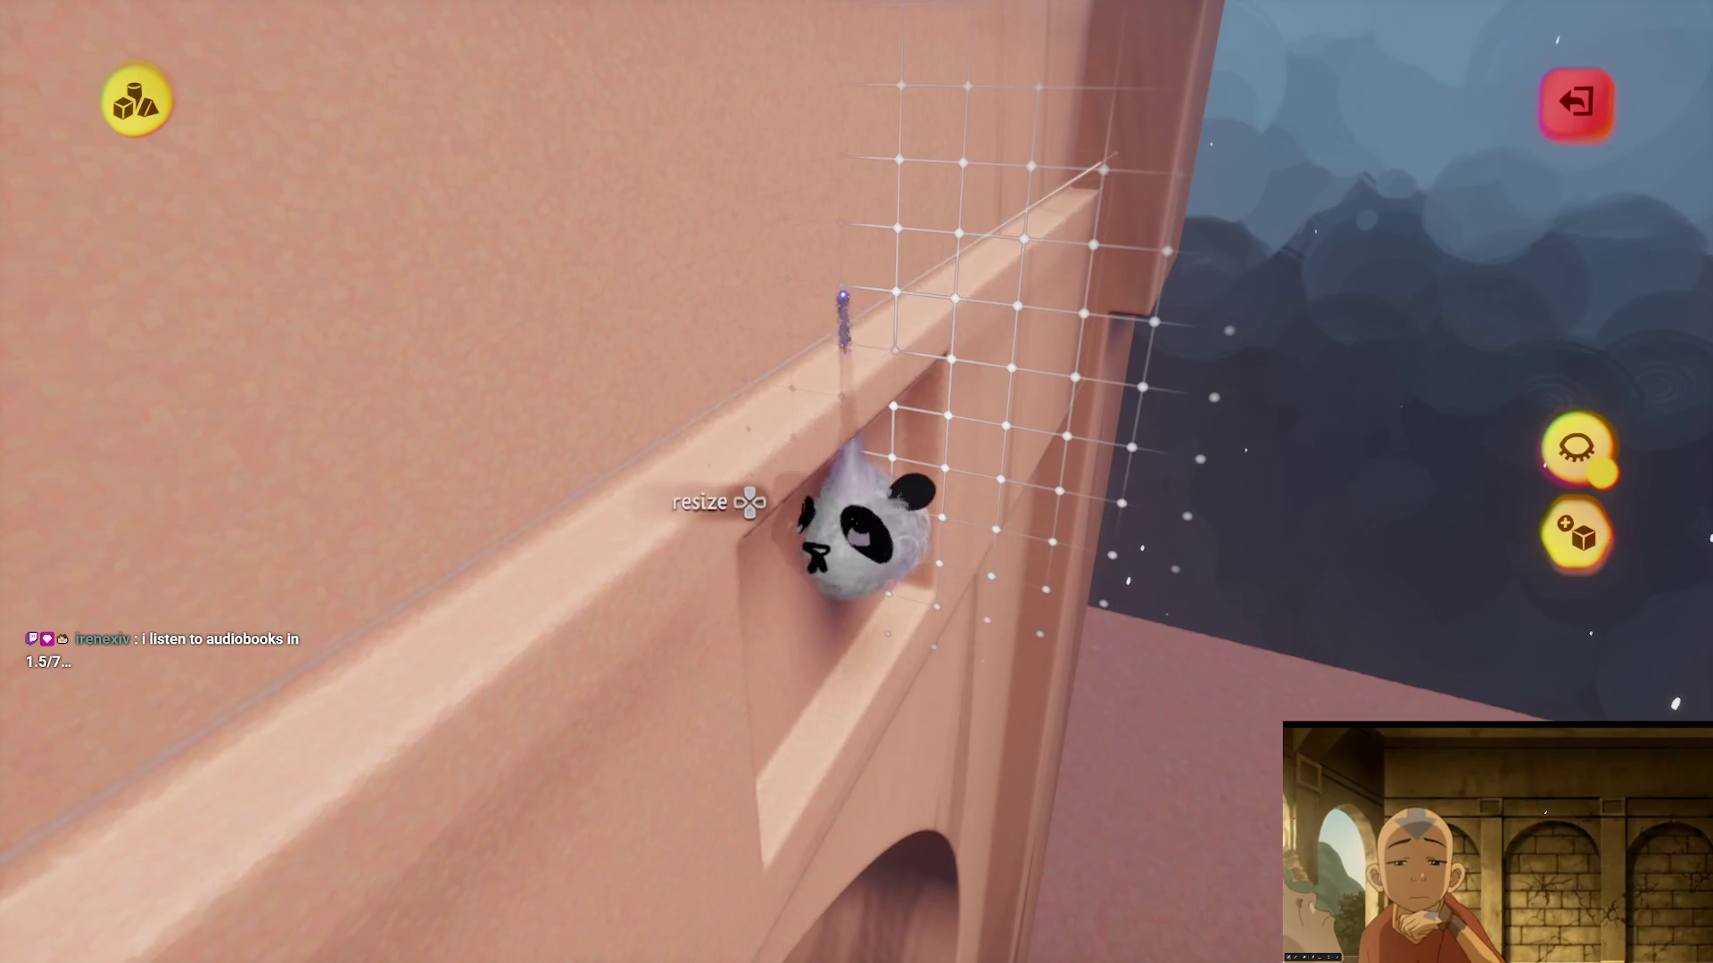
pyautogui.moveTo(861, 540)
pyautogui.mouseDown()
pyautogui.moveTo(839, 567)
pyautogui.moveTo(852, 504)
pyautogui.moveTo(842, 566)
pyautogui.moveTo(883, 660)
pyautogui.mouseUp()
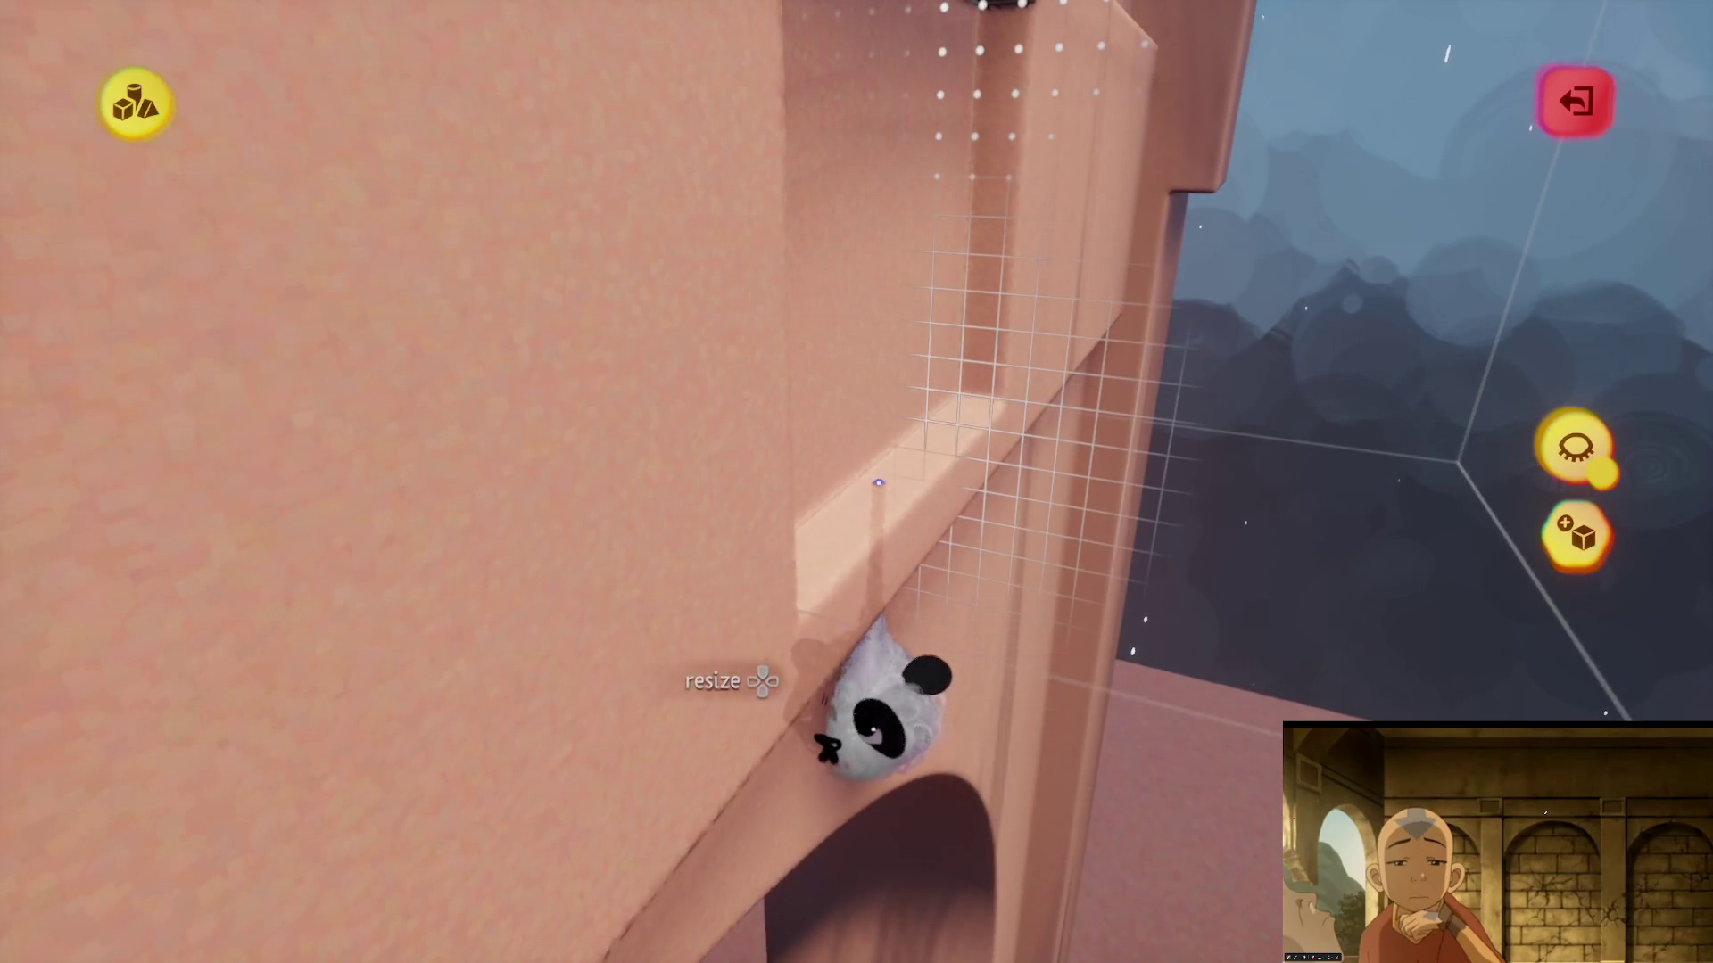
pyautogui.moveTo(877, 483)
pyautogui.mouseDown()
pyautogui.moveTo(830, 490)
pyautogui.moveTo(845, 401)
pyautogui.moveTo(638, 466)
pyautogui.moveTo(604, 497)
pyautogui.moveTo(875, 535)
pyautogui.moveTo(789, 546)
pyautogui.mouseUp()
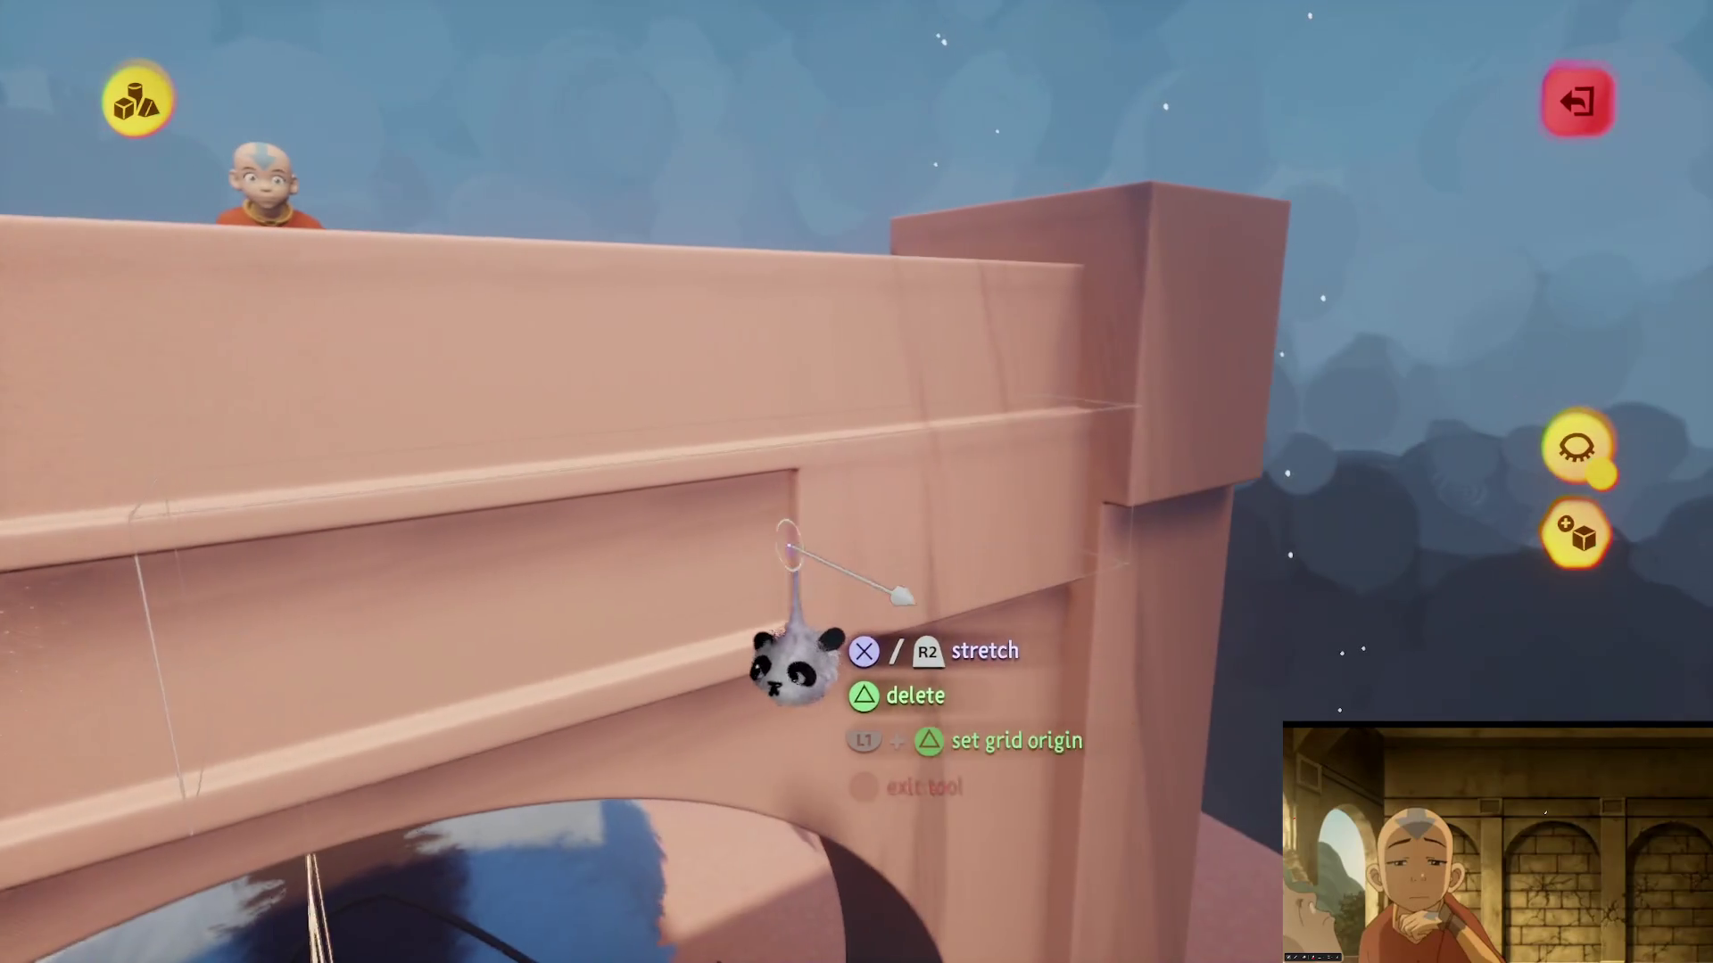
# - Isolate the wall with Hide Everything Else to review the grooved arch
pyautogui.moveTo(892, 629)
pyautogui.mouseDown()
pyautogui.moveTo(928, 623)
pyautogui.moveTo(891, 535)
pyautogui.moveTo(892, 444)
pyautogui.moveTo(902, 458)
pyautogui.moveTo(872, 495)
pyautogui.moveTo(907, 437)
pyautogui.mouseUp()
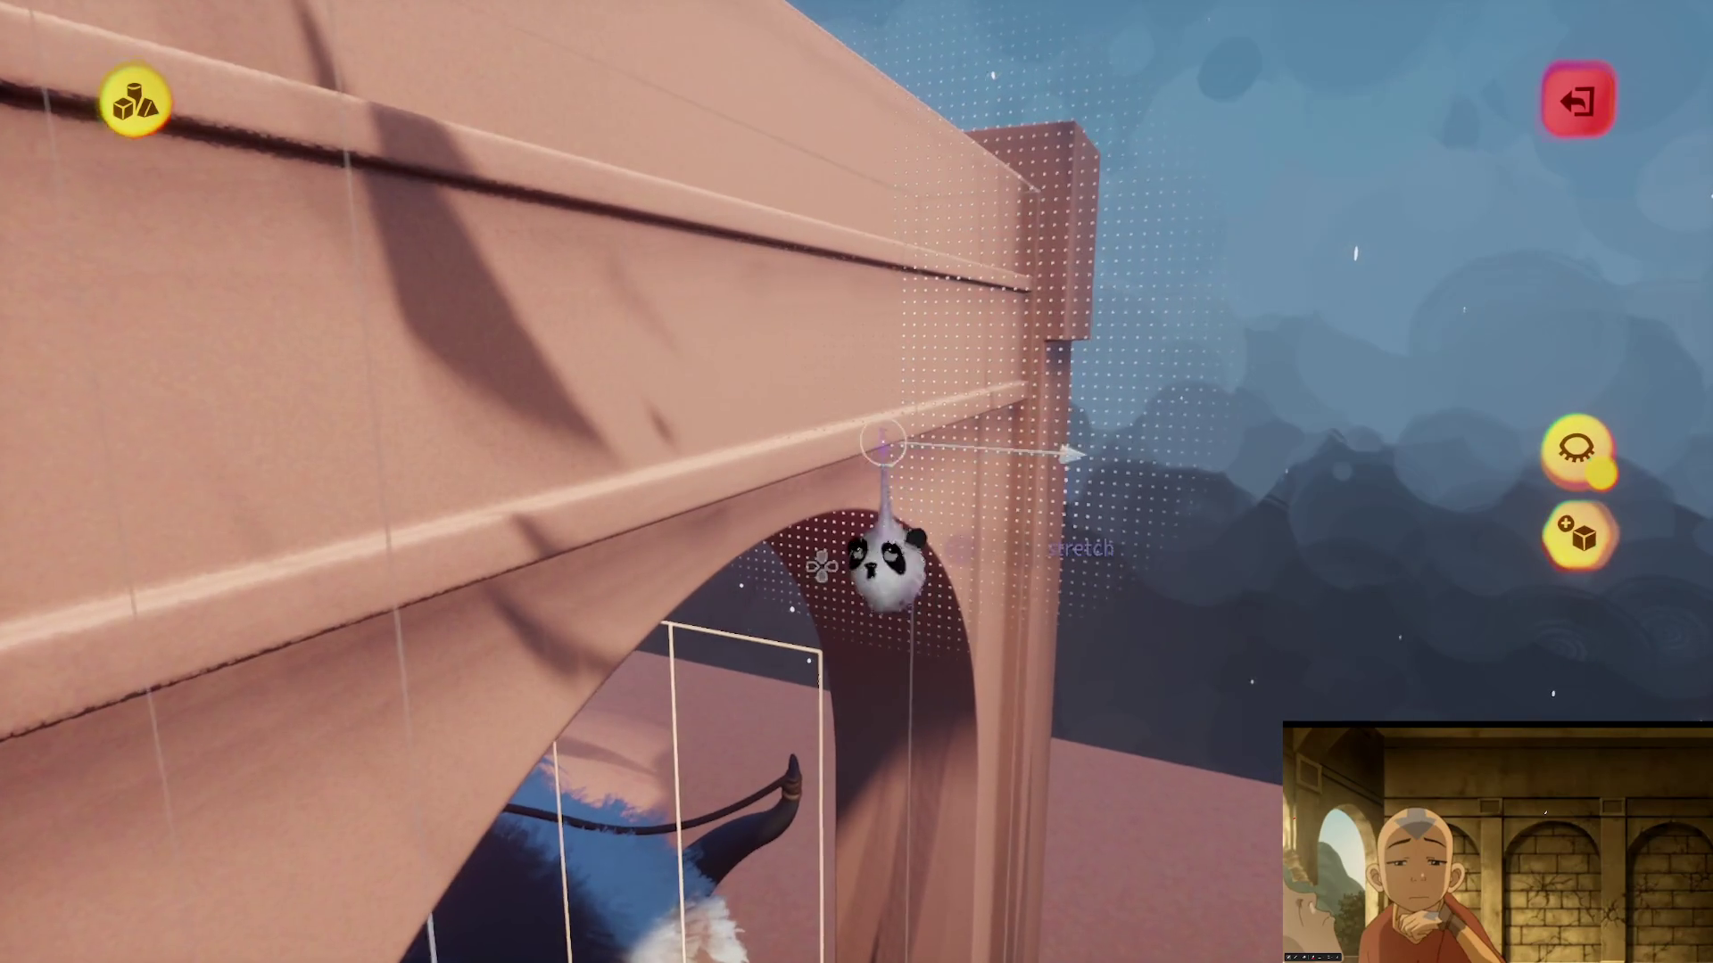
pyautogui.moveTo(887, 571)
pyautogui.mouseDown()
pyautogui.moveTo(887, 485)
pyautogui.moveTo(863, 638)
pyautogui.moveTo(948, 700)
pyautogui.moveTo(841, 784)
pyautogui.moveTo(918, 707)
pyautogui.moveTo(867, 587)
pyautogui.mouseUp()
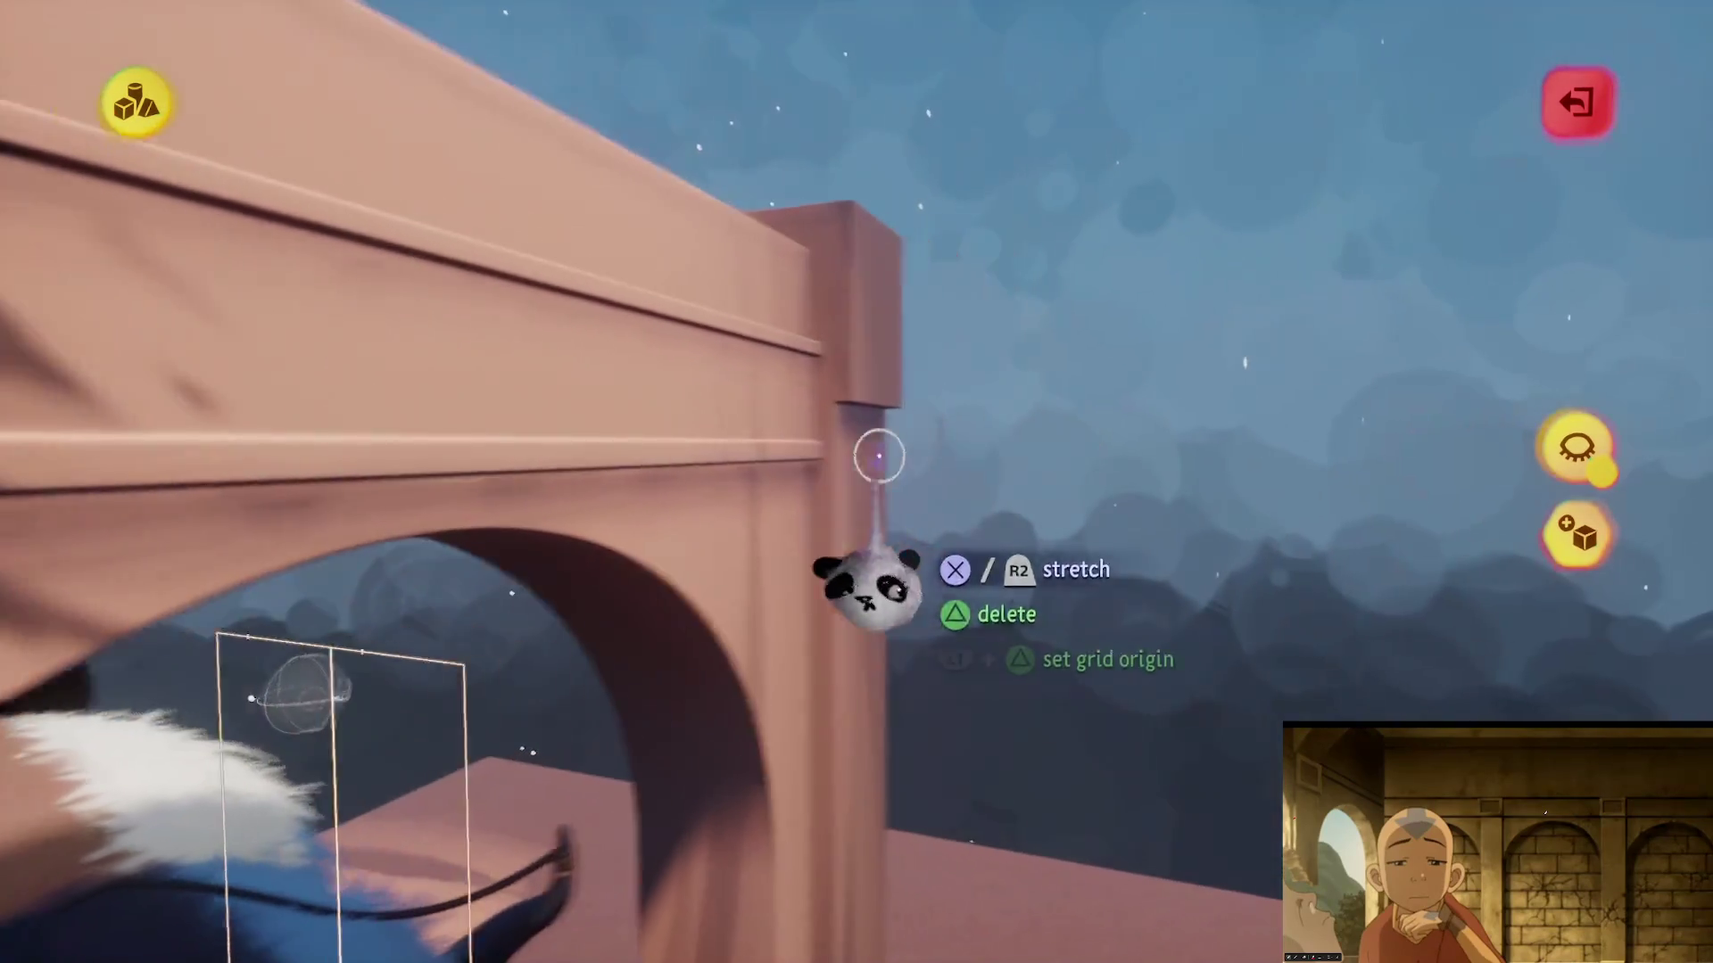
pyautogui.click(1576, 446)
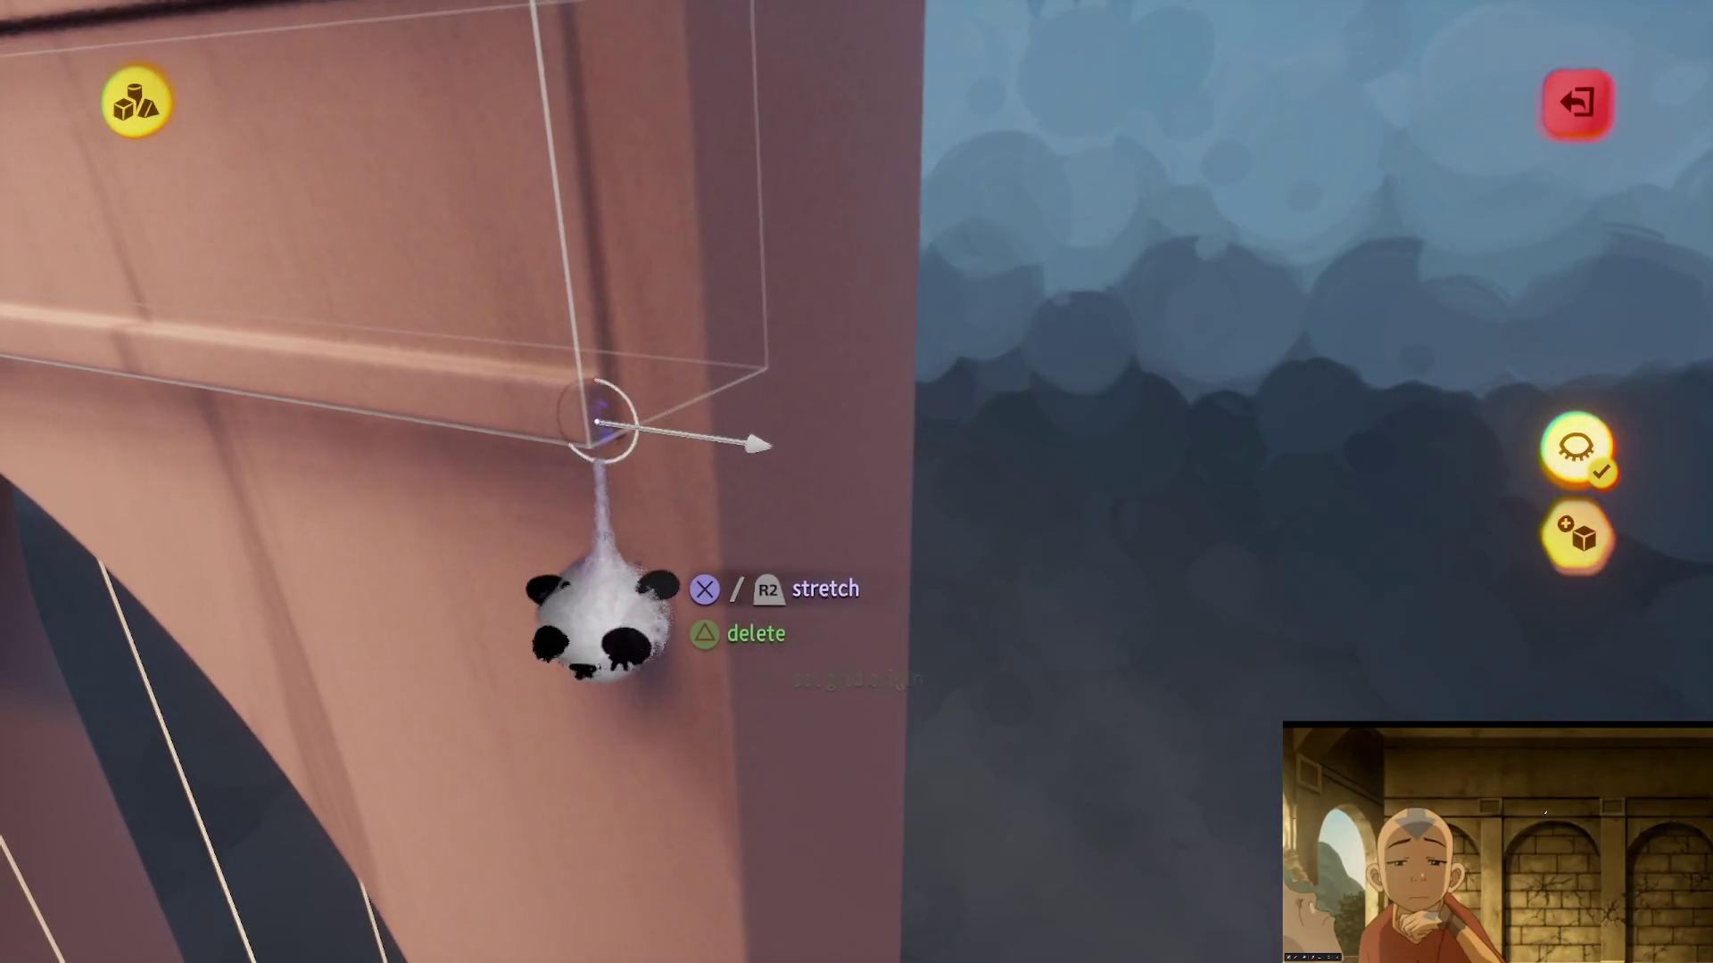
pyautogui.moveTo(691, 433)
pyautogui.mouseDown()
pyautogui.moveTo(776, 509)
pyautogui.moveTo(864, 451)
pyautogui.moveTo(860, 478)
pyautogui.moveTo(830, 437)
pyautogui.mouseUp()
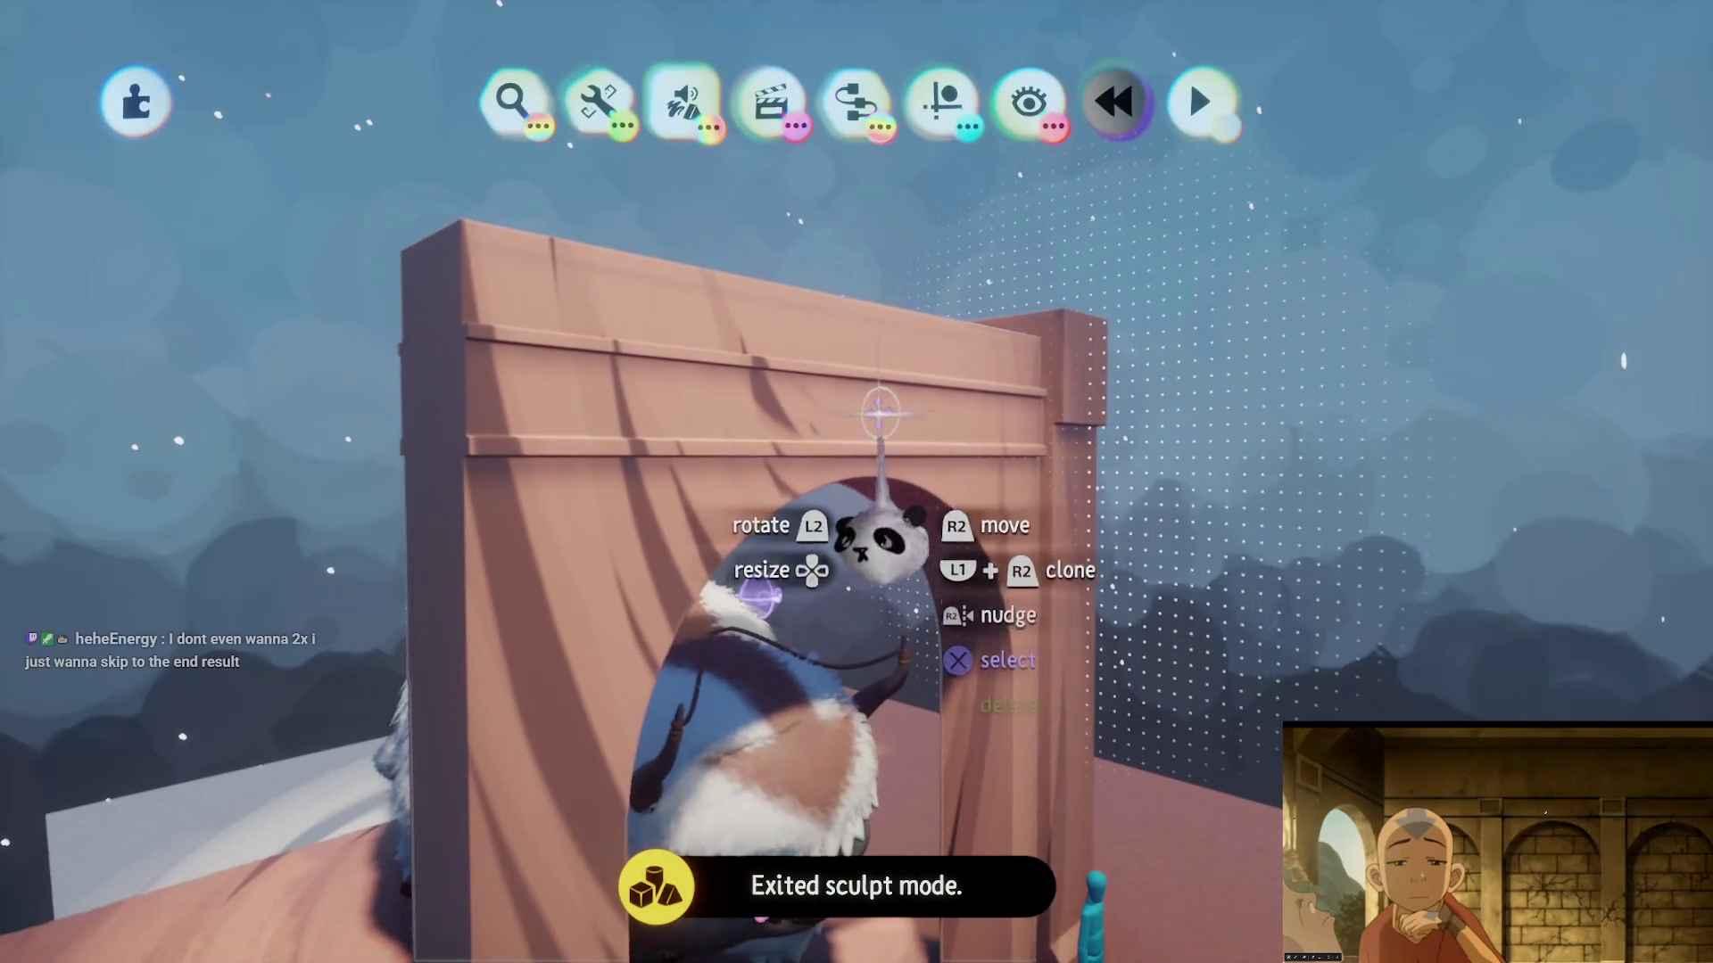
# - Unhide the scene, pull the arched wall's top handle down slightly, and exit sculpting
pyautogui.press('Escape')
pyautogui.moveTo(883, 468)
pyautogui.mouseDown()
pyautogui.moveTo(865, 585)
pyautogui.moveTo(765, 413)
pyautogui.moveTo(700, 419)
pyautogui.mouseUp()
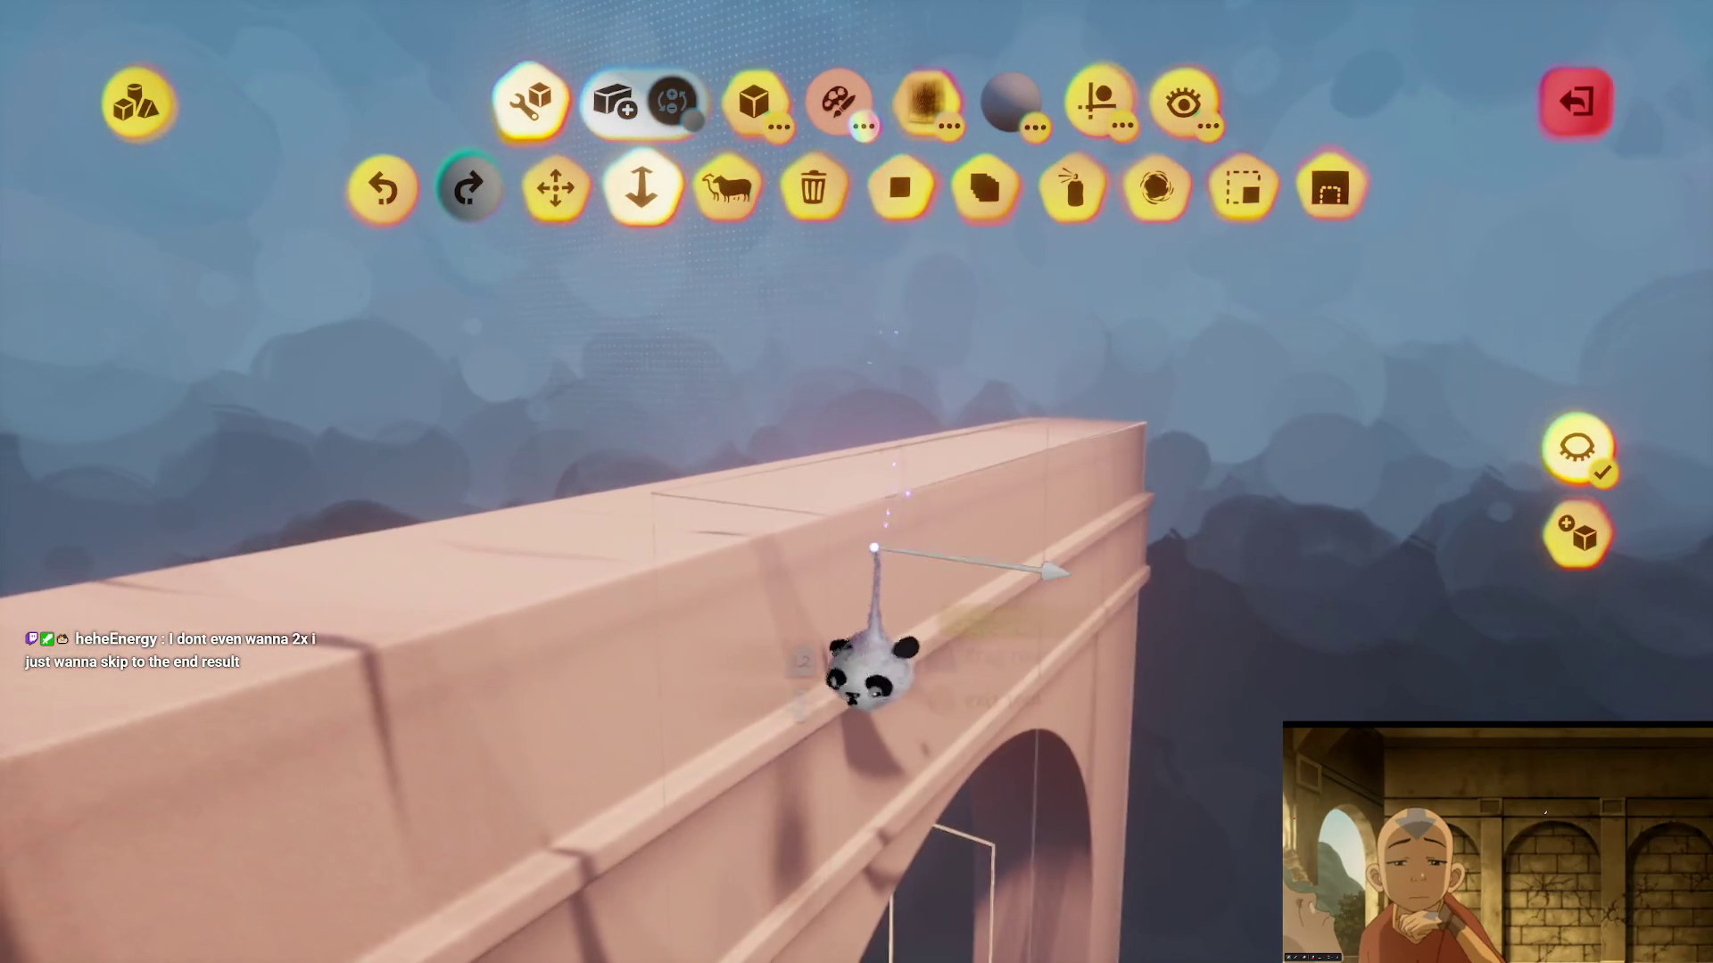
pyautogui.moveTo(841, 596); pyautogui.dragTo(843, 652)
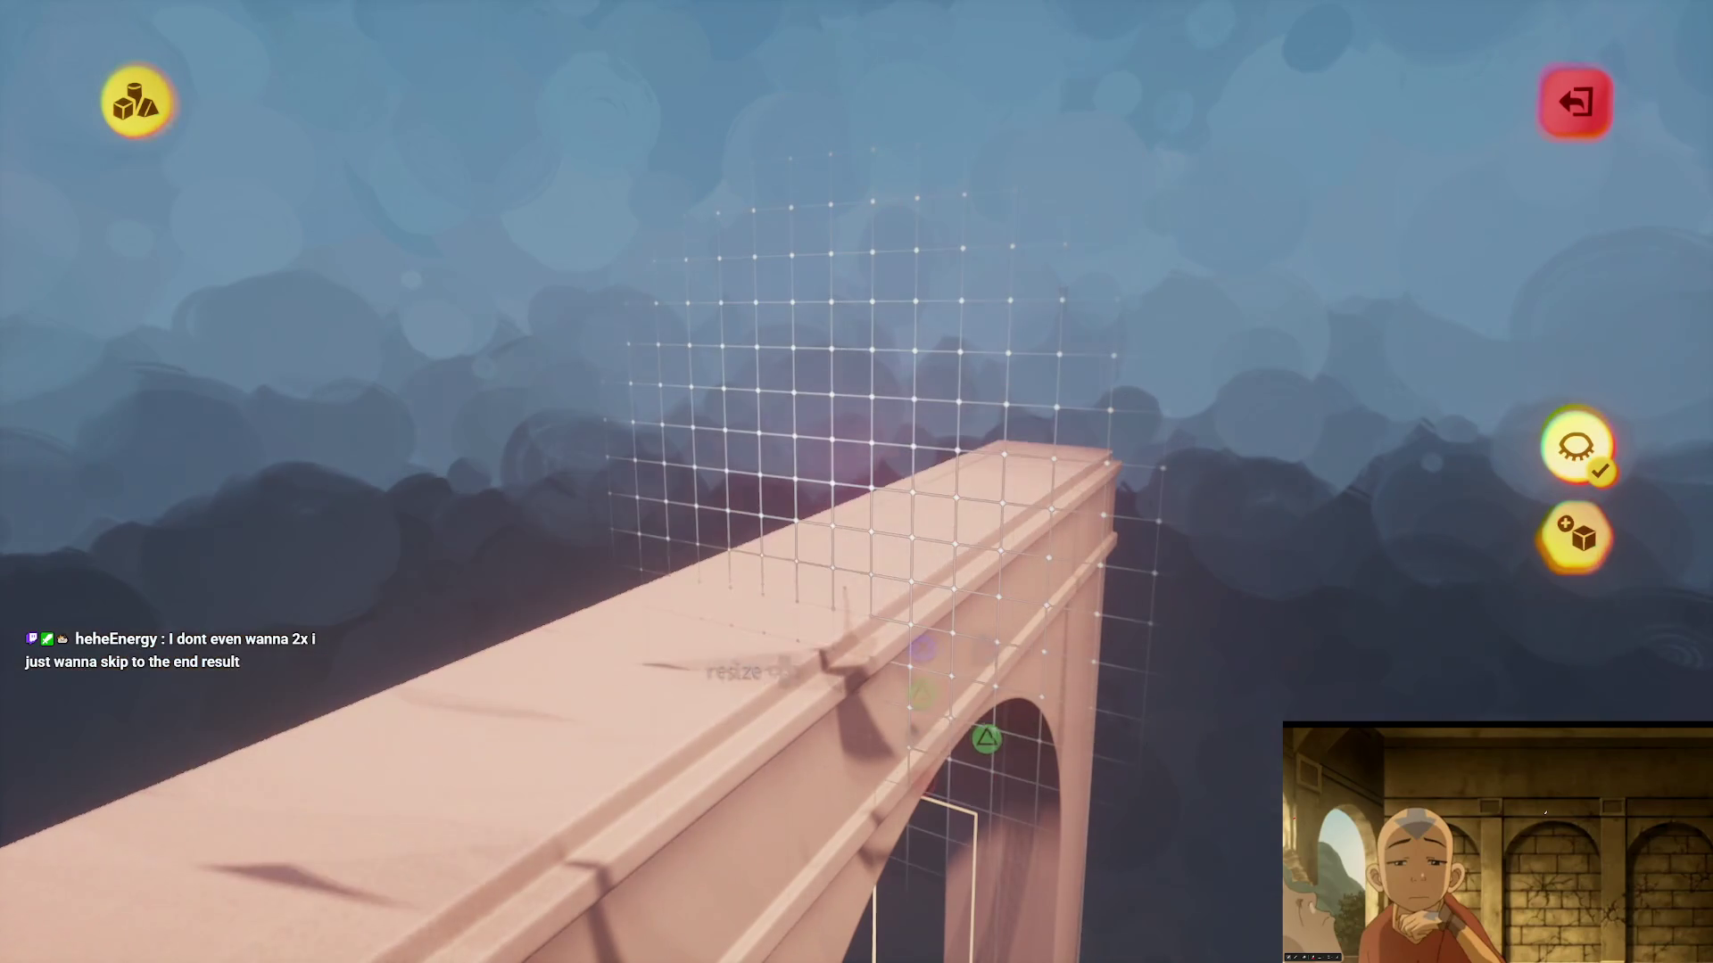
pyautogui.moveTo(777, 705)
pyautogui.mouseDown()
pyautogui.moveTo(754, 707)
pyautogui.moveTo(860, 669)
pyautogui.moveTo(879, 633)
pyautogui.mouseUp()
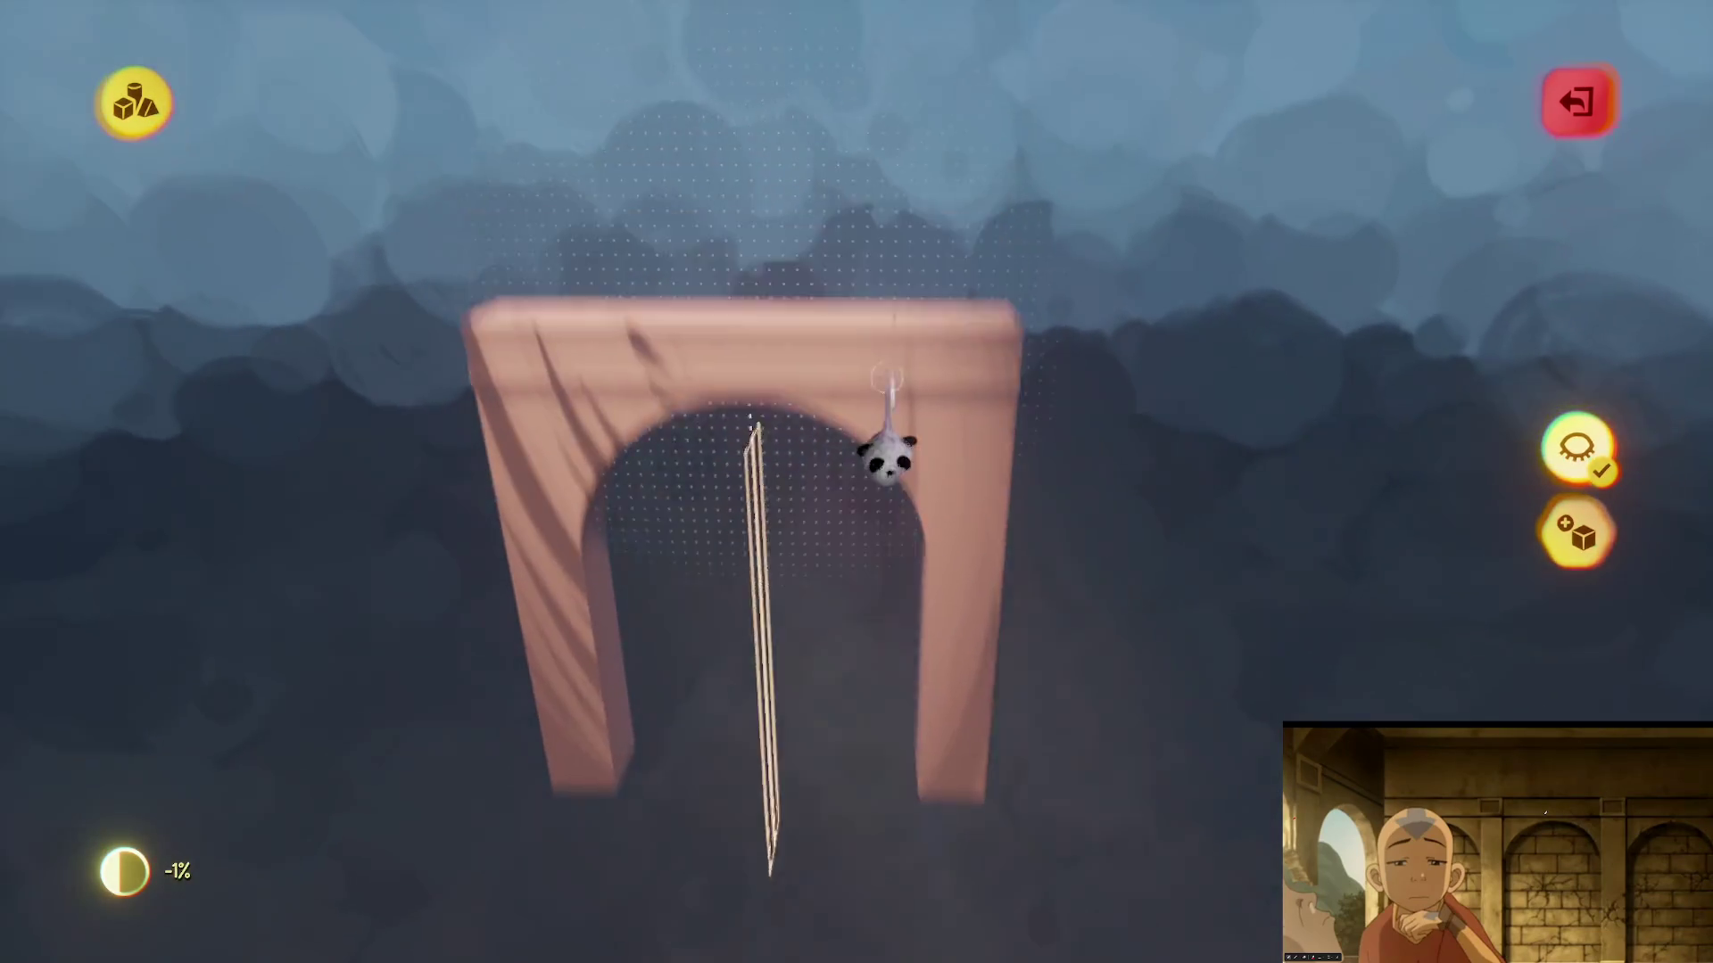
pyautogui.press('Escape')
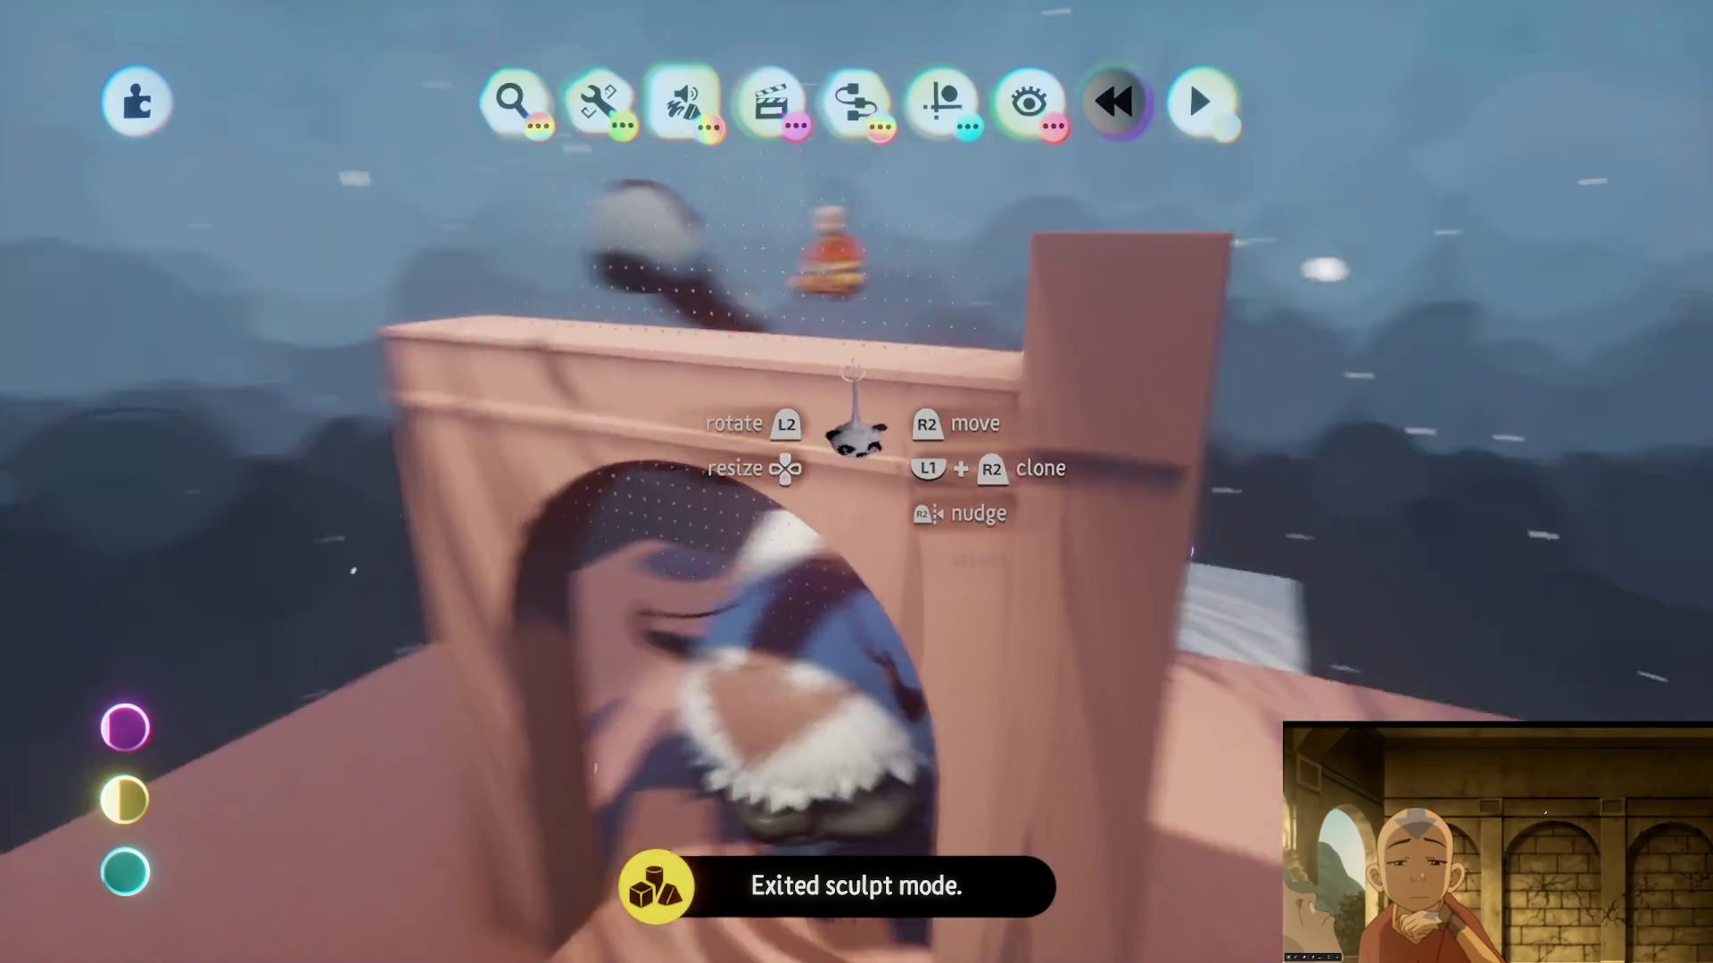
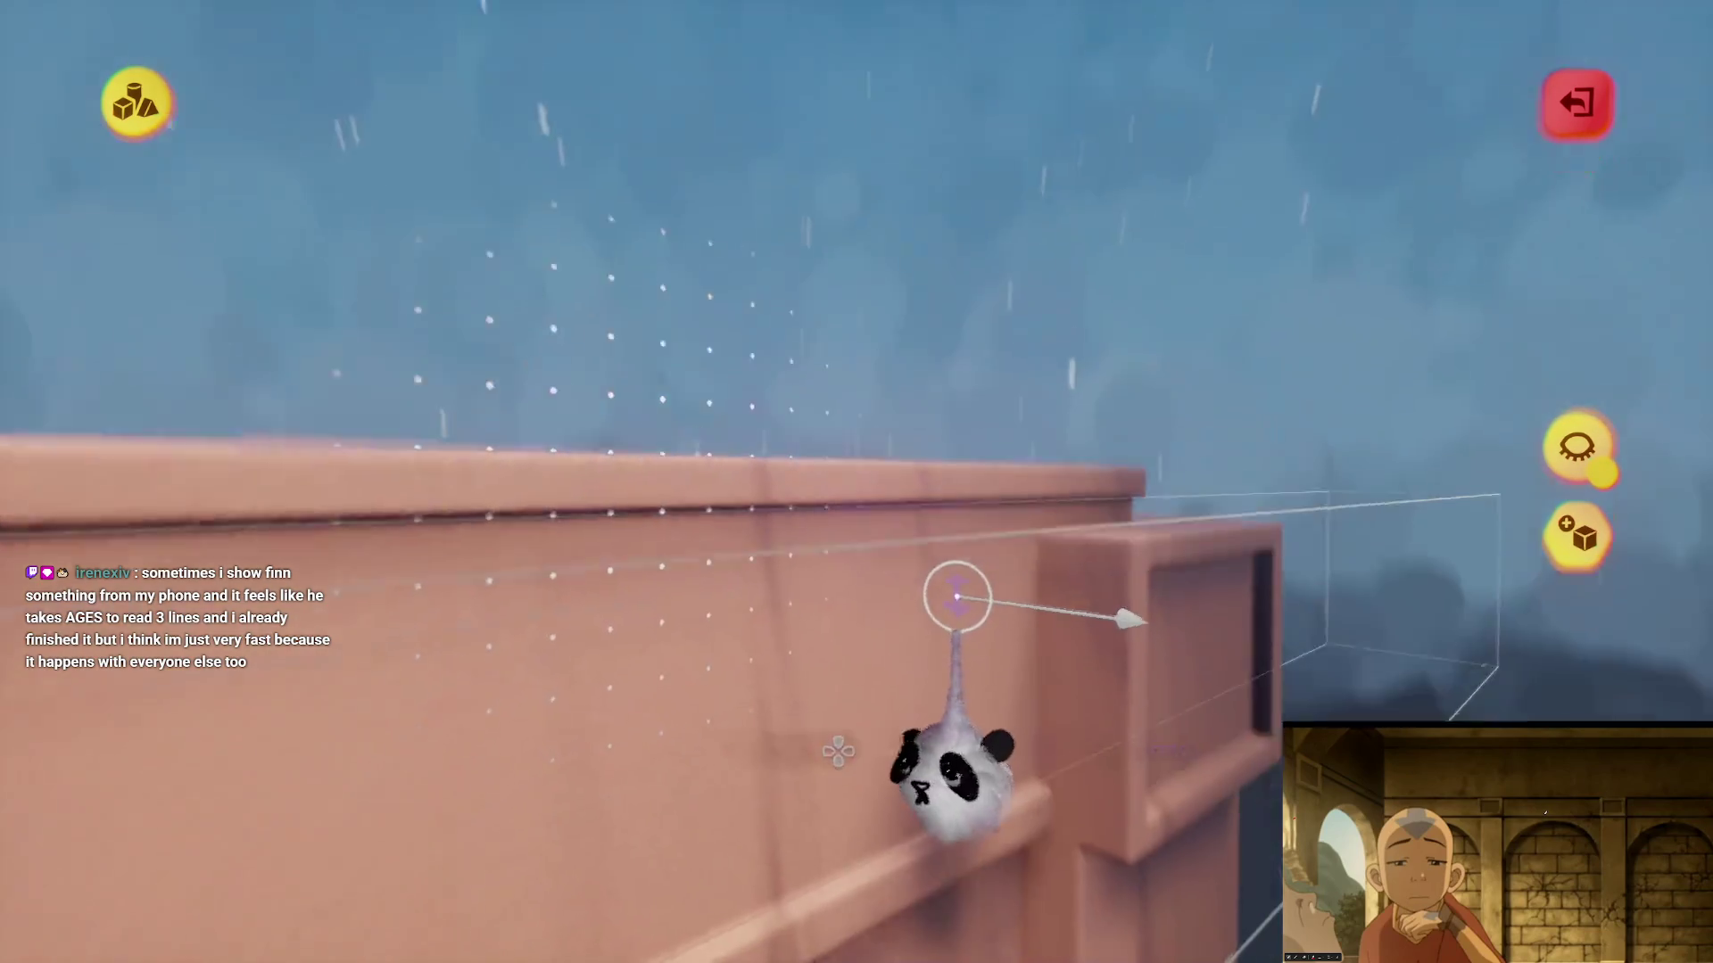
# - Stretch the wall's side block outward with the Stretch tool, then stop sculpting
pyautogui.press('Escape')
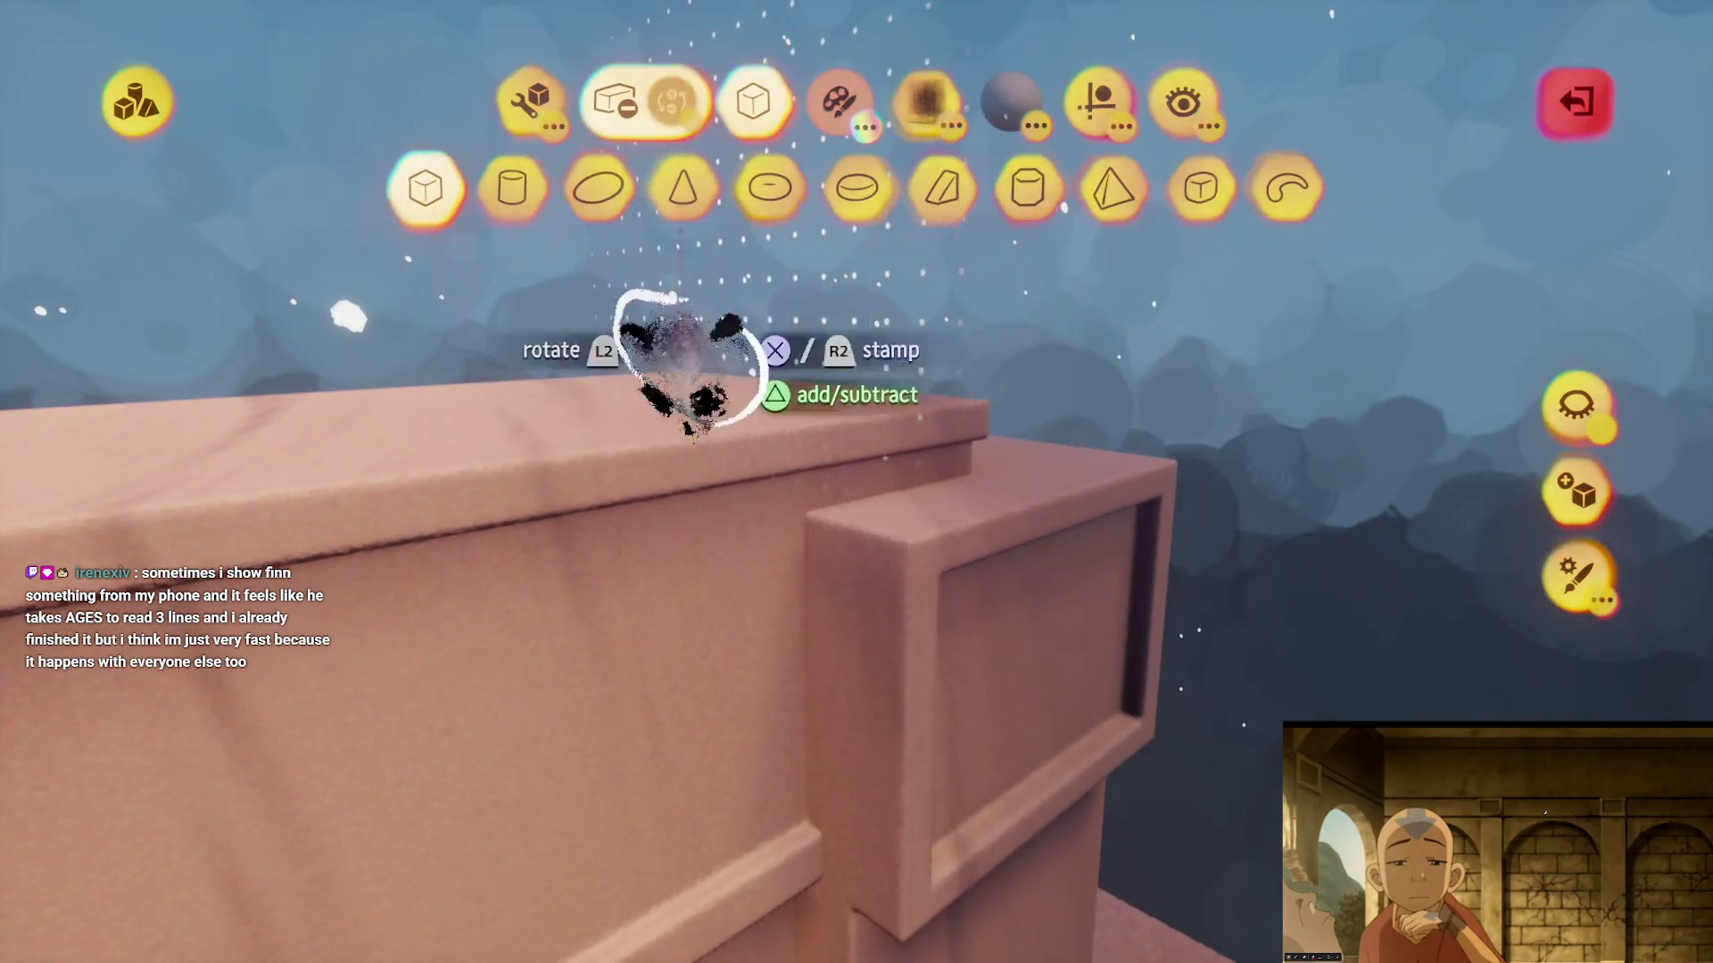
pyautogui.click(534, 94)
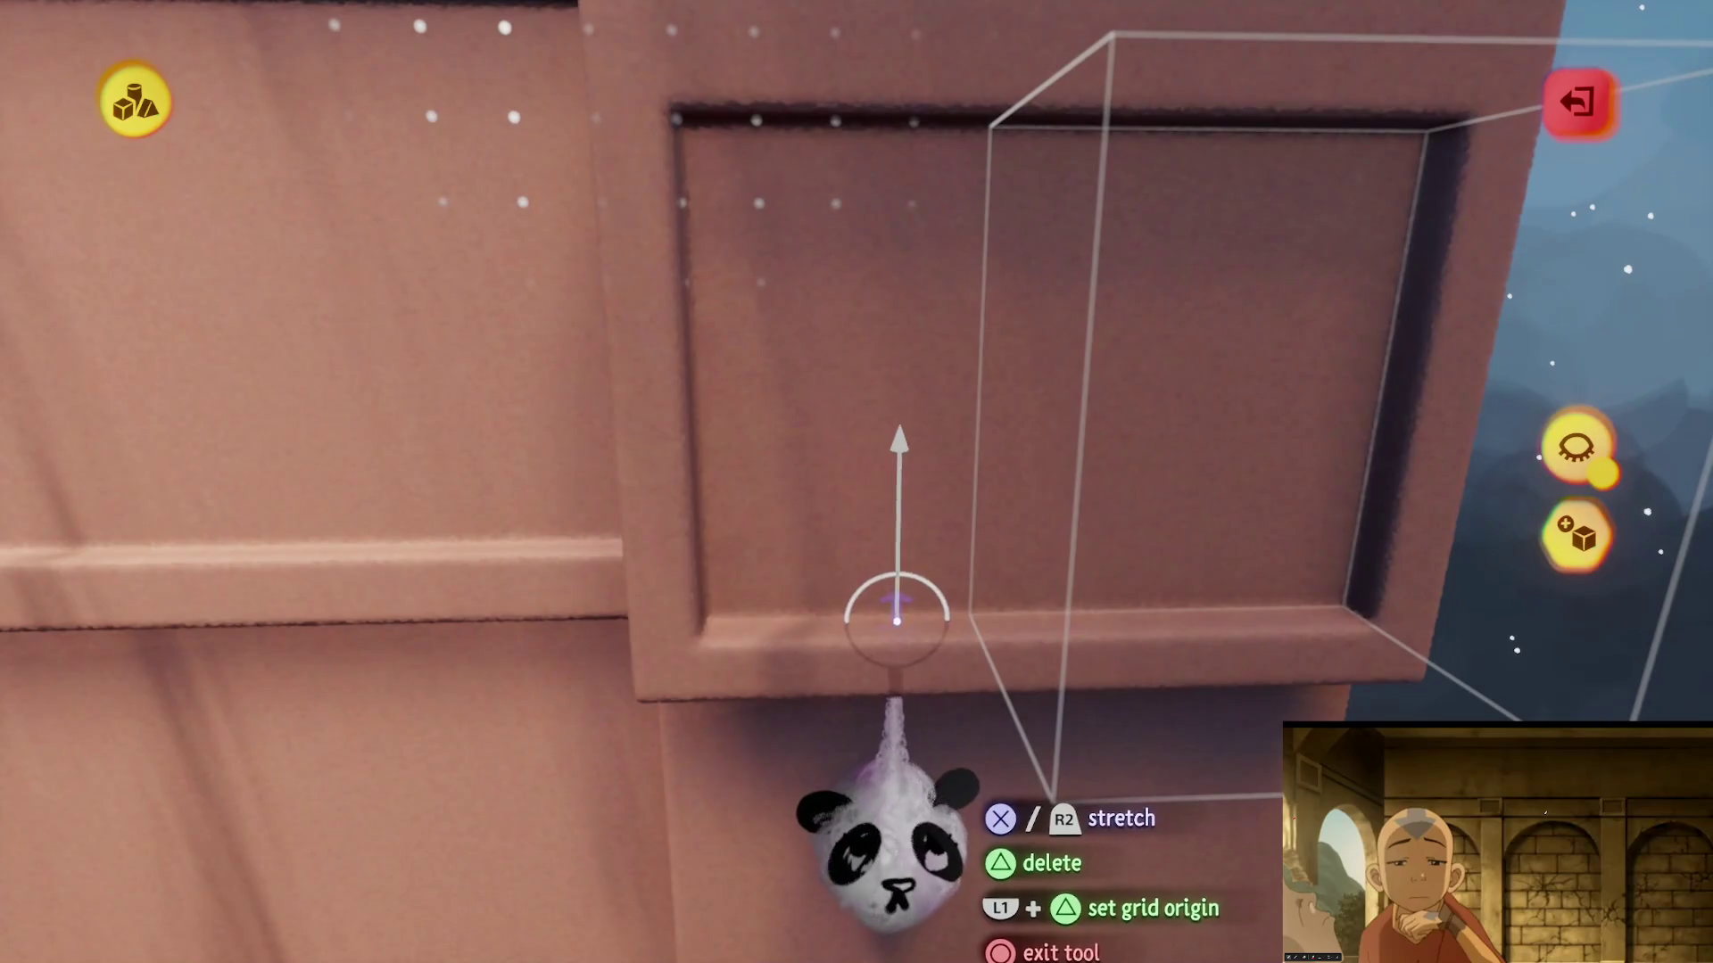
pyautogui.moveTo(894, 612)
pyautogui.mouseDown()
pyautogui.moveTo(887, 517)
pyautogui.moveTo(904, 506)
pyautogui.moveTo(918, 535)
pyautogui.mouseUp()
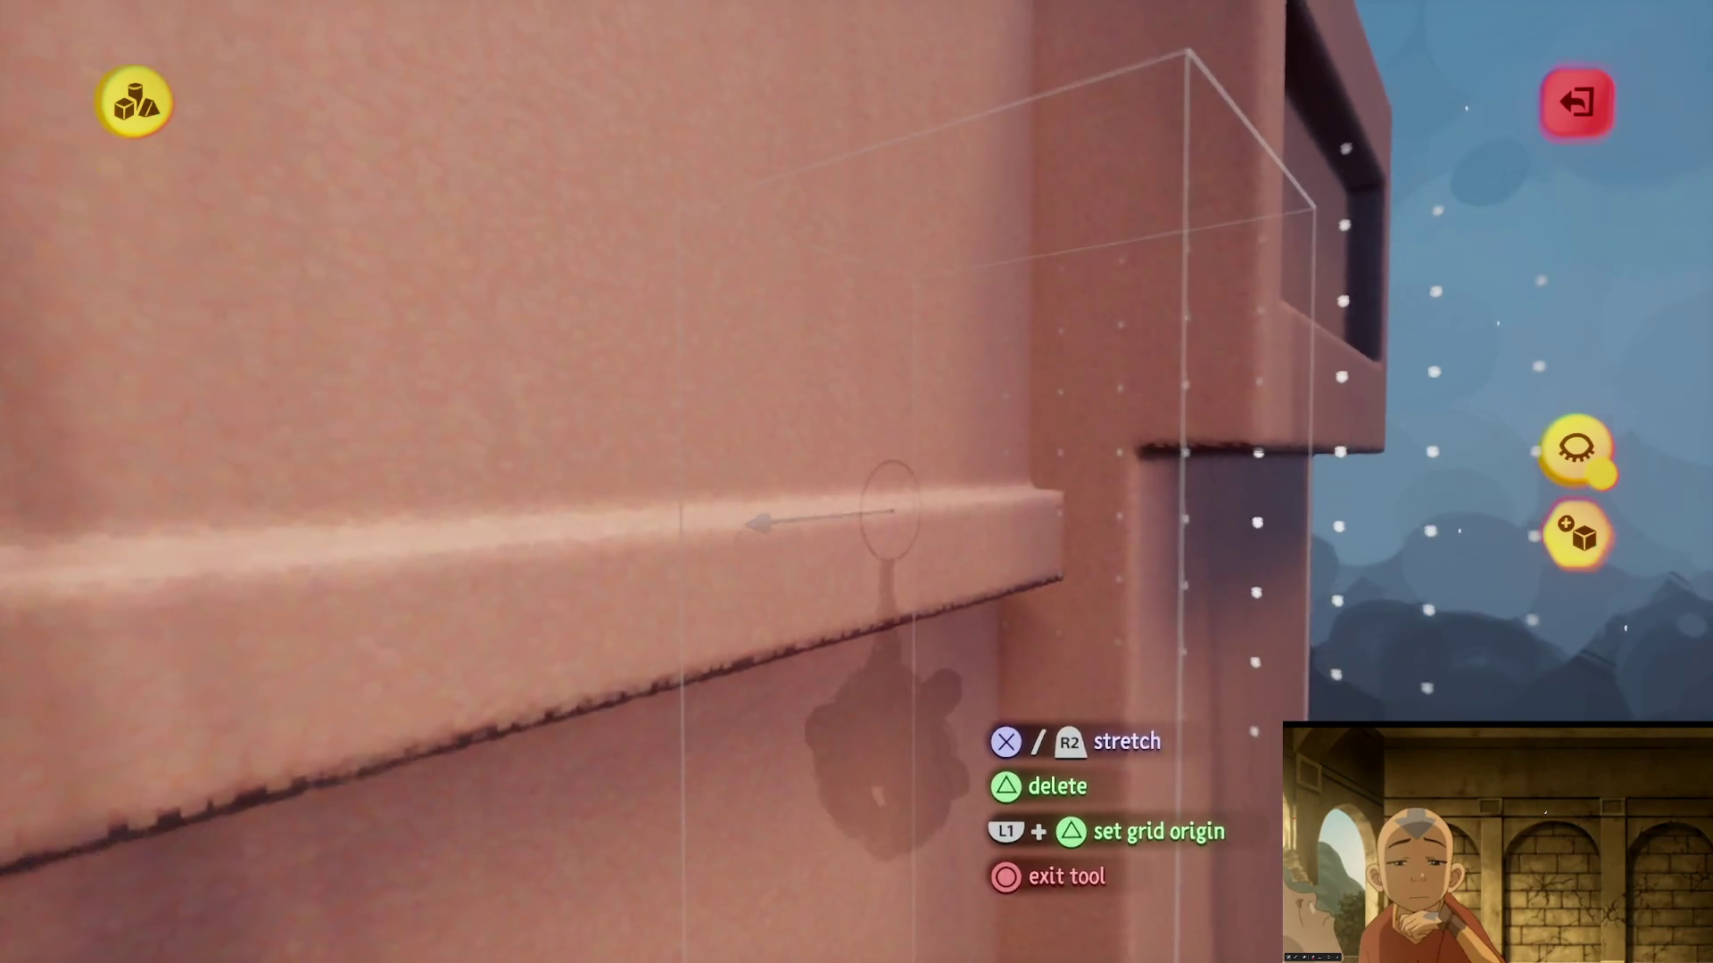
pyautogui.press('Escape')
pyautogui.press('Escape')
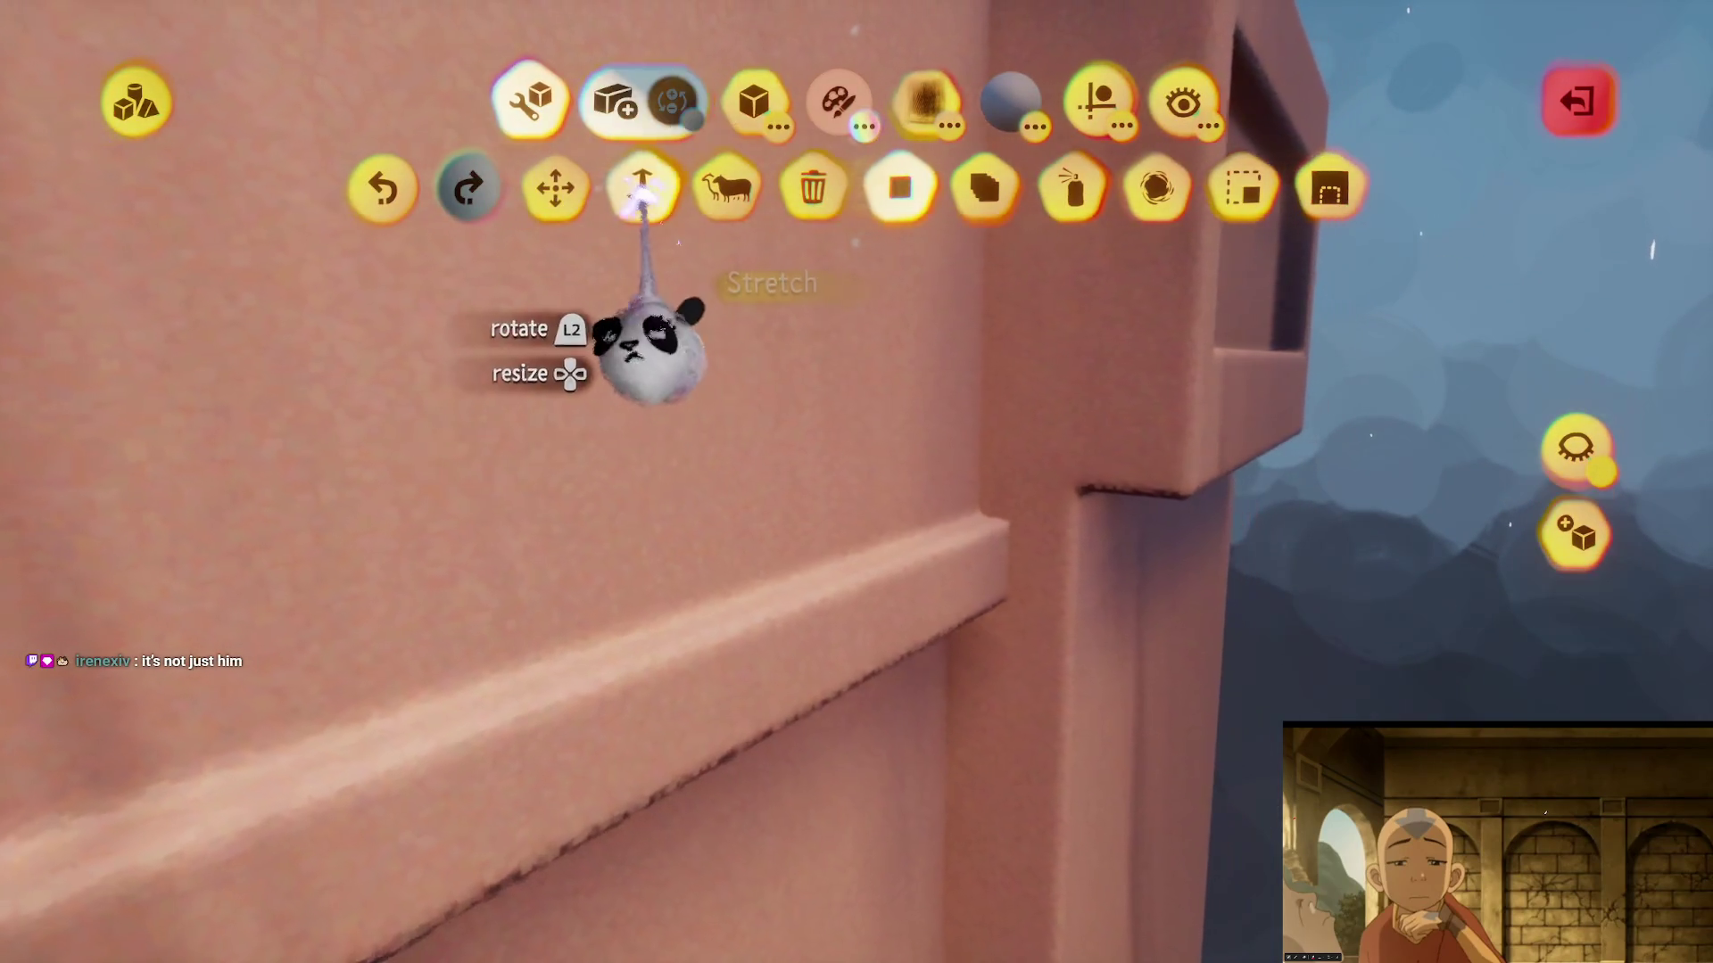
pyautogui.press('Escape')
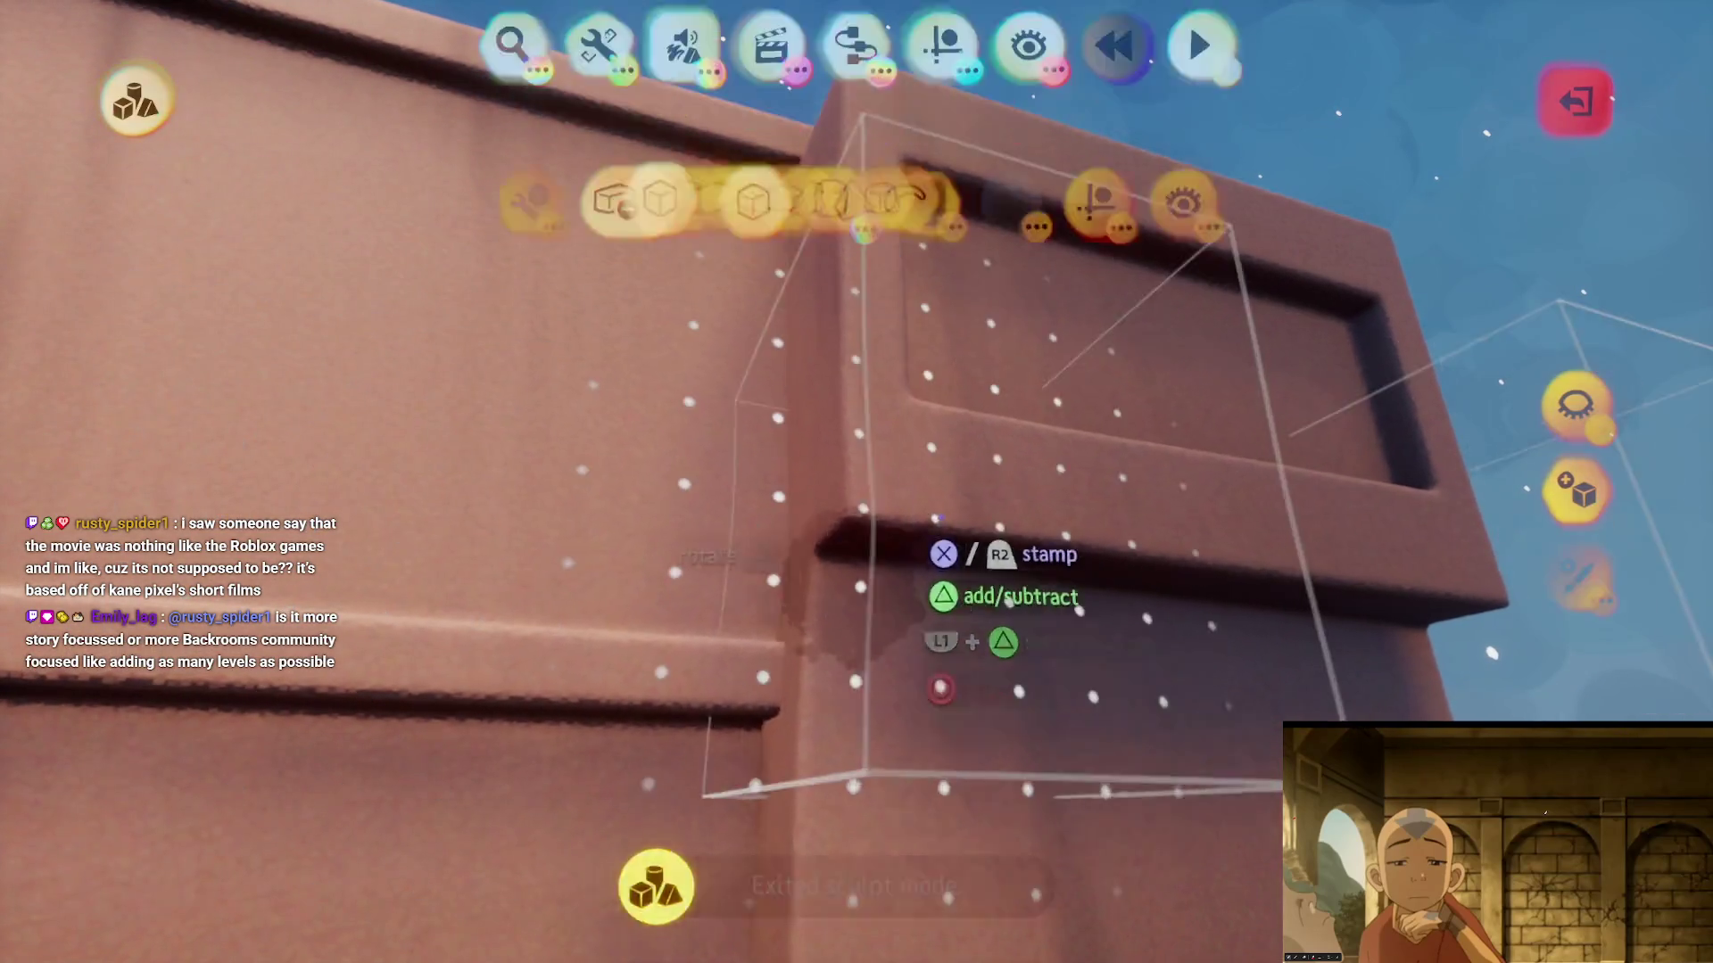
# - Stretch the wall's blocks with the Stretch tool and exit sculpt mode to the scene
pyautogui.click(640, 189)
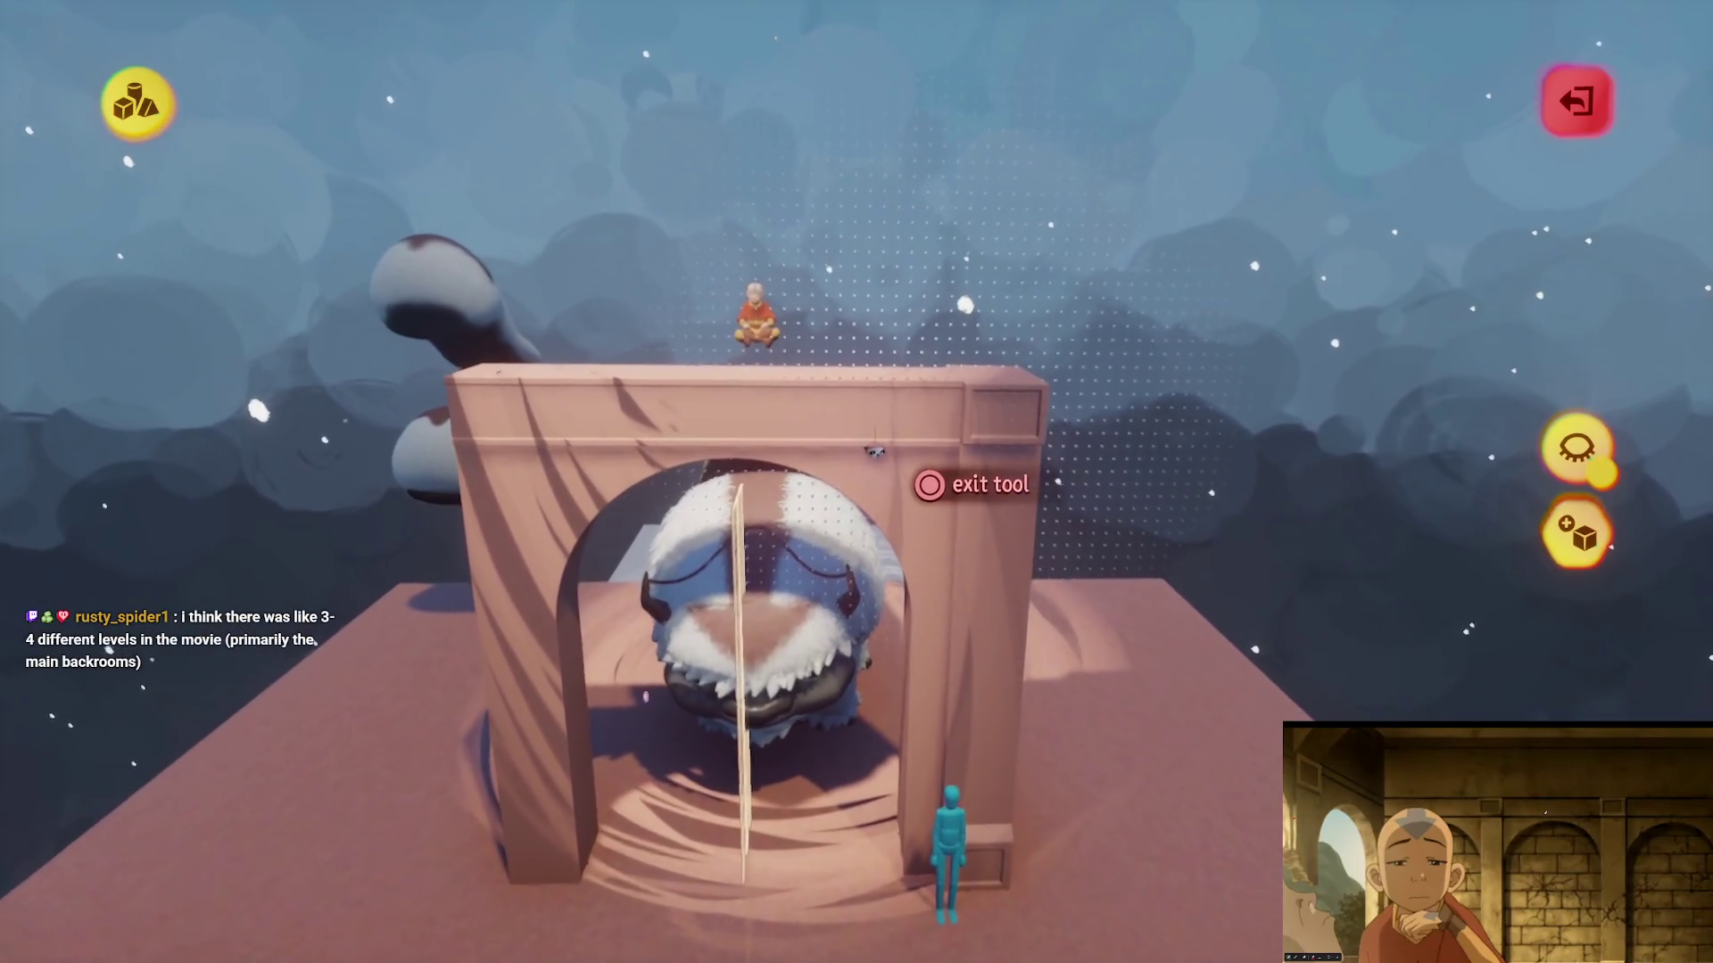
pyautogui.press('Escape')
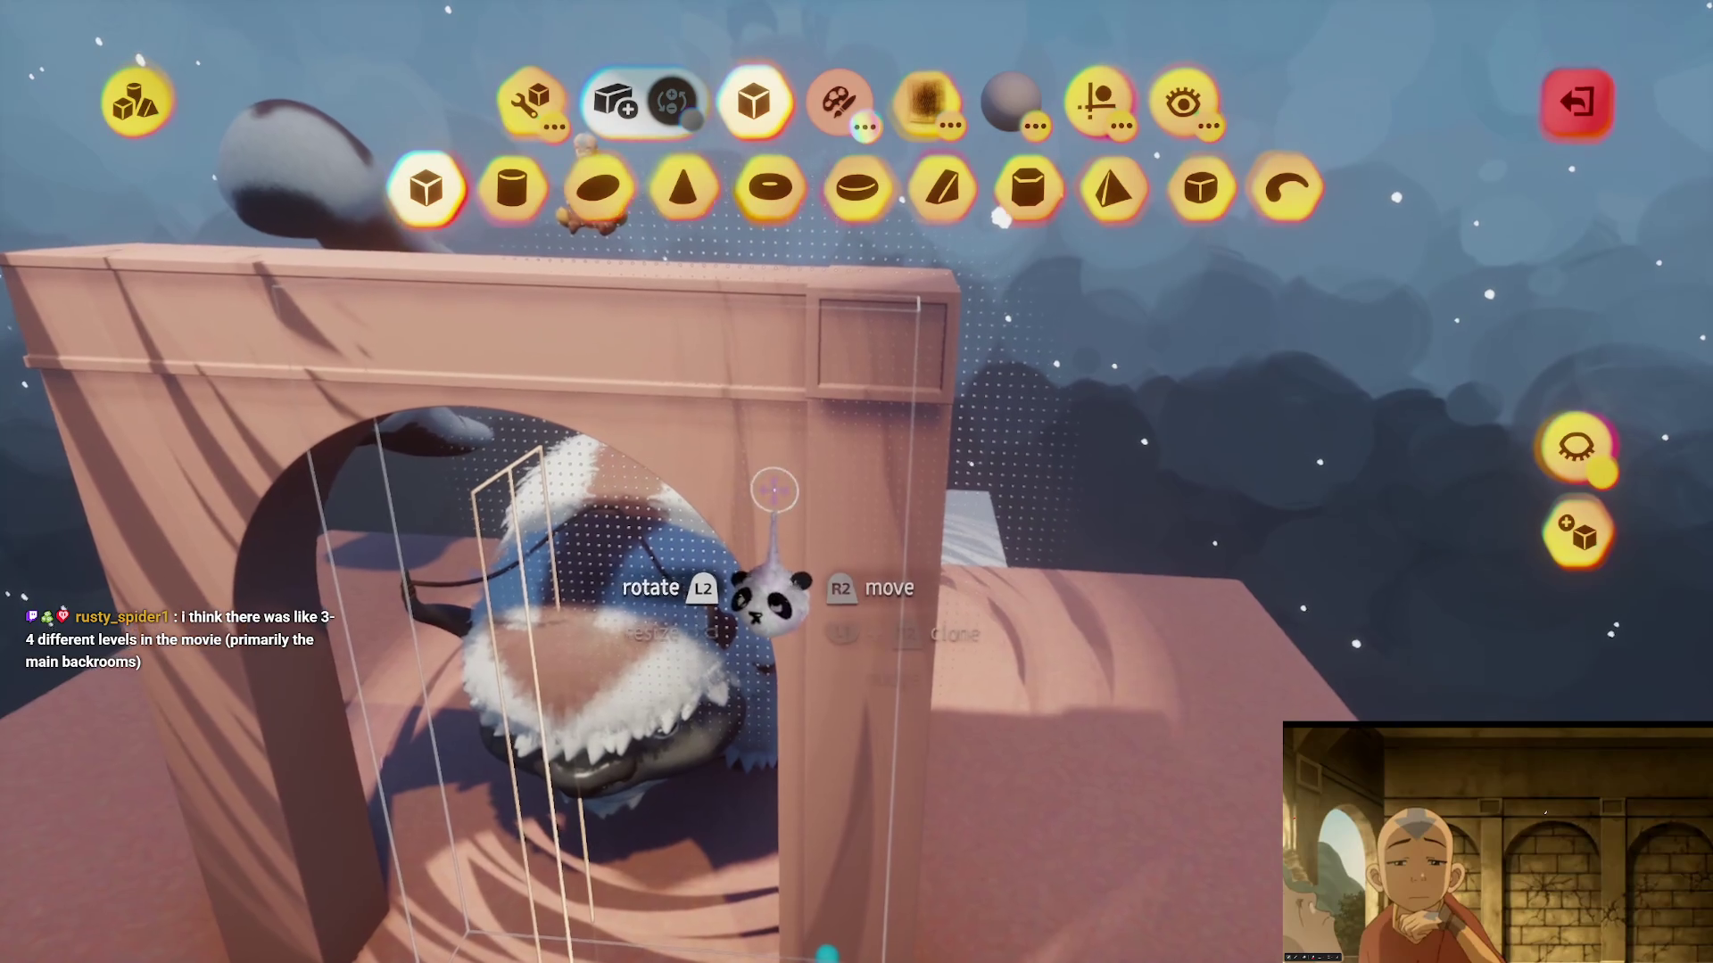
# - Move the arch's top beam vertically with Hide Everything Else toggled, then exit sculpt mode
pyautogui.click(637, 191)
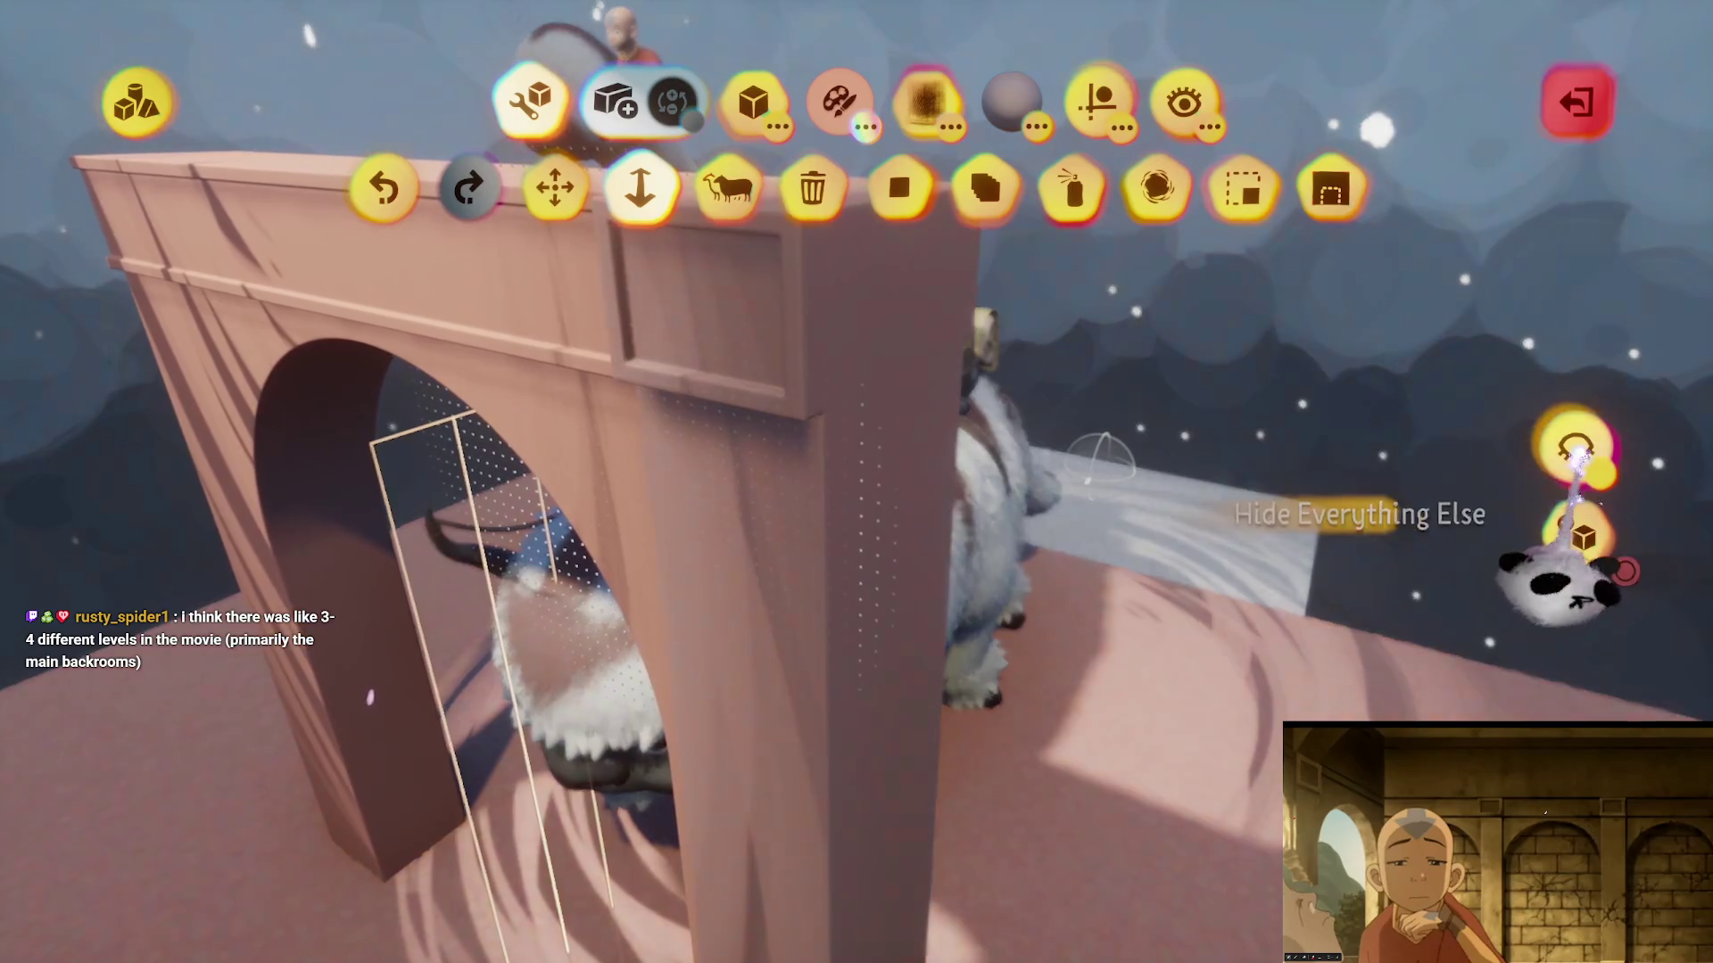
pyautogui.click(1573, 451)
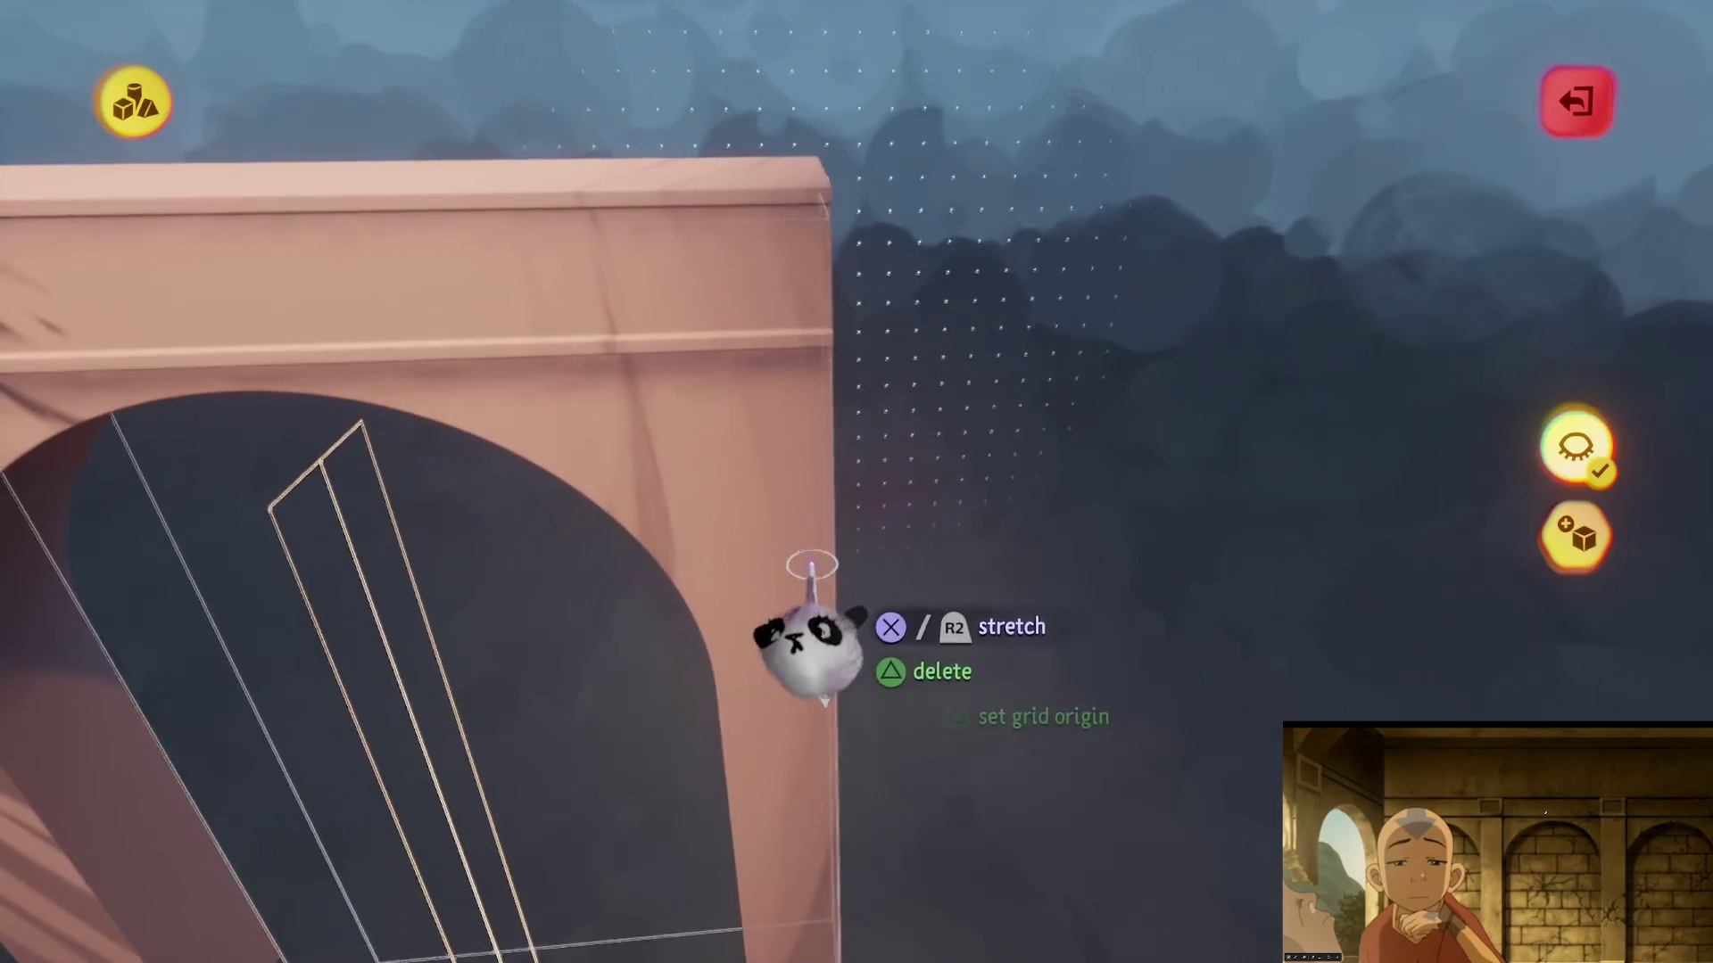
pyautogui.press('Escape')
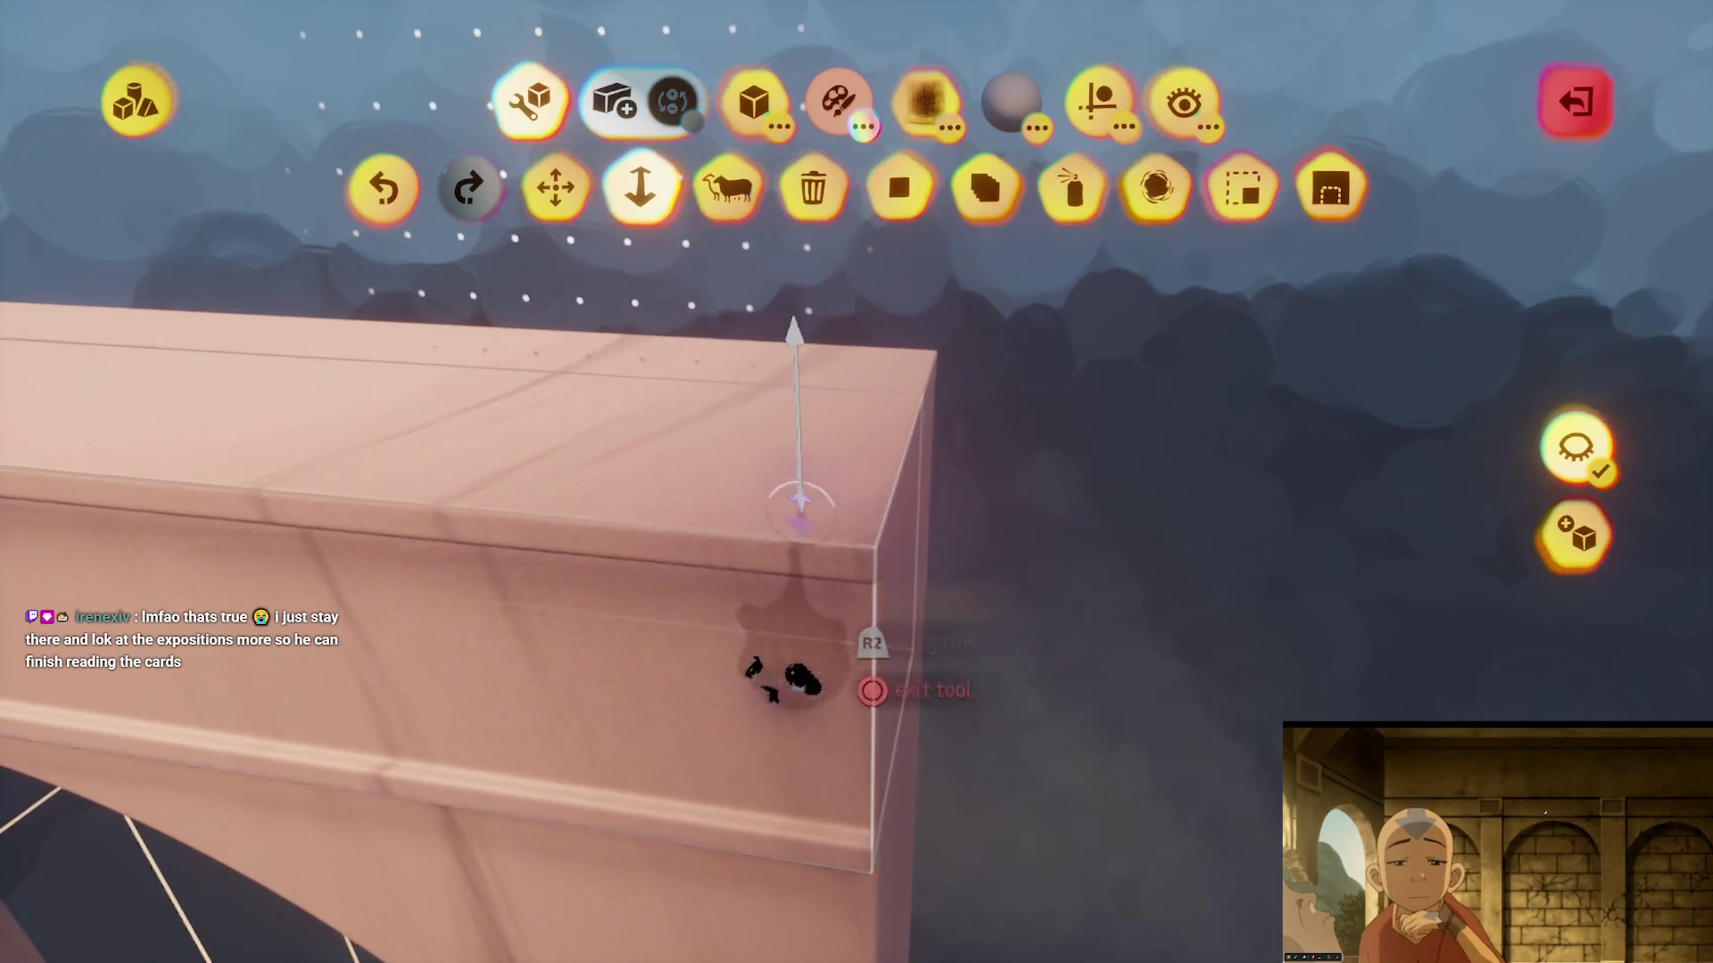
pyautogui.click(1575, 446)
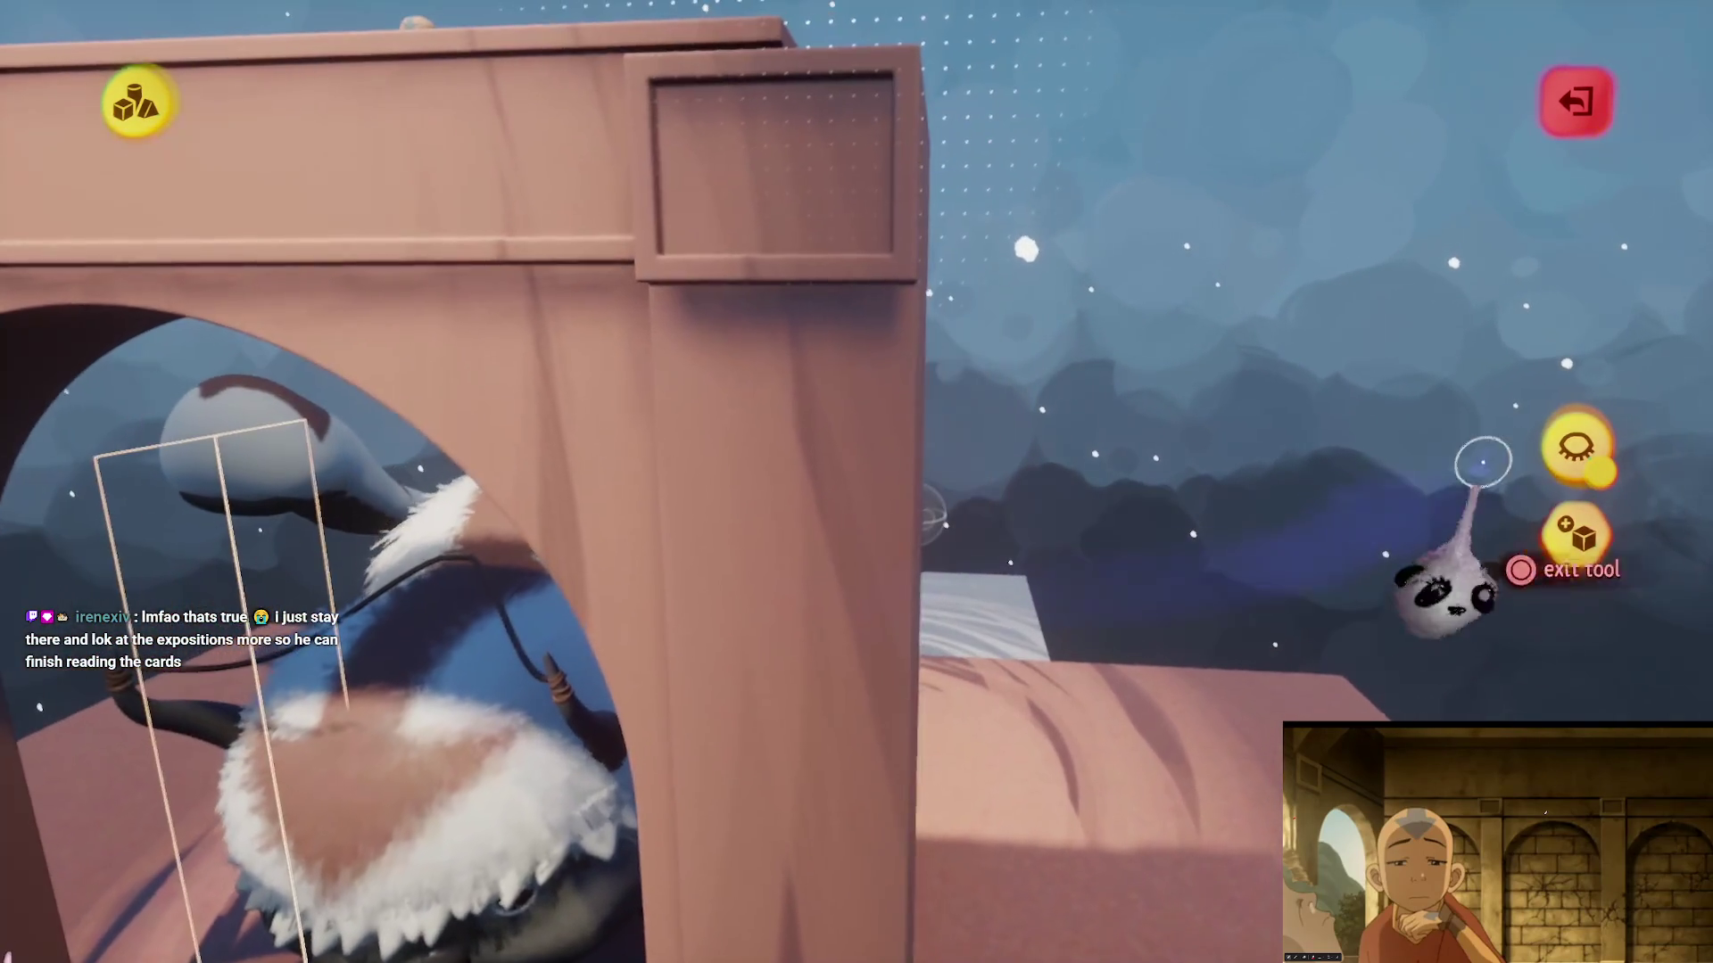
pyautogui.click(1570, 442)
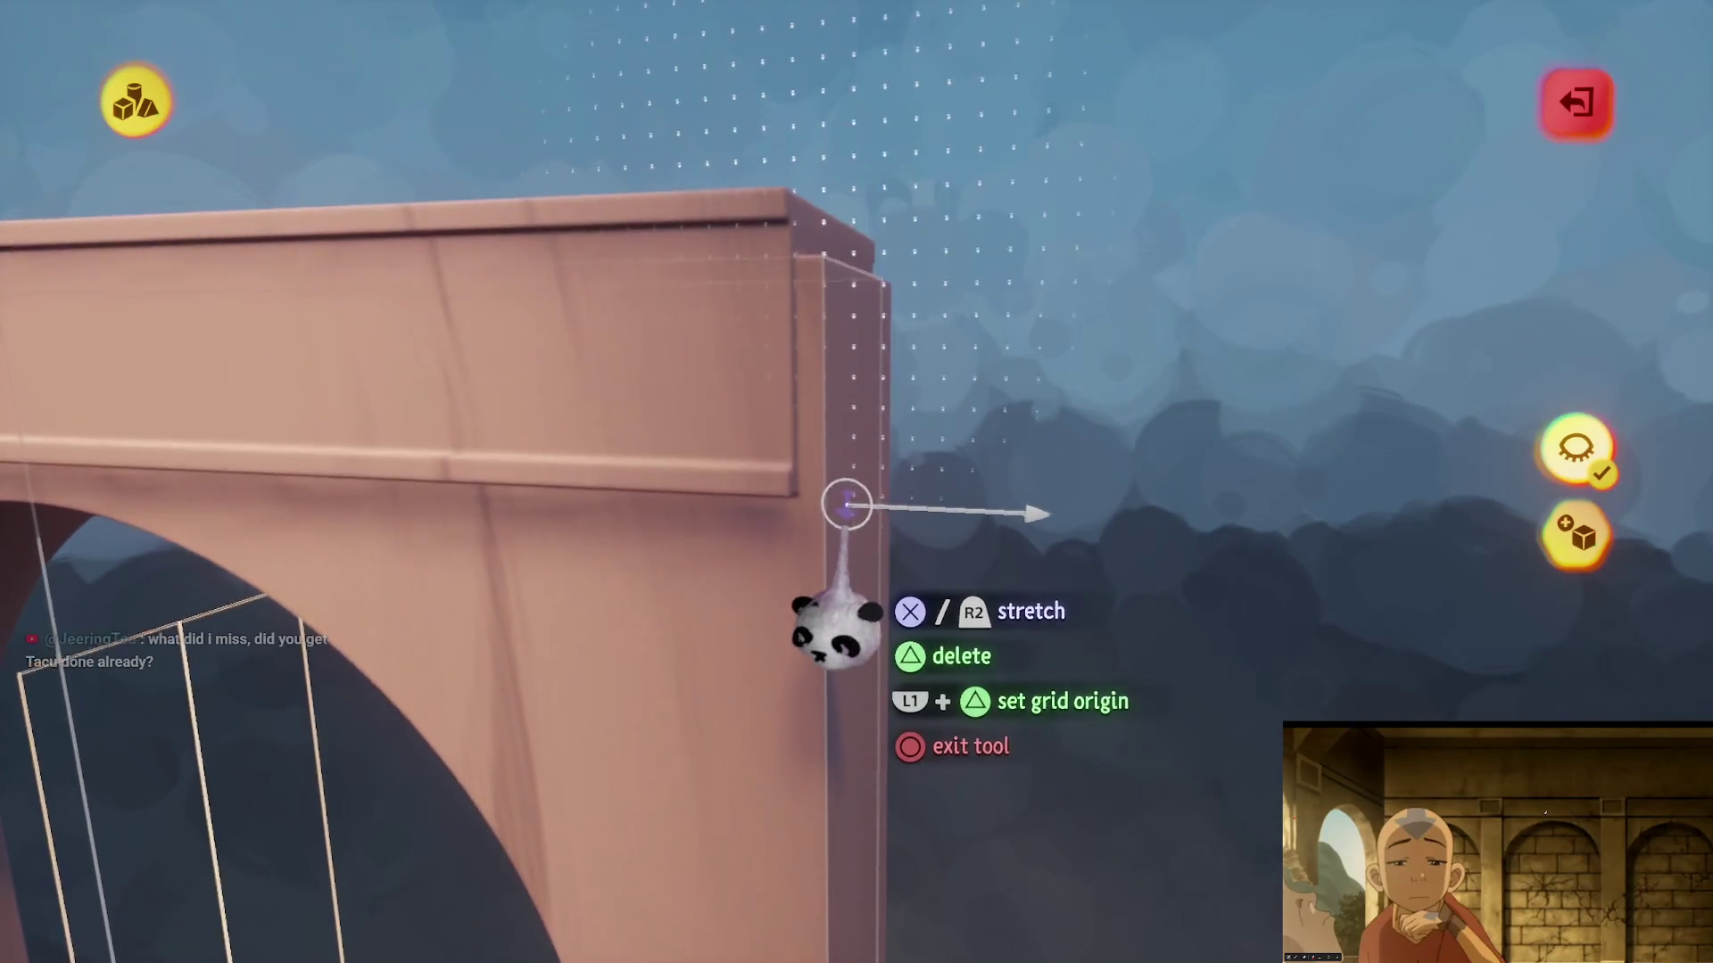
pyautogui.press('Escape')
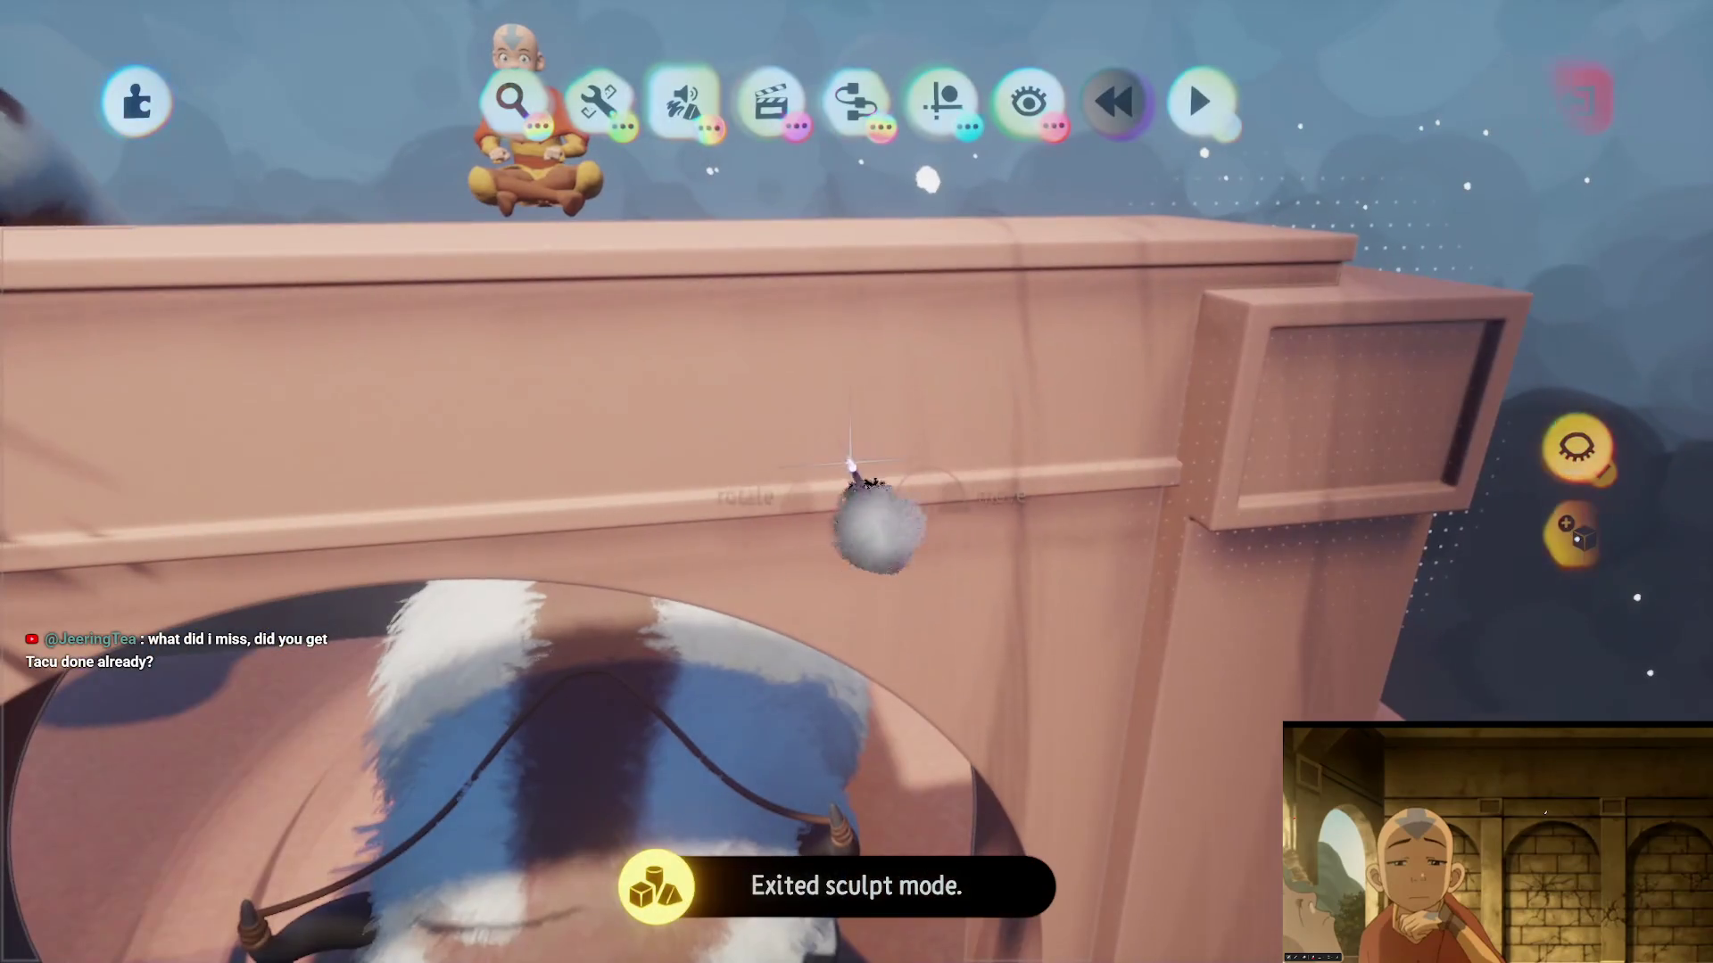
# - Place a snap point on top of the pillar block from the Guides menu, then exit sculpting
pyautogui.scroll(-10, 870, 455)
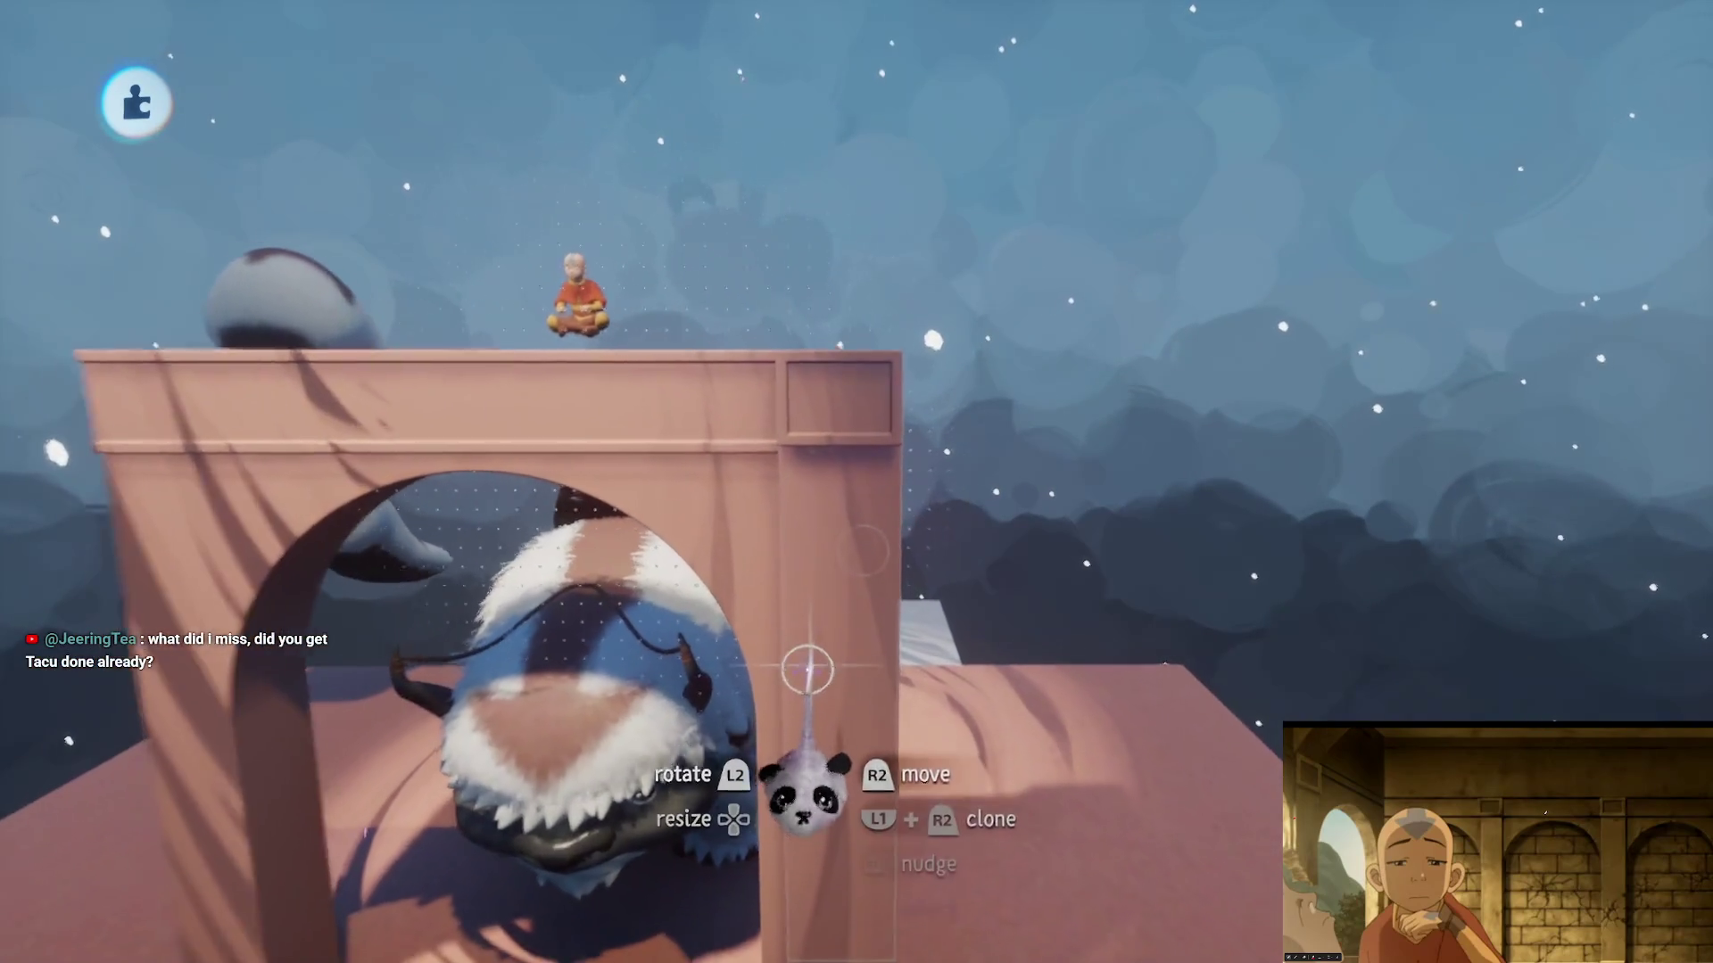
pyautogui.scroll(10, 781, 667)
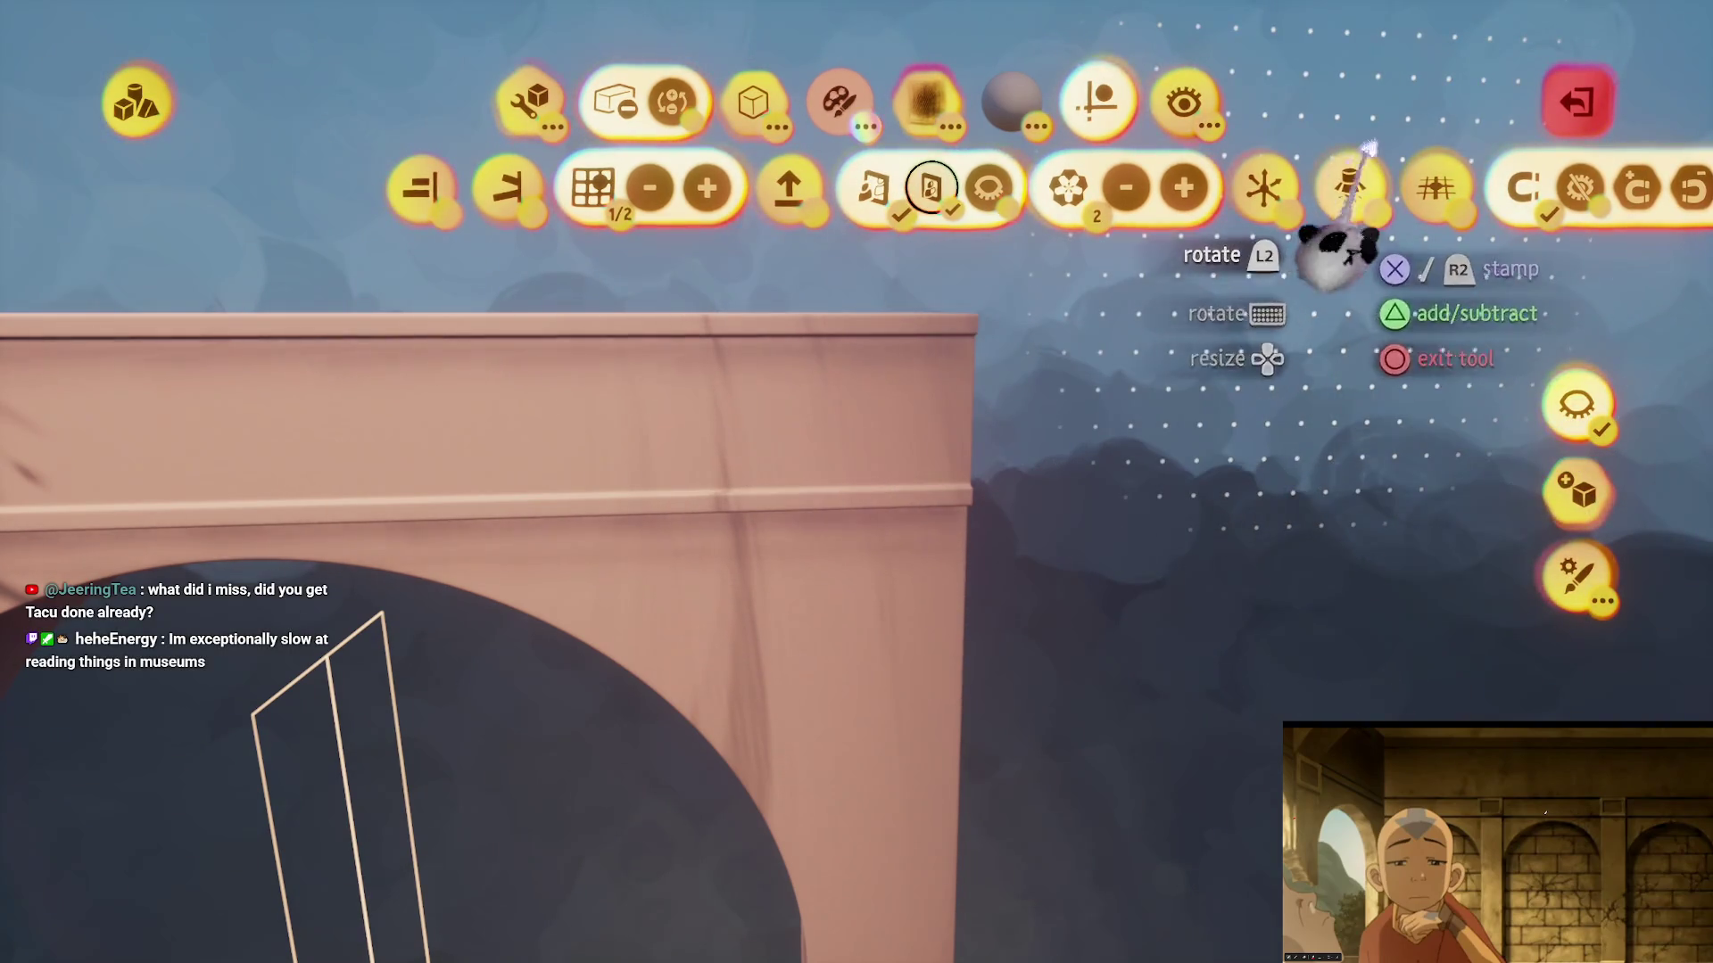
pyautogui.moveTo(1369, 147); pyautogui.dragTo(1039, 237)
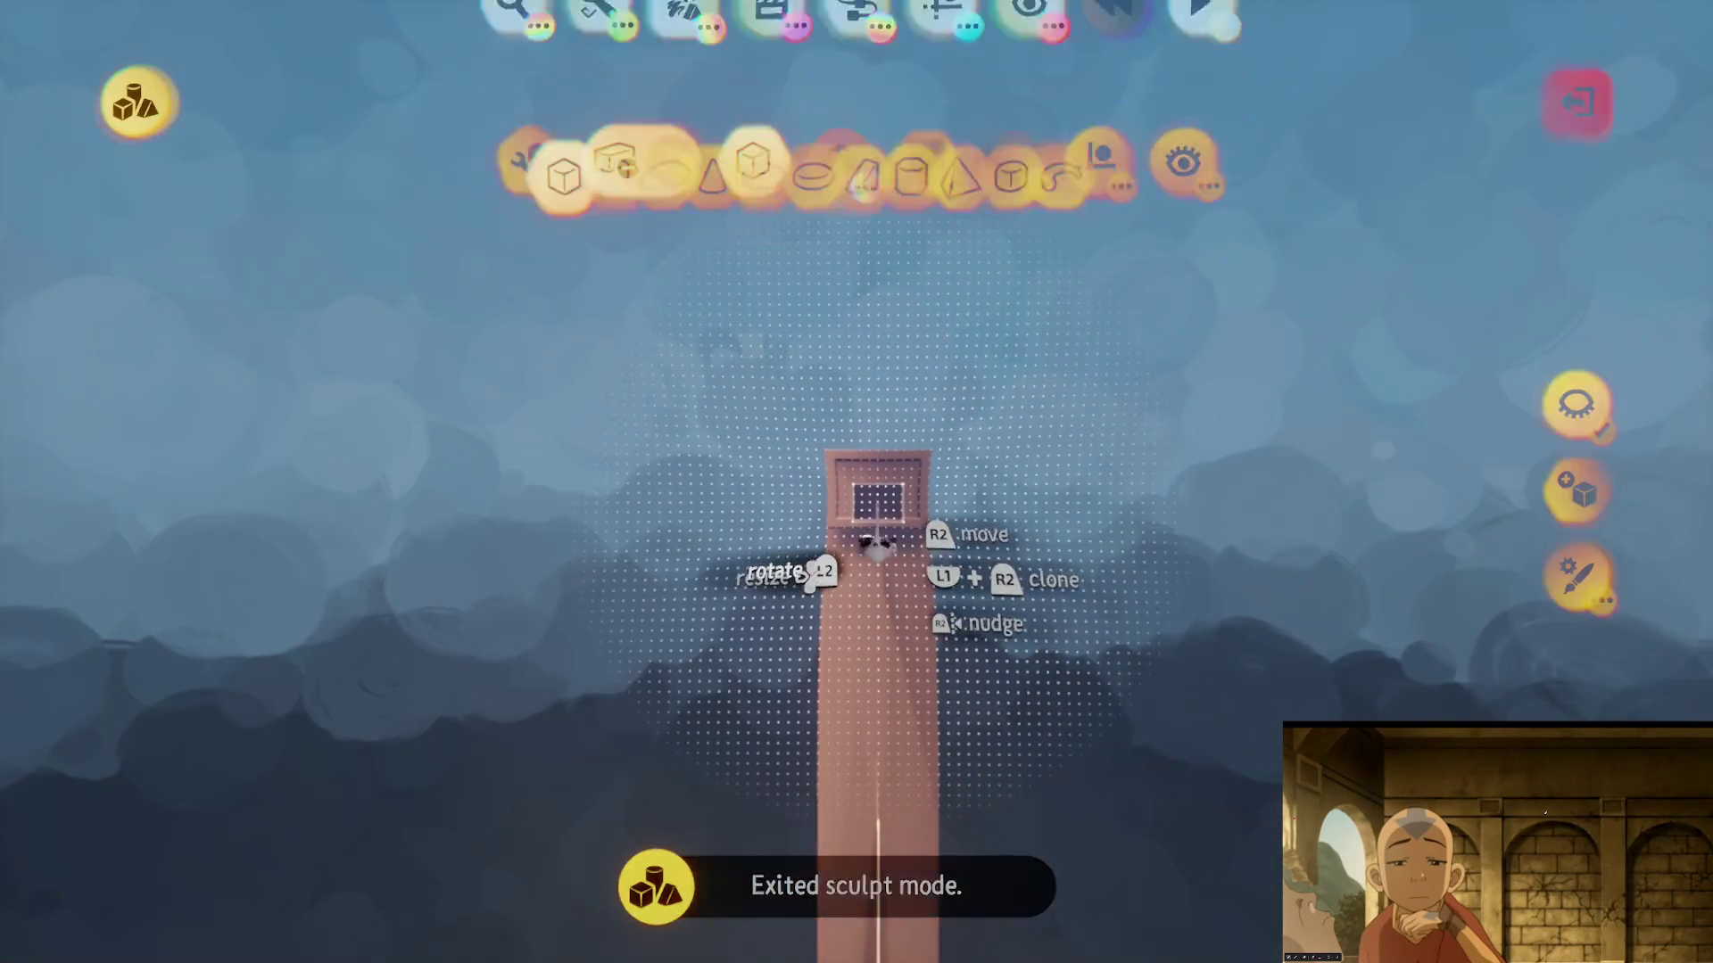
pyautogui.click(1111, 112)
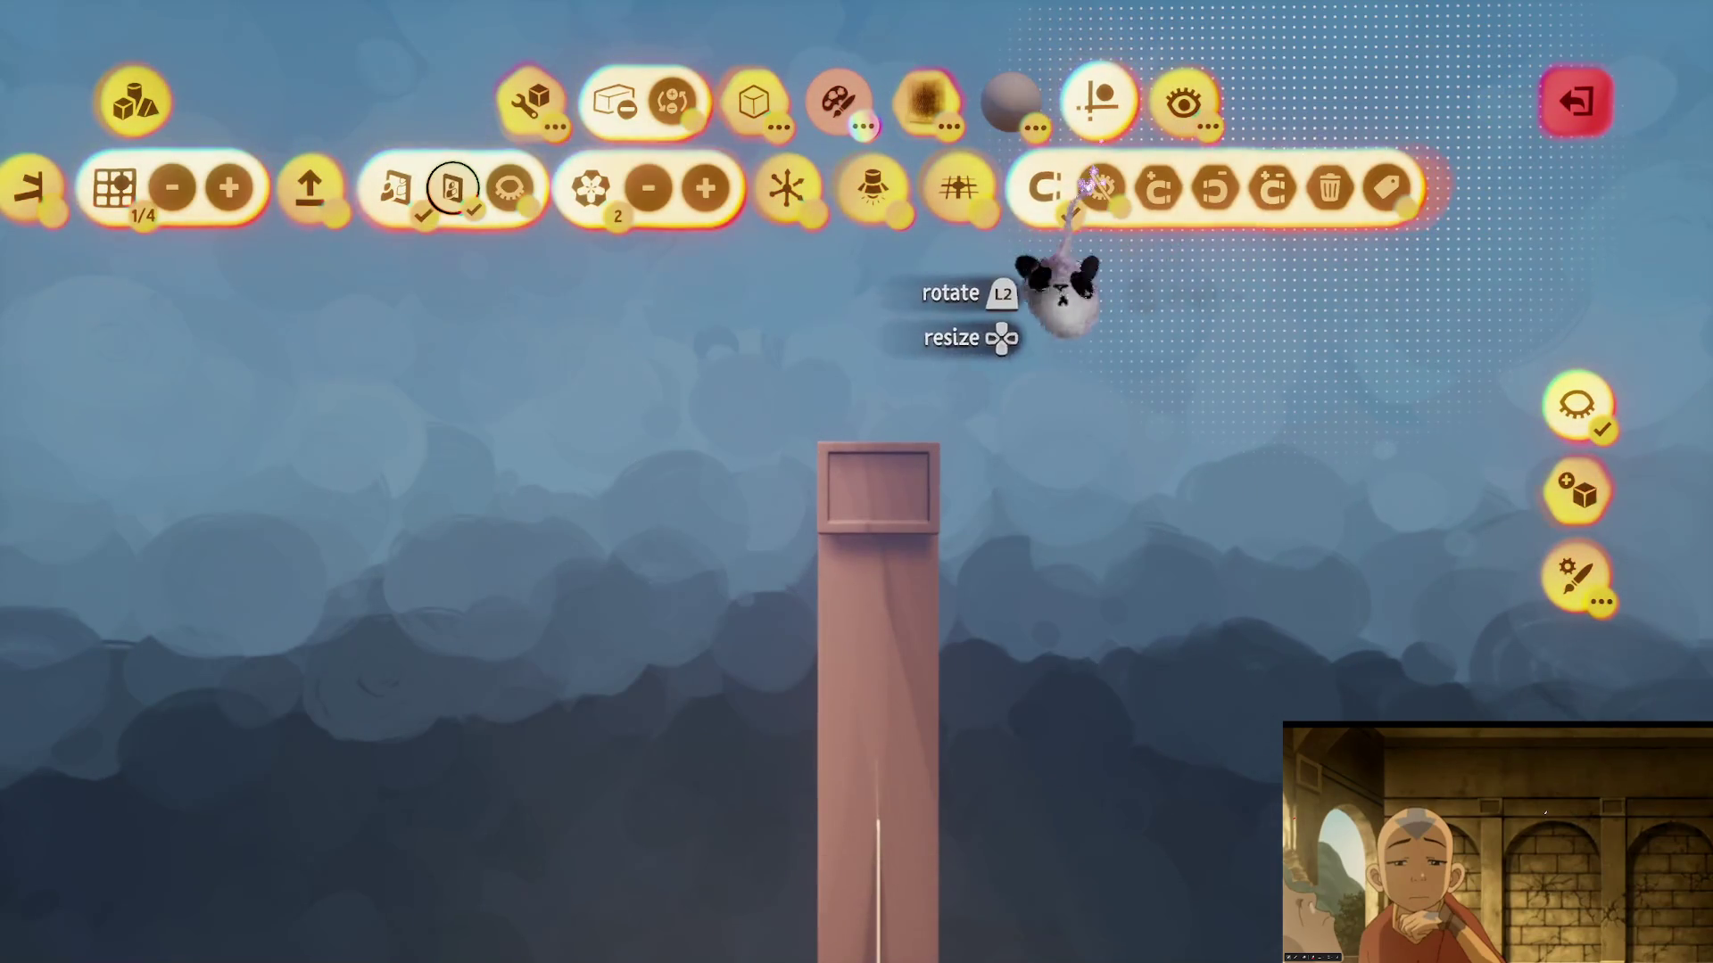
pyautogui.click(1276, 192)
pyautogui.click(1575, 405)
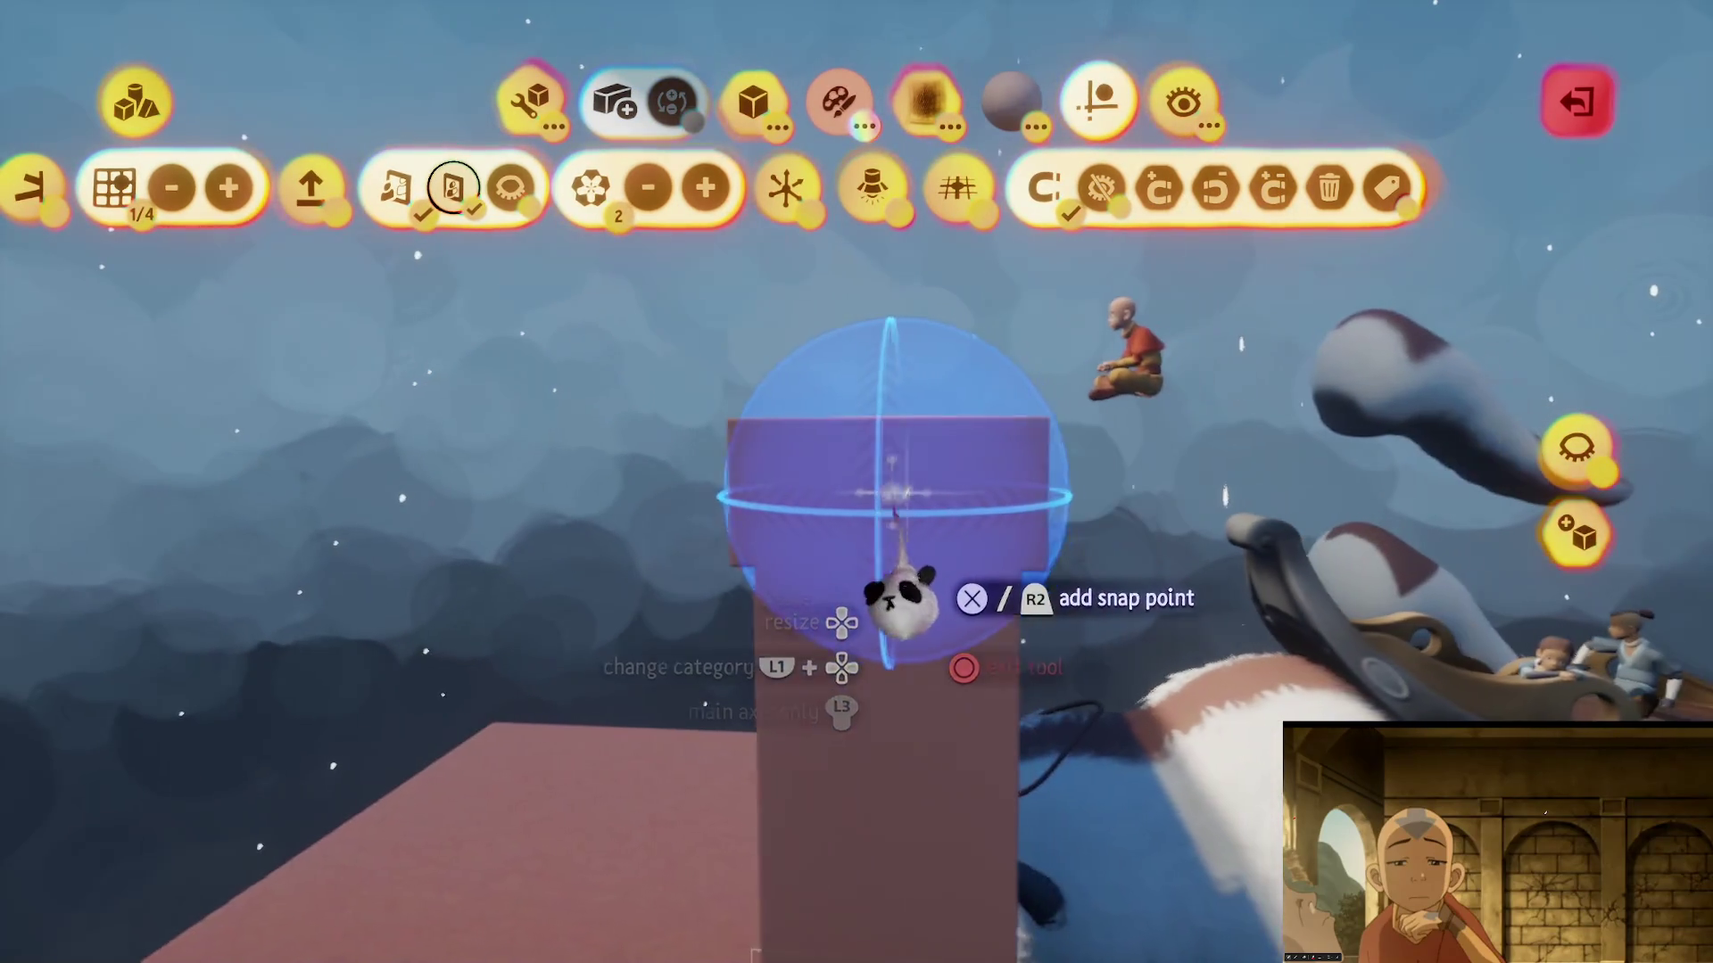
pyautogui.press('Escape')
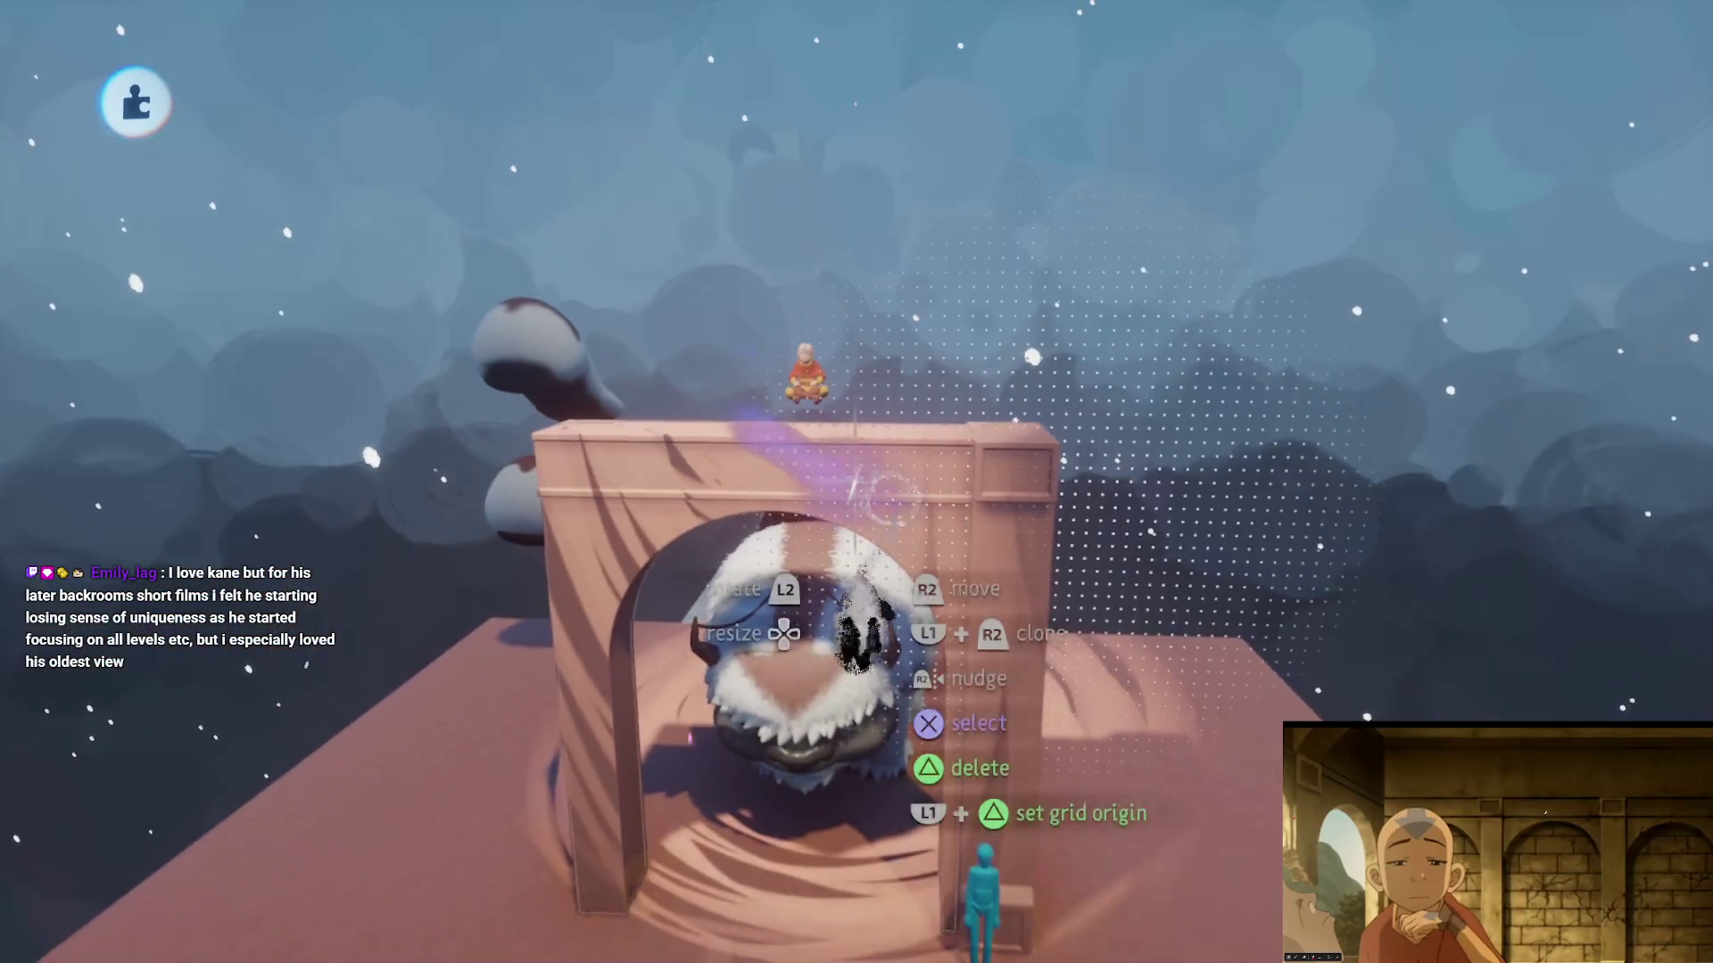
pyautogui.moveTo(1000, 485); pyautogui.dragTo(539, 486)
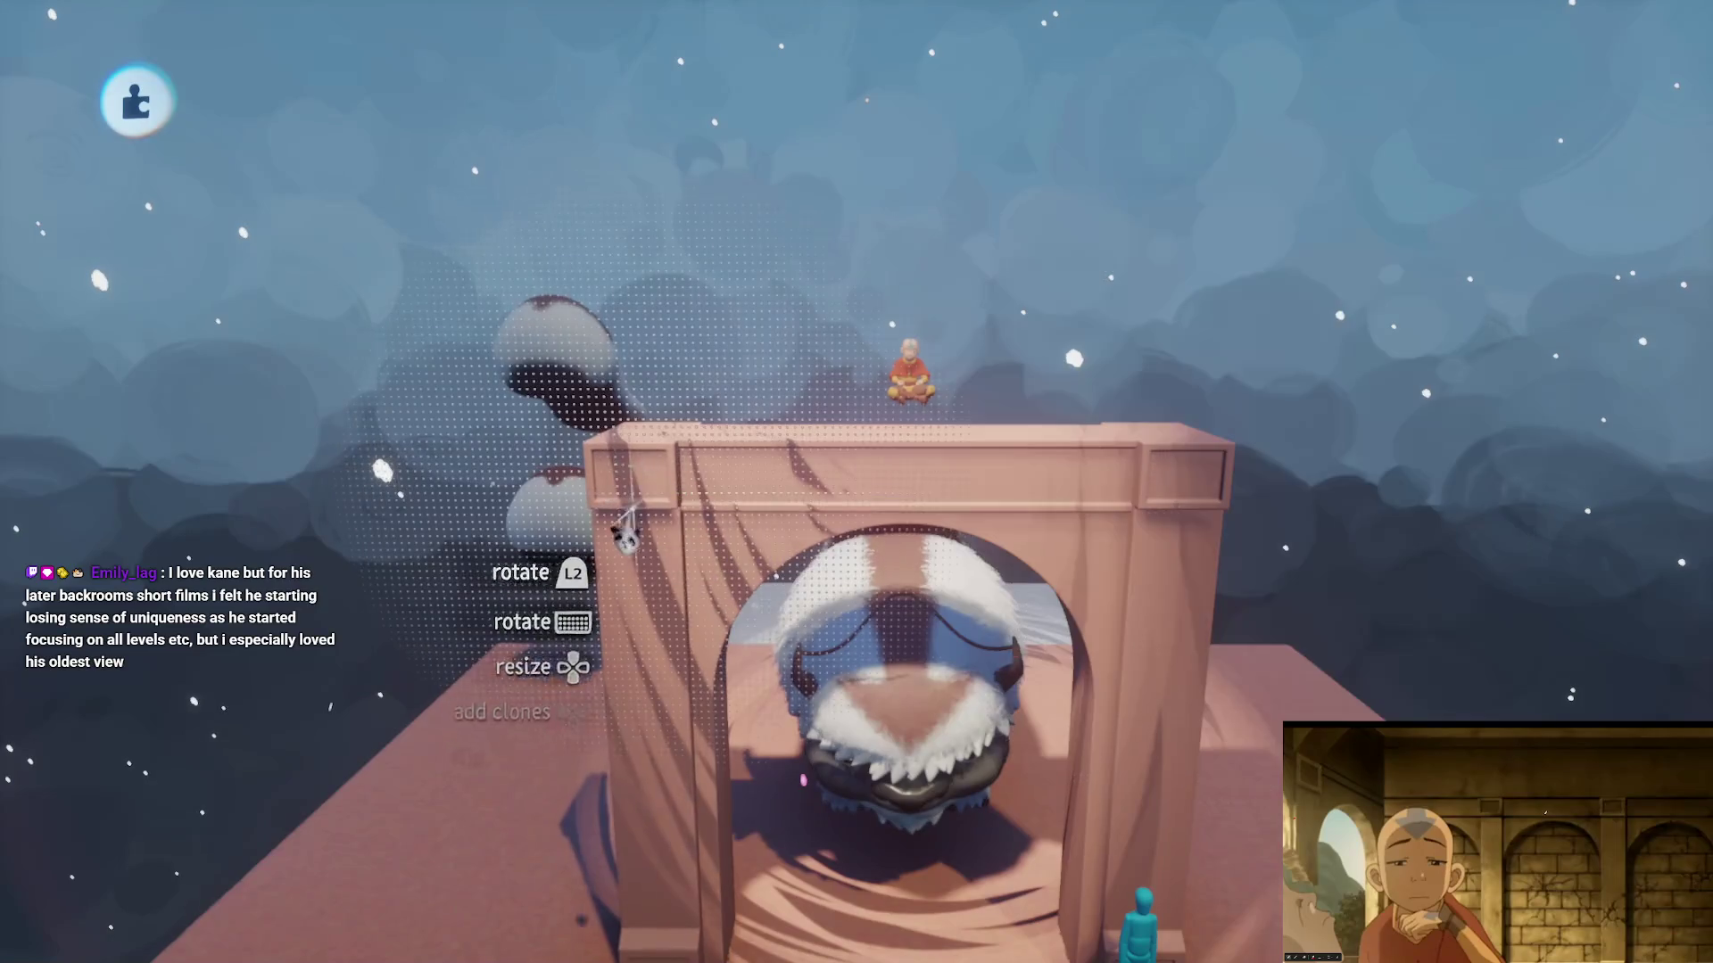
# - Reposition the pillar and the arch so they sit side by side
pyautogui.moveTo(626, 535)
pyautogui.mouseDown()
pyautogui.moveTo(814, 482)
pyautogui.moveTo(383, 575)
pyautogui.moveTo(451, 413)
pyautogui.moveTo(819, 569)
pyautogui.moveTo(700, 535)
pyautogui.mouseUp()
pyautogui.moveTo(865, 410)
pyautogui.mouseDown()
pyautogui.moveTo(872, 363)
pyautogui.moveTo(860, 490)
pyautogui.moveTo(834, 328)
pyautogui.mouseUp()
pyautogui.moveTo(919, 714); pyautogui.dragTo(917, 655)
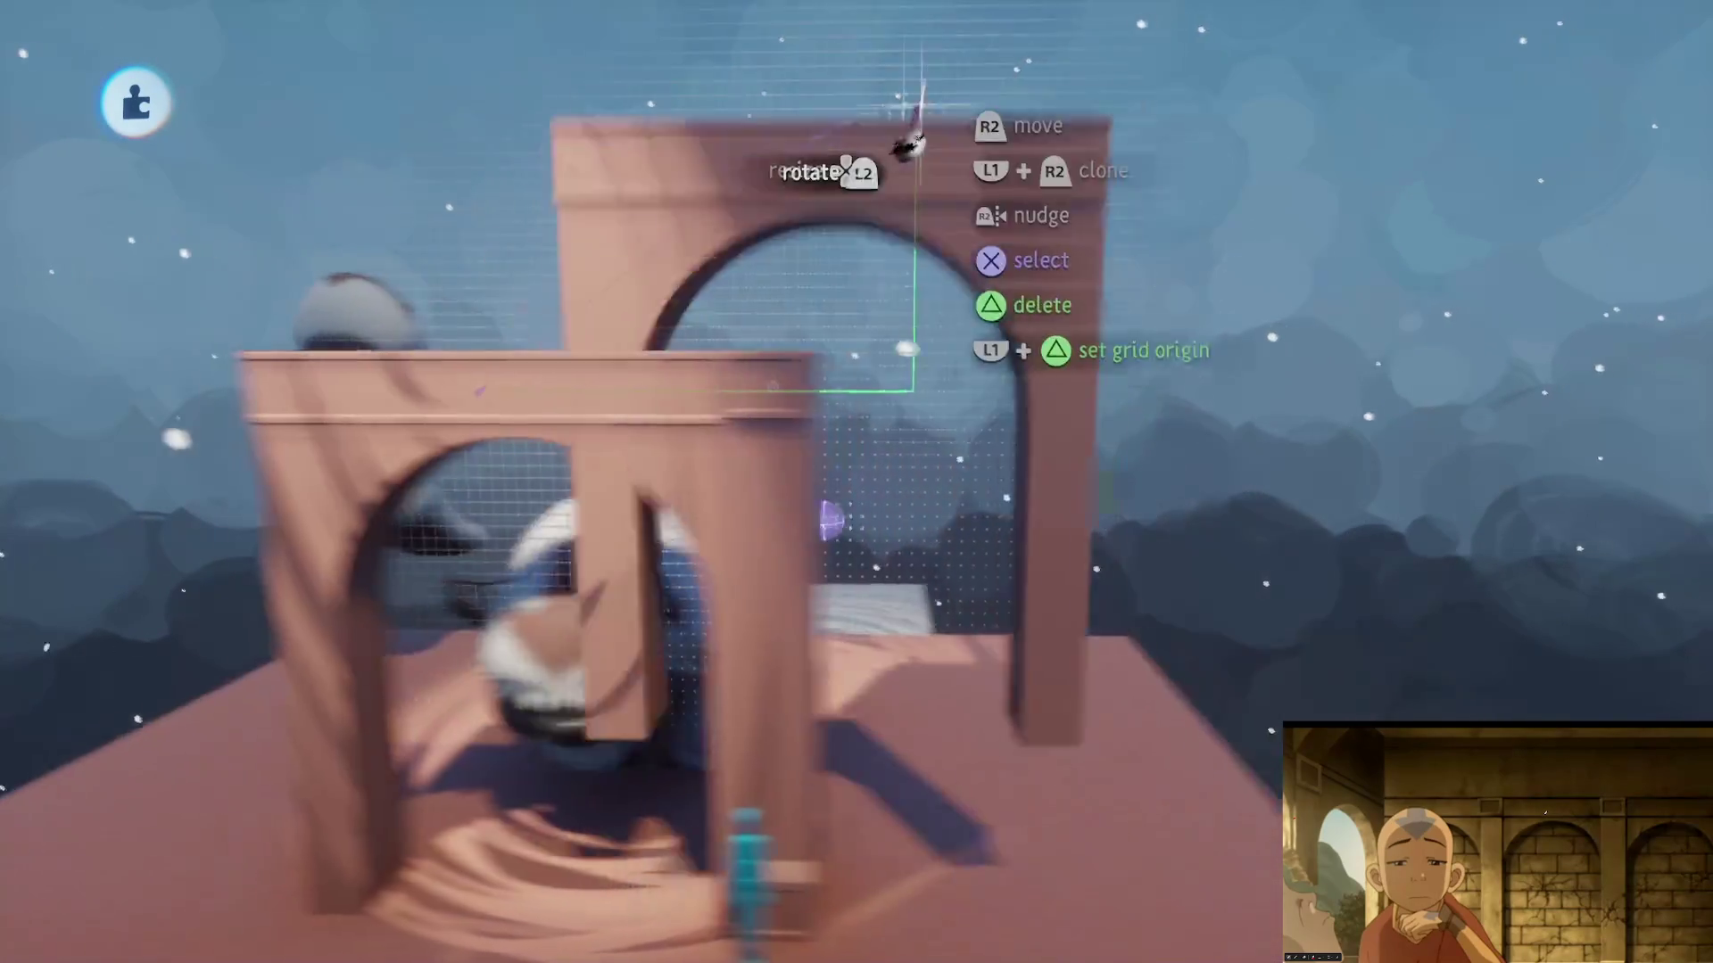
pyautogui.moveTo(910, 134)
pyautogui.mouseDown()
pyautogui.moveTo(928, 345)
pyautogui.moveTo(1168, 334)
pyautogui.moveTo(1126, 419)
pyautogui.mouseUp()
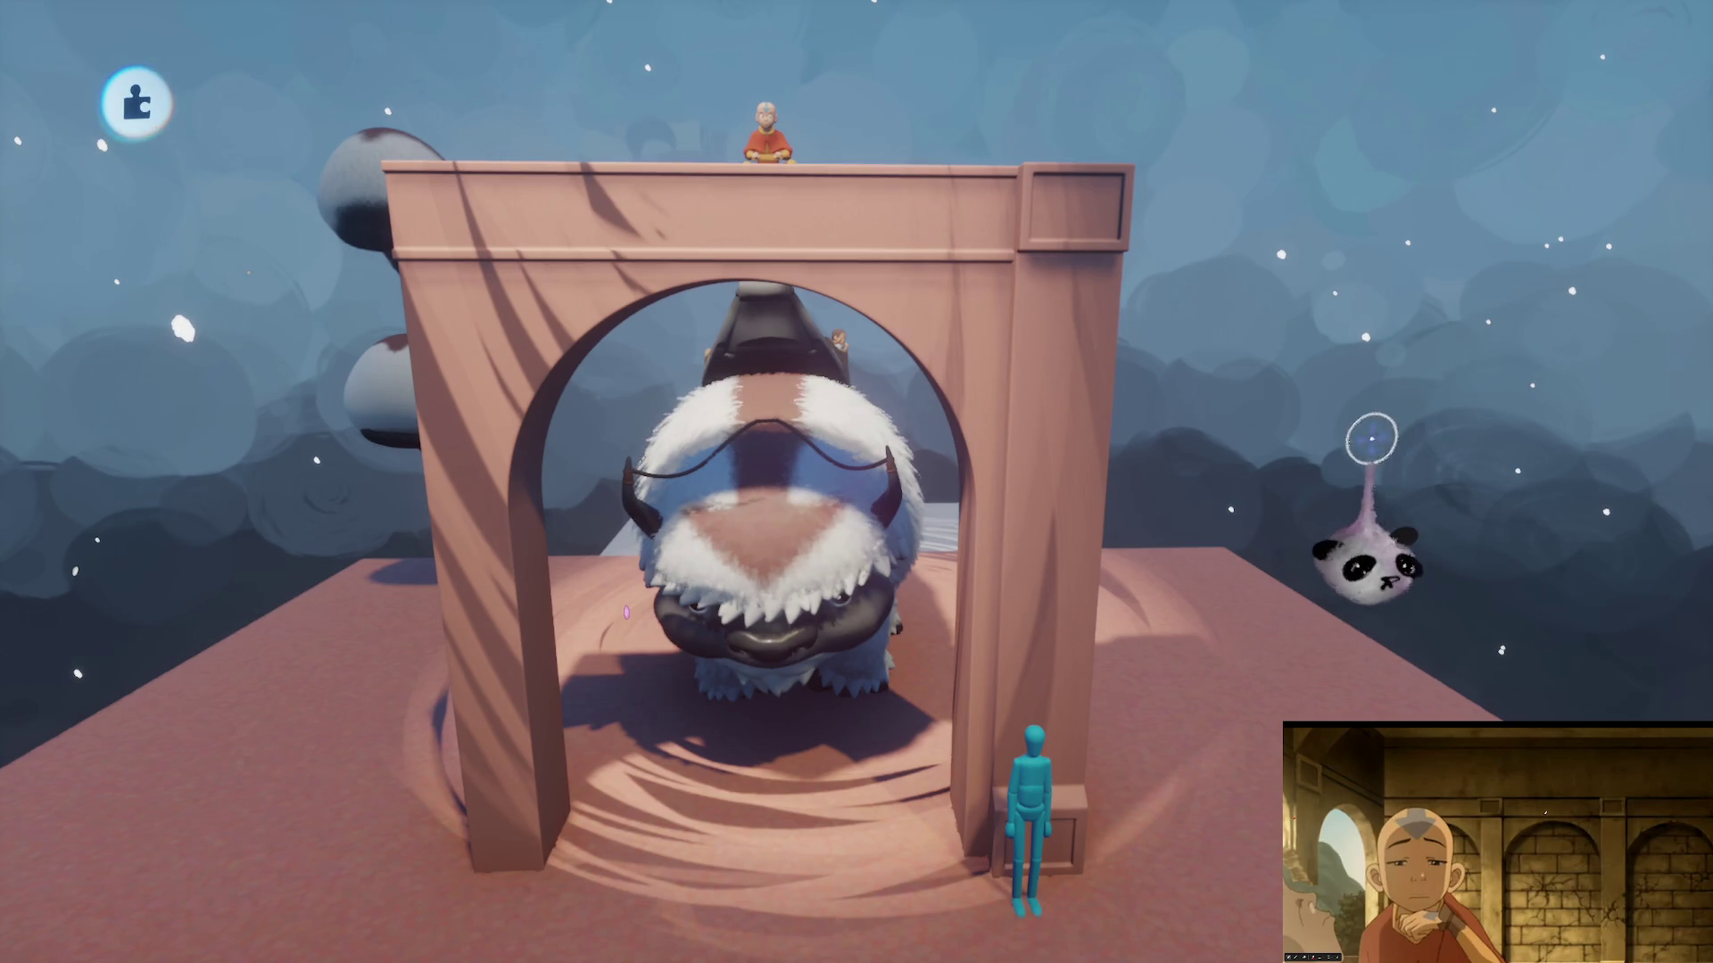
pyautogui.moveTo(1317, 440); pyautogui.dragTo(1132, 459)
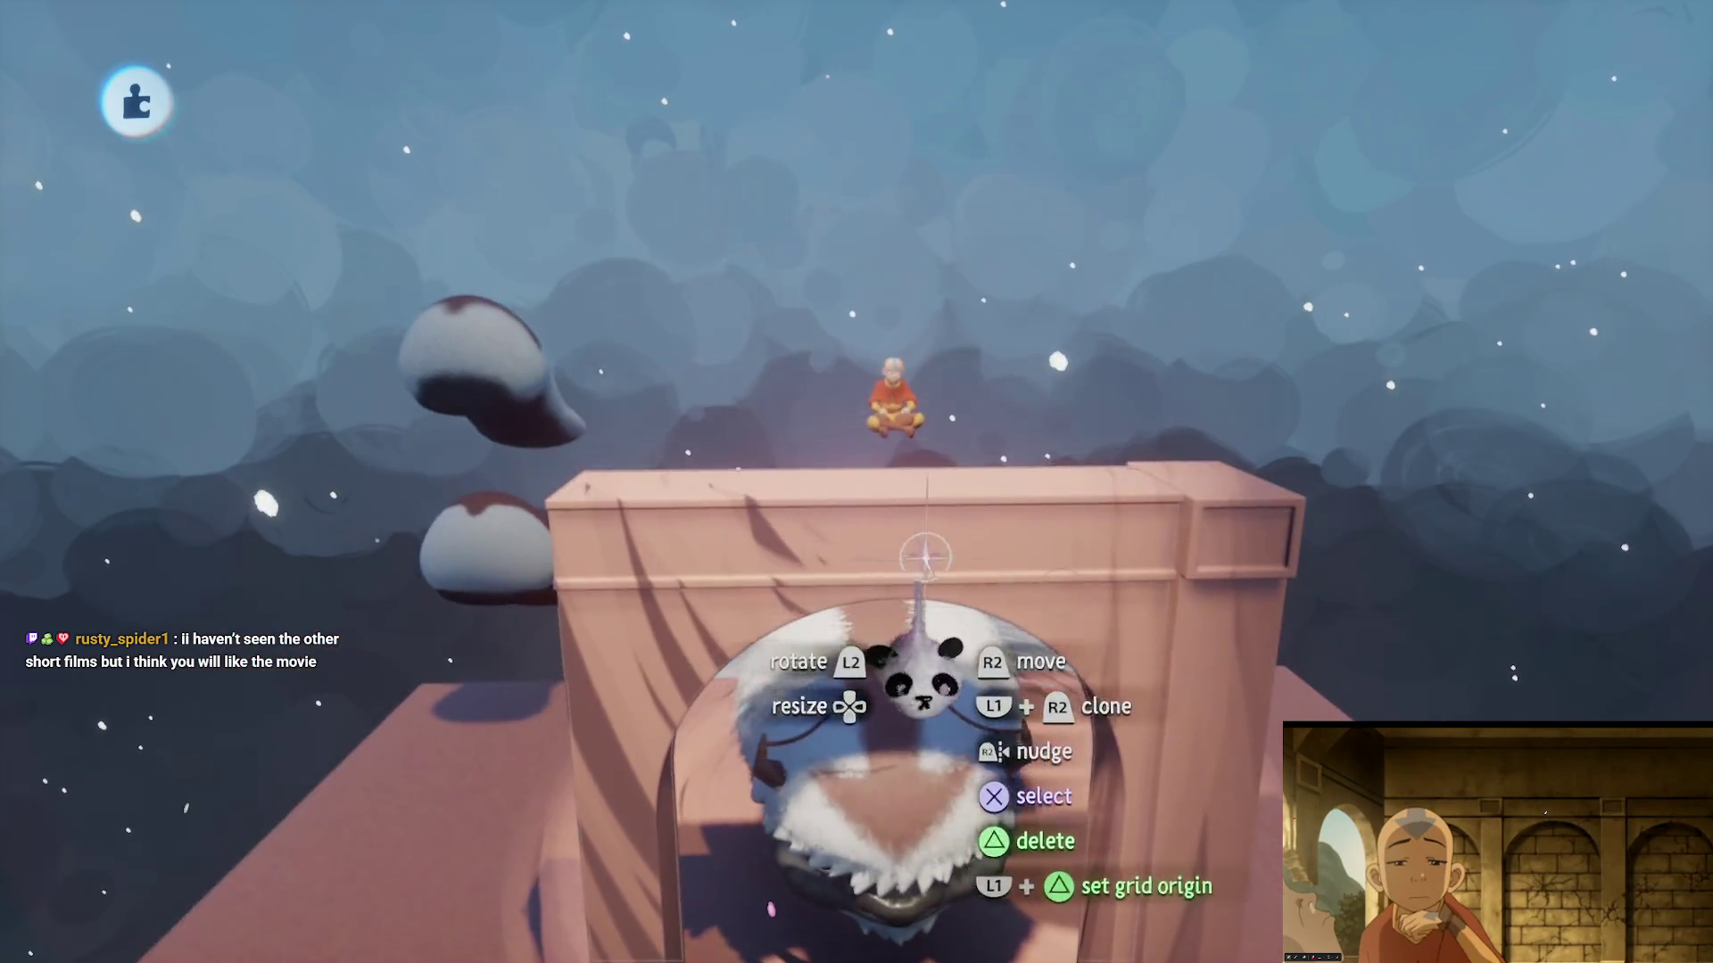
# - Clone the pillar and set the copy down beside the arch along the green guide
pyautogui.moveTo(918, 657)
pyautogui.mouseDown()
pyautogui.moveTo(796, 437)
pyautogui.moveTo(803, 535)
pyautogui.moveTo(849, 574)
pyautogui.moveTo(879, 553)
pyautogui.moveTo(887, 398)
pyautogui.moveTo(857, 390)
pyautogui.moveTo(786, 522)
pyautogui.moveTo(837, 566)
pyautogui.moveTo(868, 486)
pyautogui.moveTo(814, 421)
pyautogui.mouseUp()
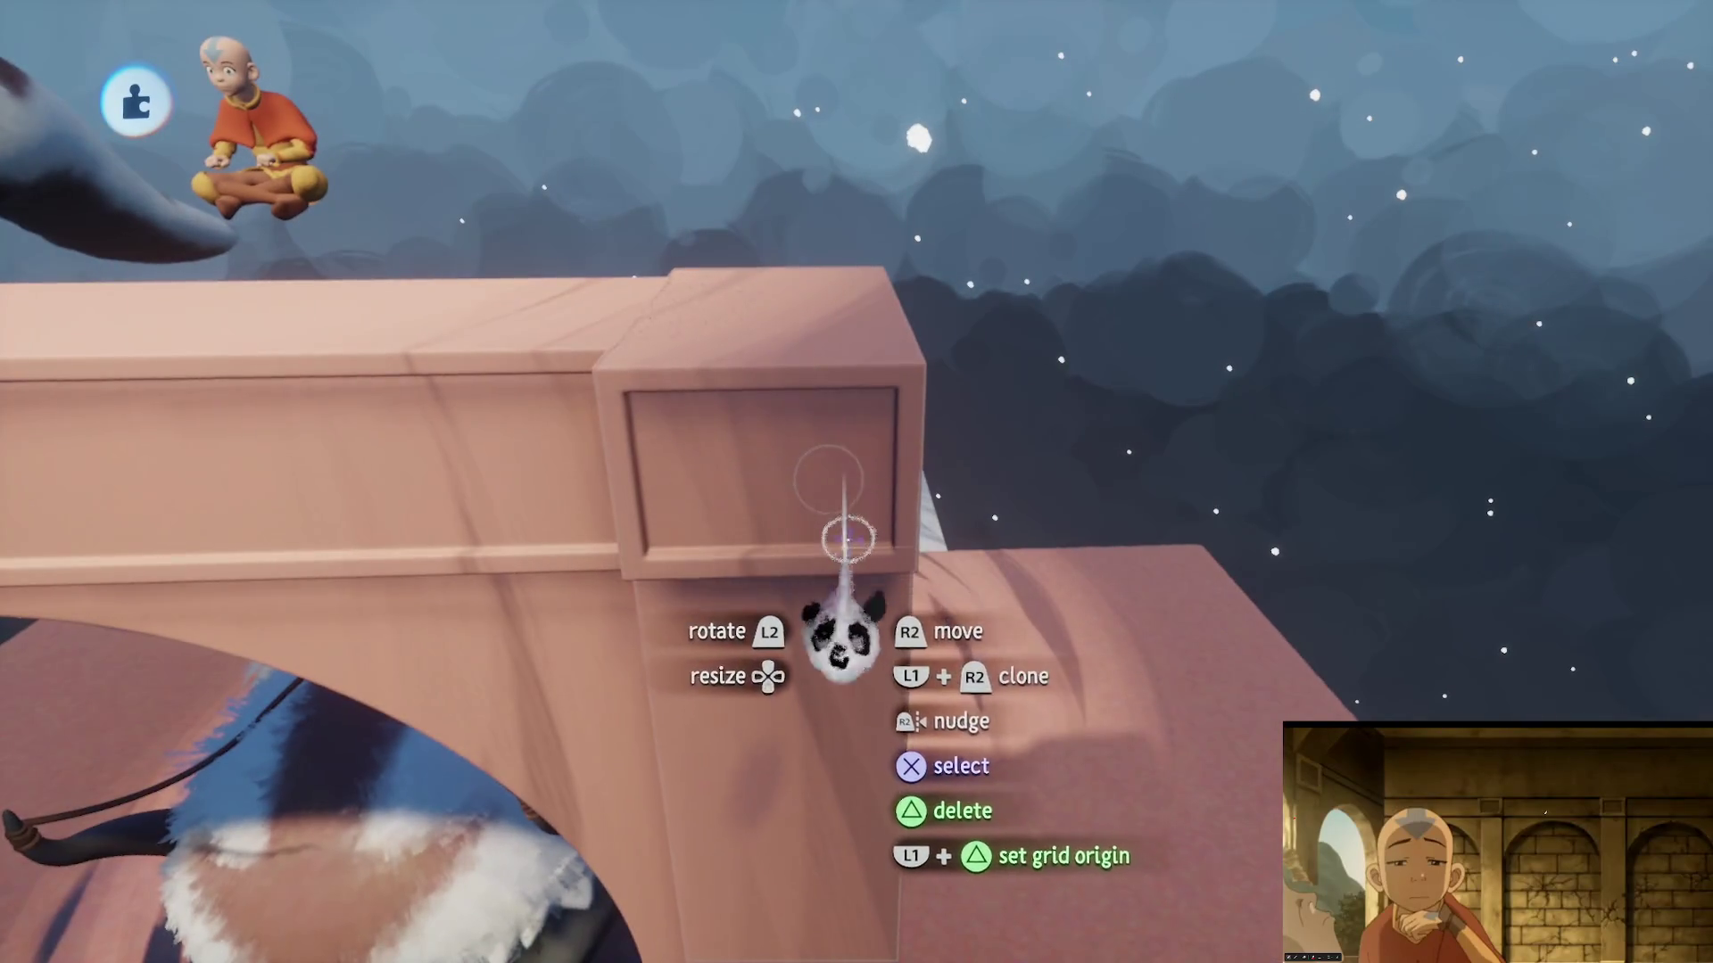
pyautogui.moveTo(847, 539)
pyautogui.mouseDown()
pyautogui.moveTo(822, 504)
pyautogui.moveTo(849, 558)
pyautogui.moveTo(848, 437)
pyautogui.moveTo(781, 538)
pyautogui.moveTo(987, 356)
pyautogui.moveTo(963, 417)
pyautogui.moveTo(857, 535)
pyautogui.mouseUp()
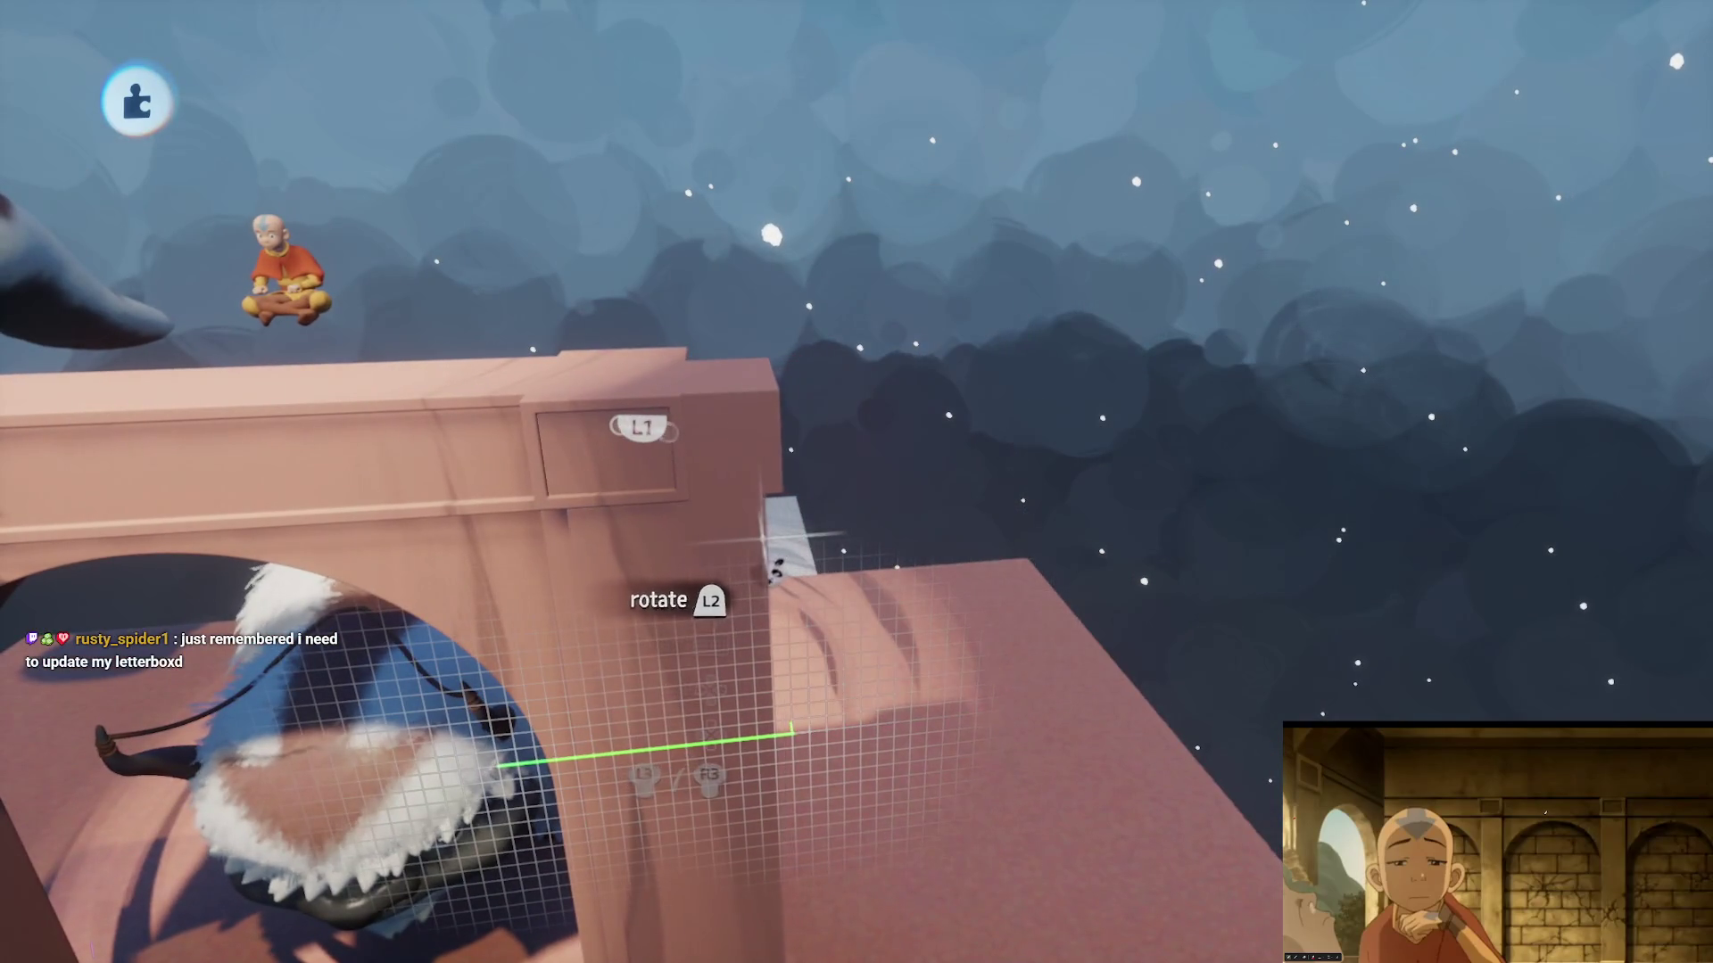
pyautogui.moveTo(684, 531); pyautogui.dragTo(971, 437)
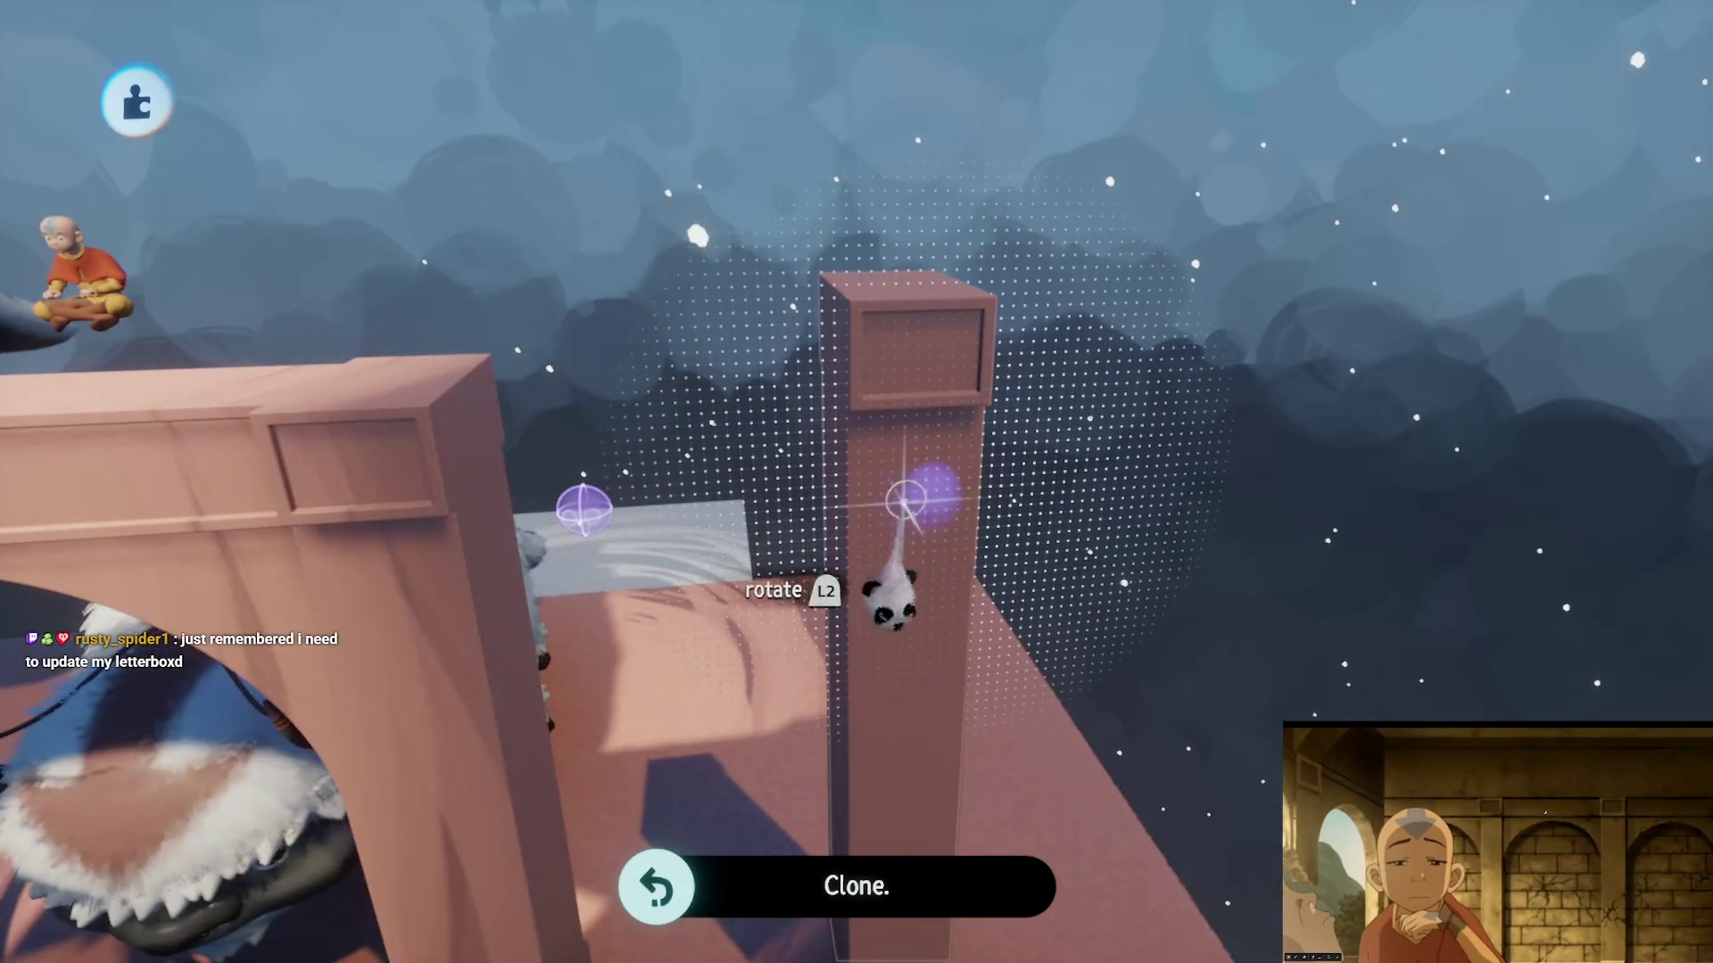
pyautogui.moveTo(905, 502)
pyautogui.mouseDown()
pyautogui.moveTo(918, 383)
pyautogui.moveTo(784, 516)
pyautogui.moveTo(829, 489)
pyautogui.mouseUp()
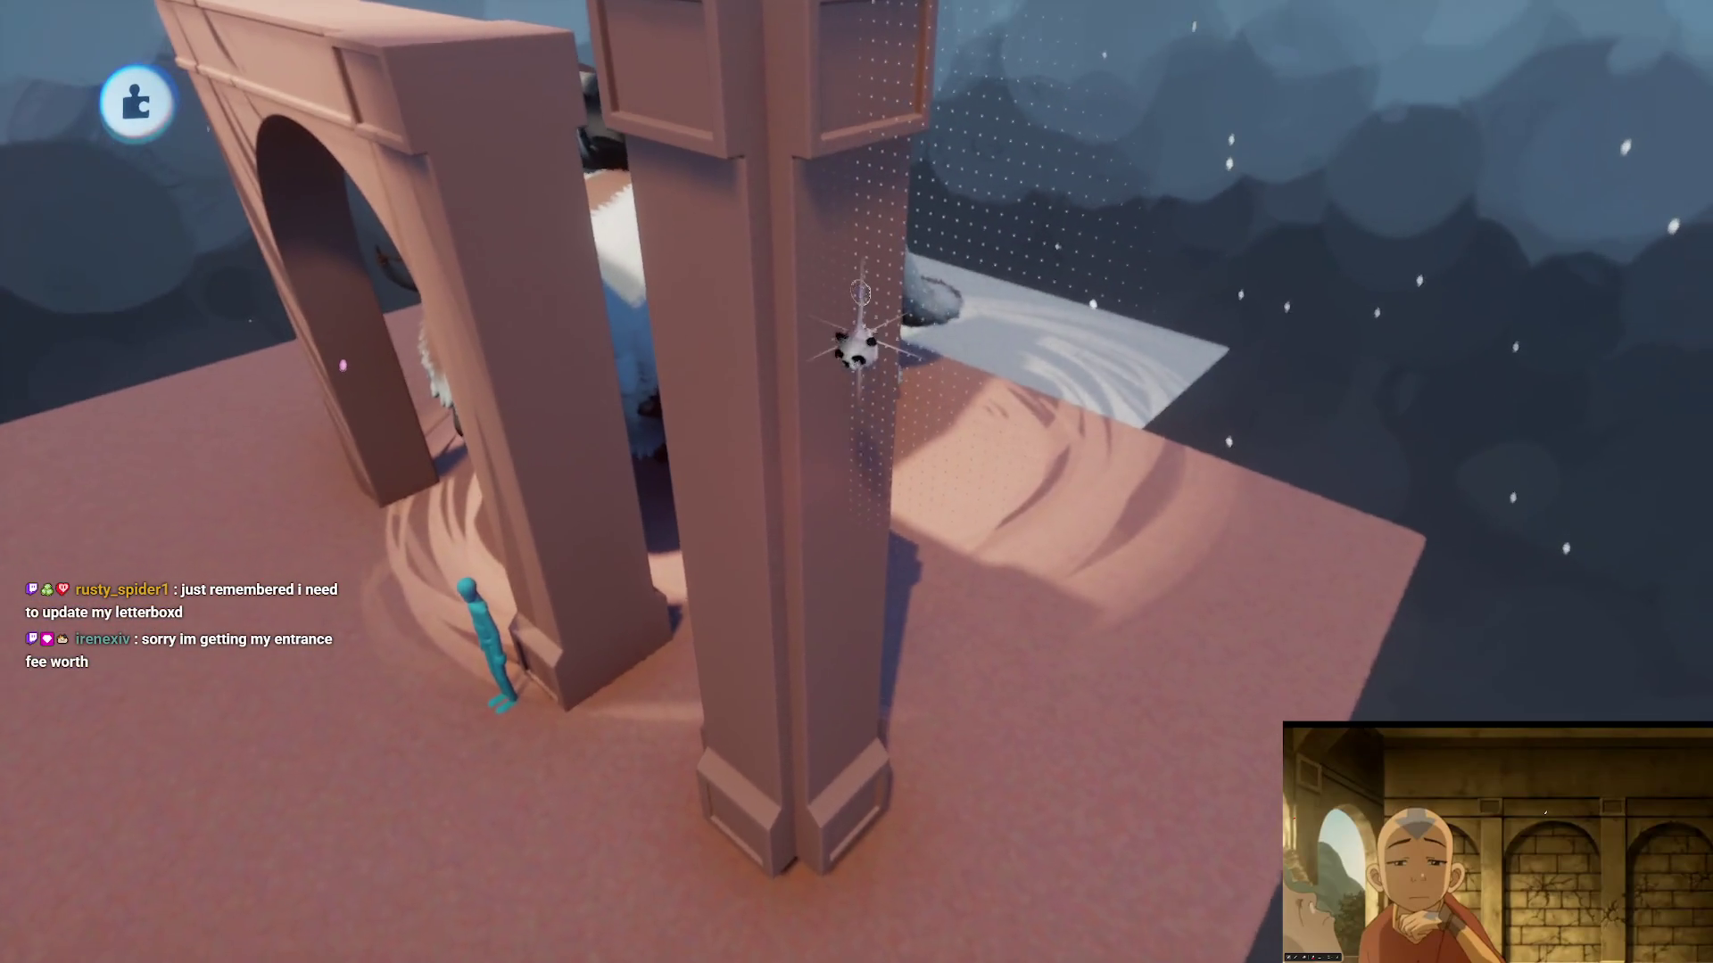
# - Pick up the beam piece and lower it into a new position
pyautogui.moveTo(845, 384)
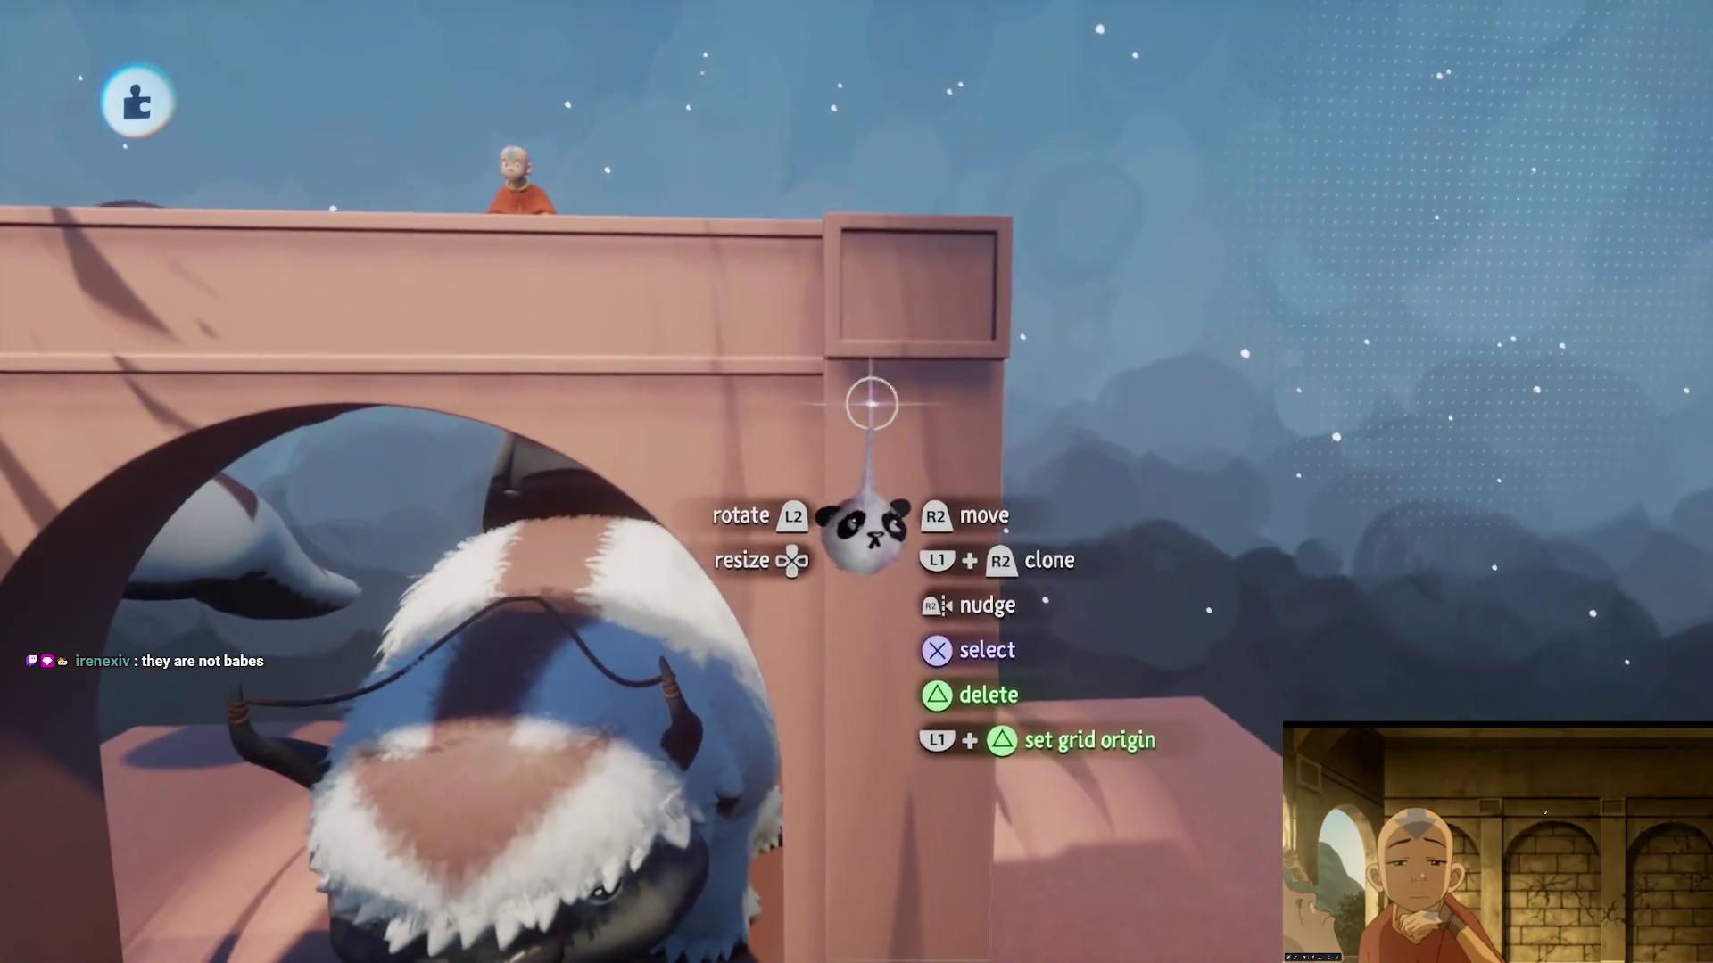
pyautogui.moveTo(871, 403)
pyautogui.mouseDown()
pyautogui.moveTo(1001, 420)
pyautogui.moveTo(986, 336)
pyautogui.moveTo(1021, 373)
pyautogui.mouseUp()
pyautogui.moveTo(1101, 259)
pyautogui.mouseDown()
pyautogui.moveTo(1025, 268)
pyautogui.moveTo(937, 497)
pyautogui.mouseUp()
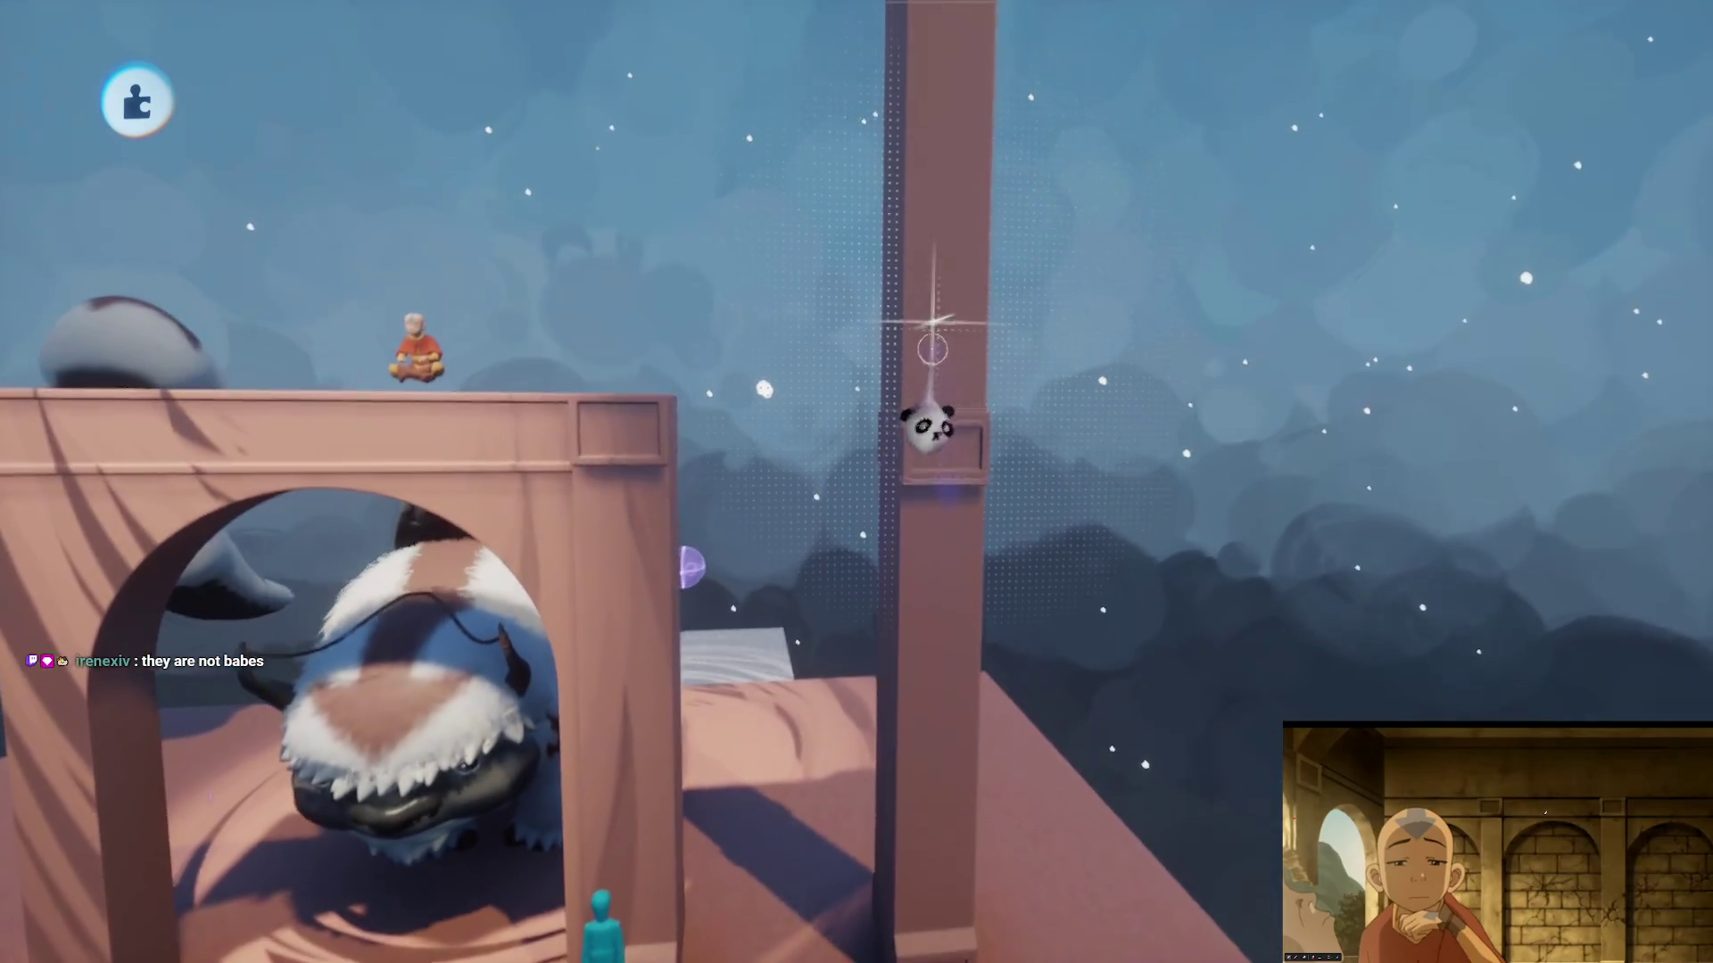
# - Close the Guides row, undo the arch's last moves, and reopen the arch for sculpting
pyautogui.moveTo(949, 336)
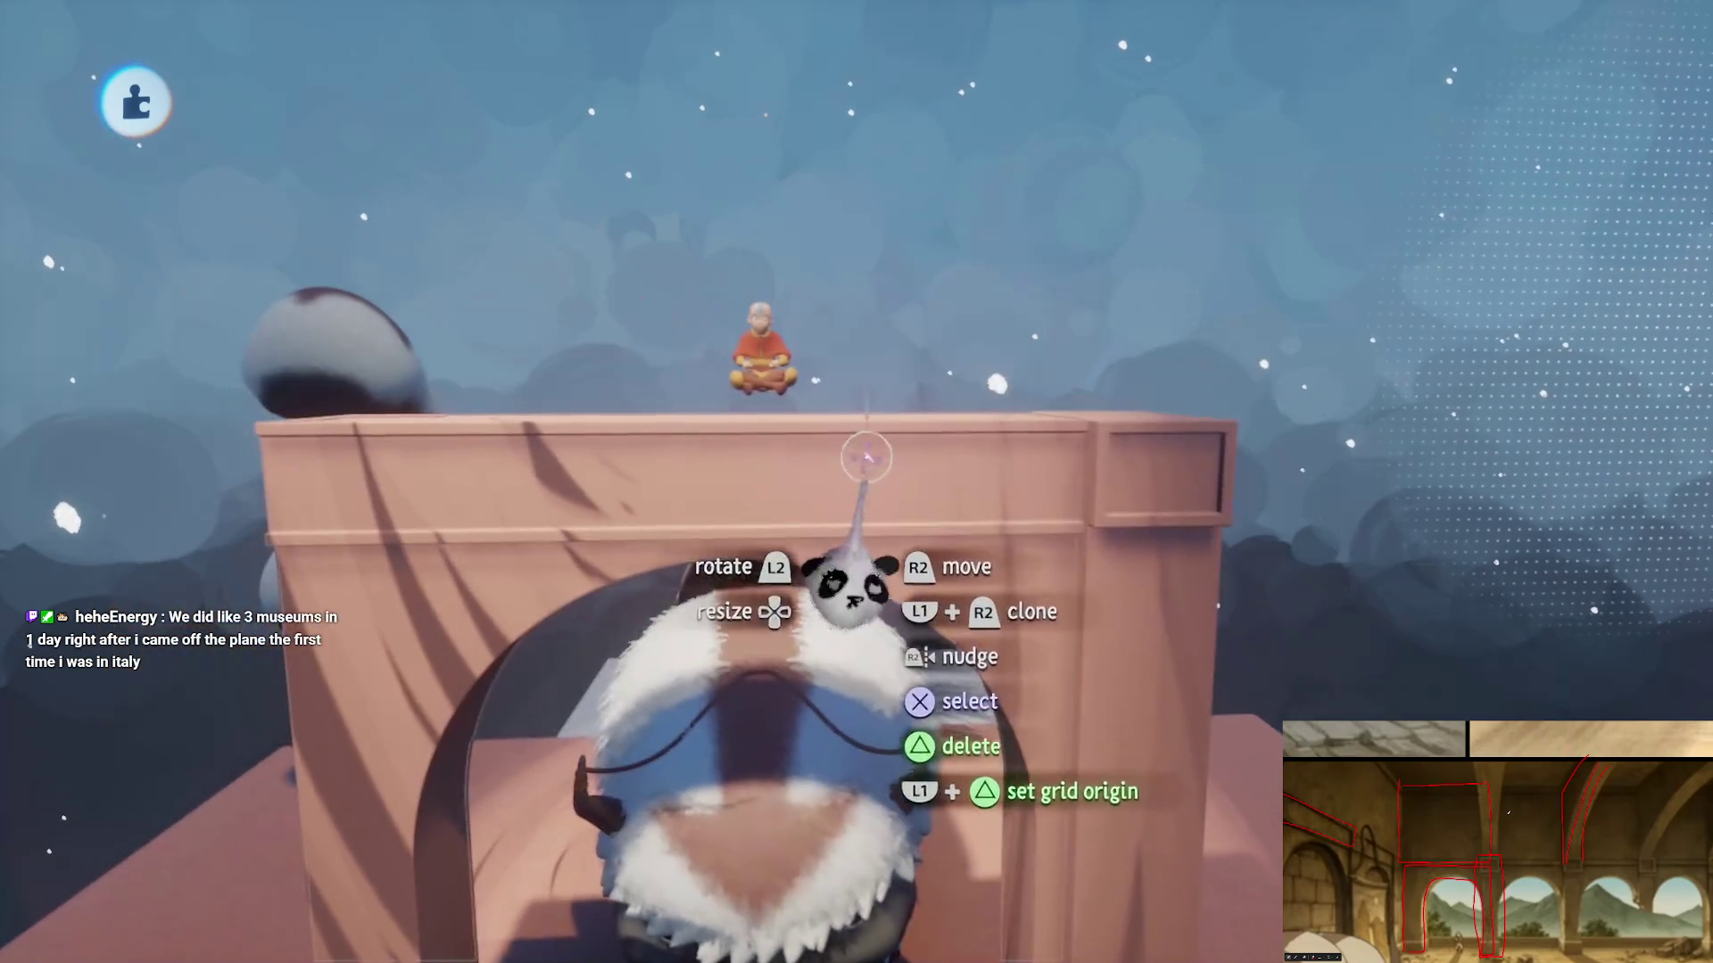
pyautogui.moveTo(929, 161)
pyautogui.click(943, 100)
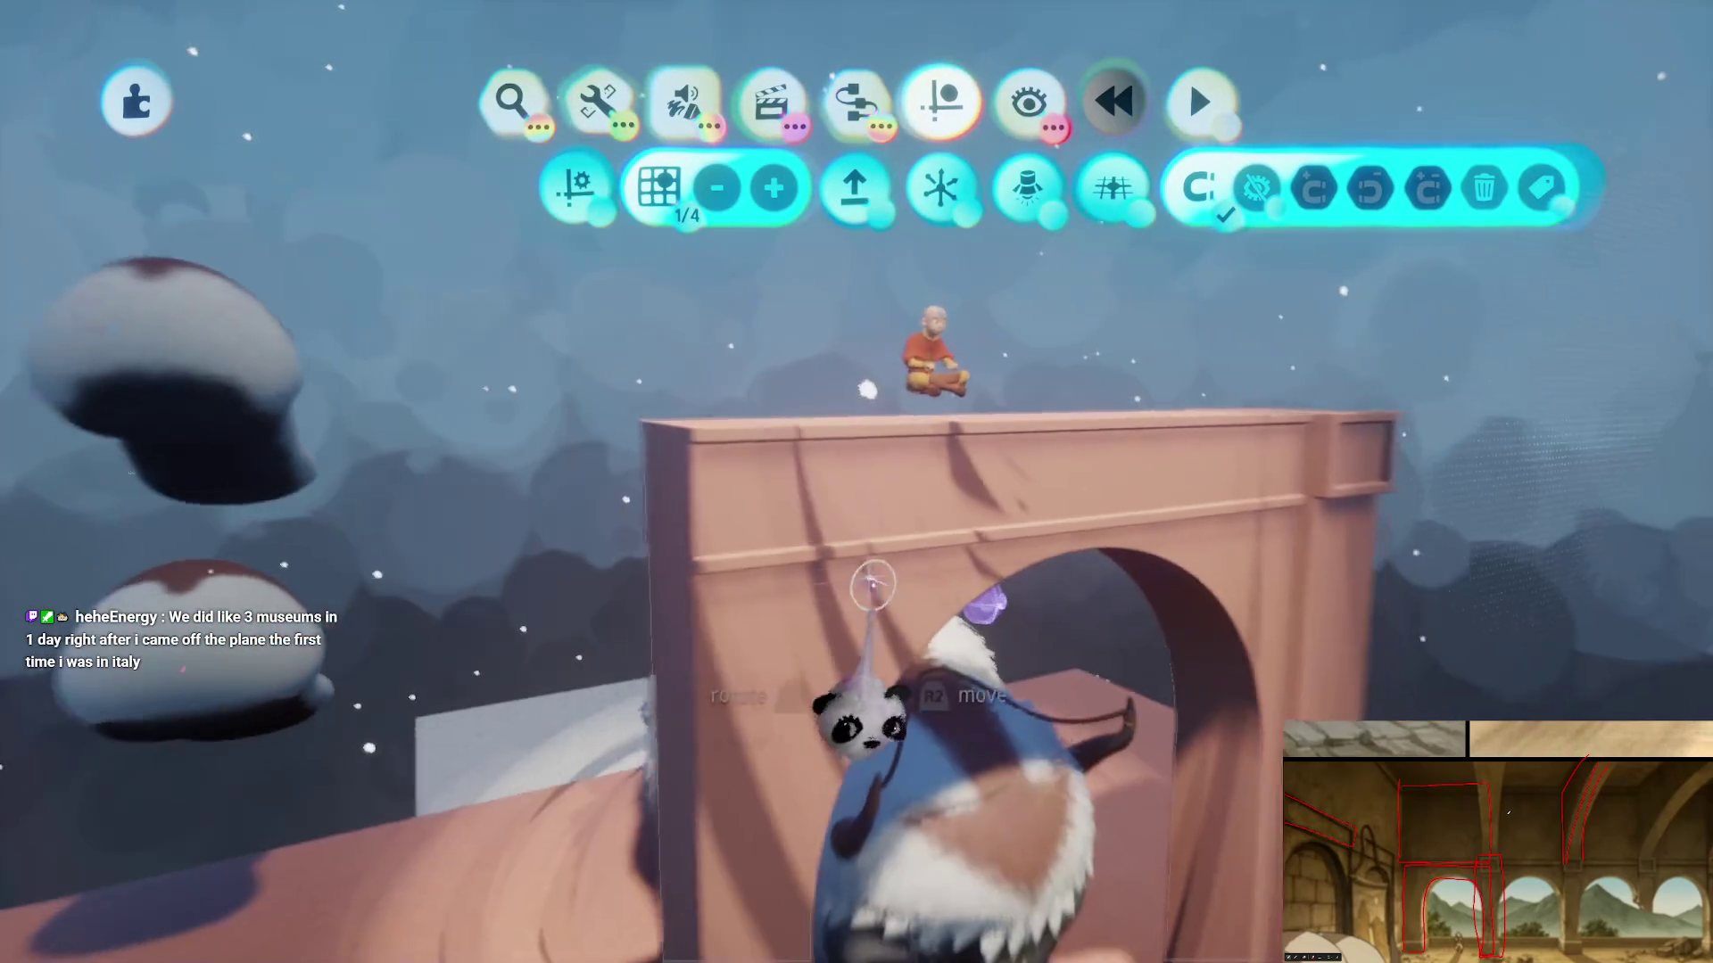
pyautogui.press('Escape')
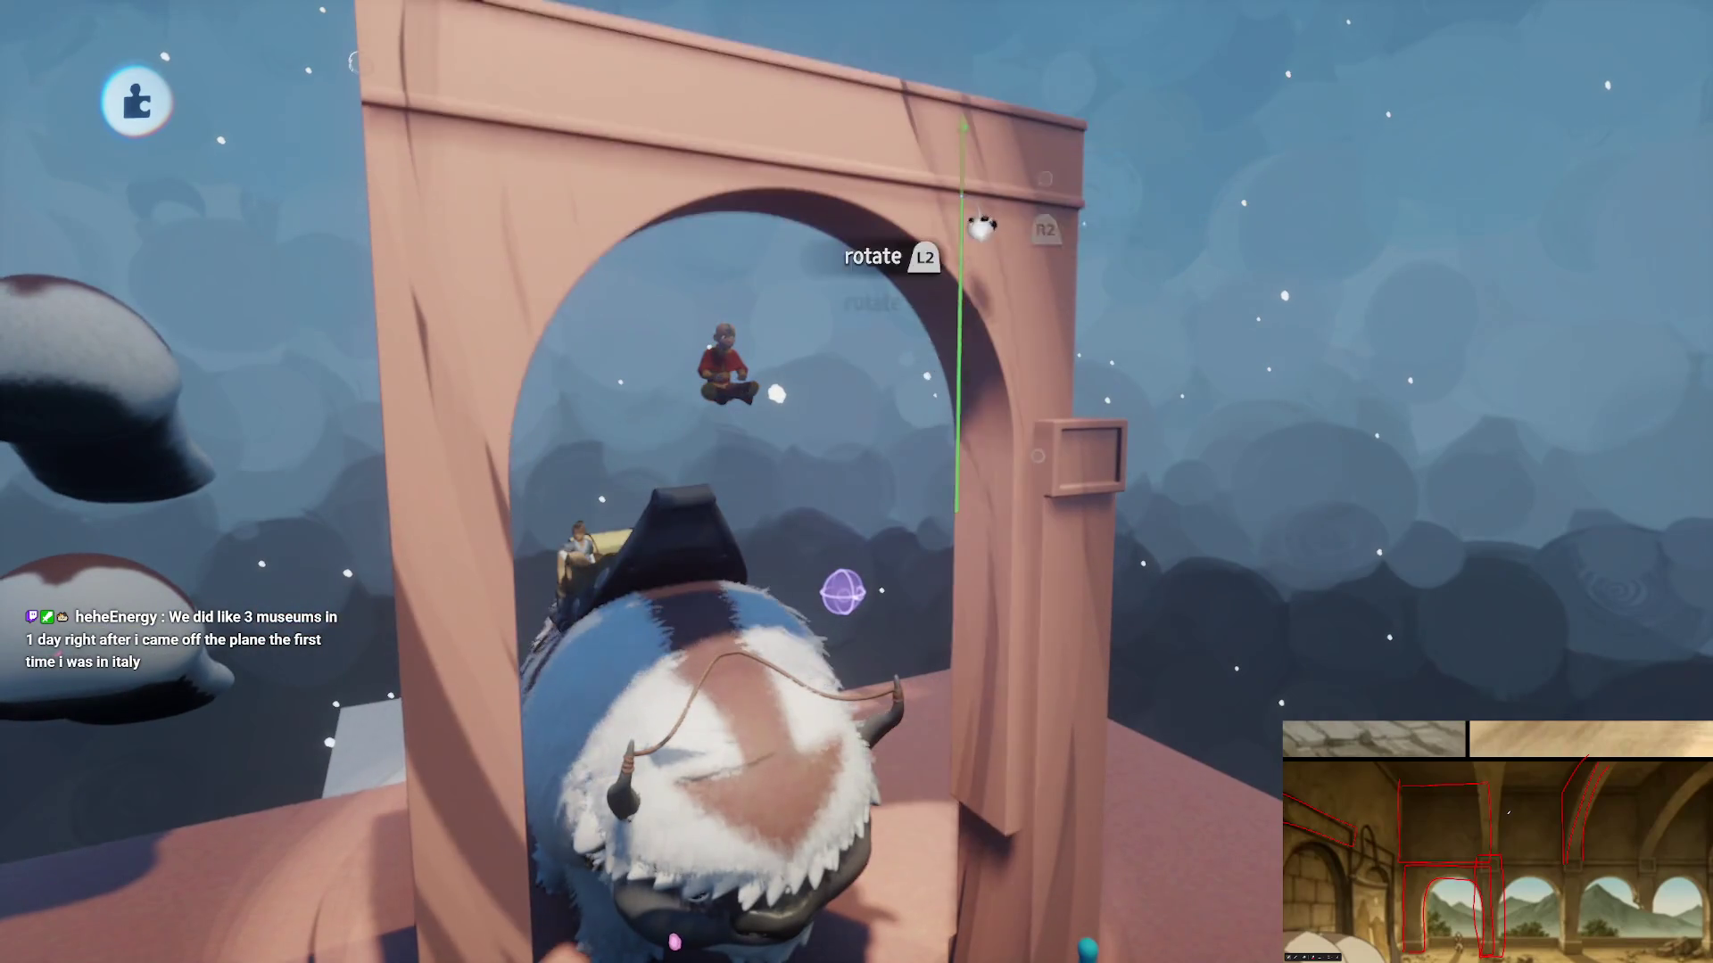
pyautogui.hotkey('ctrl', 'z')
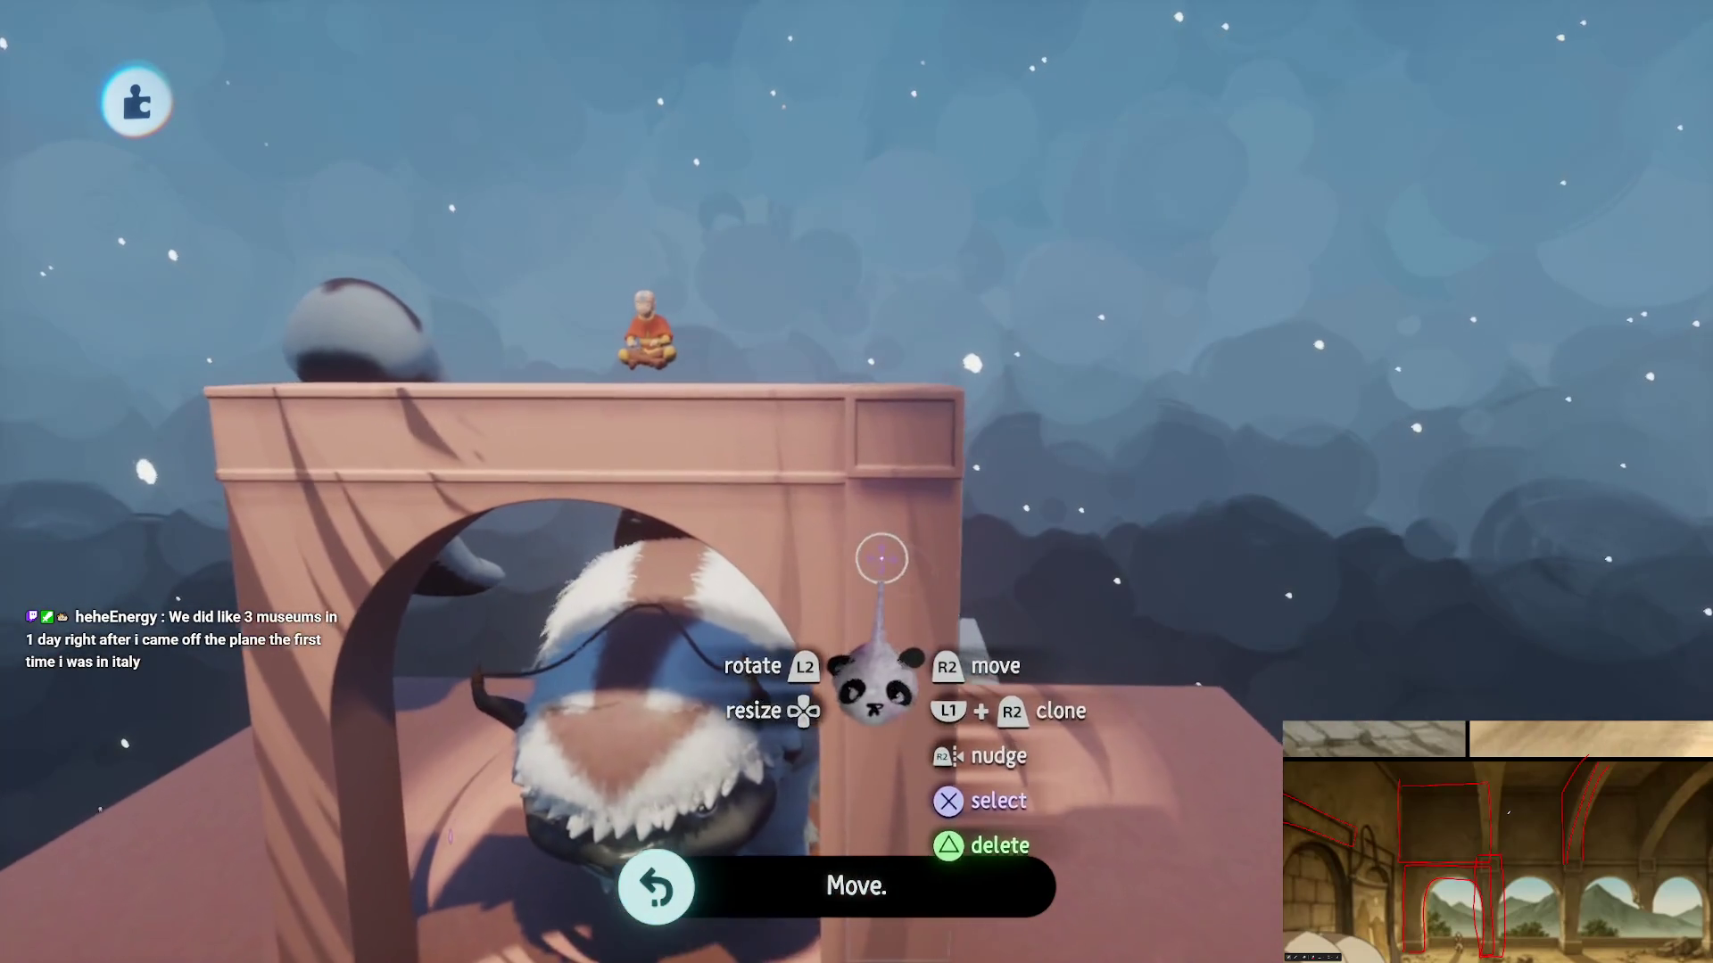
pyautogui.scroll(3, 892, 560)
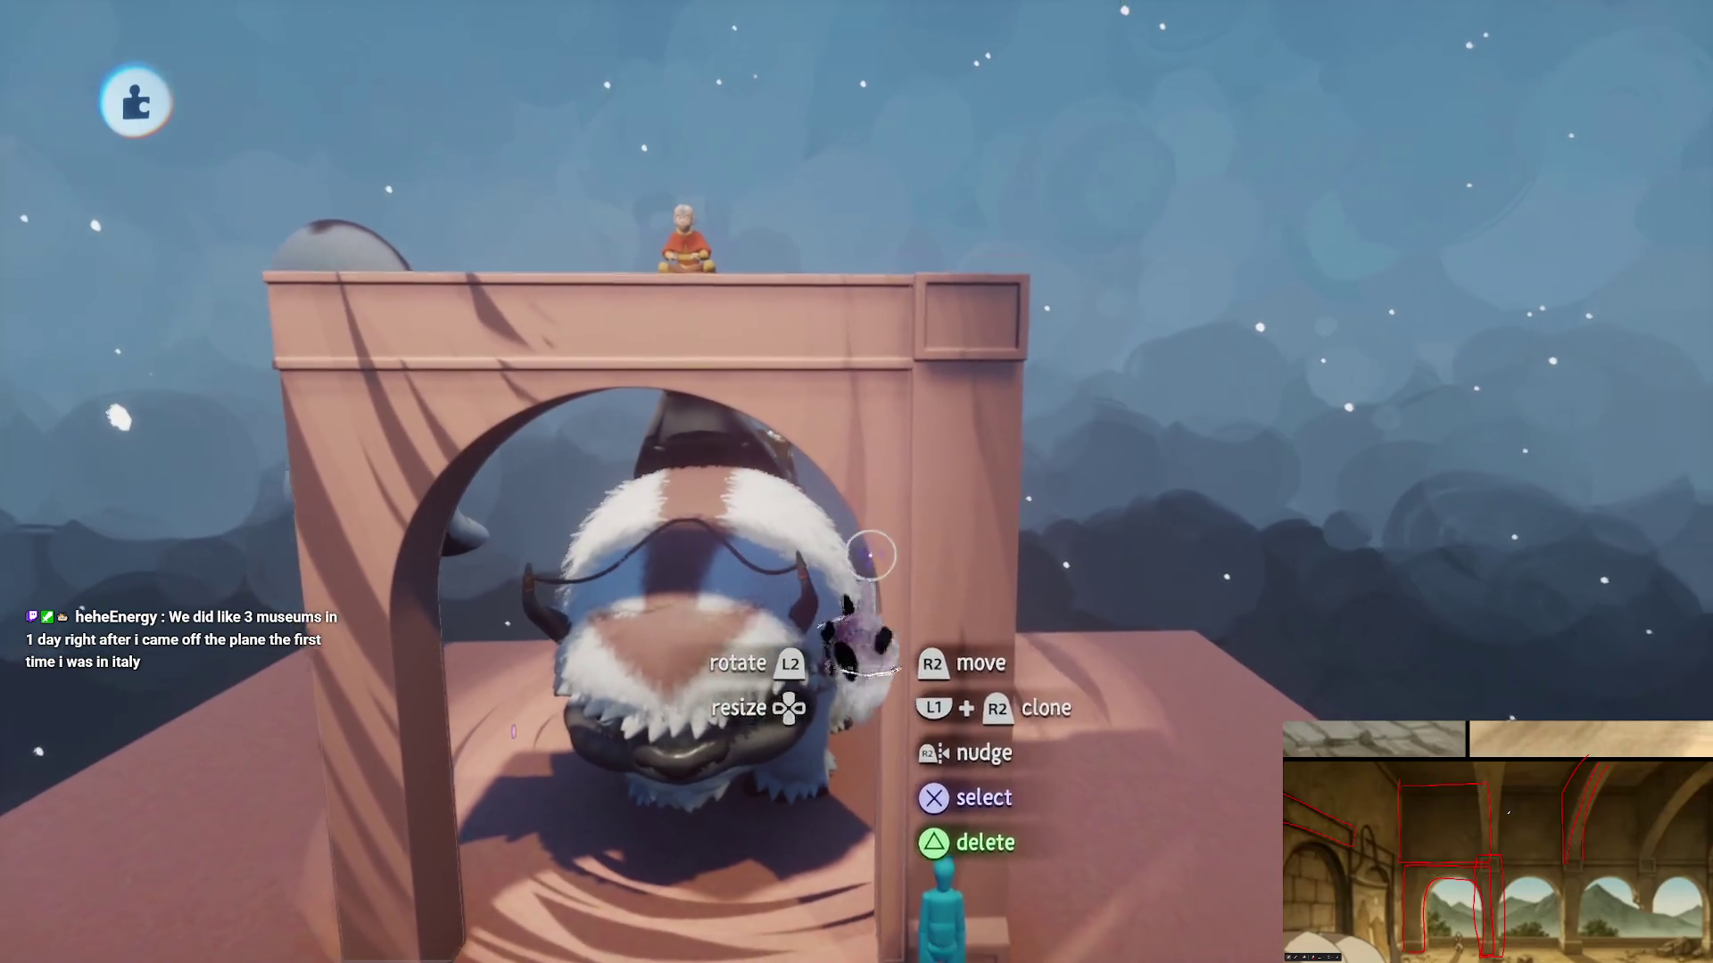
pyautogui.scroll(5, 870, 522)
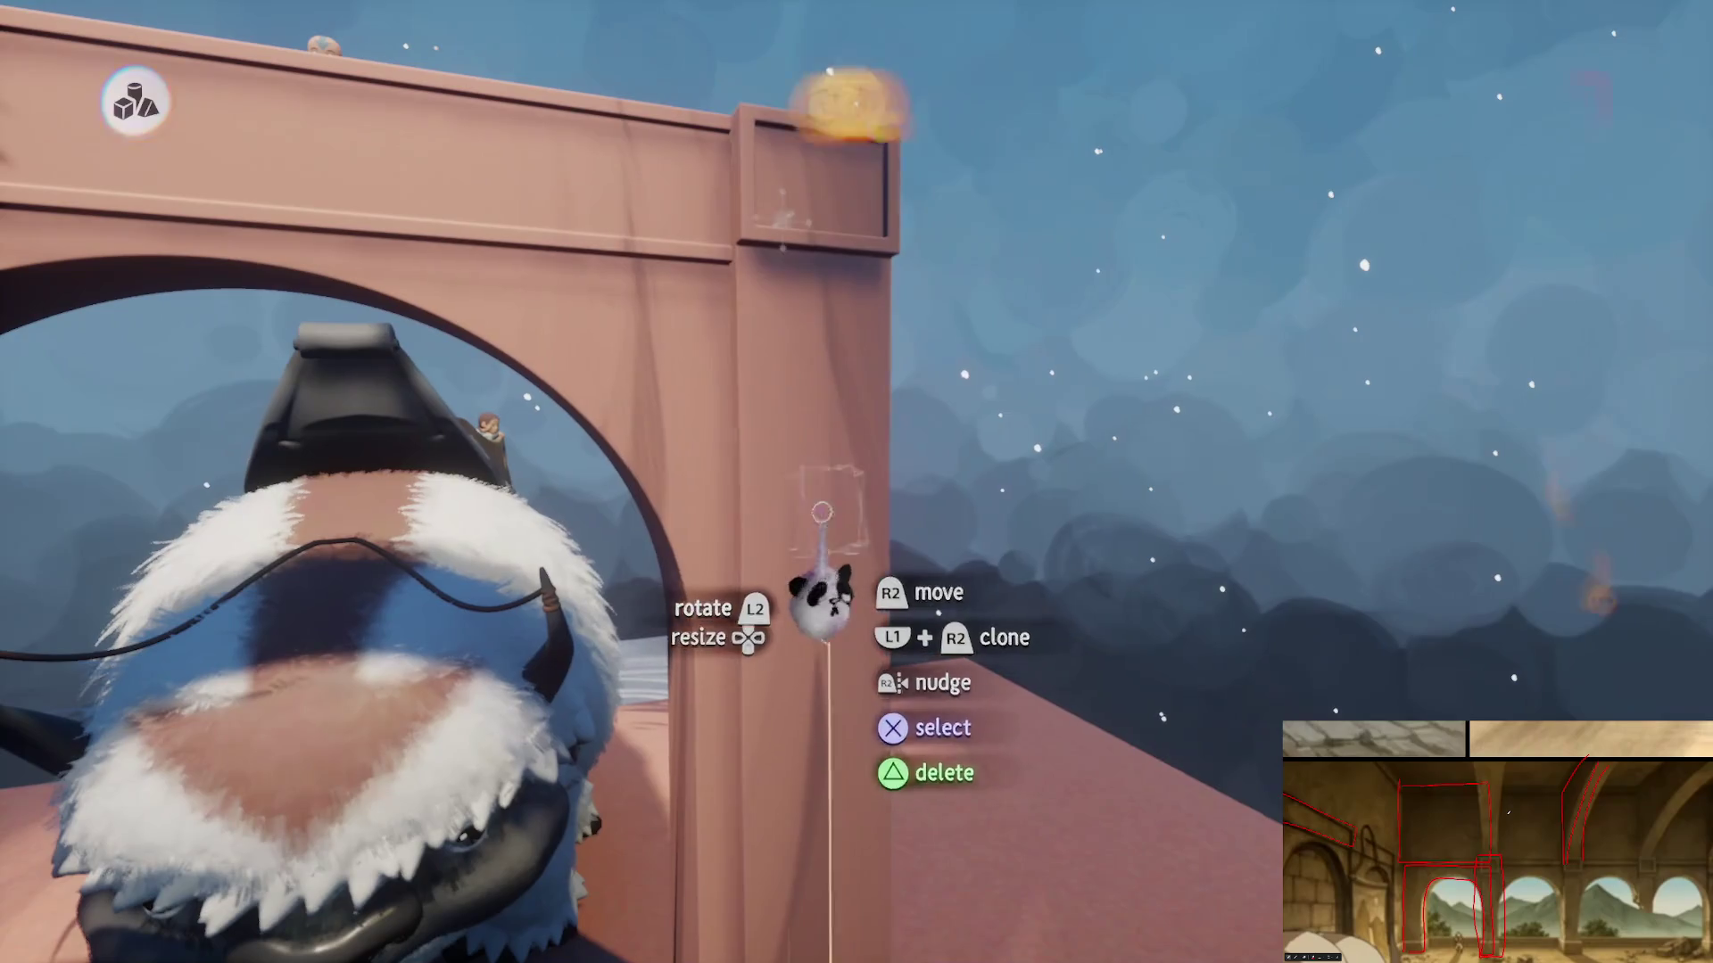
pyautogui.click(814, 497)
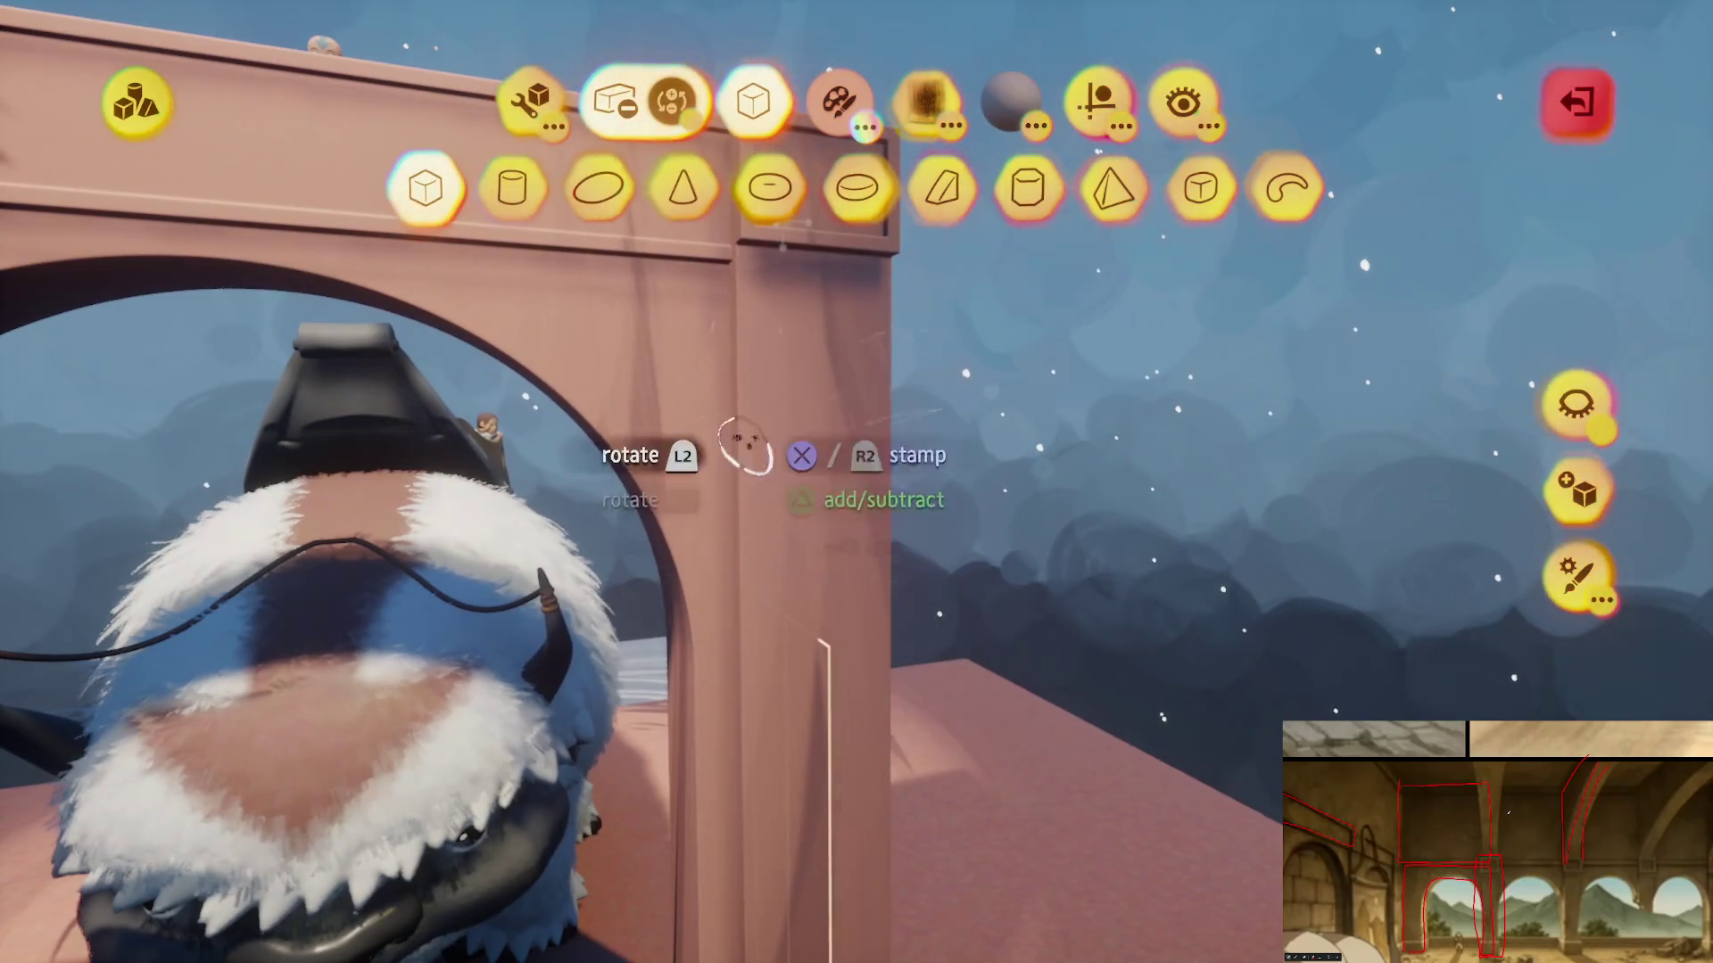
# - Paint the whole arch a tan yellow swatch instead of pink and exit sculpt mode
pyautogui.click(838, 100)
pyautogui.moveTo(583, 178); pyautogui.dragTo(1017, 143)
pyautogui.click(554, 191)
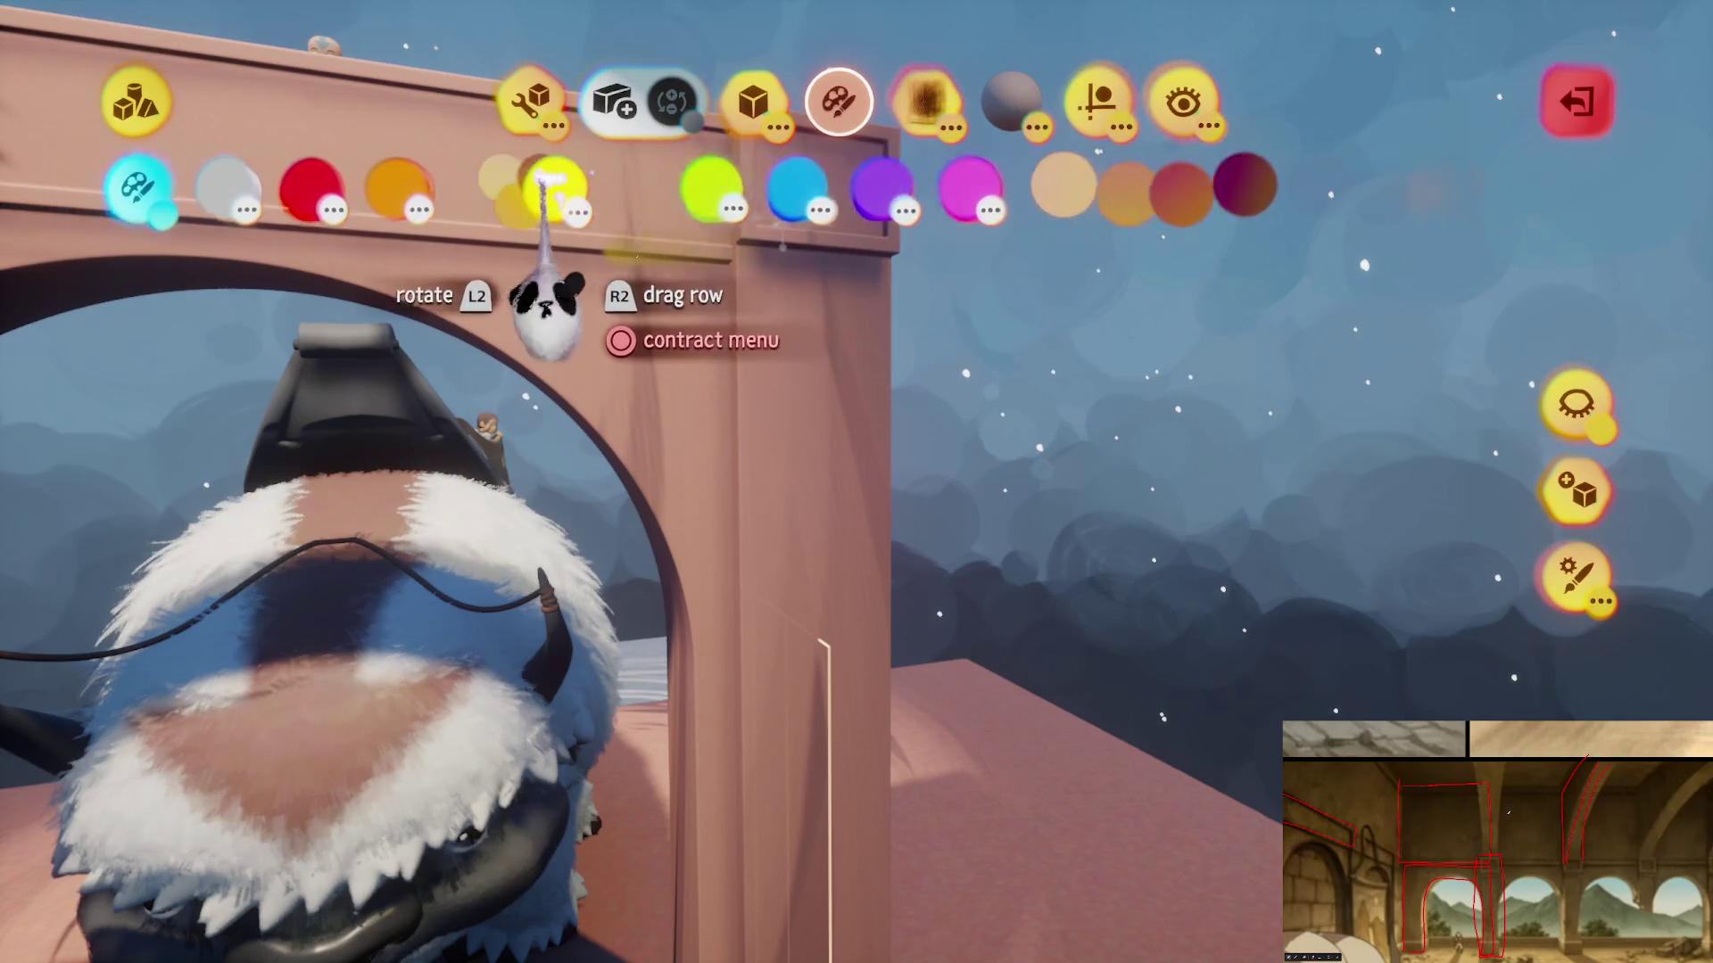
pyautogui.click(861, 531)
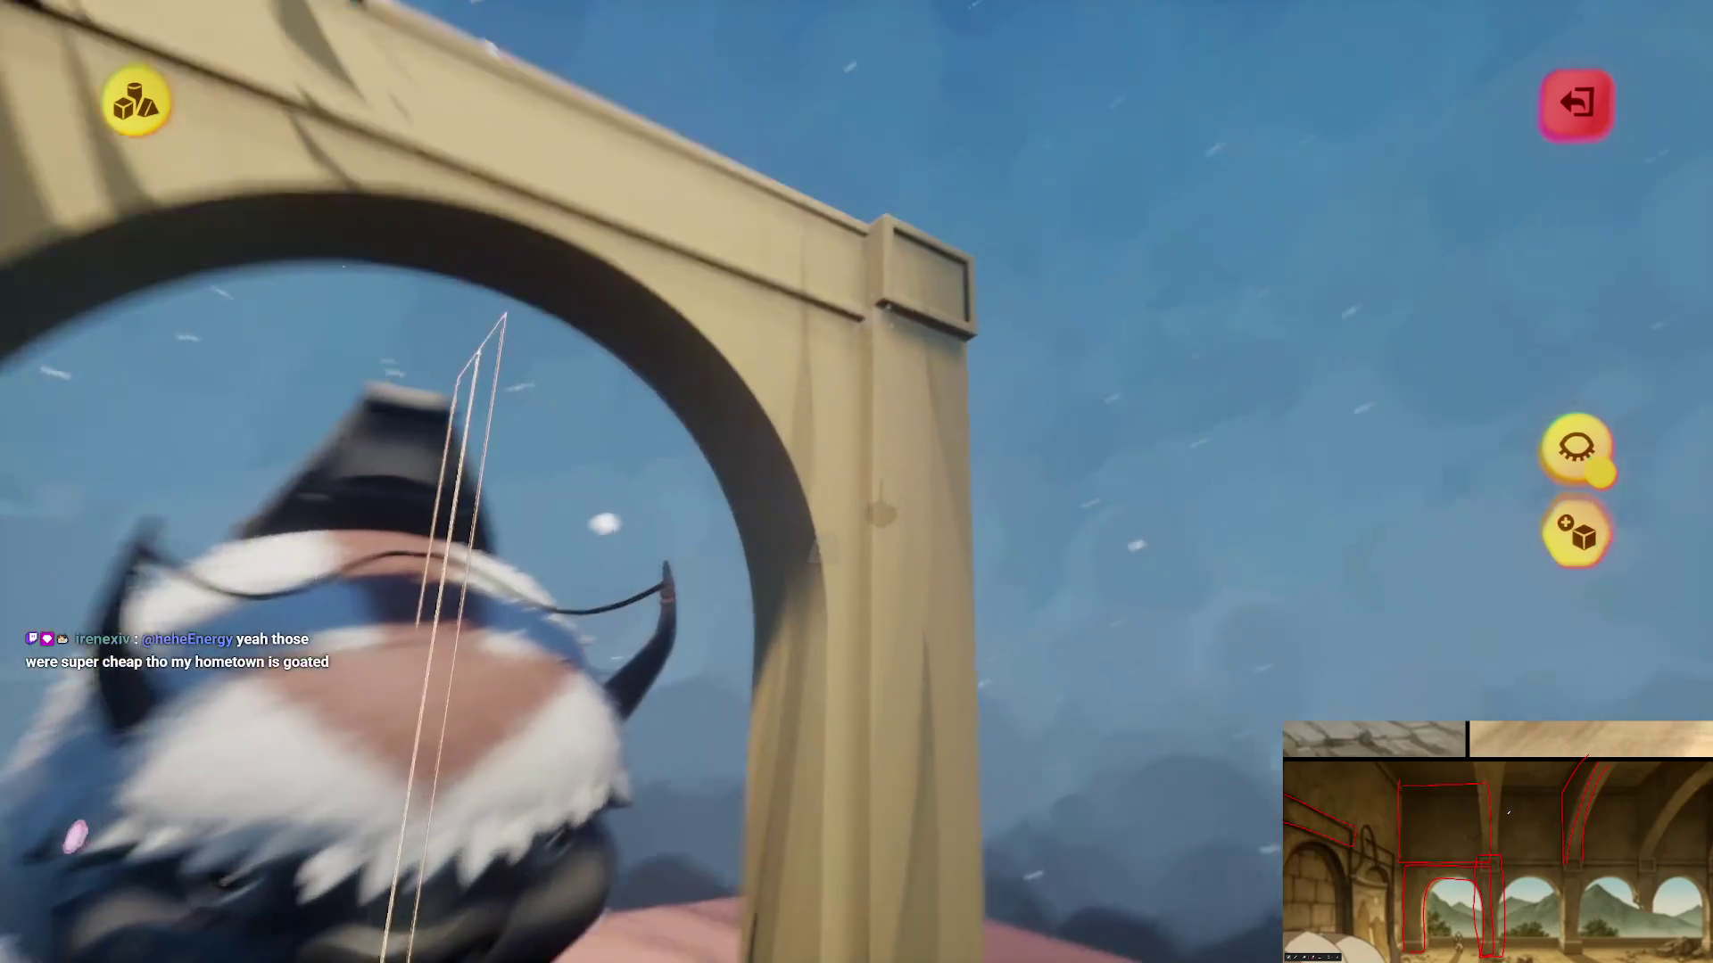
pyautogui.press('Escape')
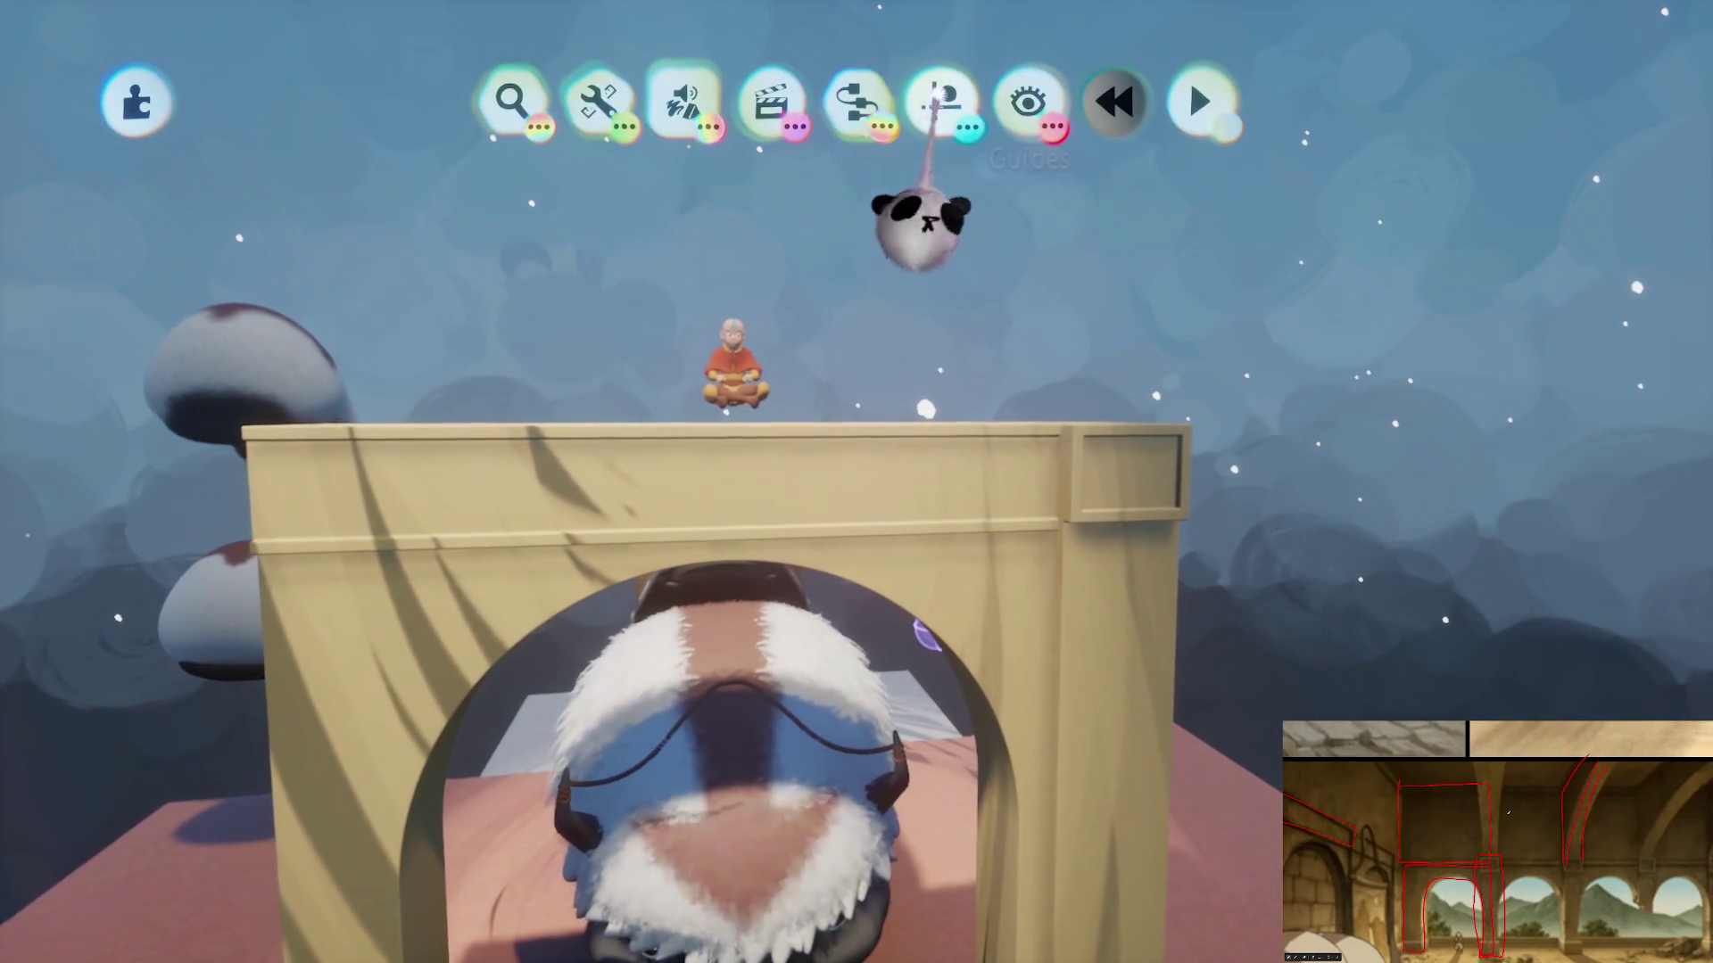
# - Set the grid snap to 1/2 and delete the Appa bison from the arch
pyautogui.click(943, 101)
pyautogui.click(658, 187)
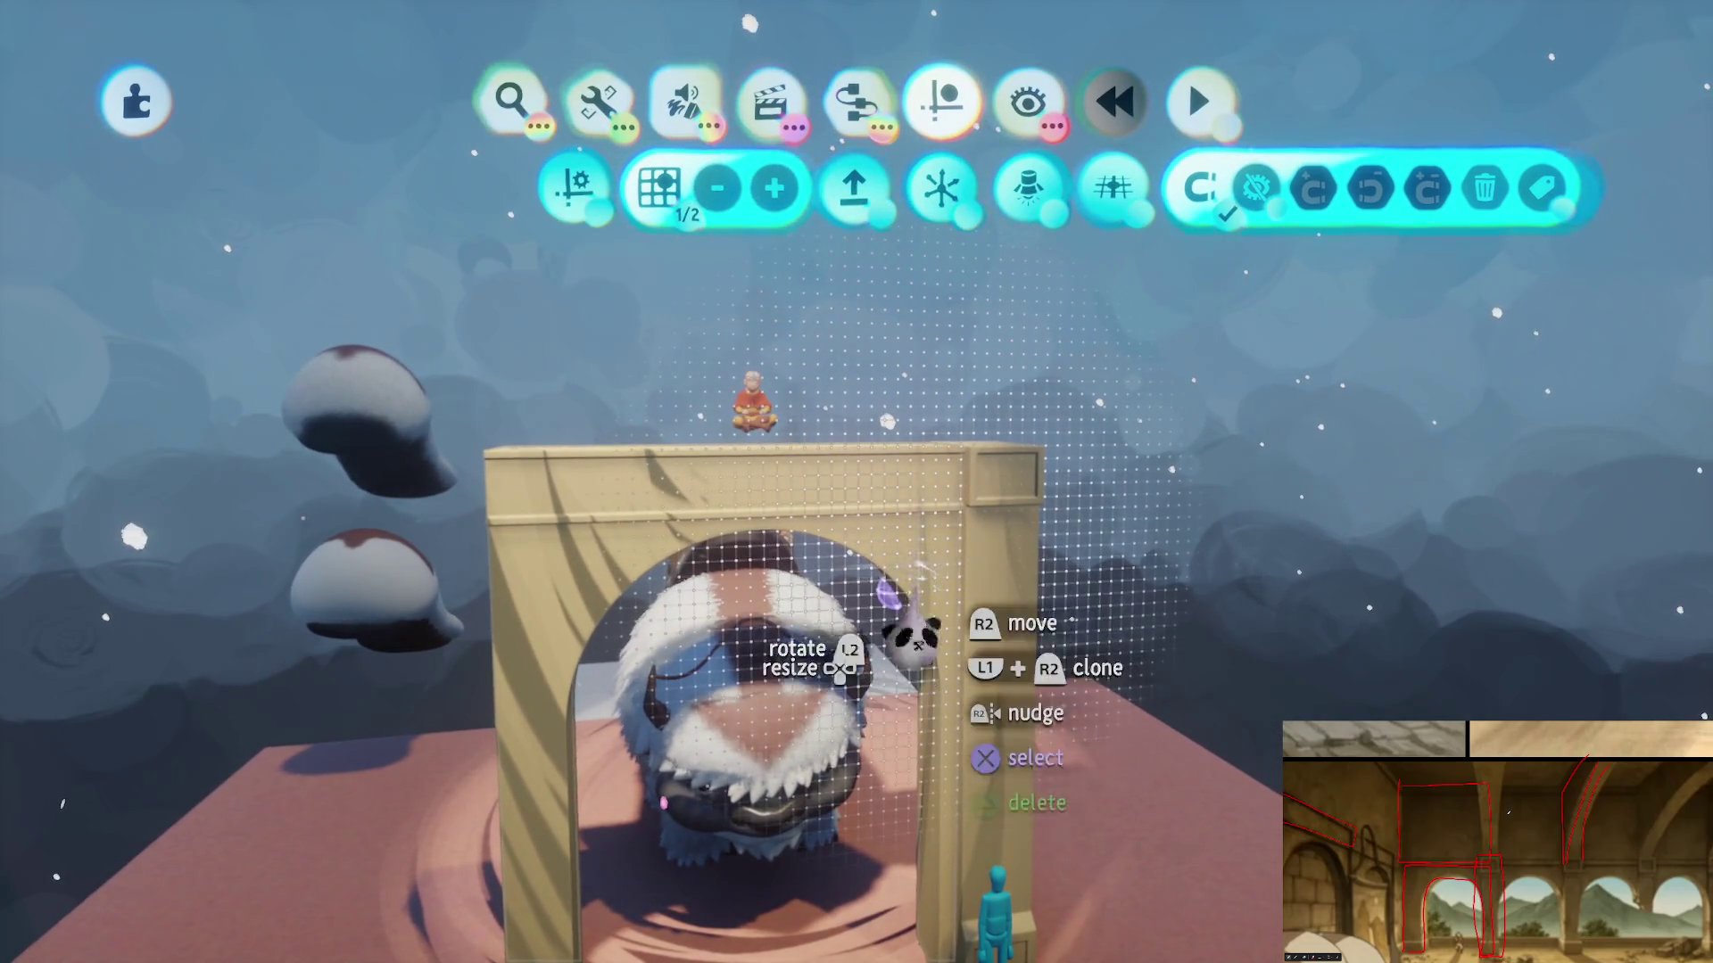
pyautogui.moveTo(936, 612)
pyautogui.mouseDown()
pyautogui.moveTo(879, 345)
pyautogui.moveTo(923, 254)
pyautogui.moveTo(908, 352)
pyautogui.mouseUp()
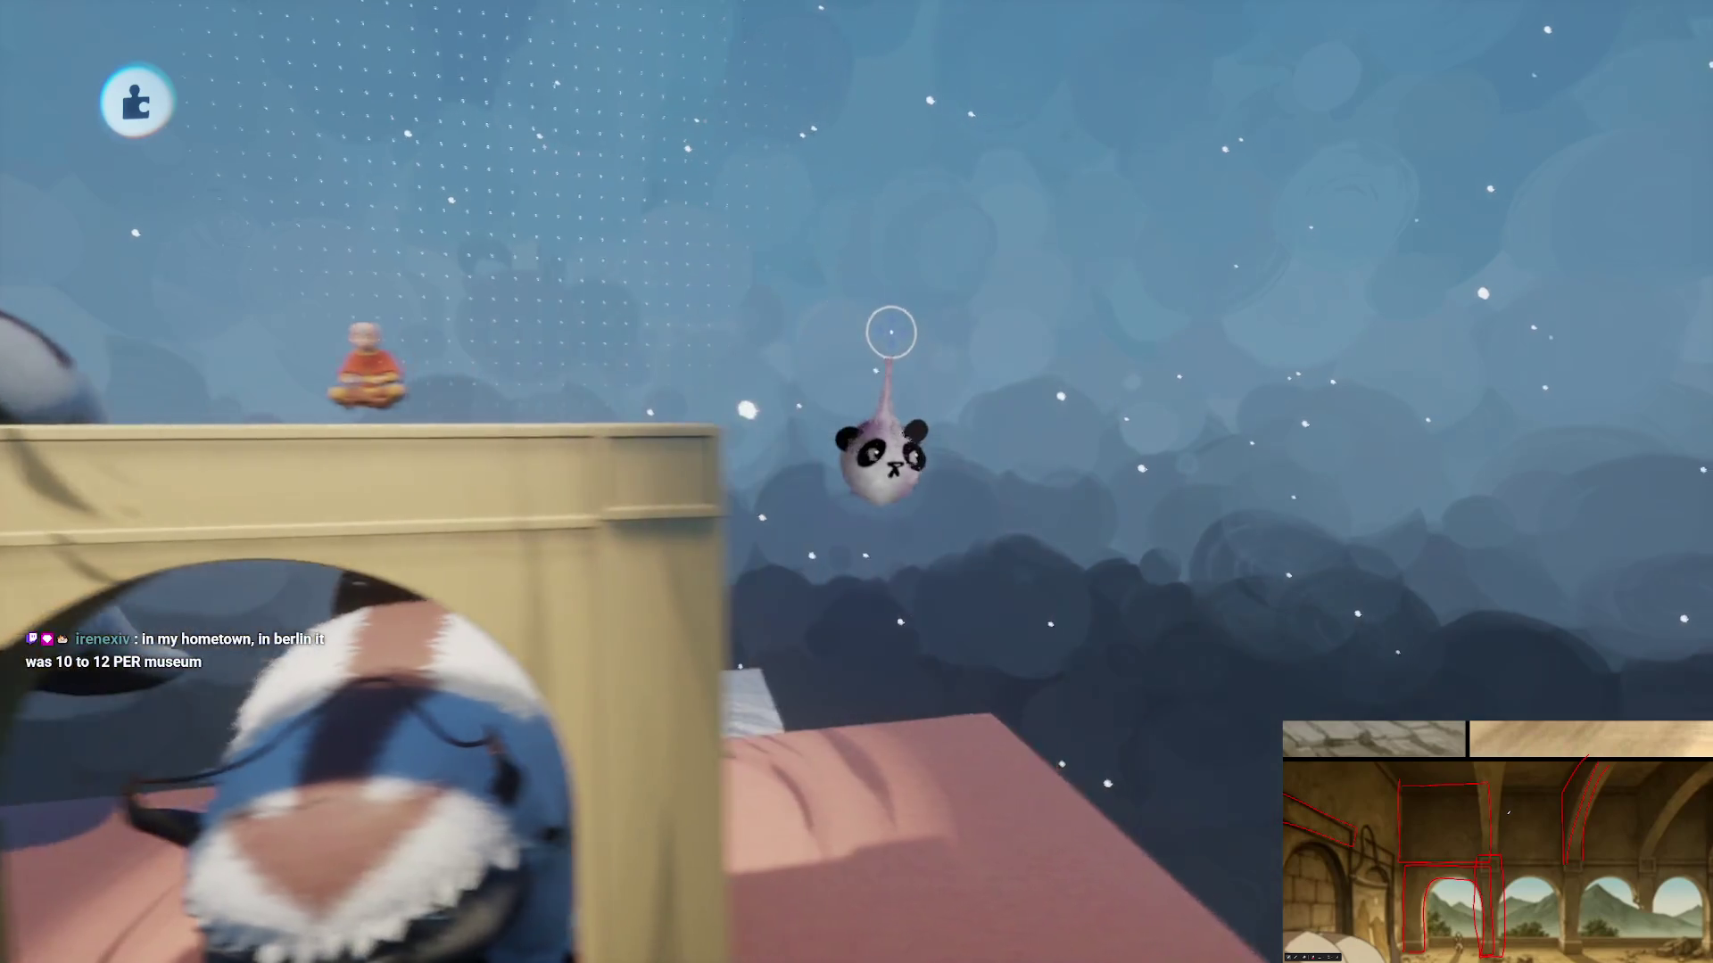
pyautogui.moveTo(923, 352)
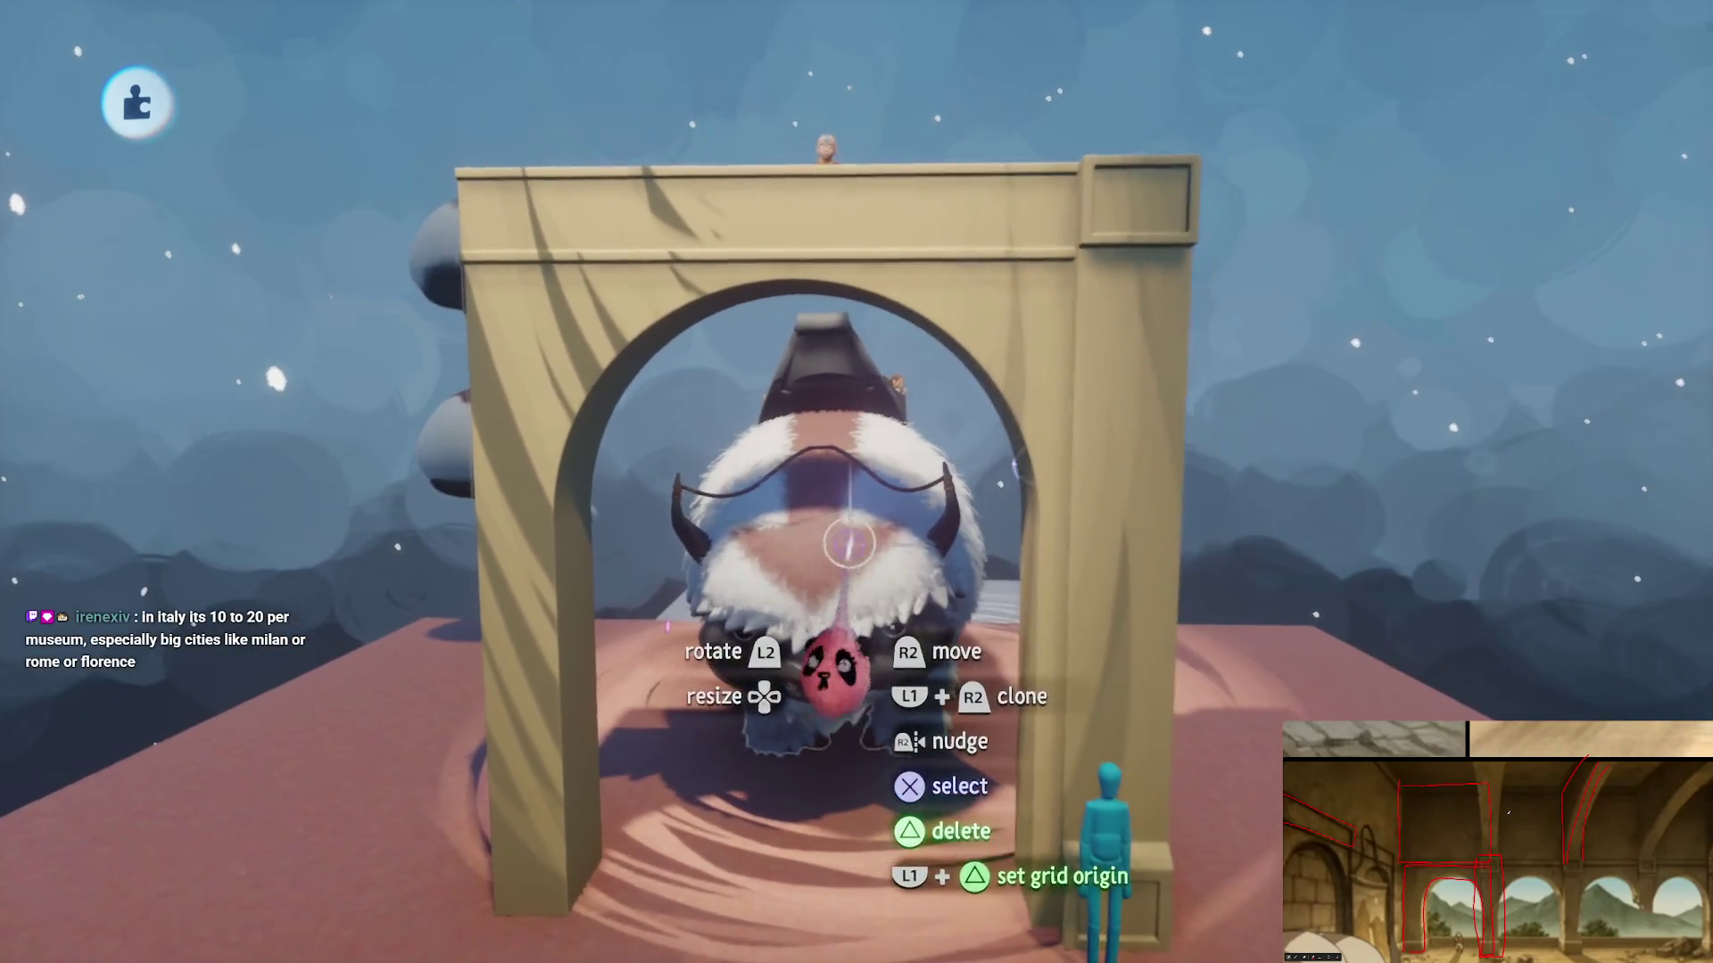
pyautogui.press('Delete')
# - Save a new online version of Taku Ruins Assets from the pause menu, then resume editing
pyautogui.press('Escape')
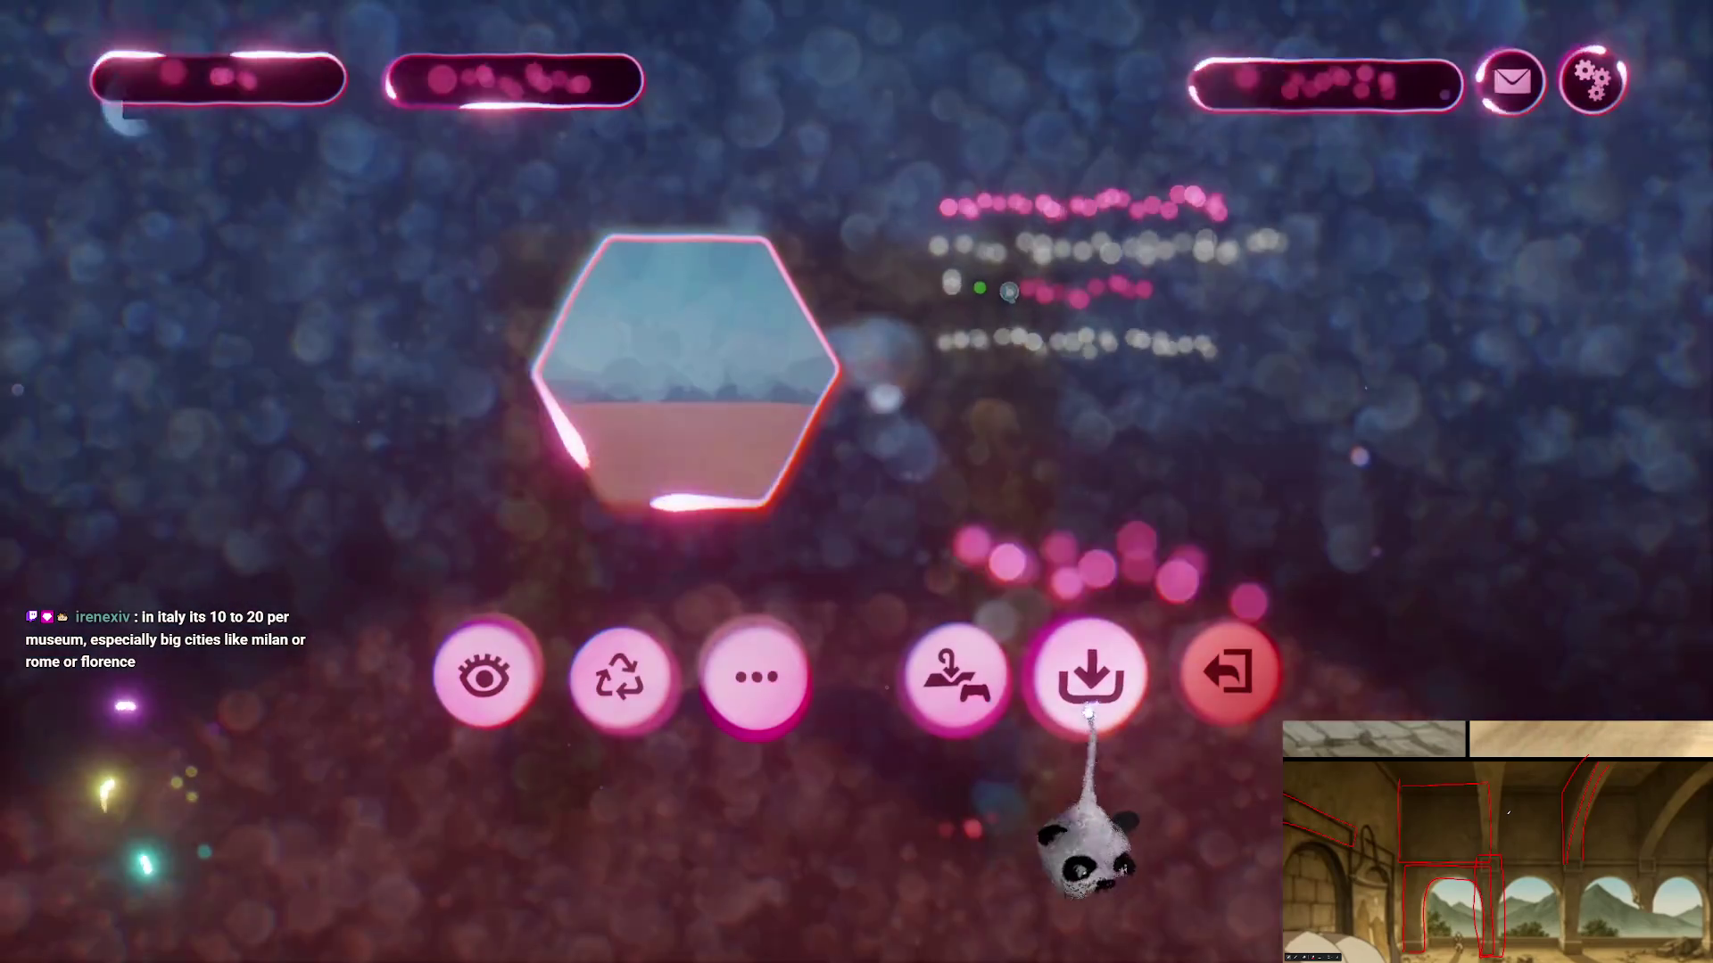
pyautogui.press('Return')
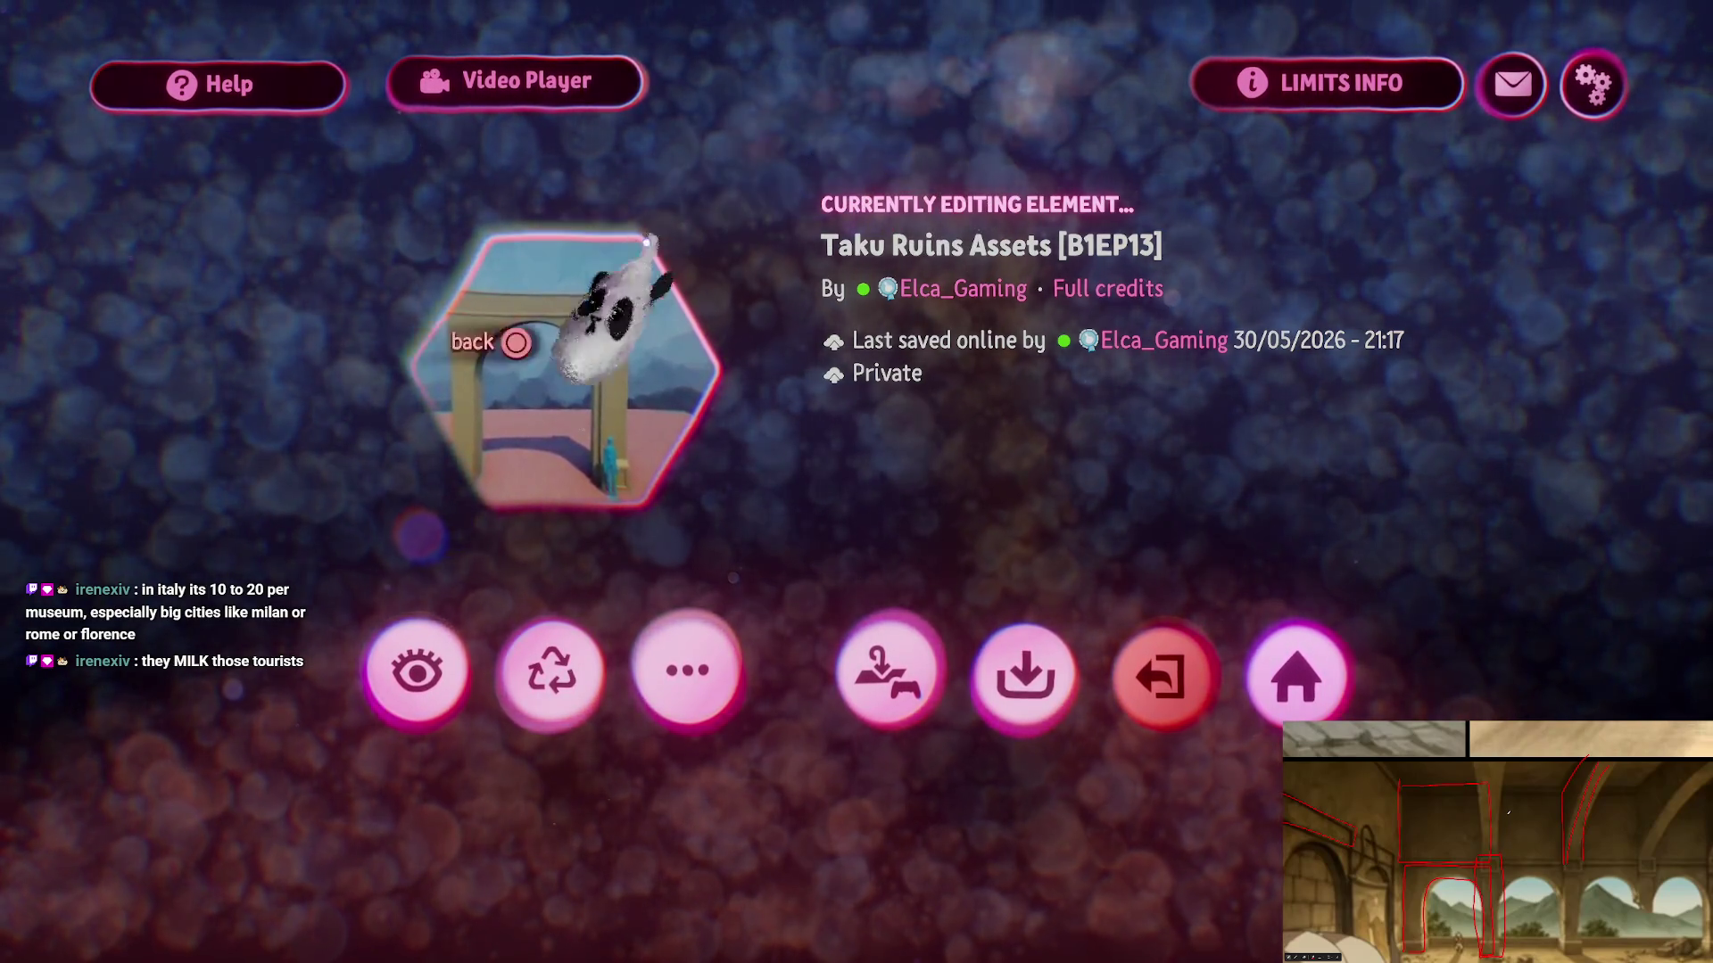
pyautogui.click(910, 629)
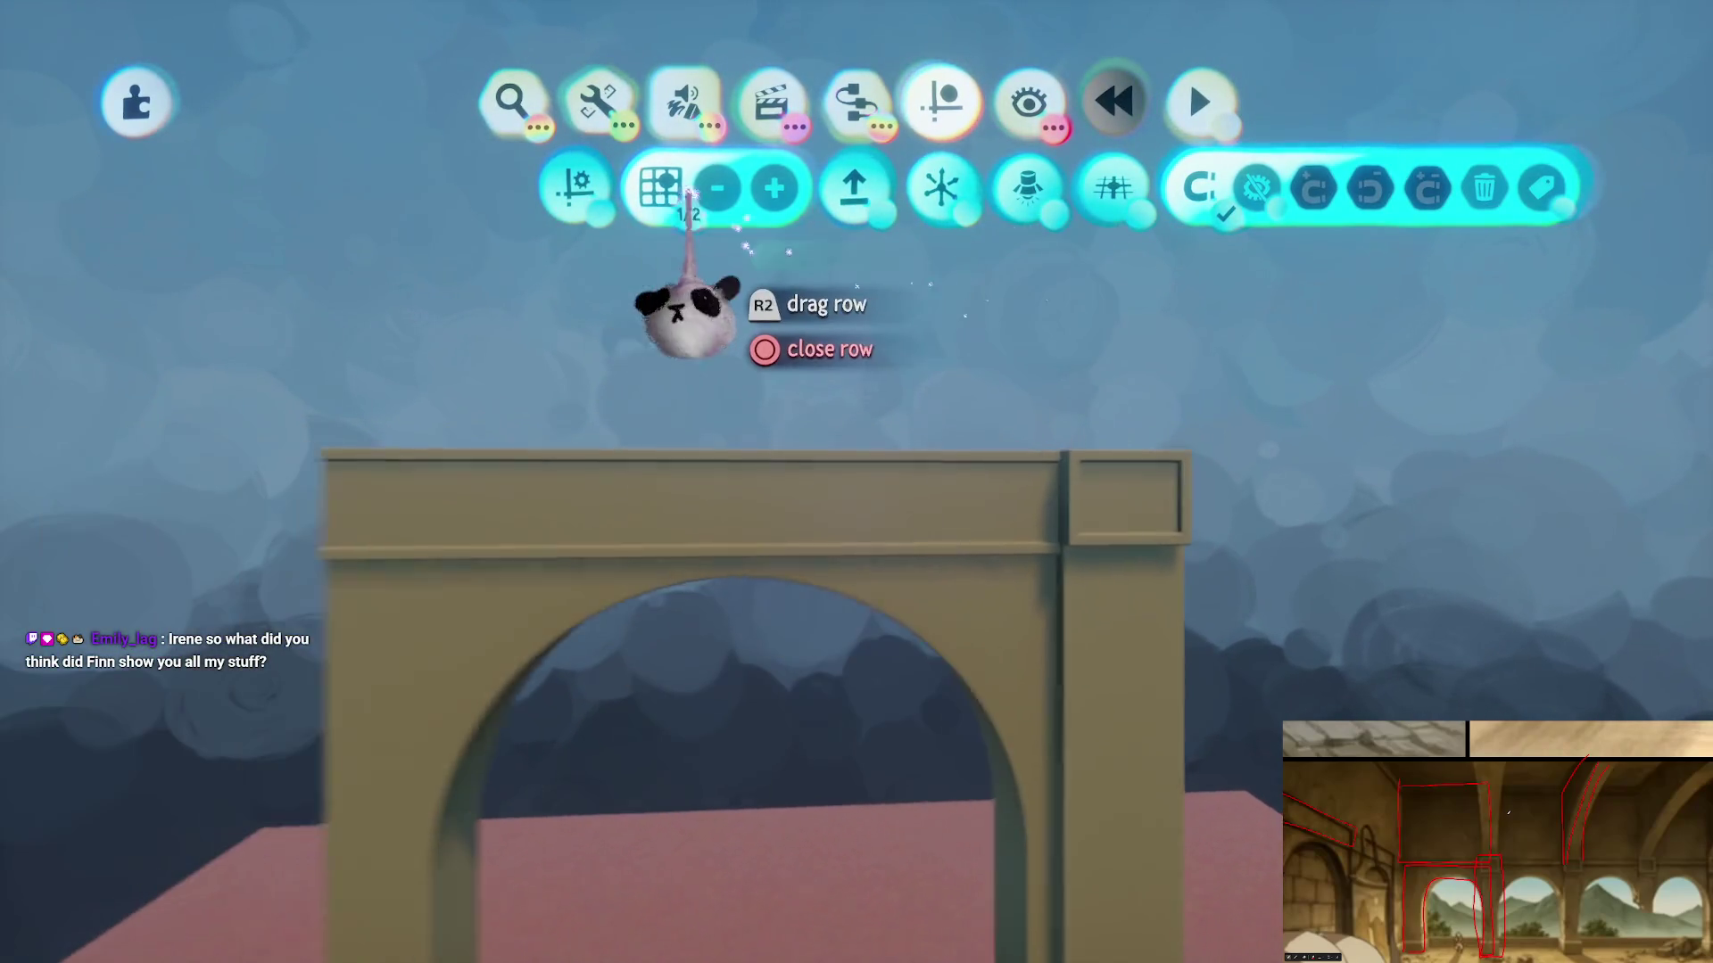
# - With grid snap off, clone the arch upward and stretch the copy into a tall block
pyautogui.click(660, 184)
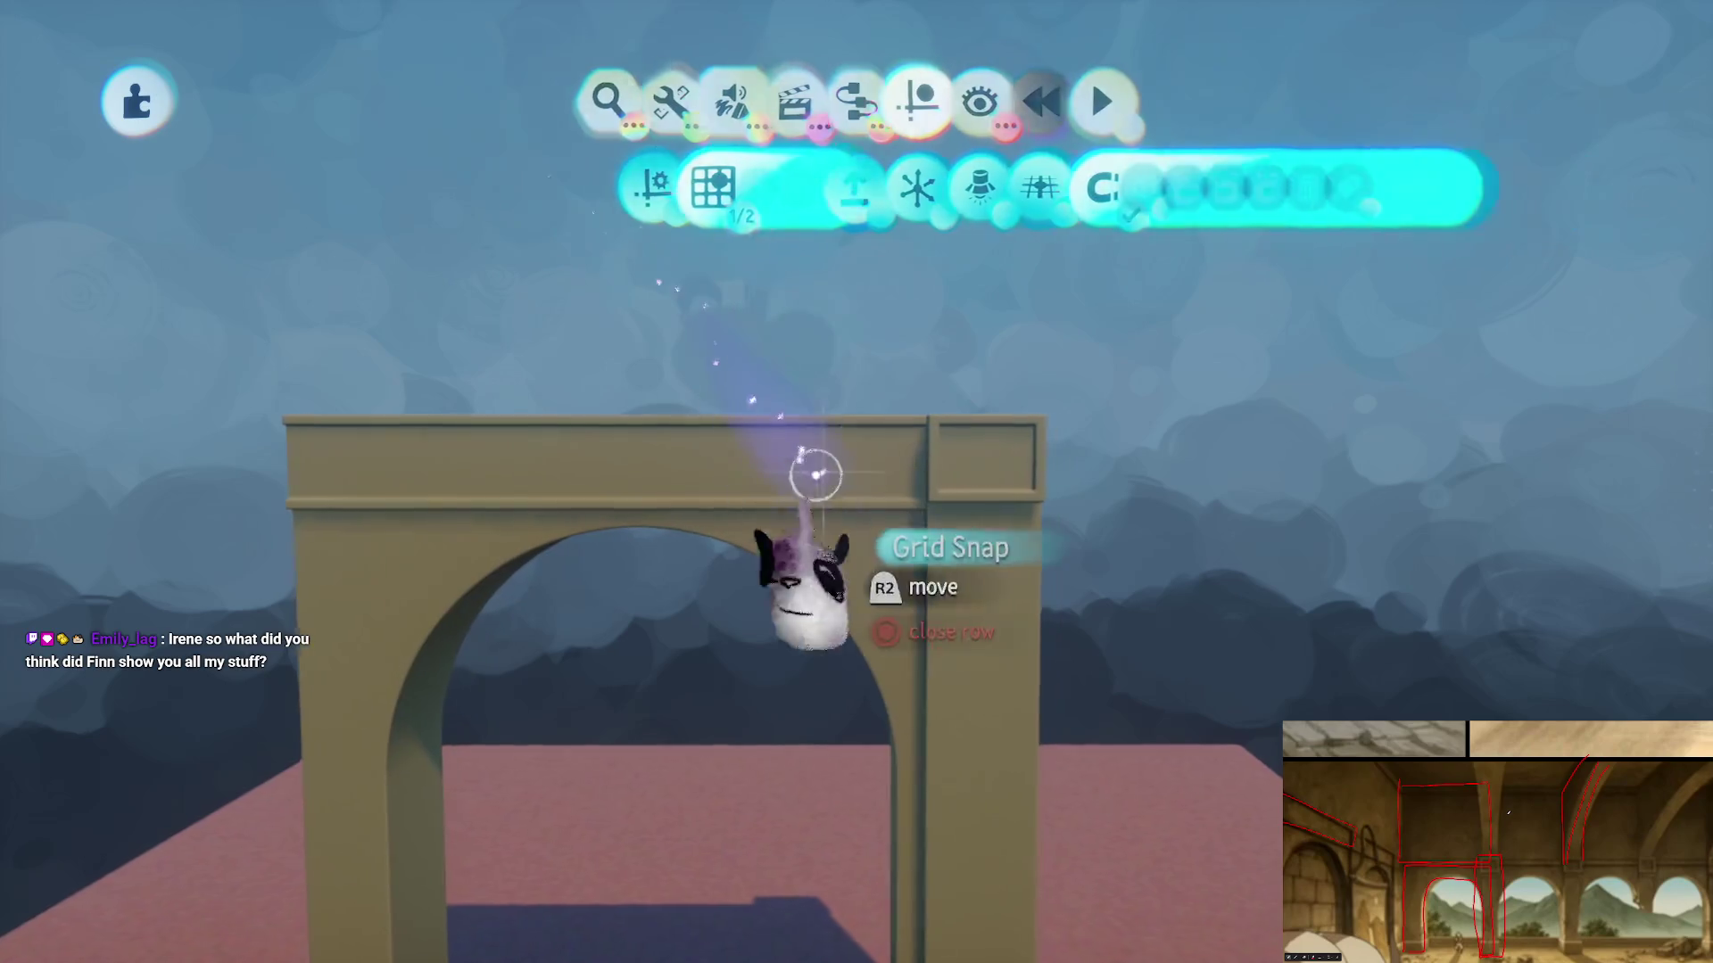
pyautogui.moveTo(863, 618)
pyautogui.mouseDown()
pyautogui.moveTo(841, 77)
pyautogui.moveTo(847, 172)
pyautogui.mouseUp()
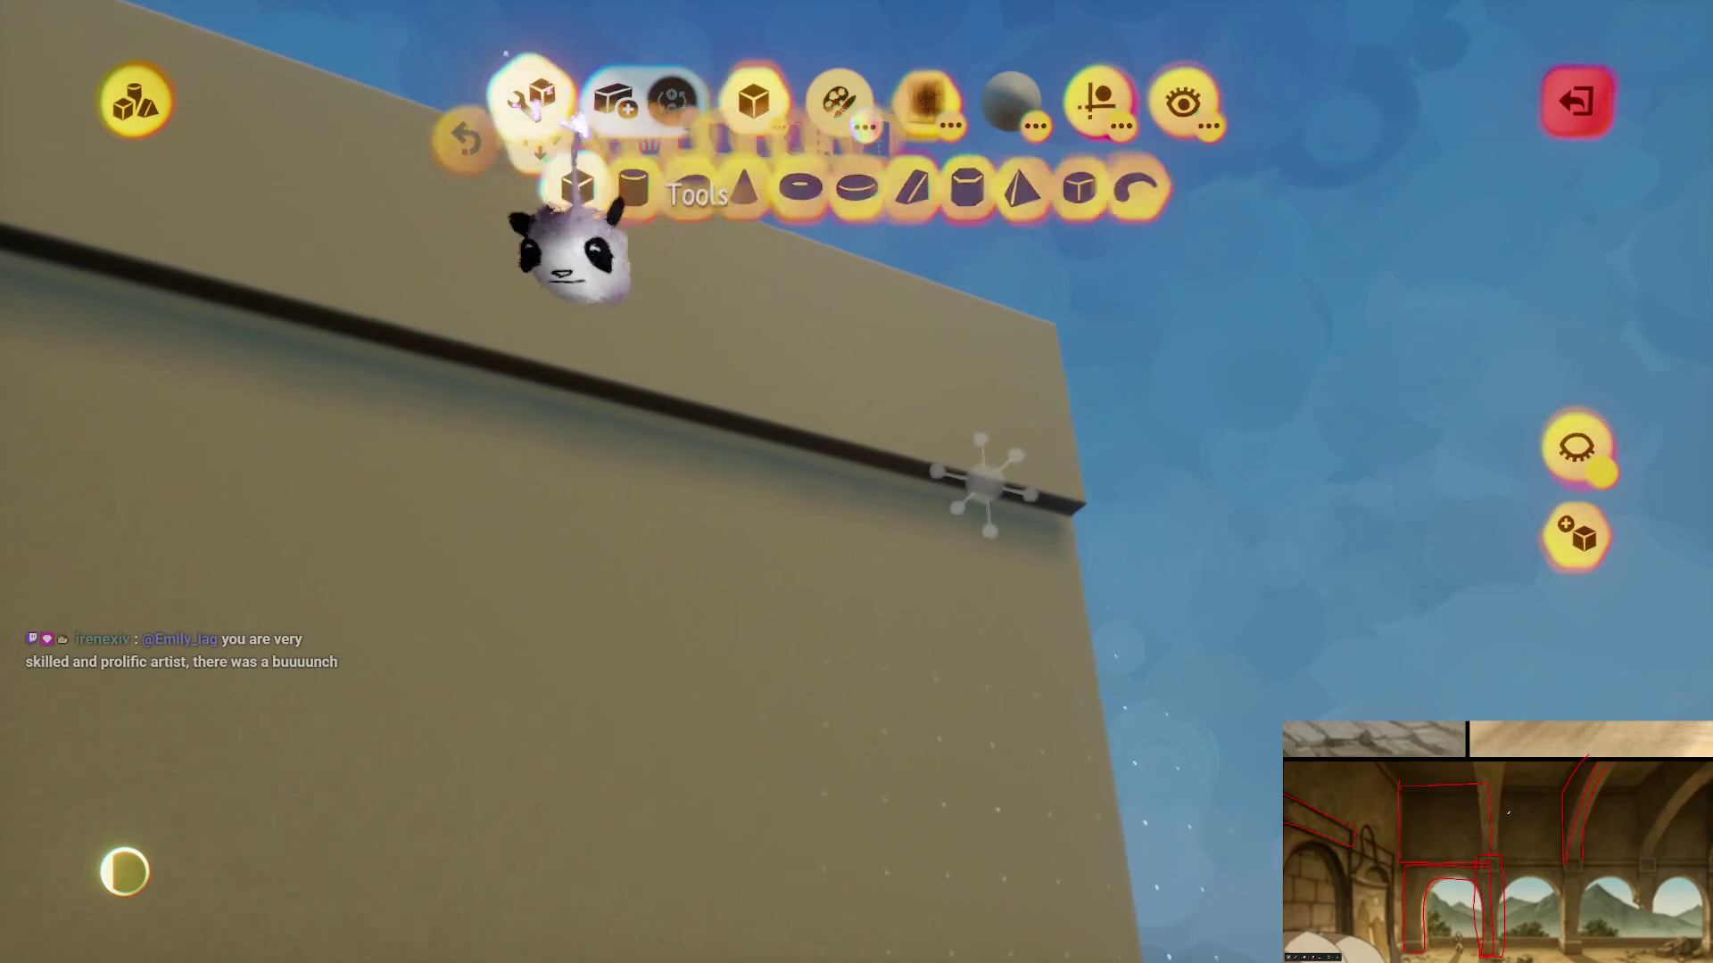
pyautogui.moveTo(905, 459)
pyautogui.mouseDown()
pyautogui.moveTo(879, 401)
pyautogui.moveTo(872, 239)
pyautogui.mouseUp()
pyautogui.moveTo(871, 383)
pyautogui.mouseDown()
pyautogui.moveTo(865, 451)
pyautogui.moveTo(856, 337)
pyautogui.moveTo(856, 453)
pyautogui.mouseUp()
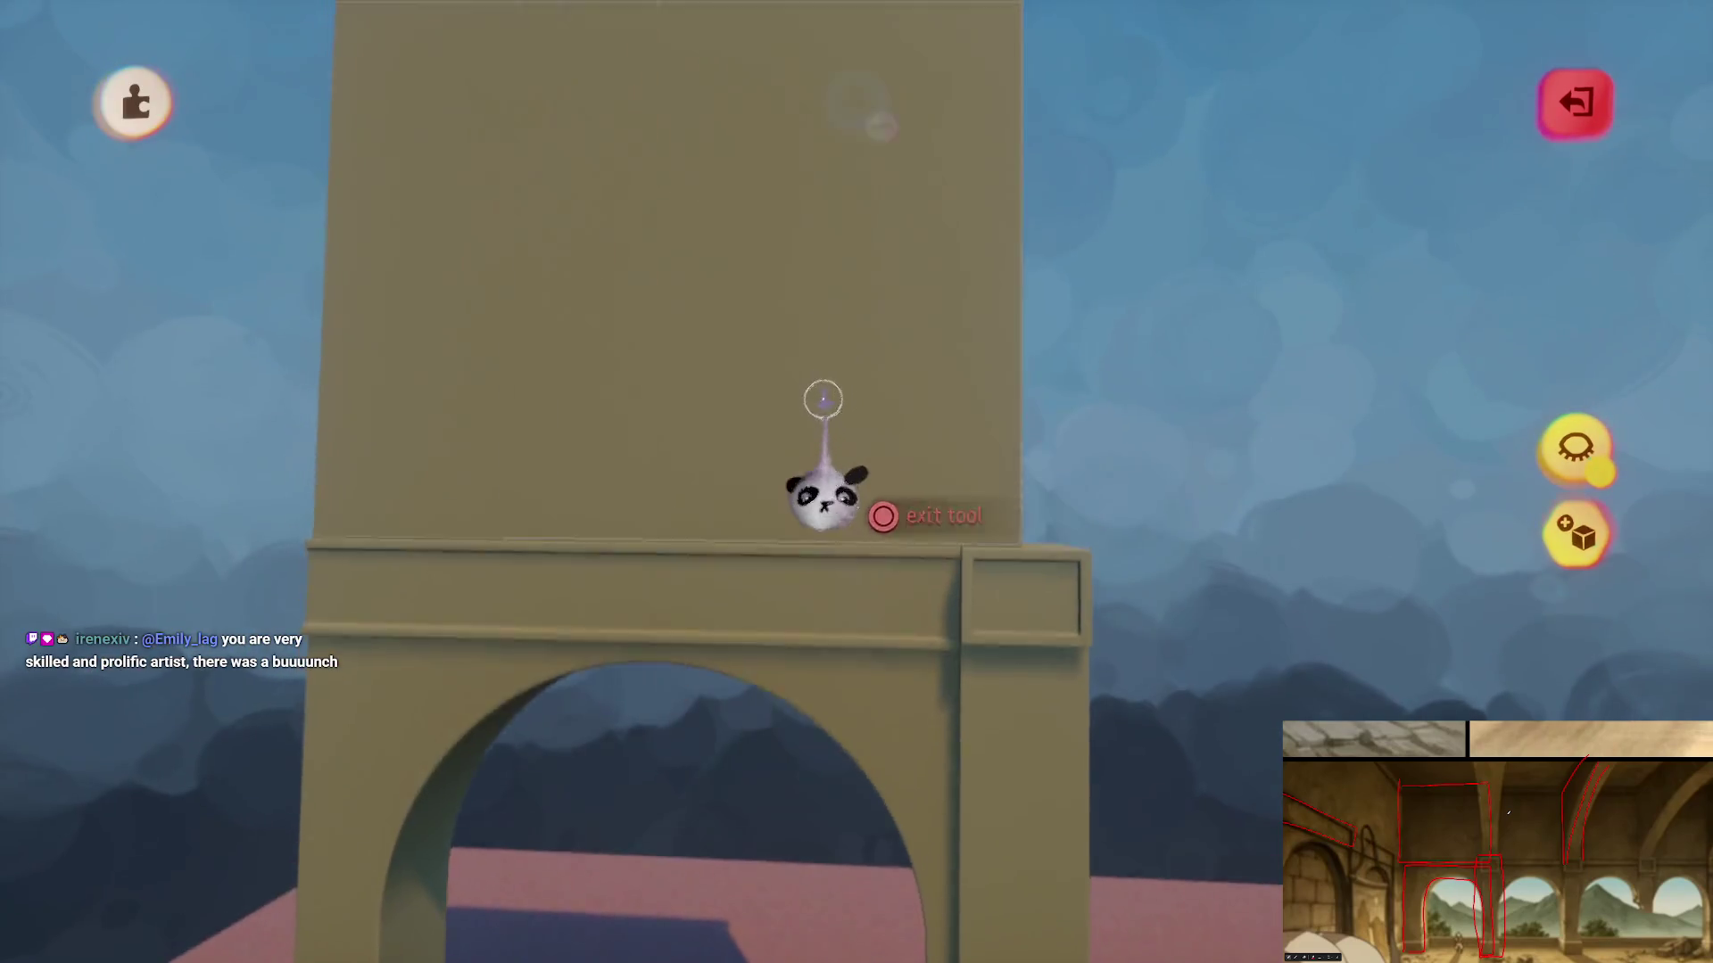
pyautogui.press('Escape')
# - Set the tall wall down on top of the arch and stretch it to match the arch's width
pyautogui.moveTo(692, 447)
pyautogui.mouseDown()
pyautogui.moveTo(1212, 489)
pyautogui.moveTo(972, 512)
pyautogui.moveTo(970, 565)
pyautogui.moveTo(891, 509)
pyautogui.moveTo(891, 535)
pyautogui.moveTo(902, 516)
pyautogui.moveTo(855, 370)
pyautogui.mouseUp()
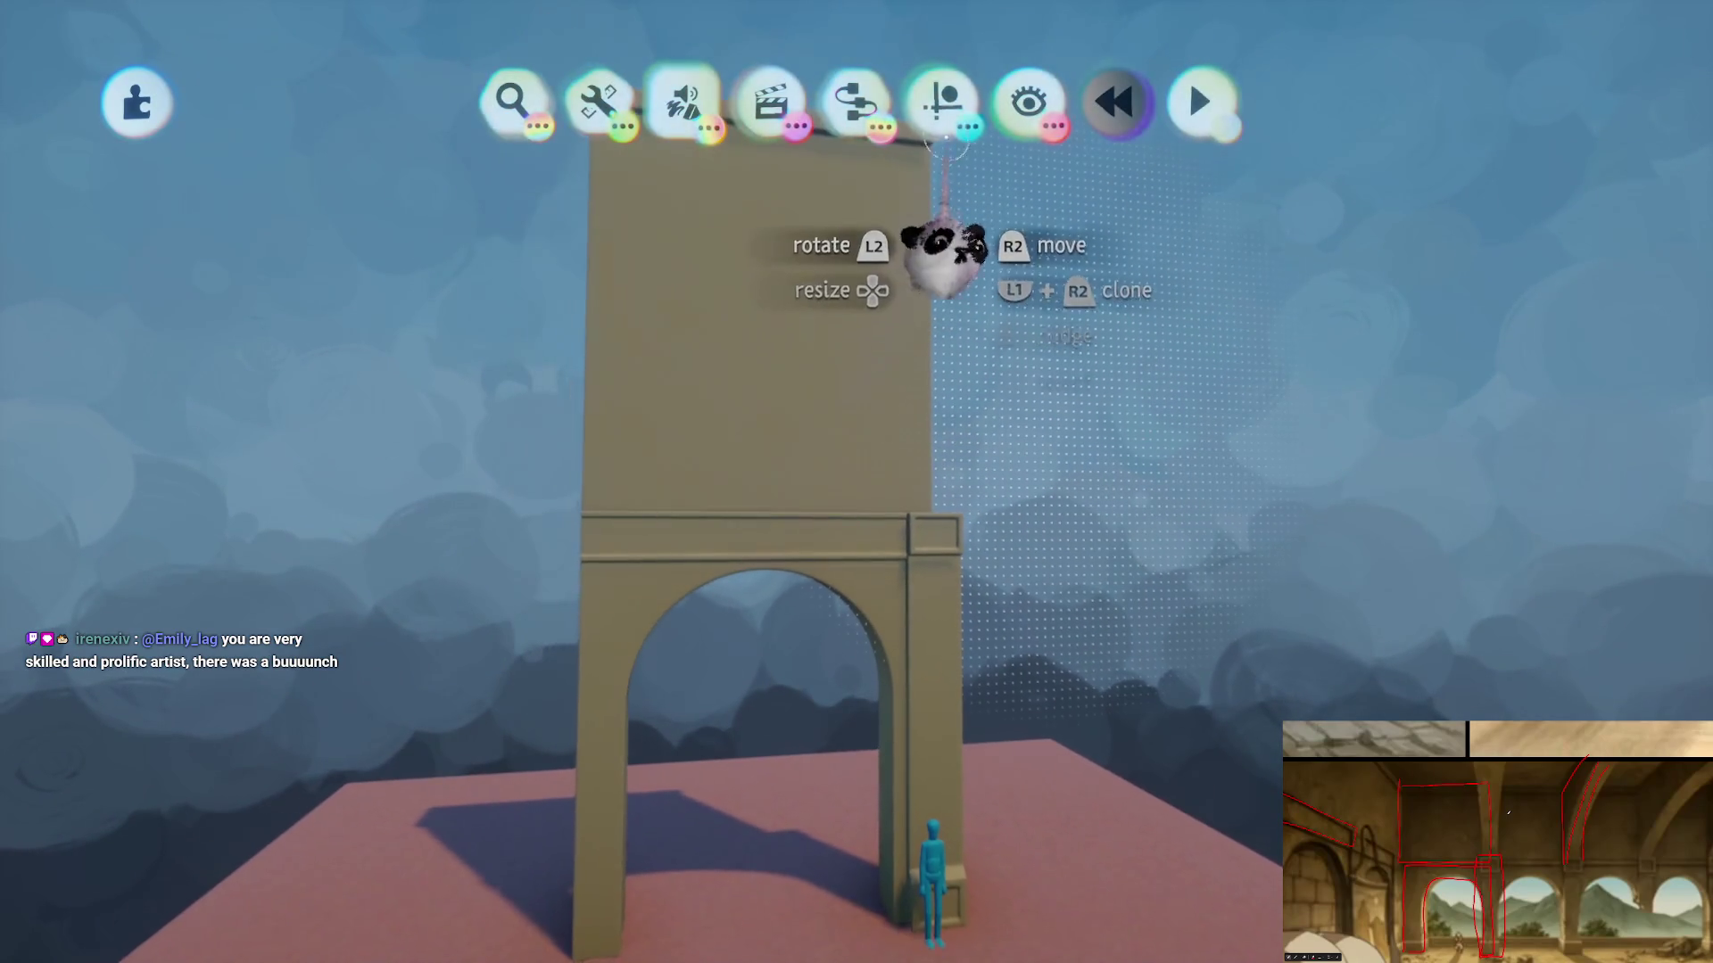
pyautogui.click(944, 104)
pyautogui.click(842, 183)
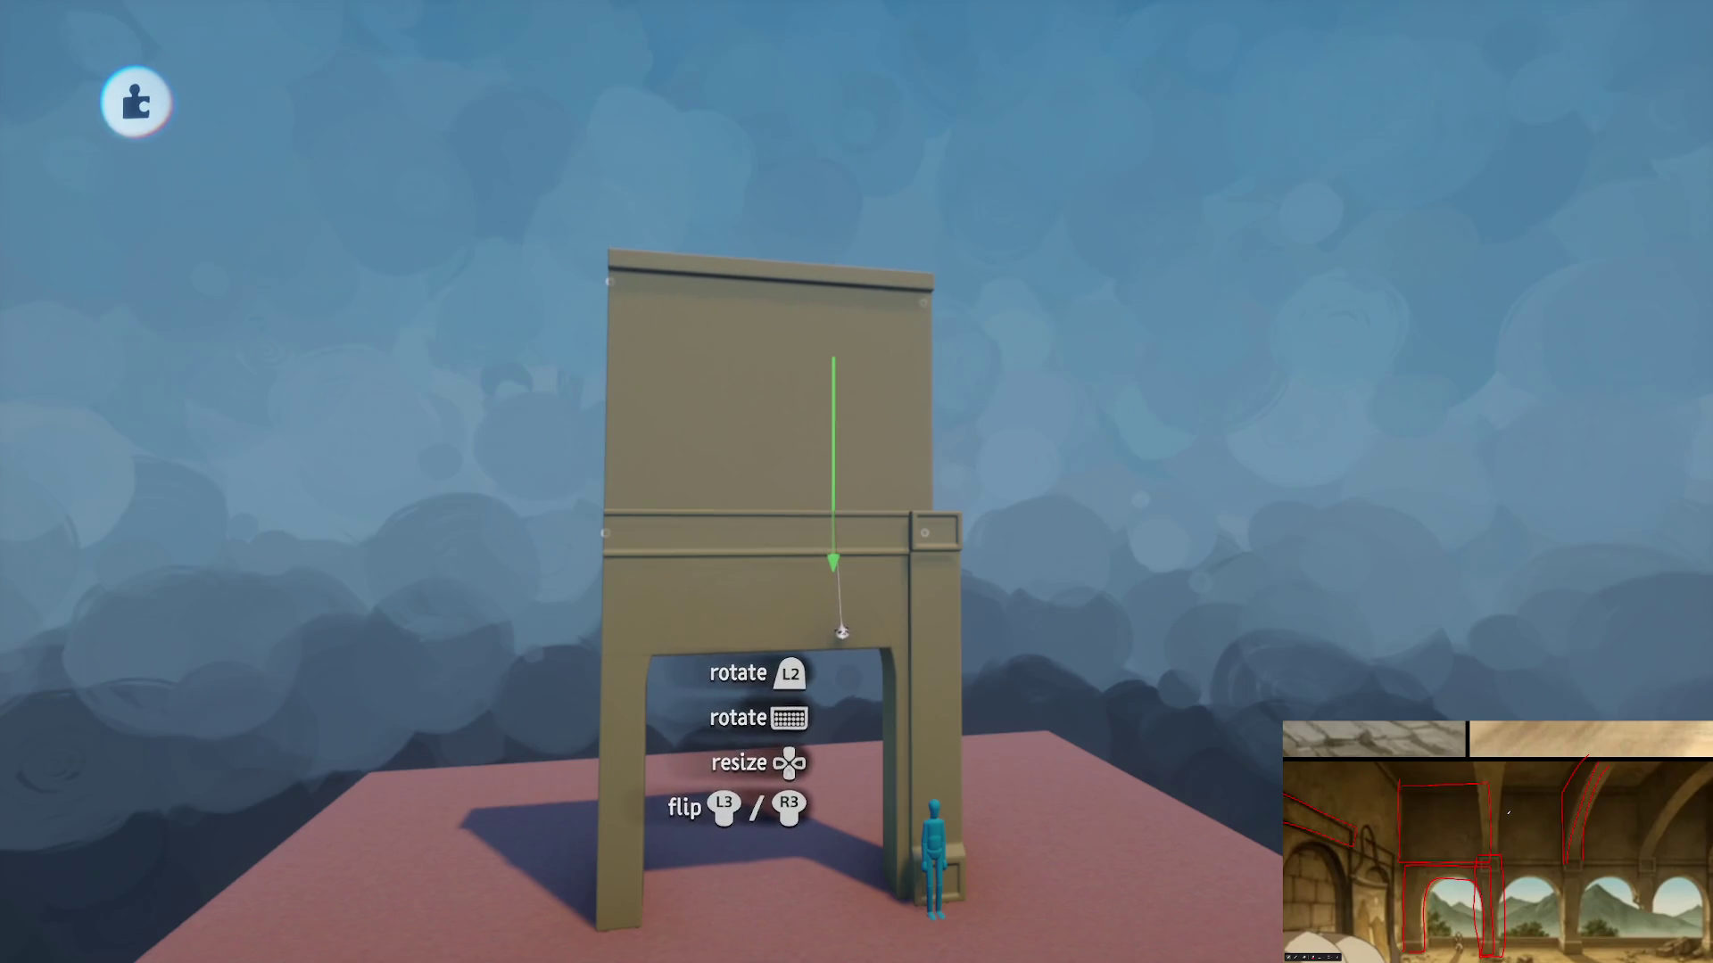
pyautogui.moveTo(845, 654)
pyautogui.mouseDown()
pyautogui.moveTo(822, 612)
pyautogui.moveTo(752, 641)
pyautogui.mouseUp()
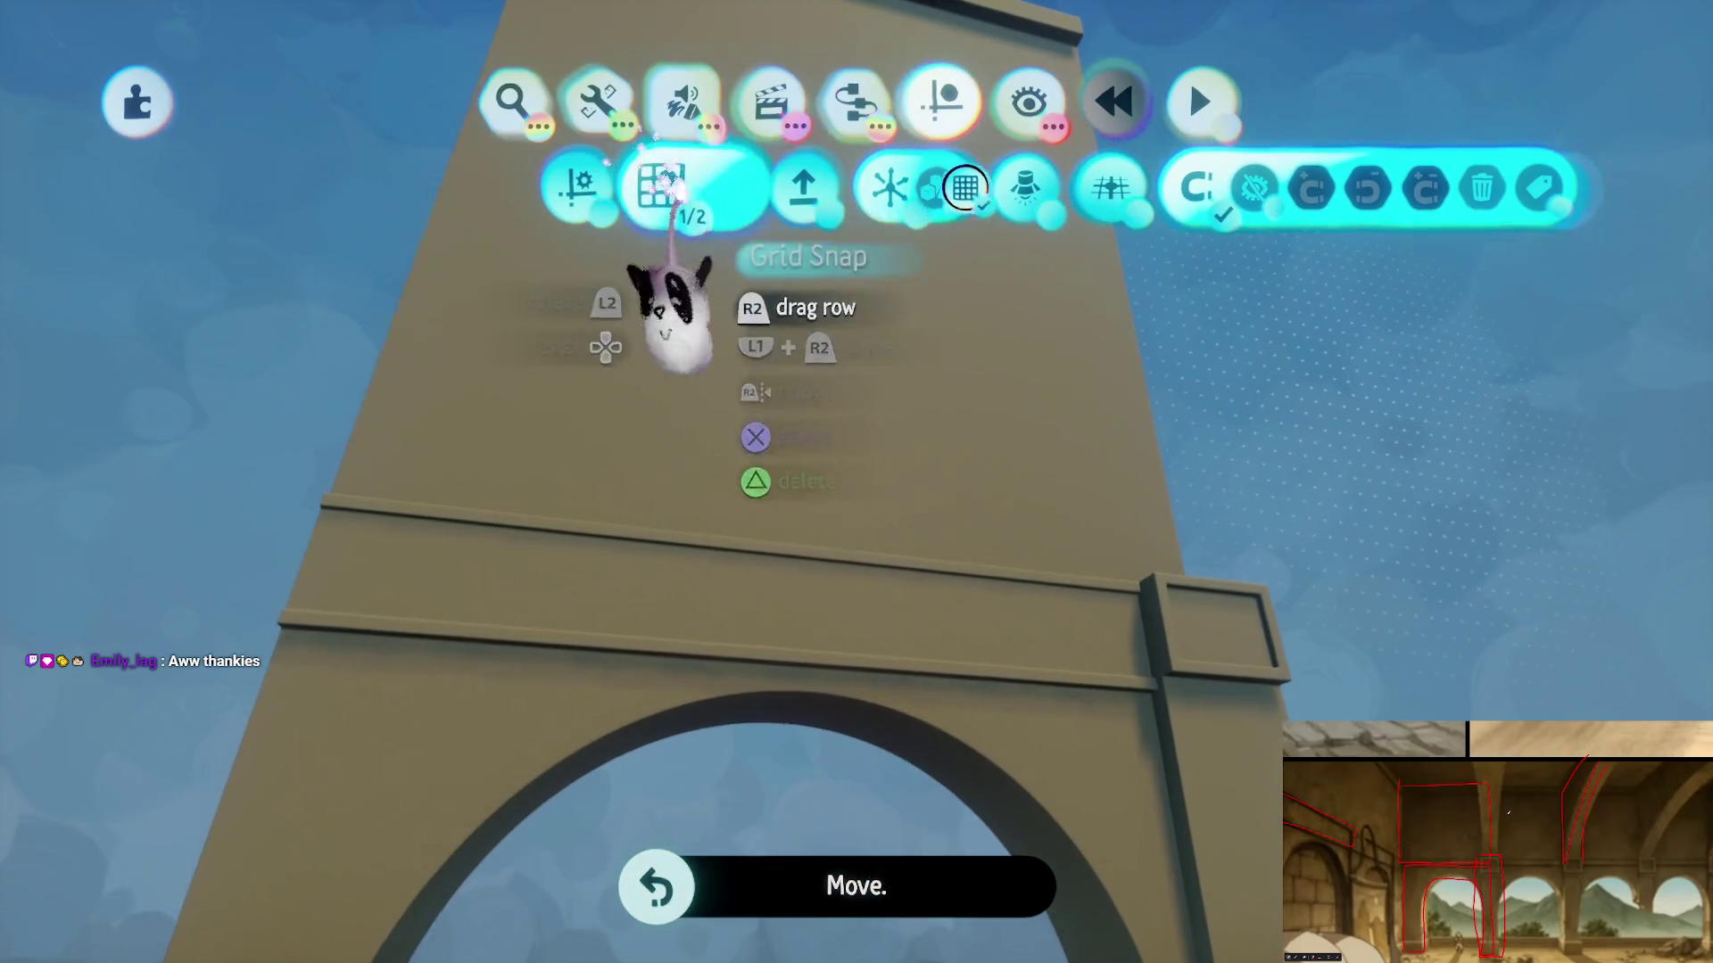
pyautogui.click(658, 183)
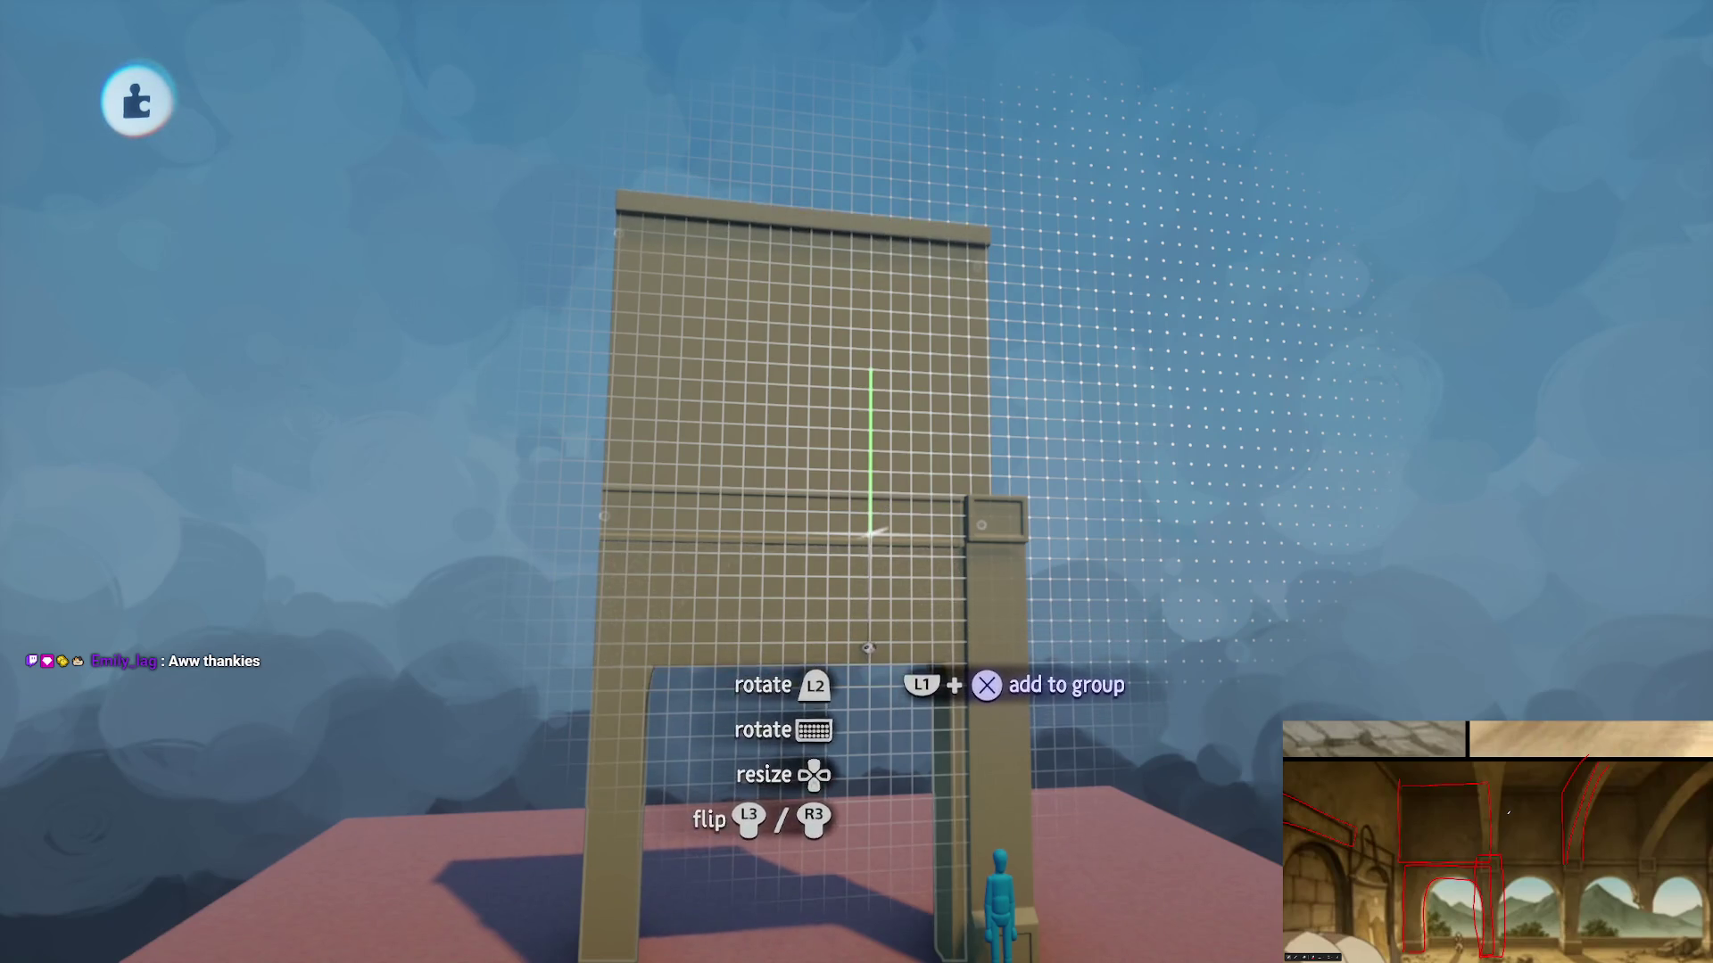
pyautogui.moveTo(853, 655)
pyautogui.mouseDown()
pyautogui.moveTo(814, 669)
pyautogui.moveTo(814, 732)
pyautogui.mouseUp()
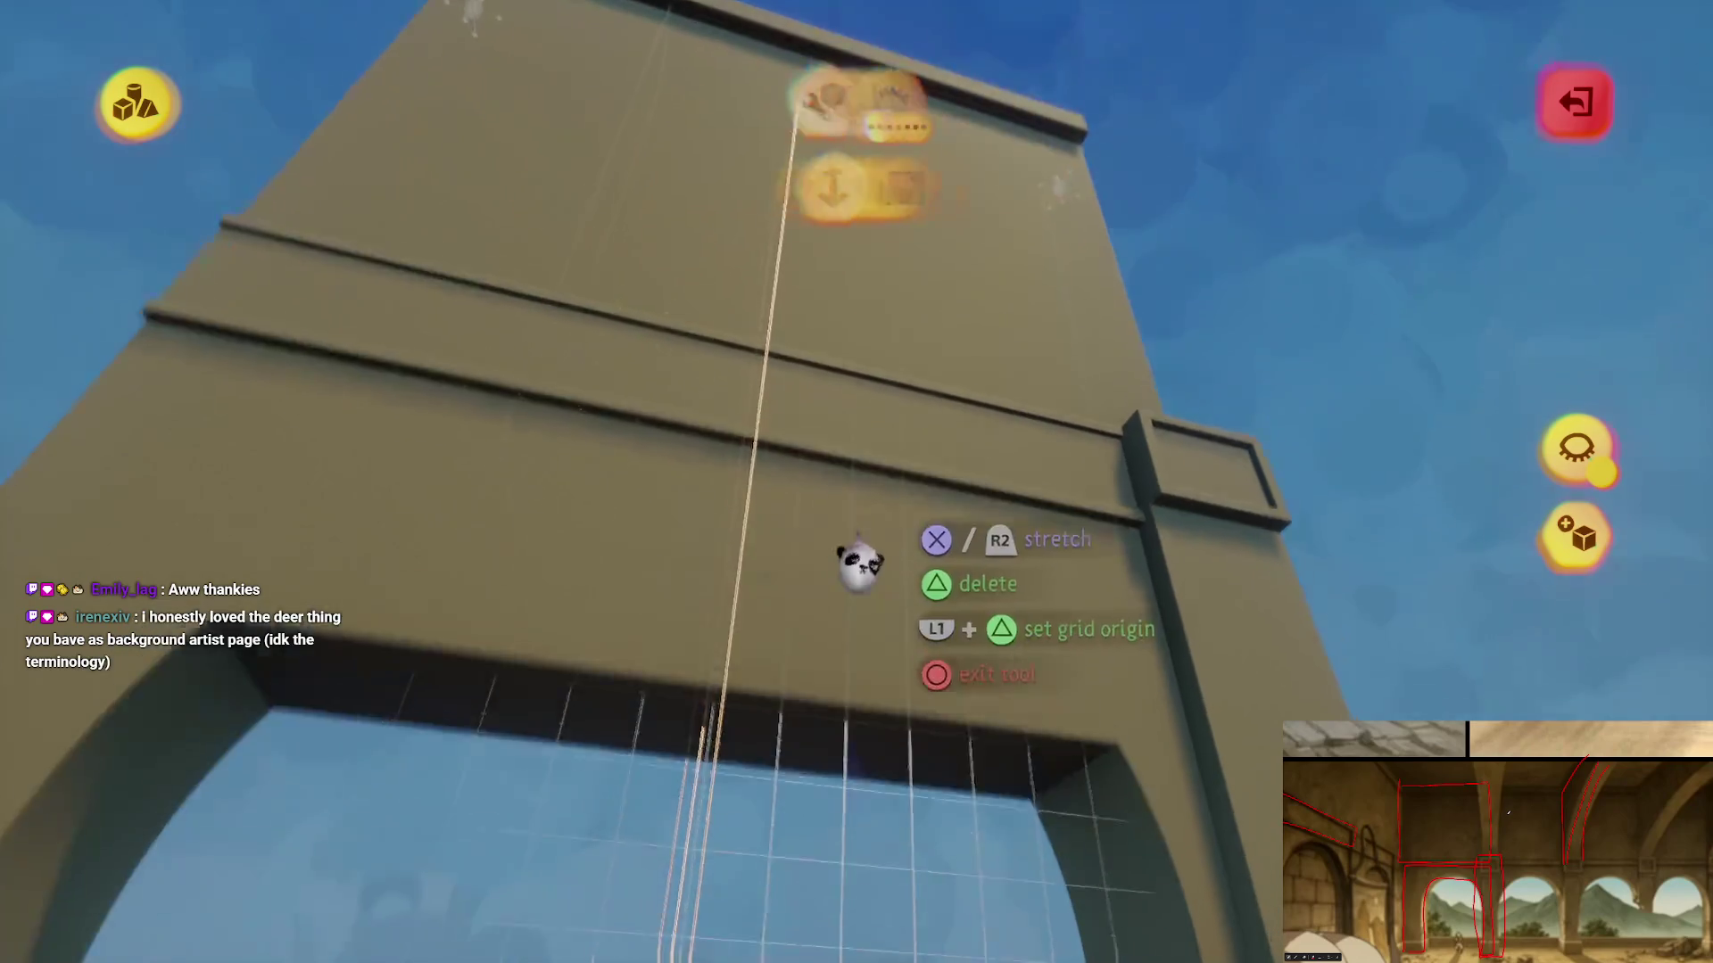
pyautogui.moveTo(860, 566)
pyautogui.mouseDown()
pyautogui.moveTo(800, 487)
pyautogui.moveTo(798, 625)
pyautogui.moveTo(856, 624)
pyautogui.mouseUp()
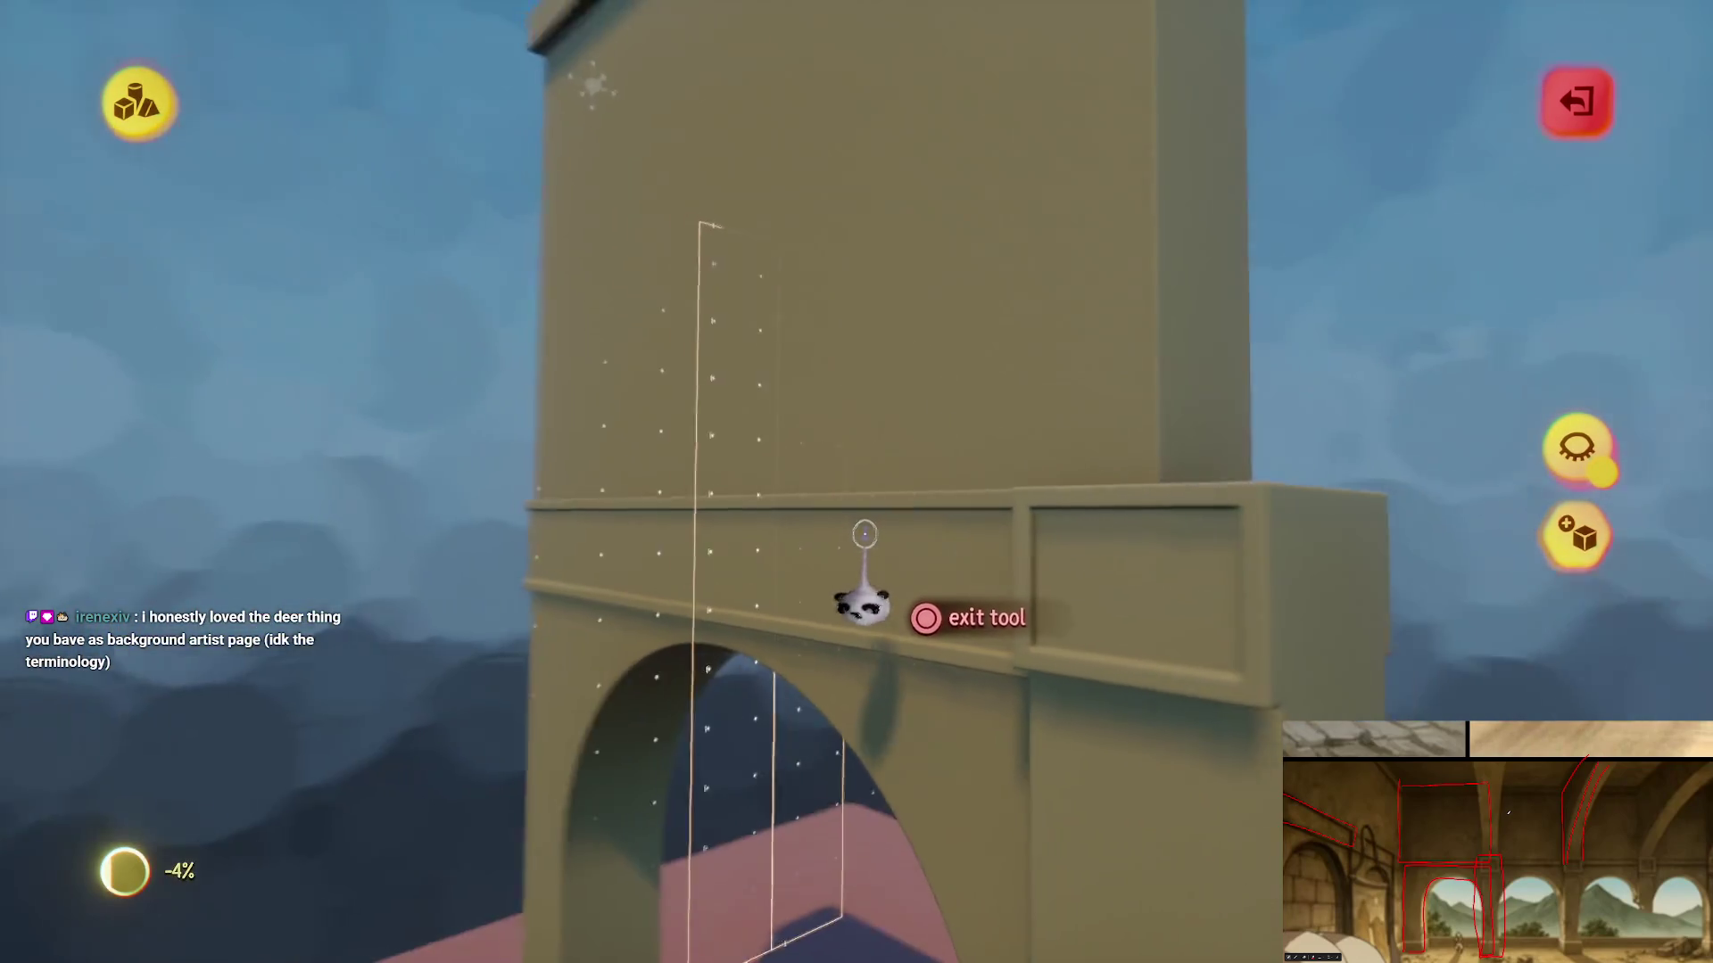
pyautogui.press('Escape')
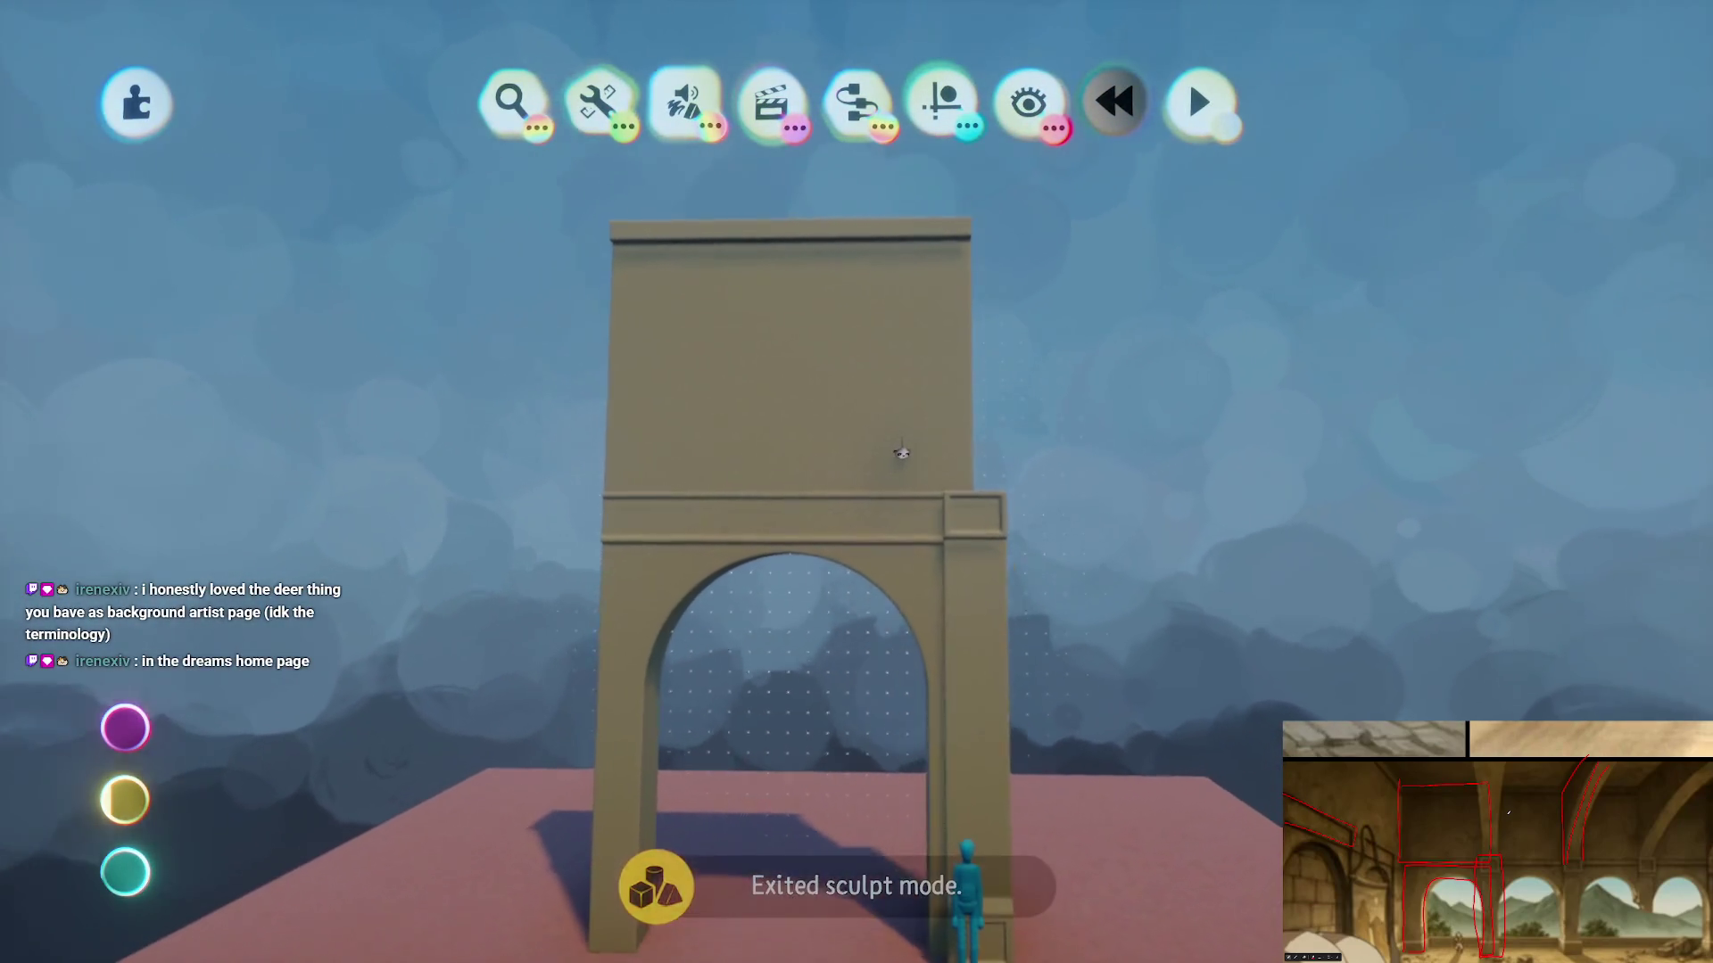
# - Resize the groove stamp along the tall wall's top in sculpt mode, then view the whole tower
pyautogui.click(902, 454)
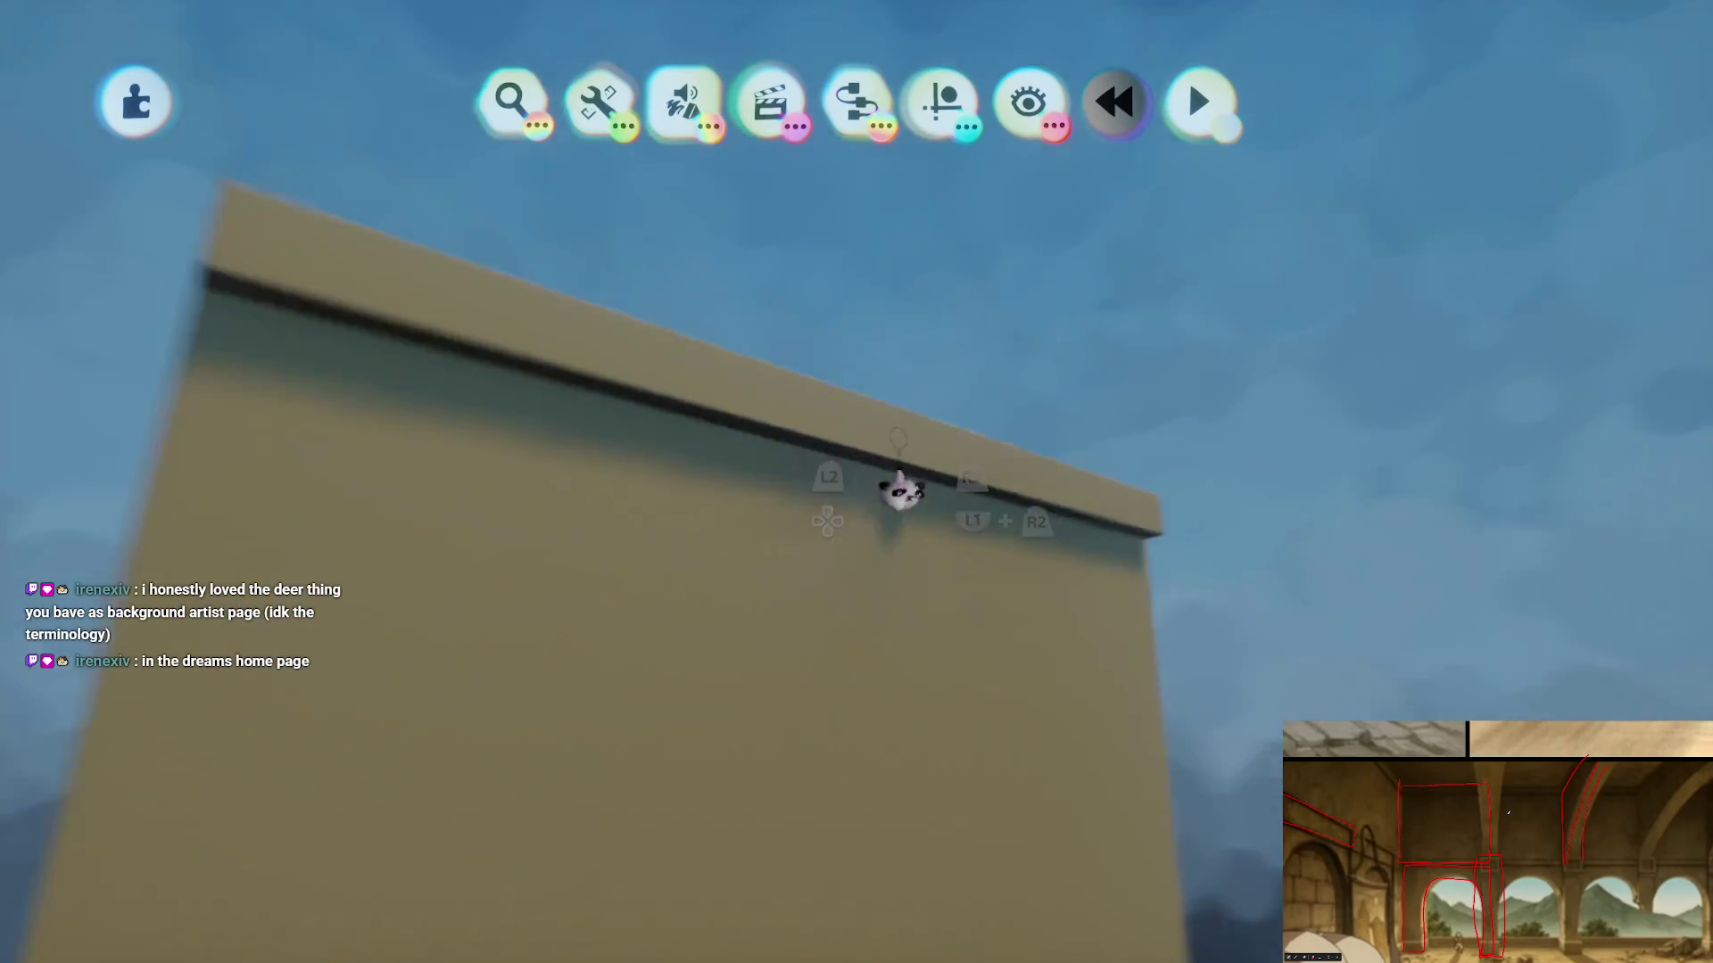
pyautogui.click(531, 112)
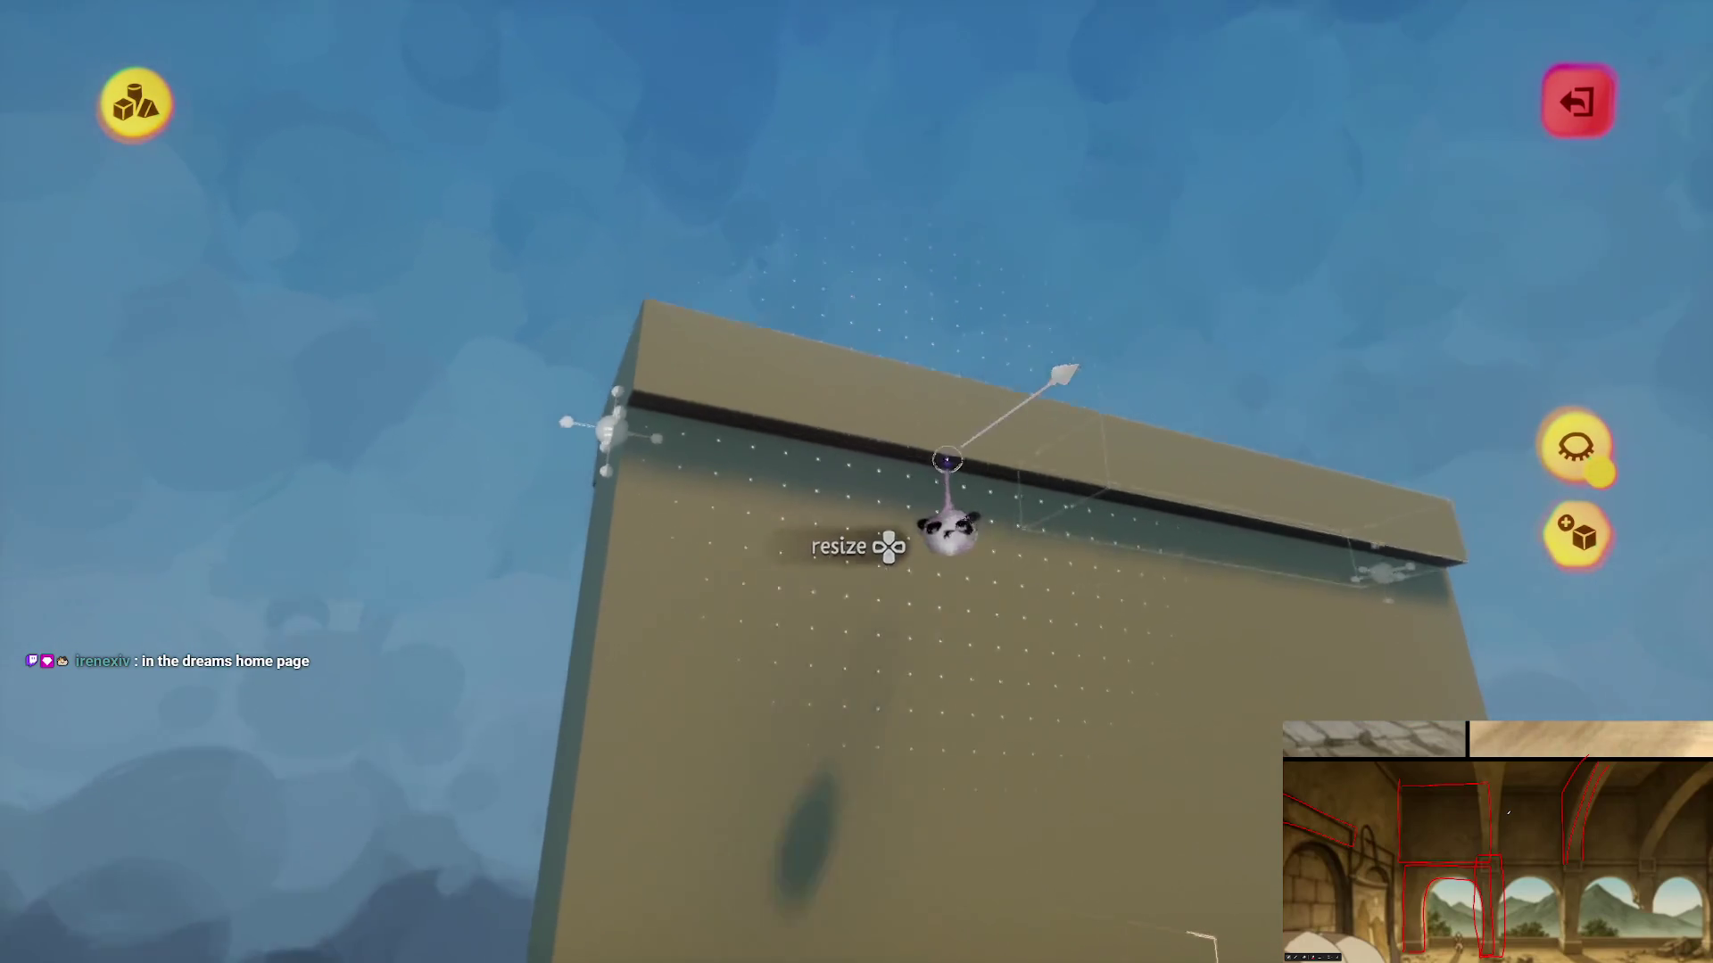
pyautogui.press('Escape')
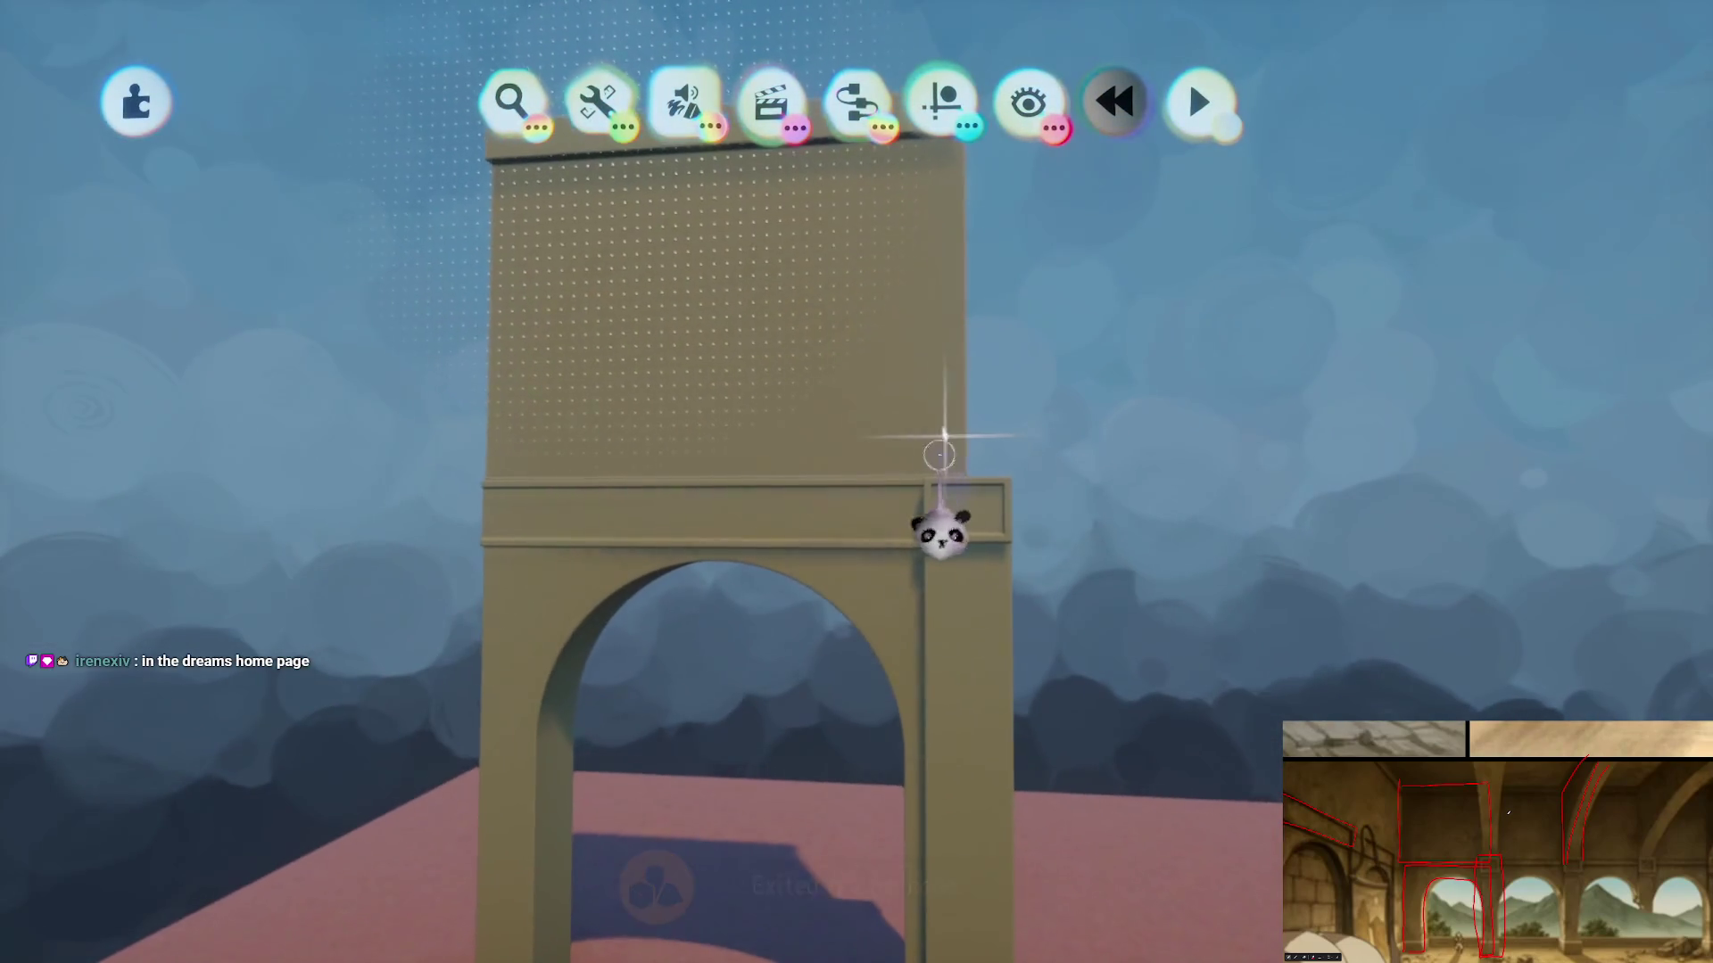
pyautogui.moveTo(939, 455)
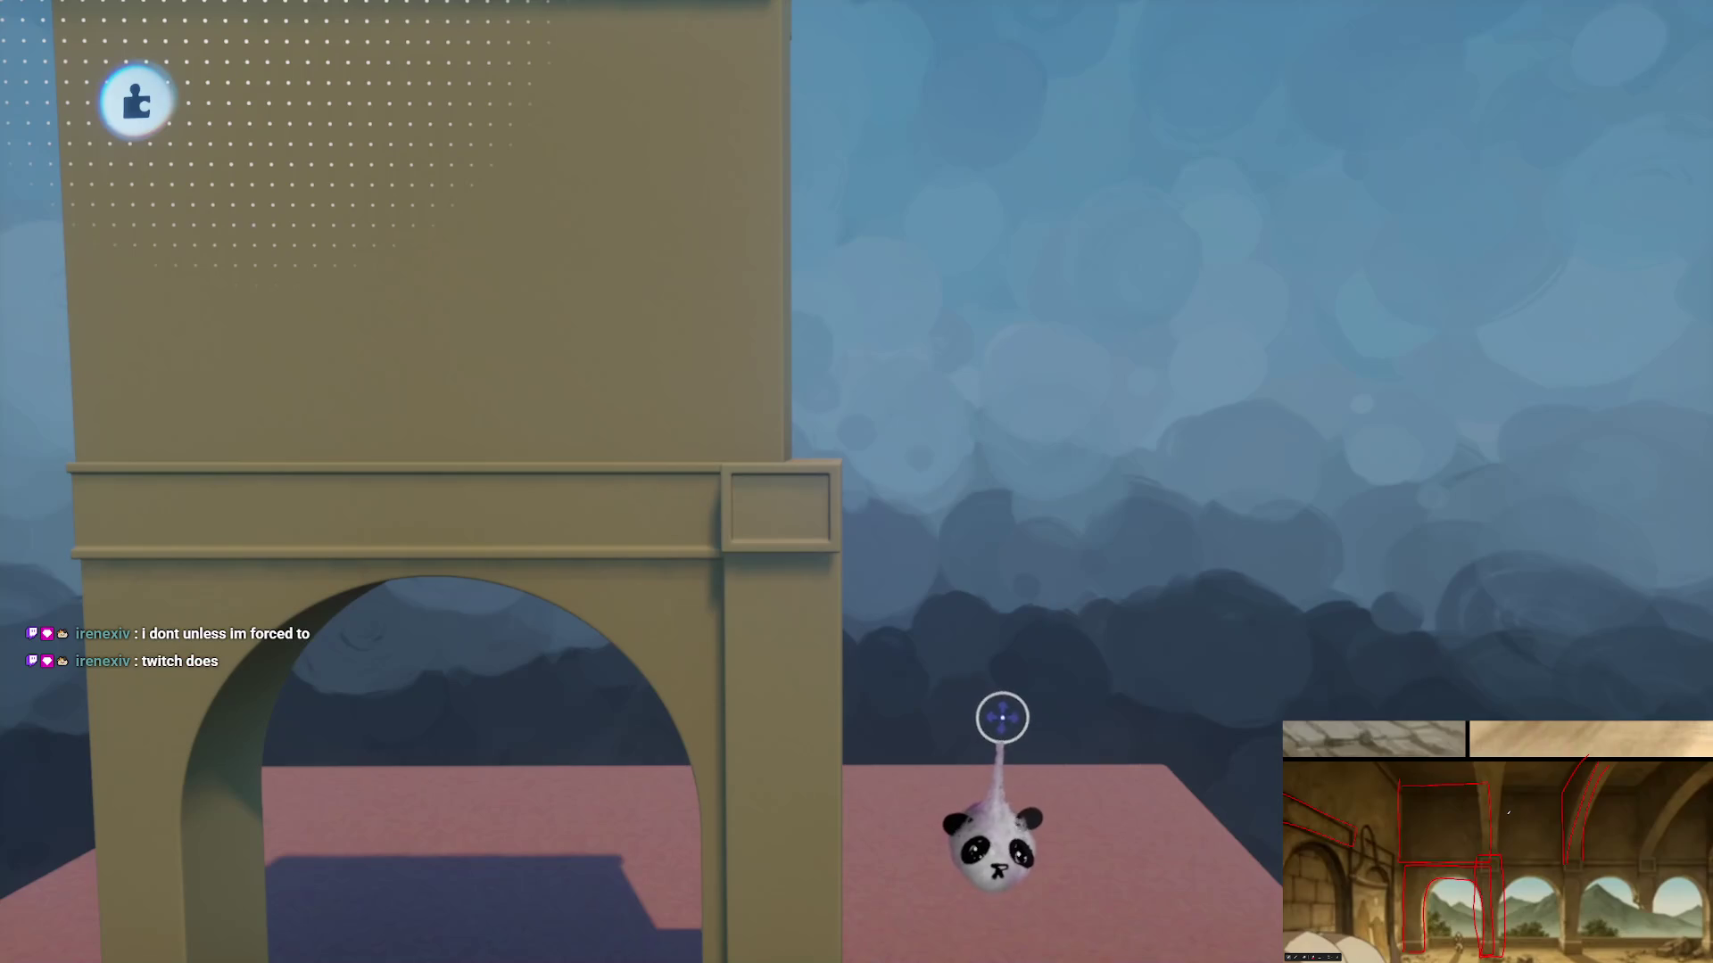
# - After a quick play test, move the arch sculpt's snap point to the arch corner and exit sculpting
pyautogui.press('space')
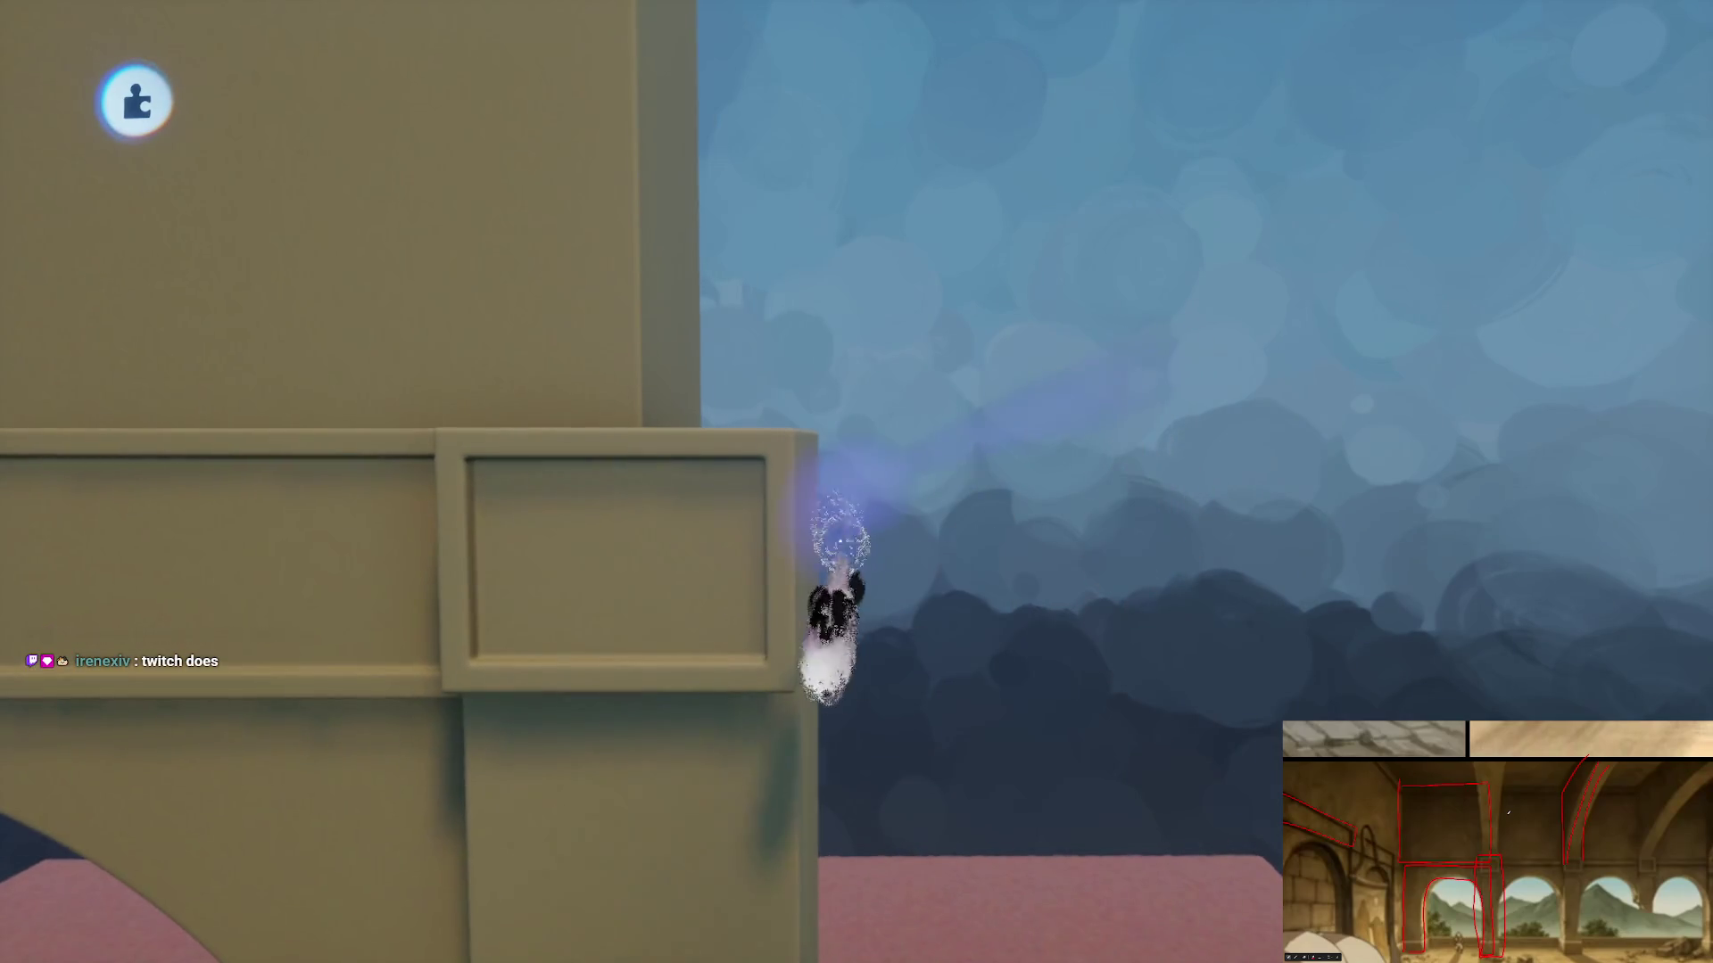
pyautogui.press('Escape')
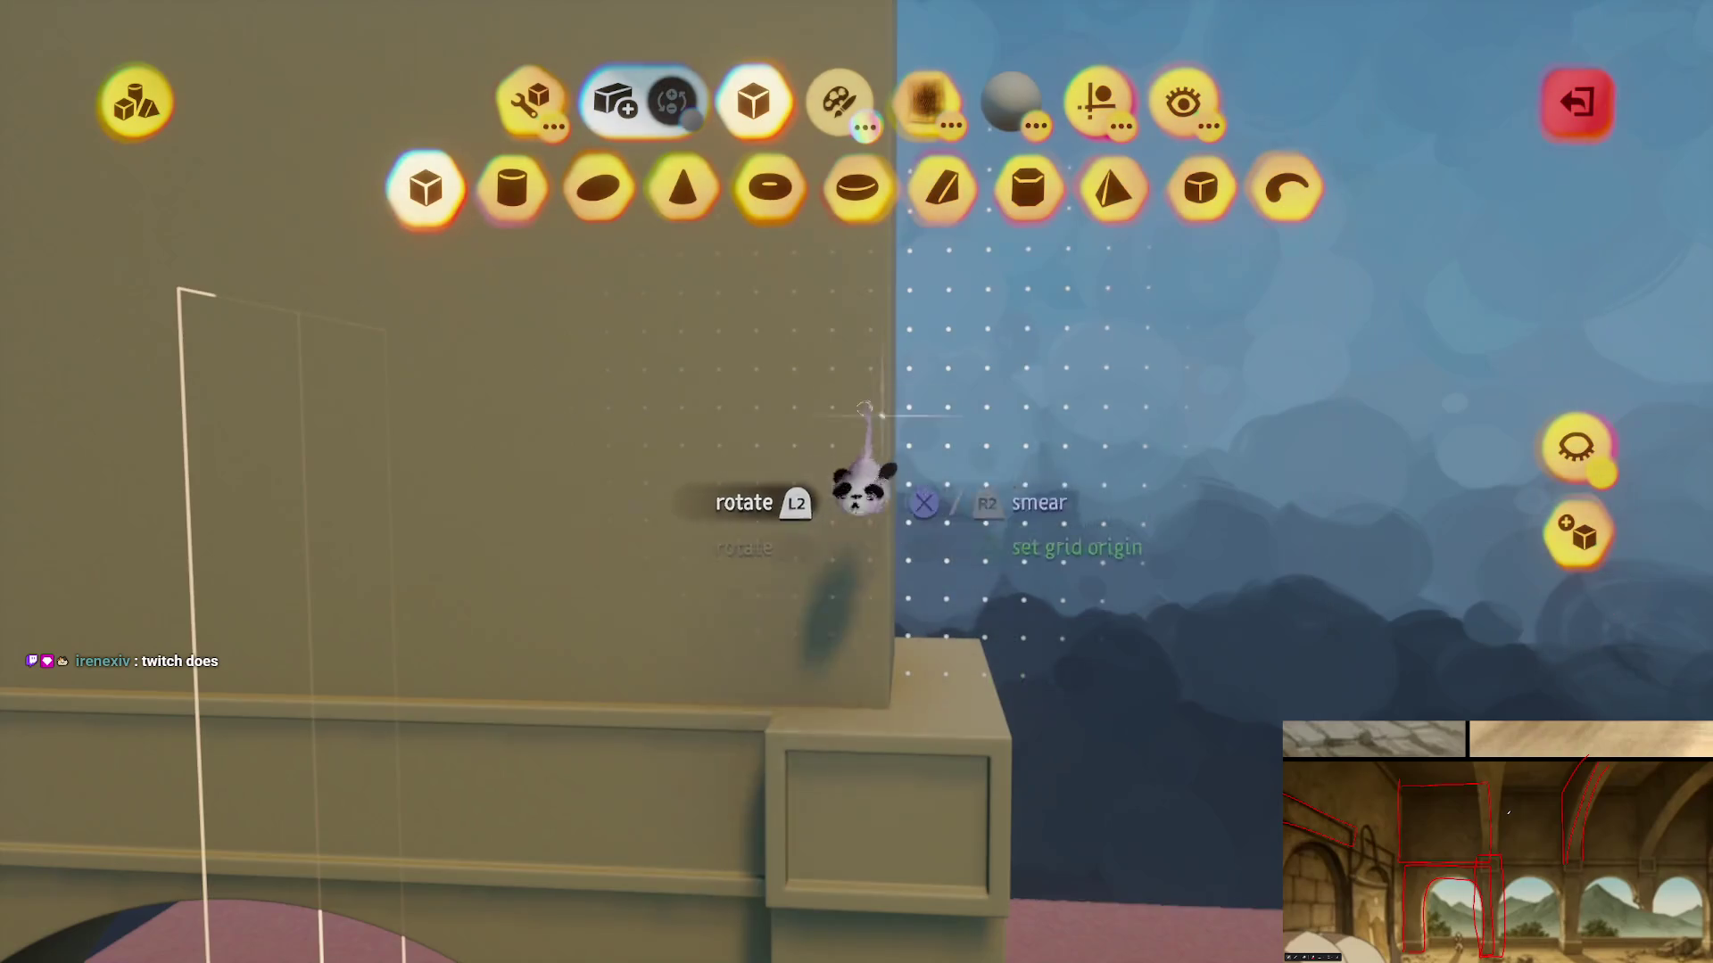
pyautogui.moveTo(860, 409)
pyautogui.mouseDown()
pyautogui.moveTo(815, 363)
pyautogui.moveTo(818, 339)
pyautogui.mouseUp()
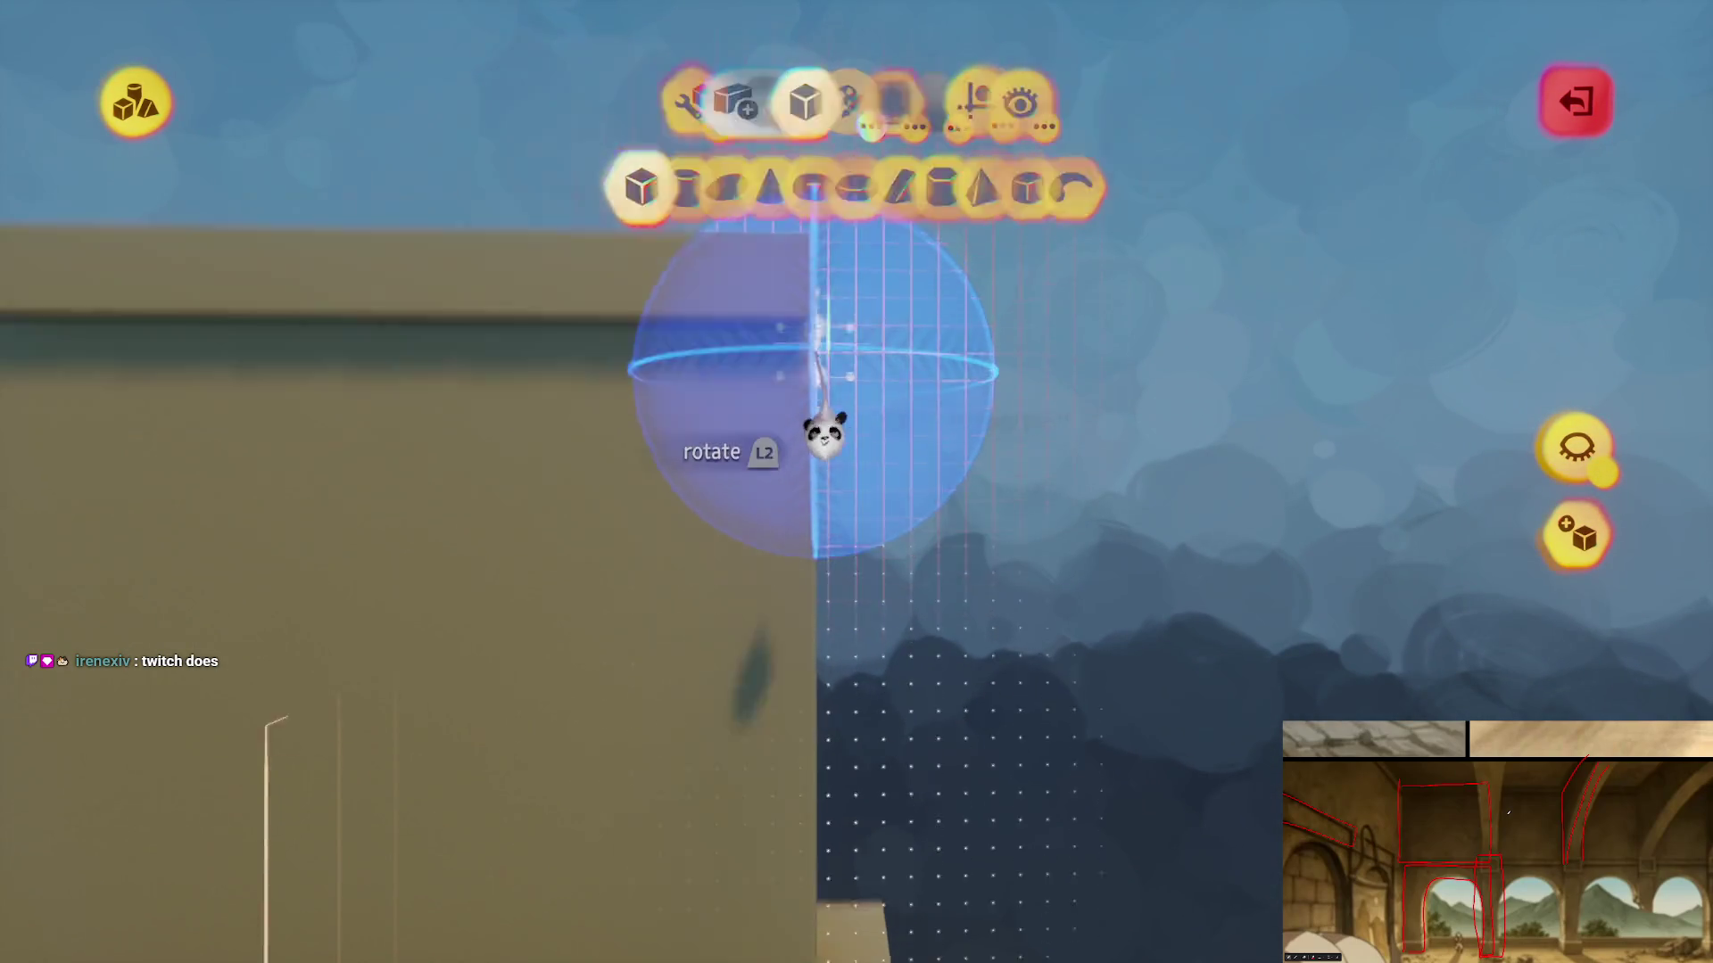
pyautogui.moveTo(825, 434)
pyautogui.mouseDown()
pyautogui.moveTo(818, 473)
pyautogui.moveTo(754, 478)
pyautogui.moveTo(846, 419)
pyautogui.moveTo(829, 444)
pyautogui.mouseUp()
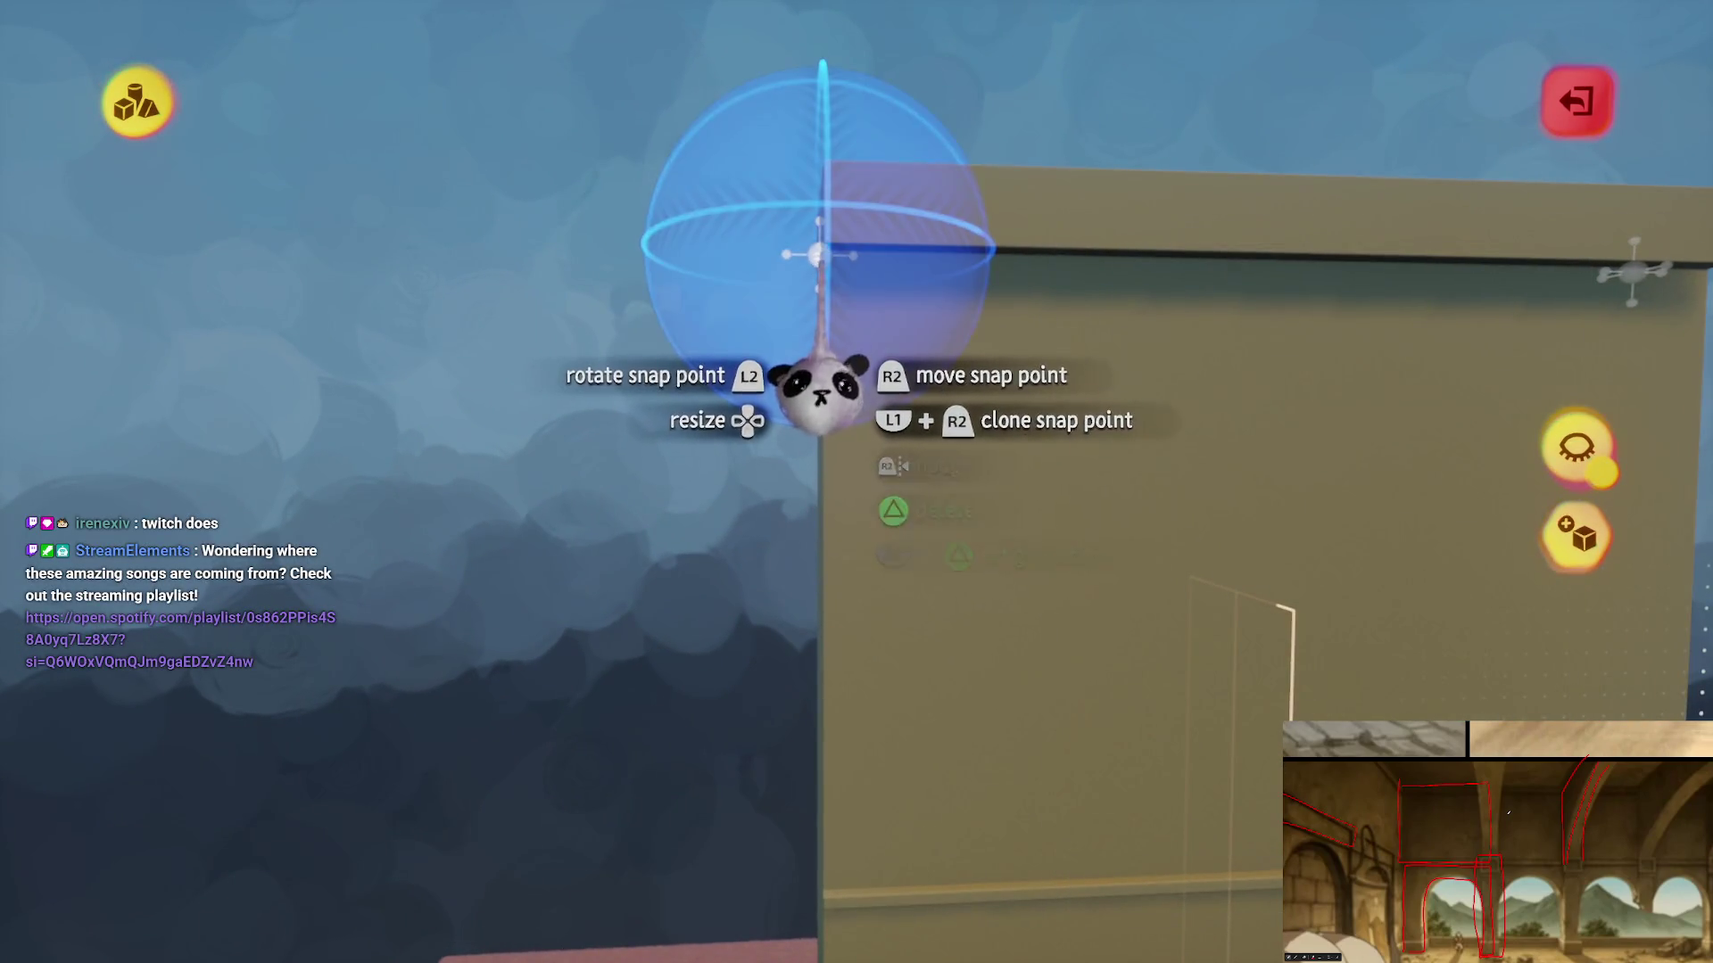
pyautogui.moveTo(830, 383)
pyautogui.mouseDown()
pyautogui.moveTo(815, 363)
pyautogui.moveTo(814, 419)
pyautogui.moveTo(802, 395)
pyautogui.mouseUp()
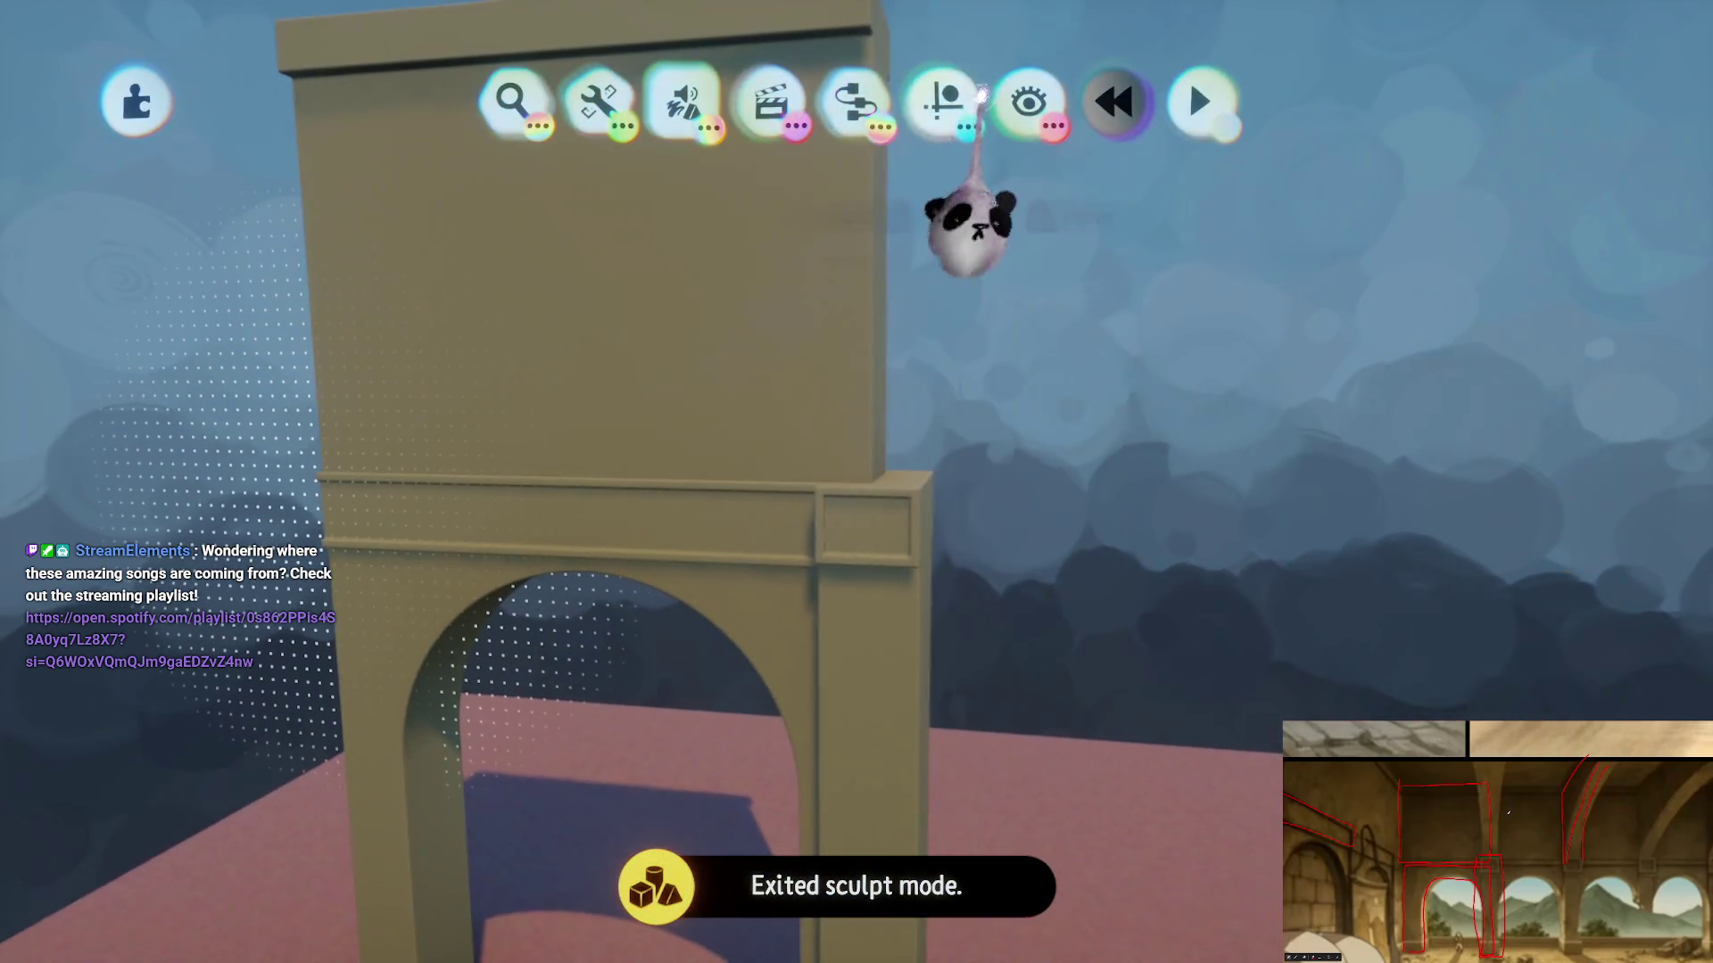
pyautogui.click(940, 101)
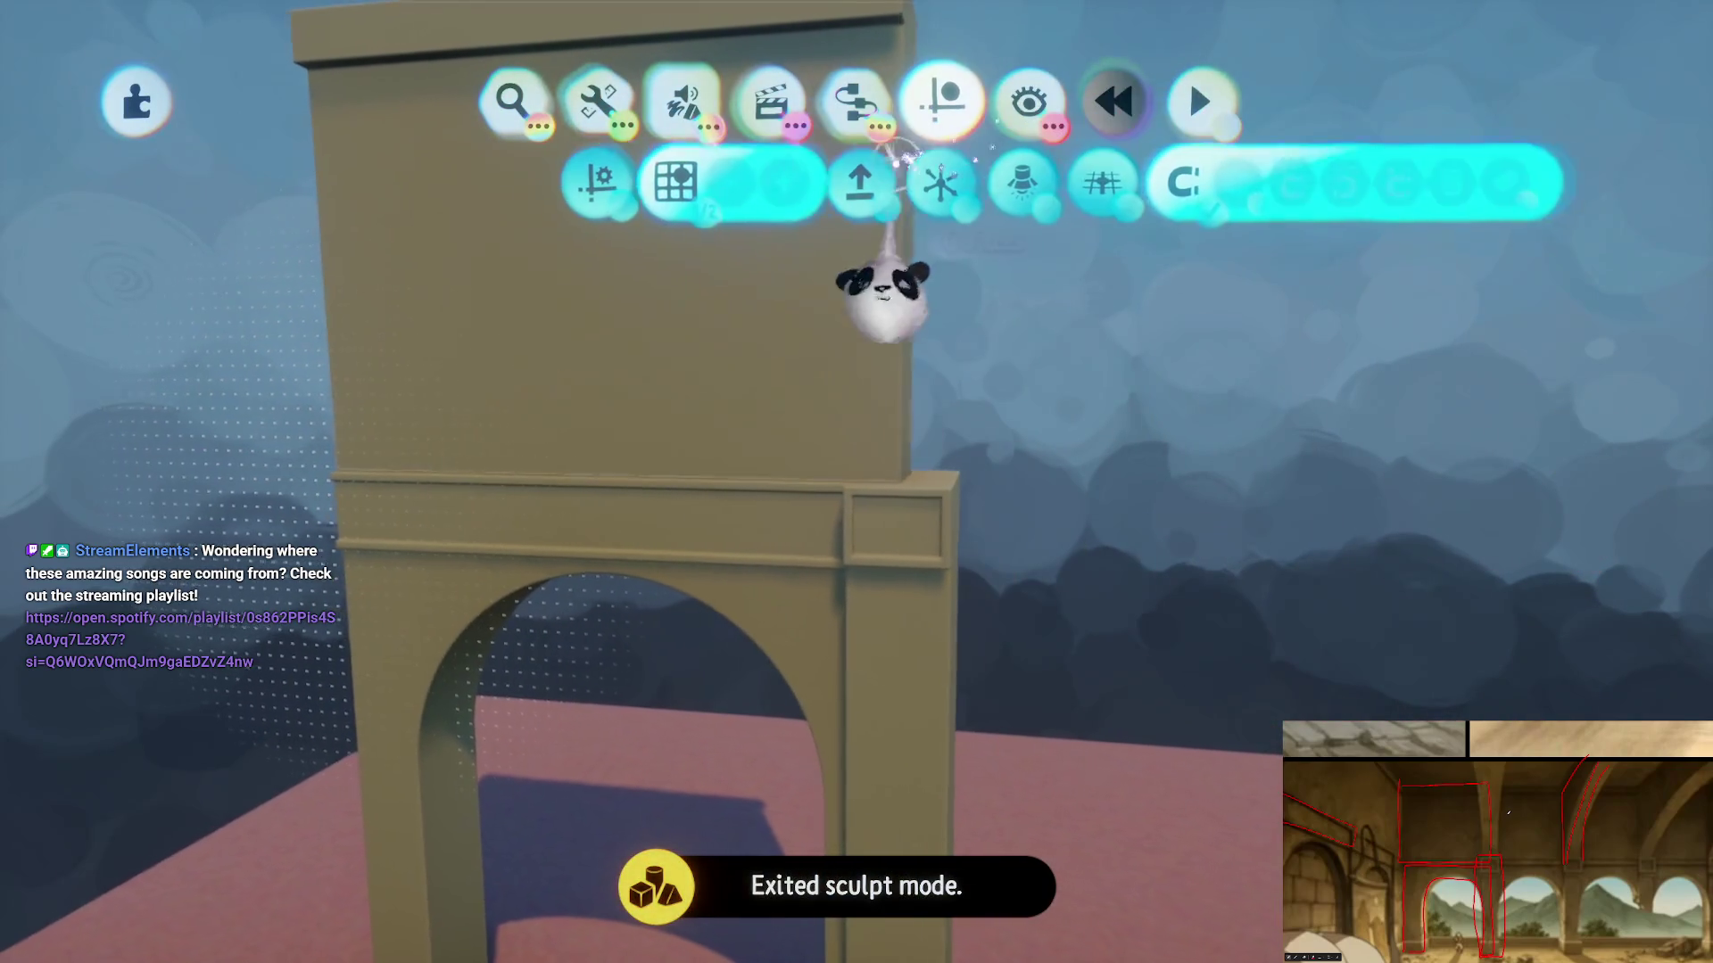
pyautogui.press('Escape')
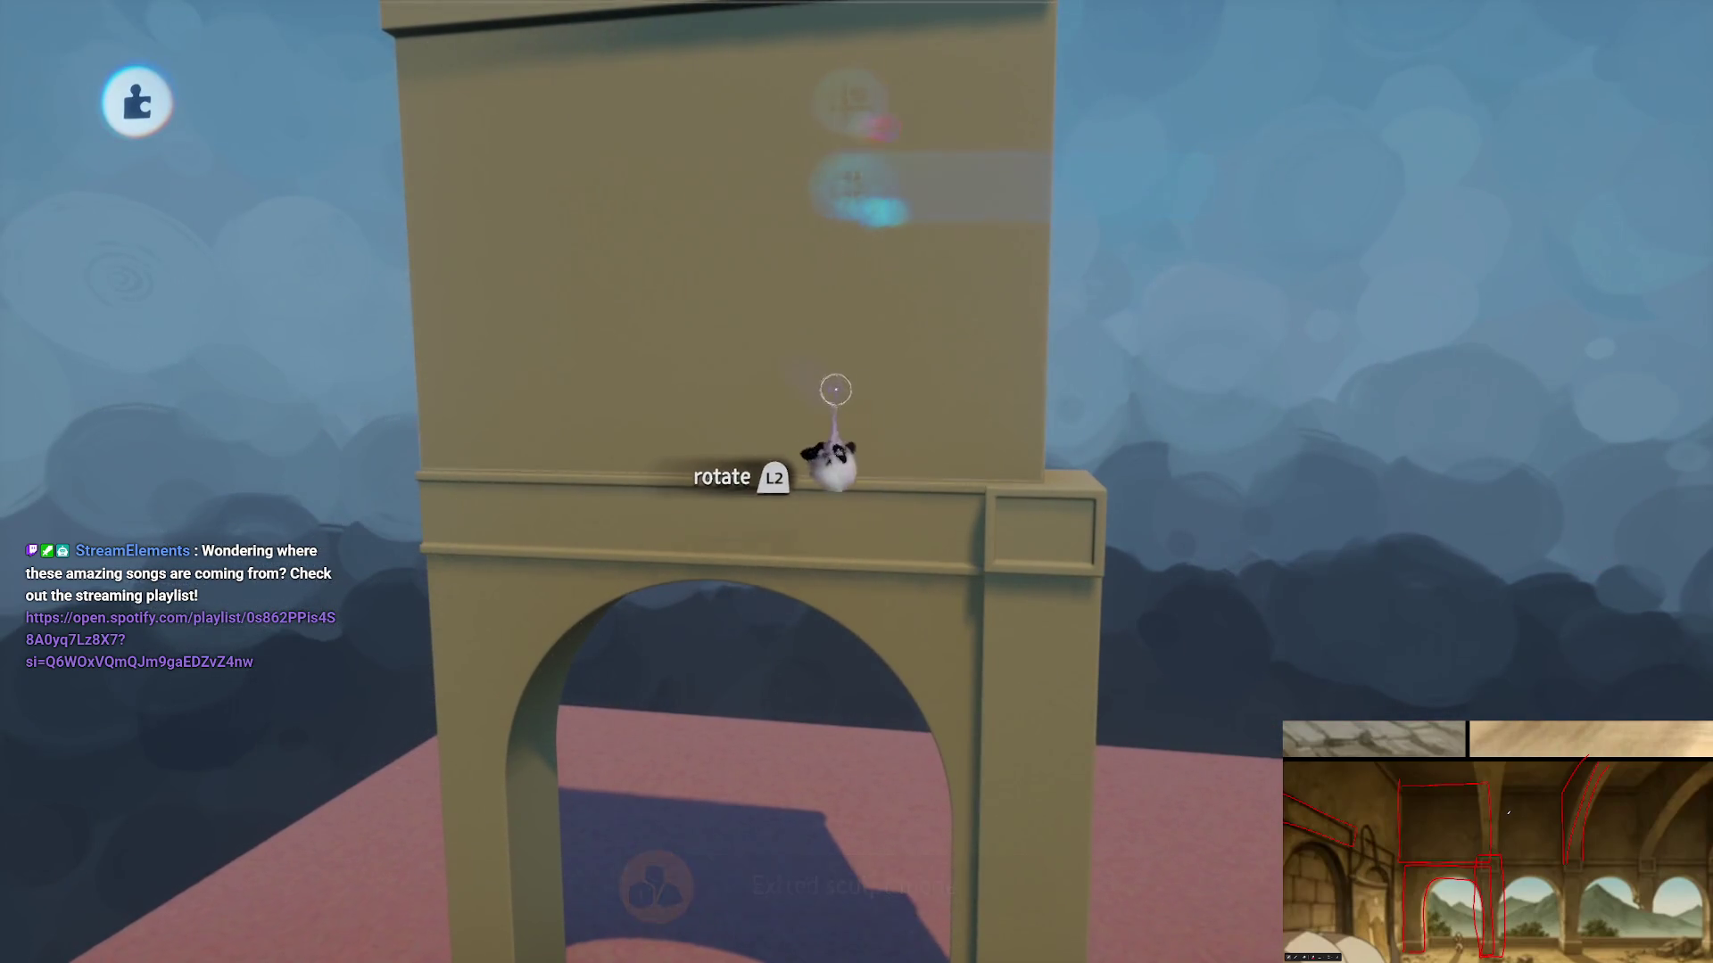
# - Clone the arch with its tall upper block and place the copy beside the original
pyautogui.moveTo(821, 458)
pyautogui.mouseDown()
pyautogui.moveTo(839, 400)
pyautogui.moveTo(784, 458)
pyautogui.mouseUp()
pyautogui.moveTo(655, 448)
pyautogui.mouseDown()
pyautogui.moveTo(613, 447)
pyautogui.moveTo(688, 336)
pyautogui.moveTo(750, 547)
pyautogui.moveTo(782, 290)
pyautogui.moveTo(803, 336)
pyautogui.moveTo(833, 222)
pyautogui.moveTo(858, 489)
pyautogui.moveTo(764, 459)
pyautogui.moveTo(680, 466)
pyautogui.moveTo(1024, 482)
pyautogui.moveTo(1012, 571)
pyautogui.moveTo(937, 565)
pyautogui.moveTo(740, 718)
pyautogui.mouseUp()
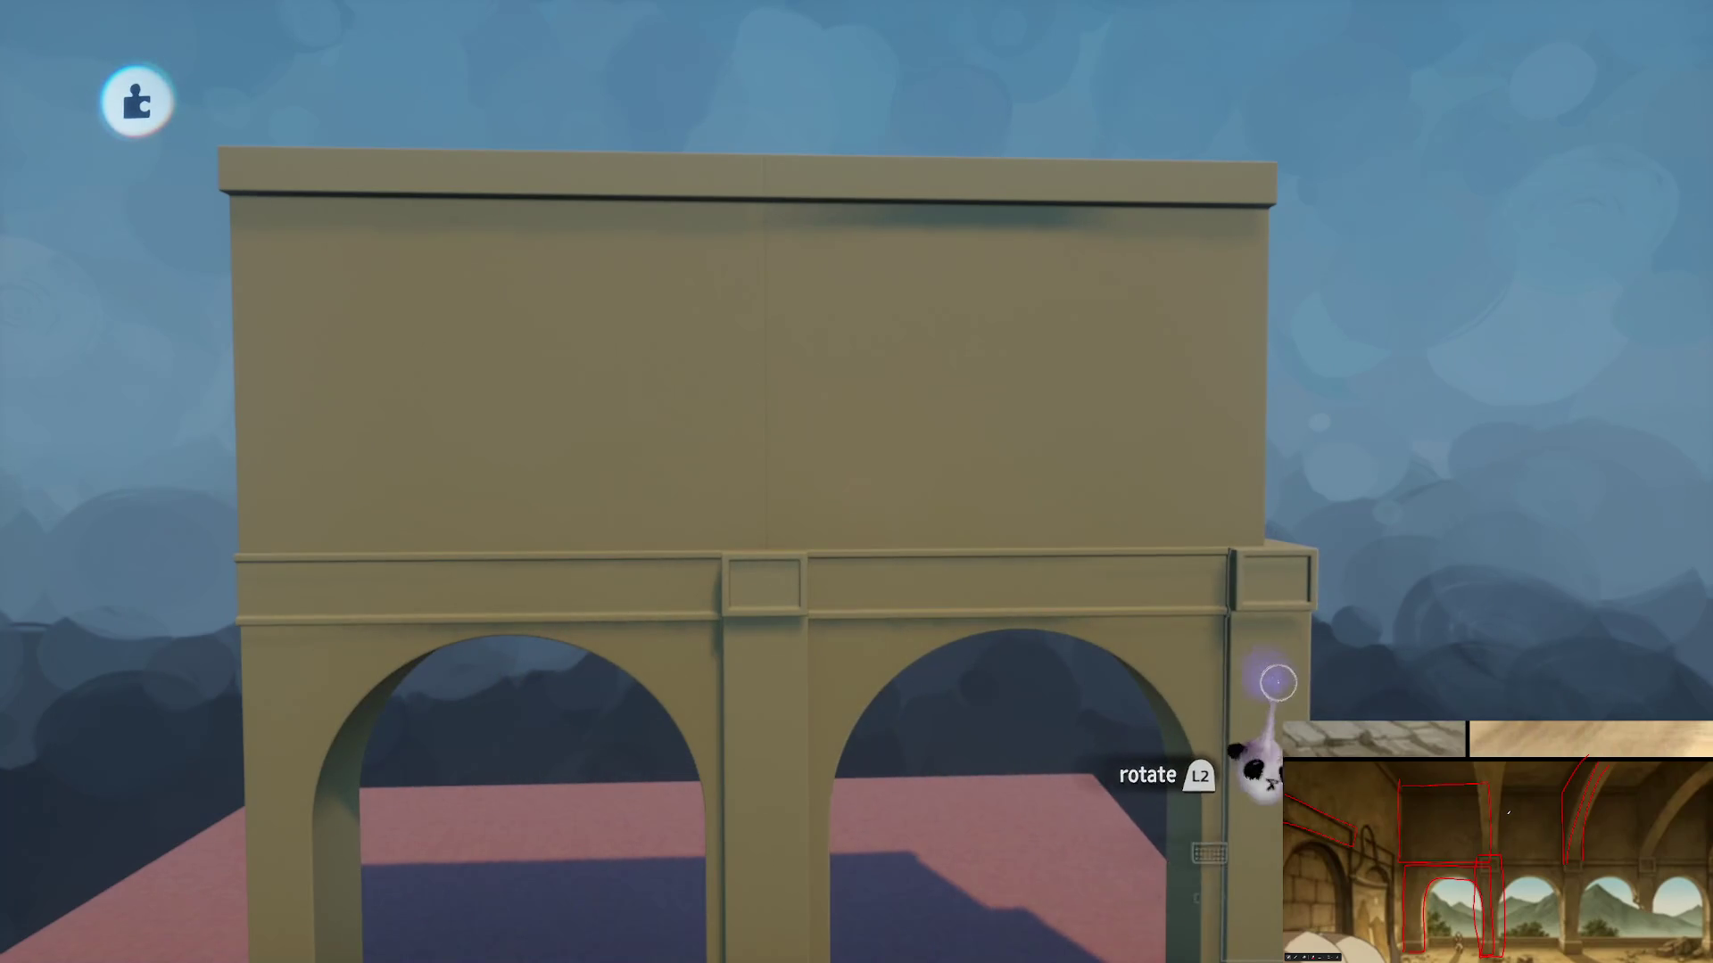
pyautogui.moveTo(1277, 682)
pyautogui.mouseDown()
pyautogui.moveTo(1131, 661)
pyautogui.moveTo(915, 442)
pyautogui.mouseUp()
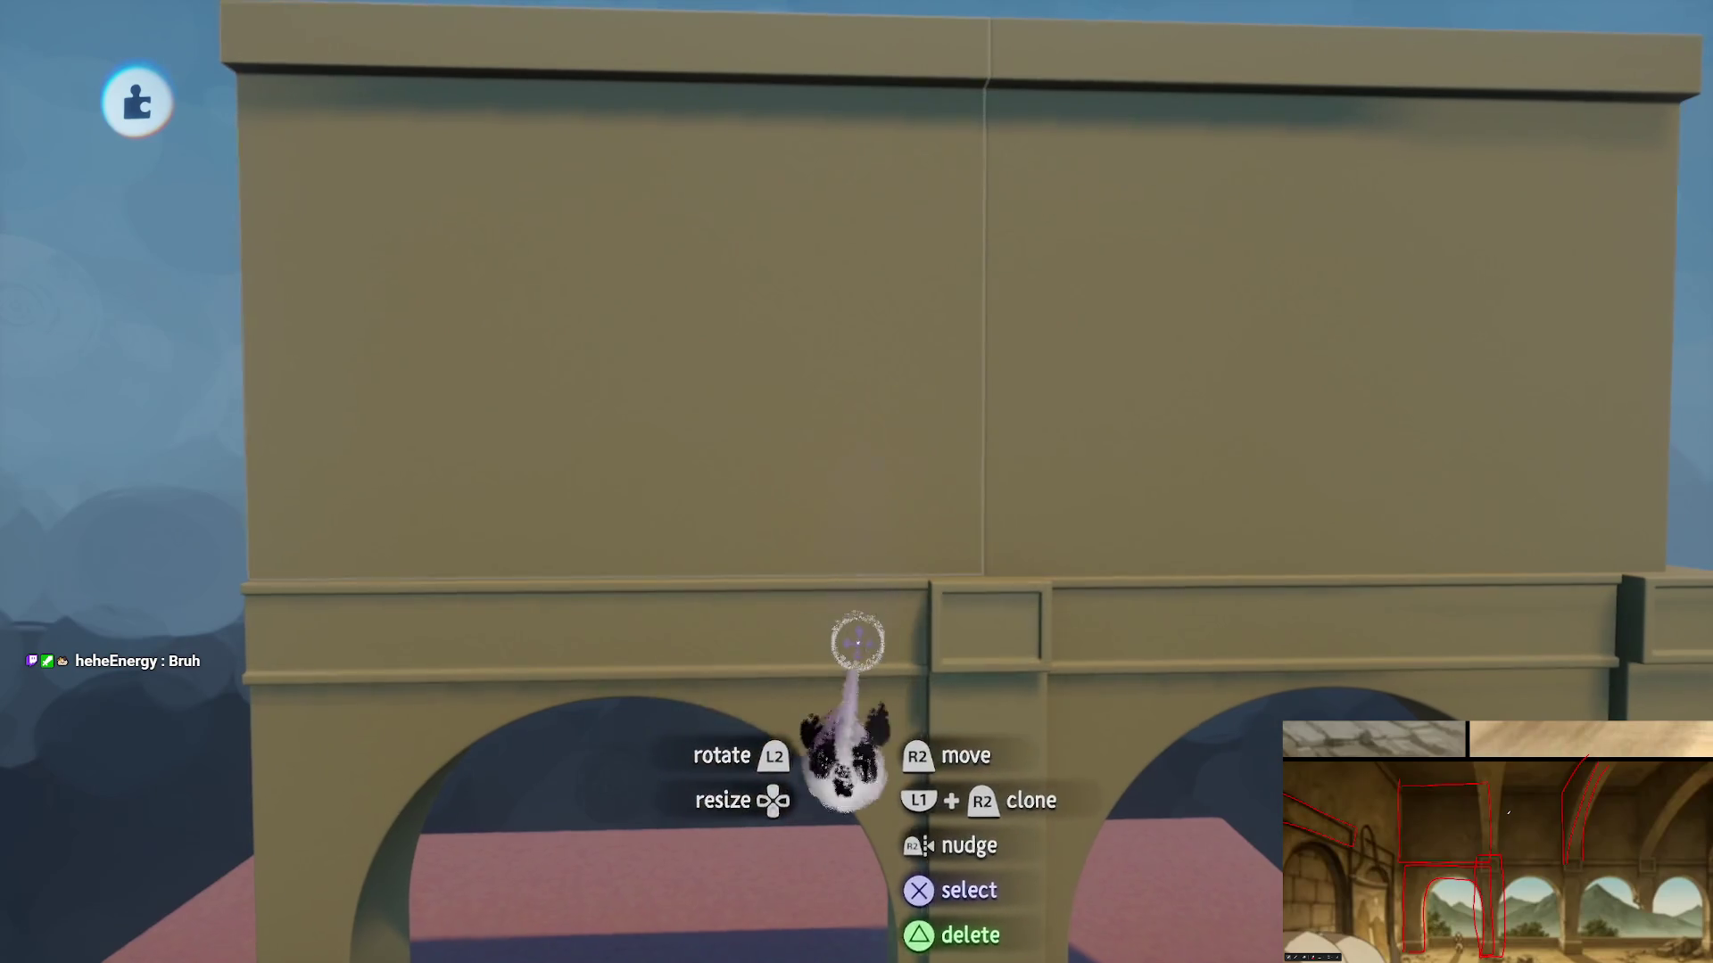
pyautogui.moveTo(857, 641)
pyautogui.mouseDown()
pyautogui.moveTo(892, 577)
pyautogui.moveTo(901, 488)
pyautogui.moveTo(898, 508)
pyautogui.moveTo(893, 450)
pyautogui.moveTo(853, 434)
pyautogui.mouseUp()
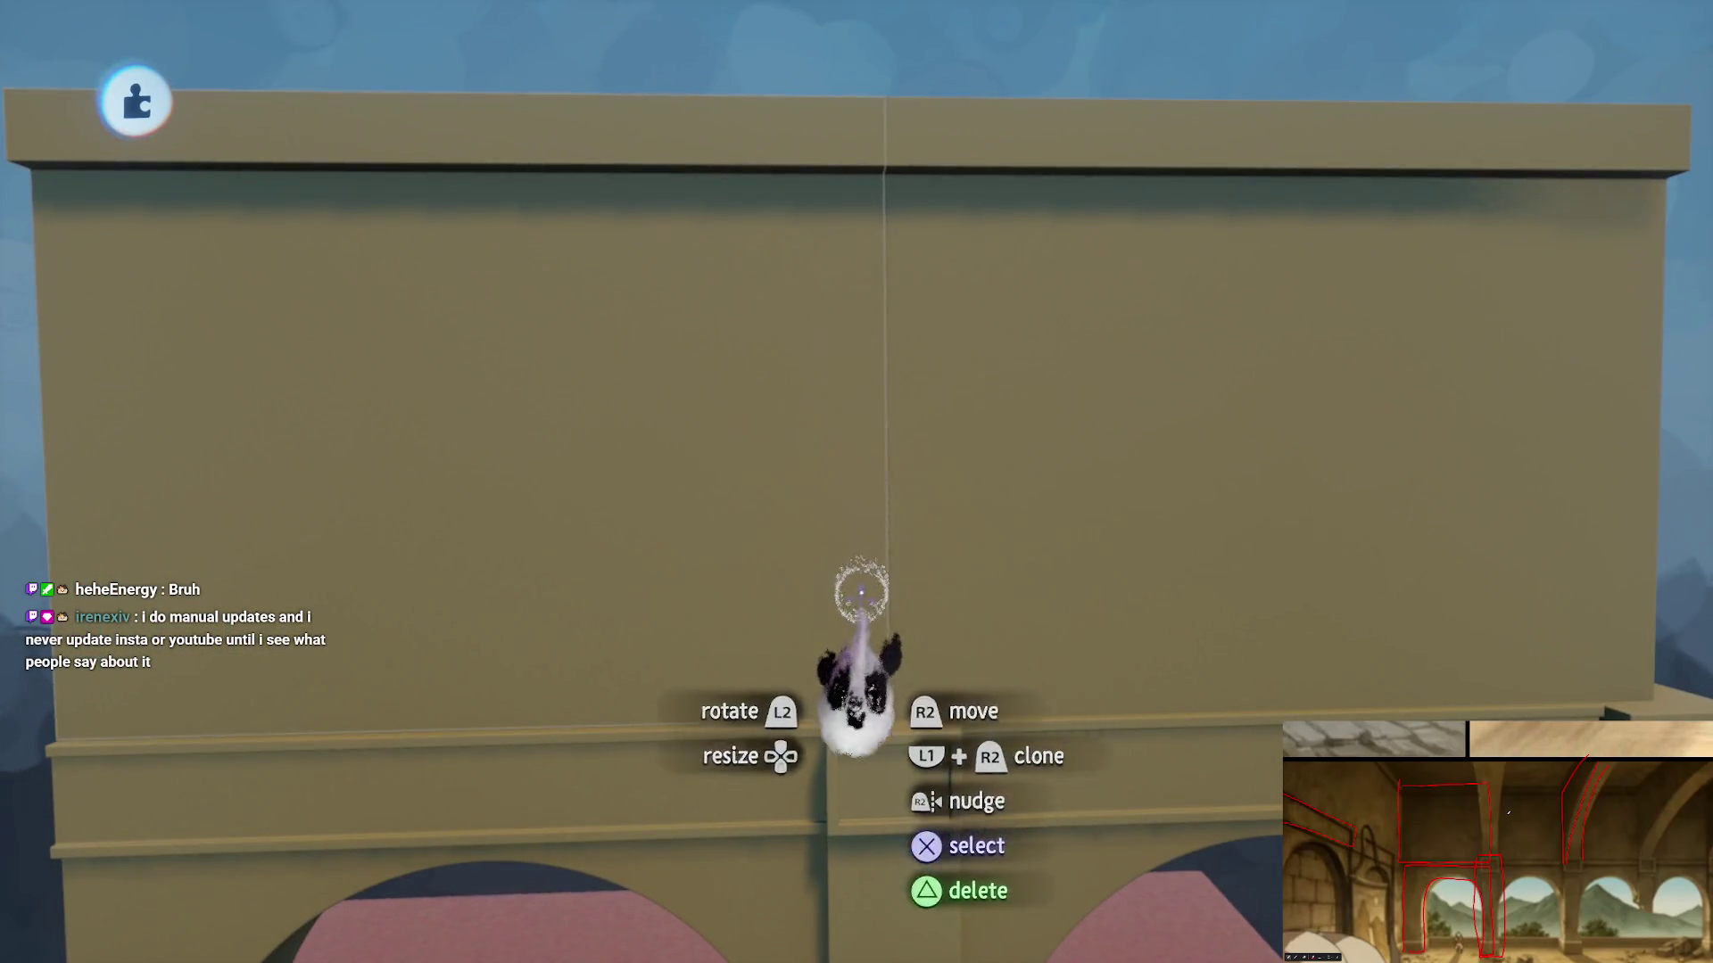
# - Set a square pillar down on the wall and align it at the join of the two arches
pyautogui.press('Escape')
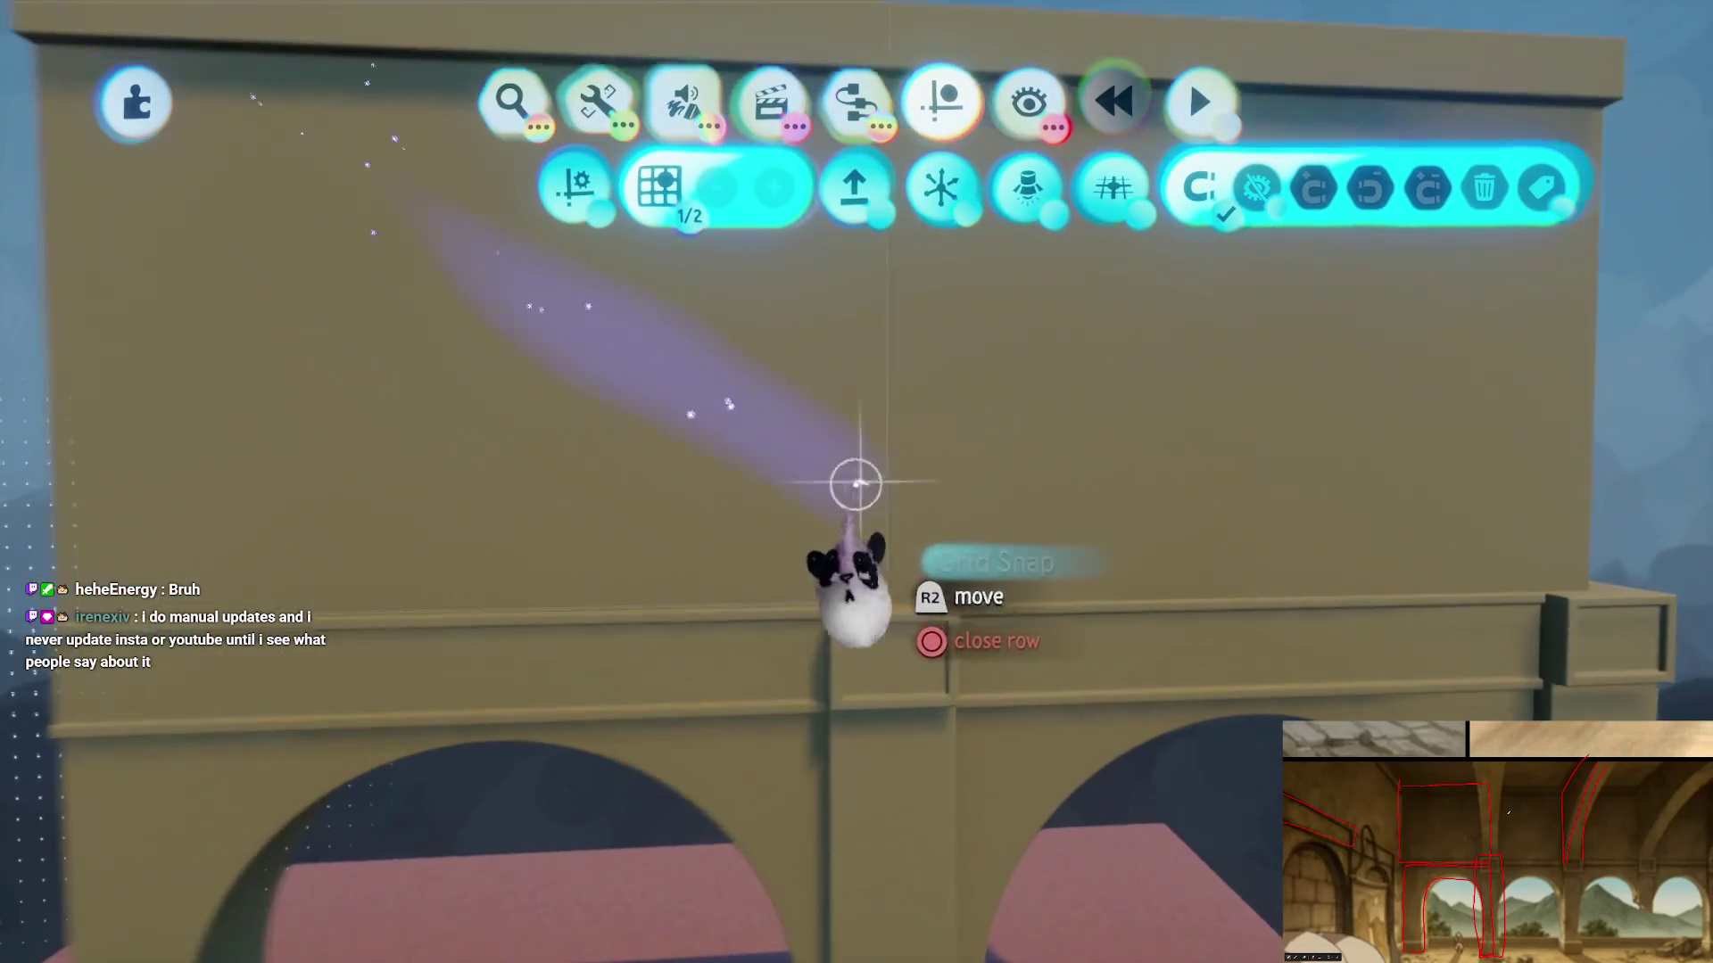
pyautogui.moveTo(857, 484)
pyautogui.mouseDown()
pyautogui.moveTo(860, 547)
pyautogui.moveTo(870, 432)
pyautogui.mouseUp()
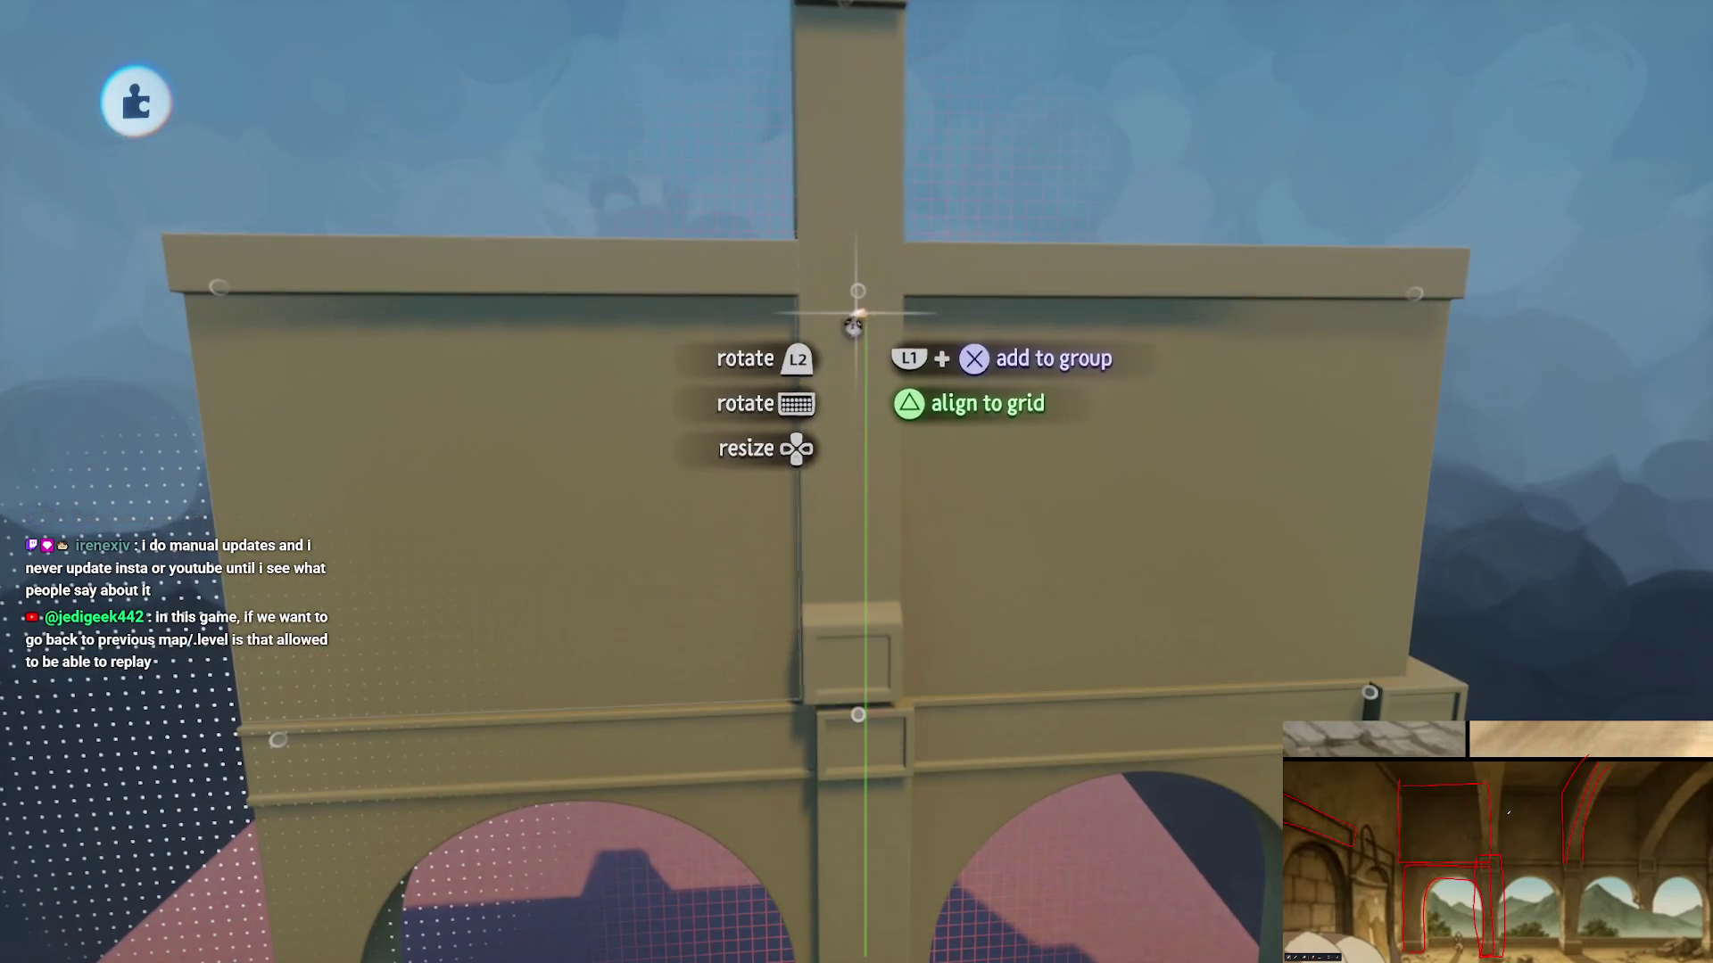
pyautogui.click(881, 372)
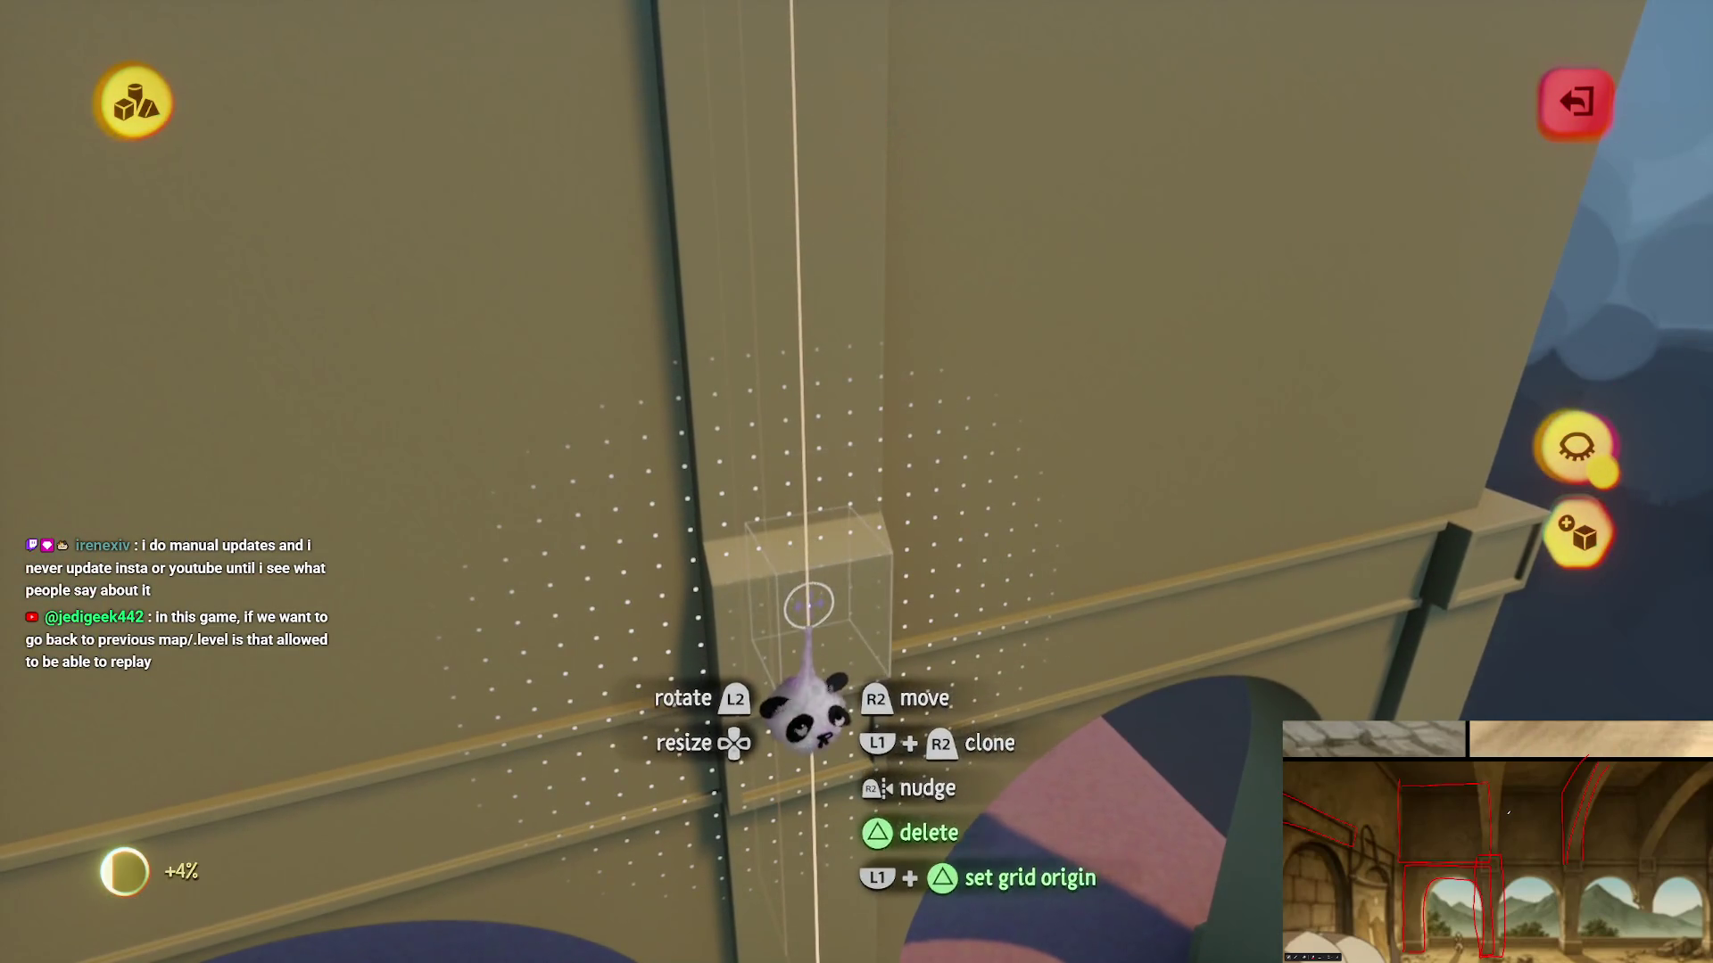
pyautogui.scroll(-5, 801, 561)
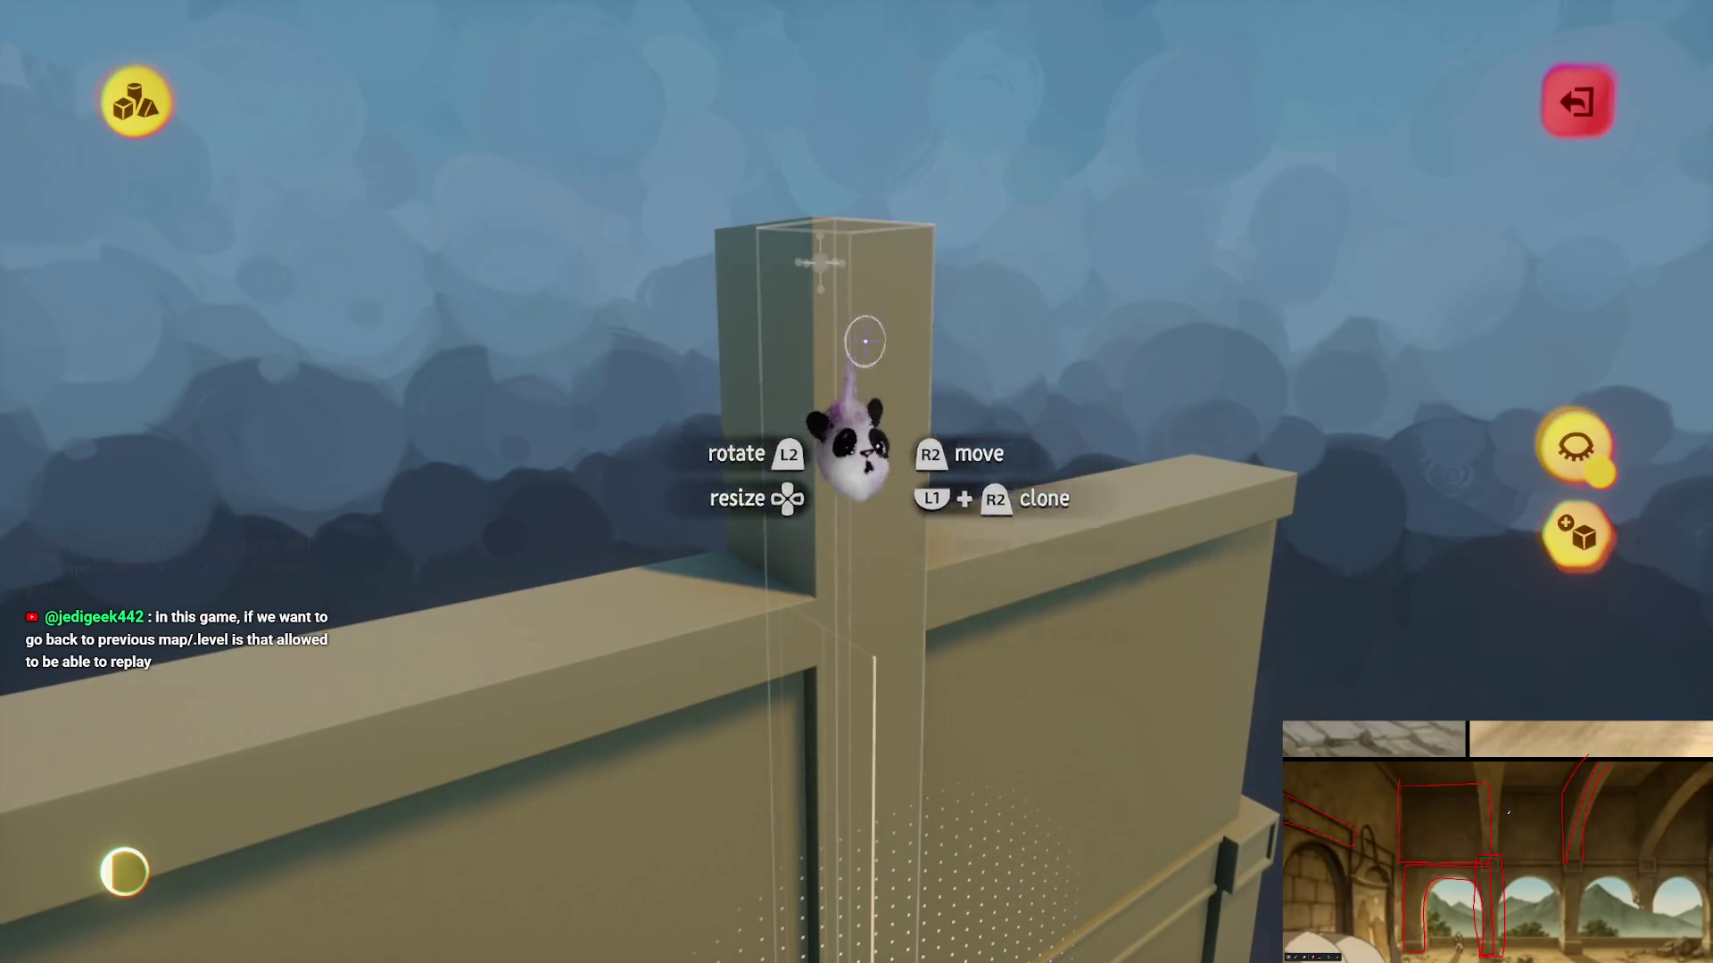
pyautogui.moveTo(866, 341)
pyautogui.mouseDown()
pyautogui.moveTo(875, 363)
pyautogui.moveTo(837, 281)
pyautogui.mouseUp()
pyautogui.moveTo(828, 375)
pyautogui.mouseDown()
pyautogui.moveTo(825, 295)
pyautogui.moveTo(837, 348)
pyautogui.mouseUp()
pyautogui.moveTo(837, 427)
pyautogui.mouseDown()
pyautogui.moveTo(834, 383)
pyautogui.moveTo(834, 413)
pyautogui.mouseUp()
pyautogui.press('Escape')
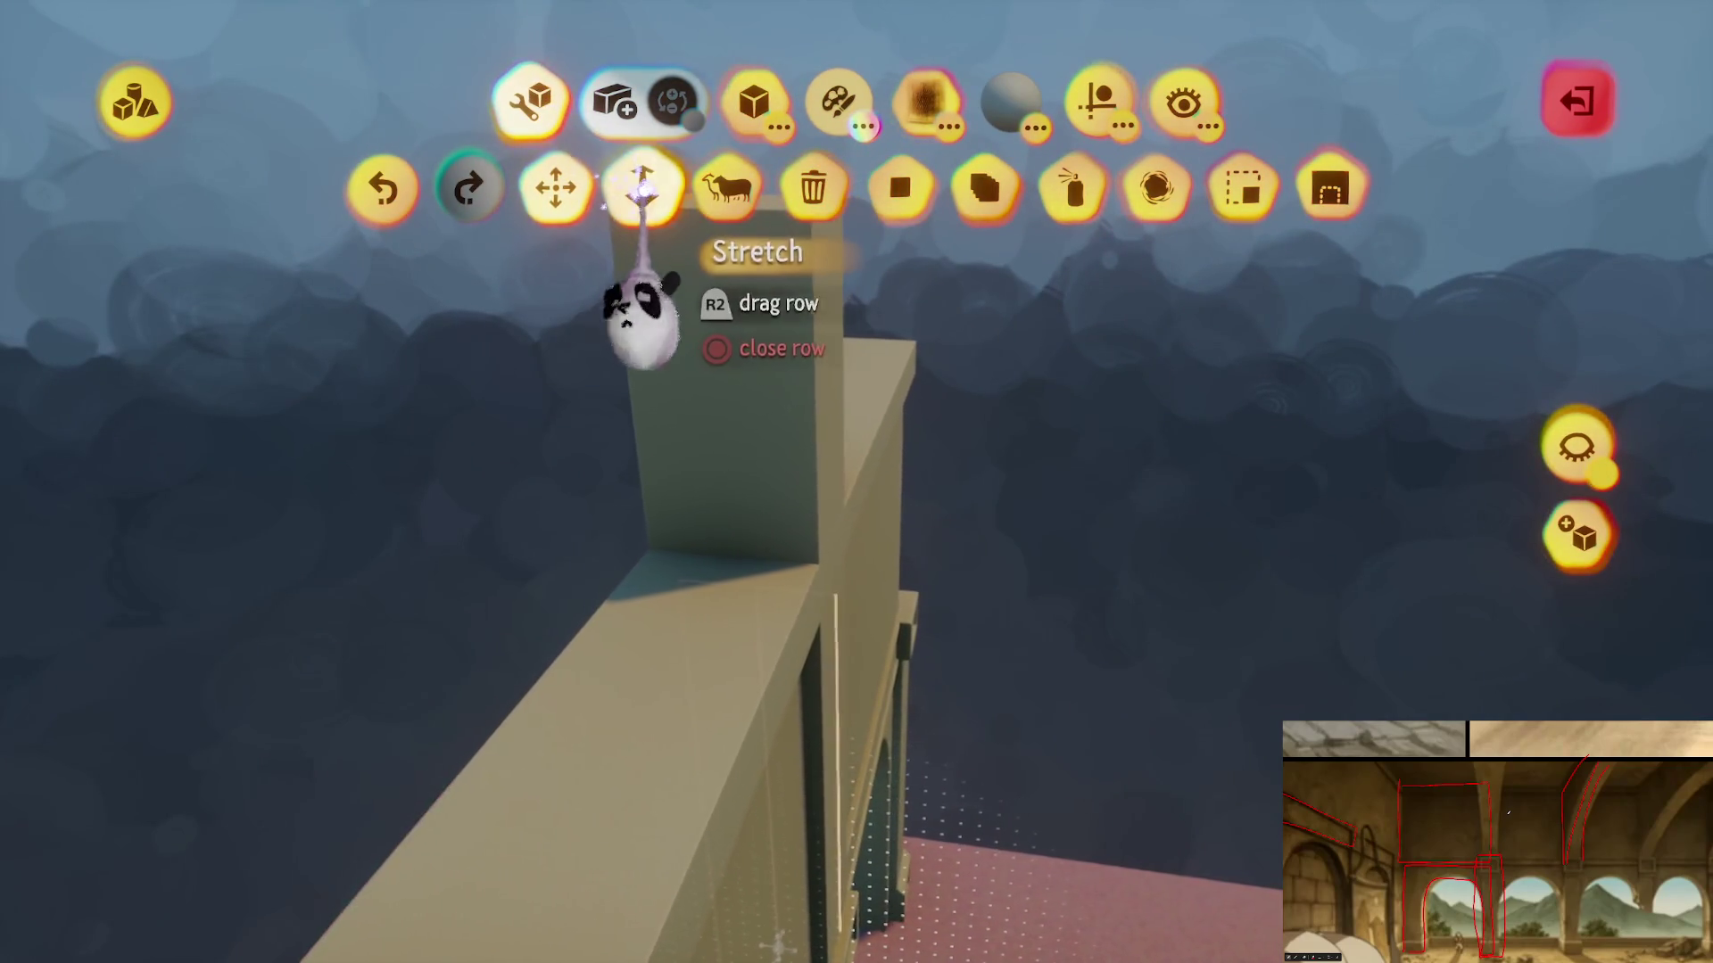
# - Stretch the pillar far above the wall top, then set shapes back to adding material
pyautogui.click(642, 189)
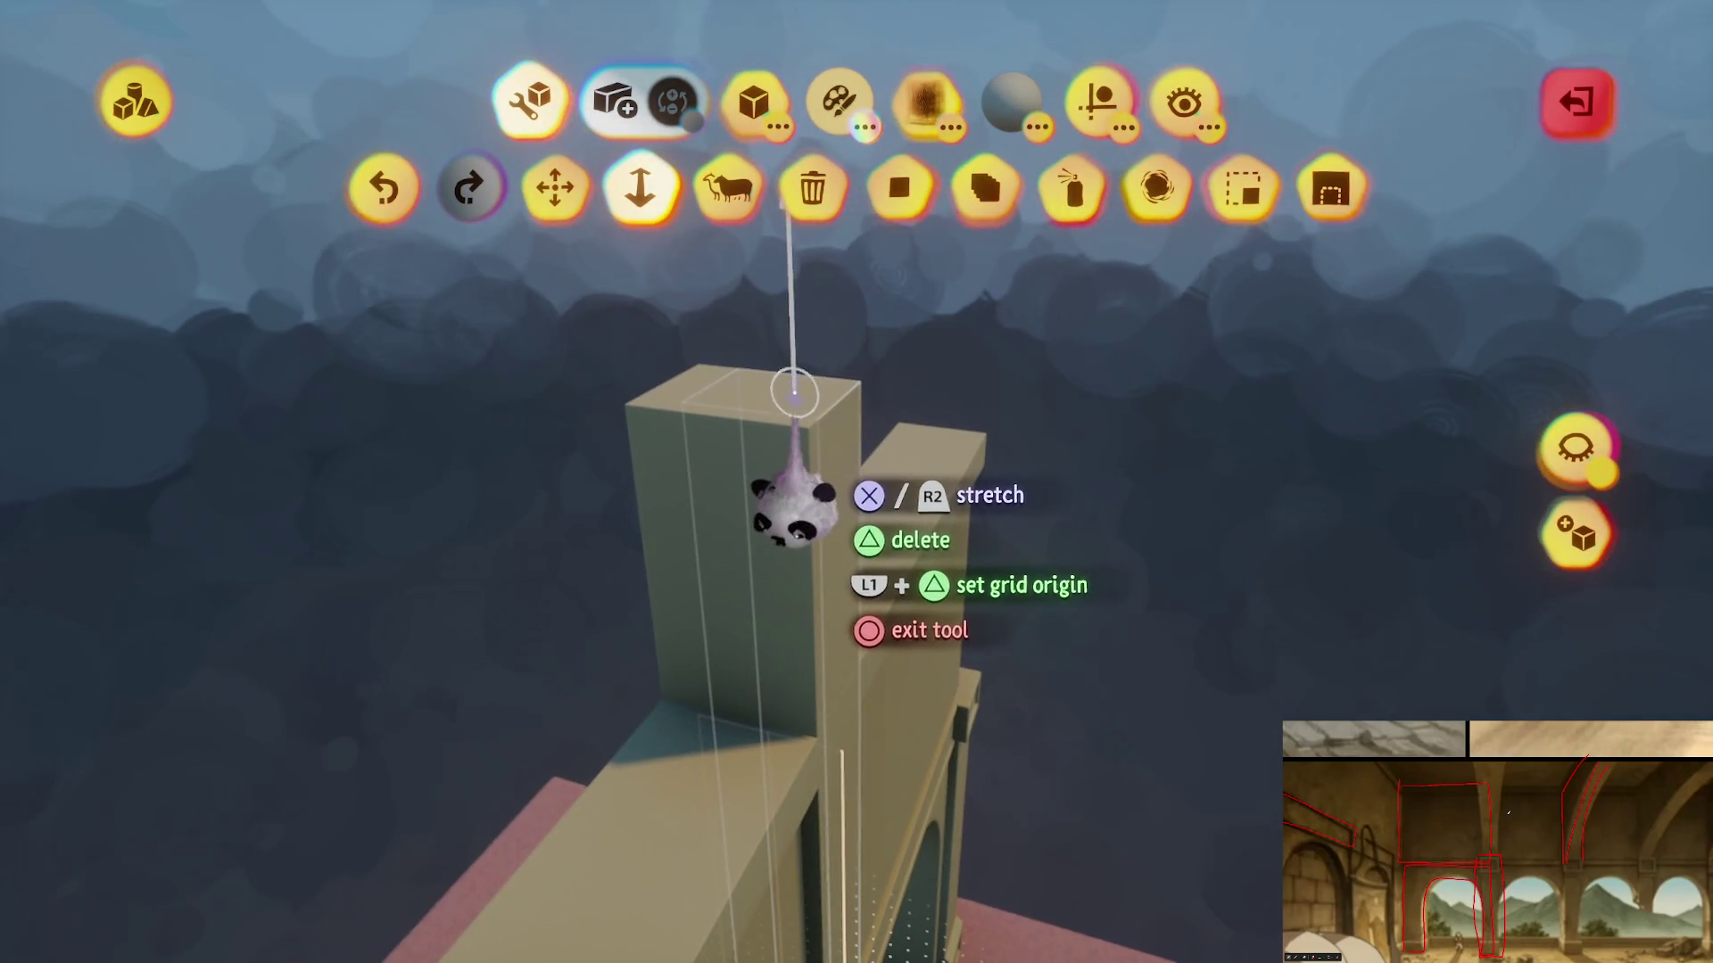
pyautogui.moveTo(806, 477)
pyautogui.mouseDown()
pyautogui.moveTo(910, 437)
pyautogui.moveTo(723, 470)
pyautogui.mouseUp()
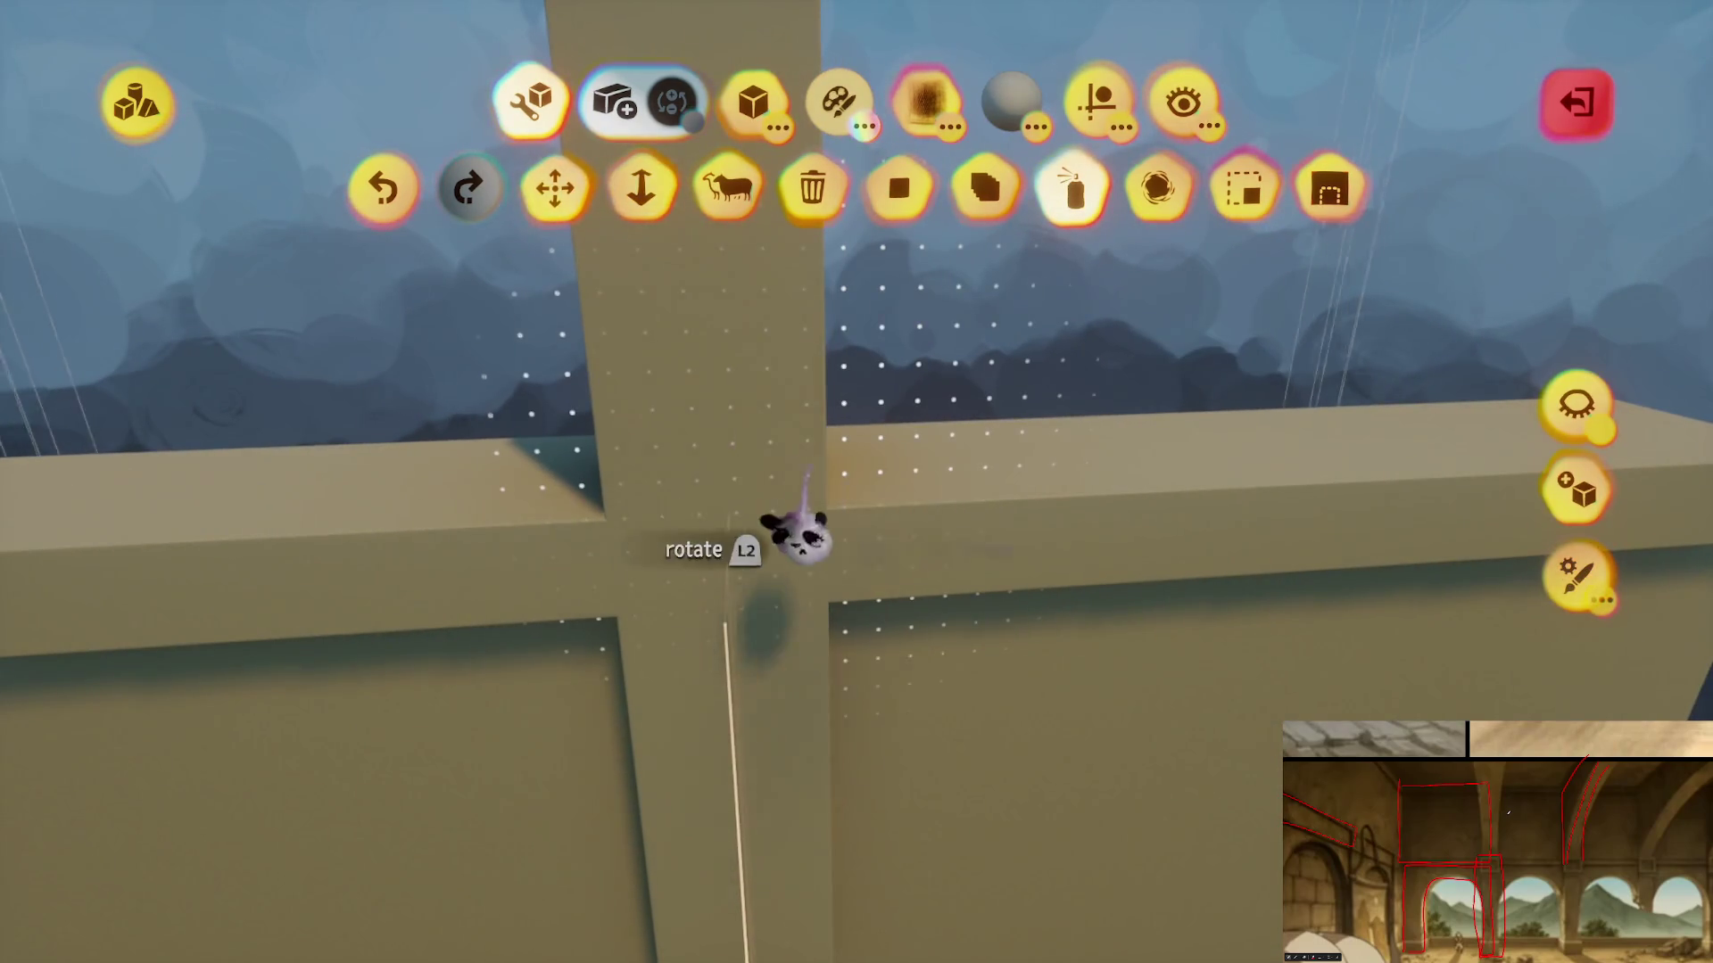
pyautogui.click(1095, 112)
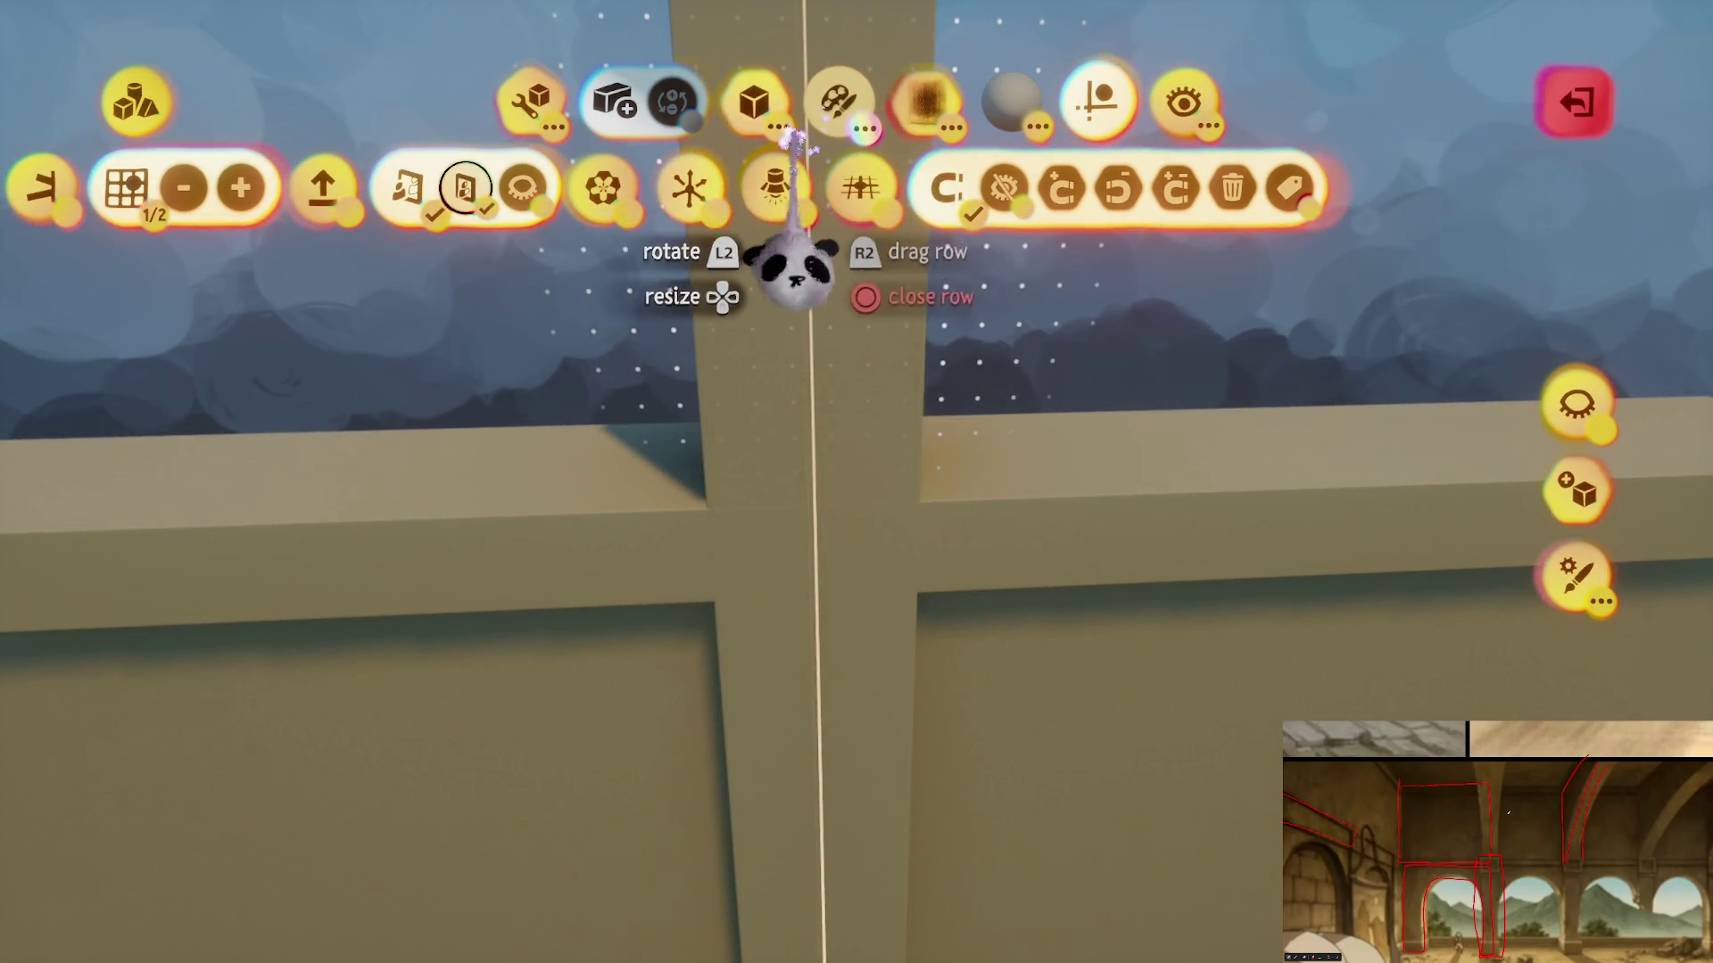
pyautogui.click(756, 107)
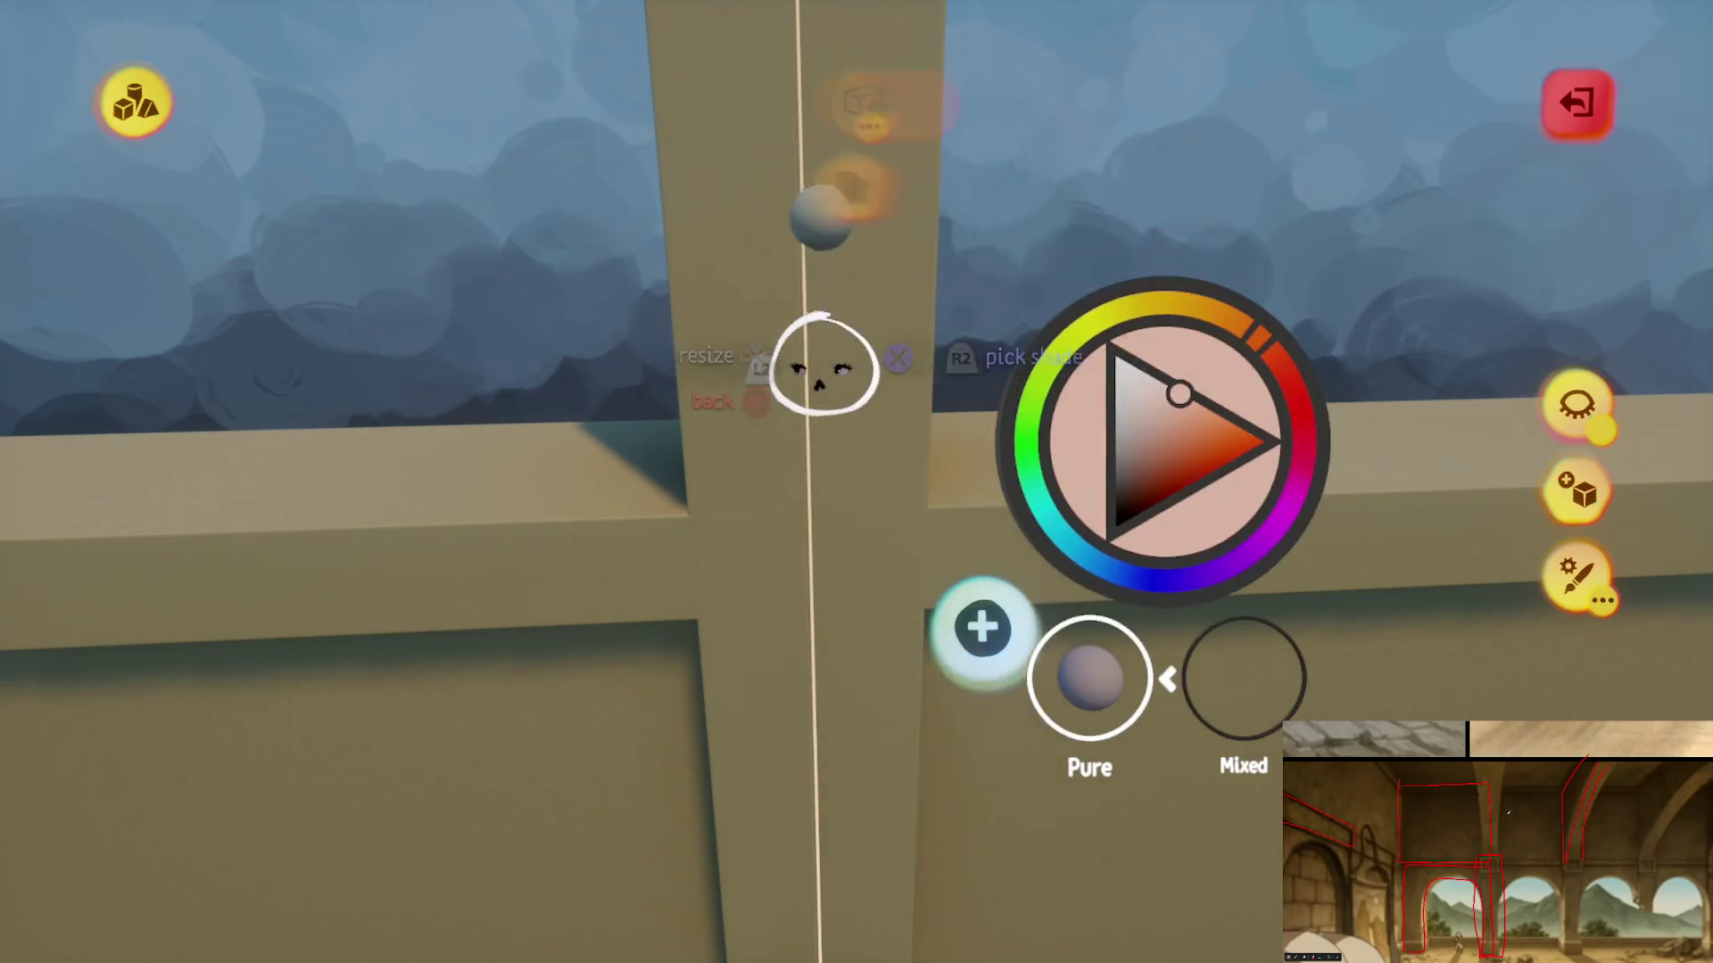
pyautogui.press('t')
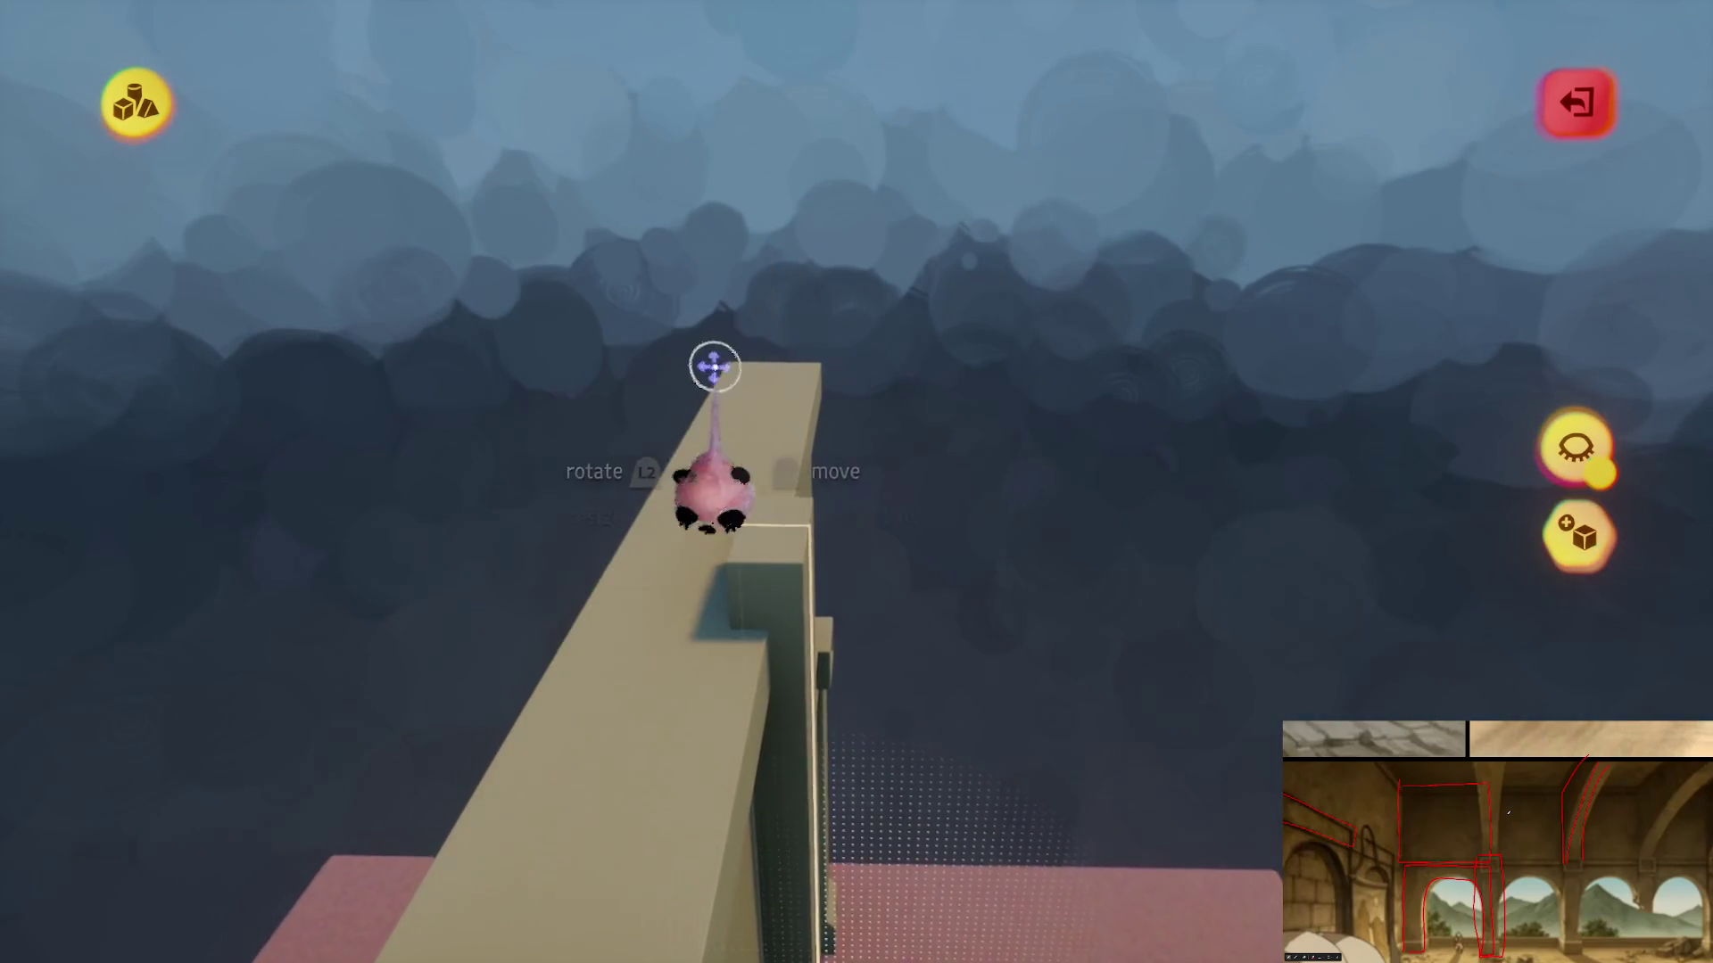
# - Carve a curved arch opening through the dark wall panel and inspect it up close
pyautogui.press('Escape')
pyautogui.press('Escape')
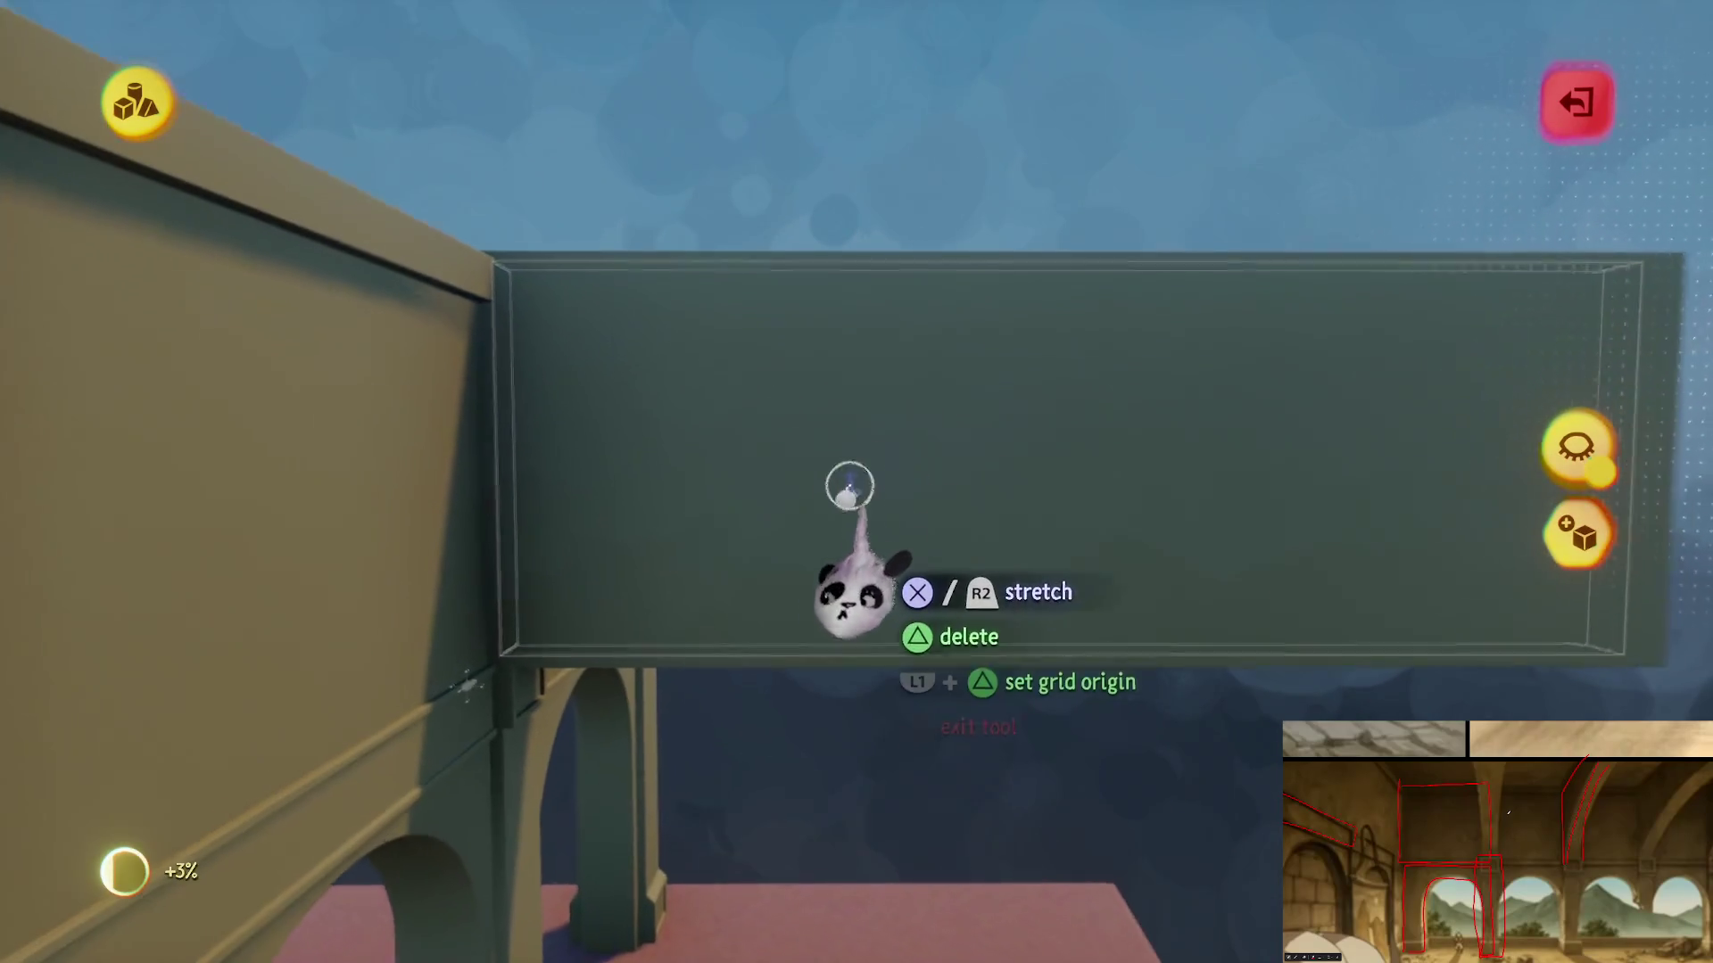
pyautogui.press('Escape')
pyautogui.press('Escape')
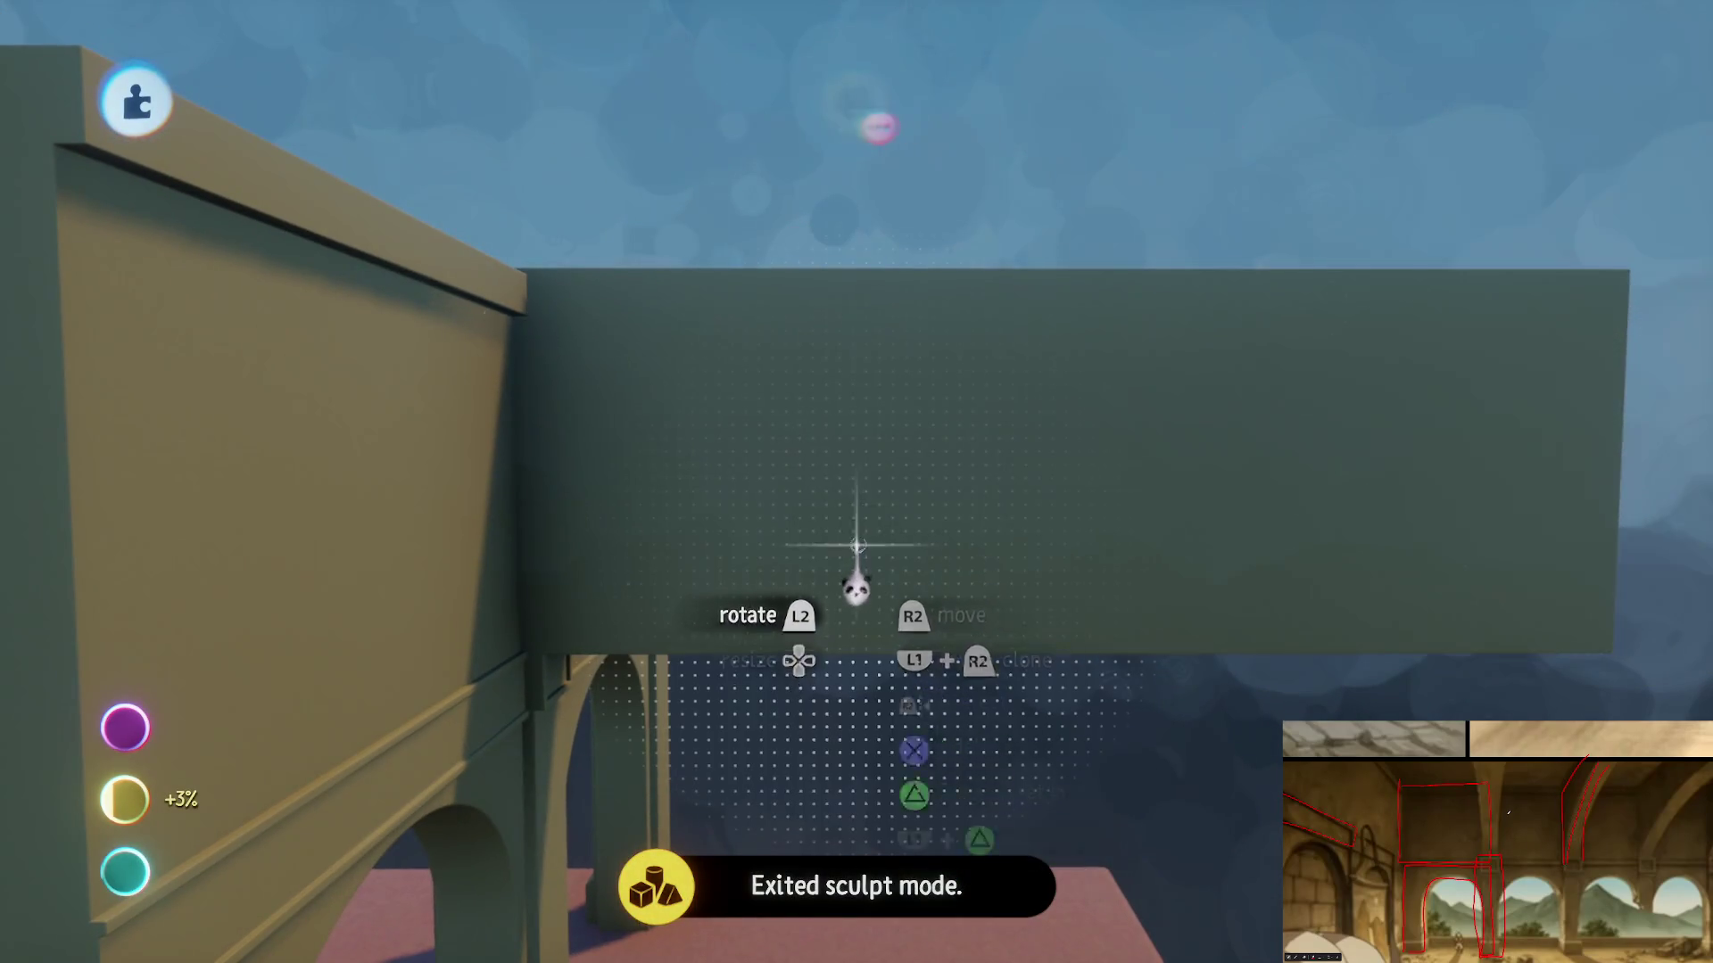
pyautogui.click(859, 469)
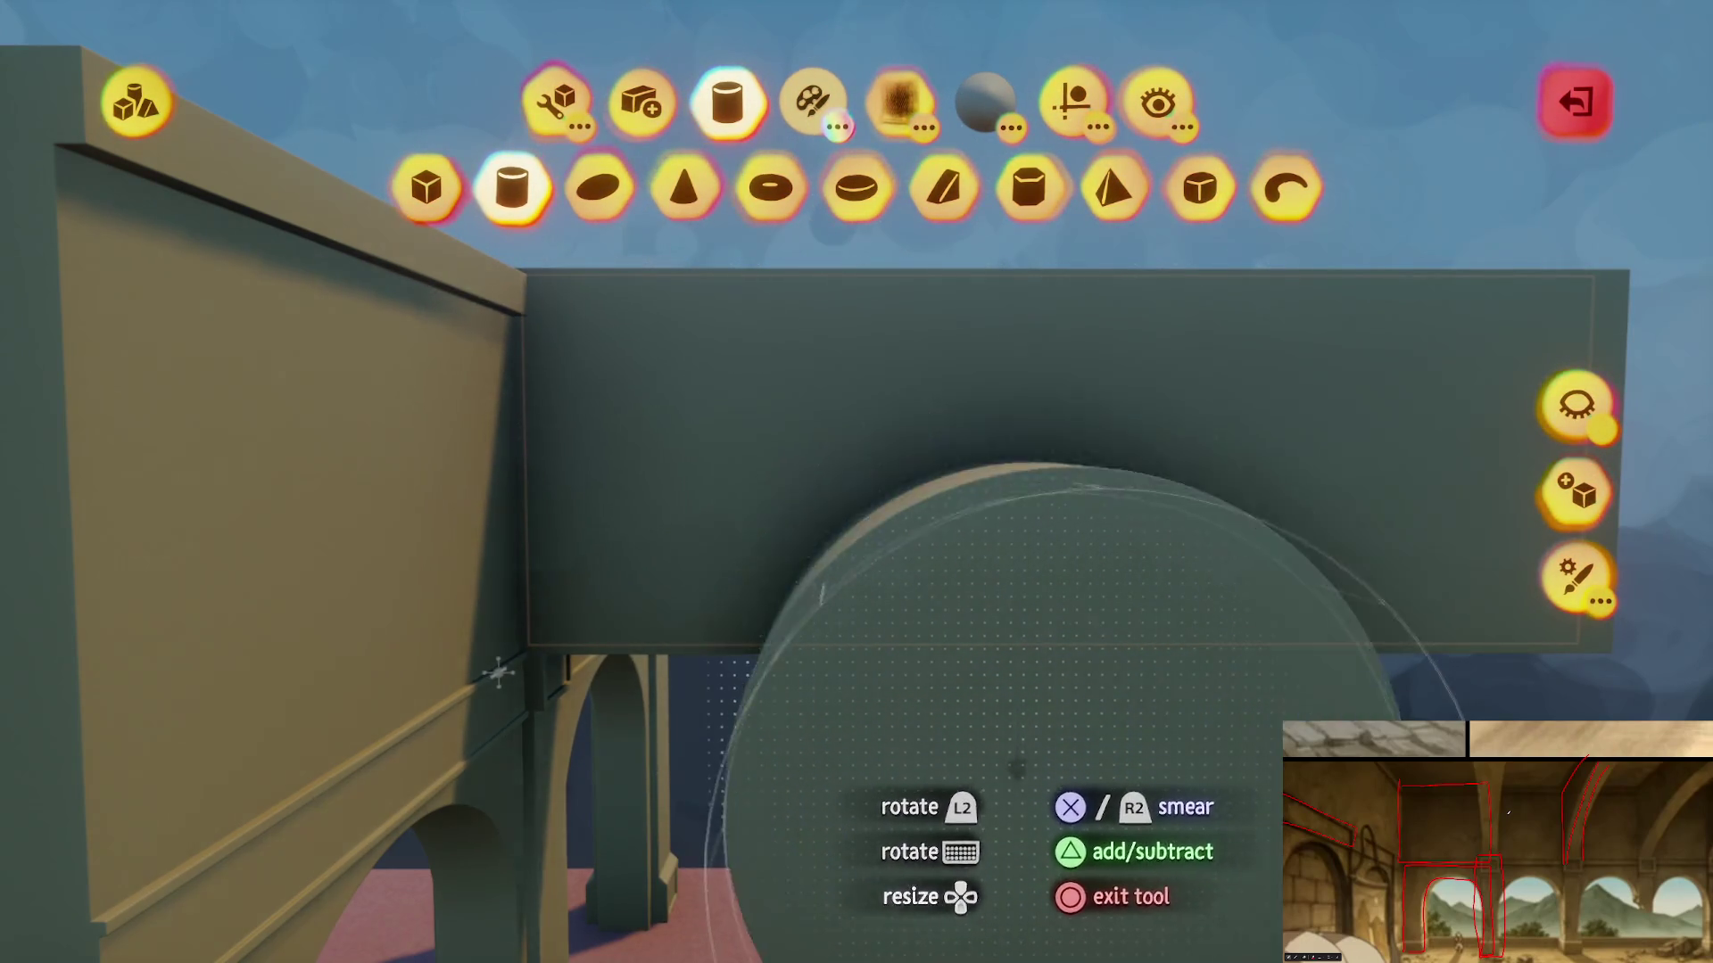
pyautogui.click(1017, 767)
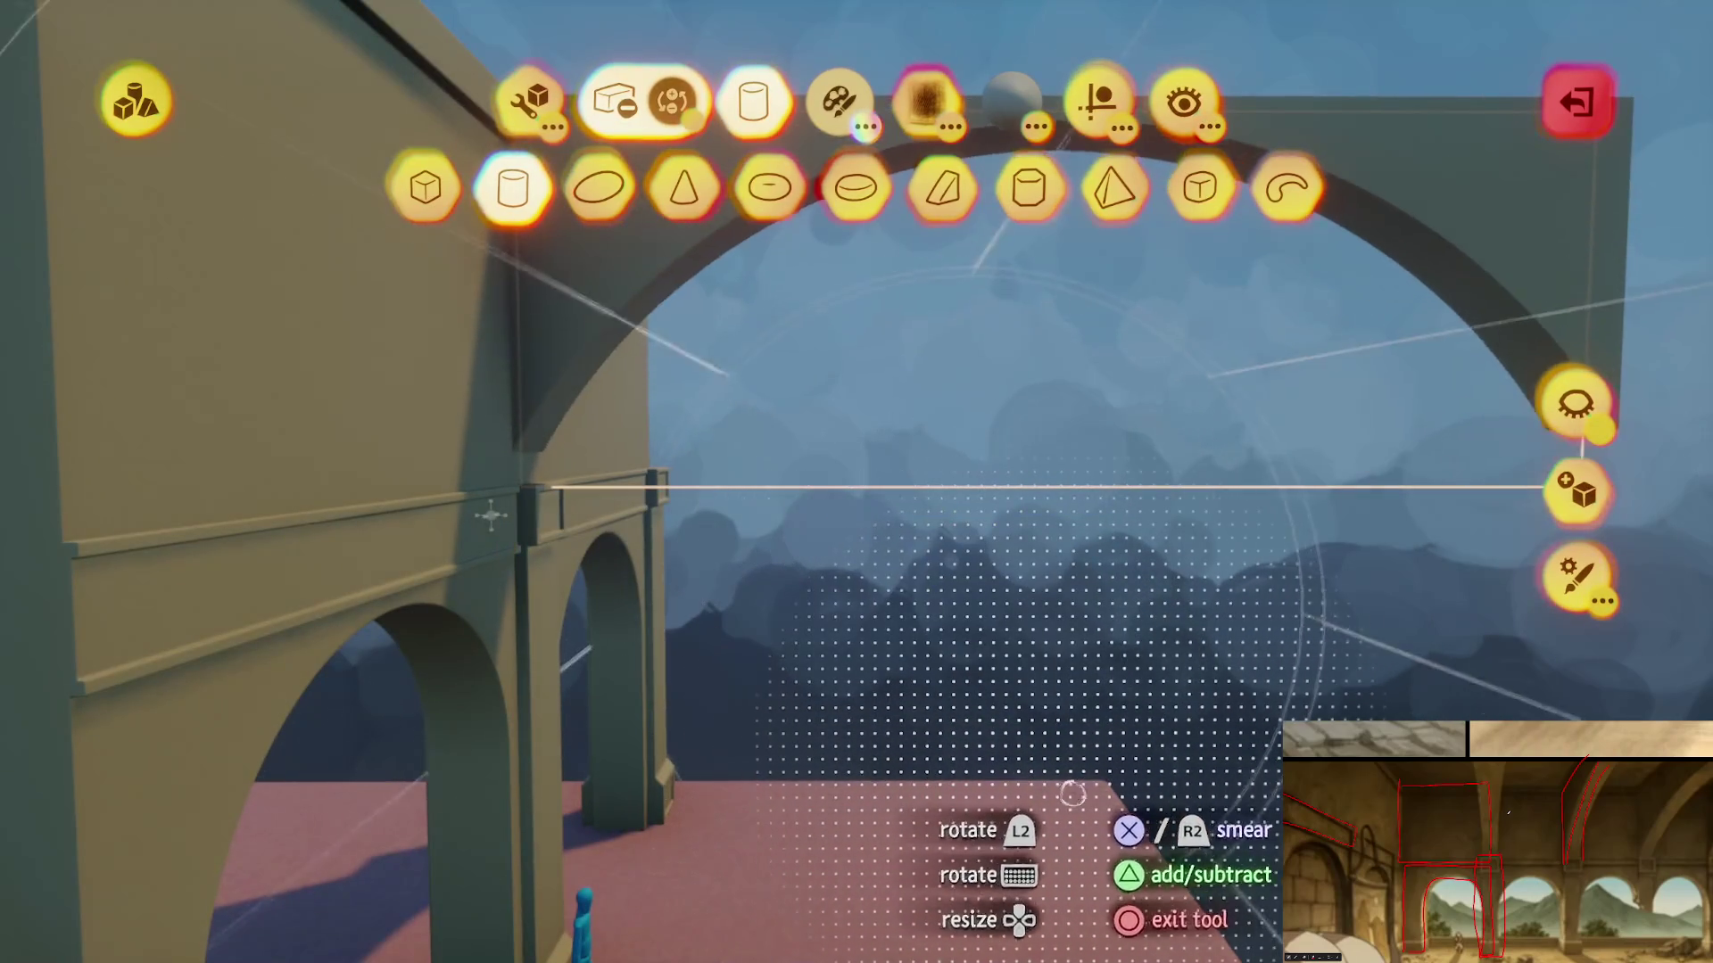
pyautogui.moveTo(1072, 793)
pyautogui.mouseDown()
pyautogui.moveTo(1106, 807)
pyautogui.moveTo(1079, 861)
pyautogui.moveTo(1111, 932)
pyautogui.mouseUp()
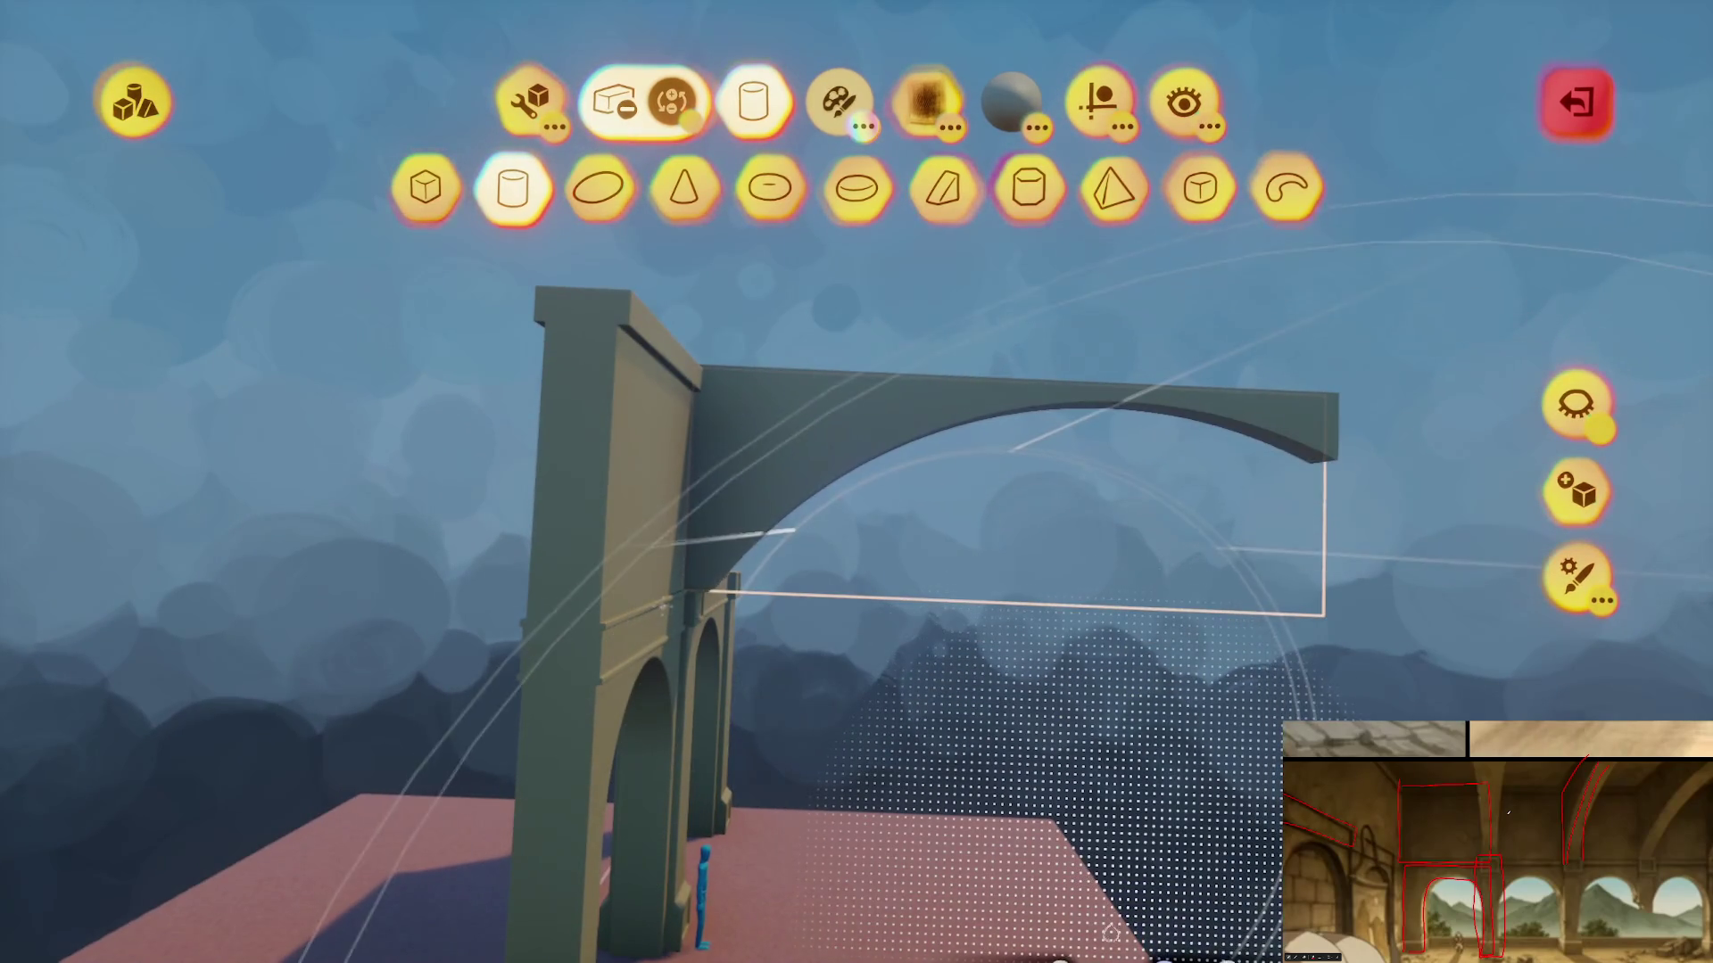
pyautogui.moveTo(665, 606); pyautogui.dragTo(492, 531)
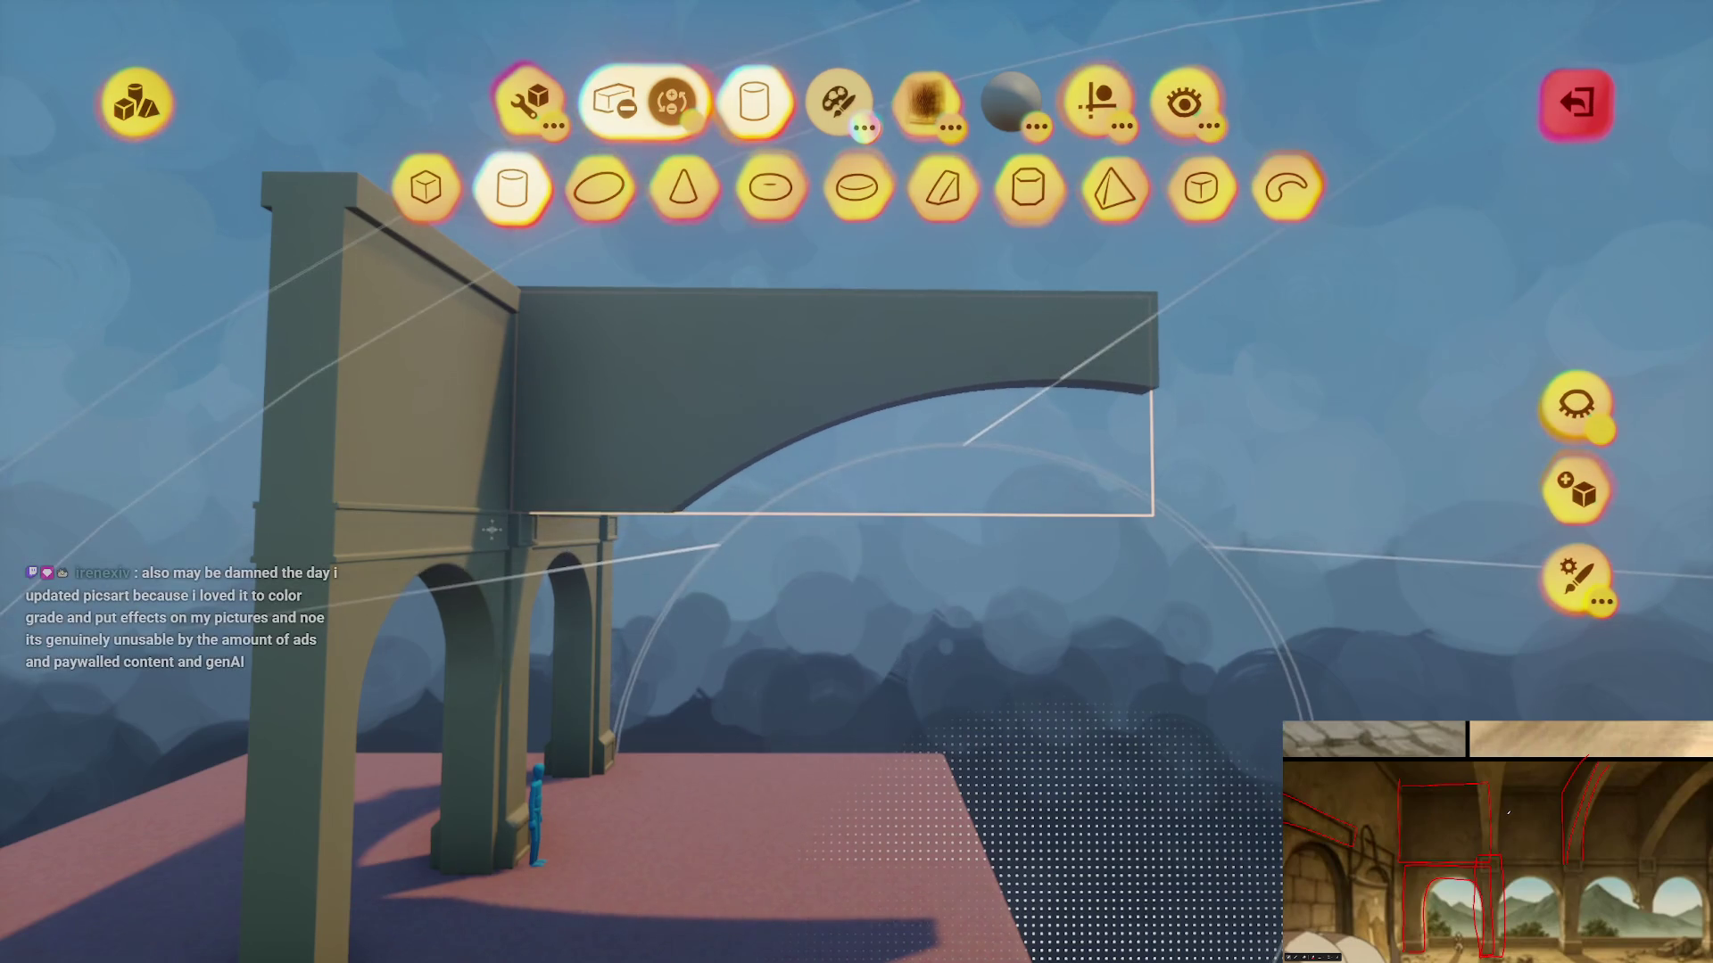
pyautogui.moveTo(492, 531); pyautogui.dragTo(495, 468)
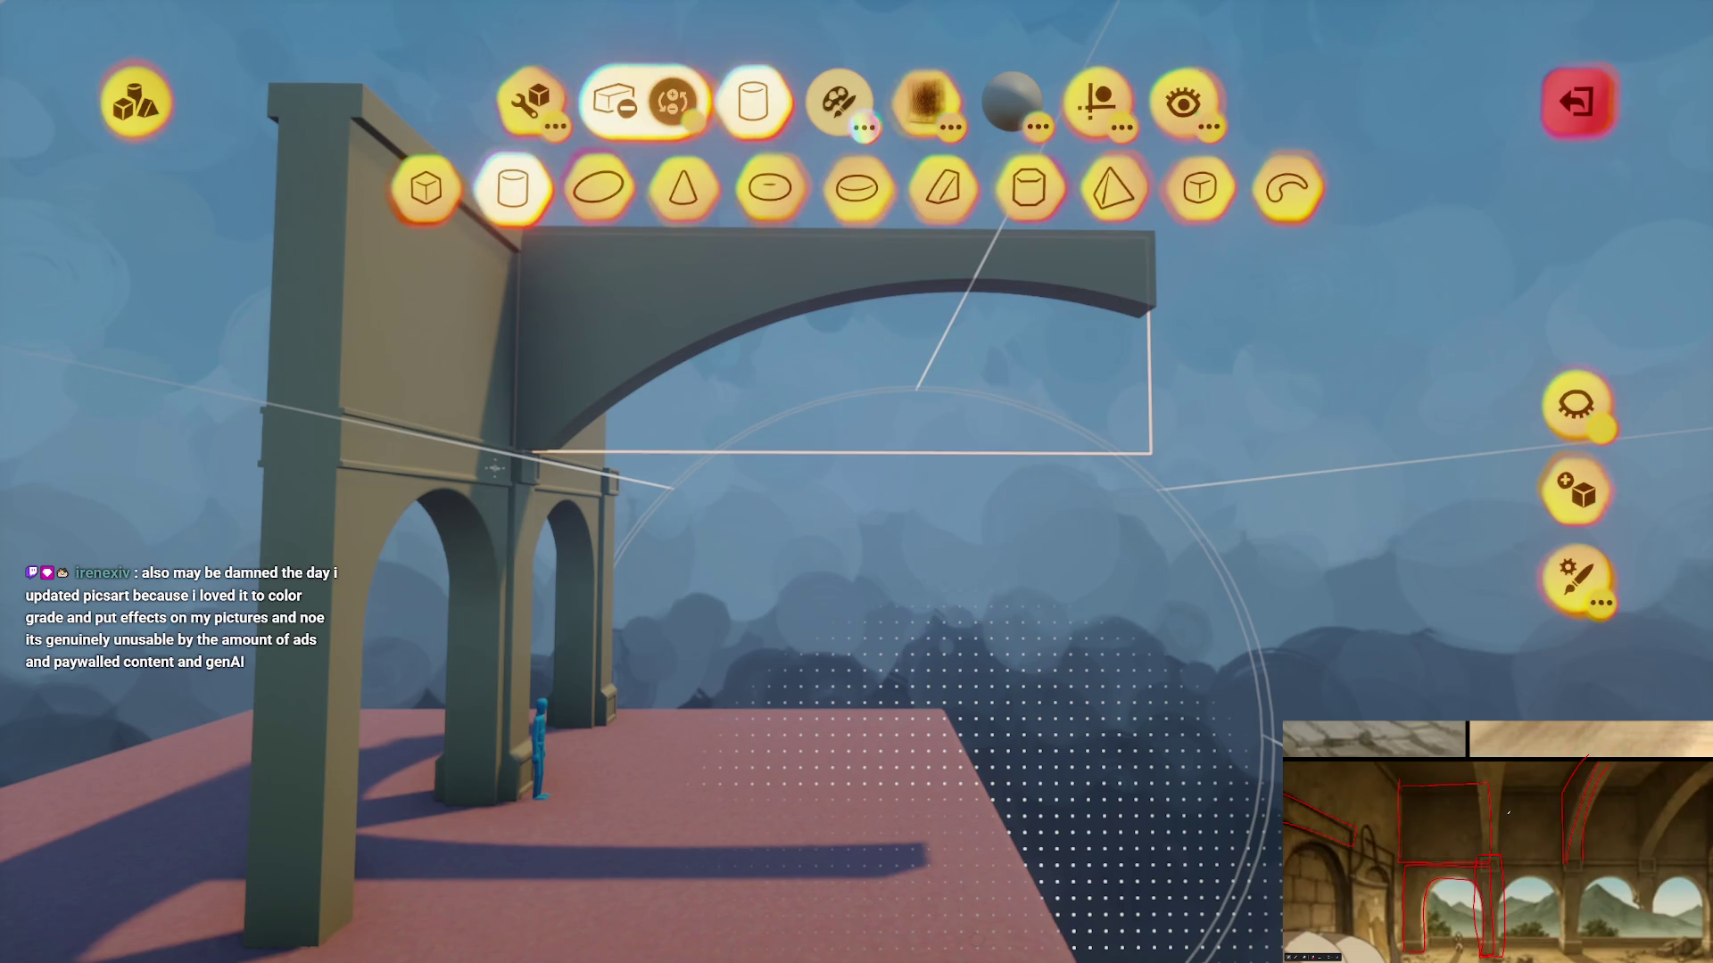
pyautogui.moveTo(495, 468)
pyautogui.mouseDown()
pyautogui.moveTo(975, 554)
pyautogui.moveTo(955, 466)
pyautogui.moveTo(1021, 201)
pyautogui.mouseUp()
pyautogui.moveTo(865, 739)
pyautogui.mouseDown()
pyautogui.moveTo(828, 544)
pyautogui.moveTo(730, 493)
pyautogui.moveTo(754, 493)
pyautogui.moveTo(949, 838)
pyautogui.moveTo(861, 776)
pyautogui.moveTo(925, 711)
pyautogui.moveTo(982, 688)
pyautogui.moveTo(1040, 512)
pyautogui.moveTo(1037, 408)
pyautogui.mouseUp()
pyautogui.moveTo(868, 489)
pyautogui.mouseDown()
pyautogui.moveTo(826, 612)
pyautogui.moveTo(805, 343)
pyautogui.mouseUp()
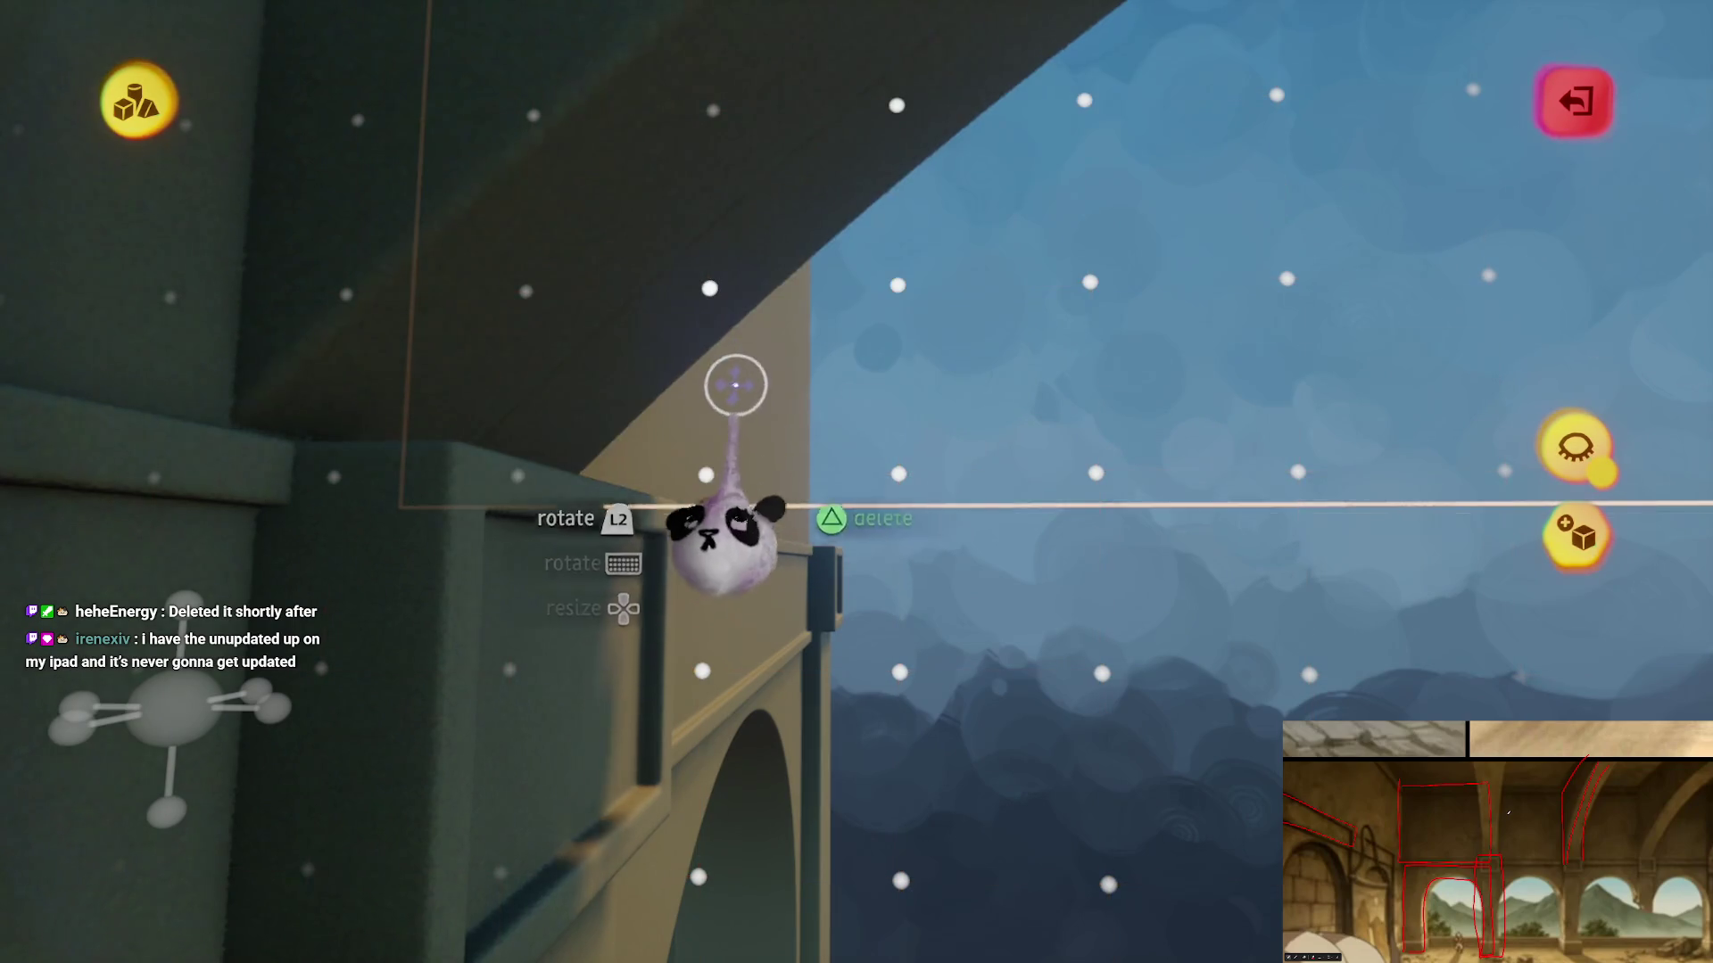
pyautogui.press('Escape')
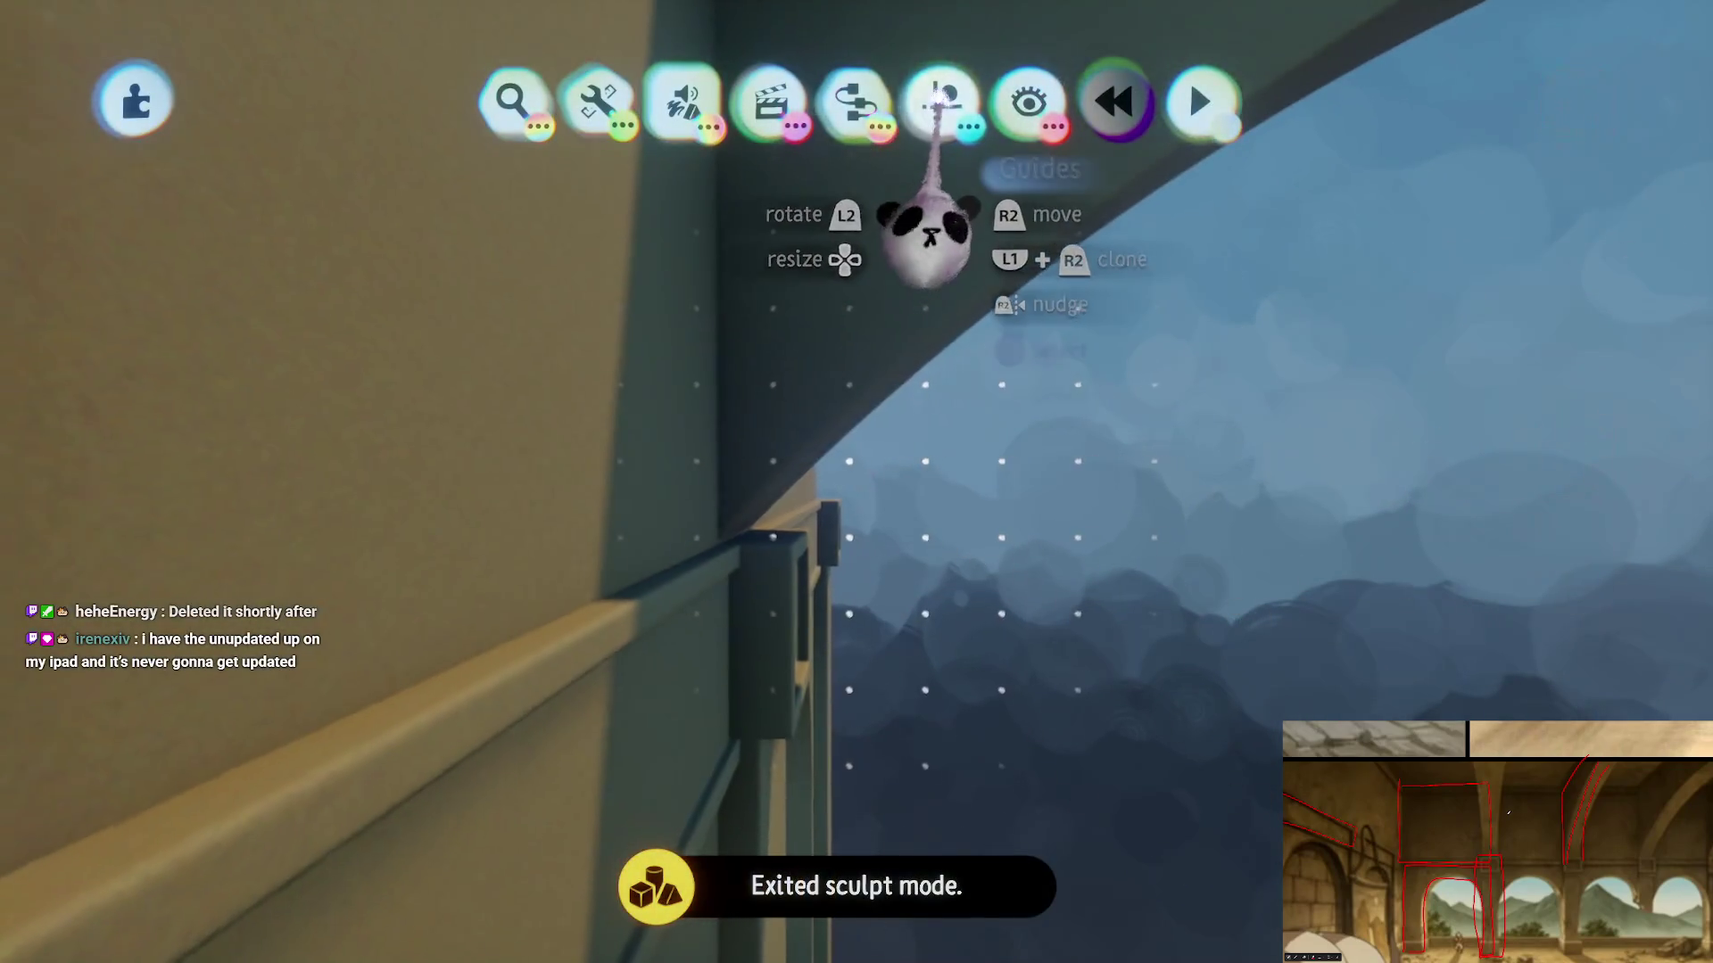
pyautogui.click(938, 98)
pyautogui.click(860, 413)
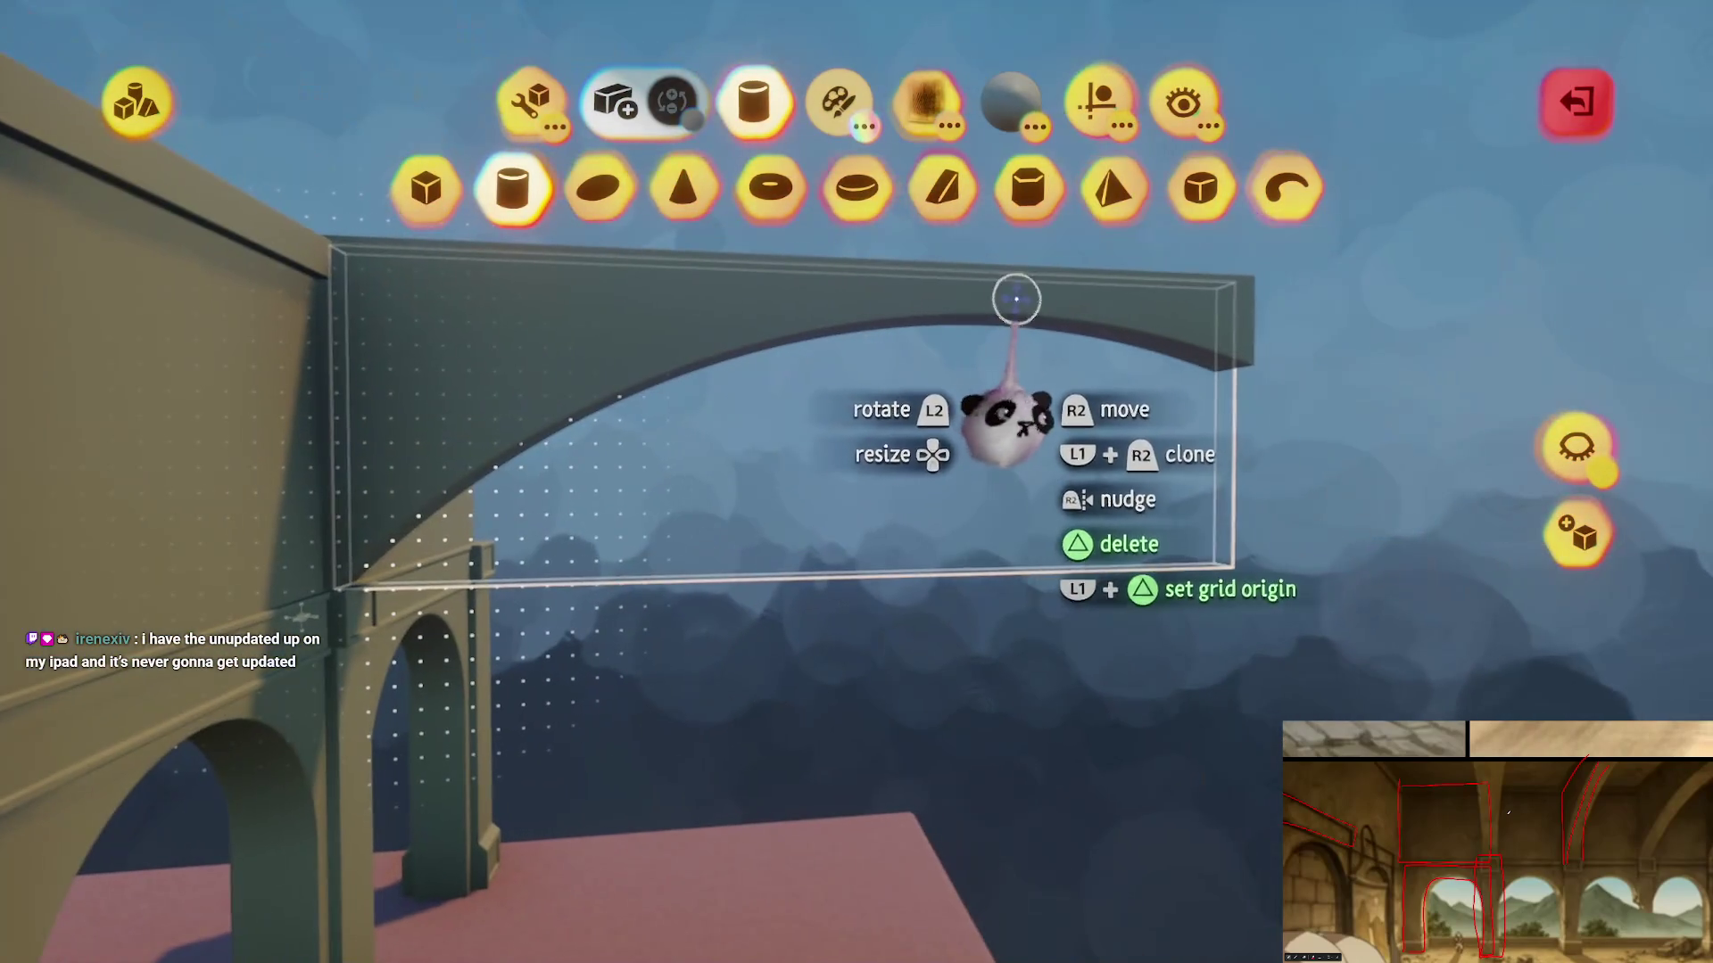
pyautogui.moveTo(1017, 299)
pyautogui.mouseDown()
pyautogui.moveTo(639, 339)
pyautogui.moveTo(352, 500)
pyautogui.moveTo(338, 571)
pyautogui.mouseUp()
pyautogui.moveTo(624, 627)
pyautogui.mouseDown()
pyautogui.moveTo(891, 738)
pyautogui.moveTo(795, 746)
pyautogui.mouseUp()
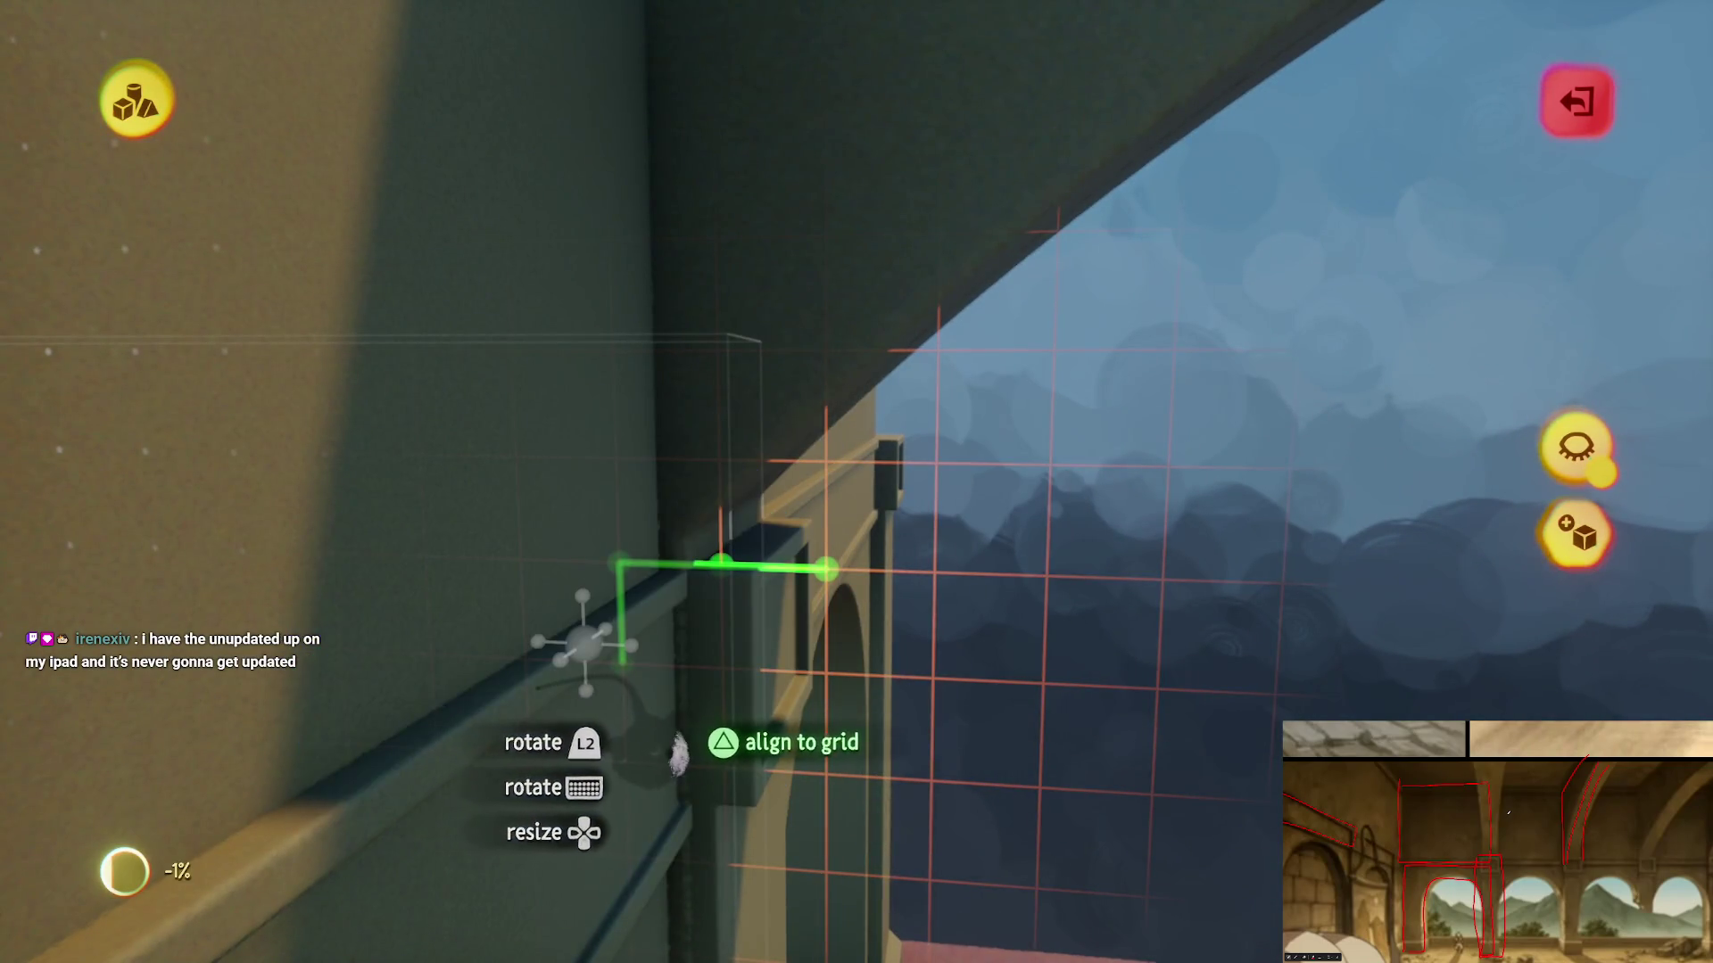
pyautogui.moveTo(698, 749); pyautogui.dragTo(535, 303)
pyautogui.click(529, 103)
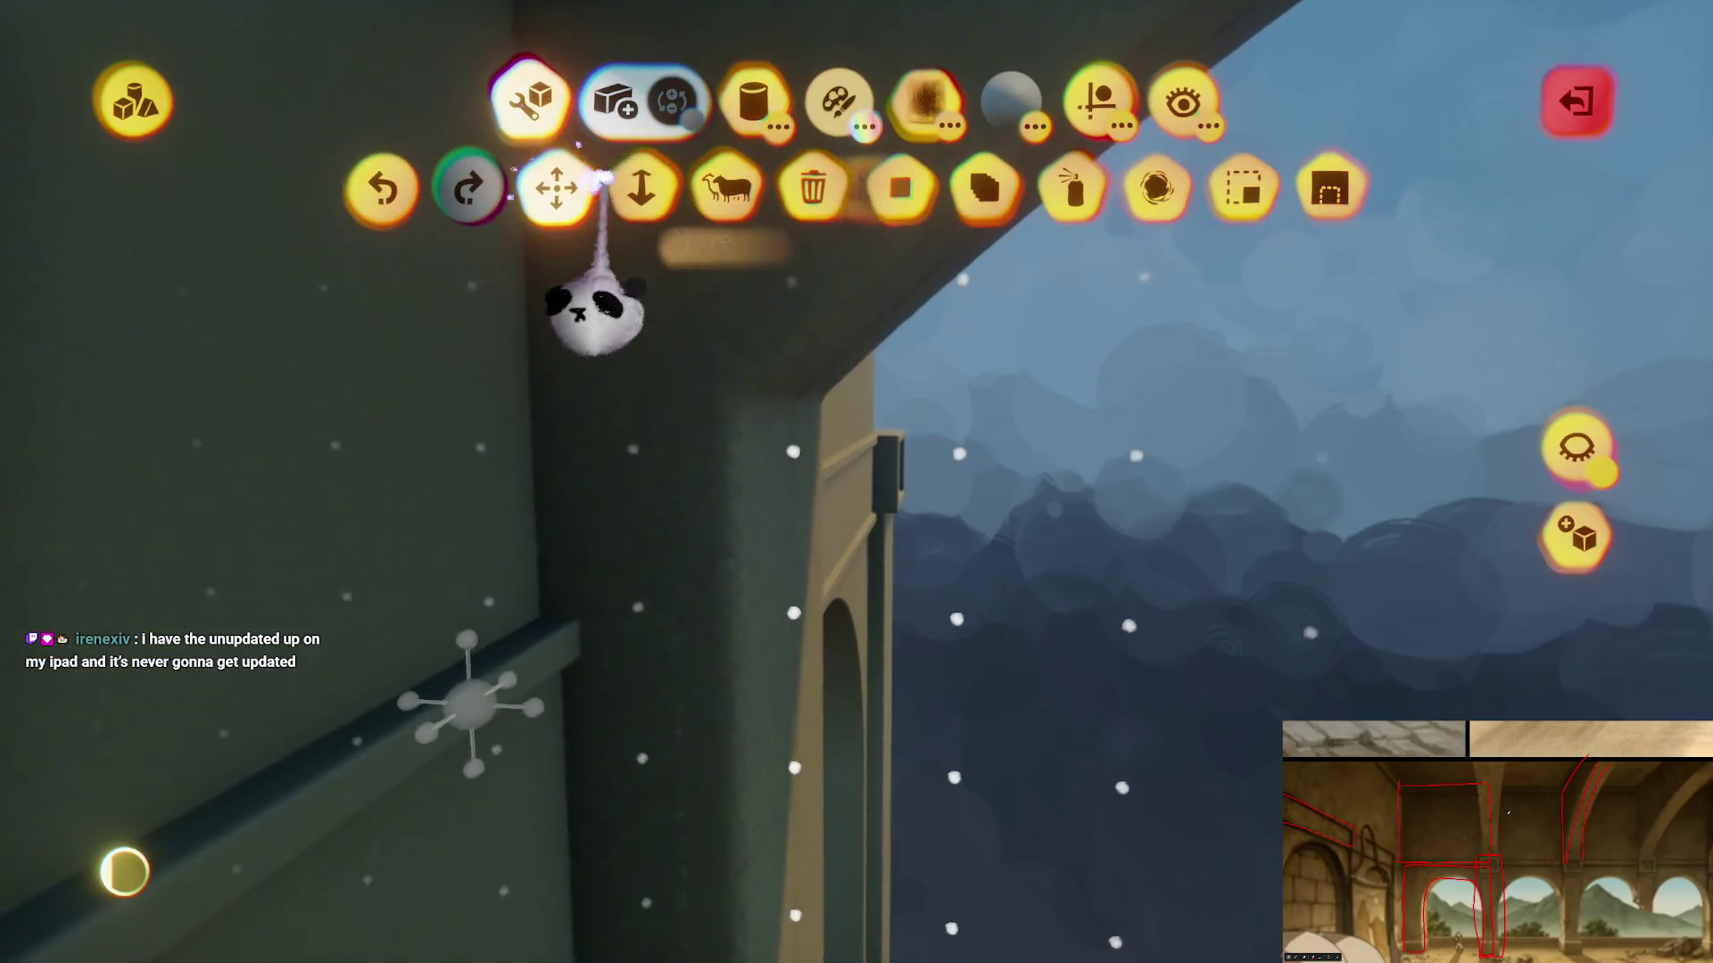
pyautogui.moveTo(756, 523); pyautogui.dragTo(675, 745)
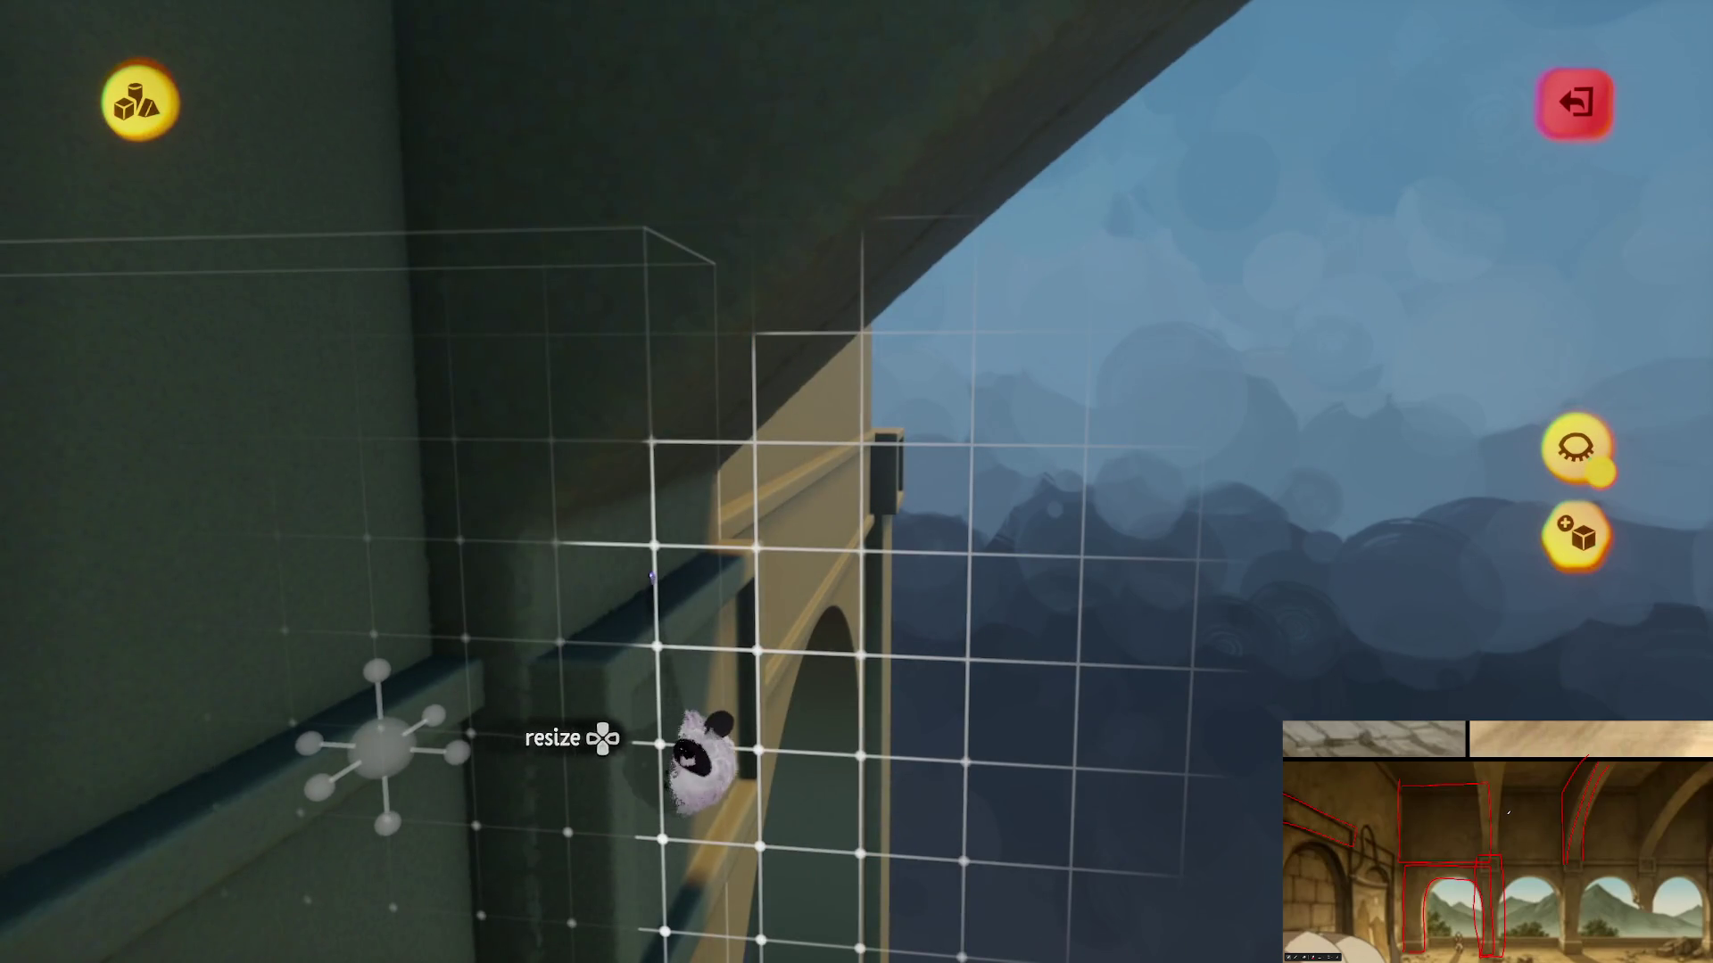
pyautogui.moveTo(690, 580); pyautogui.dragTo(795, 508)
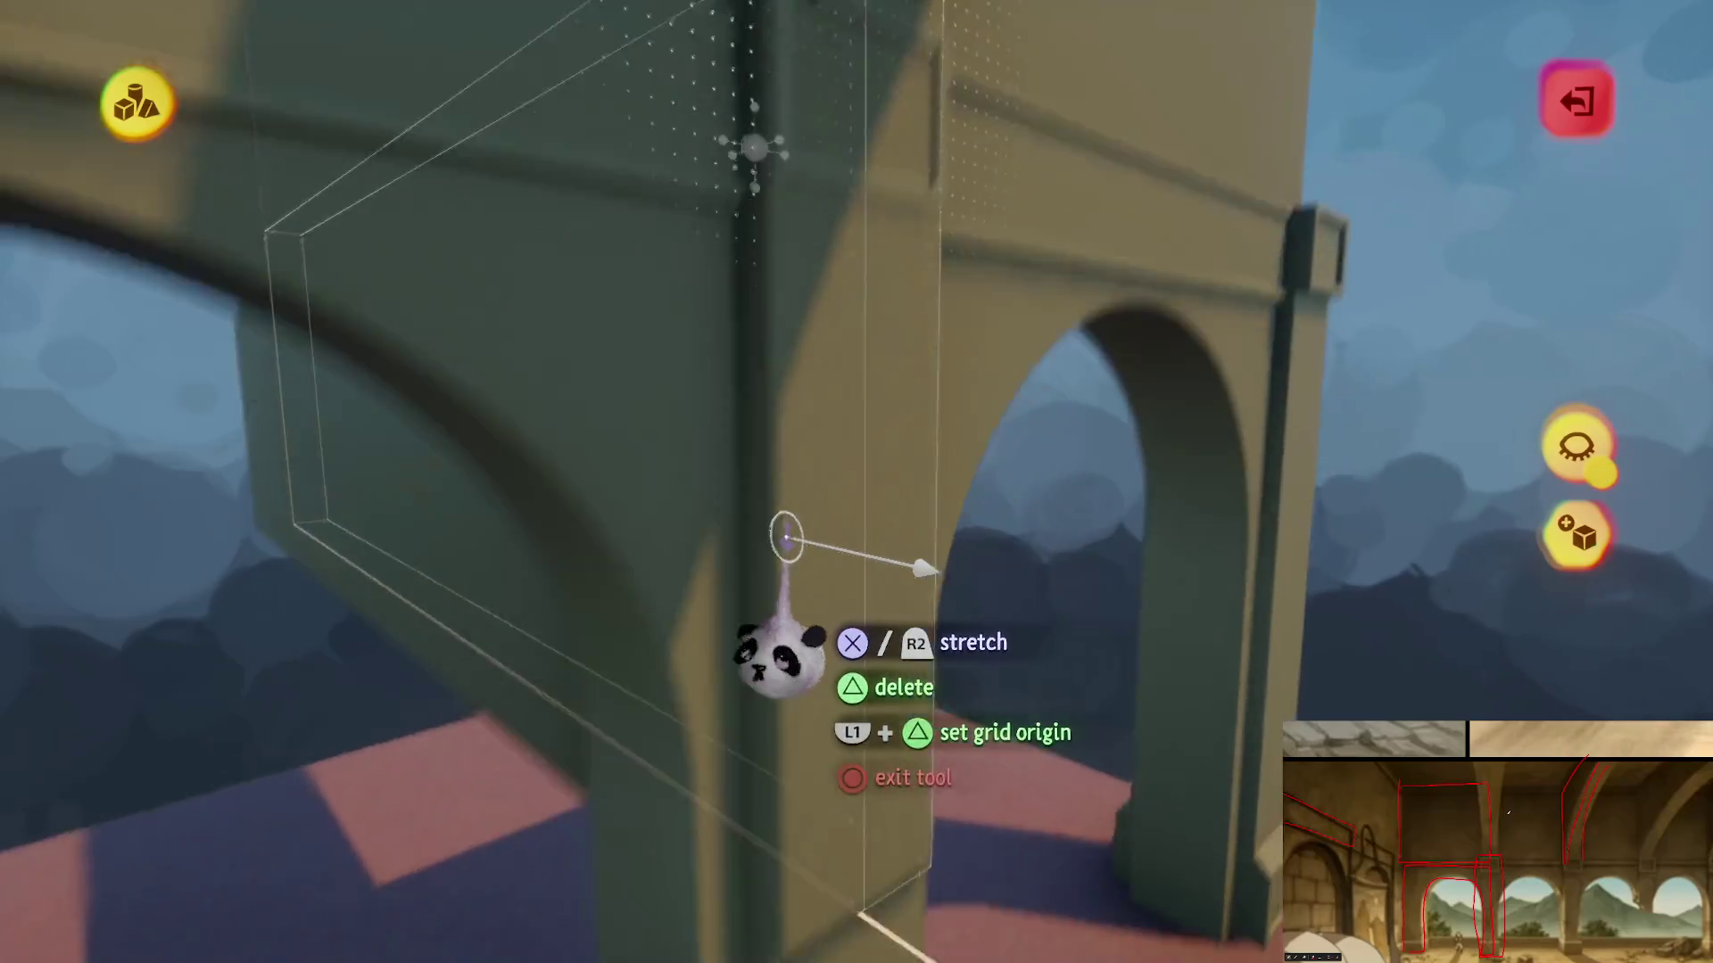
pyautogui.scroll(5, 776, 692)
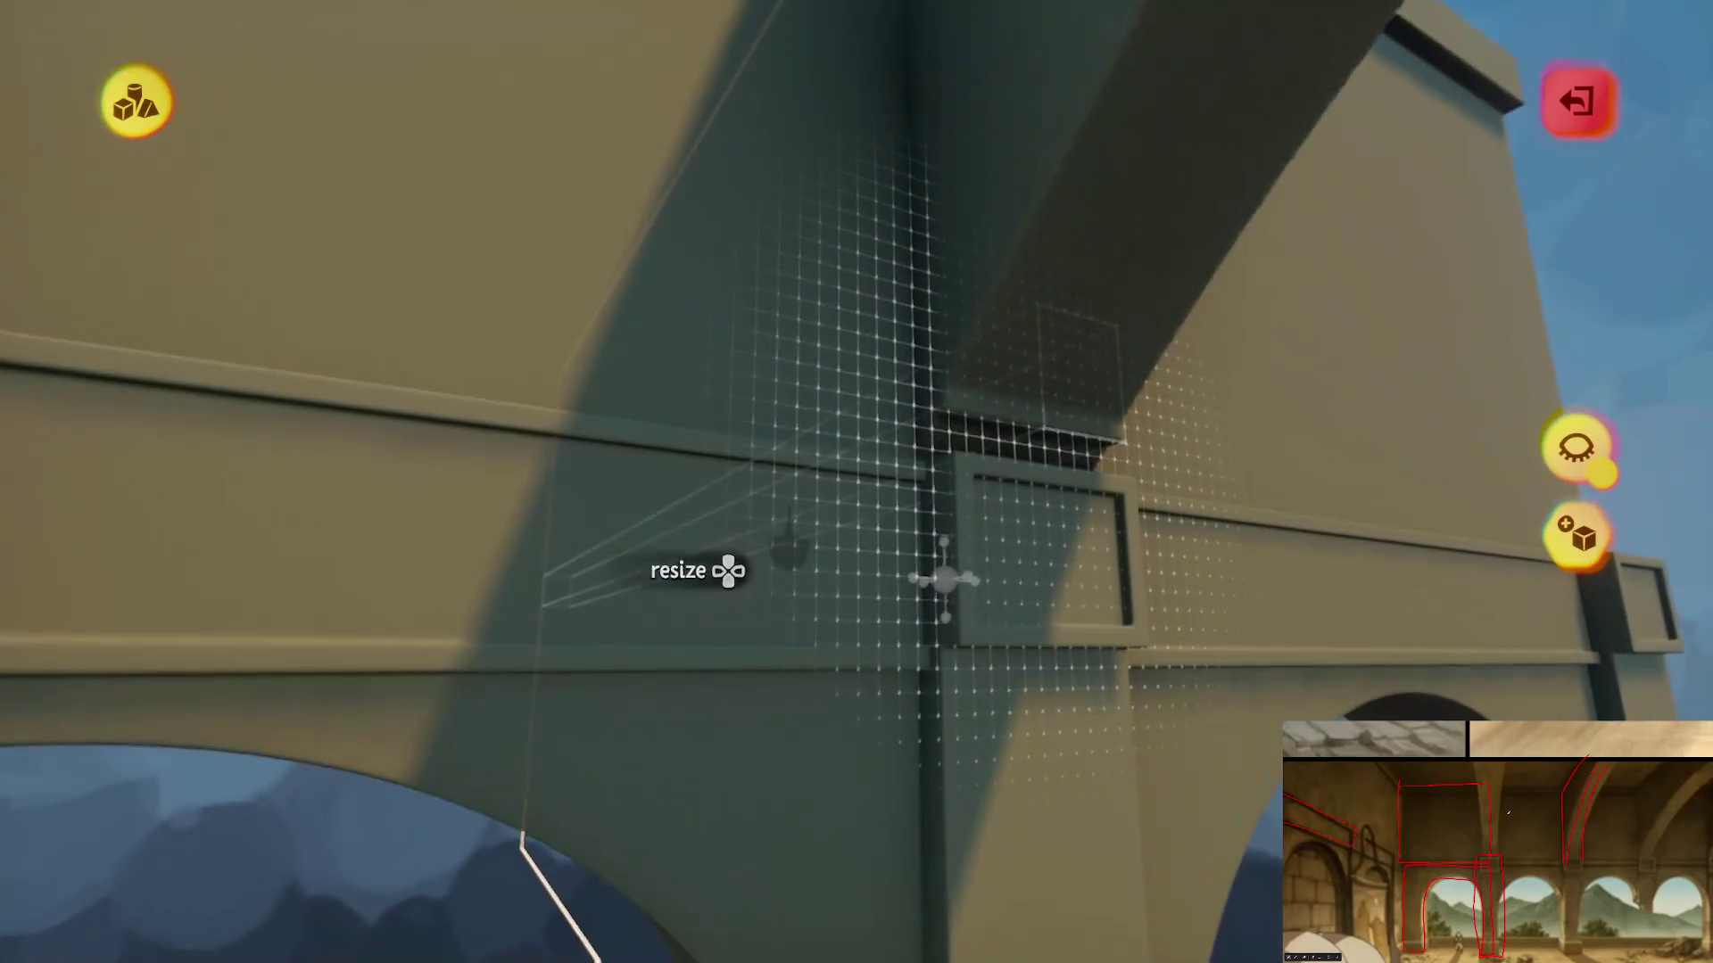
pyautogui.scroll(-5, 788, 557)
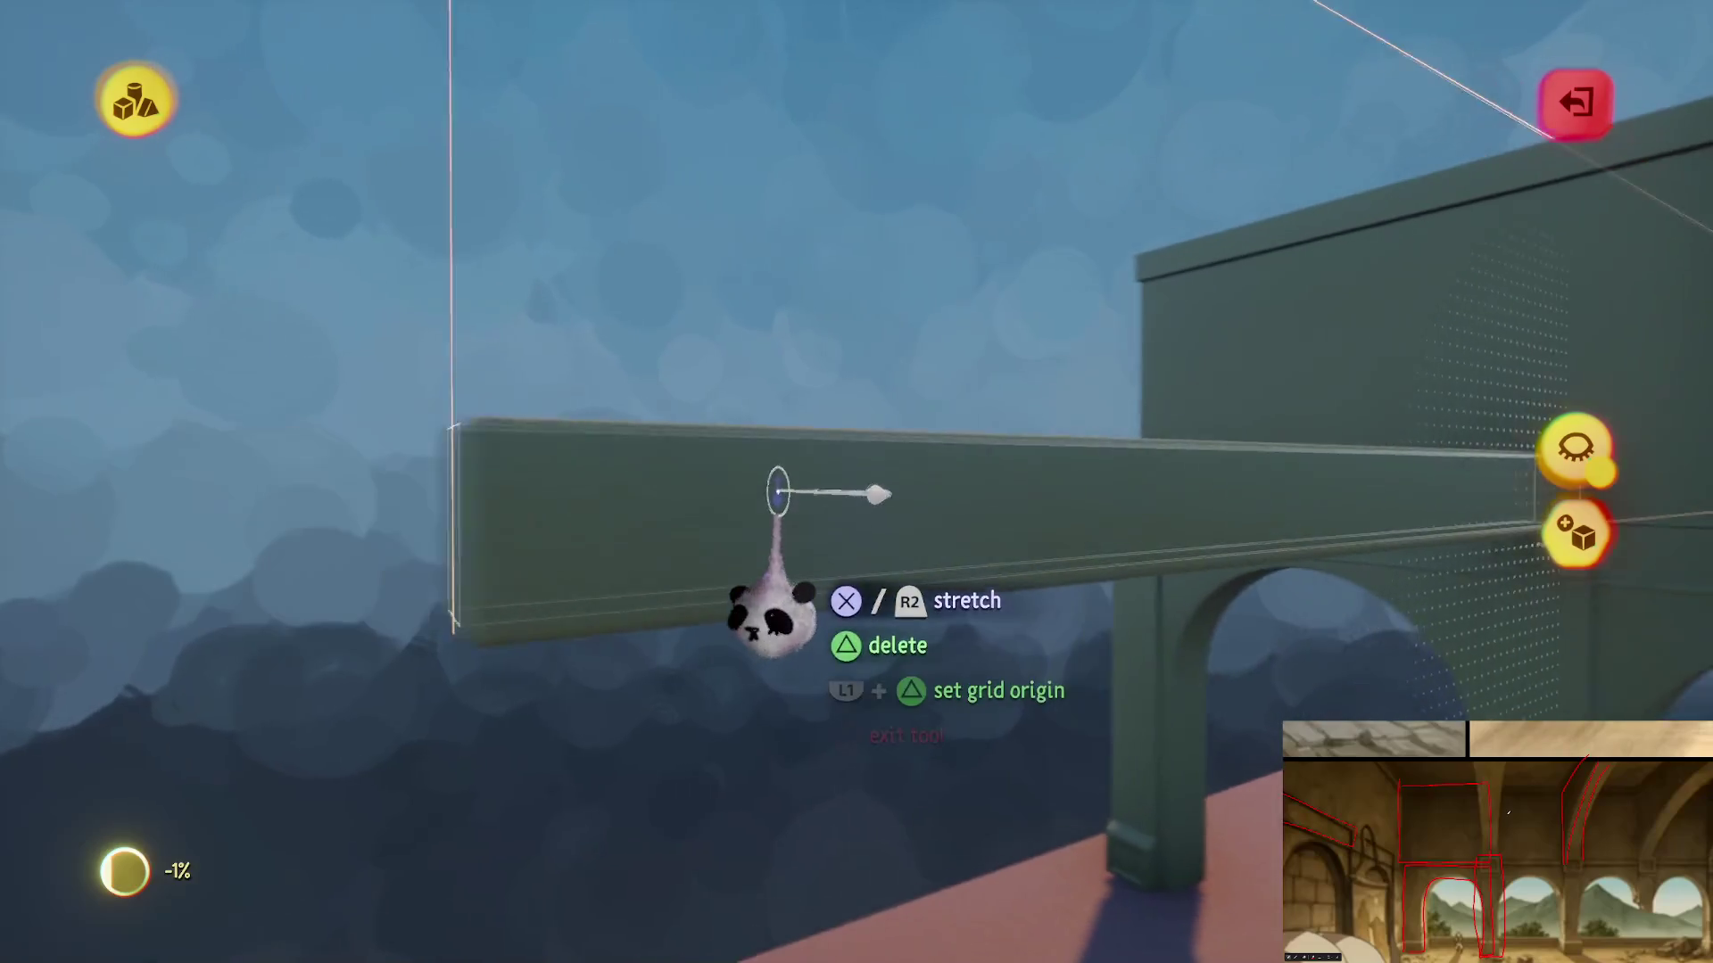
pyautogui.moveTo(976, 607)
pyautogui.mouseDown()
pyautogui.moveTo(950, 586)
pyautogui.moveTo(948, 643)
pyautogui.moveTo(811, 739)
pyautogui.moveTo(892, 660)
pyautogui.moveTo(892, 678)
pyautogui.moveTo(891, 490)
pyautogui.moveTo(1101, 543)
pyautogui.moveTo(1124, 642)
pyautogui.moveTo(883, 657)
pyautogui.moveTo(838, 624)
pyautogui.moveTo(865, 592)
pyautogui.moveTo(852, 459)
pyautogui.moveTo(858, 488)
pyautogui.moveTo(875, 455)
pyautogui.moveTo(872, 478)
pyautogui.moveTo(808, 383)
pyautogui.moveTo(776, 432)
pyautogui.moveTo(829, 490)
pyautogui.moveTo(785, 504)
pyautogui.moveTo(788, 345)
pyautogui.moveTo(784, 413)
pyautogui.moveTo(748, 396)
pyautogui.moveTo(849, 505)
pyautogui.moveTo(871, 324)
pyautogui.moveTo(906, 344)
pyautogui.moveTo(918, 318)
pyautogui.moveTo(854, 337)
pyautogui.mouseUp()
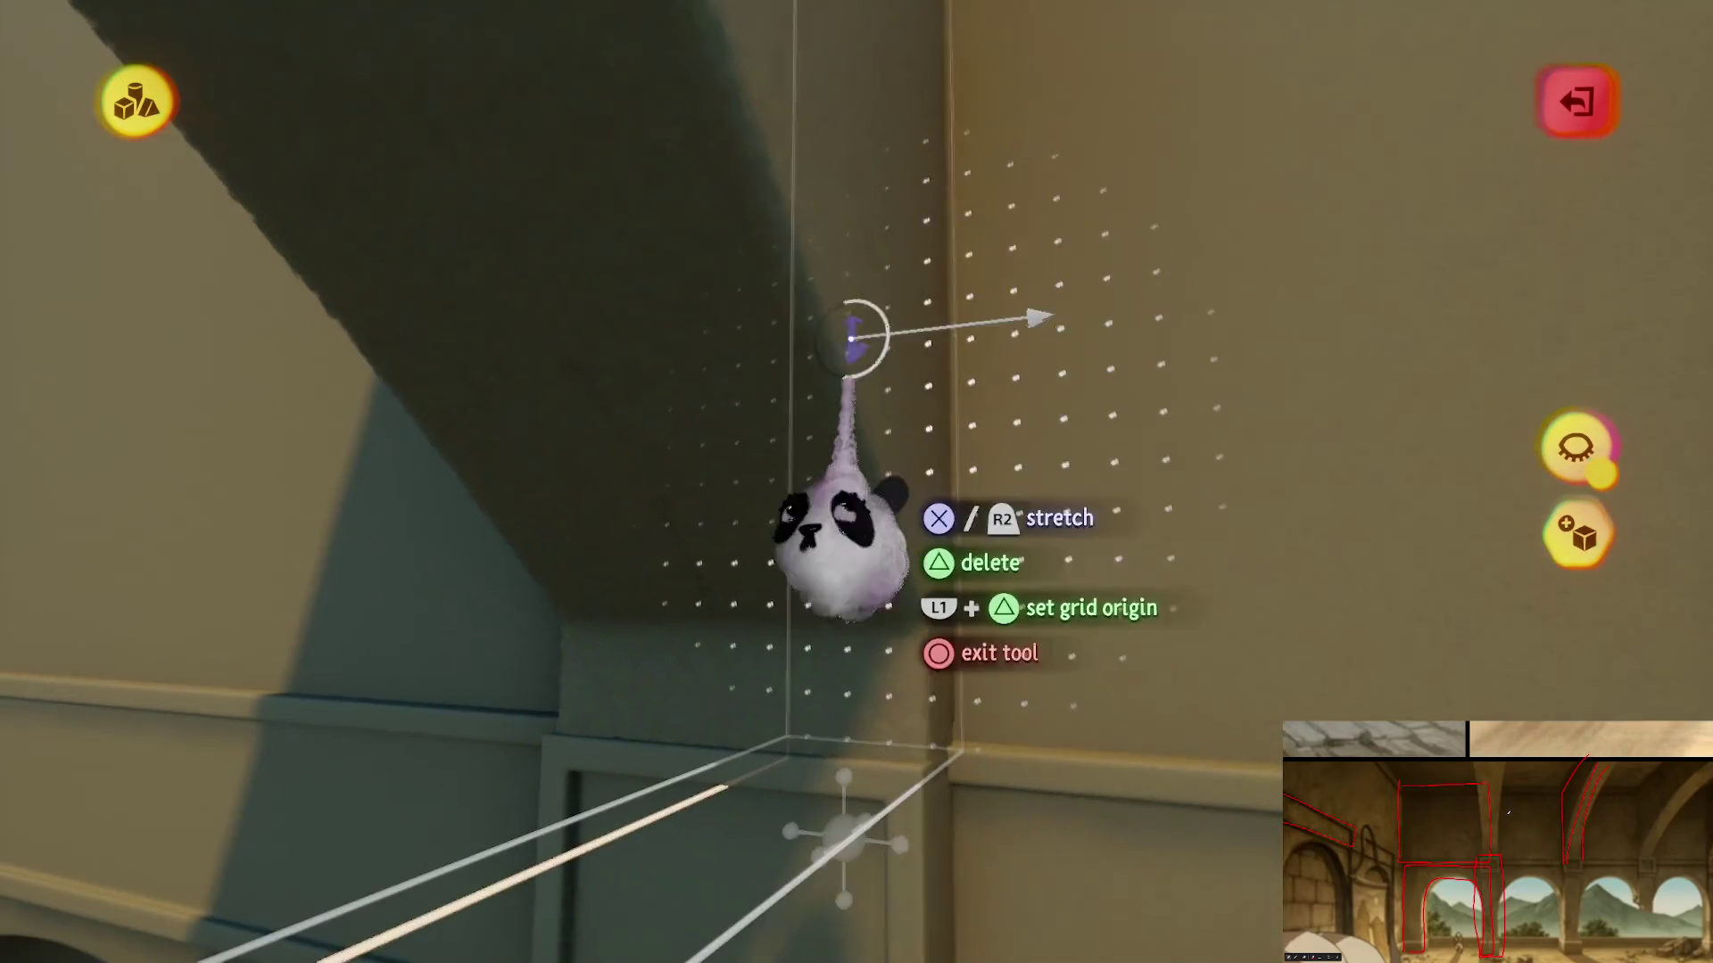
# - Bring up the sculpting tools and orbit around the green beam's glass selection box
pyautogui.press('Escape')
pyautogui.moveTo(879, 232)
pyautogui.mouseDown()
pyautogui.moveTo(955, 402)
pyautogui.moveTo(841, 268)
pyautogui.moveTo(658, 157)
pyautogui.mouseUp()
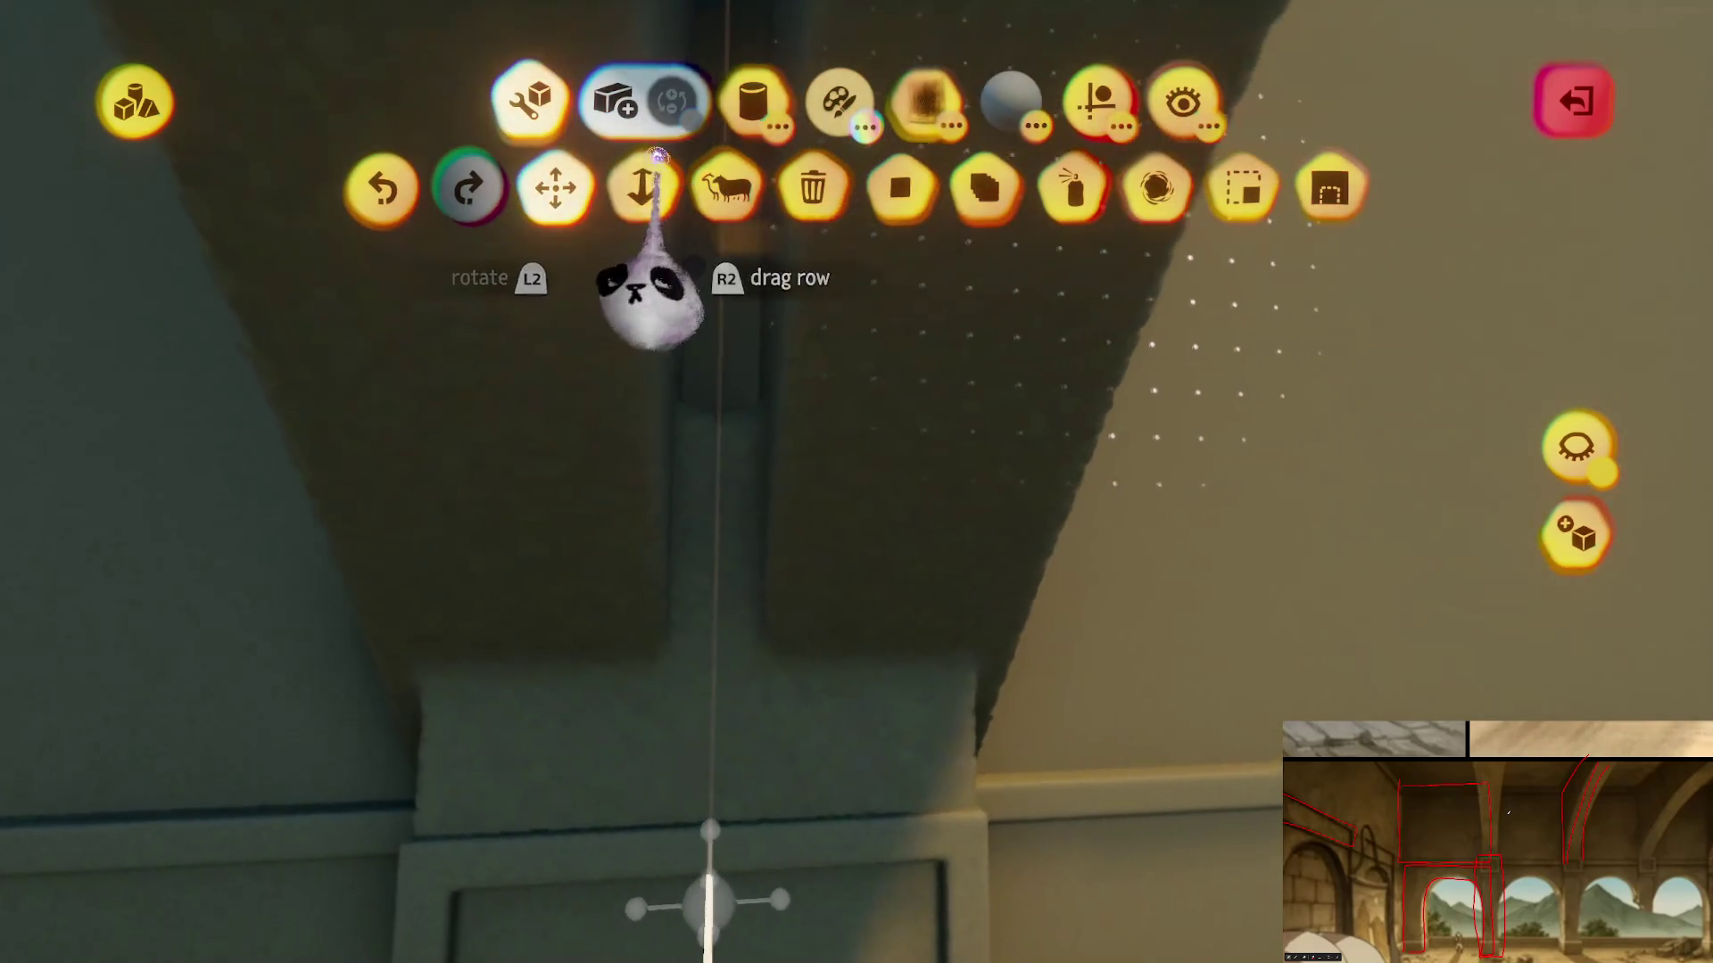
pyautogui.moveTo(801, 319); pyautogui.dragTo(839, 284)
pyautogui.moveTo(772, 546)
pyautogui.mouseDown()
pyautogui.moveTo(814, 335)
pyautogui.moveTo(906, 497)
pyautogui.moveTo(871, 631)
pyautogui.mouseUp()
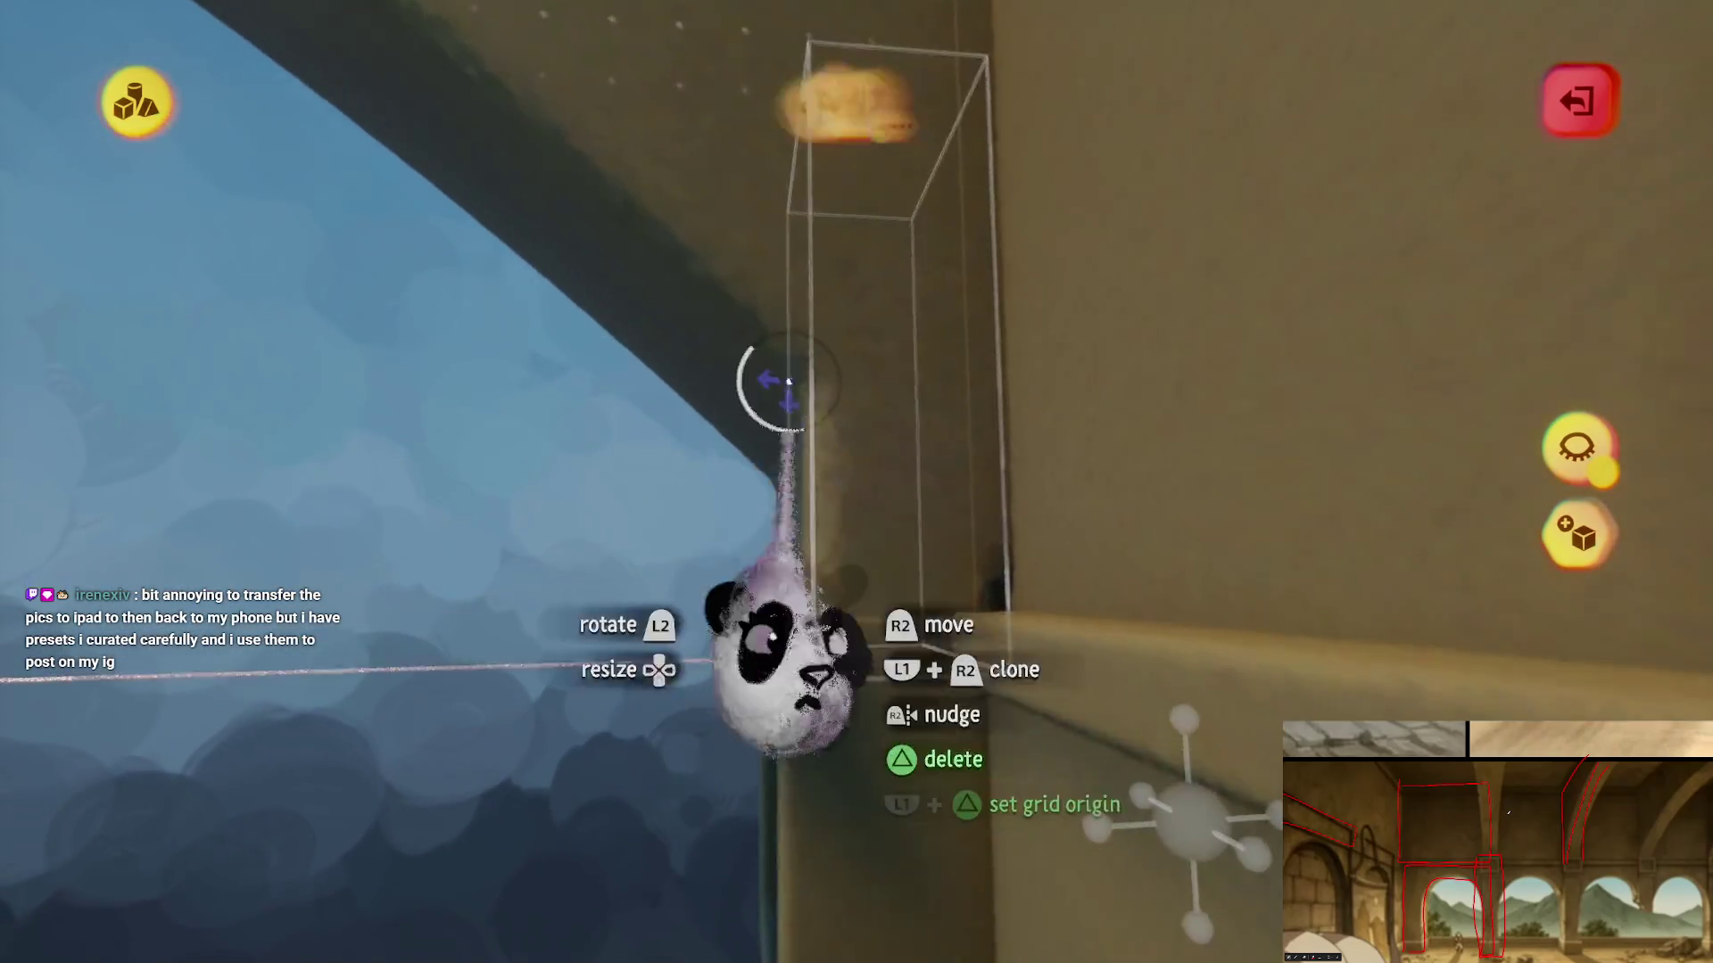
pyautogui.press('Tab')
pyautogui.moveTo(803, 560)
pyautogui.mouseDown()
pyautogui.moveTo(834, 624)
pyautogui.moveTo(938, 662)
pyautogui.mouseUp()
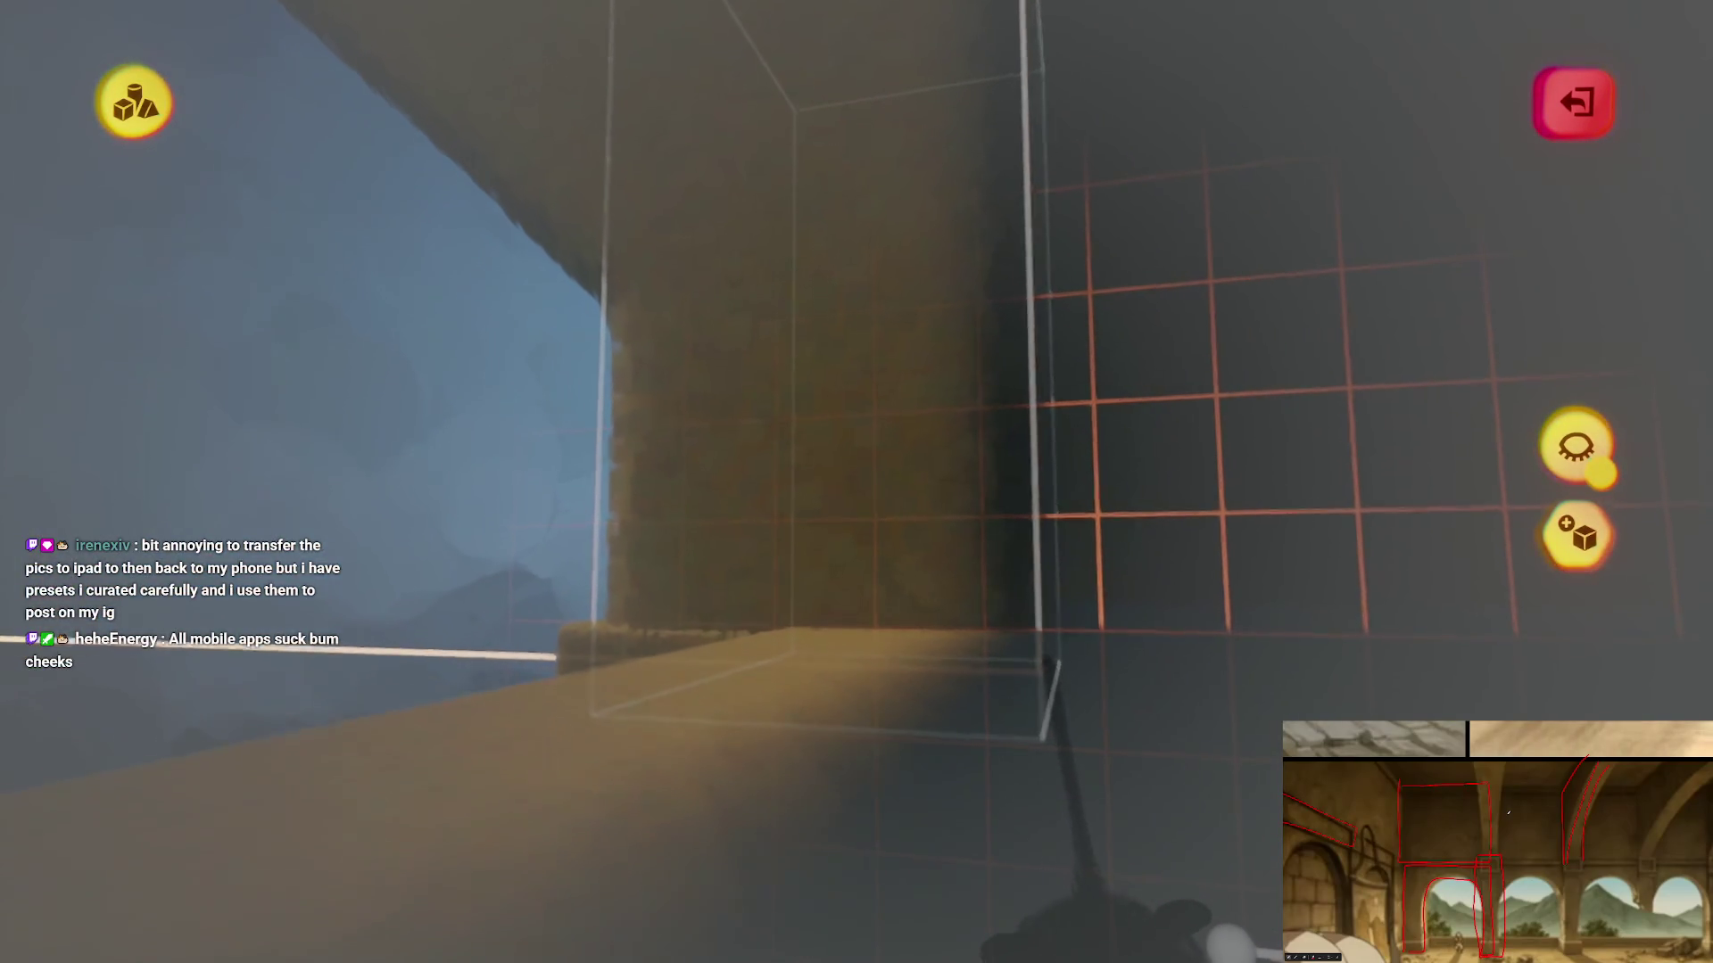
pyautogui.moveTo(1052, 678)
pyautogui.mouseDown()
pyautogui.moveTo(1101, 680)
pyautogui.moveTo(887, 524)
pyautogui.moveTo(901, 393)
pyautogui.moveTo(856, 481)
pyautogui.moveTo(887, 624)
pyautogui.moveTo(909, 642)
pyautogui.moveTo(872, 447)
pyautogui.moveTo(898, 451)
pyautogui.moveTo(906, 432)
pyautogui.moveTo(875, 490)
pyautogui.moveTo(821, 432)
pyautogui.moveTo(894, 416)
pyautogui.moveTo(859, 472)
pyautogui.moveTo(861, 553)
pyautogui.moveTo(784, 497)
pyautogui.moveTo(830, 528)
pyautogui.moveTo(859, 468)
pyautogui.moveTo(823, 466)
pyautogui.moveTo(765, 508)
pyautogui.moveTo(802, 497)
pyautogui.moveTo(784, 515)
pyautogui.moveTo(746, 528)
pyautogui.moveTo(811, 509)
pyautogui.moveTo(792, 329)
pyautogui.moveTo(821, 259)
pyautogui.moveTo(857, 565)
pyautogui.mouseUp()
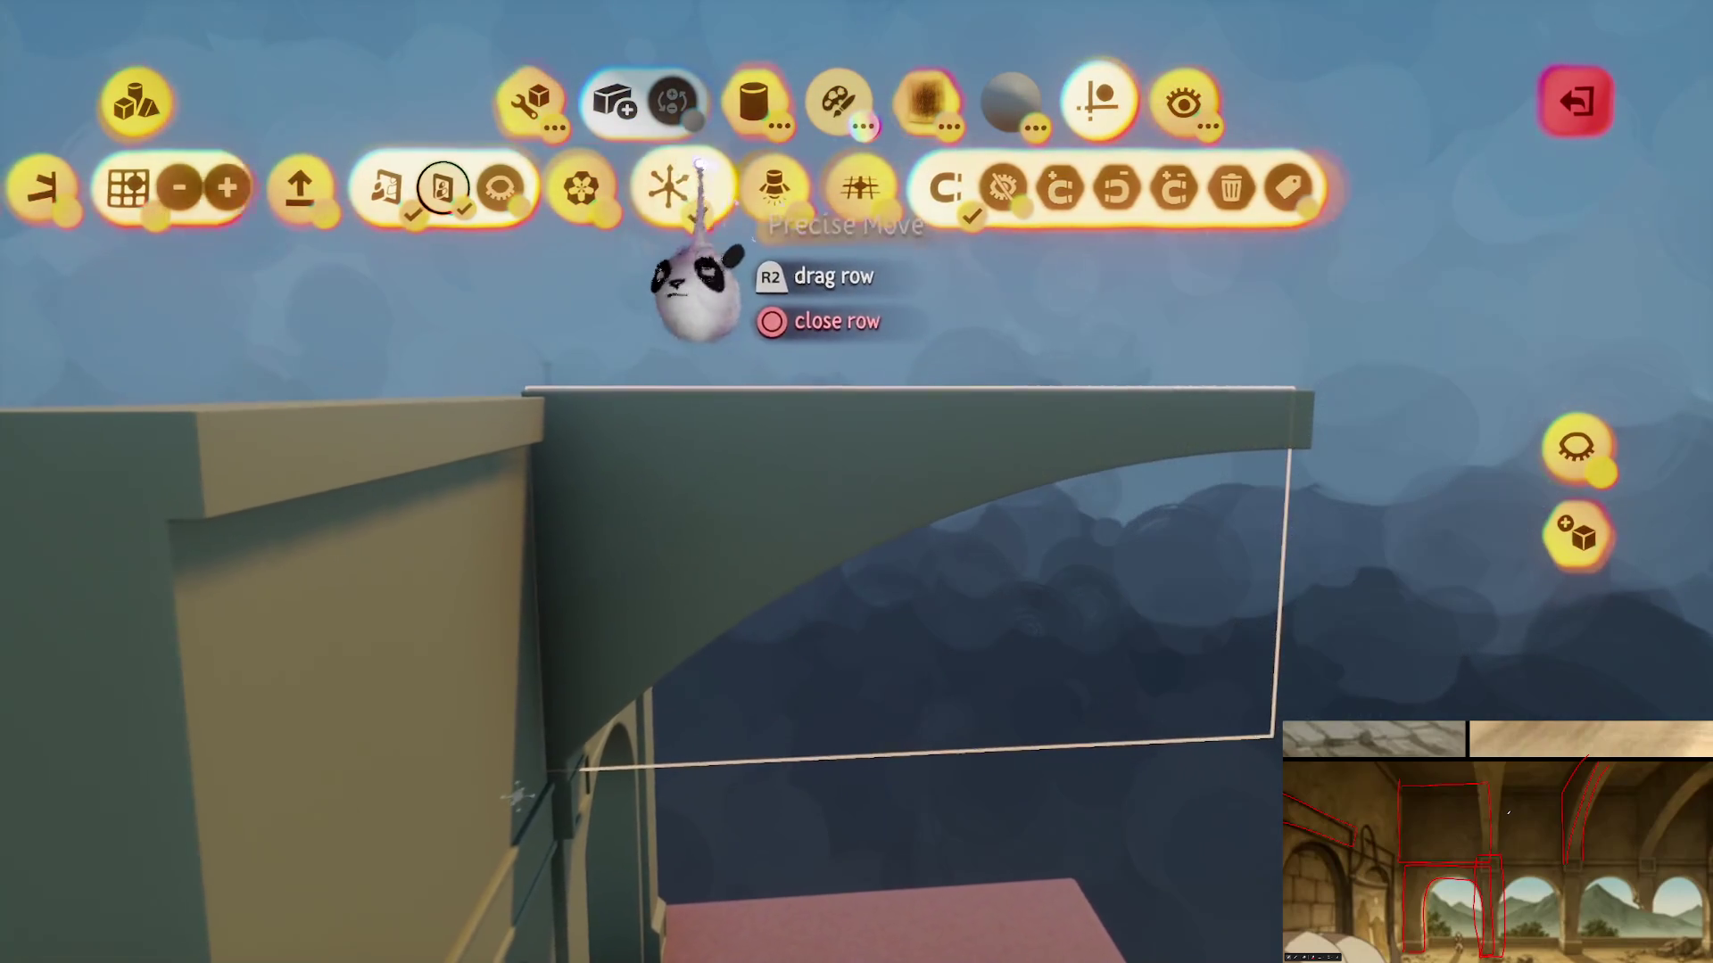
# - Slide the green arch piece sideways and drop it in its new place
pyautogui.moveTo(592, 498); pyautogui.dragTo(847, 507)
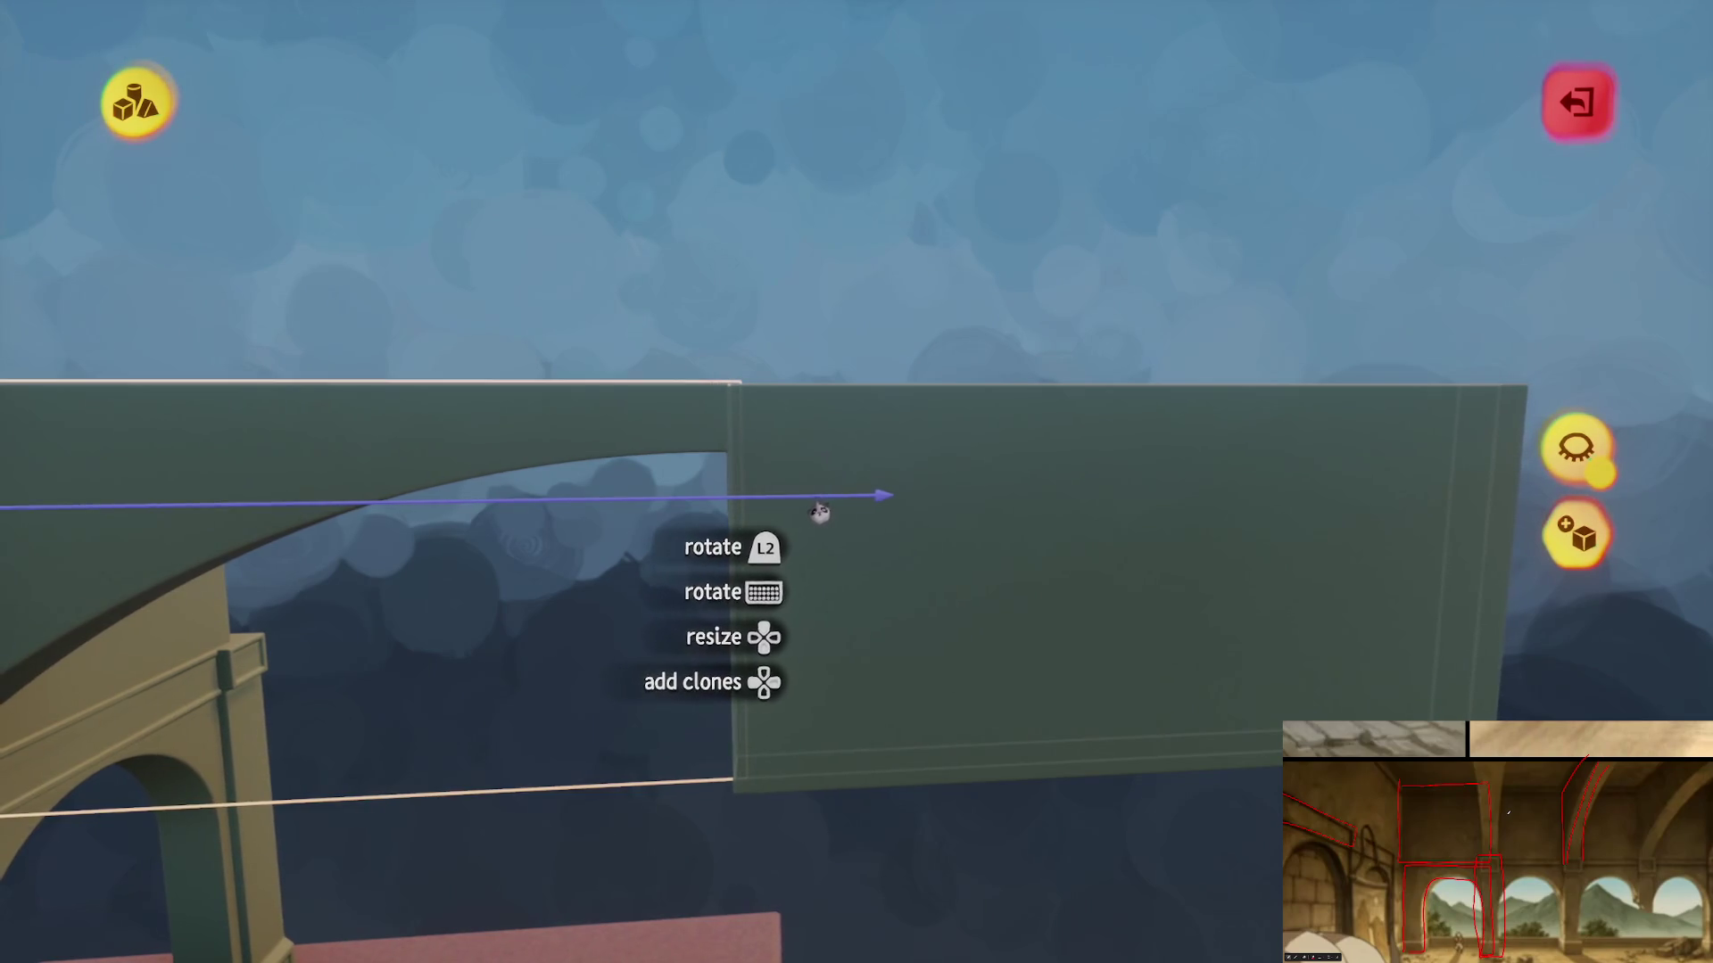
pyautogui.moveTo(827, 484)
pyautogui.mouseDown()
pyautogui.moveTo(692, 306)
pyautogui.moveTo(574, 191)
pyautogui.mouseUp()
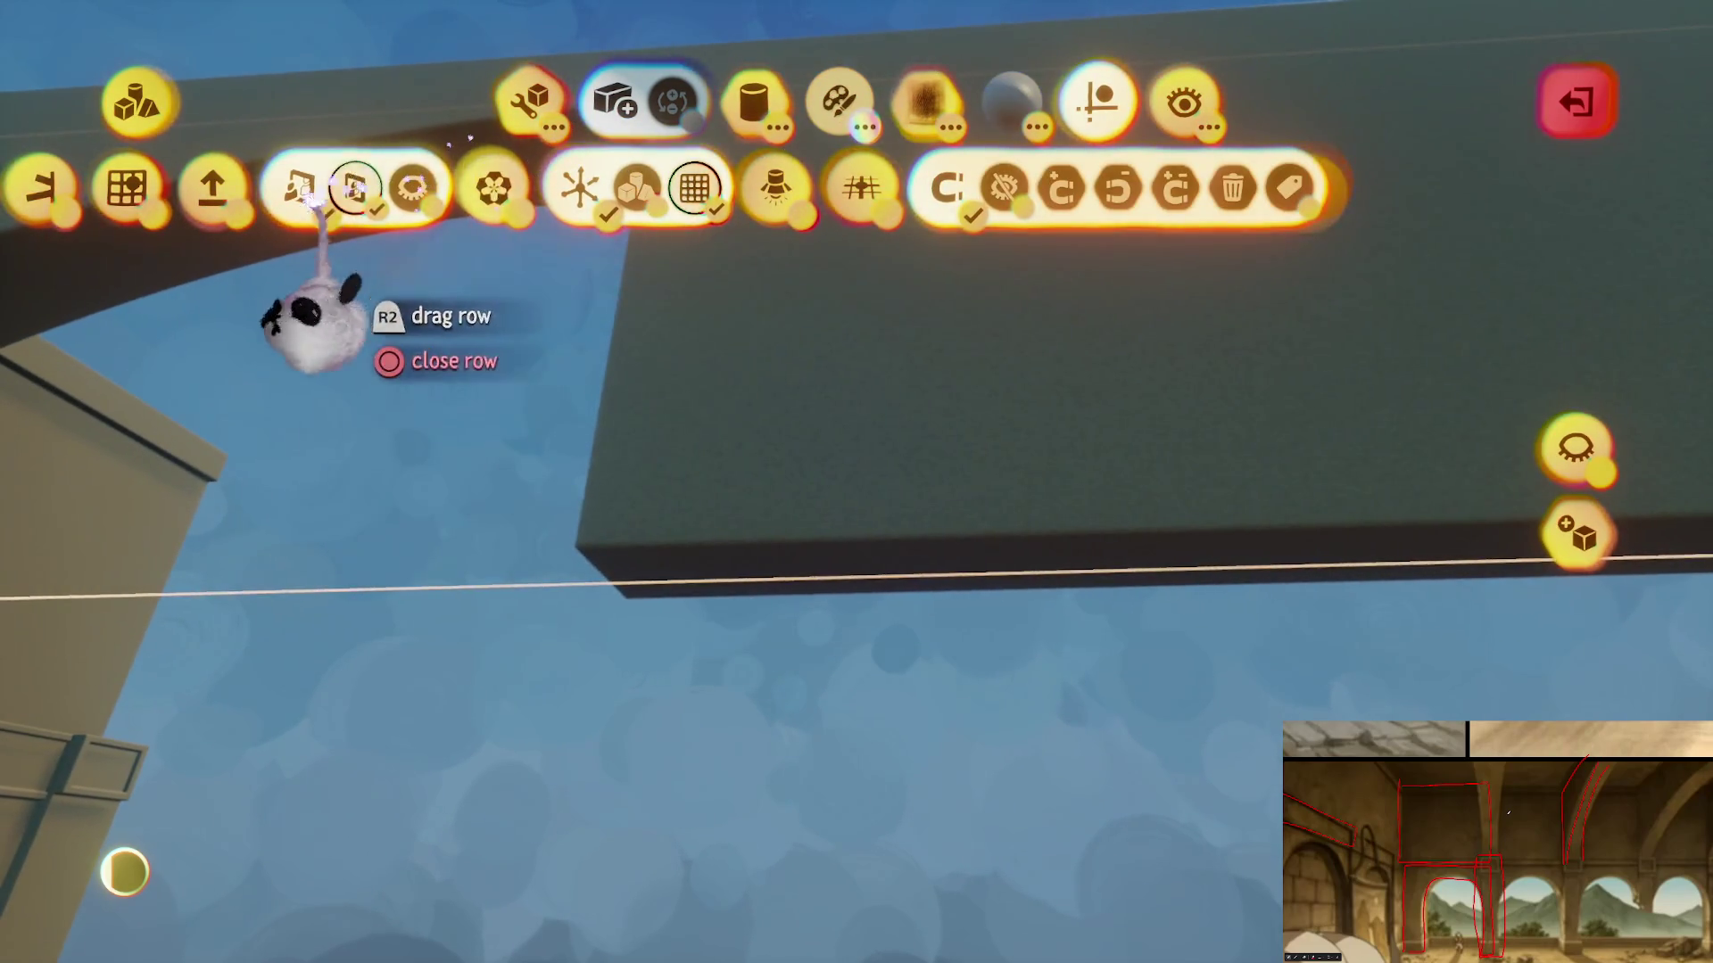
pyautogui.moveTo(314, 201); pyautogui.dragTo(655, 196)
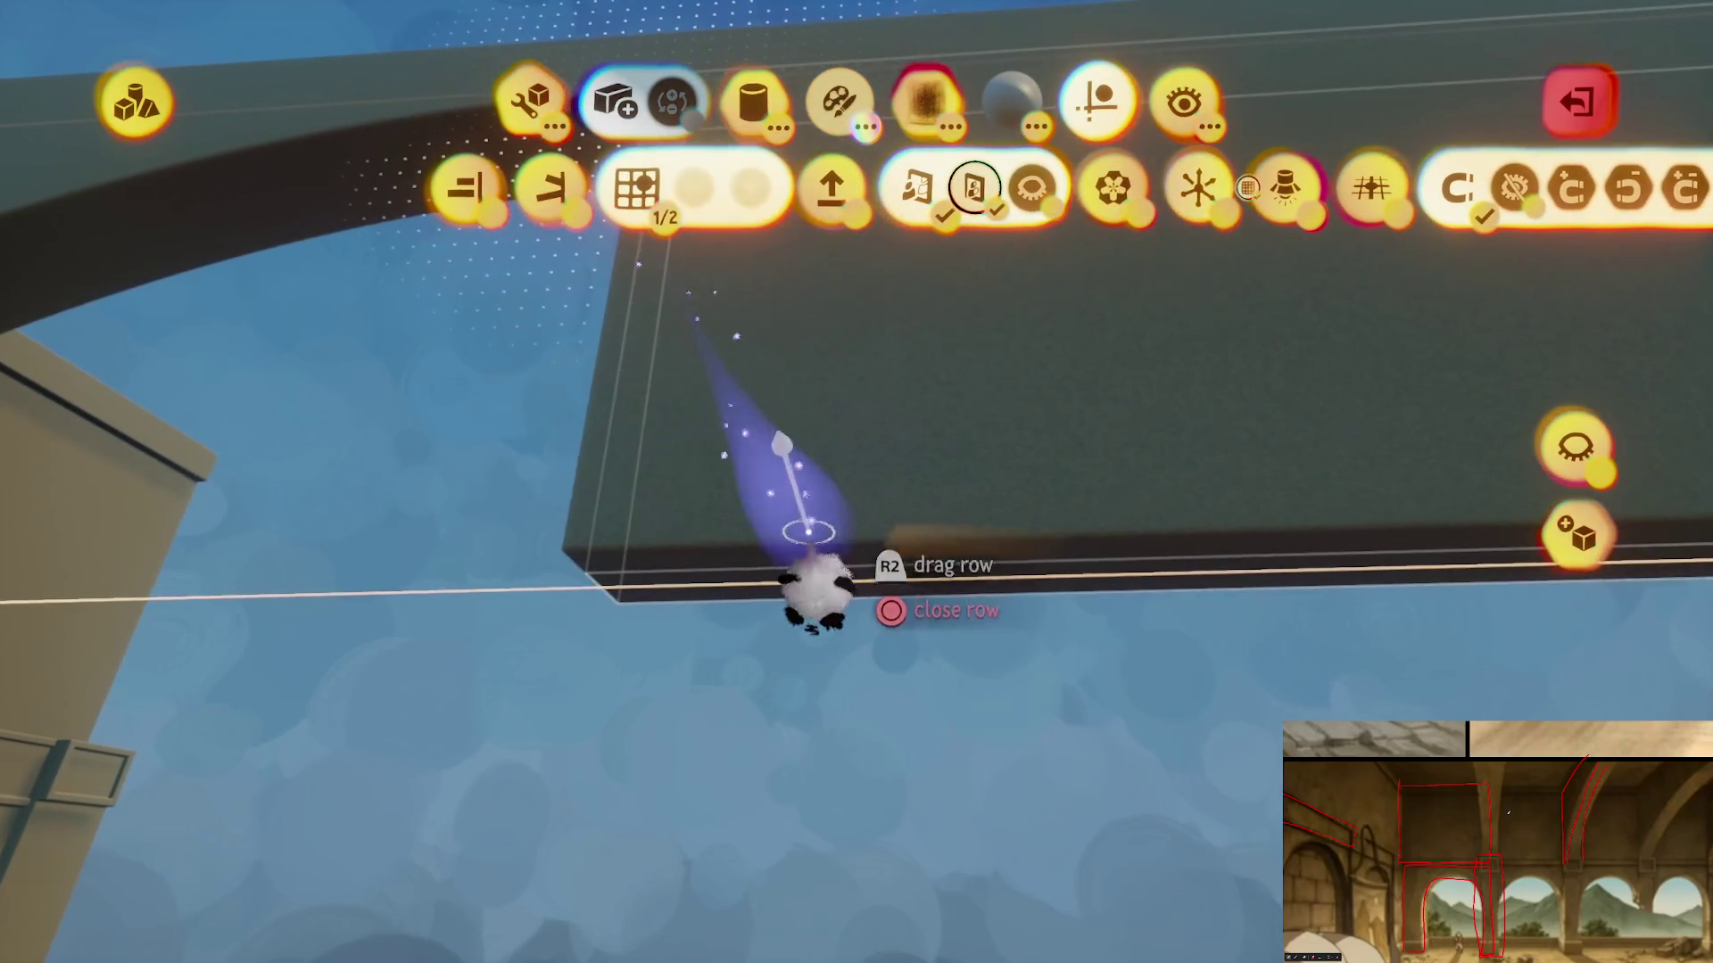
pyautogui.moveTo(808, 571); pyautogui.dragTo(808, 417)
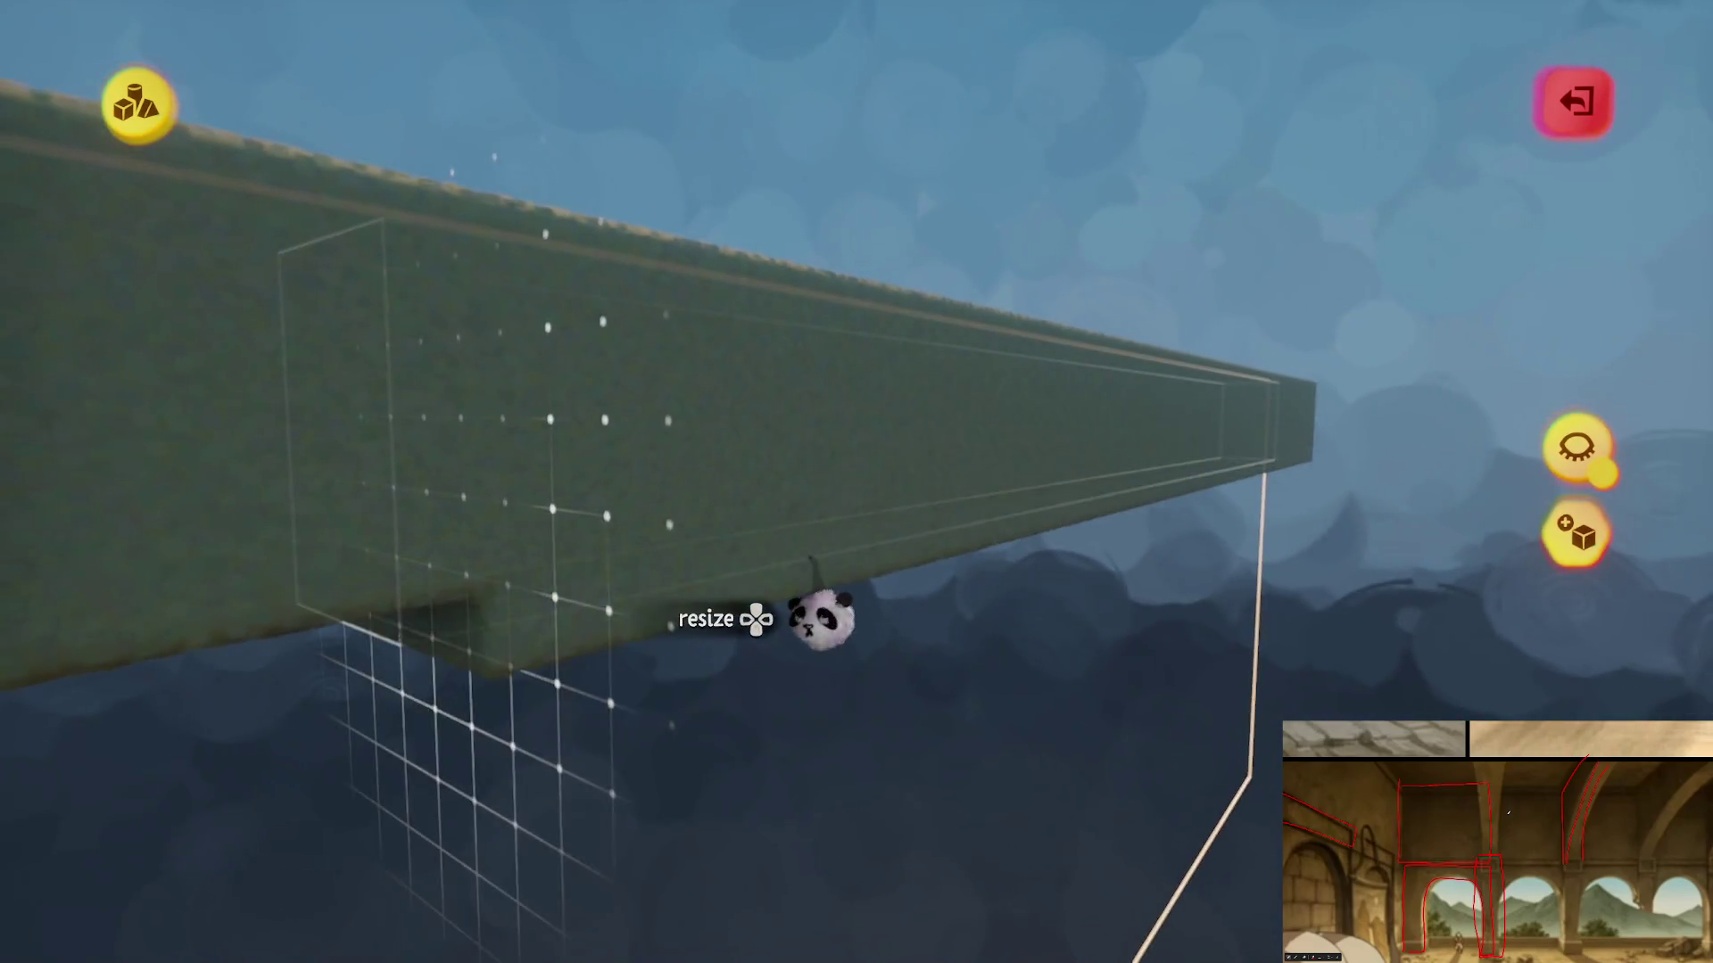
pyautogui.moveTo(821, 592)
pyautogui.mouseDown()
pyautogui.moveTo(822, 451)
pyautogui.moveTo(1062, 547)
pyautogui.moveTo(872, 486)
pyautogui.mouseUp()
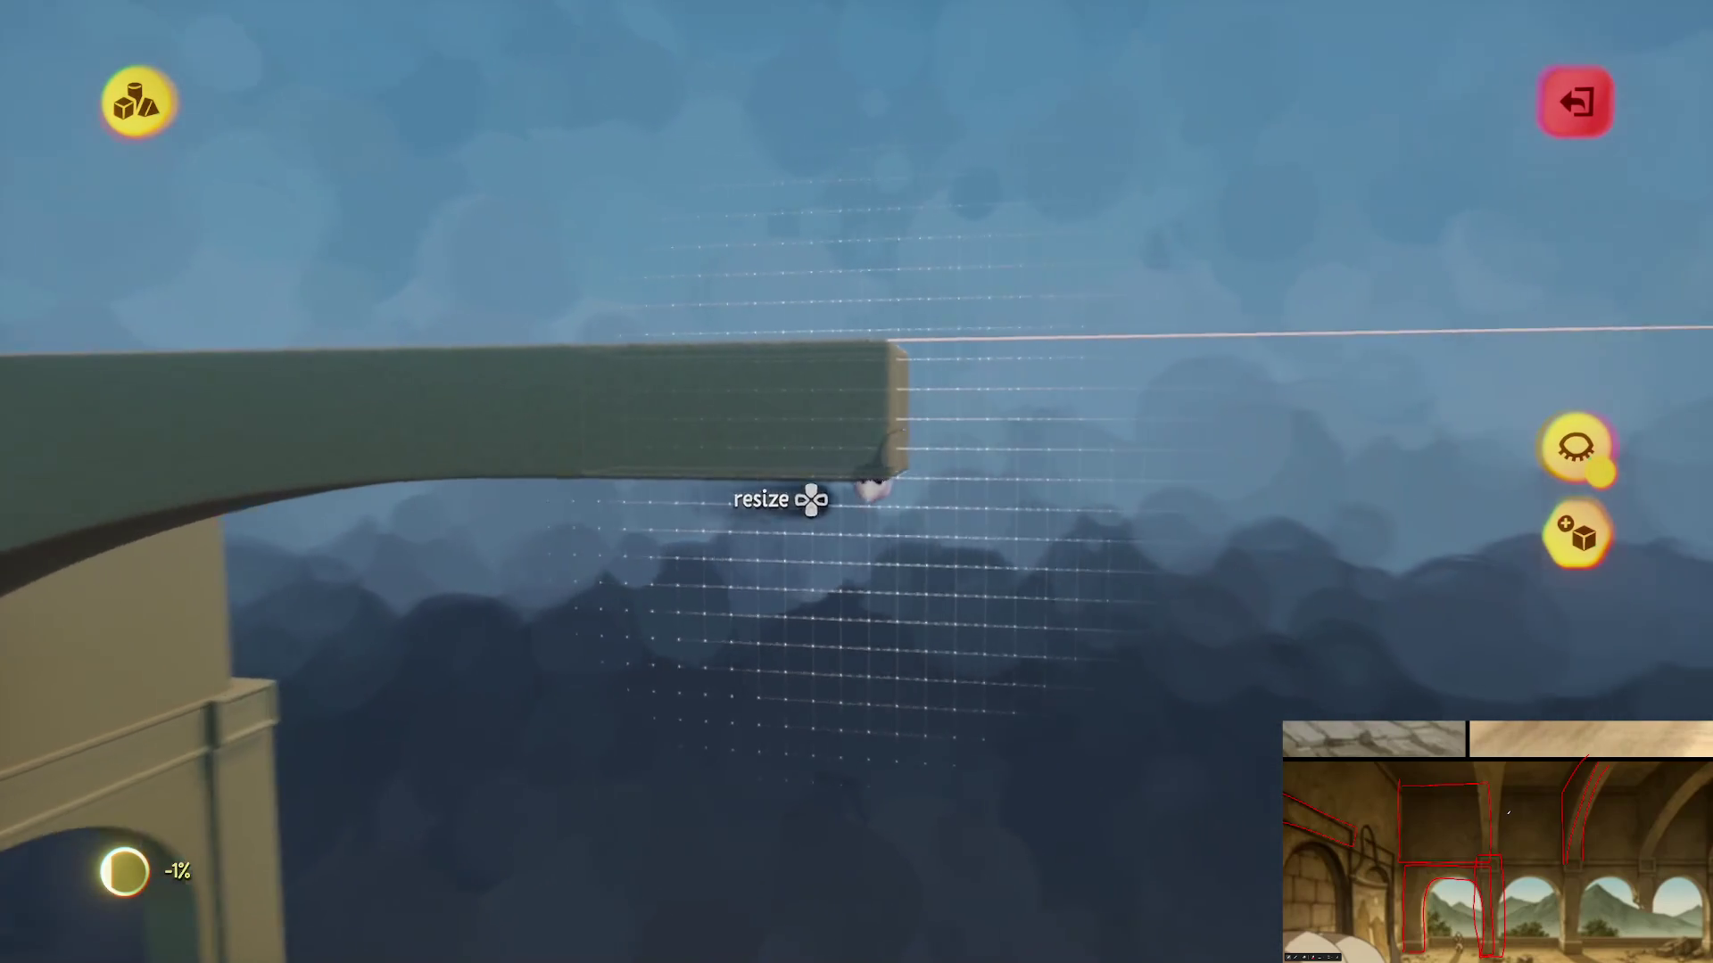
# - Stretch the far end of the green beam outward and exit sculpt mode
pyautogui.moveTo(992, 459); pyautogui.dragTo(986, 452)
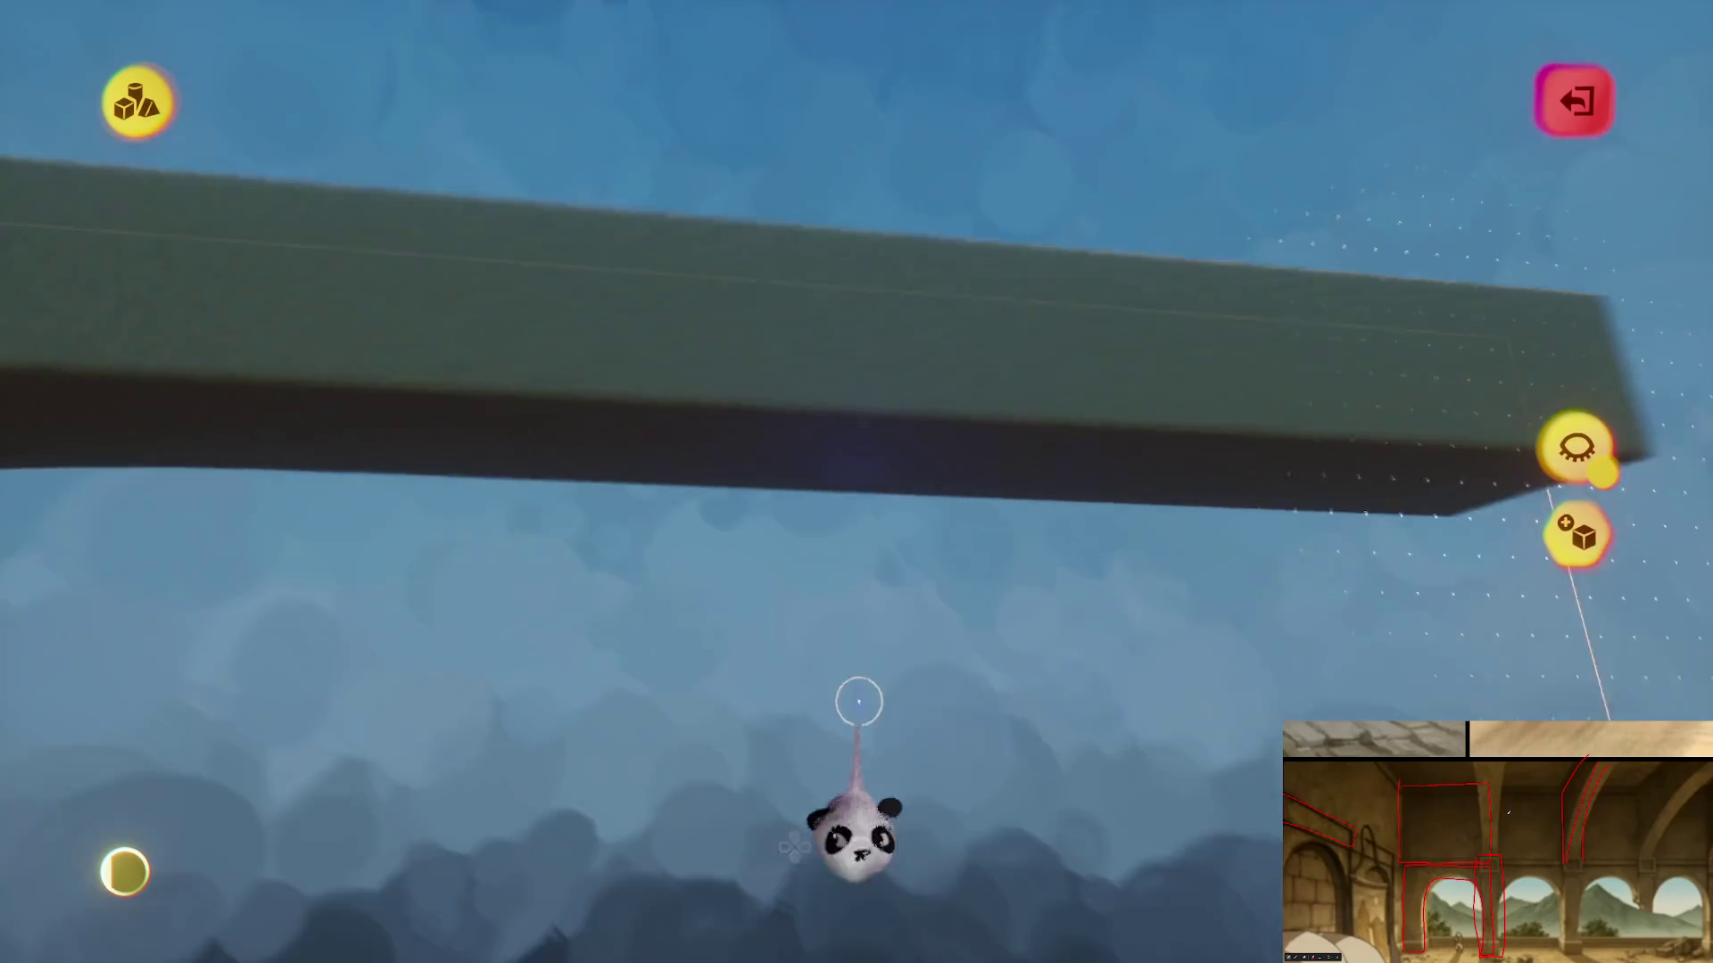
pyautogui.moveTo(864, 357)
pyautogui.mouseDown()
pyautogui.moveTo(860, 325)
pyautogui.moveTo(875, 672)
pyautogui.moveTo(780, 356)
pyautogui.moveTo(763, 457)
pyautogui.moveTo(814, 891)
pyautogui.moveTo(829, 584)
pyautogui.moveTo(930, 395)
pyautogui.mouseUp()
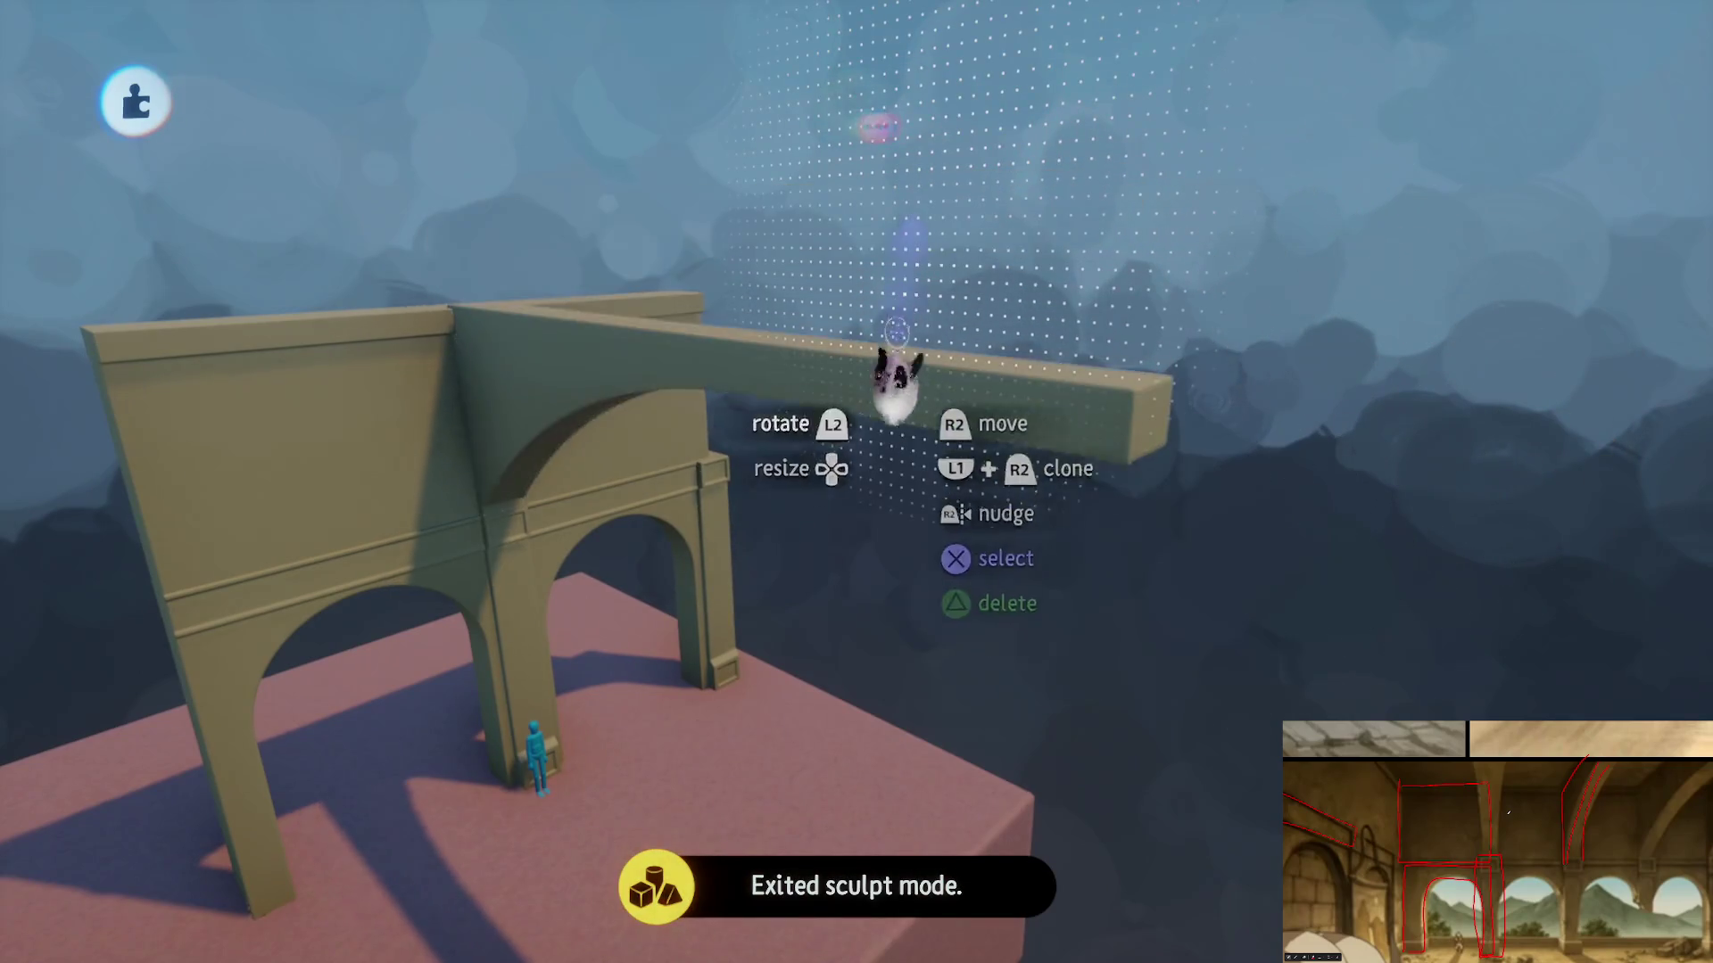
pyautogui.moveTo(896, 333)
pyautogui.mouseDown()
pyautogui.moveTo(864, 489)
pyautogui.moveTo(979, 401)
pyautogui.moveTo(883, 249)
pyautogui.moveTo(904, 356)
pyautogui.mouseUp()
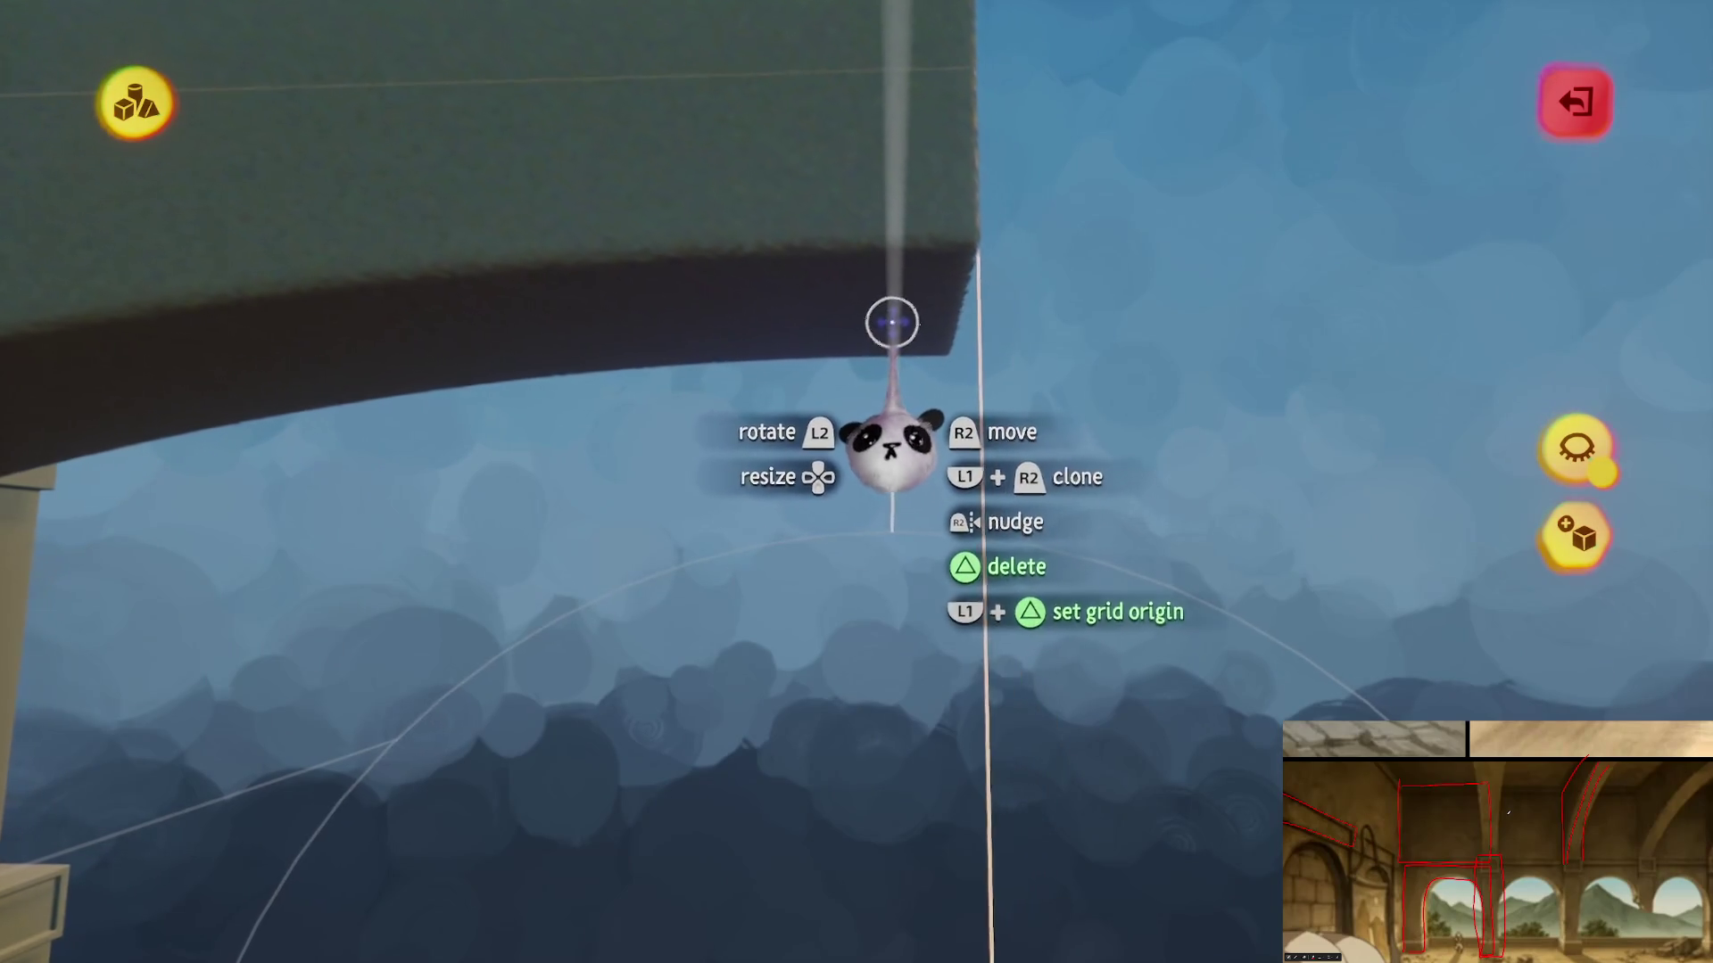
pyautogui.click(562, 100)
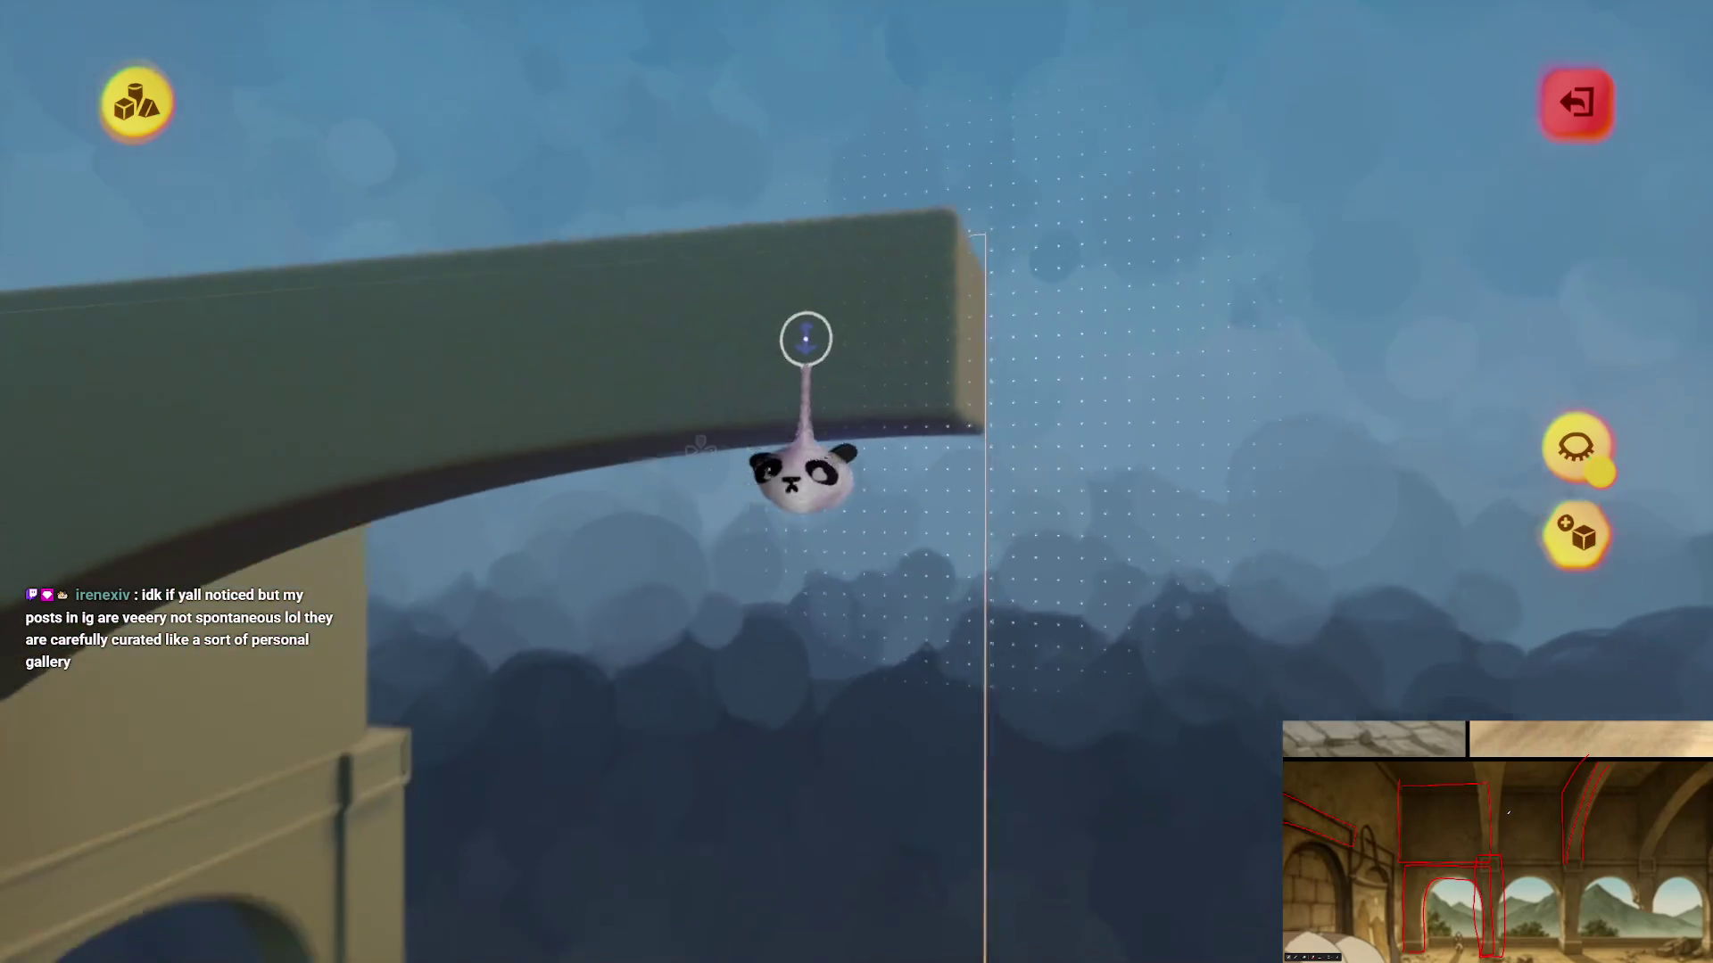
pyautogui.press('Escape')
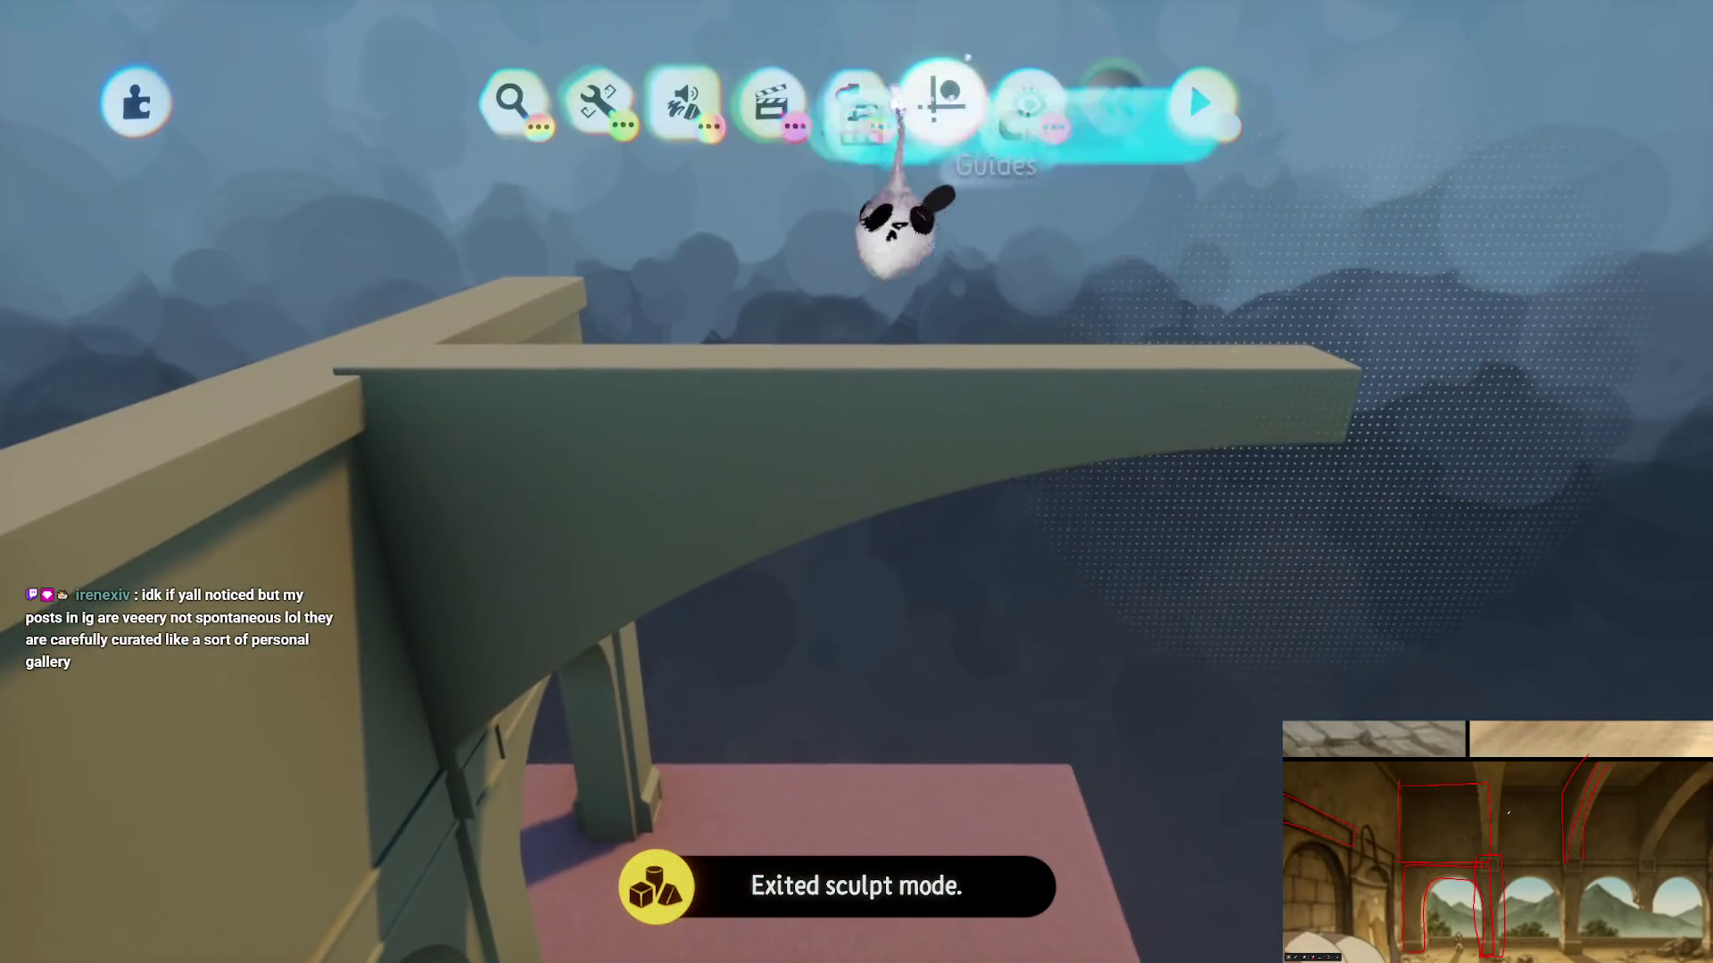
# - Move the green beam to a new spot with align-to-grid snapping
pyautogui.click(941, 99)
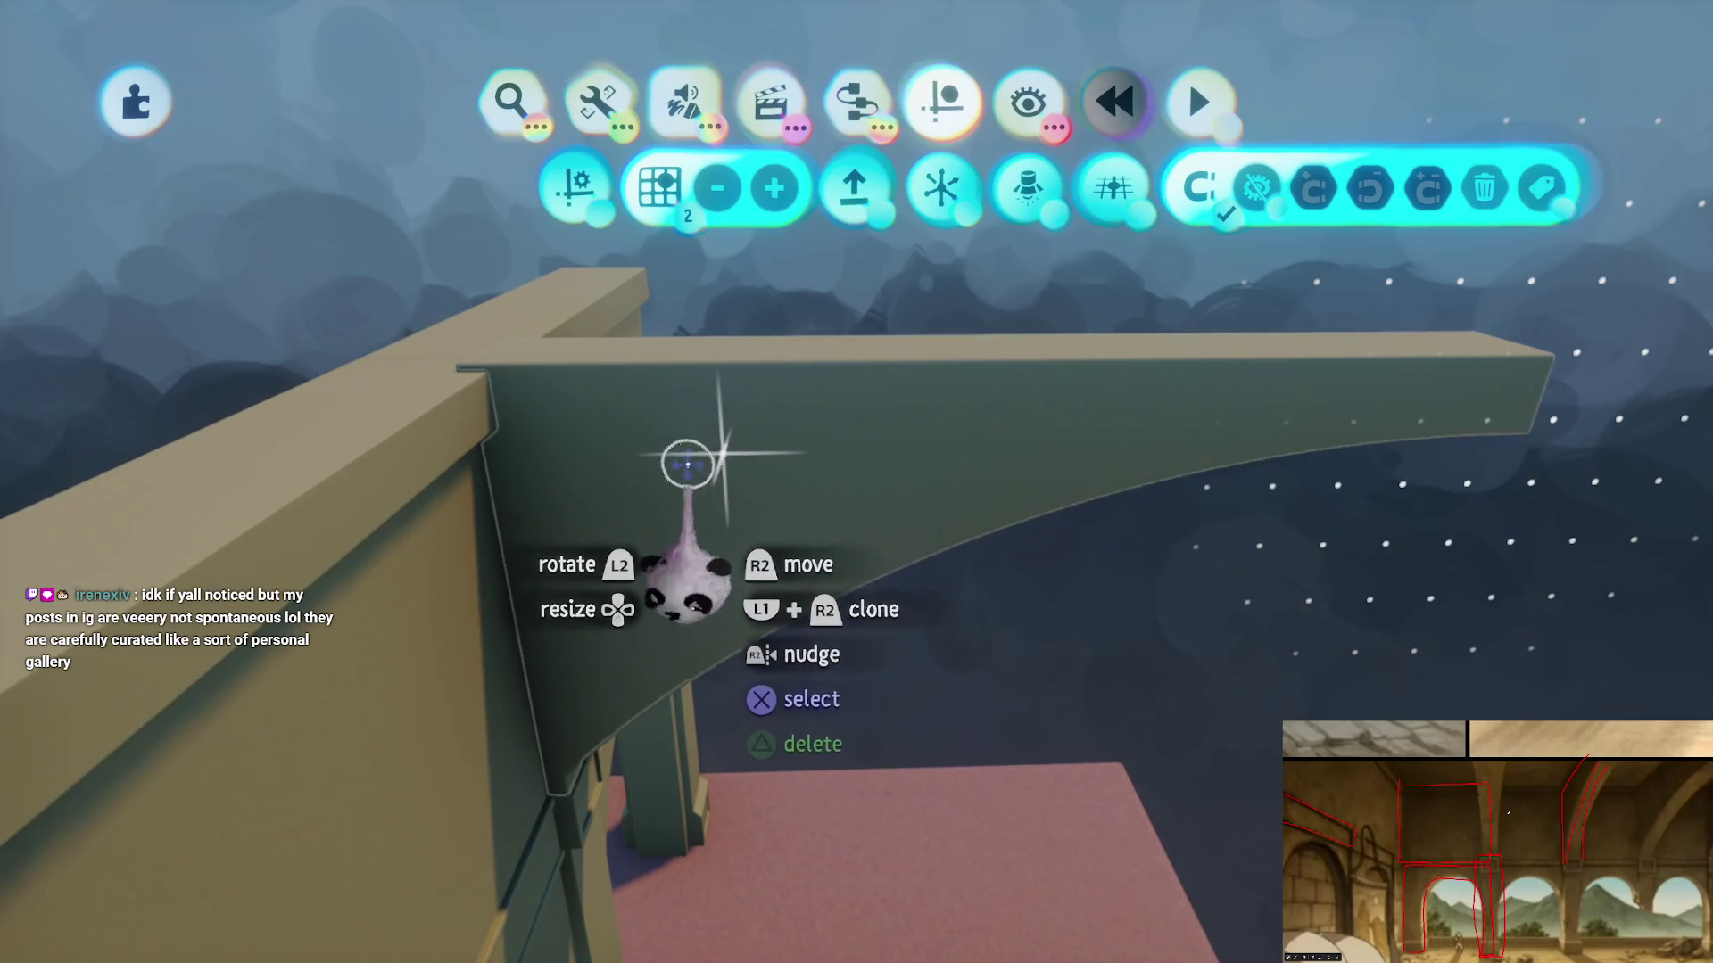
pyautogui.moveTo(707, 382); pyautogui.dragTo(813, 499)
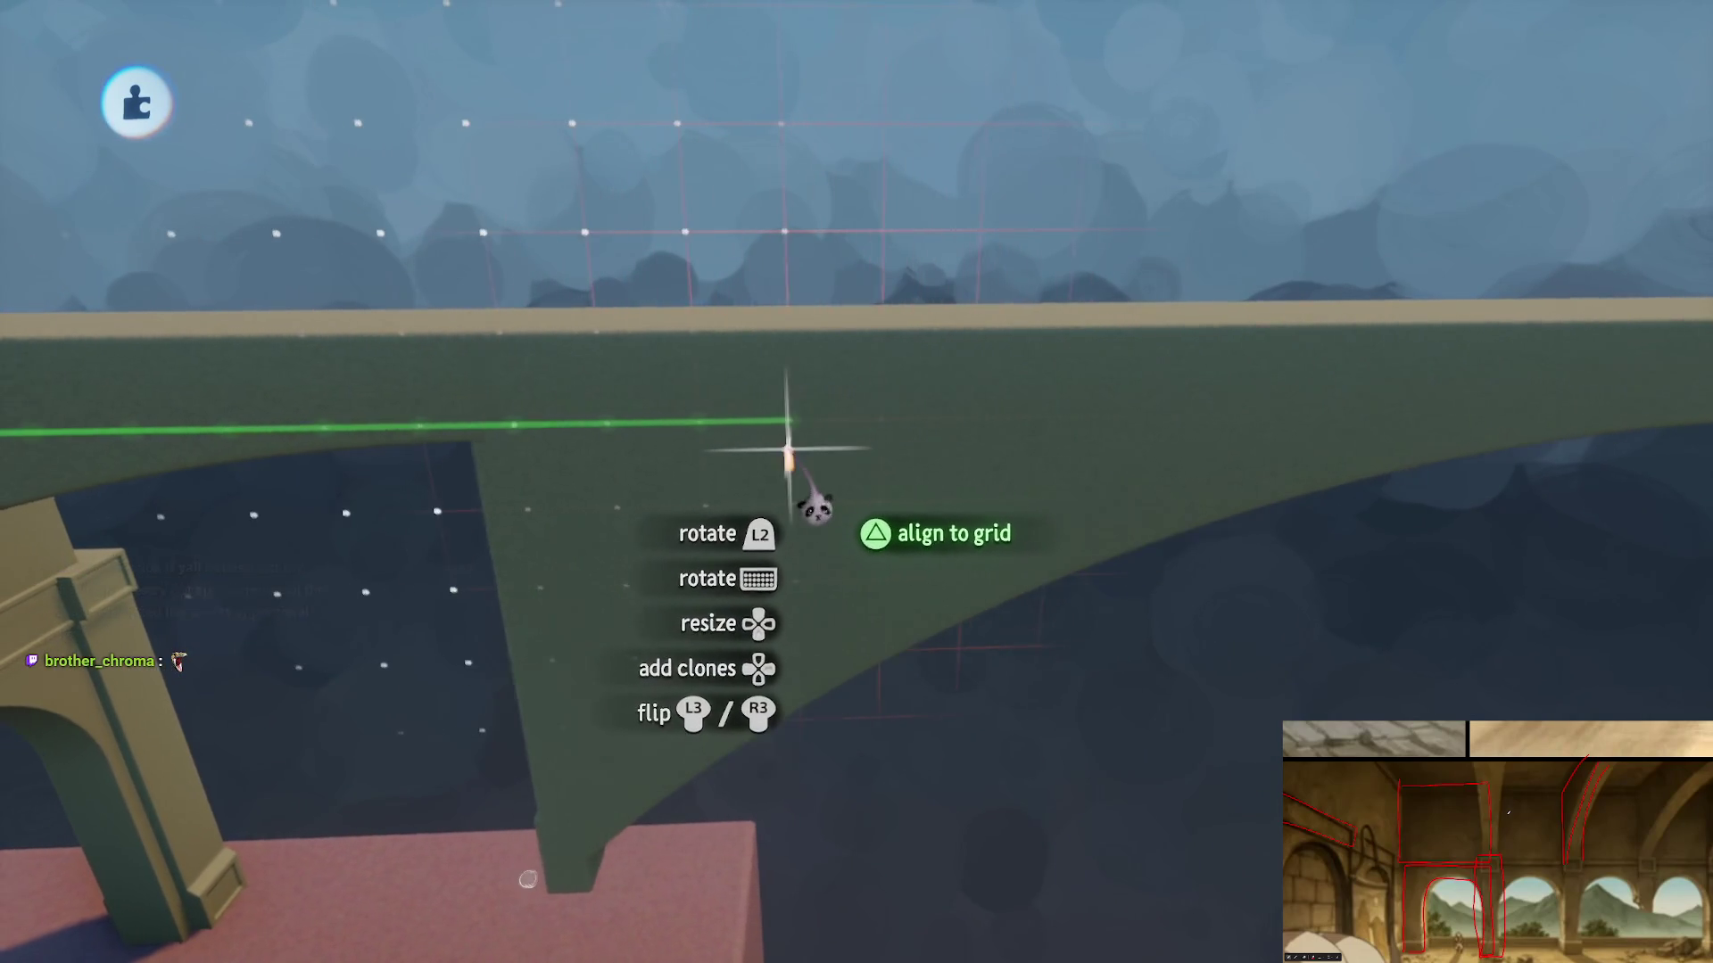
pyautogui.moveTo(789, 459)
pyautogui.mouseDown()
pyautogui.moveTo(807, 459)
pyautogui.moveTo(811, 371)
pyautogui.mouseUp()
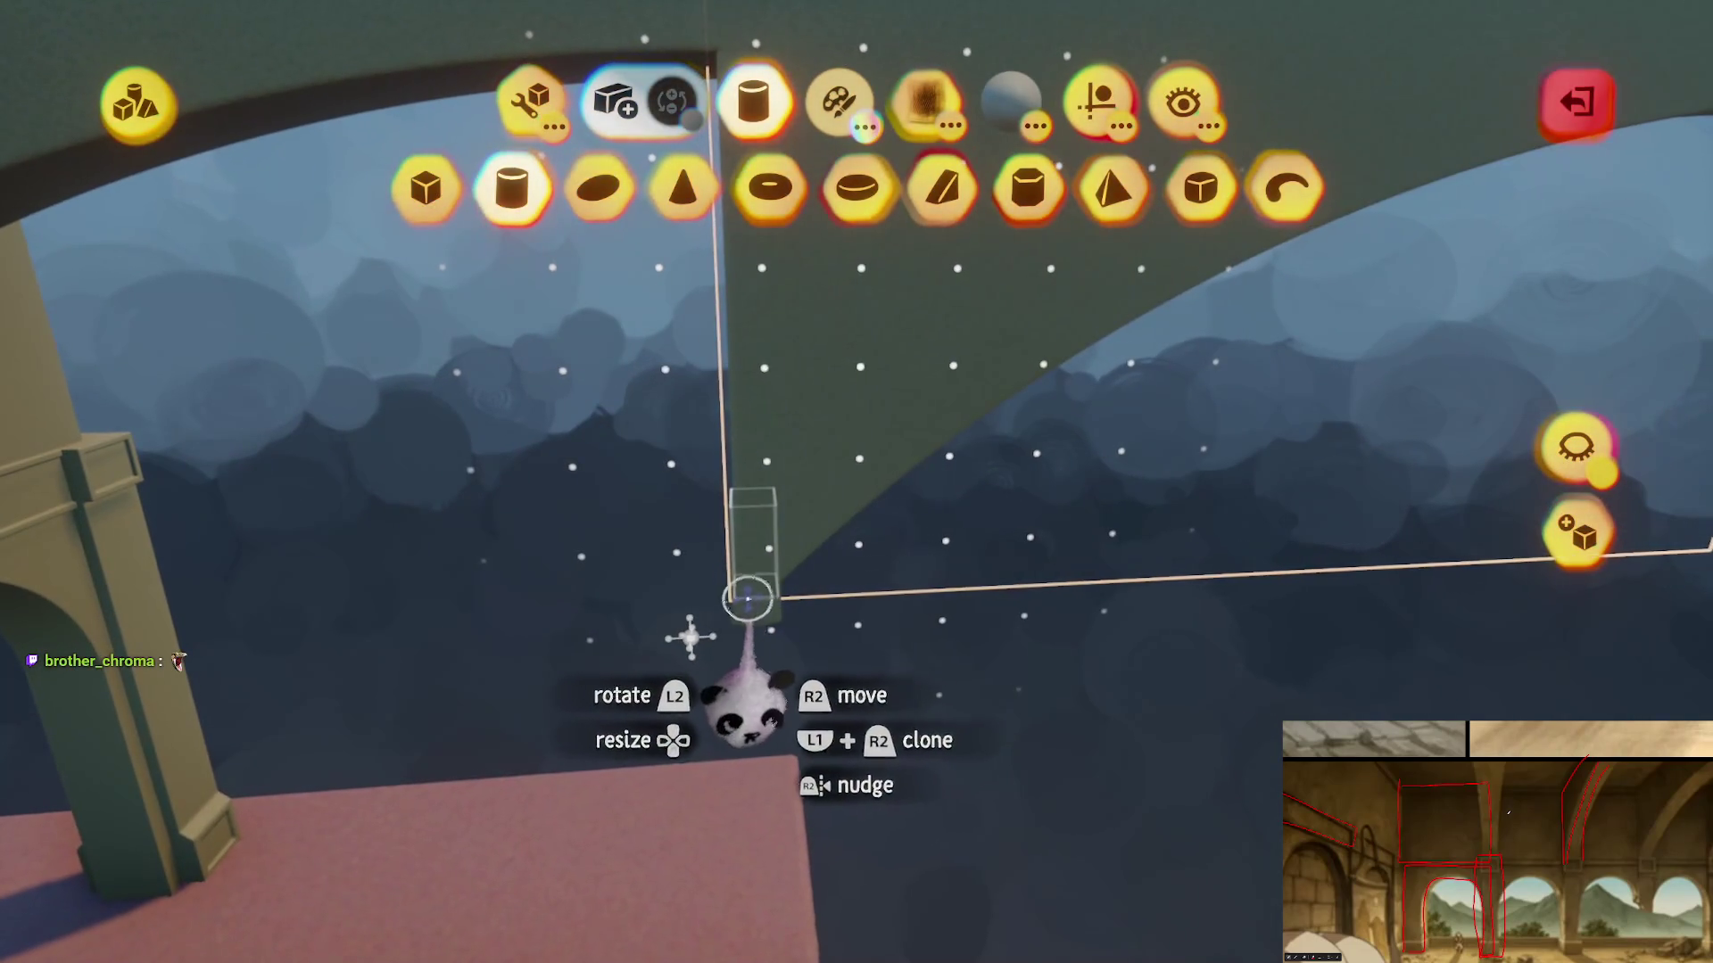
# - Stretch the beam's end outward past the wall, undo the stray move, and exit sculpting
pyautogui.moveTo(776, 562)
pyautogui.mouseDown()
pyautogui.moveTo(826, 436)
pyautogui.moveTo(830, 475)
pyautogui.moveTo(887, 493)
pyautogui.moveTo(619, 298)
pyautogui.moveTo(558, 230)
pyautogui.moveTo(609, 181)
pyautogui.mouseUp()
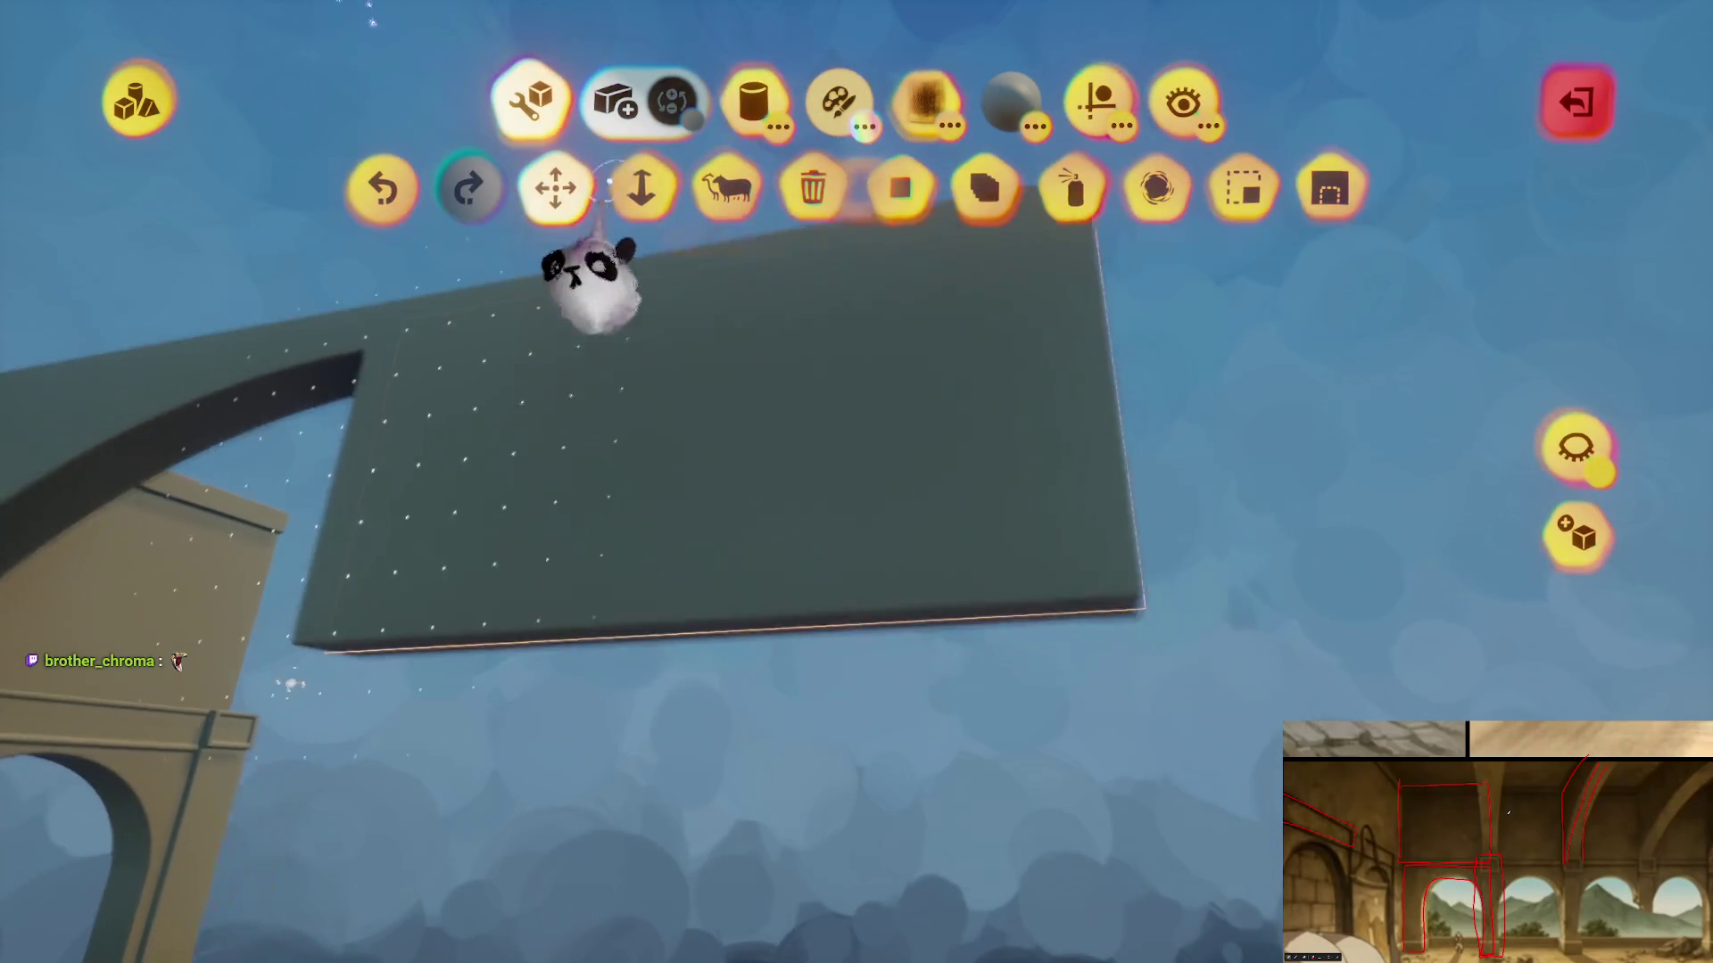
pyautogui.moveTo(813, 509)
pyautogui.mouseDown()
pyautogui.moveTo(838, 618)
pyautogui.moveTo(852, 512)
pyautogui.moveTo(863, 526)
pyautogui.mouseUp()
pyautogui.moveTo(832, 460)
pyautogui.mouseDown()
pyautogui.moveTo(776, 497)
pyautogui.moveTo(781, 475)
pyautogui.moveTo(833, 458)
pyautogui.moveTo(839, 482)
pyautogui.mouseUp()
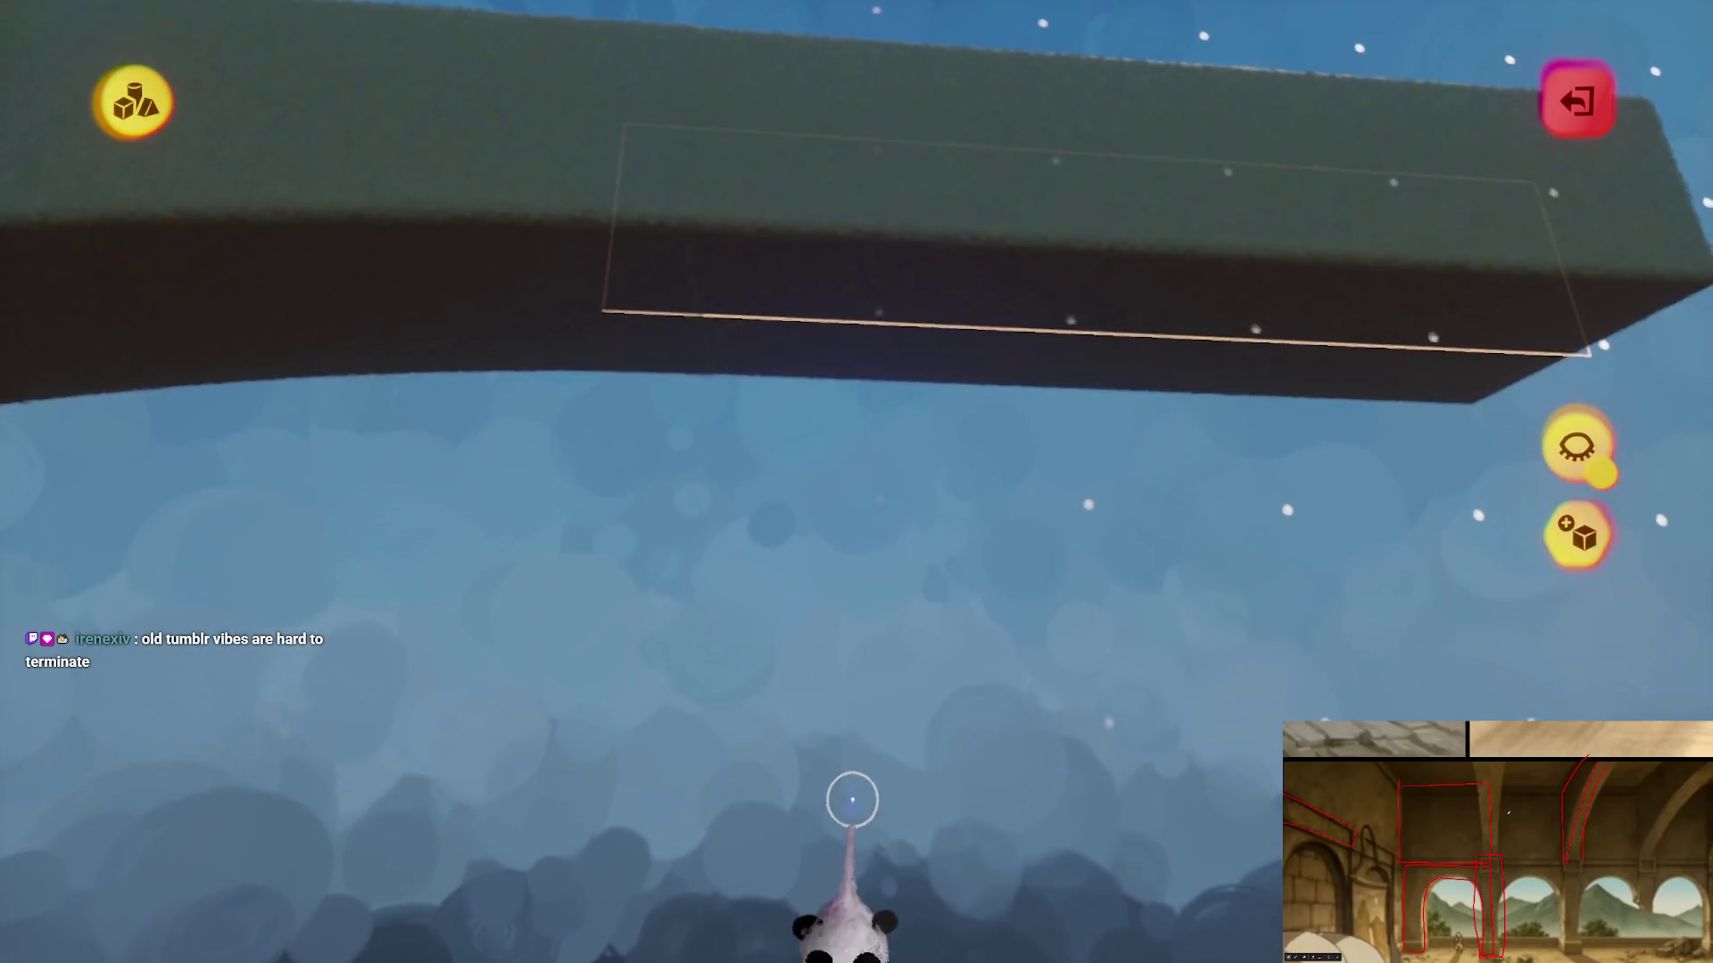
pyautogui.press('Escape')
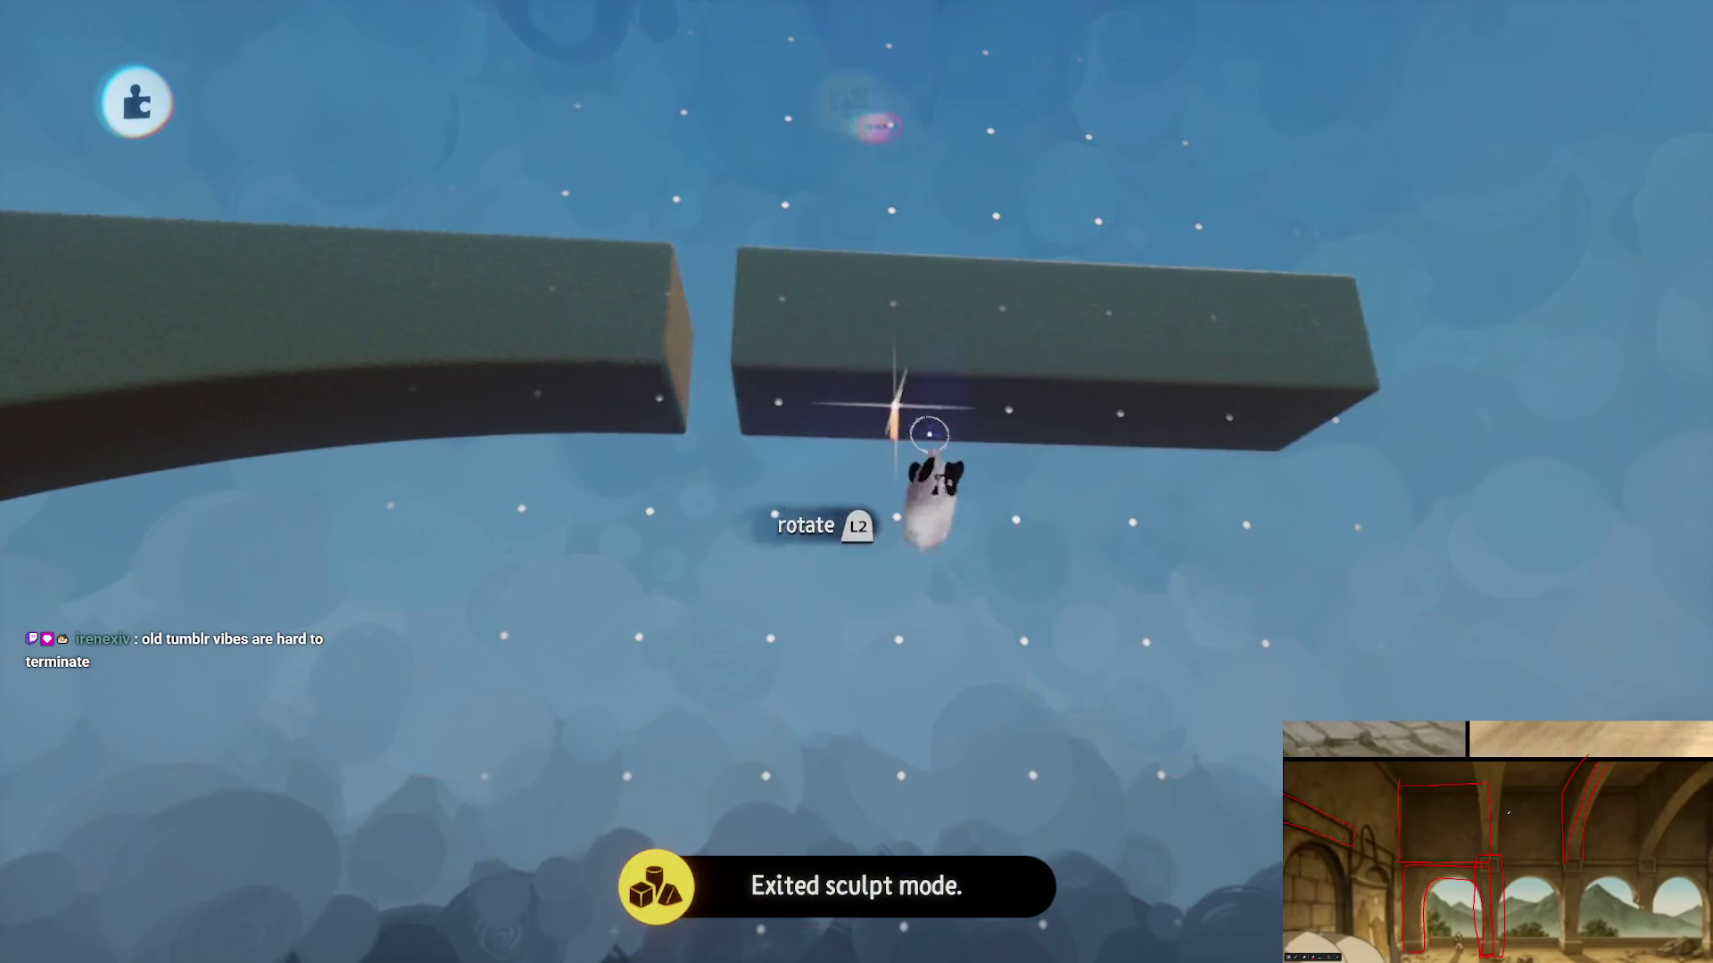
pyautogui.hotkey('ctrl', 'z')
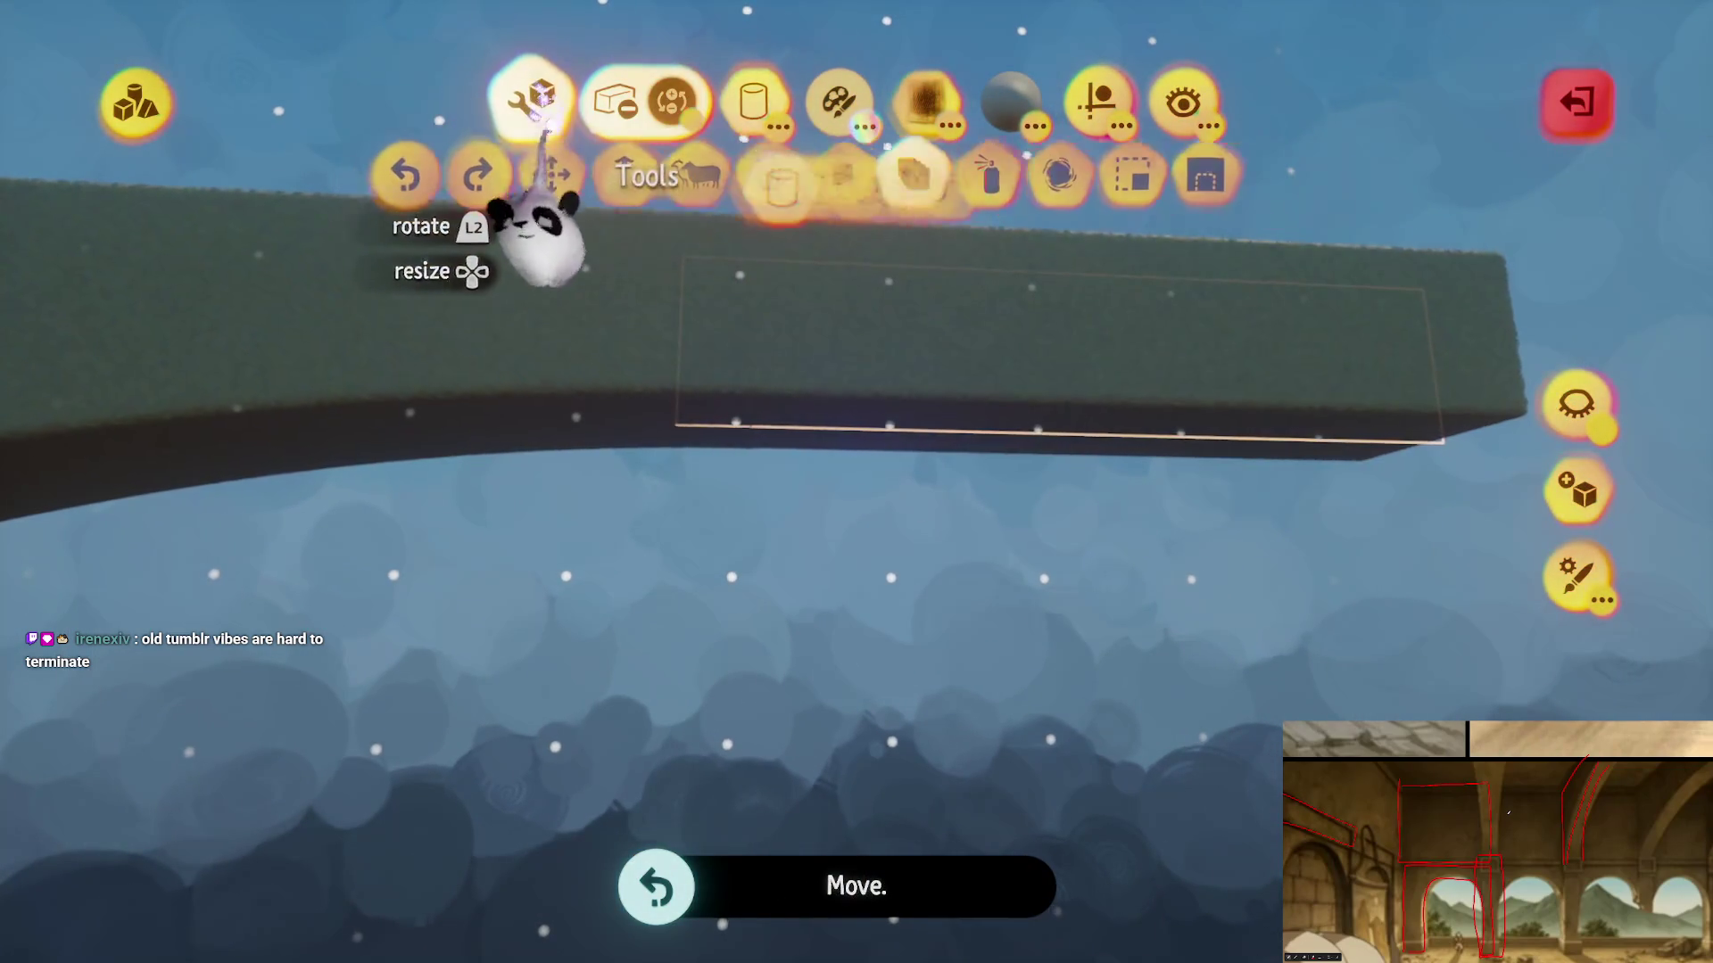
pyautogui.click(640, 187)
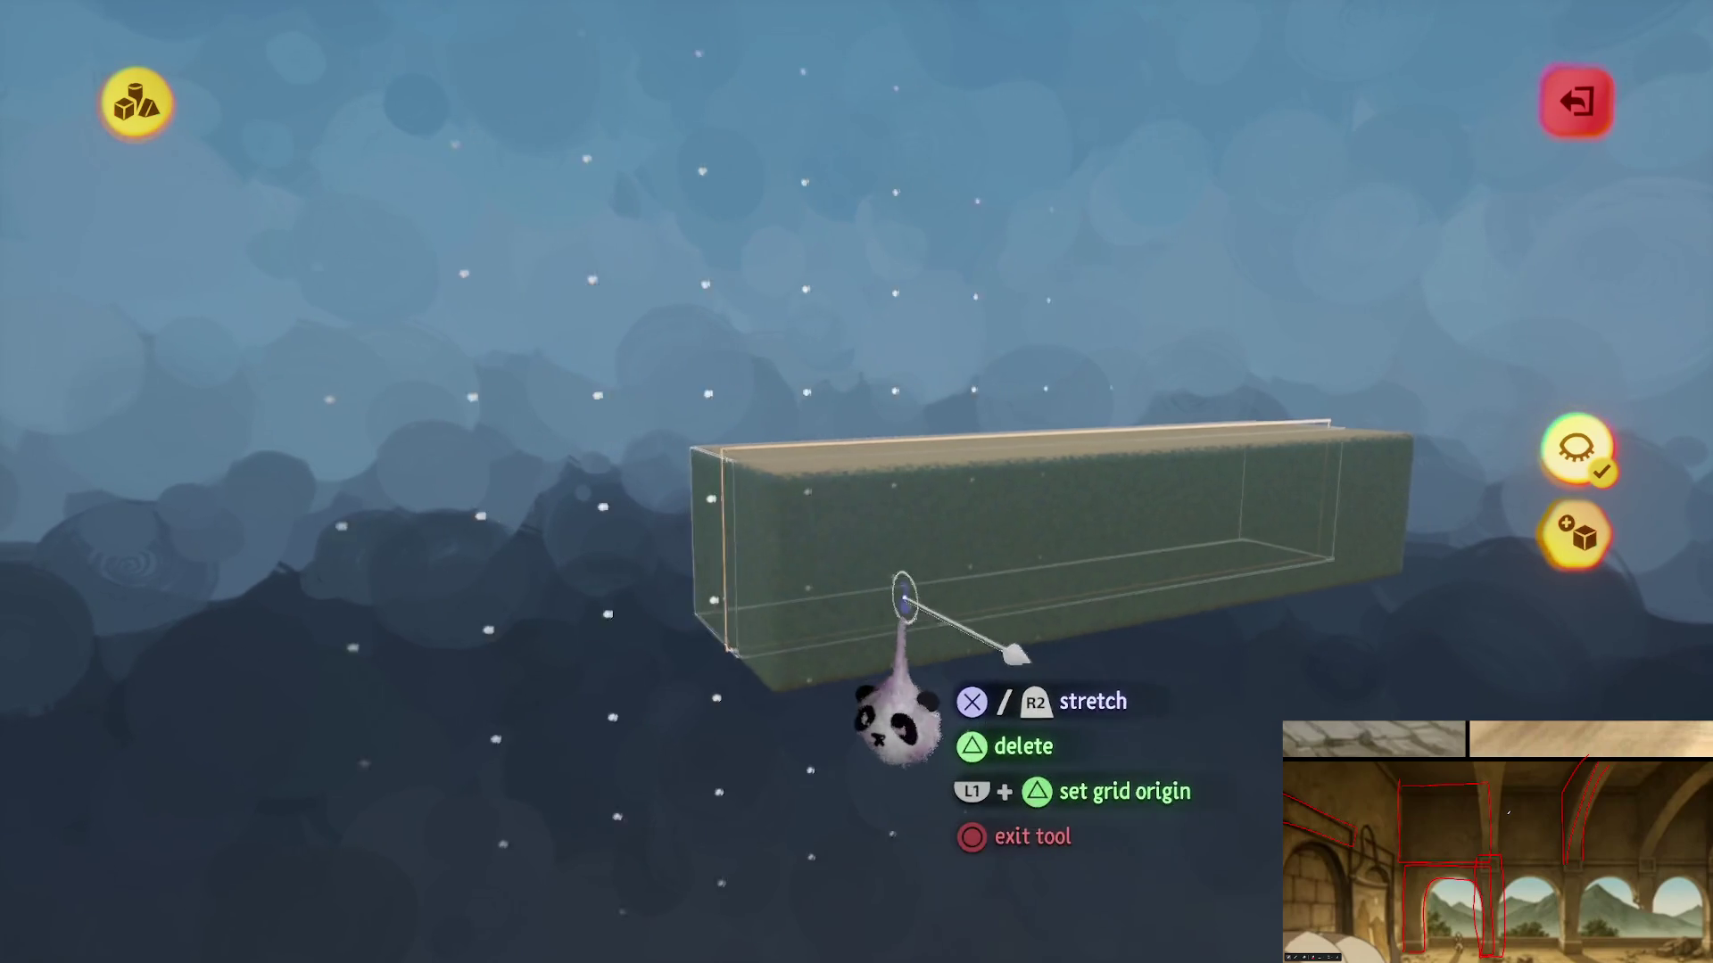
pyautogui.press('Escape')
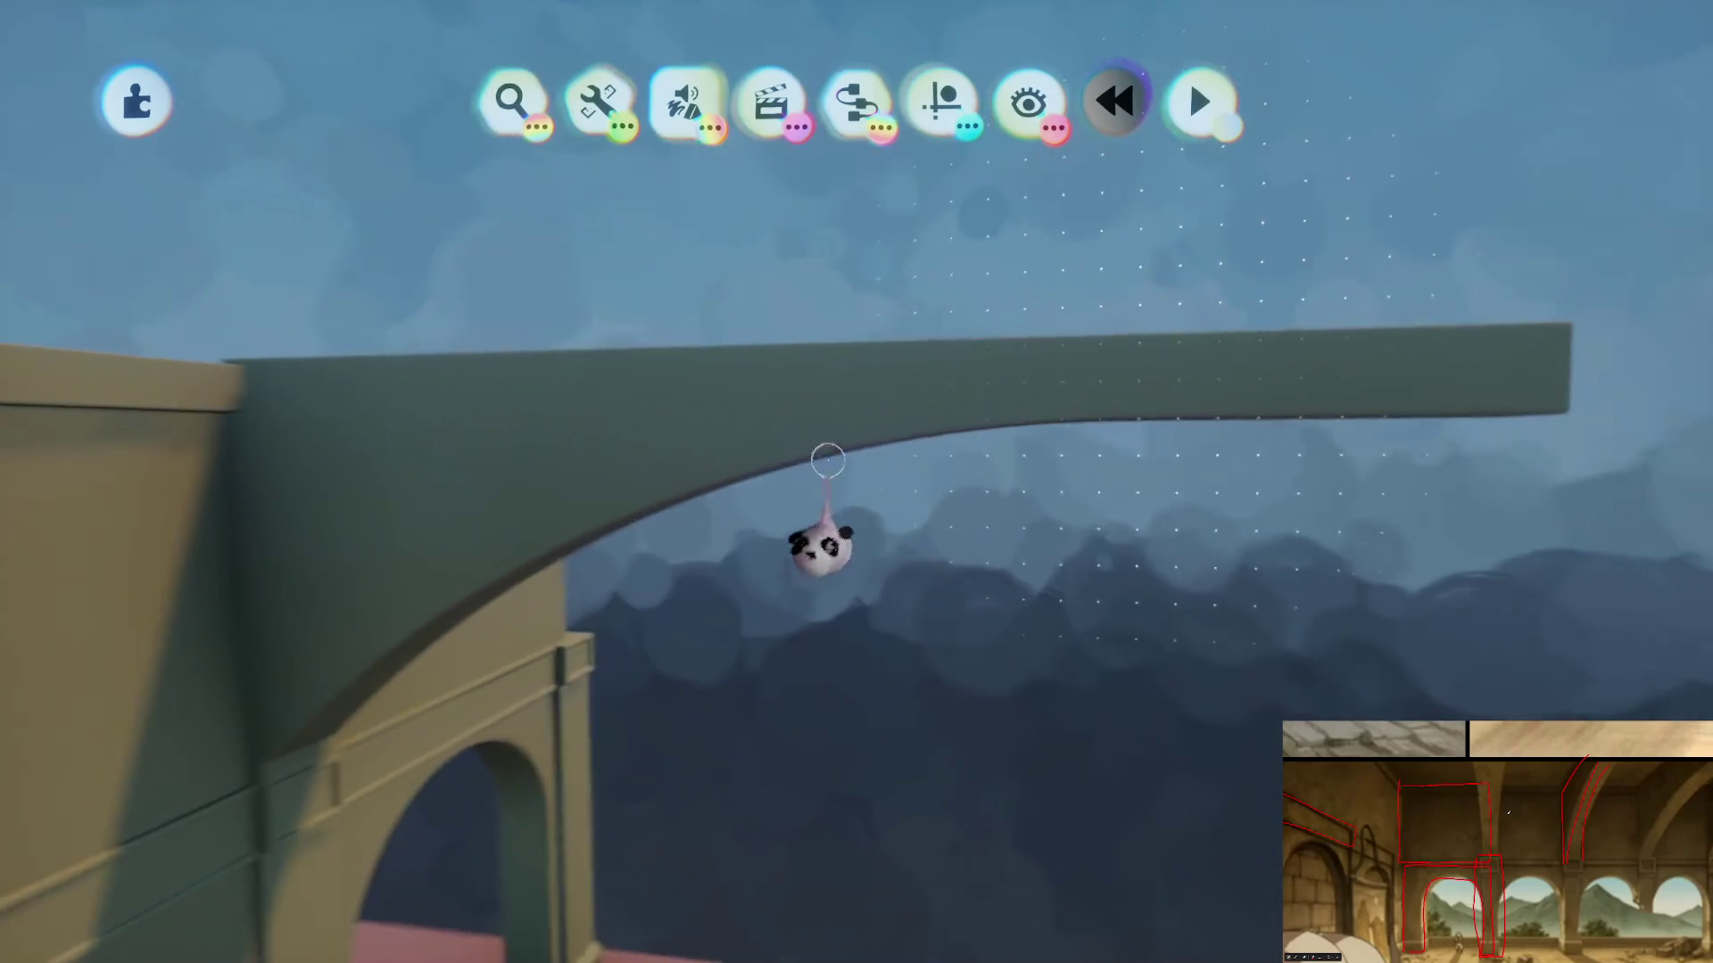
# - Reposition the beam piece and leave sculpt mode
pyautogui.moveTo(1231, 393)
pyautogui.mouseDown()
pyautogui.moveTo(963, 546)
pyautogui.moveTo(819, 464)
pyautogui.moveTo(672, 501)
pyautogui.moveTo(680, 573)
pyautogui.moveTo(999, 268)
pyautogui.mouseUp()
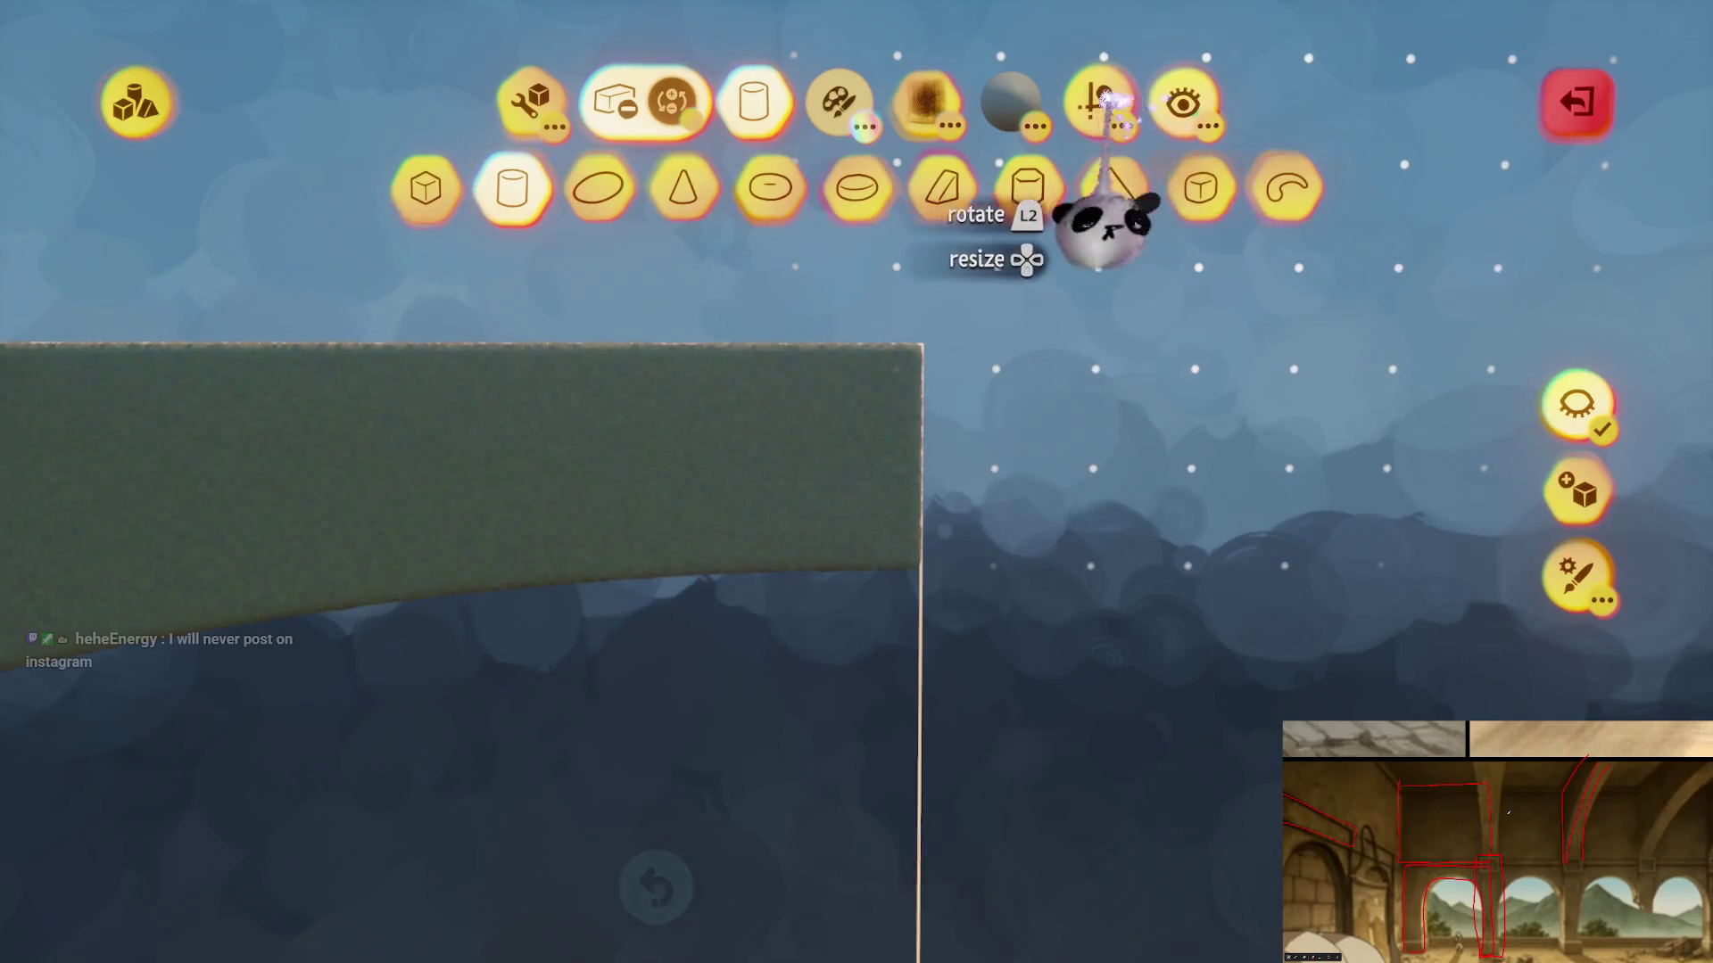
pyautogui.click(1104, 98)
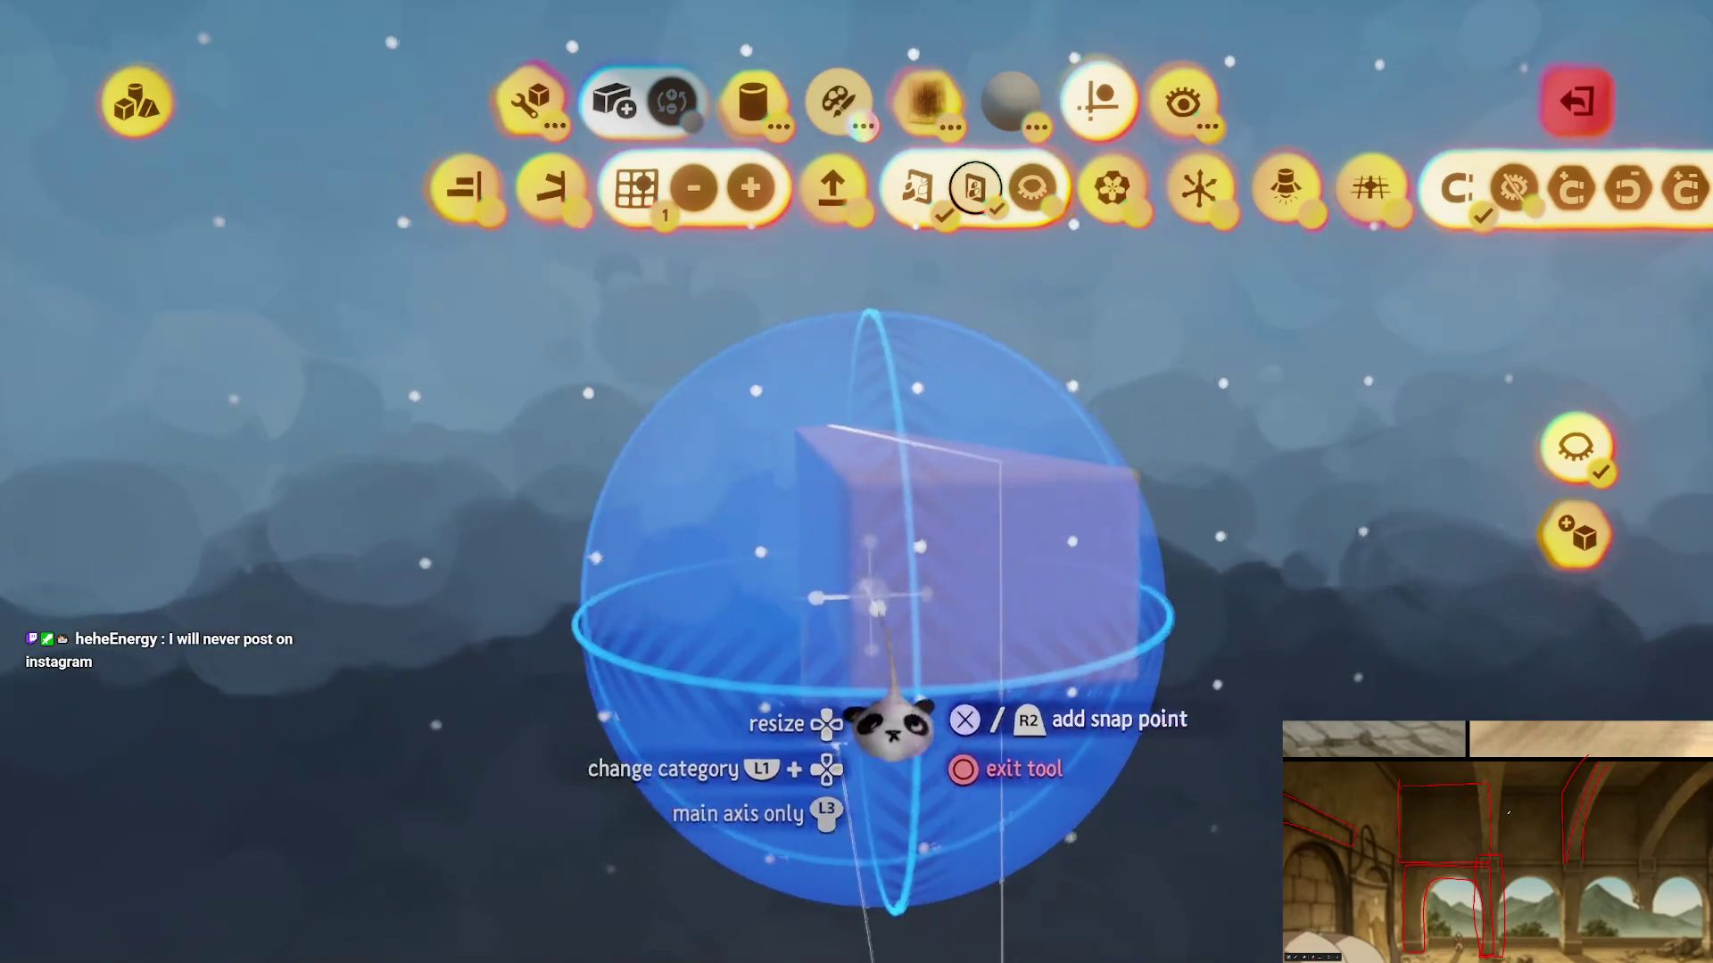
pyautogui.press('Escape')
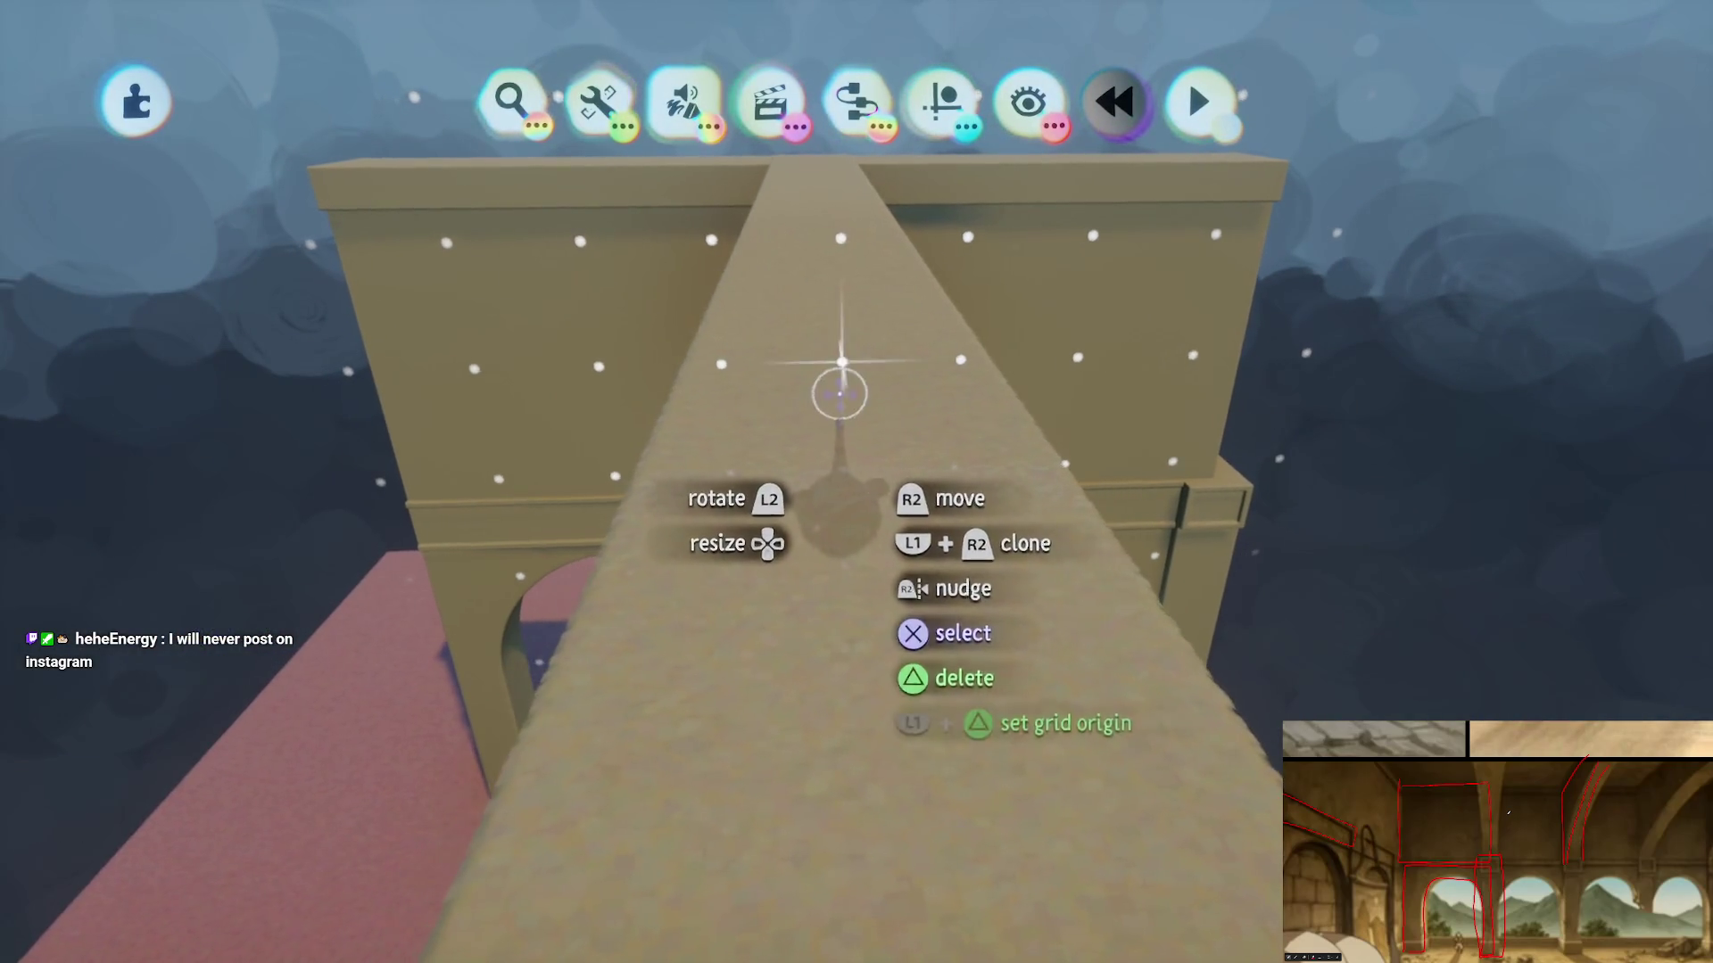
# - Place a neutral snap point, enlarged to 150%, on the end of the green block
pyautogui.doubleClick(834, 414)
pyautogui.click(1104, 93)
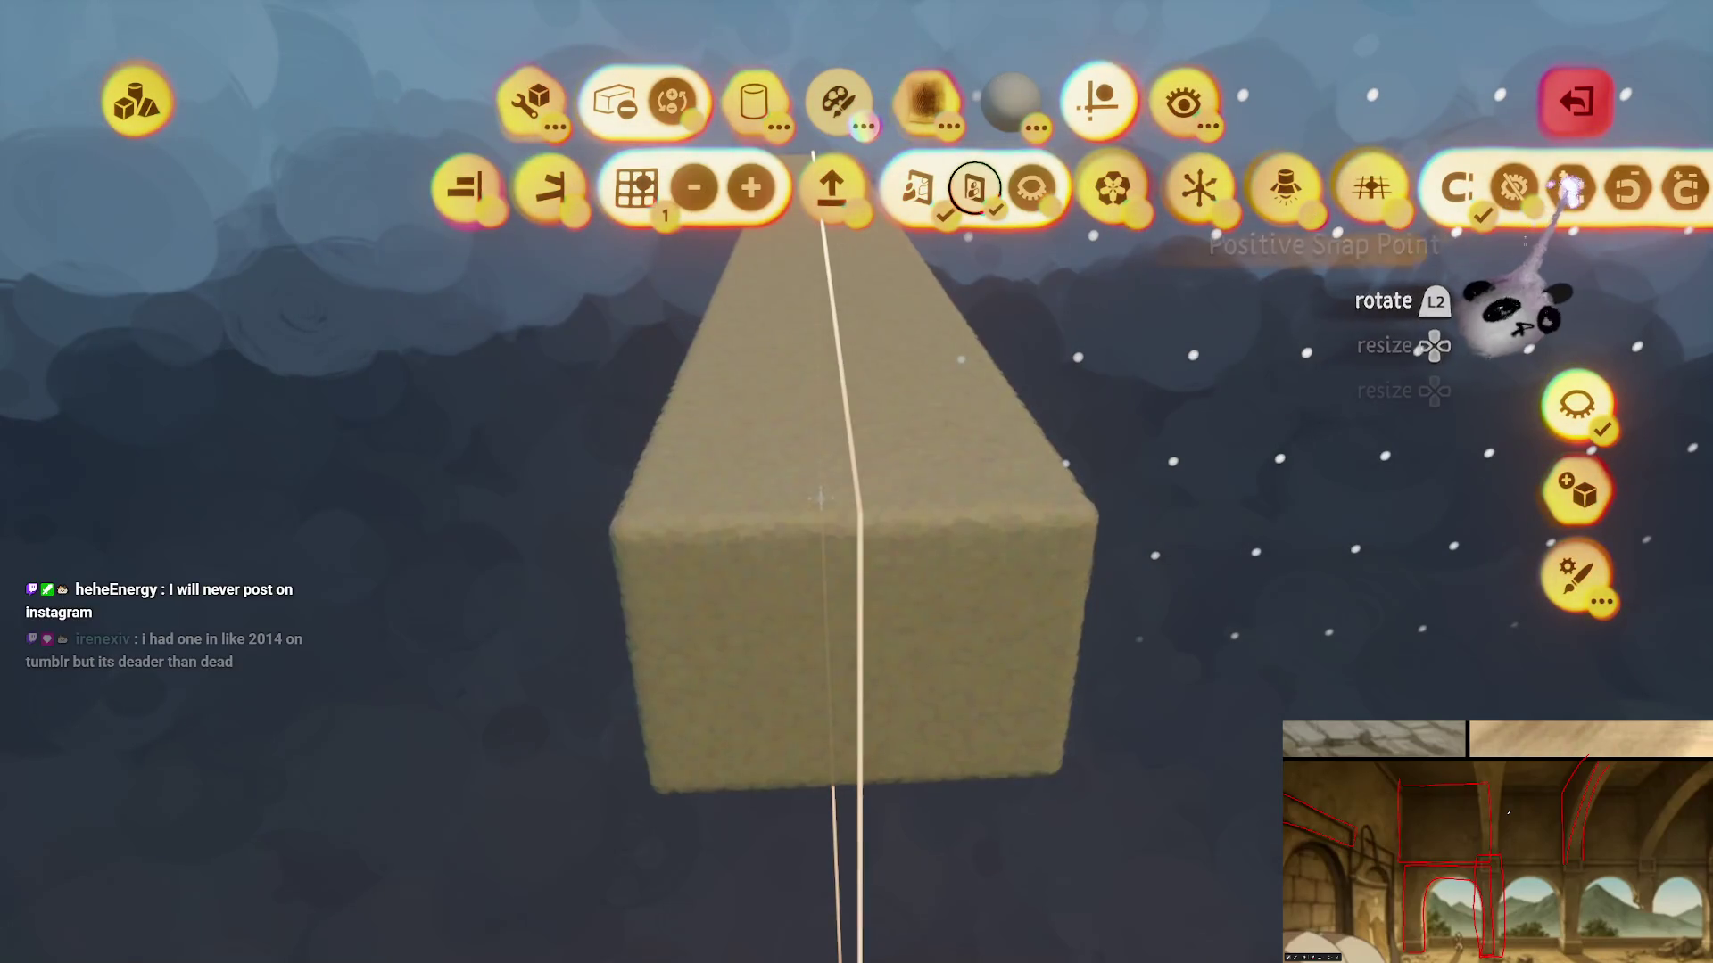
pyautogui.click(1685, 189)
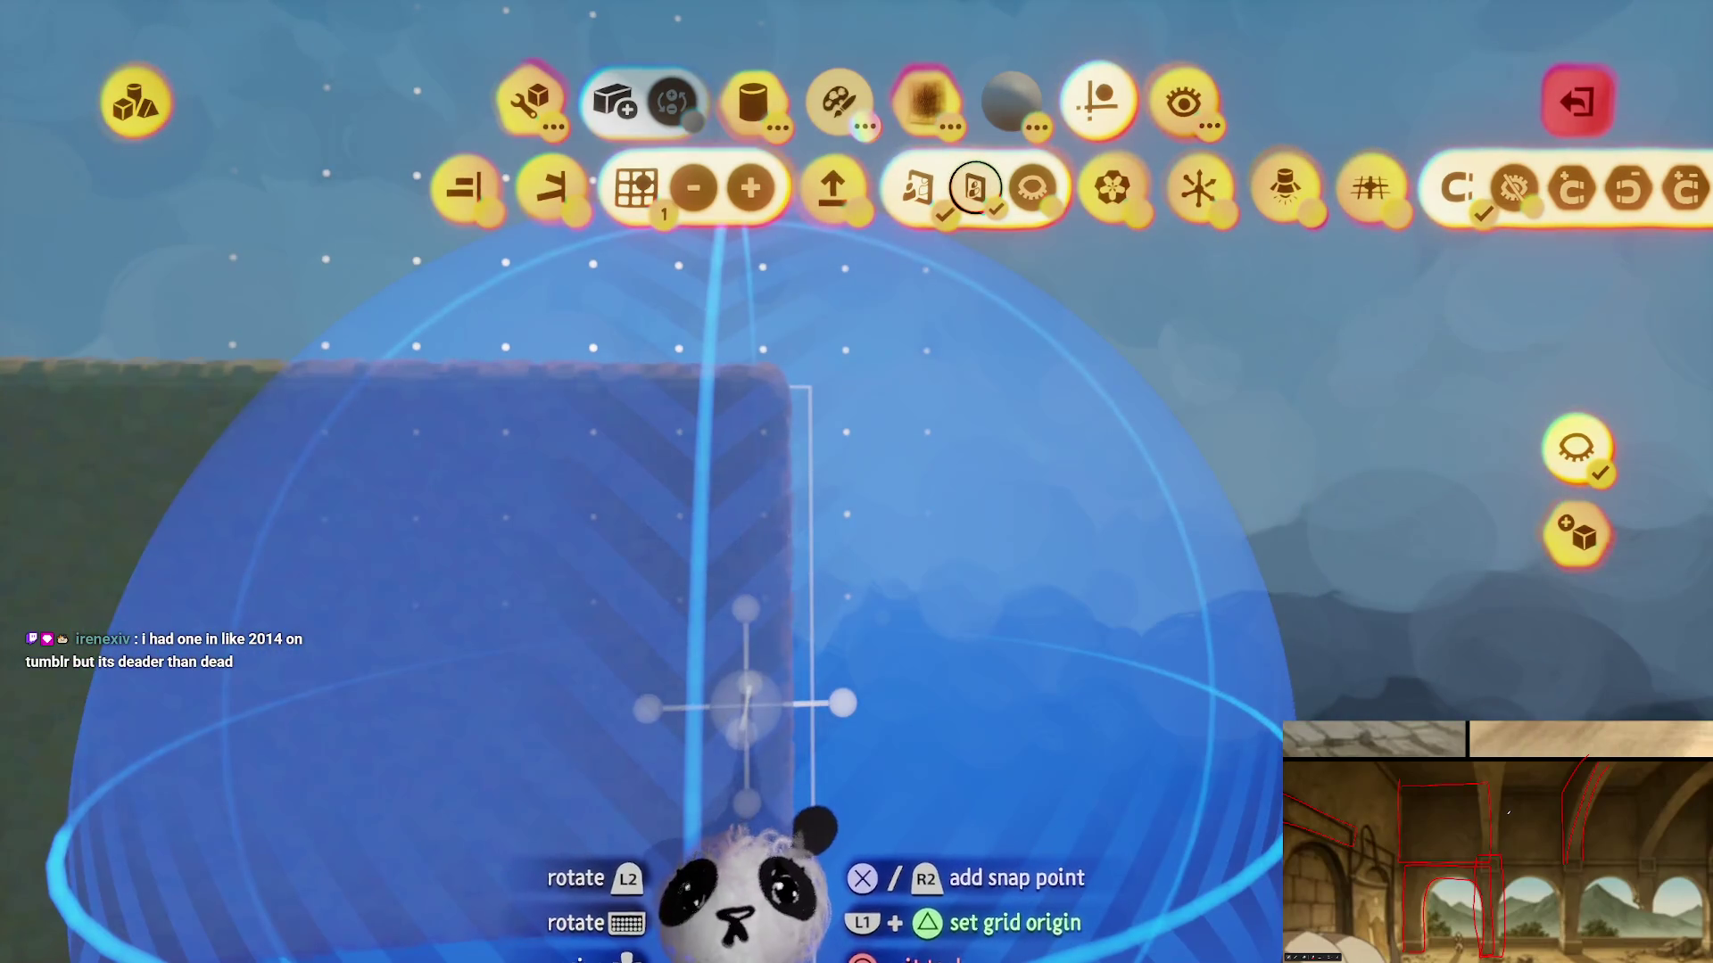
pyautogui.press('Up')
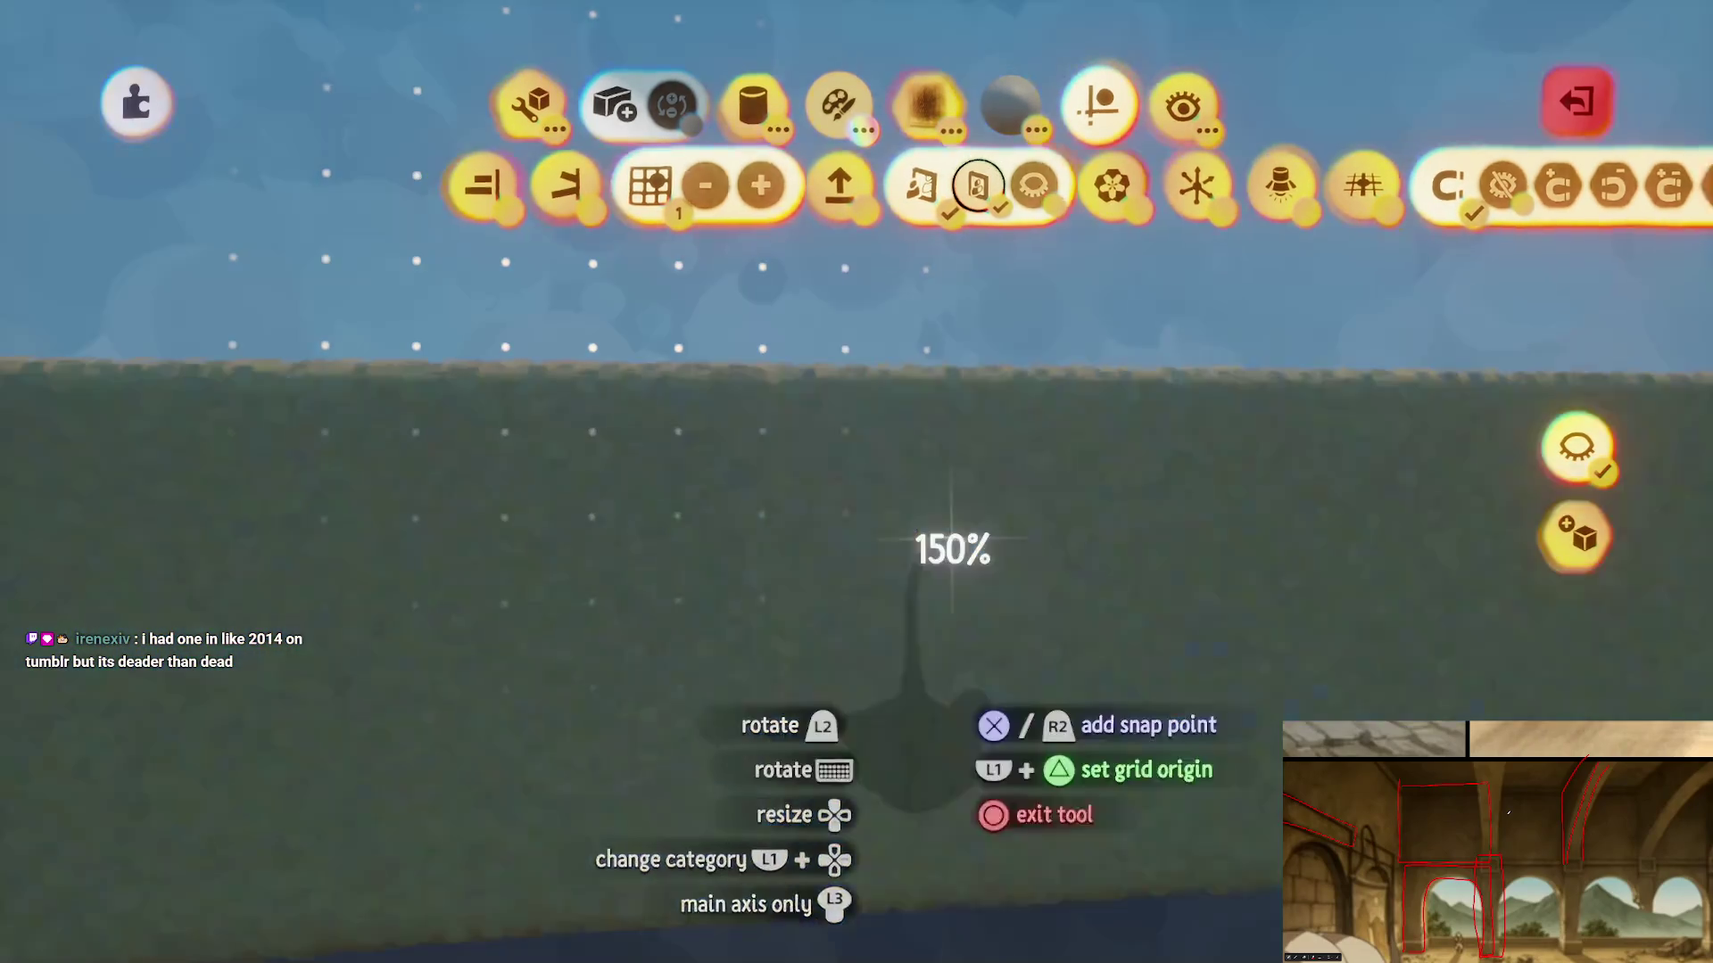
pyautogui.press('Escape')
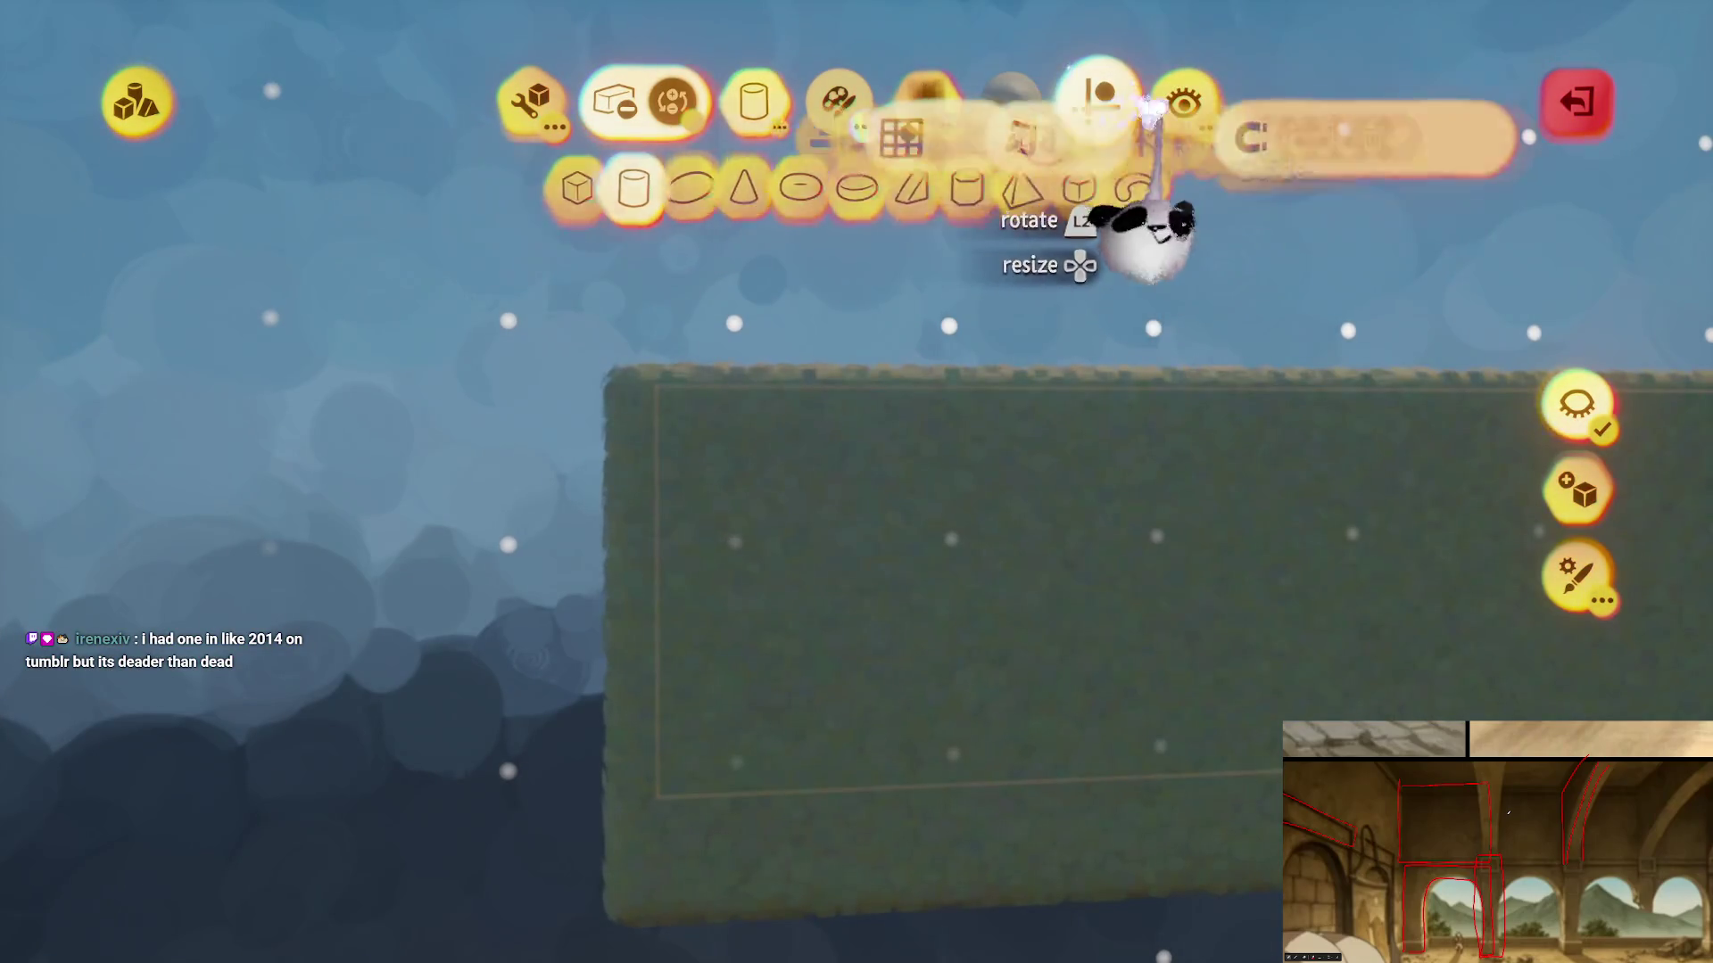
pyautogui.press('Return')
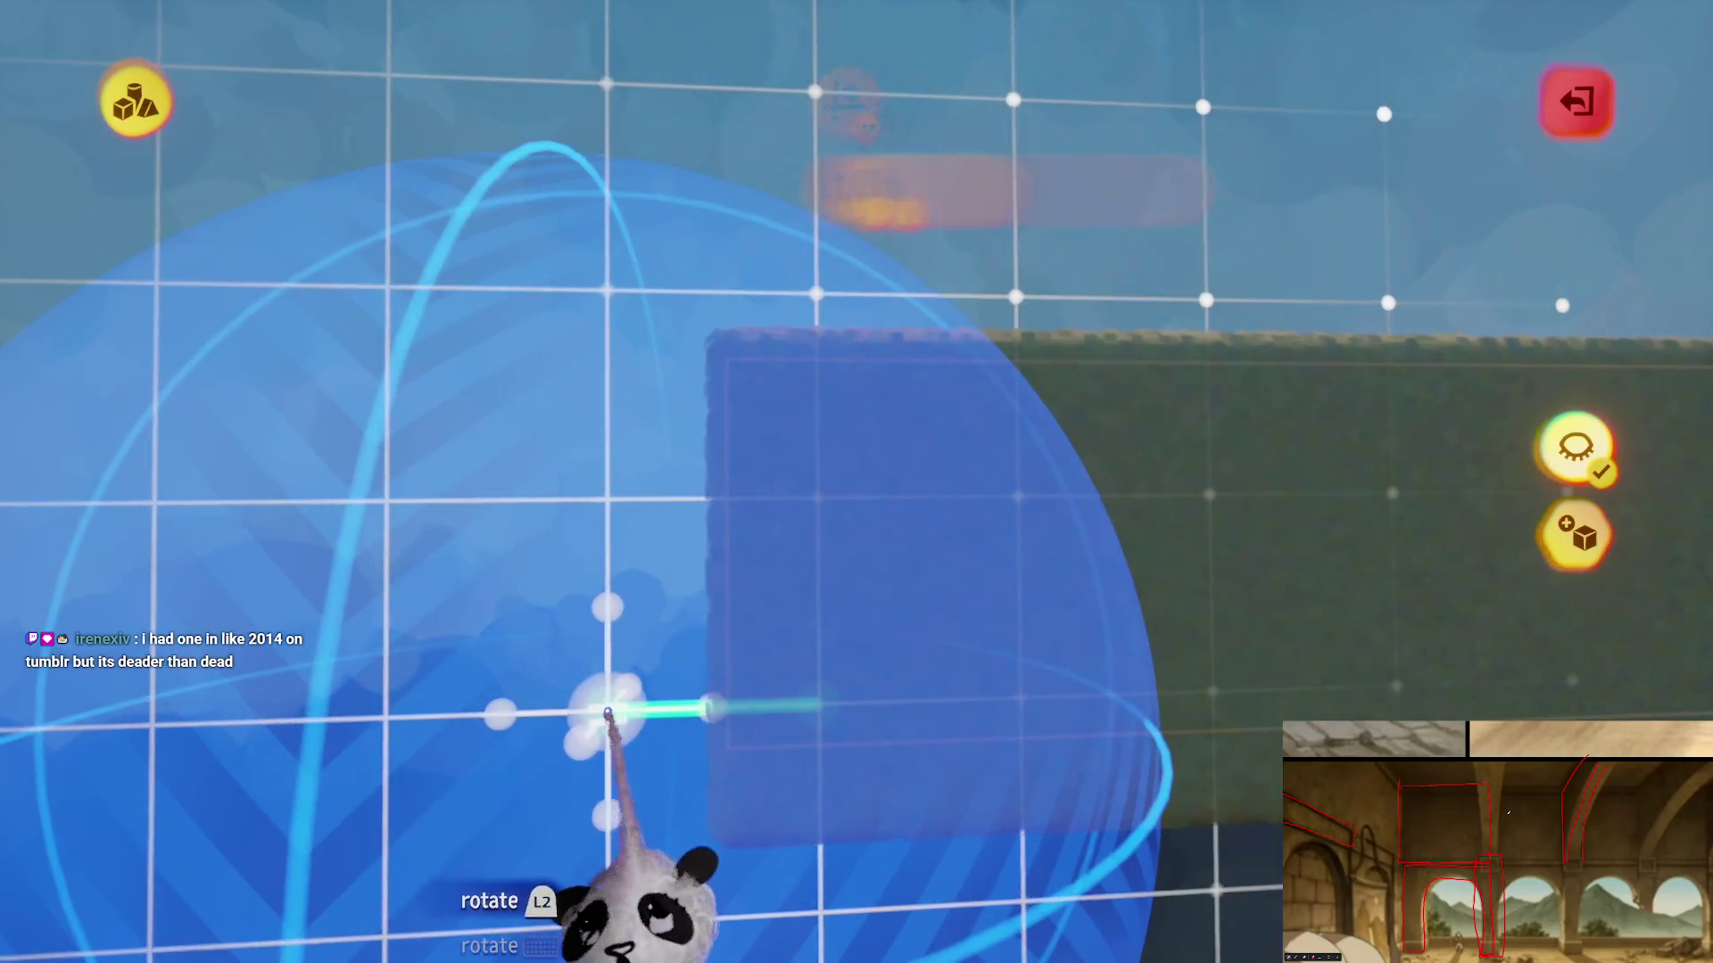
pyautogui.click(852, 725)
pyautogui.moveTo(852, 725)
pyautogui.mouseDown()
pyautogui.moveTo(987, 814)
pyautogui.moveTo(669, 612)
pyautogui.moveTo(829, 688)
pyautogui.moveTo(883, 457)
pyautogui.mouseUp()
pyautogui.press('Escape')
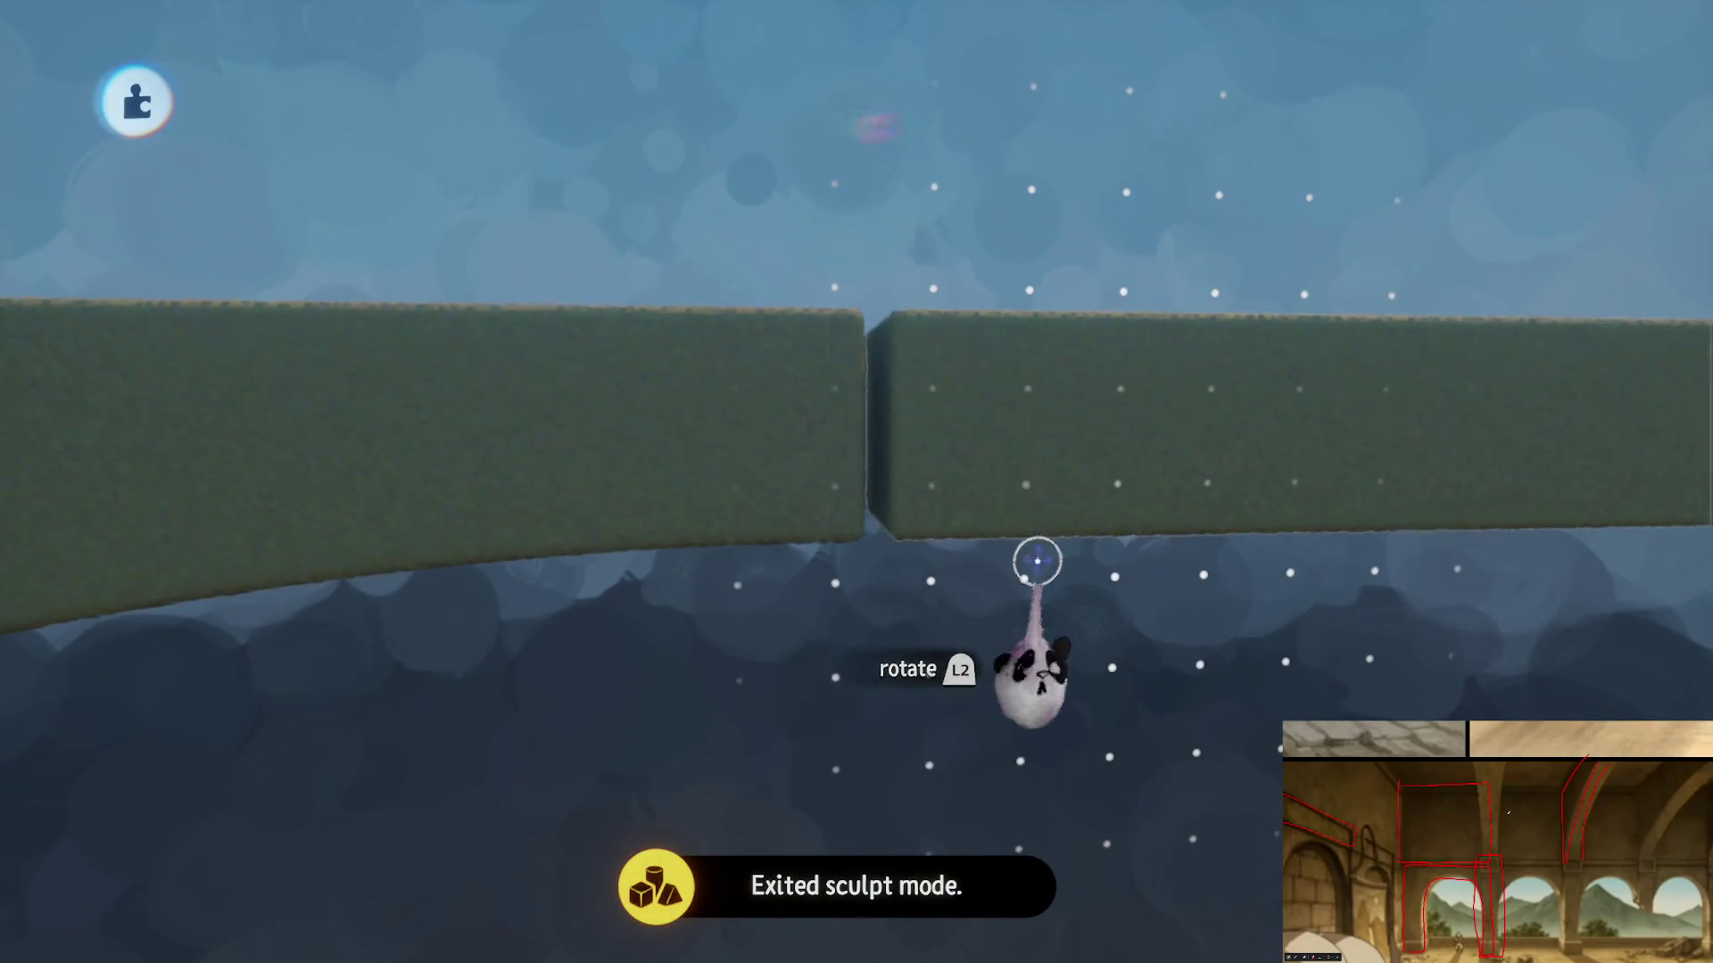
pyautogui.hotkey('ctrl', 'z')
pyautogui.hotkey('ctrl', 'z')
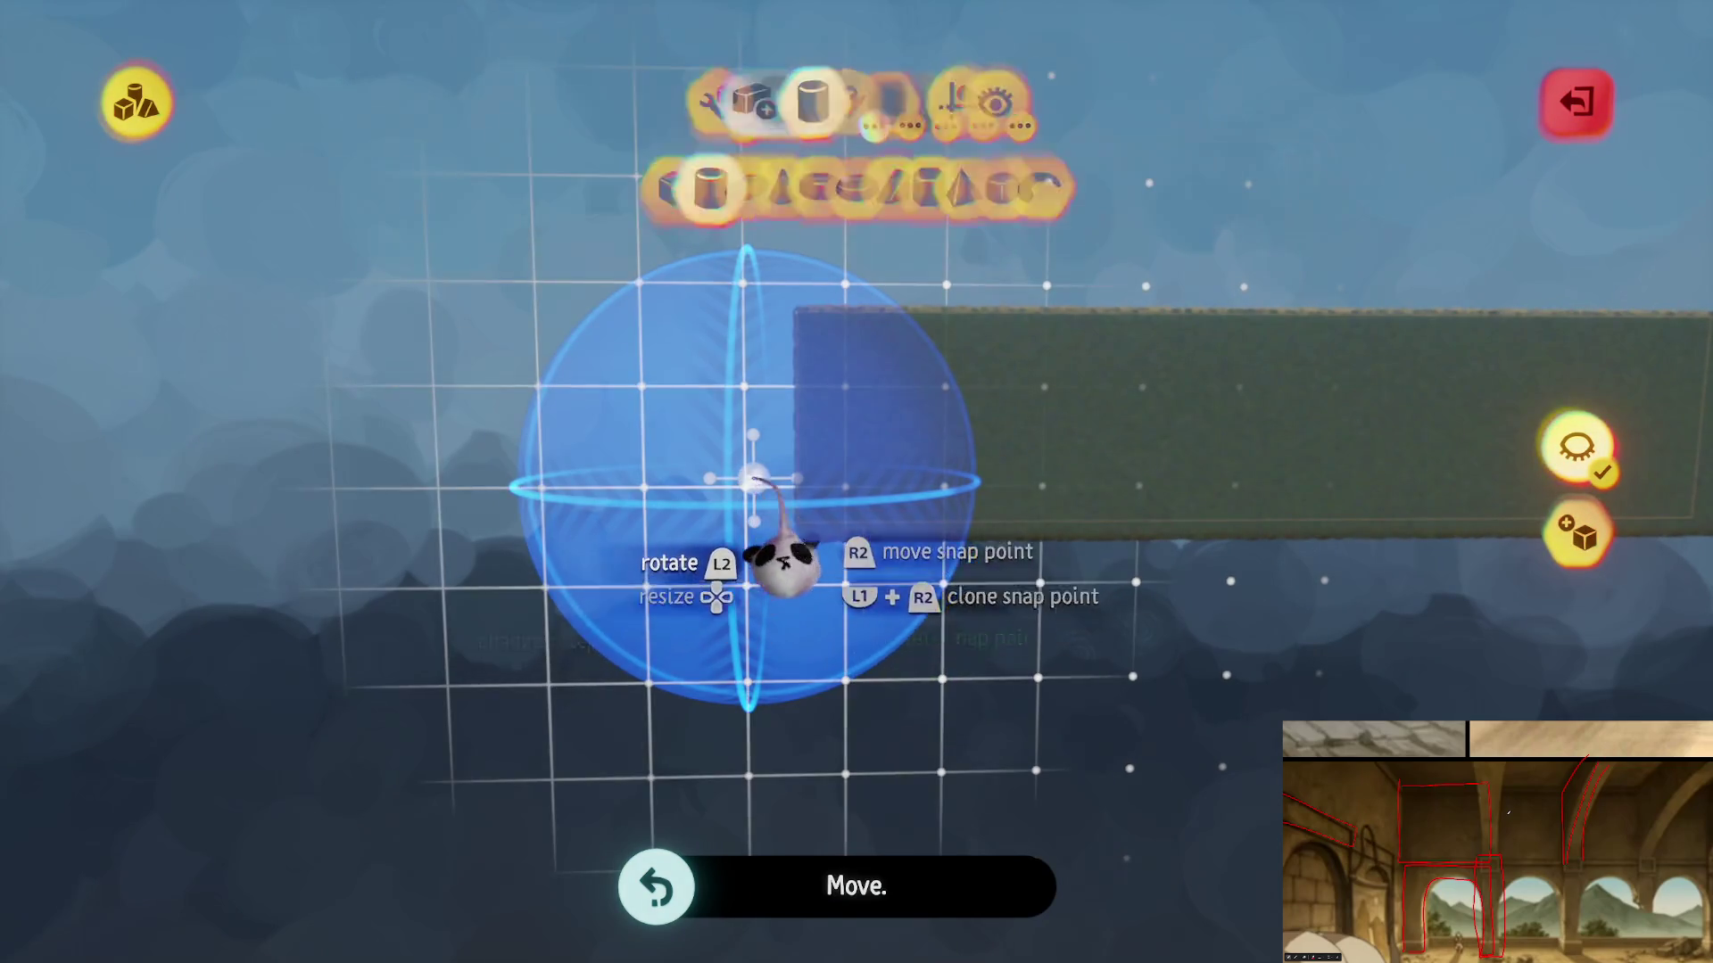
pyautogui.hotkey('ctrl', 'shift', 'z')
pyautogui.hotkey('ctrl', 'shift', 'z')
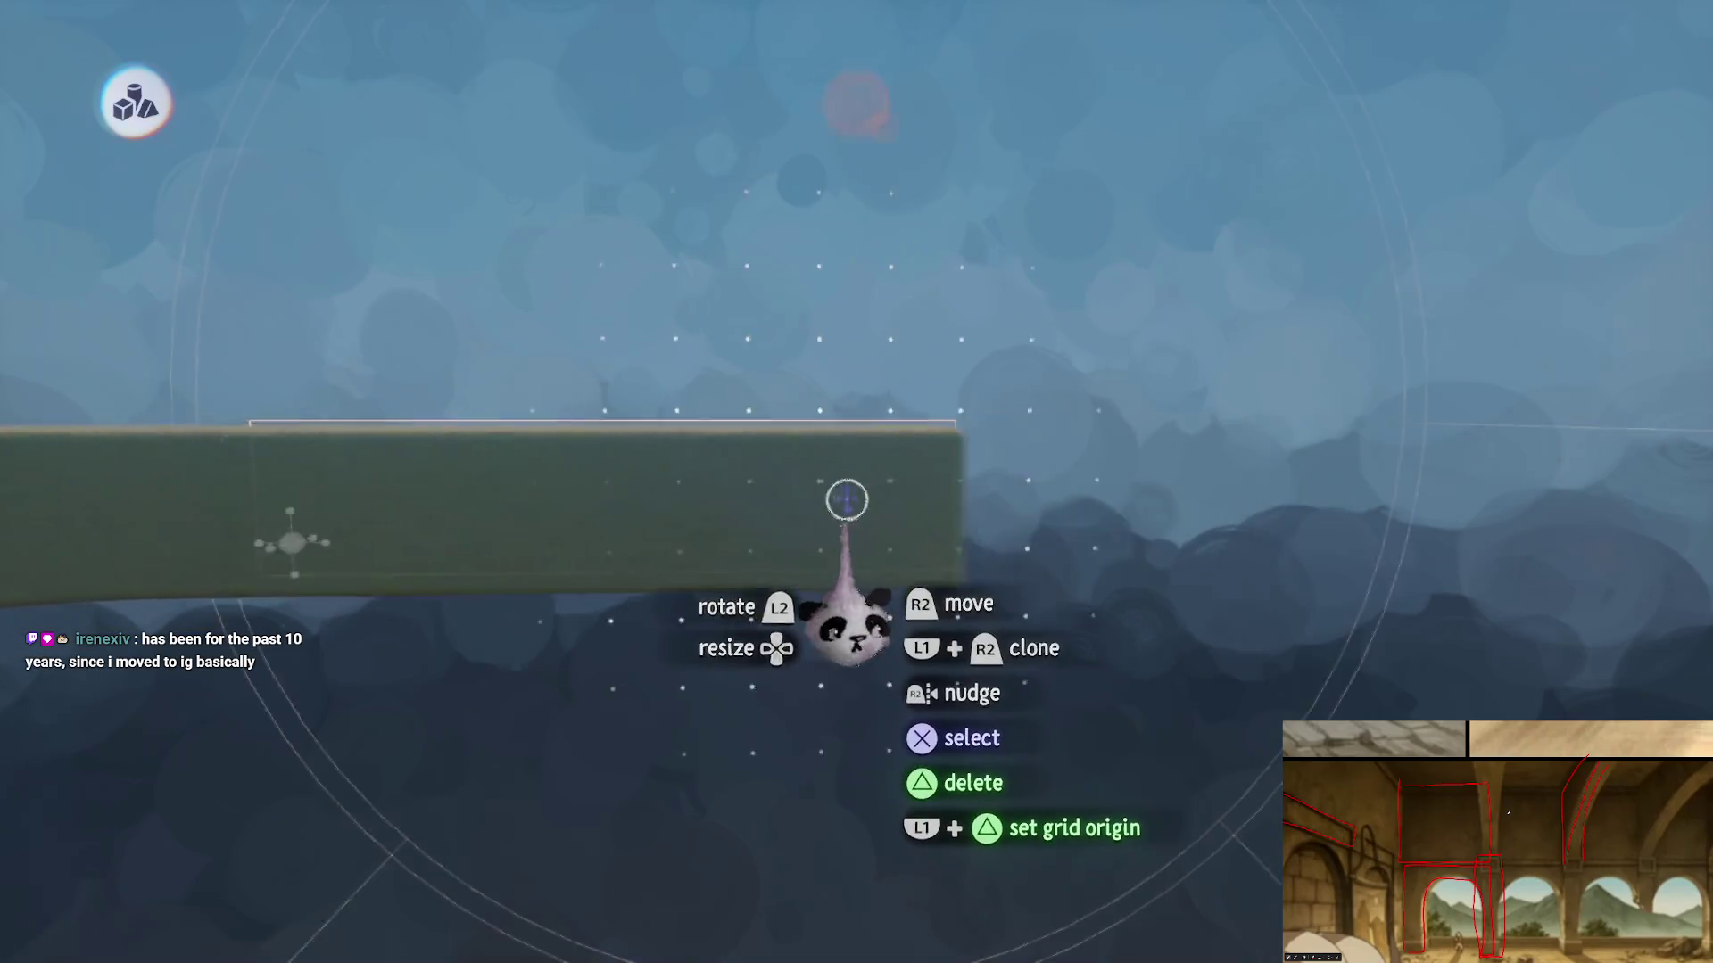
# - Stretch the green block's end further to the right, then exit sculpt mode
pyautogui.click(531, 98)
pyautogui.click(641, 187)
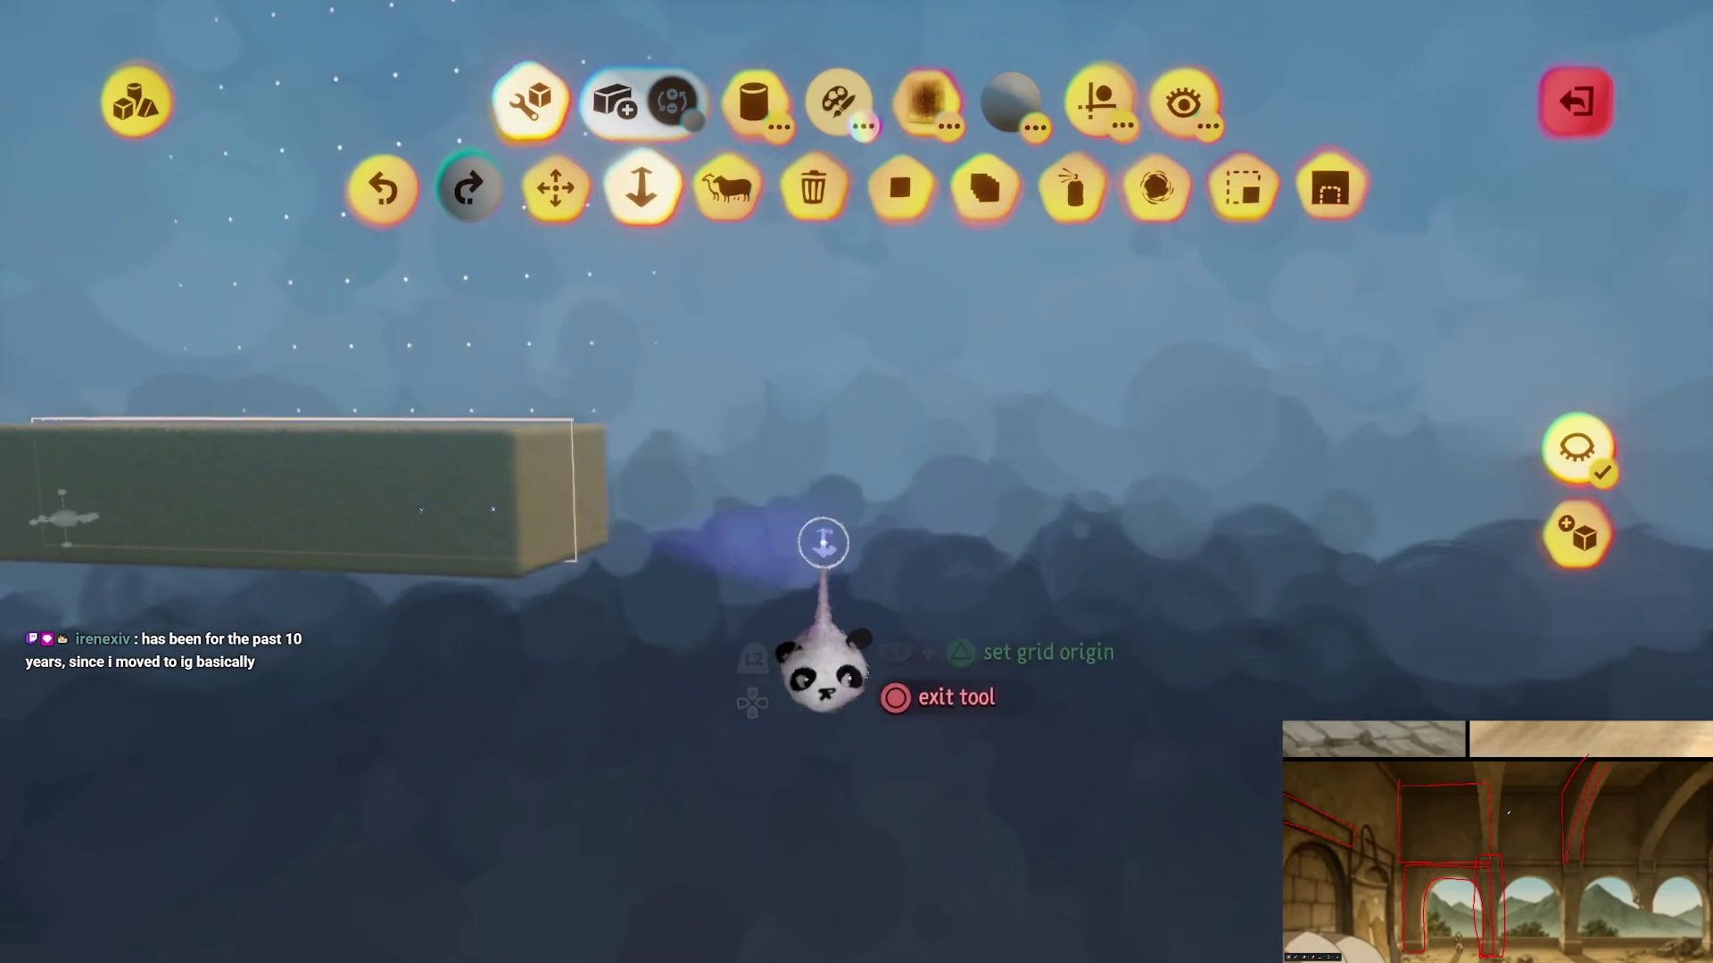
pyautogui.moveTo(548, 522)
pyautogui.mouseDown()
pyautogui.moveTo(910, 575)
pyautogui.moveTo(923, 557)
pyautogui.mouseUp()
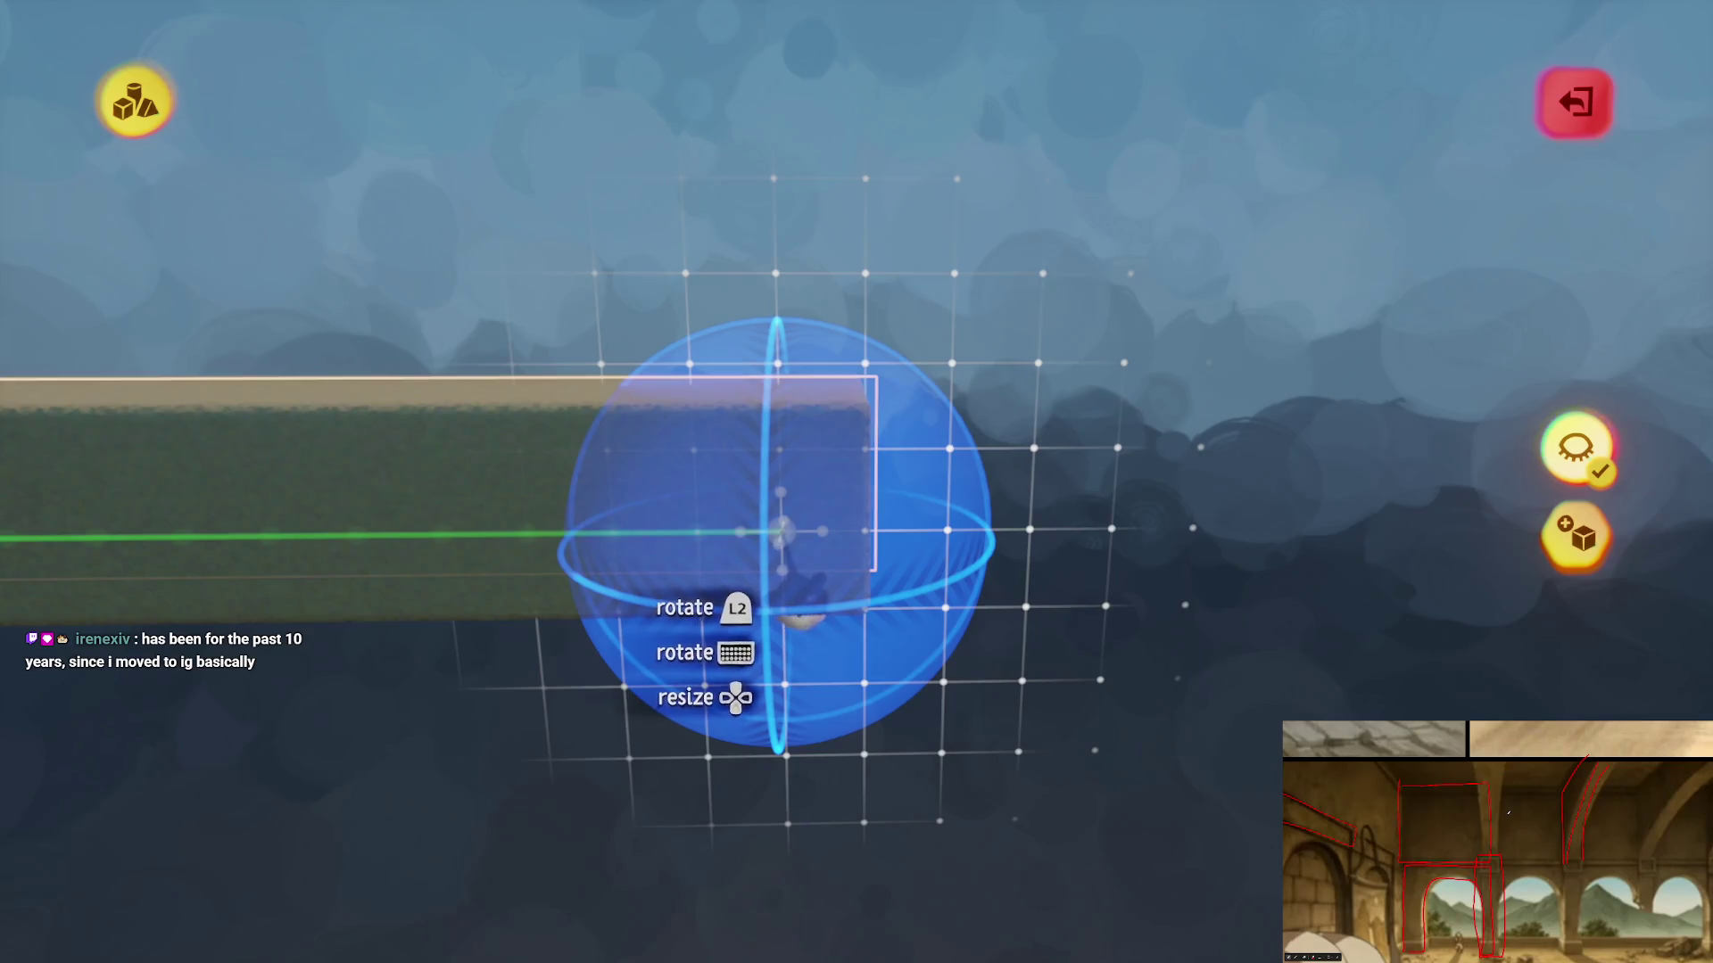
pyautogui.press('Escape')
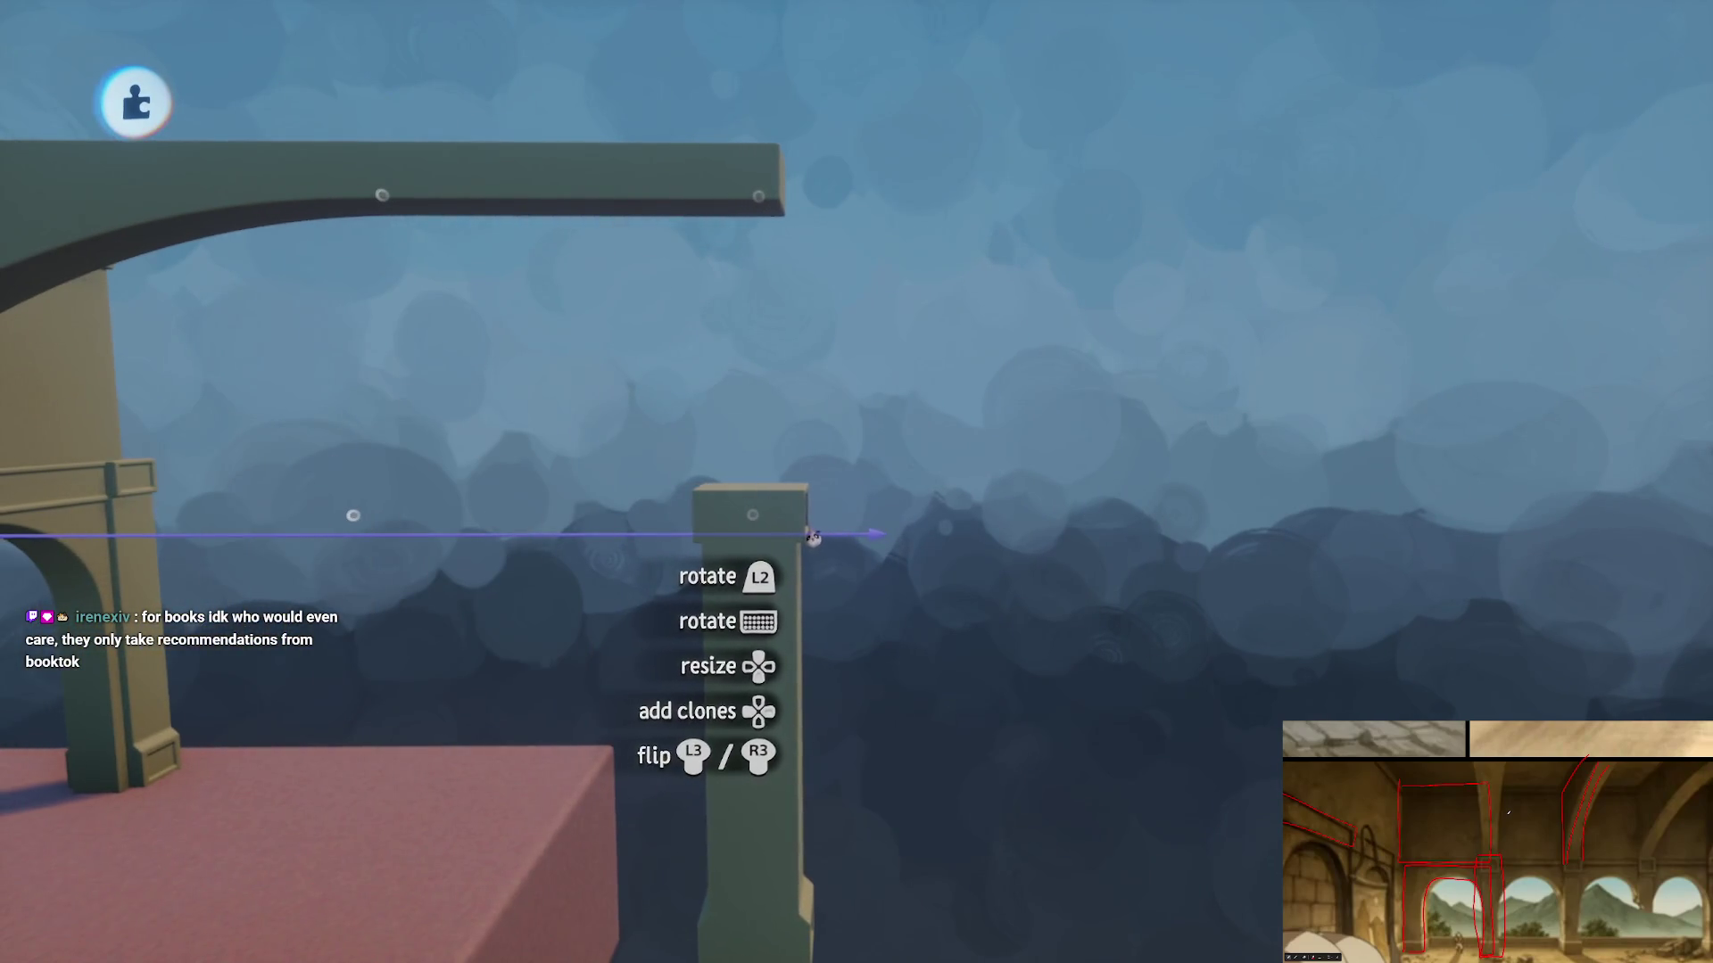
# - Slide the pillar along its axis, rotate it upright to 90°, and lower its copy below the beam
pyautogui.moveTo(808, 539); pyautogui.dragTo(857, 533)
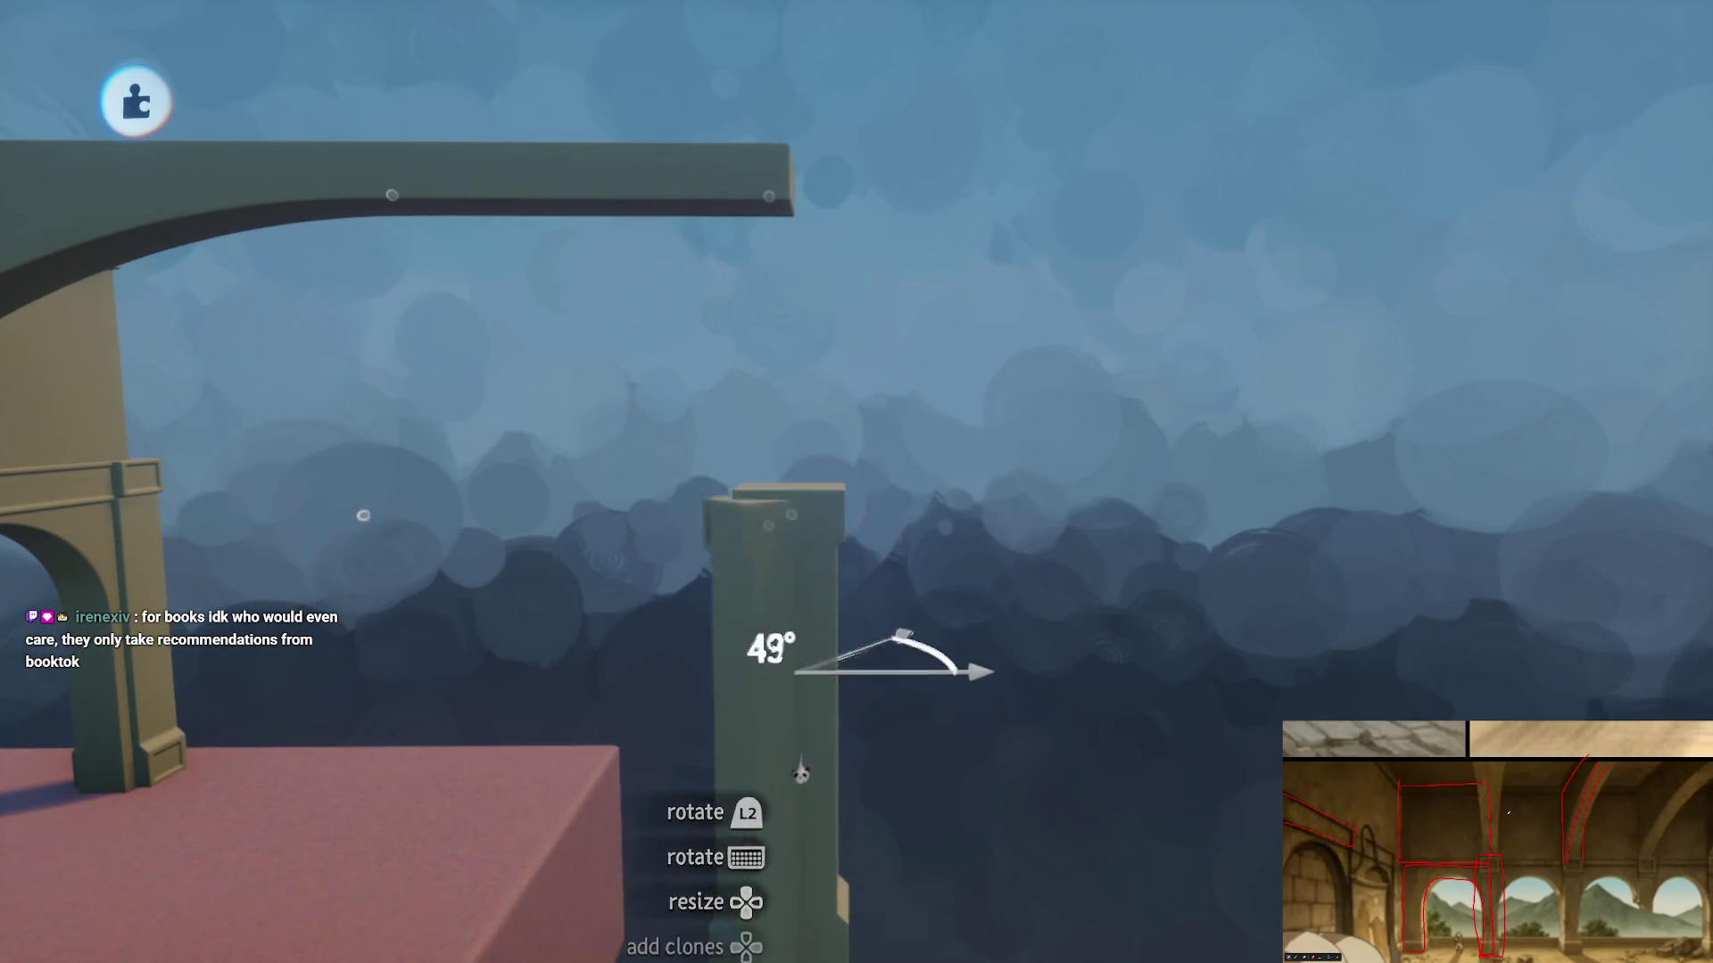
pyautogui.moveTo(800, 773)
pyautogui.mouseDown()
pyautogui.moveTo(816, 710)
pyautogui.moveTo(840, 713)
pyautogui.moveTo(758, 132)
pyautogui.mouseUp()
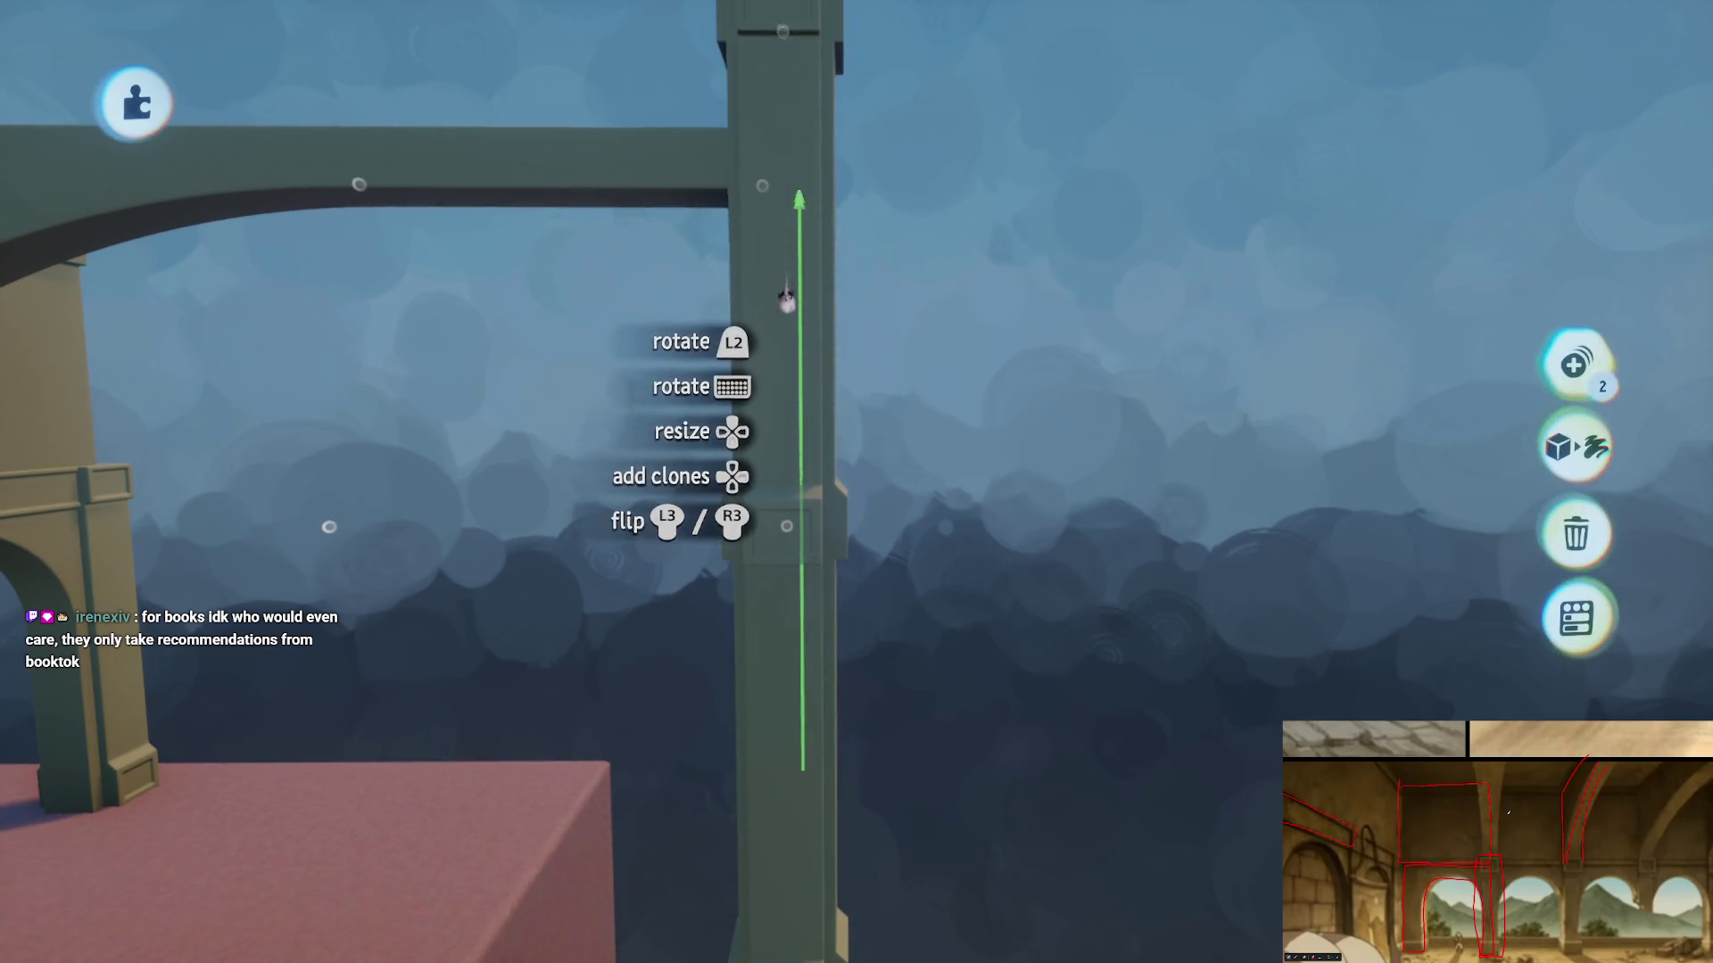
pyautogui.moveTo(789, 297)
pyautogui.mouseDown()
pyautogui.moveTo(948, 746)
pyautogui.moveTo(949, 535)
pyautogui.mouseUp()
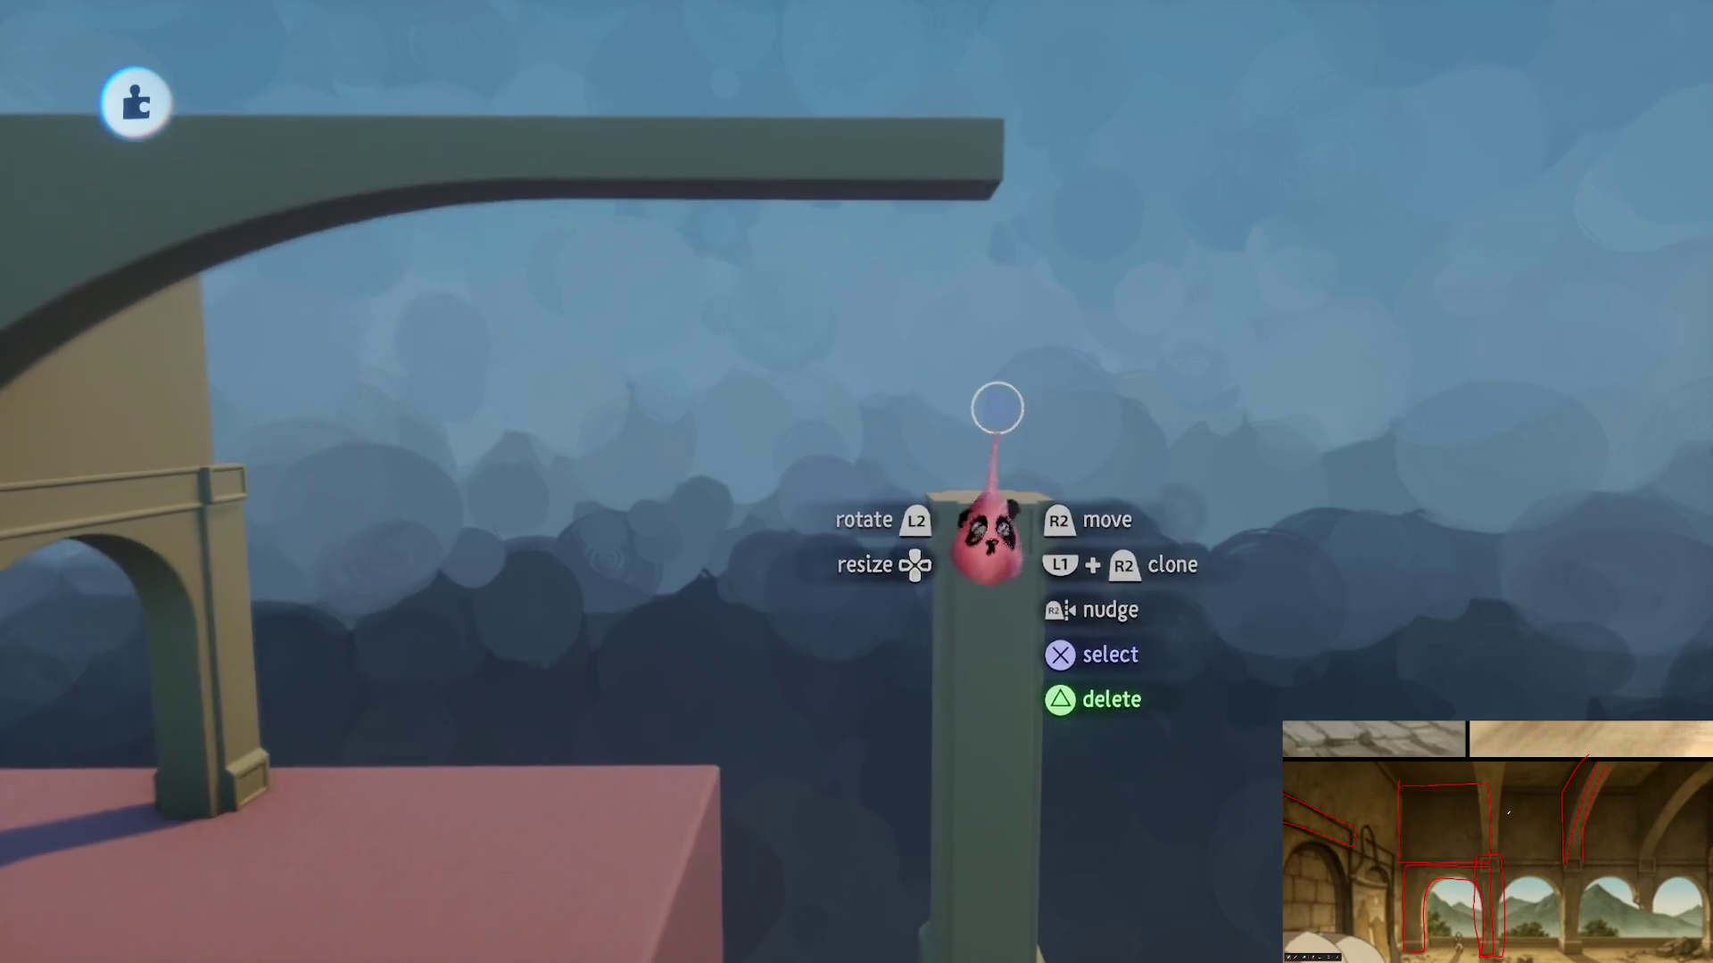
pyautogui.scroll(-5, 996, 680)
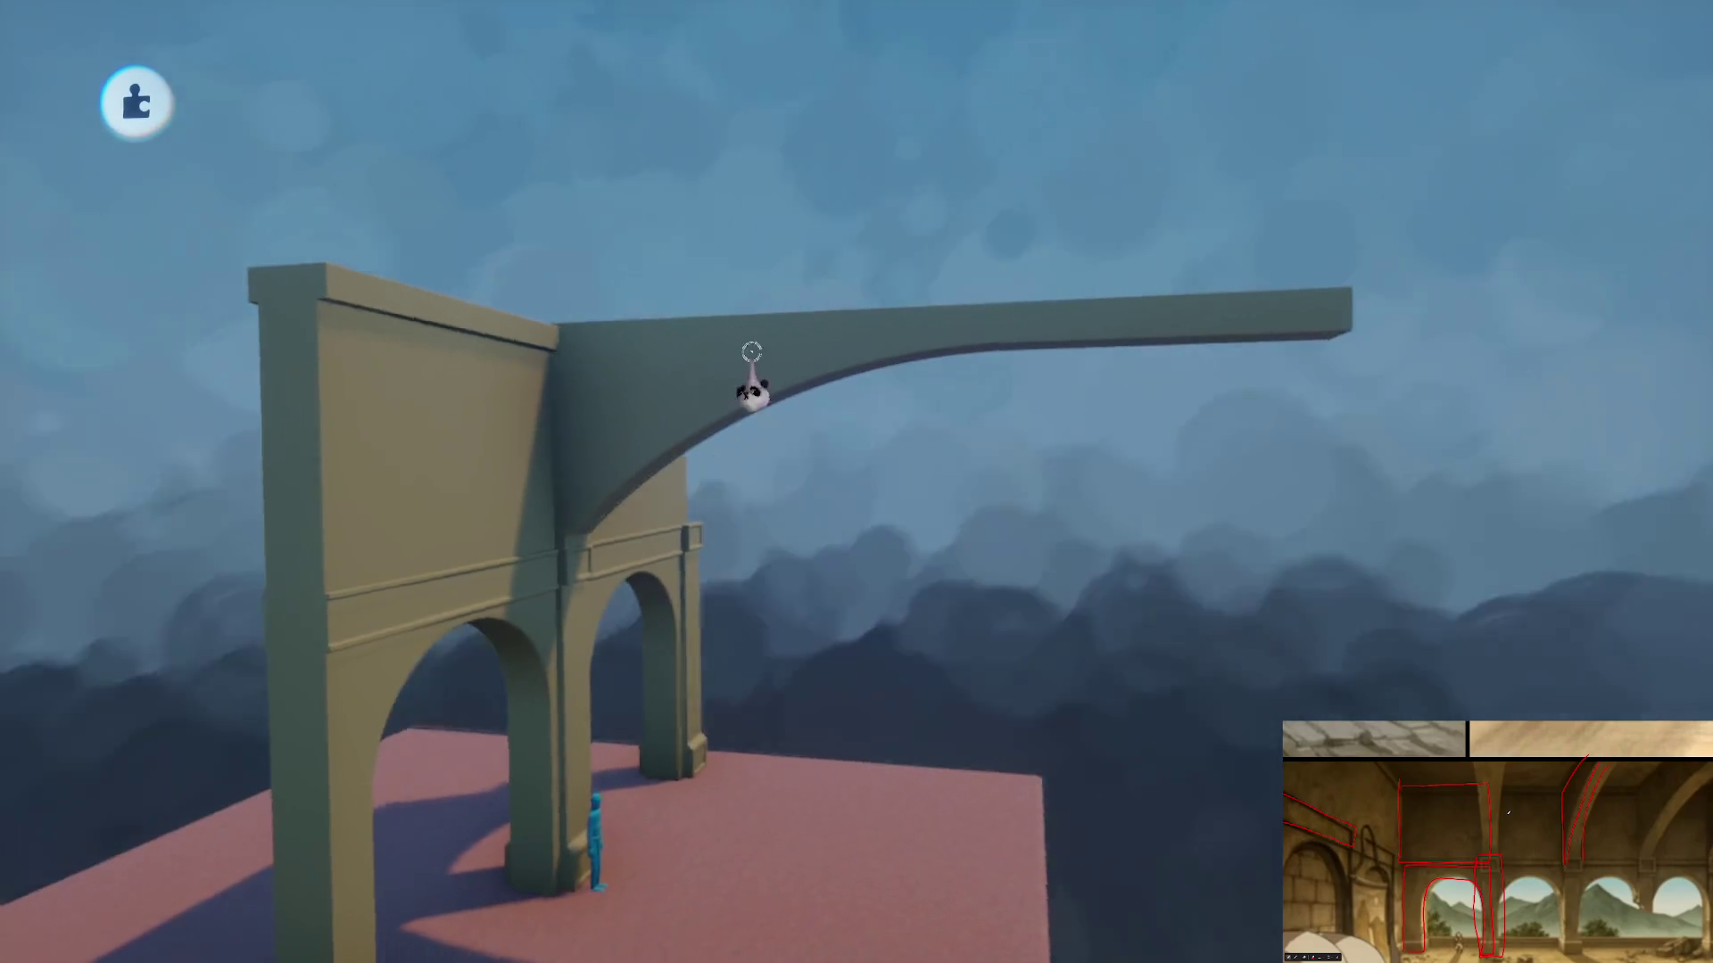
pyautogui.scroll(5, 752, 366)
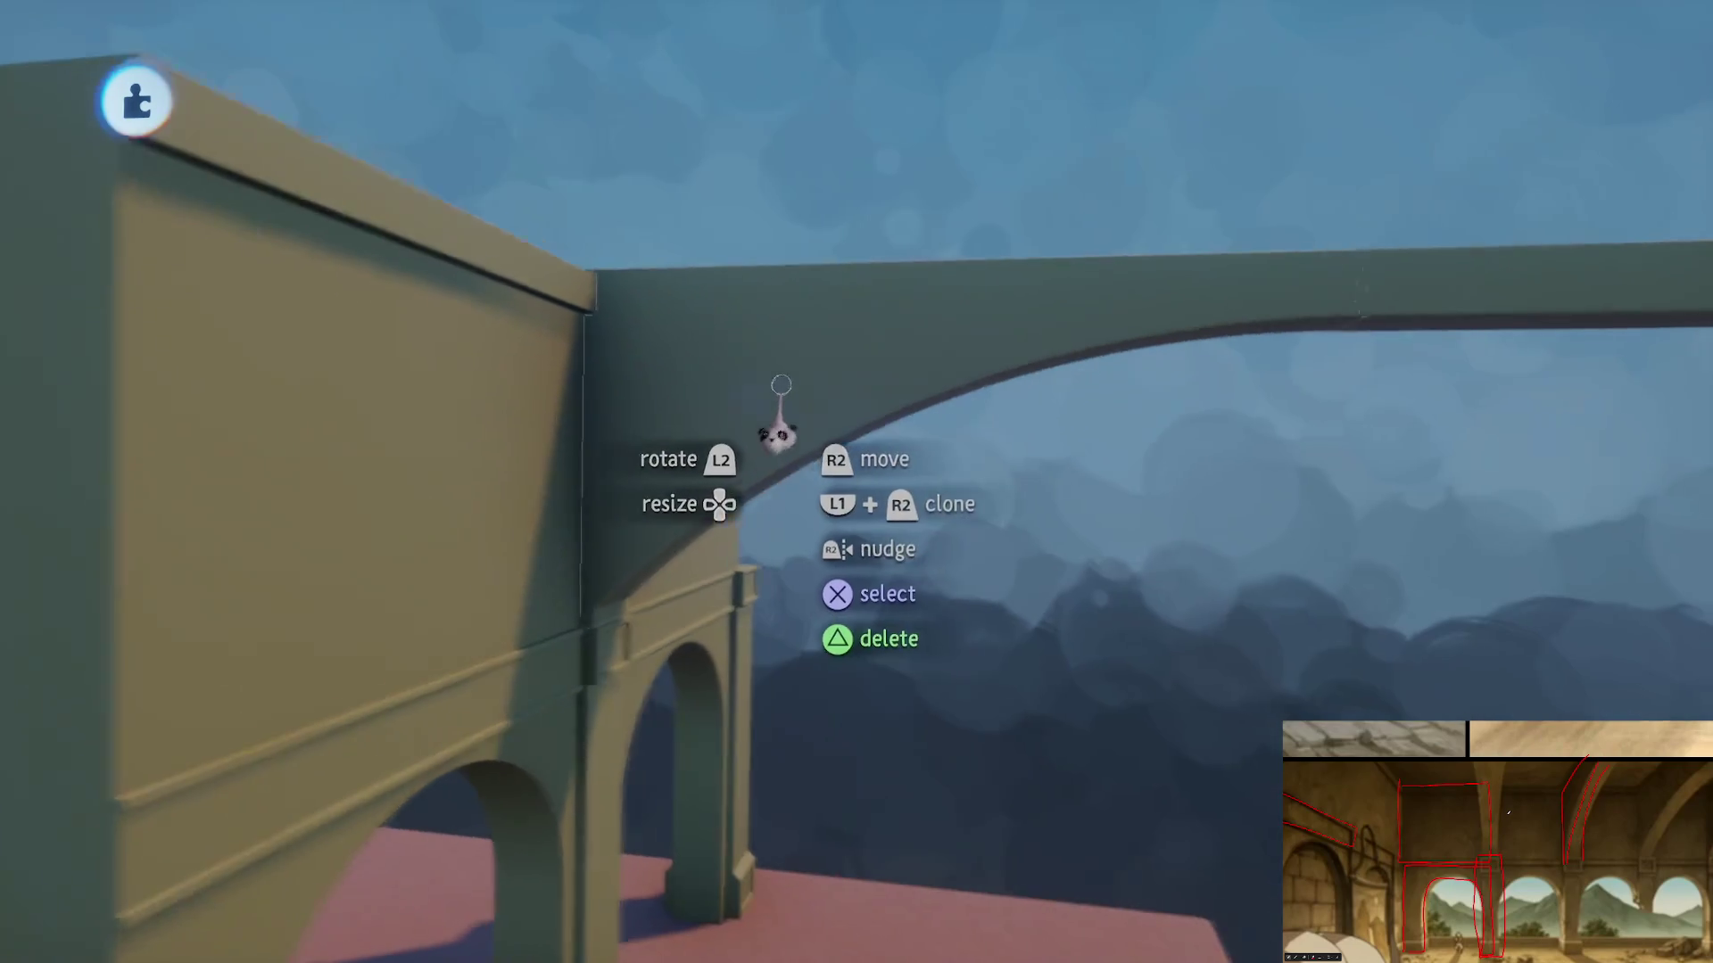
# - Inspect the curved and straight beam sculpts, then undo the last beam change
pyautogui.doubleClick(780, 385)
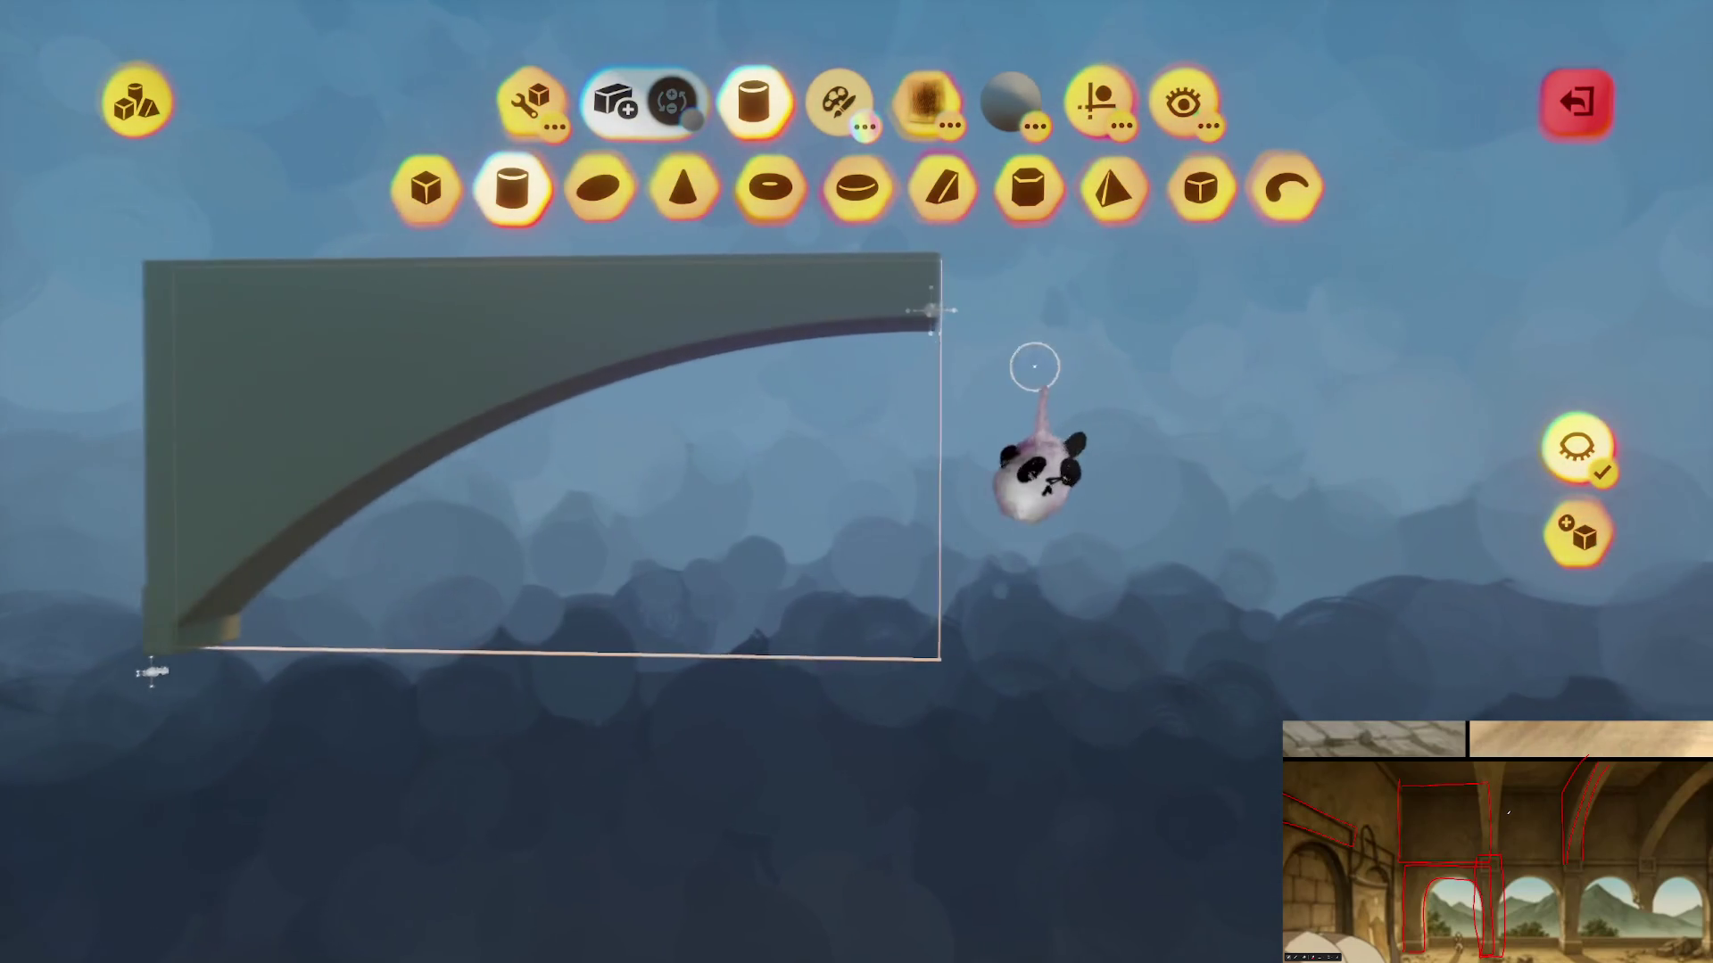
pyautogui.press('Escape')
pyautogui.doubleClick(1021, 310)
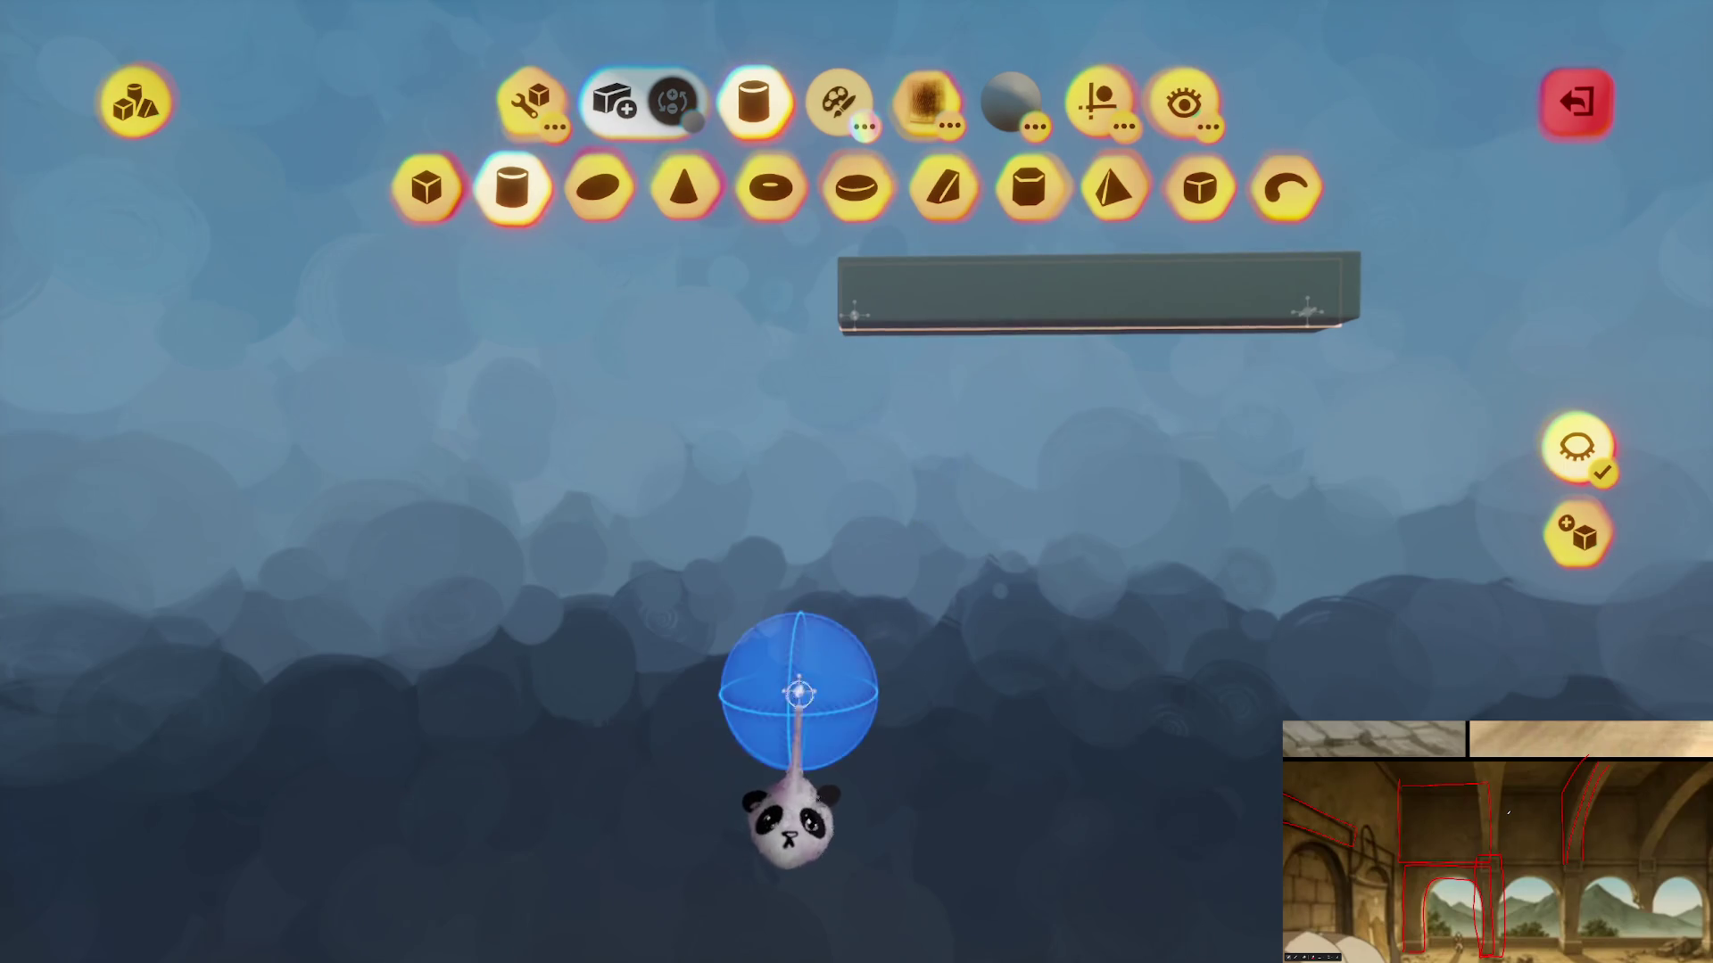
pyautogui.press('Escape')
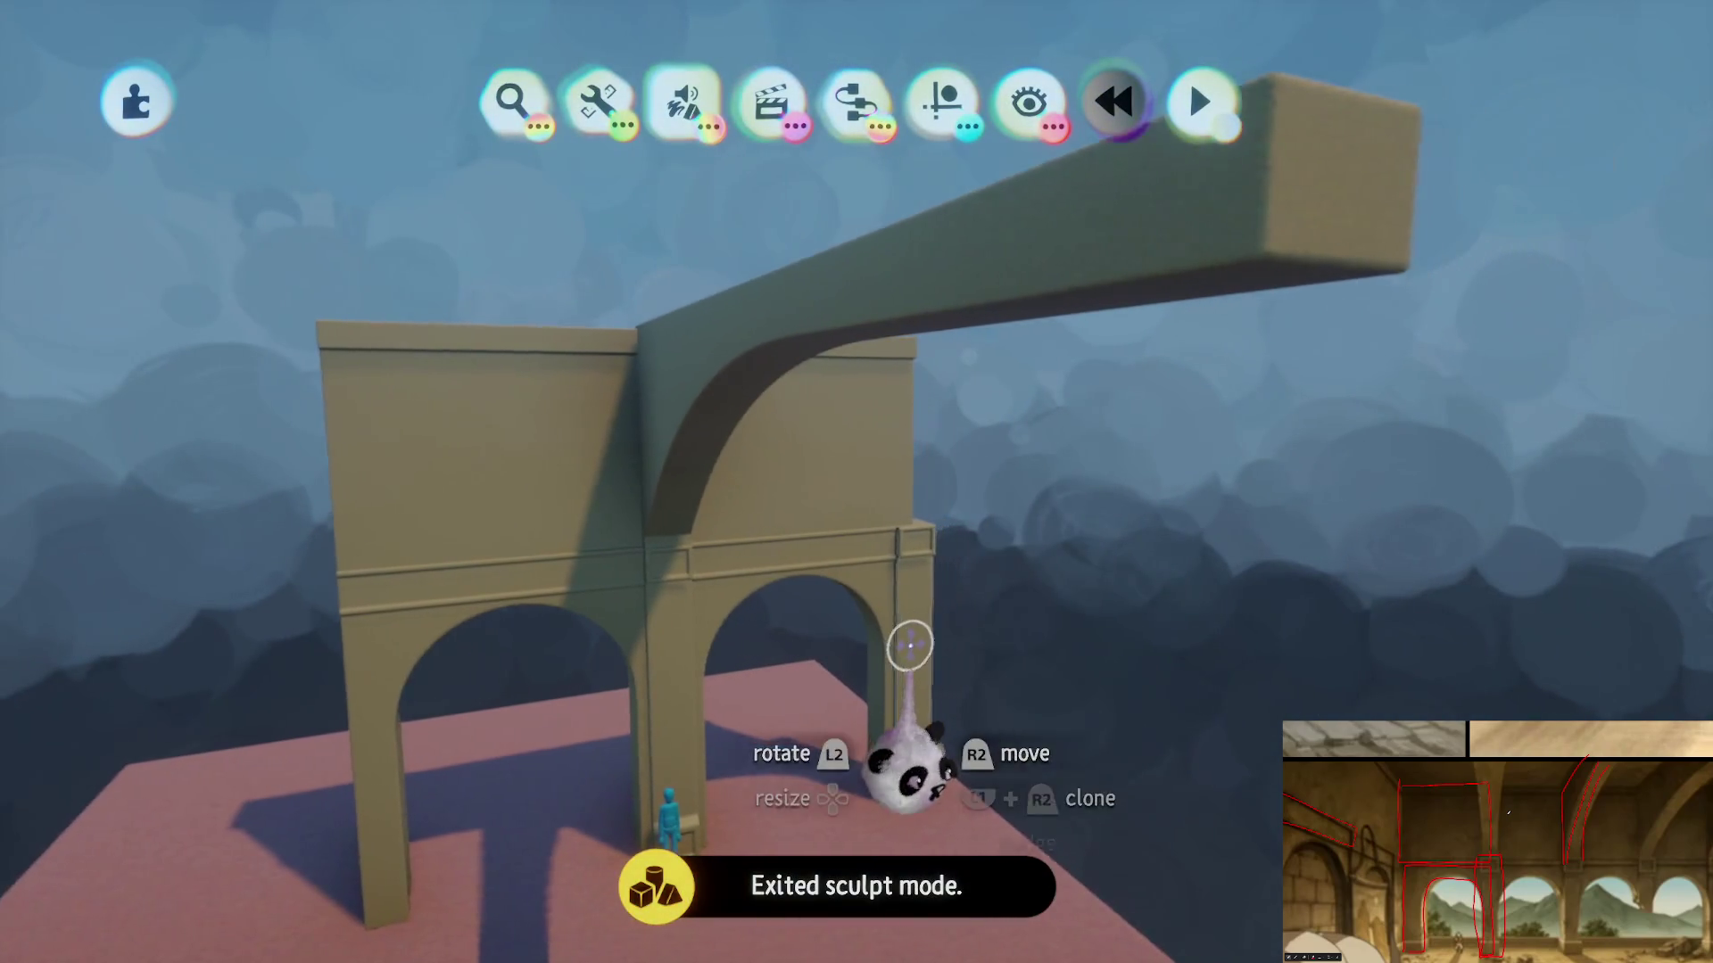
pyautogui.hotkey('ctrl', 'z')
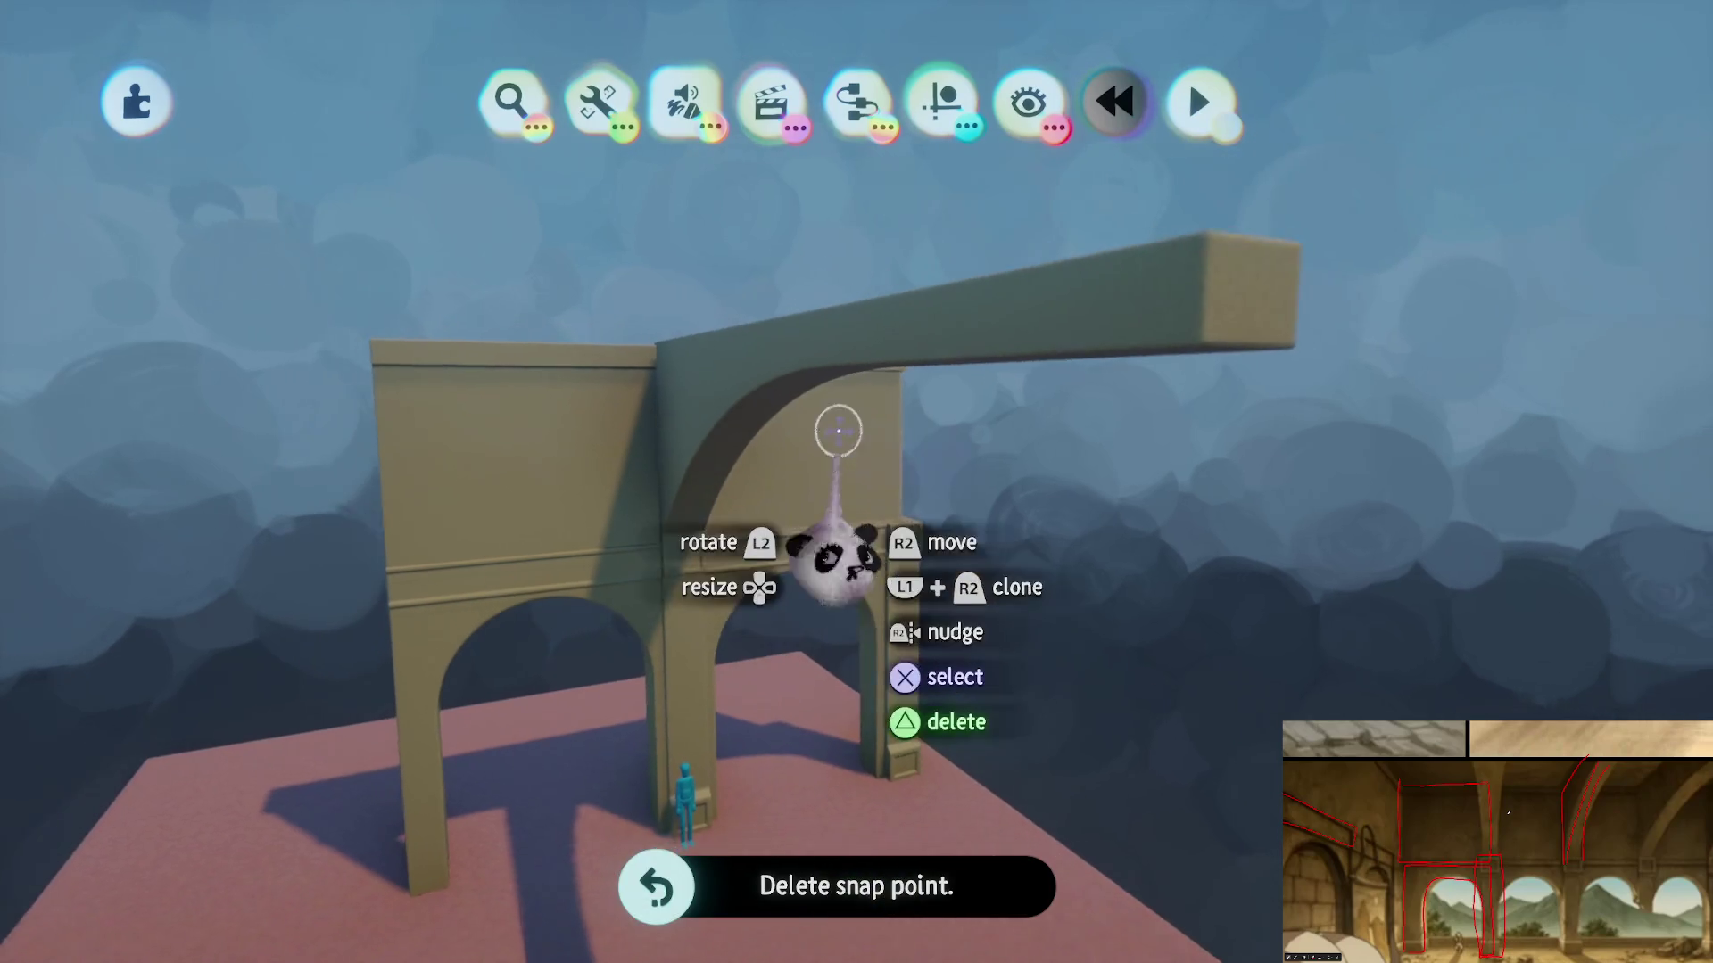
# - Lift the curved arch piece and beam aside, then grab the tan wall panel to move it
pyautogui.moveTo(818, 443)
pyautogui.mouseDown()
pyautogui.moveTo(975, 371)
pyautogui.moveTo(886, 394)
pyautogui.moveTo(922, 389)
pyautogui.mouseUp()
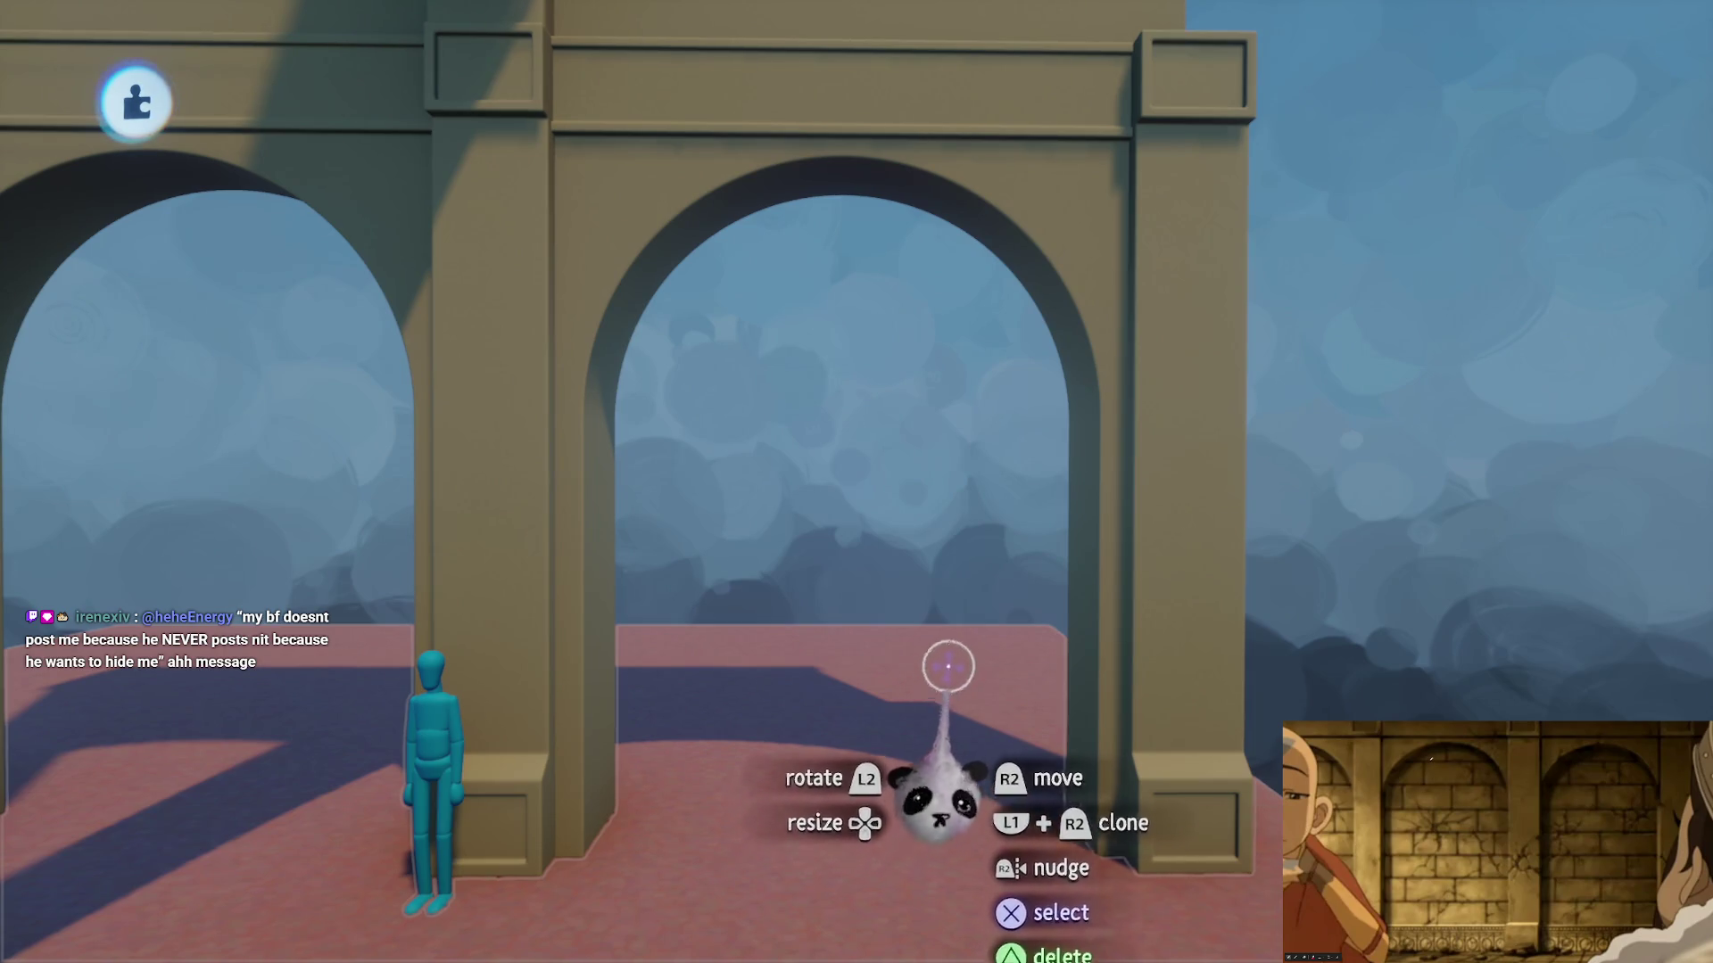
pyautogui.moveTo(899, 644)
pyautogui.mouseDown()
pyautogui.moveTo(906, 482)
pyautogui.moveTo(902, 508)
pyautogui.moveTo(854, 424)
pyautogui.moveTo(941, 432)
pyautogui.moveTo(922, 160)
pyautogui.moveTo(945, 83)
pyautogui.moveTo(660, 237)
pyautogui.moveTo(672, 275)
pyautogui.moveTo(859, 367)
pyautogui.moveTo(880, 351)
pyautogui.moveTo(704, 460)
pyautogui.moveTo(816, 626)
pyautogui.moveTo(795, 657)
pyautogui.moveTo(784, 642)
pyautogui.moveTo(751, 661)
pyautogui.moveTo(967, 688)
pyautogui.moveTo(891, 458)
pyautogui.moveTo(724, 238)
pyautogui.moveTo(680, 215)
pyautogui.moveTo(925, 405)
pyautogui.moveTo(841, 601)
pyautogui.moveTo(794, 390)
pyautogui.moveTo(788, 409)
pyautogui.moveTo(769, 390)
pyautogui.moveTo(749, 308)
pyautogui.moveTo(791, 329)
pyautogui.moveTo(785, 718)
pyautogui.mouseUp()
pyautogui.press('Escape')
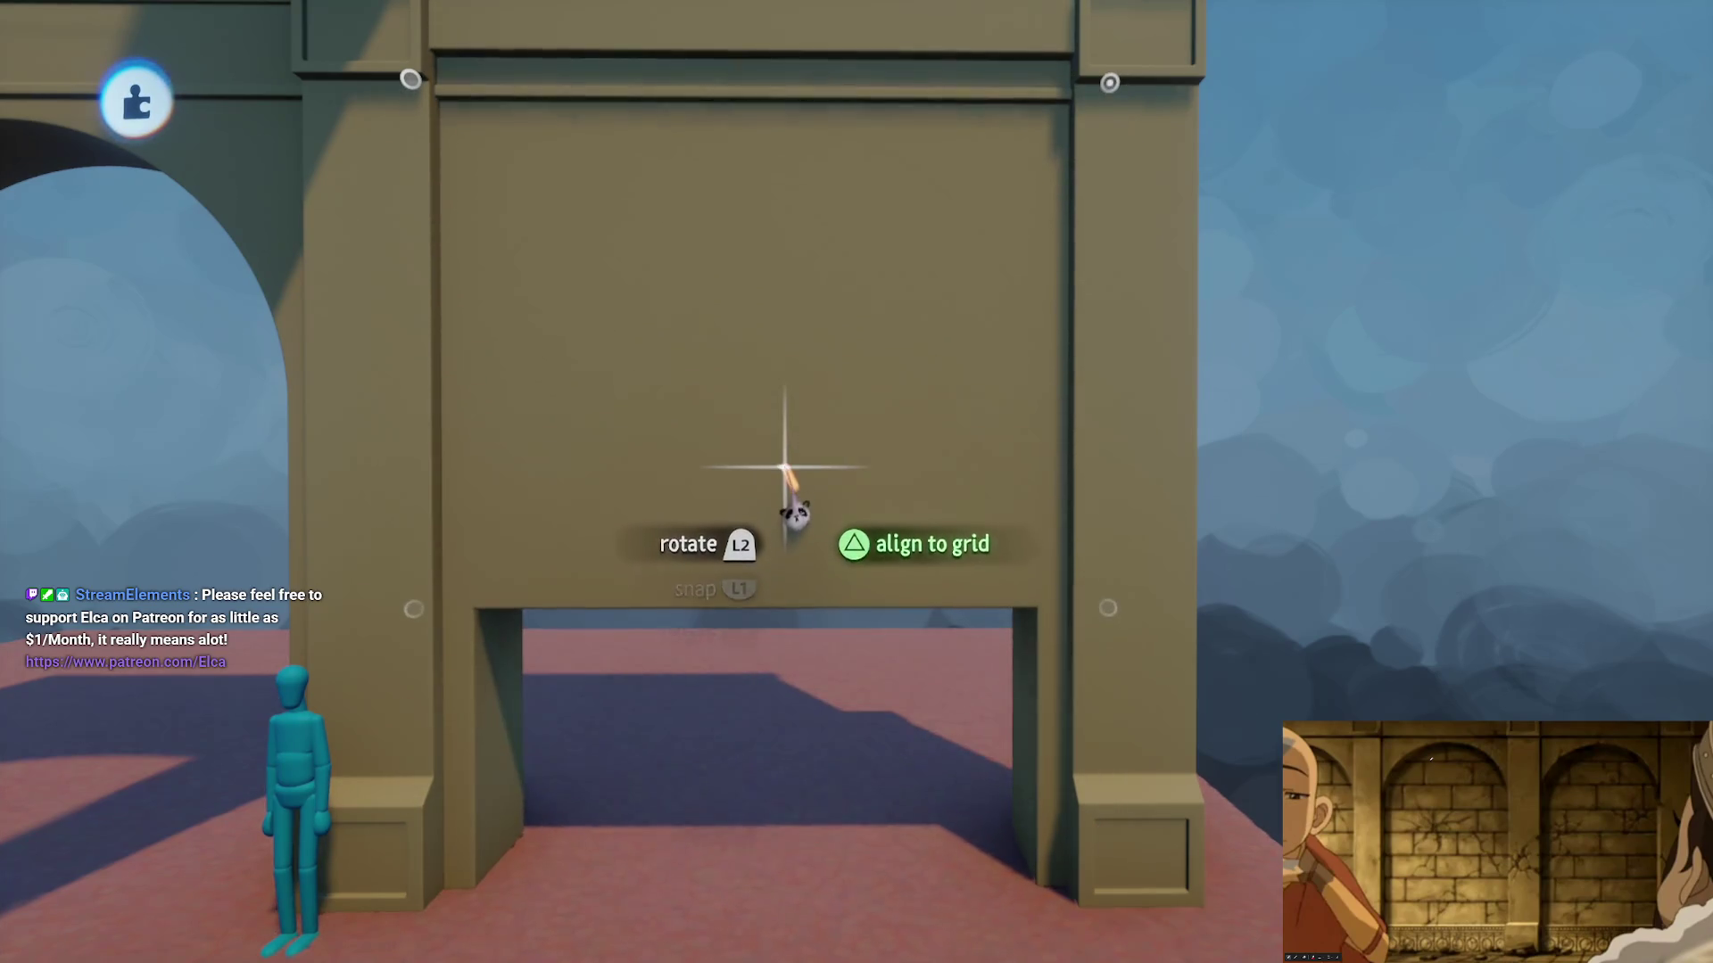
# - Drop the wall panel into the arch opening and stretch its top upward to fill the arch
pyautogui.moveTo(785, 678)
pyautogui.mouseDown()
pyautogui.moveTo(764, 547)
pyautogui.moveTo(776, 409)
pyautogui.mouseUp()
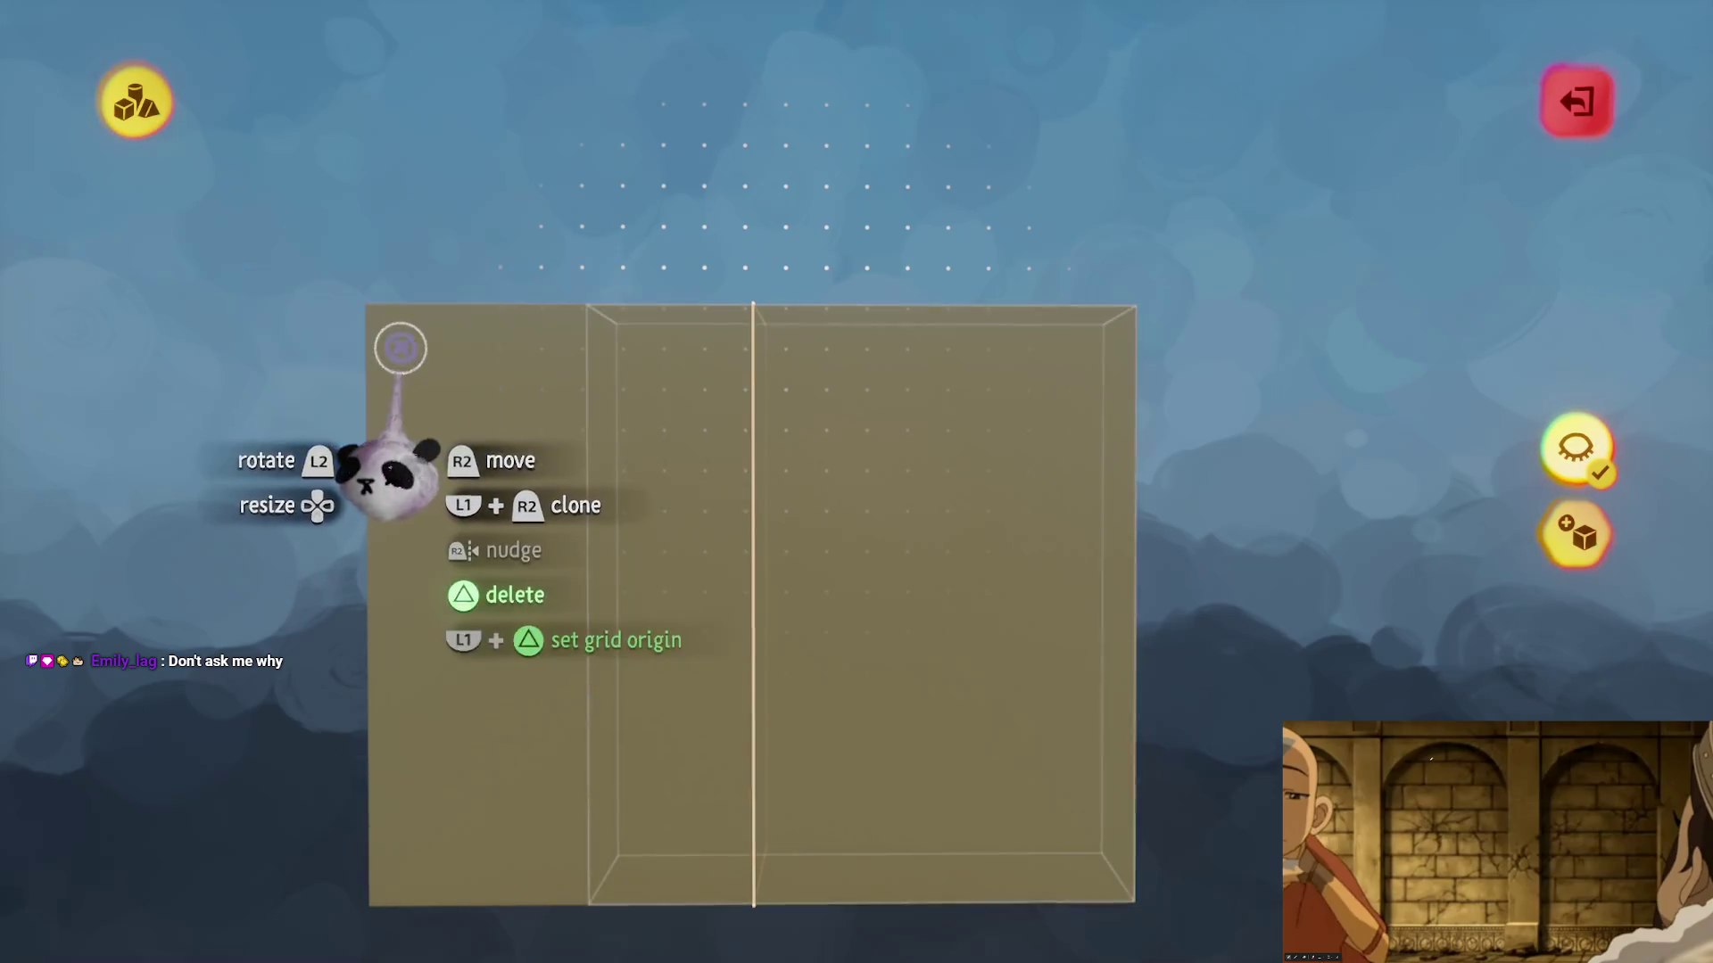
pyautogui.press('Escape')
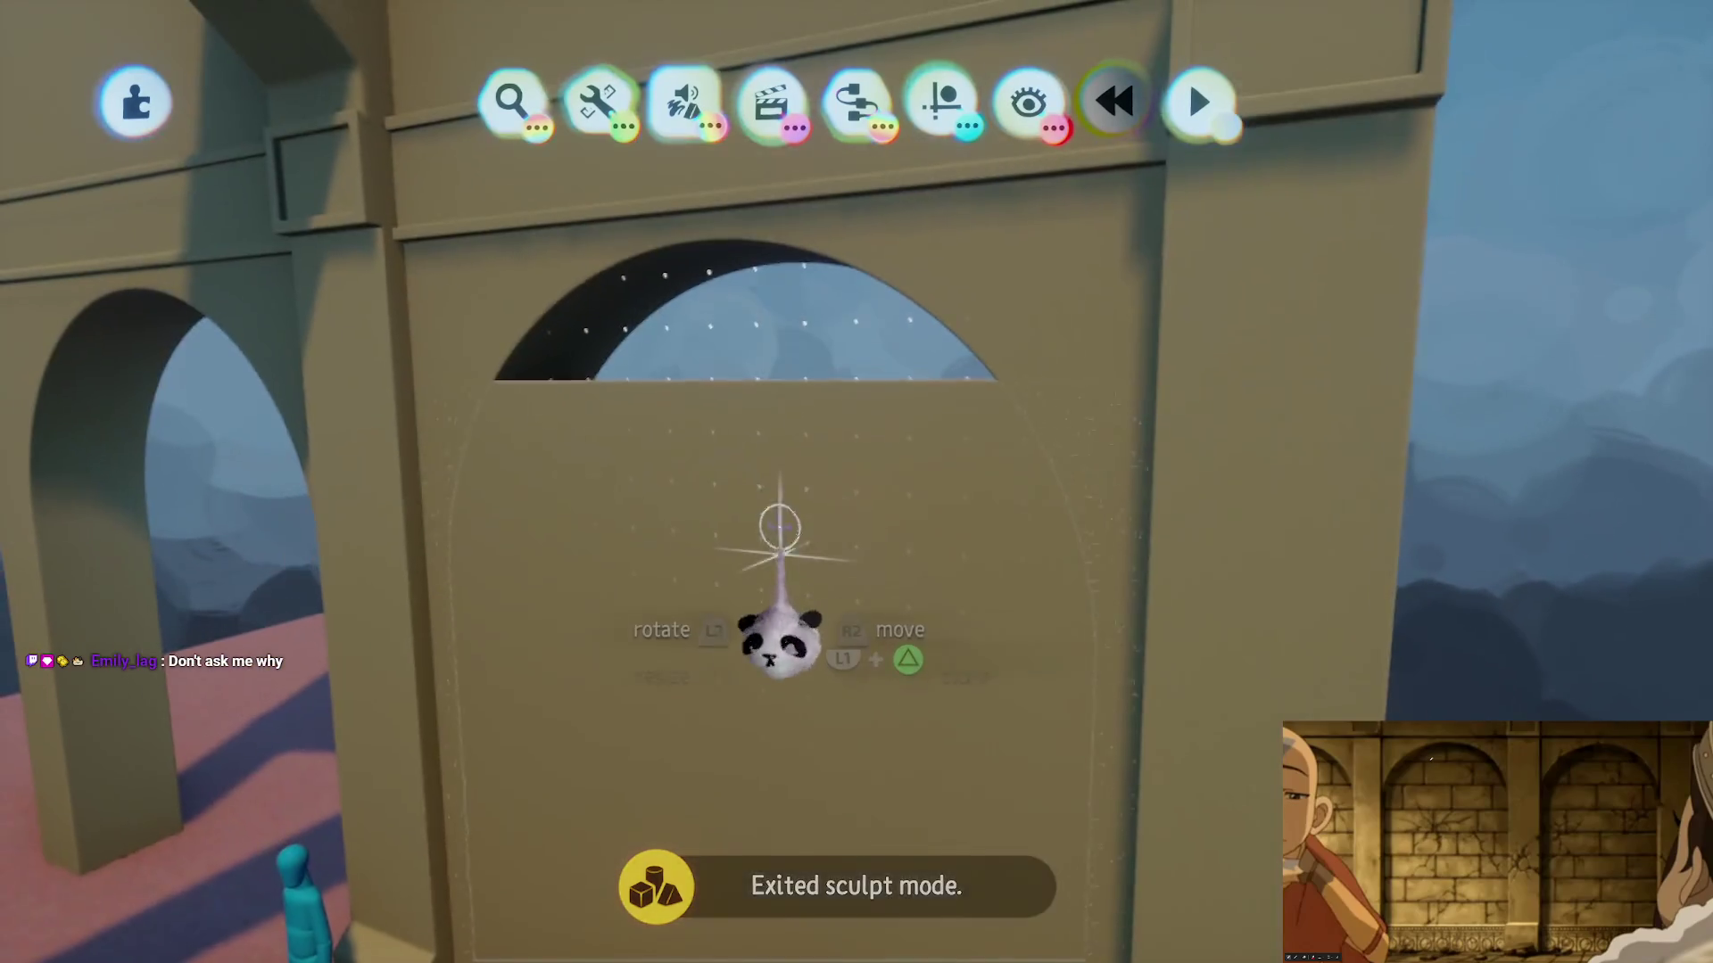
pyautogui.click(779, 527)
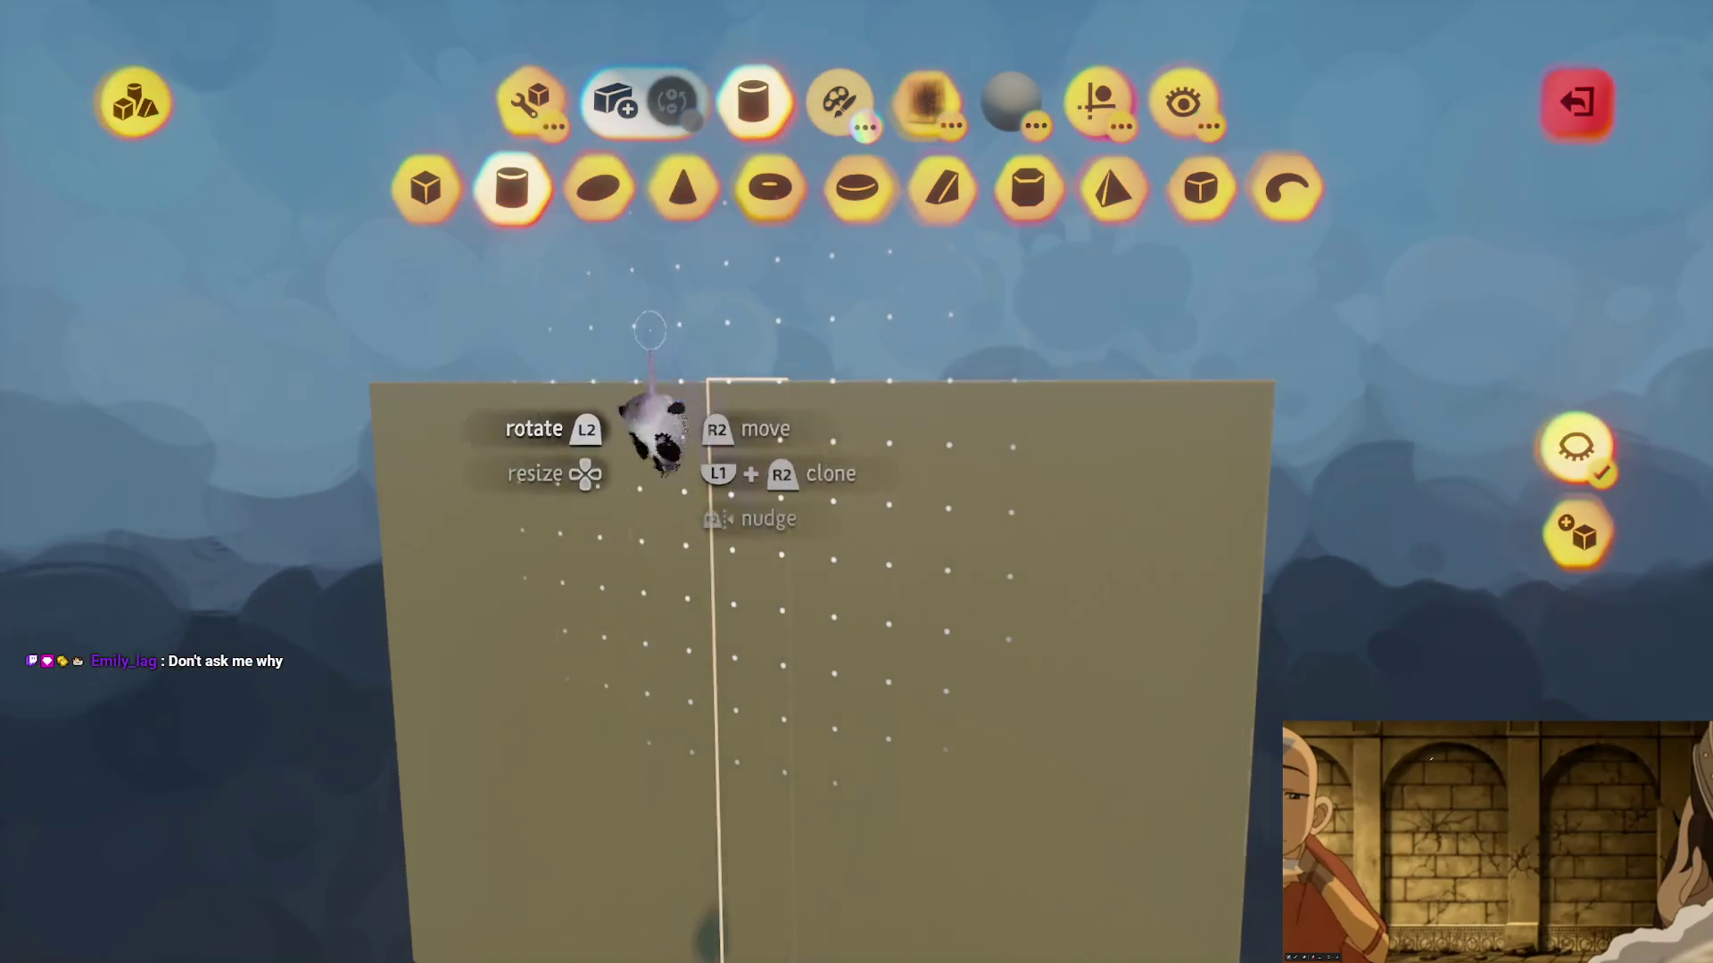
pyautogui.click(527, 100)
pyautogui.click(1570, 441)
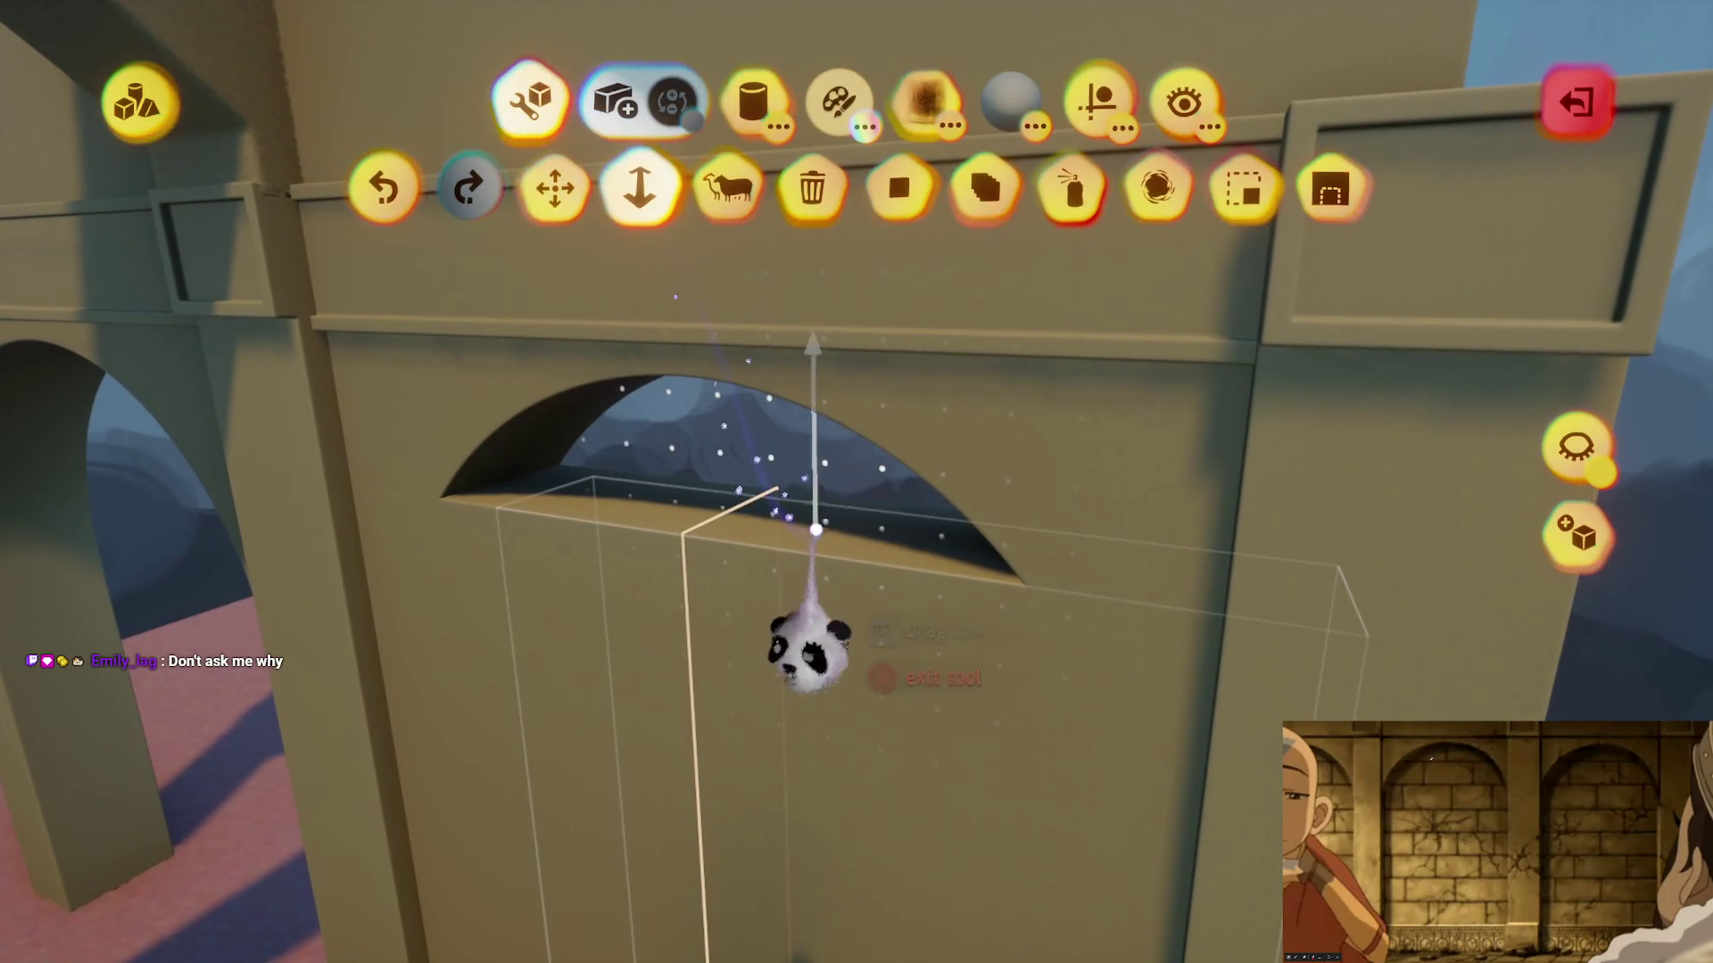
pyautogui.moveTo(816, 529); pyautogui.dragTo(808, 332)
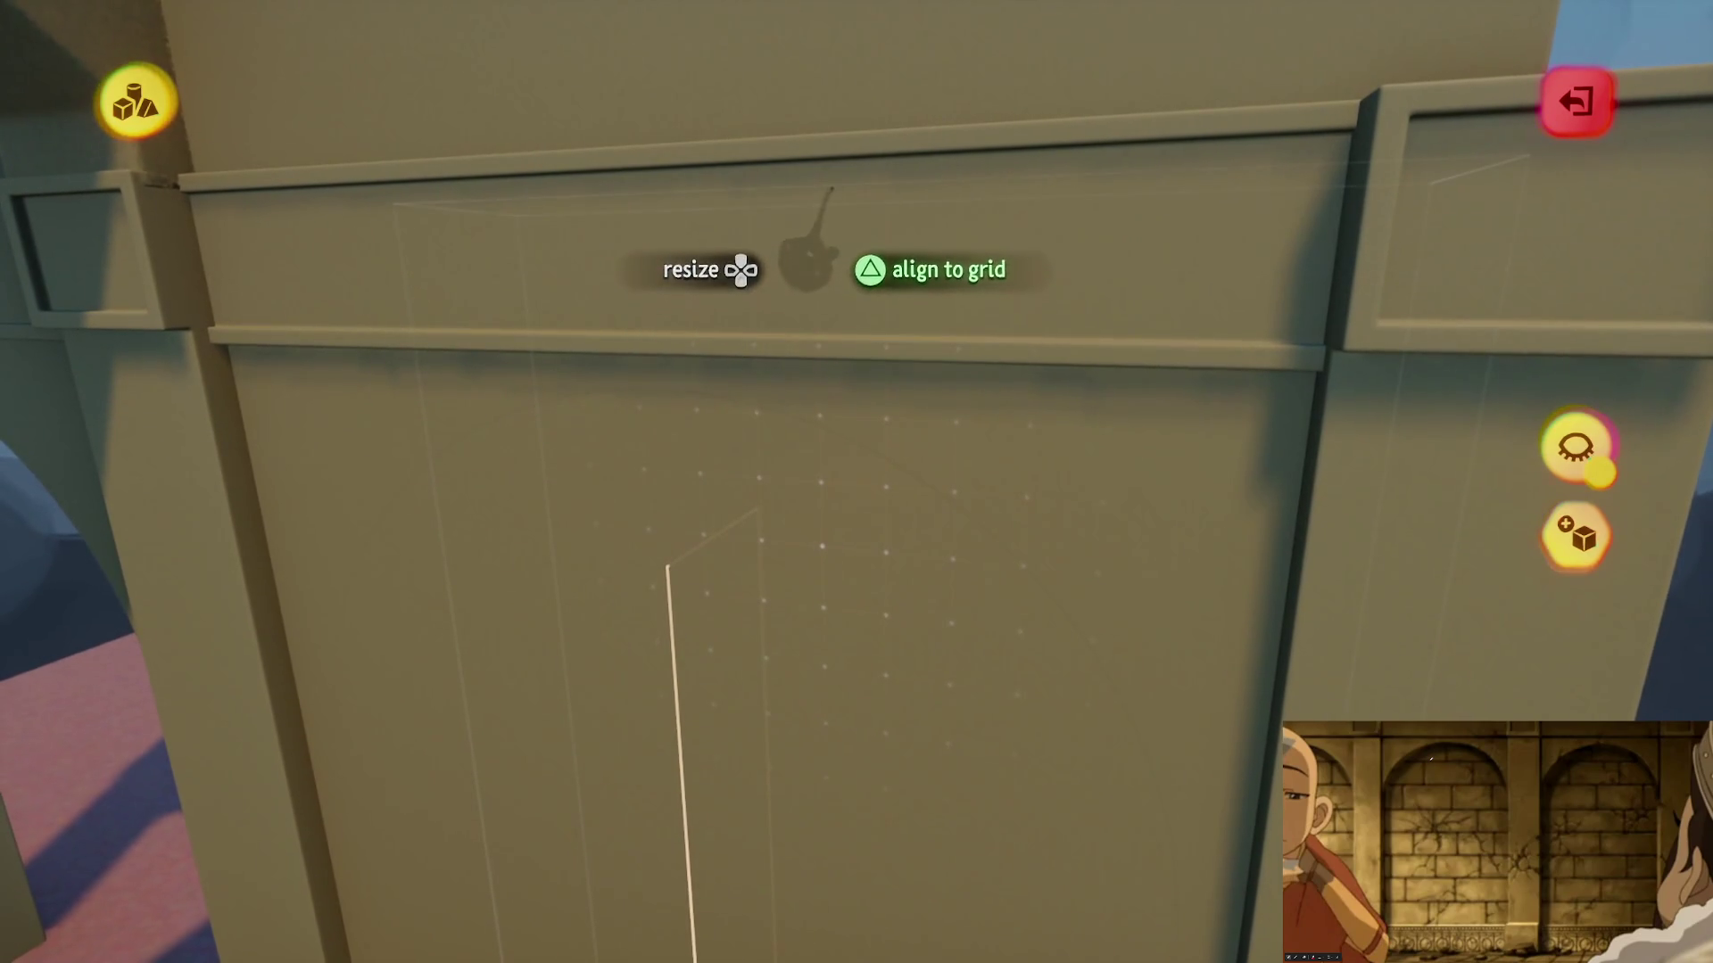
pyautogui.moveTo(807, 343)
pyautogui.mouseDown()
pyautogui.moveTo(810, 230)
pyautogui.moveTo(753, 223)
pyautogui.moveTo(796, 299)
pyautogui.mouseUp()
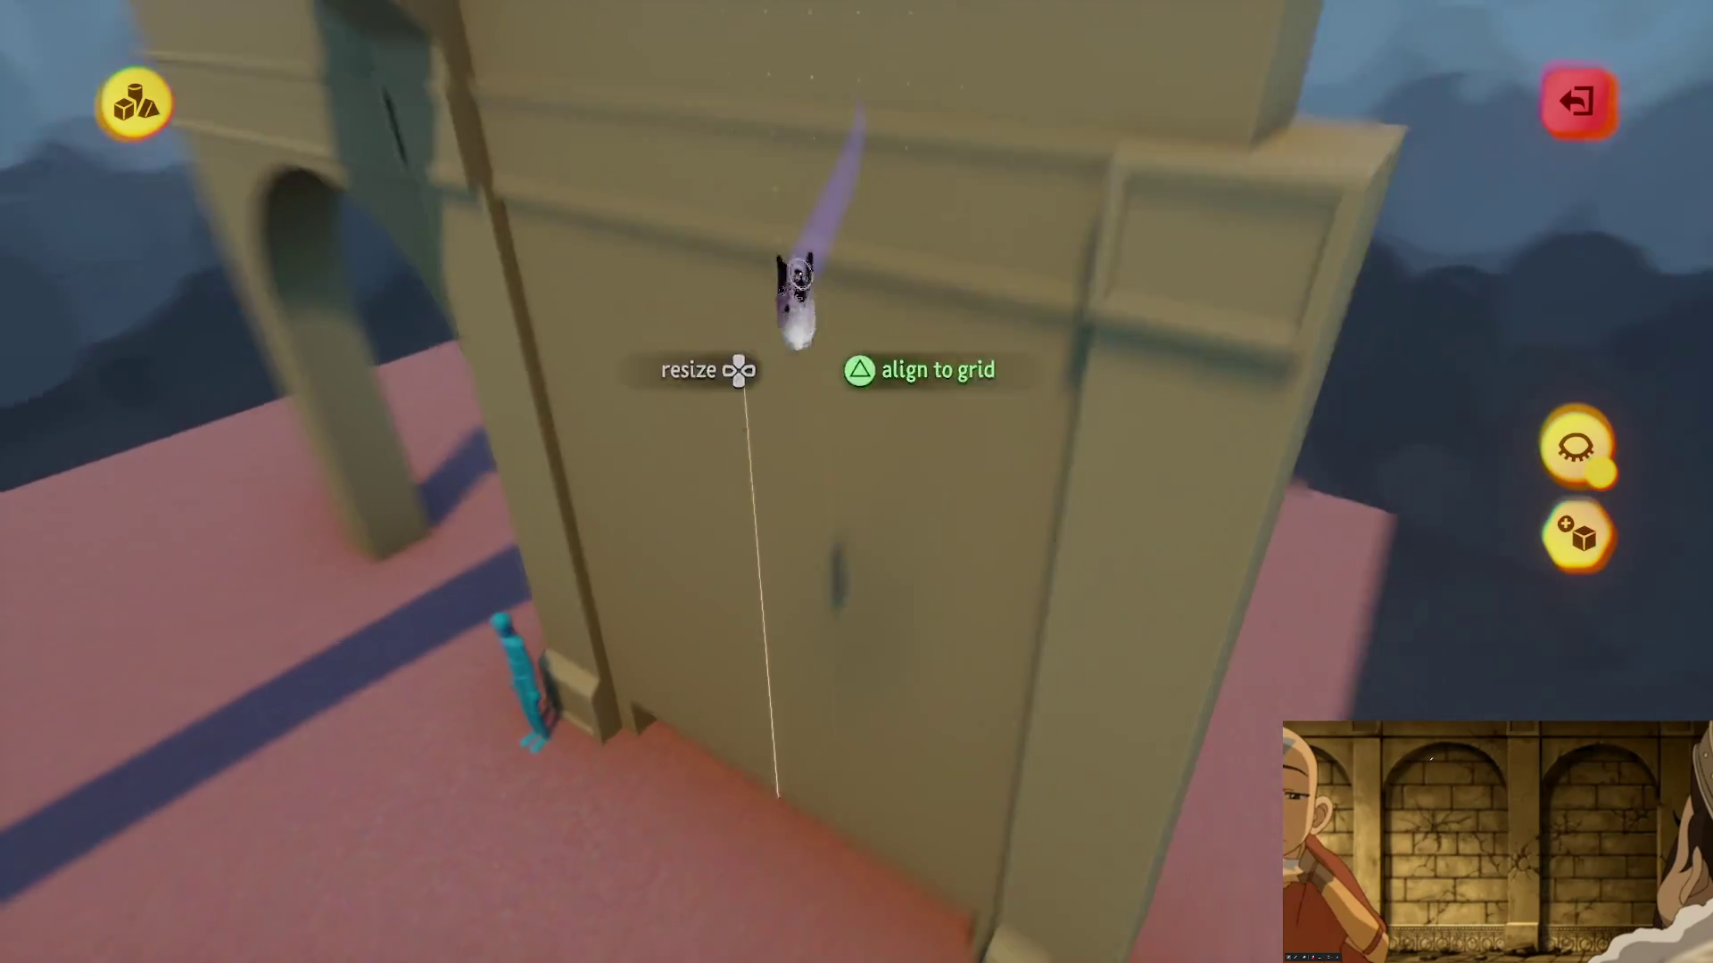
pyautogui.press('Escape')
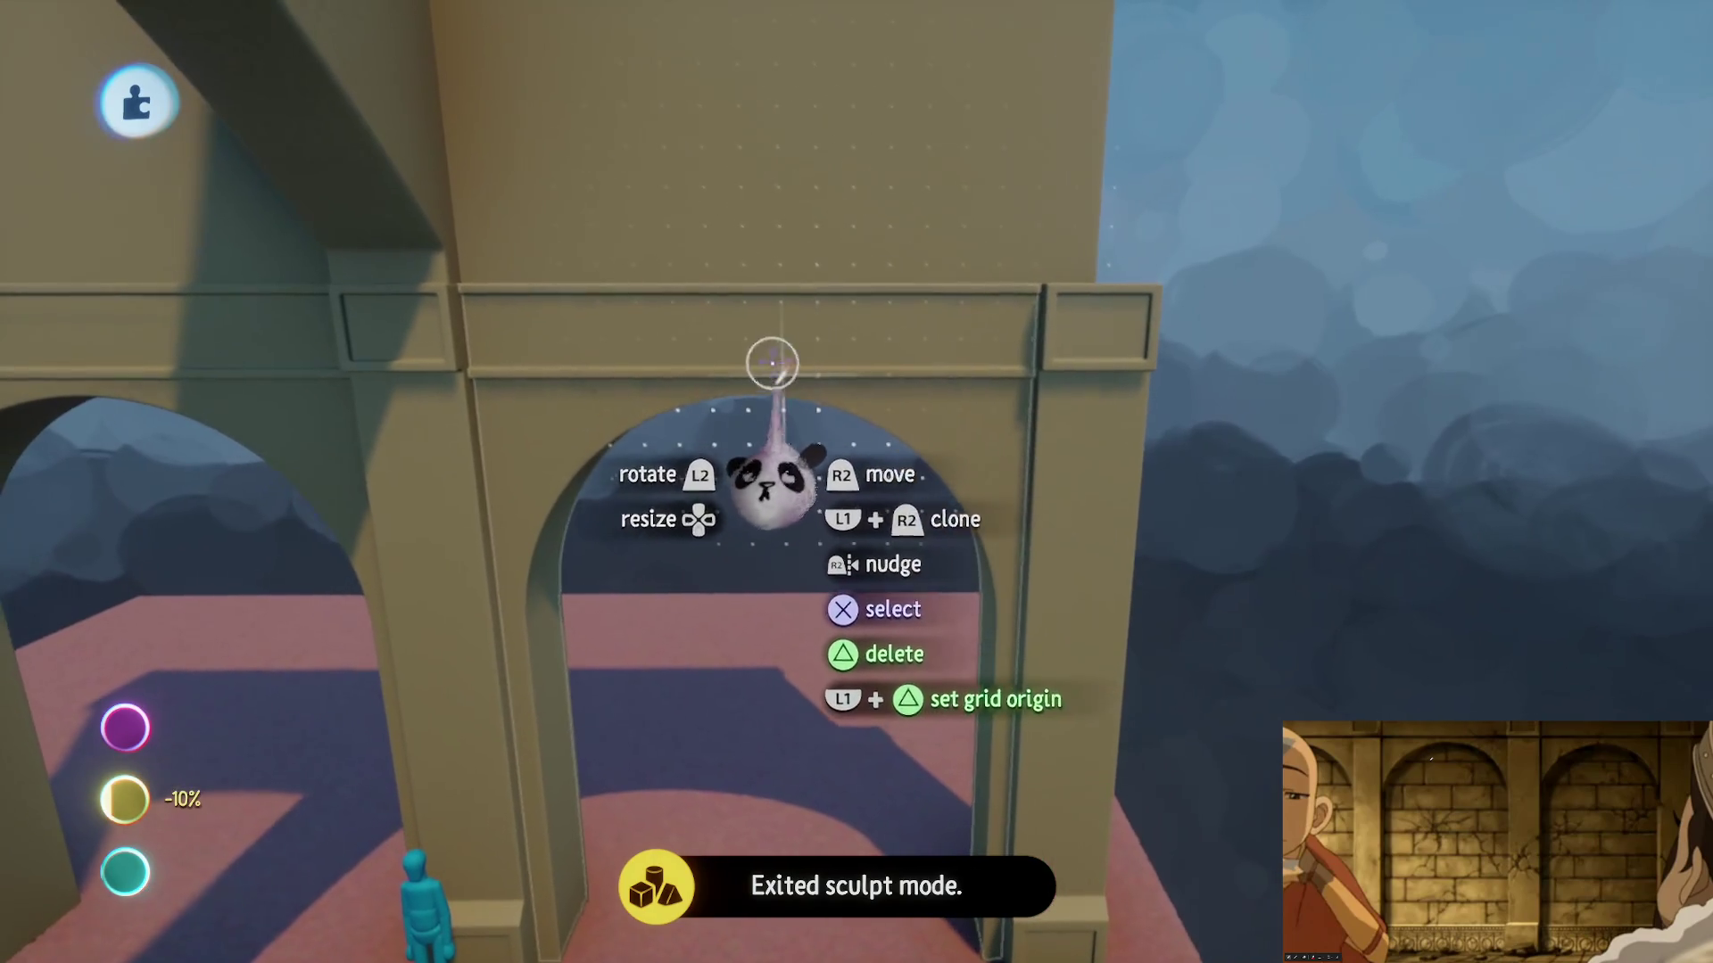
# - Clone the wall panel and place the copy beside the original
pyautogui.moveTo(773, 363)
pyautogui.mouseDown()
pyautogui.moveTo(814, 393)
pyautogui.moveTo(834, 340)
pyautogui.moveTo(771, 338)
pyautogui.moveTo(1002, 306)
pyautogui.moveTo(877, 392)
pyautogui.mouseUp()
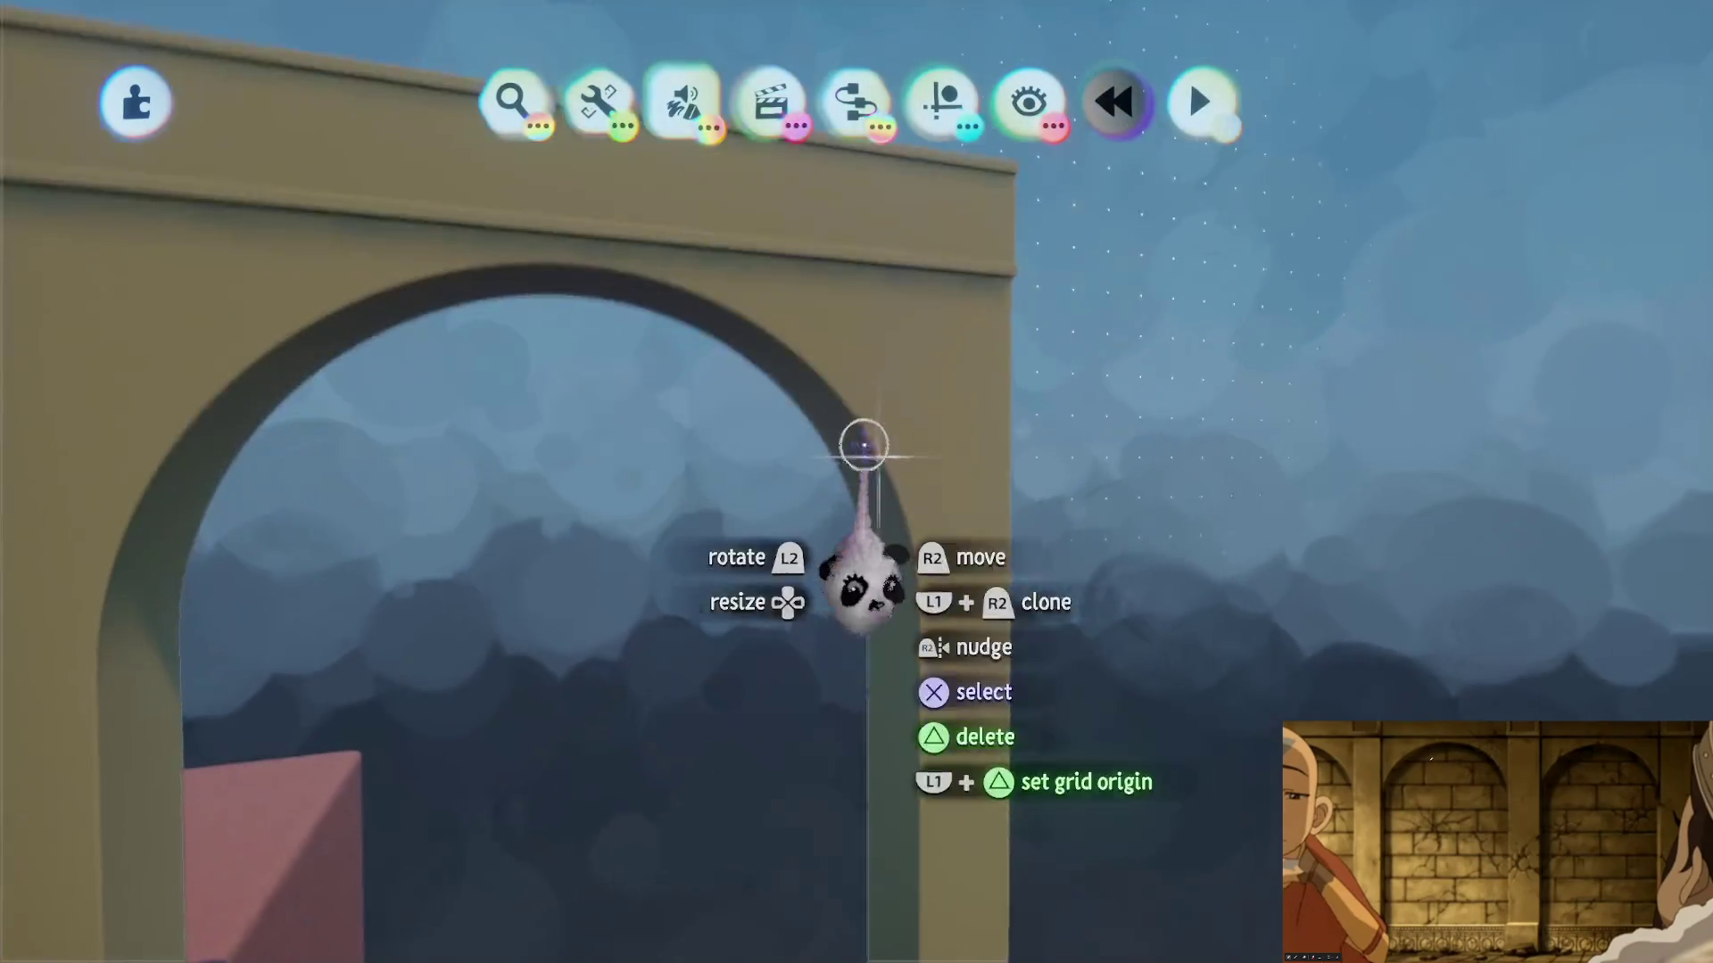
pyautogui.doubleClick(863, 444)
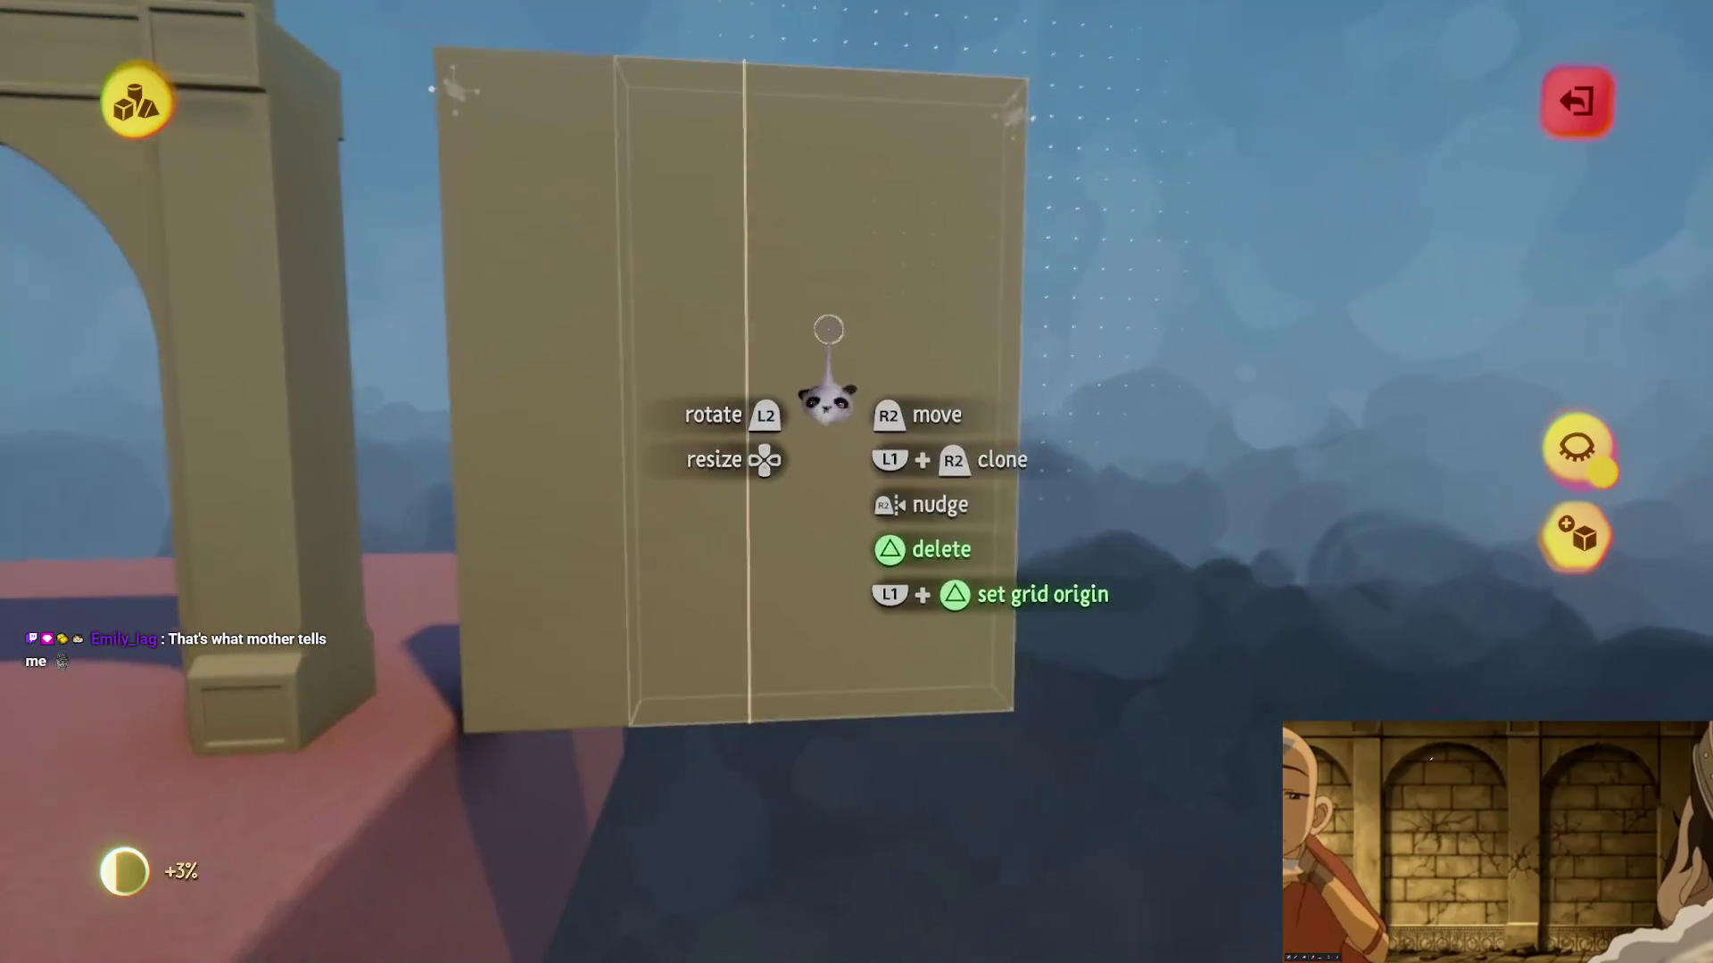
pyautogui.press('Escape')
pyautogui.moveTo(614, 502)
pyautogui.mouseDown()
pyautogui.moveTo(902, 330)
pyautogui.moveTo(932, 468)
pyautogui.mouseUp()
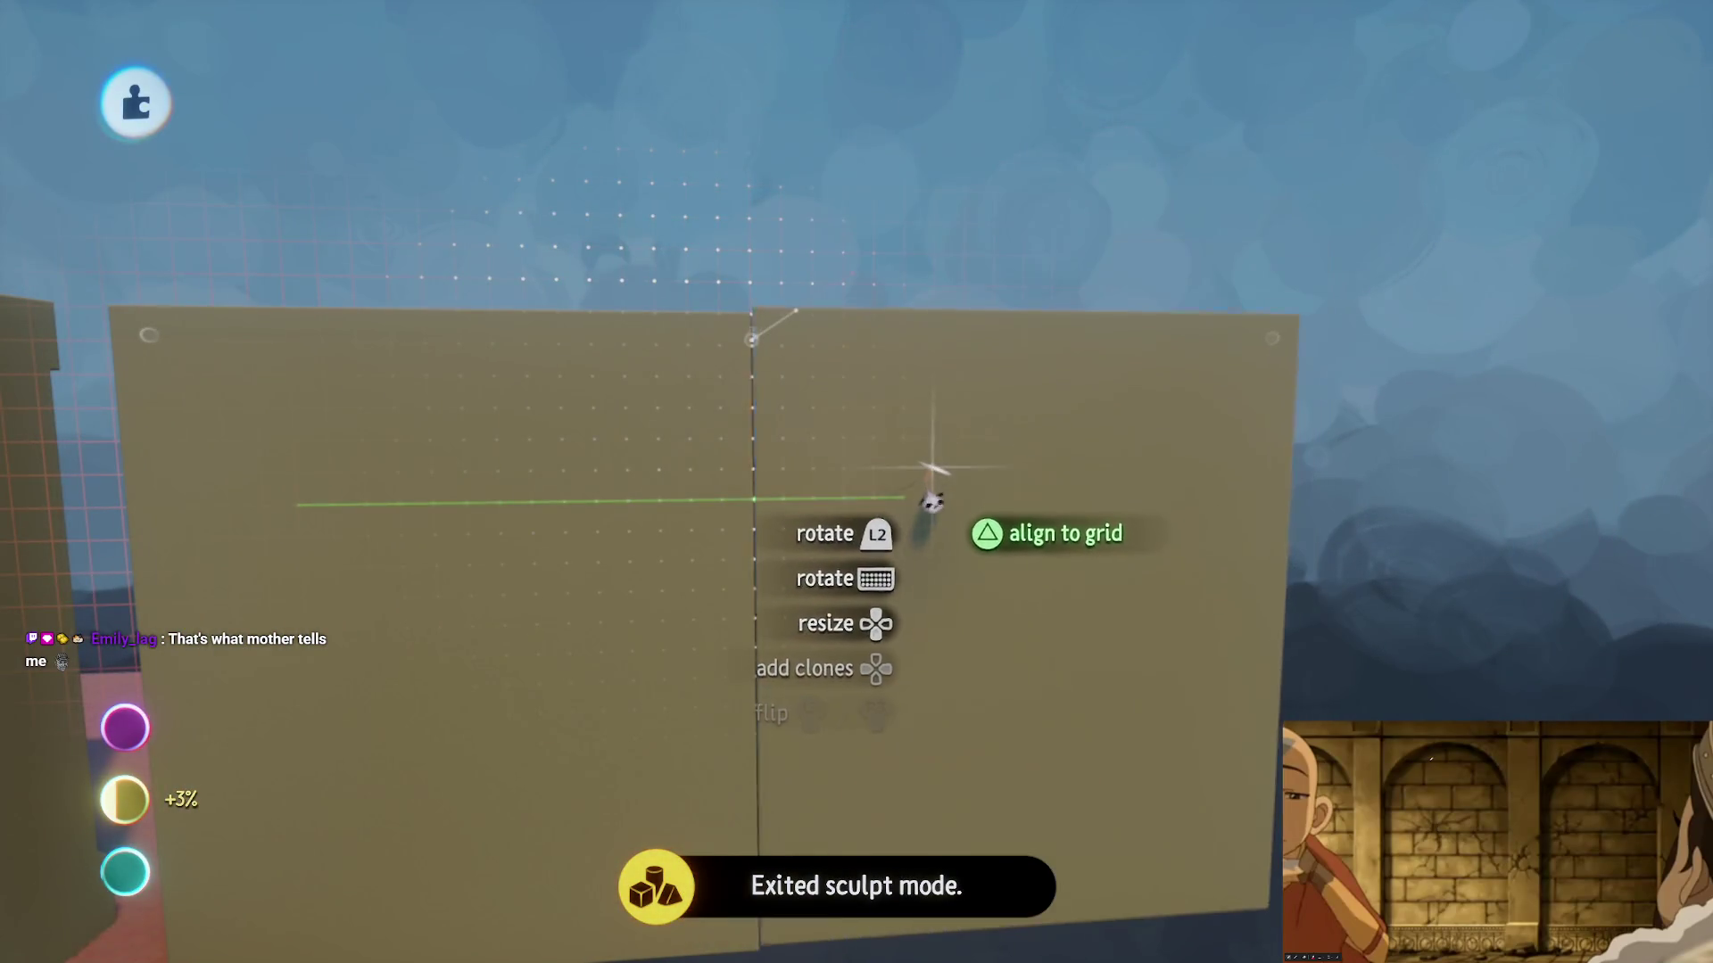
pyautogui.moveTo(752, 250); pyautogui.dragTo(573, 238)
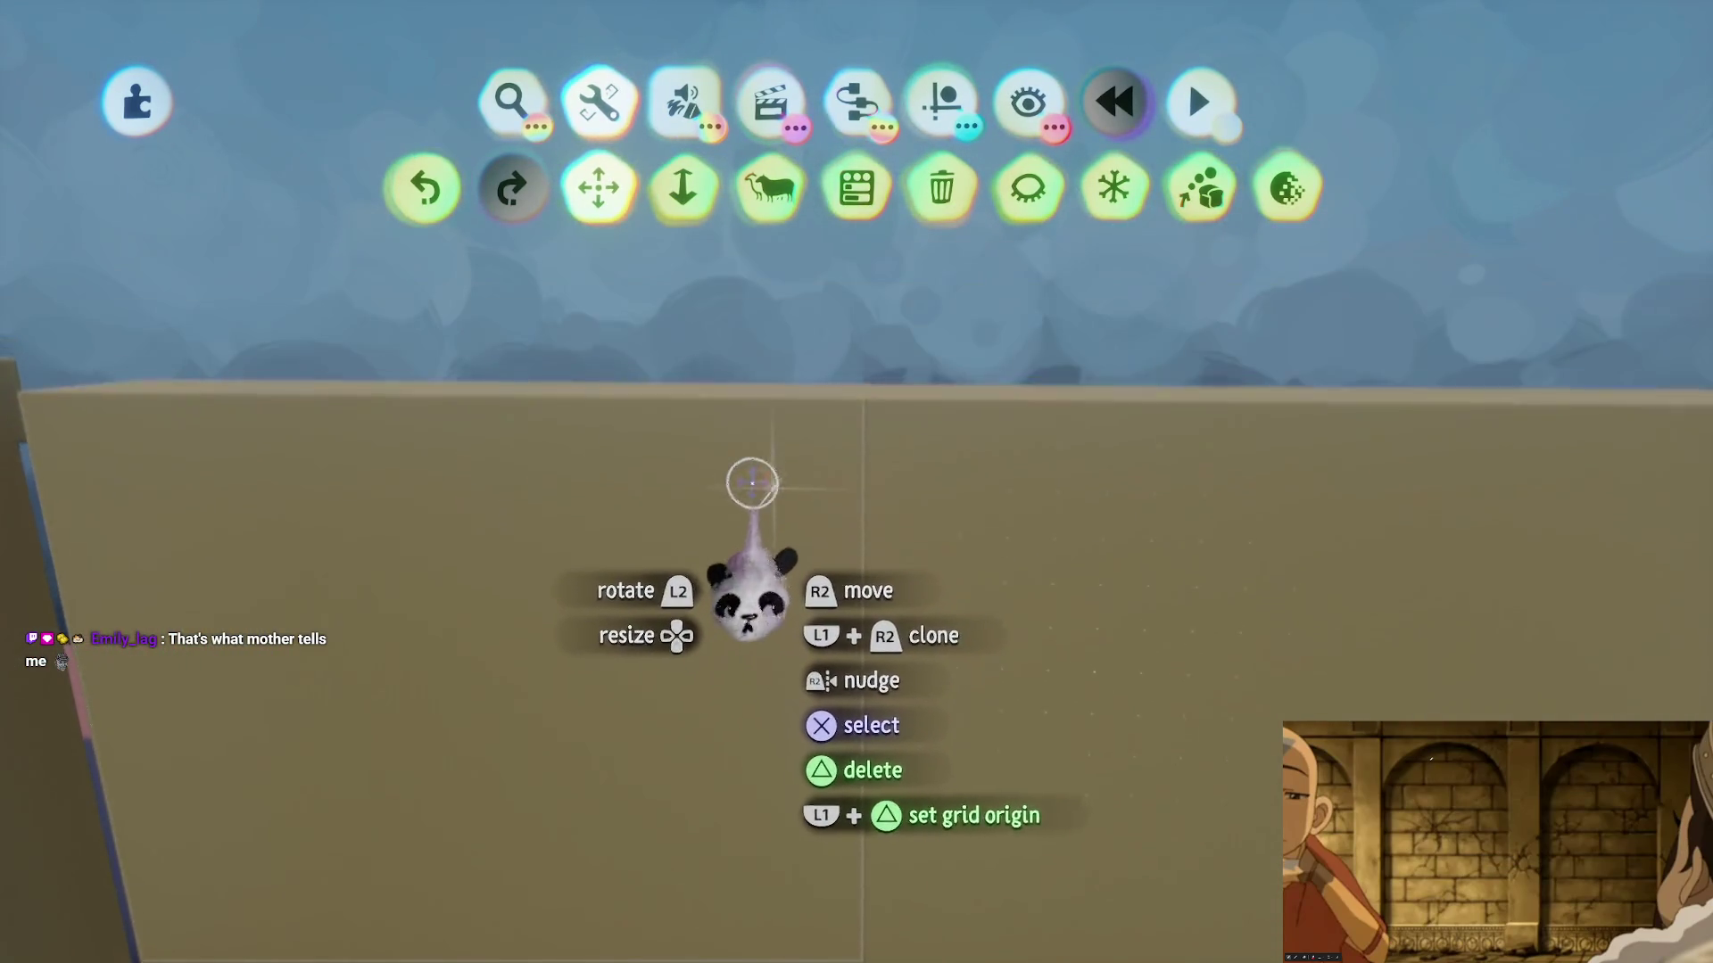
# - Pick up the tan wall panel and set it down in its new spot beside the arches
pyautogui.moveTo(732, 443)
pyautogui.mouseDown()
pyautogui.moveTo(725, 287)
pyautogui.moveTo(637, 311)
pyautogui.mouseUp()
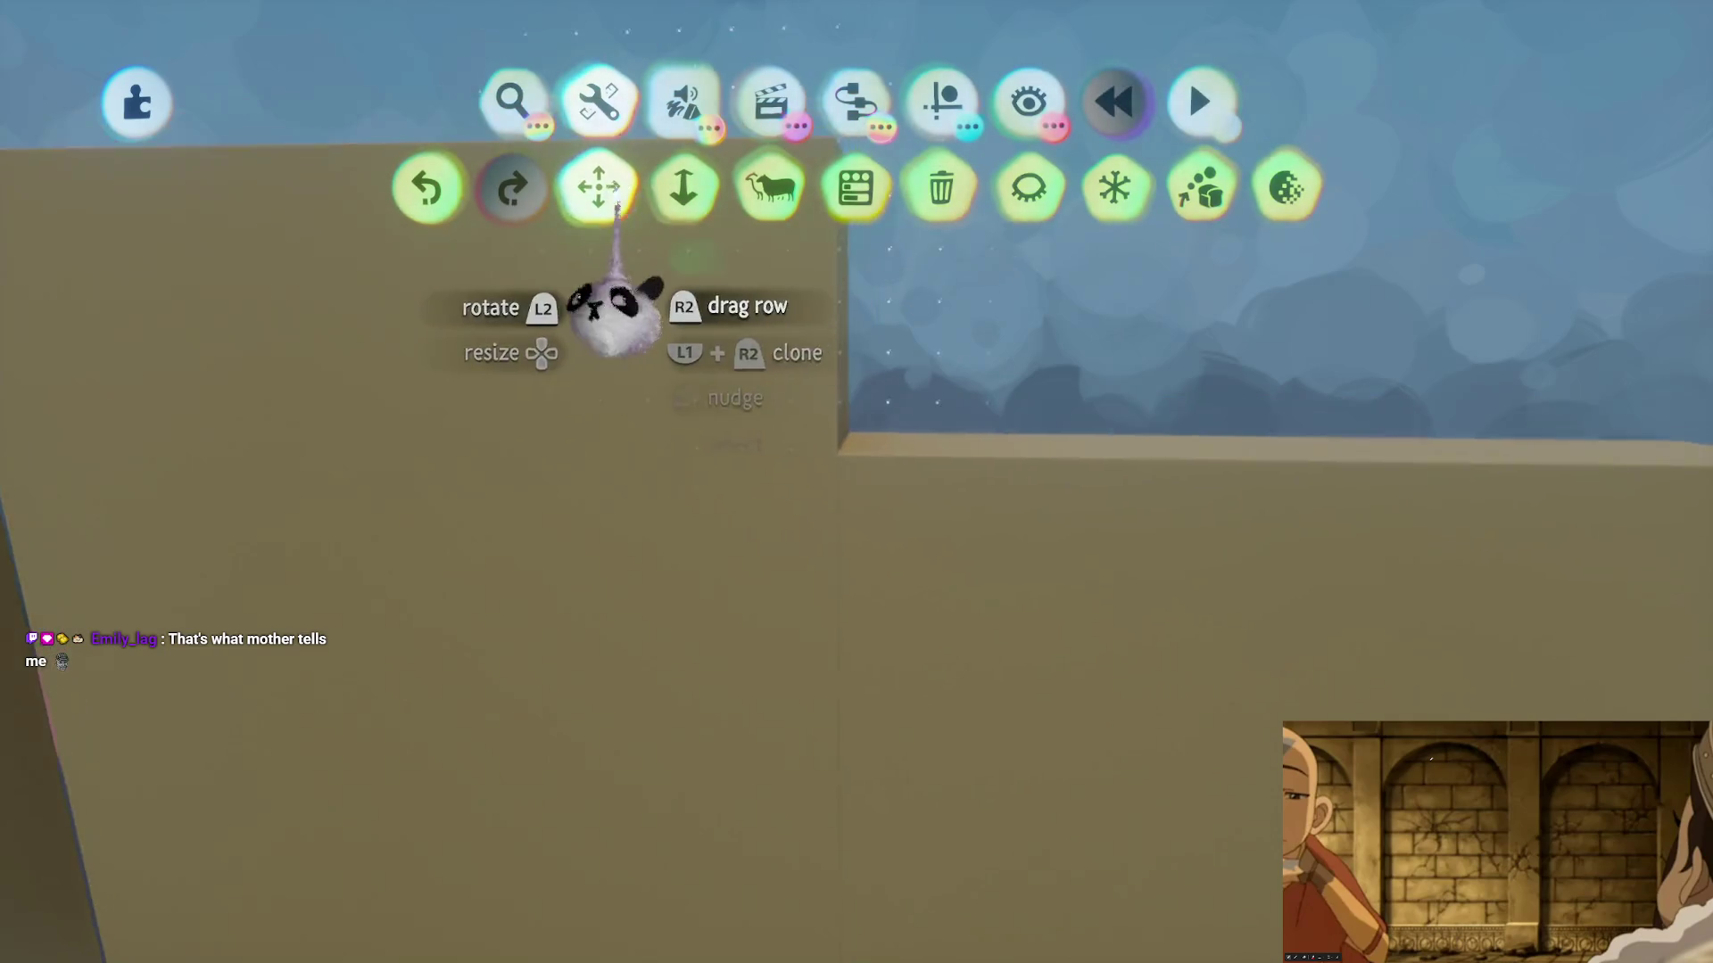
pyautogui.click(637, 310)
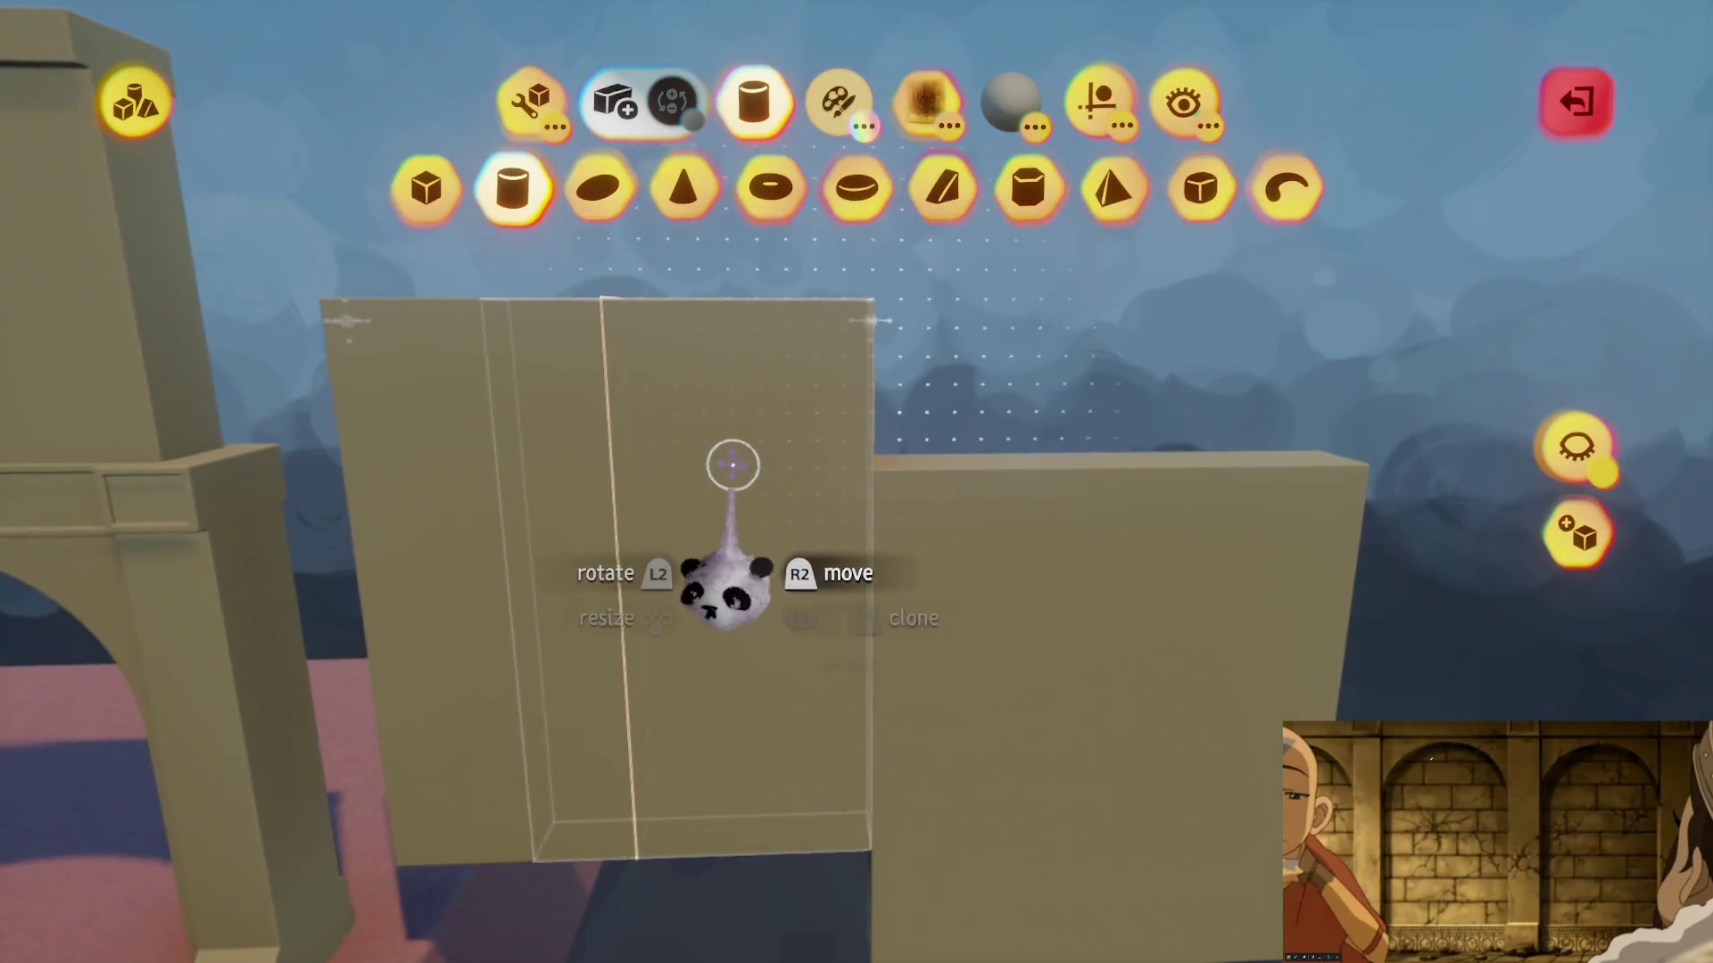
pyautogui.press('Escape')
pyautogui.moveTo(658, 401); pyautogui.dragTo(977, 218)
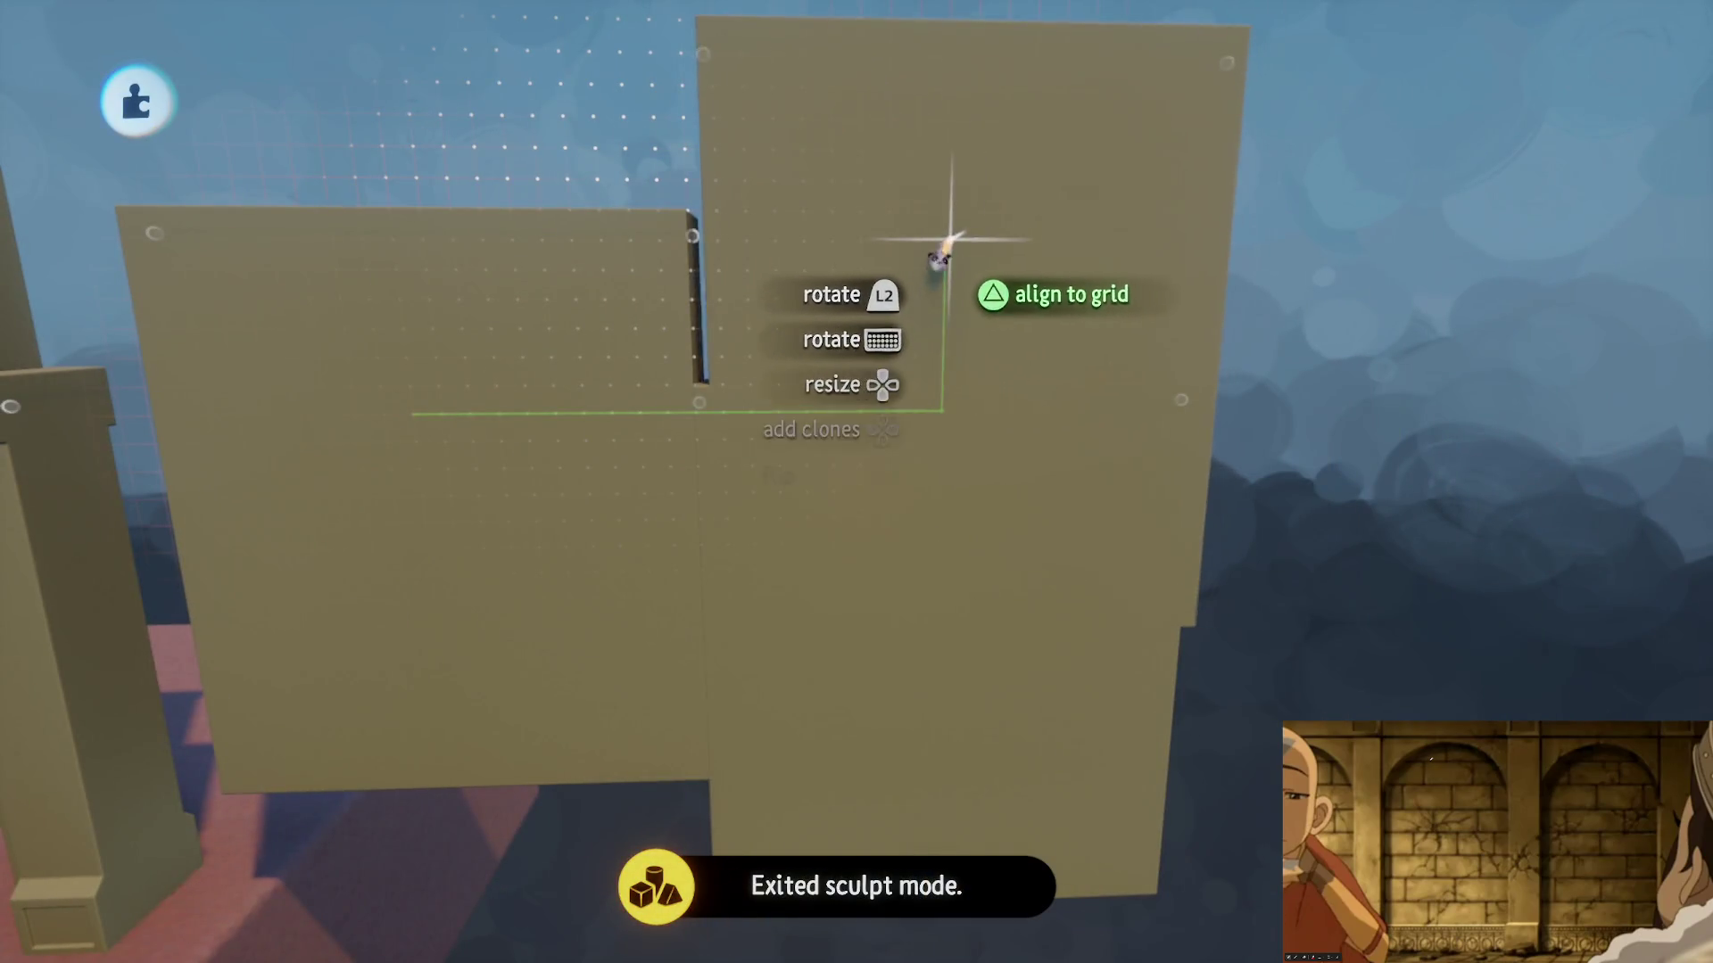
pyautogui.moveTo(947, 308)
pyautogui.mouseDown()
pyautogui.moveTo(803, 478)
pyautogui.moveTo(955, 405)
pyautogui.mouseUp()
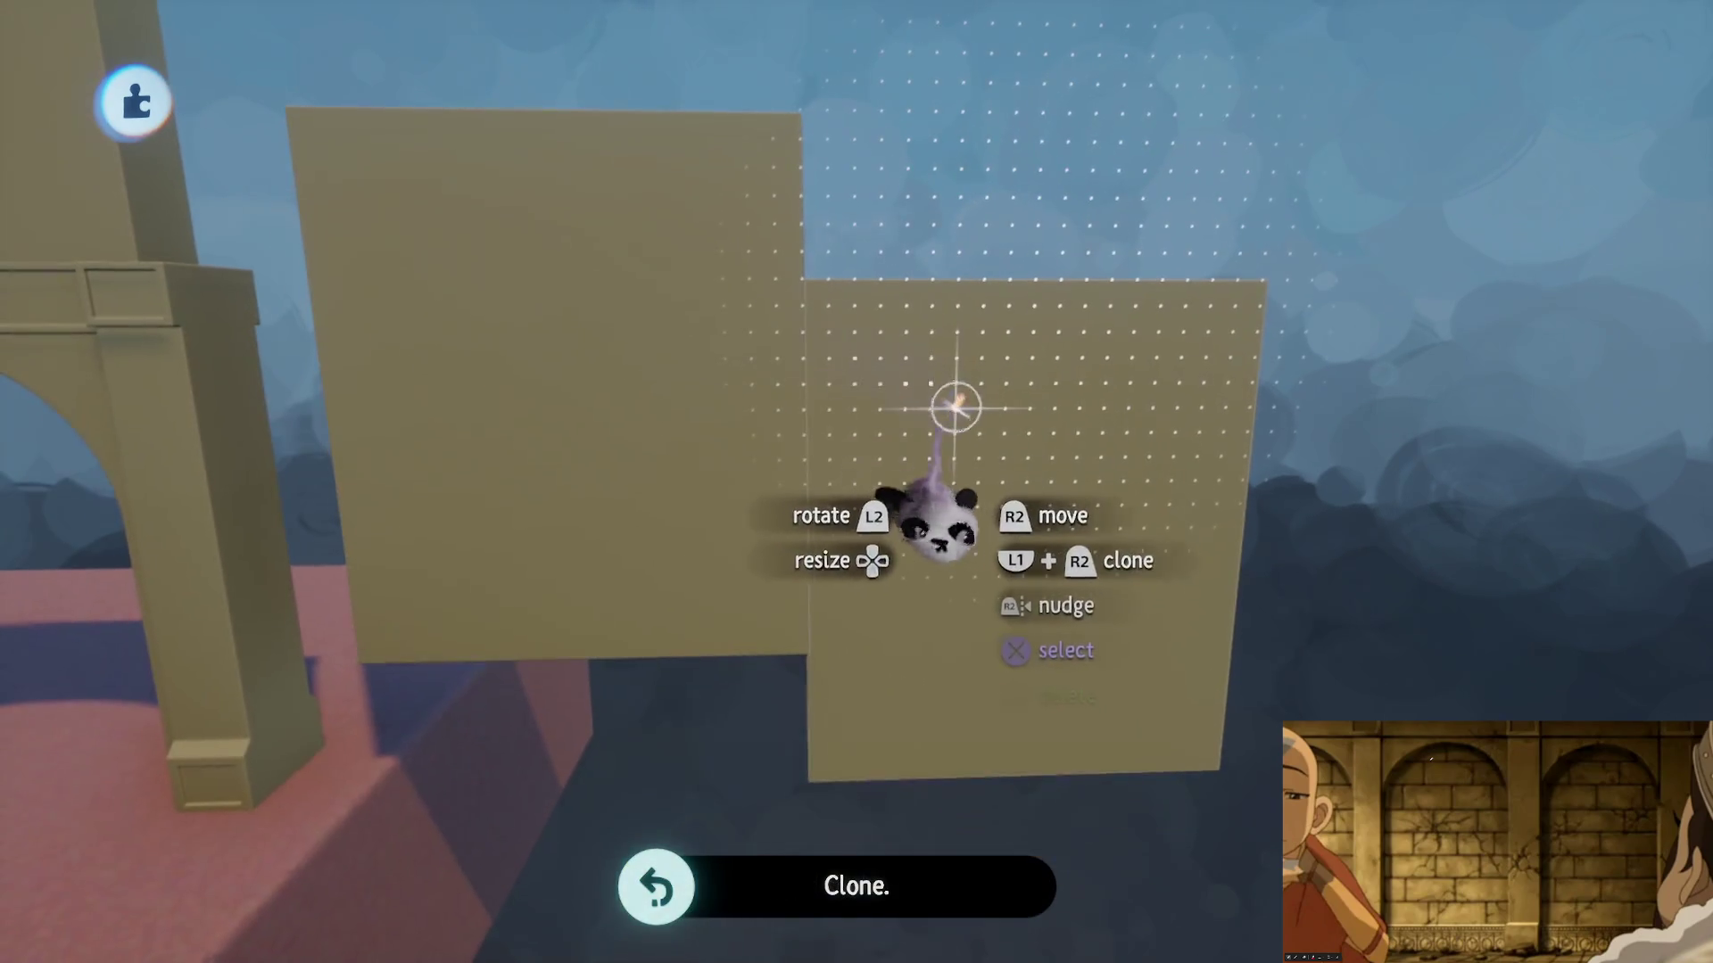
# - Clone a wall panel with C and stretch the copy's edge out to the right
pyautogui.moveTo(553, 531)
pyautogui.mouseDown()
pyautogui.moveTo(975, 286)
pyautogui.moveTo(803, 531)
pyautogui.moveTo(814, 555)
pyautogui.mouseUp()
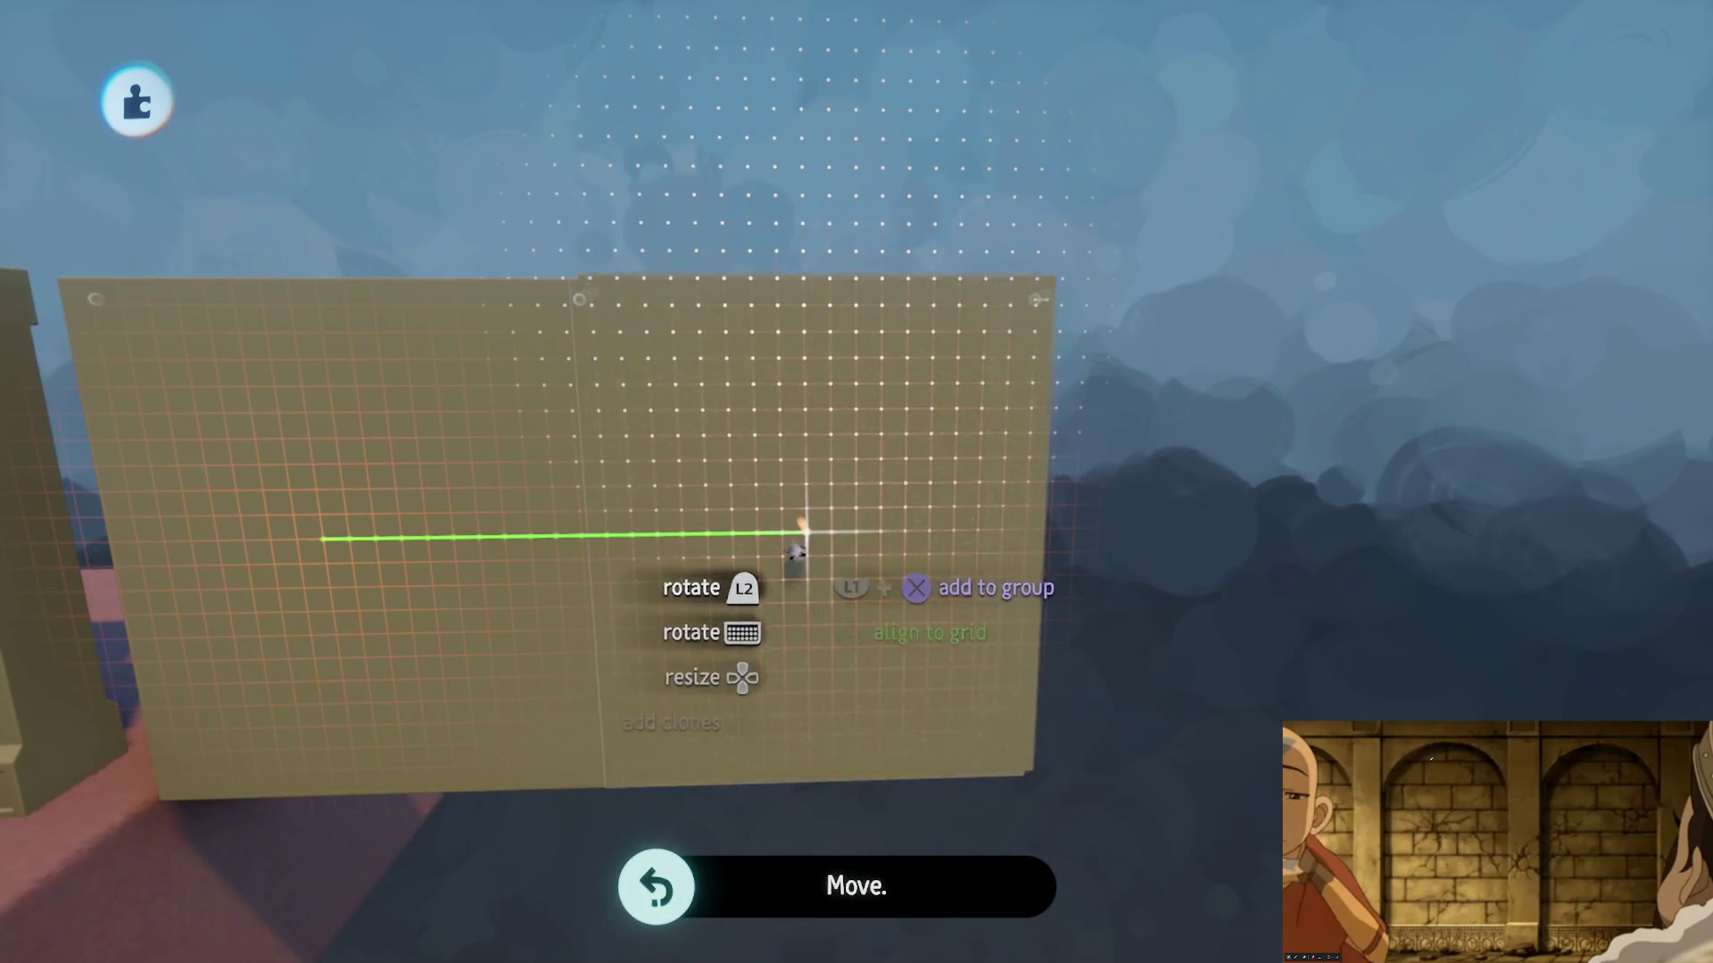
pyautogui.press('c')
pyautogui.moveTo(565, 592)
pyautogui.mouseDown()
pyautogui.moveTo(1057, 489)
pyautogui.moveTo(1035, 481)
pyautogui.mouseUp()
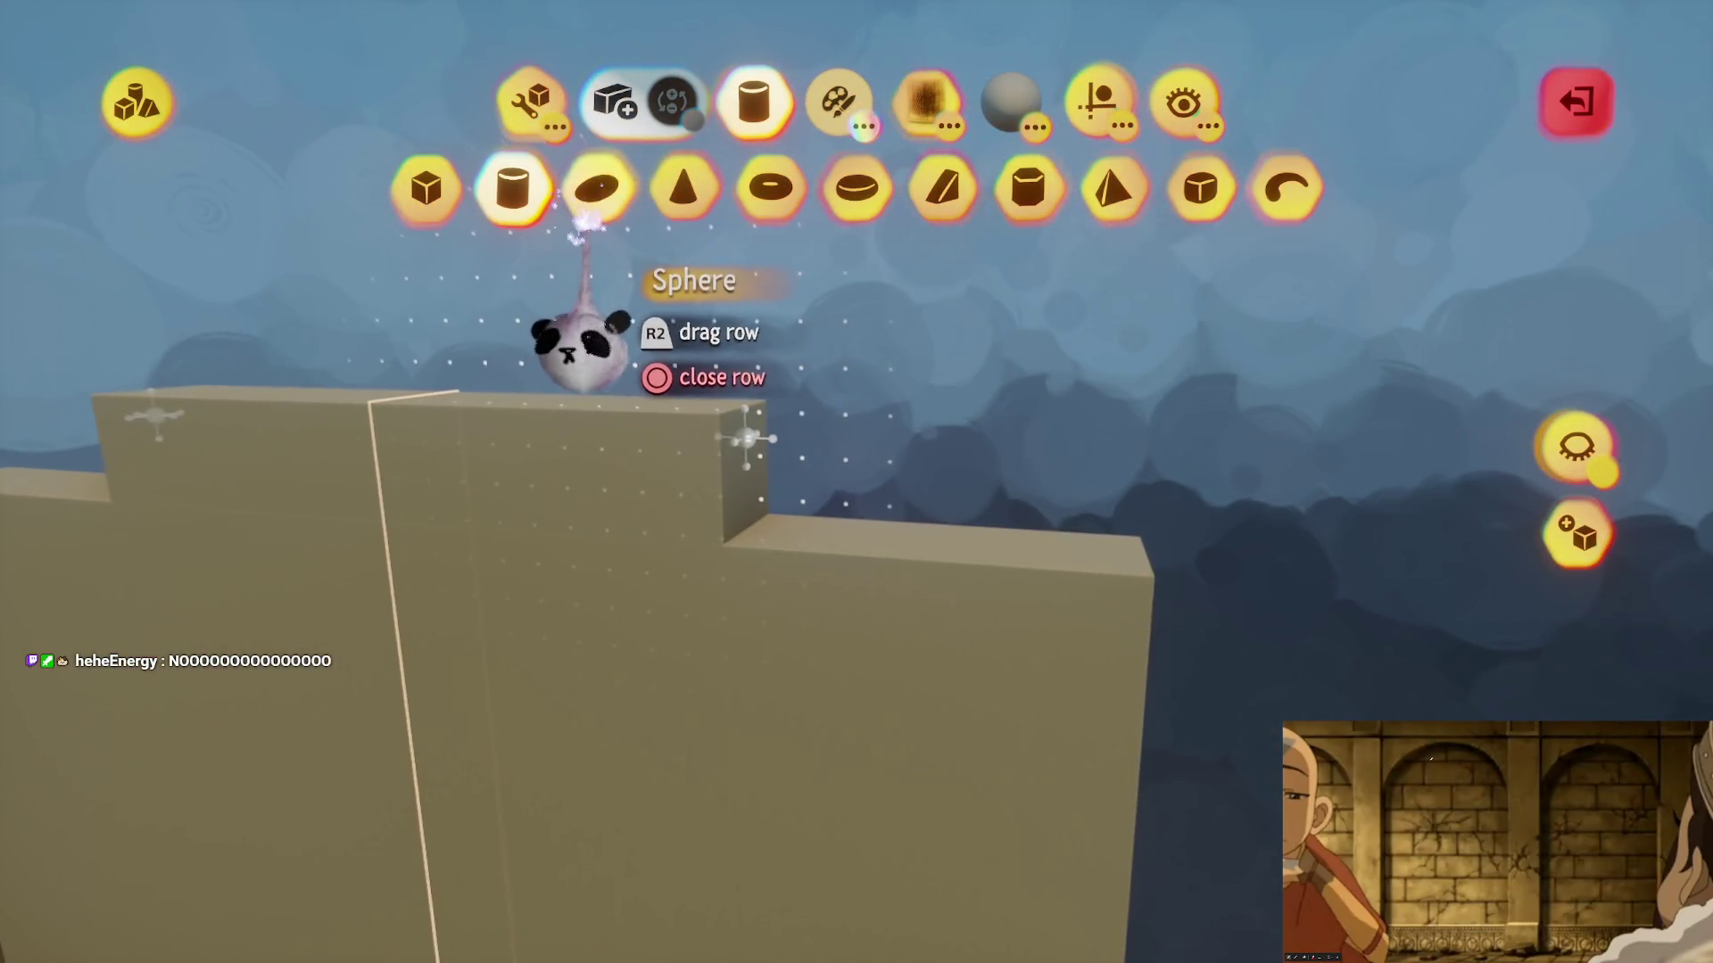
pyautogui.click(530, 94)
pyautogui.click(606, 183)
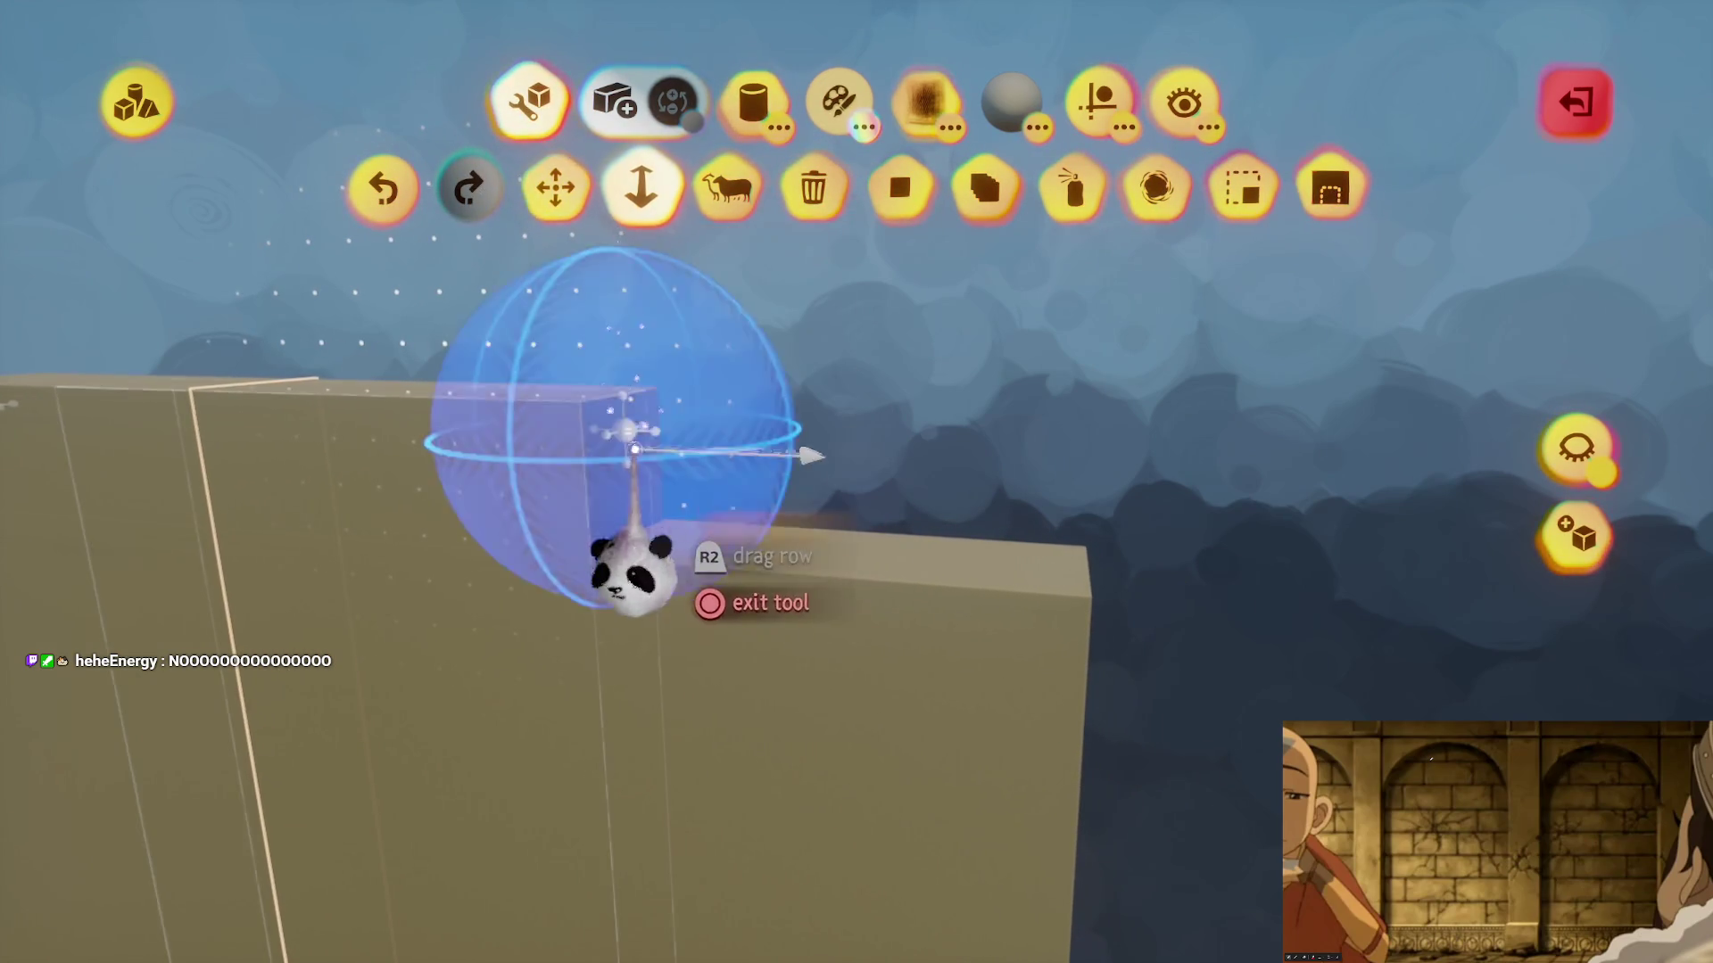
pyautogui.moveTo(628, 504)
pyautogui.mouseDown()
pyautogui.moveTo(905, 575)
pyautogui.moveTo(903, 442)
pyautogui.moveTo(833, 546)
pyautogui.moveTo(784, 573)
pyautogui.mouseUp()
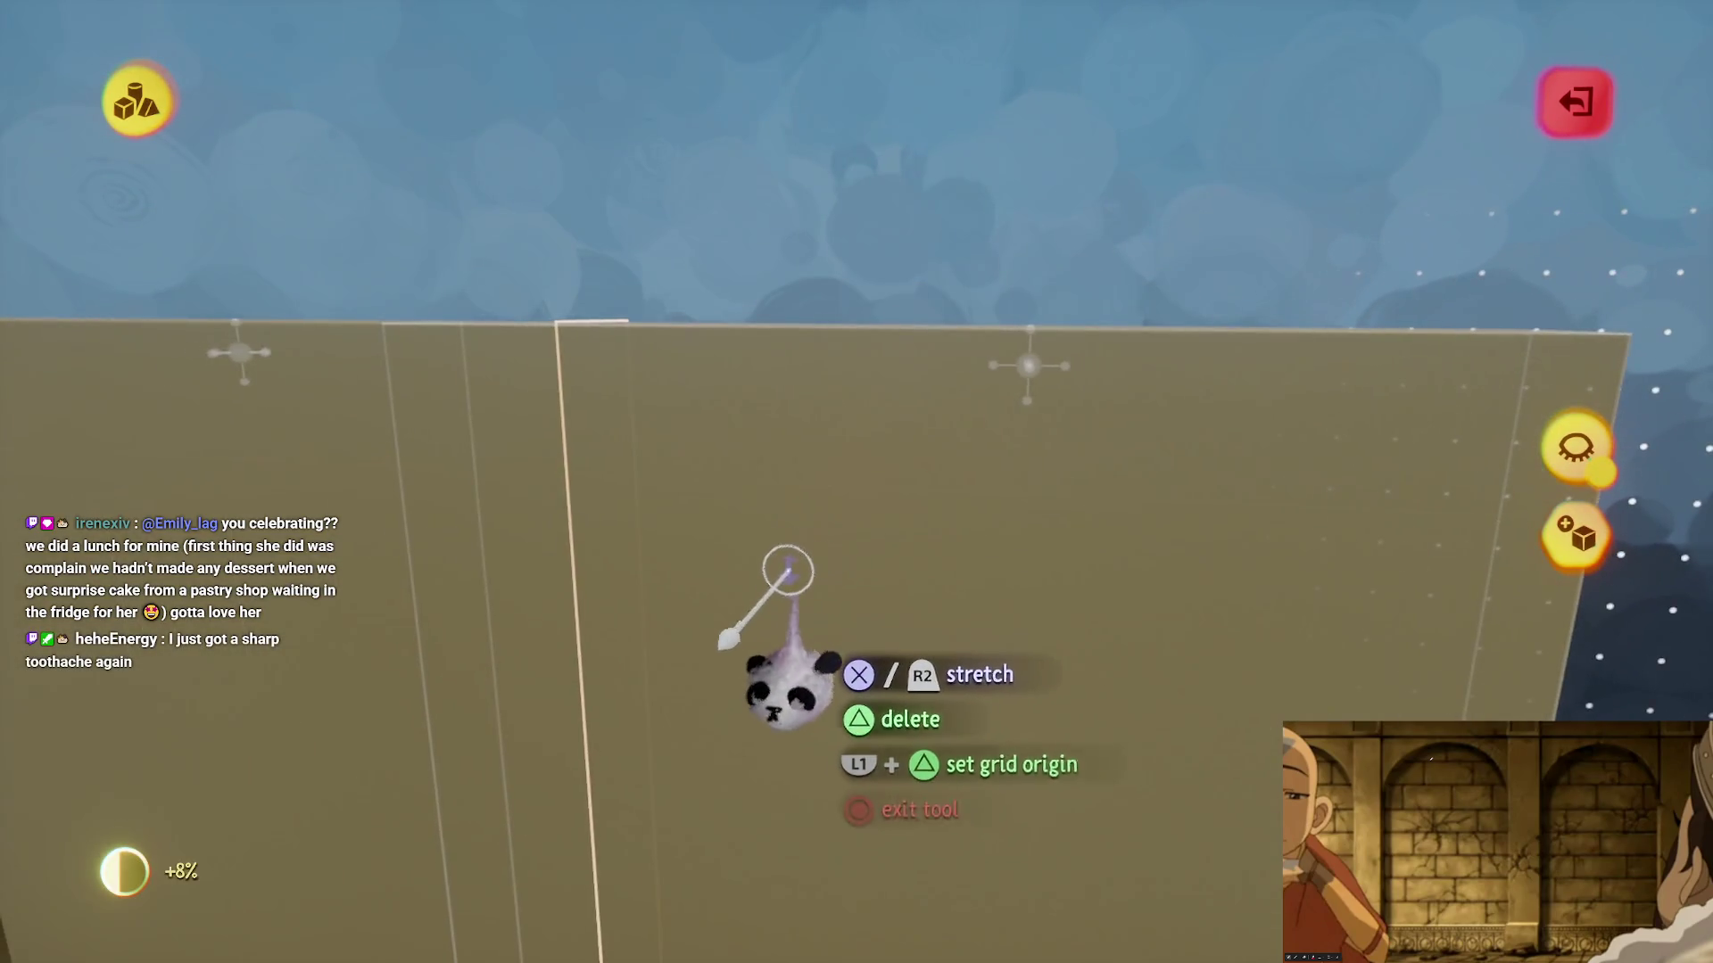
pyautogui.press('Escape')
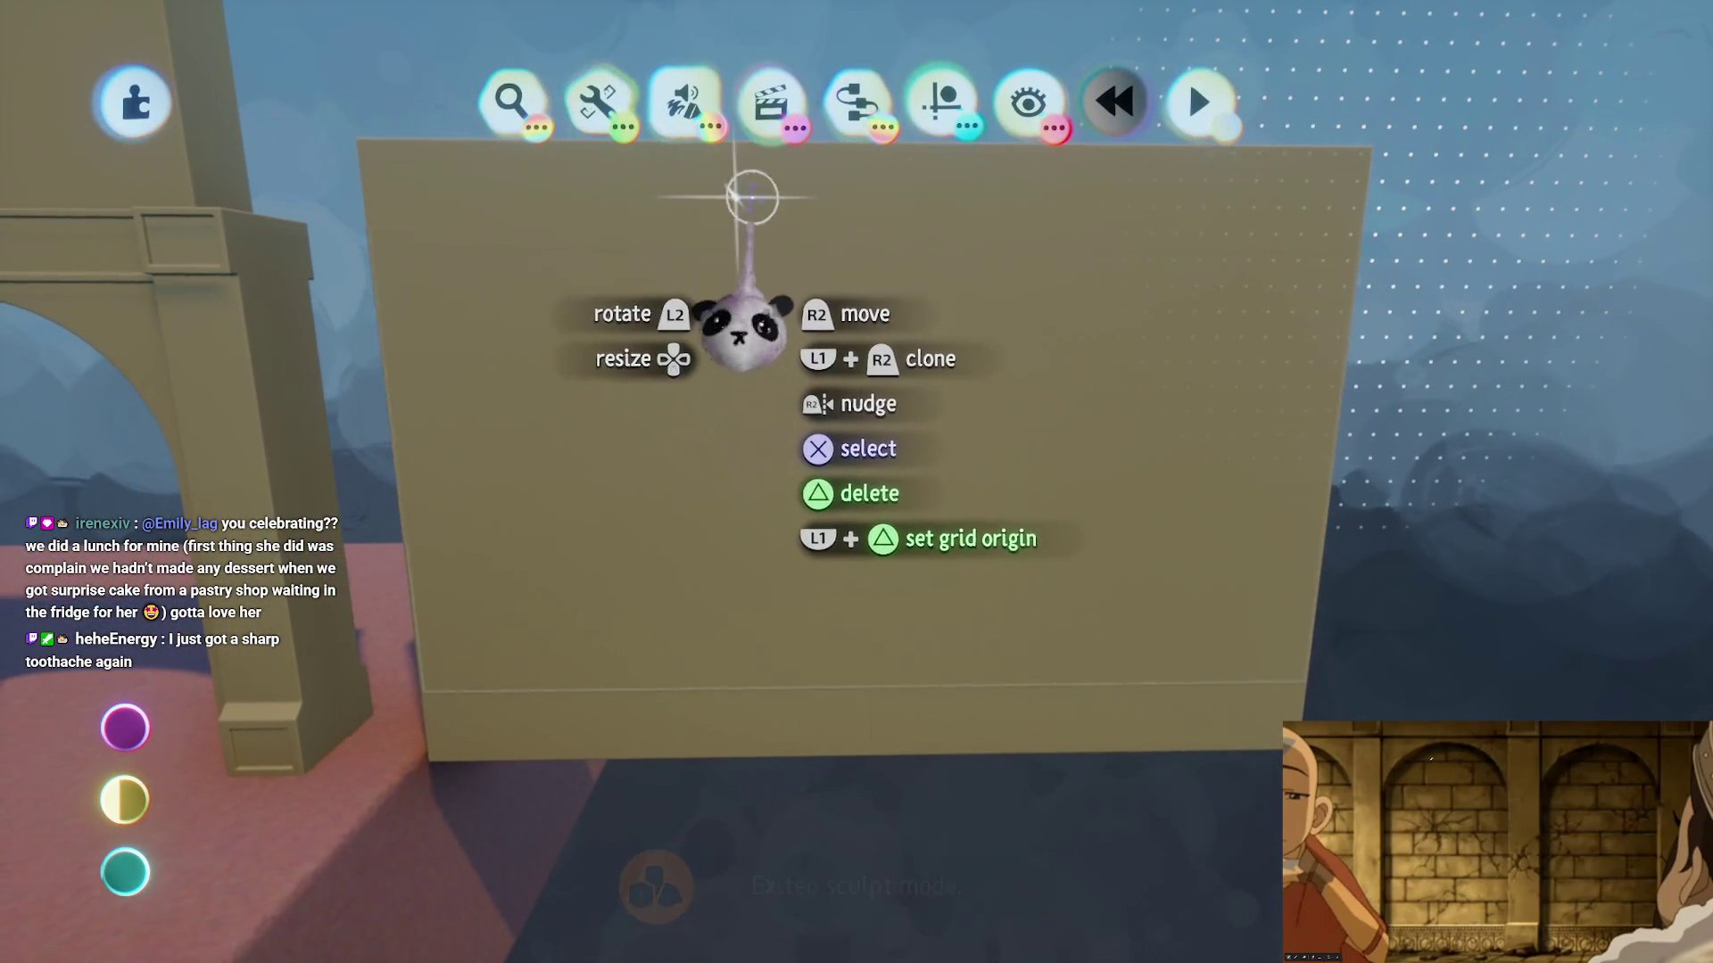
# - Move the wall panel down and left, stretch it, and set it in place
pyautogui.moveTo(757, 191)
pyautogui.mouseDown()
pyautogui.moveTo(765, 458)
pyautogui.moveTo(727, 375)
pyautogui.mouseUp()
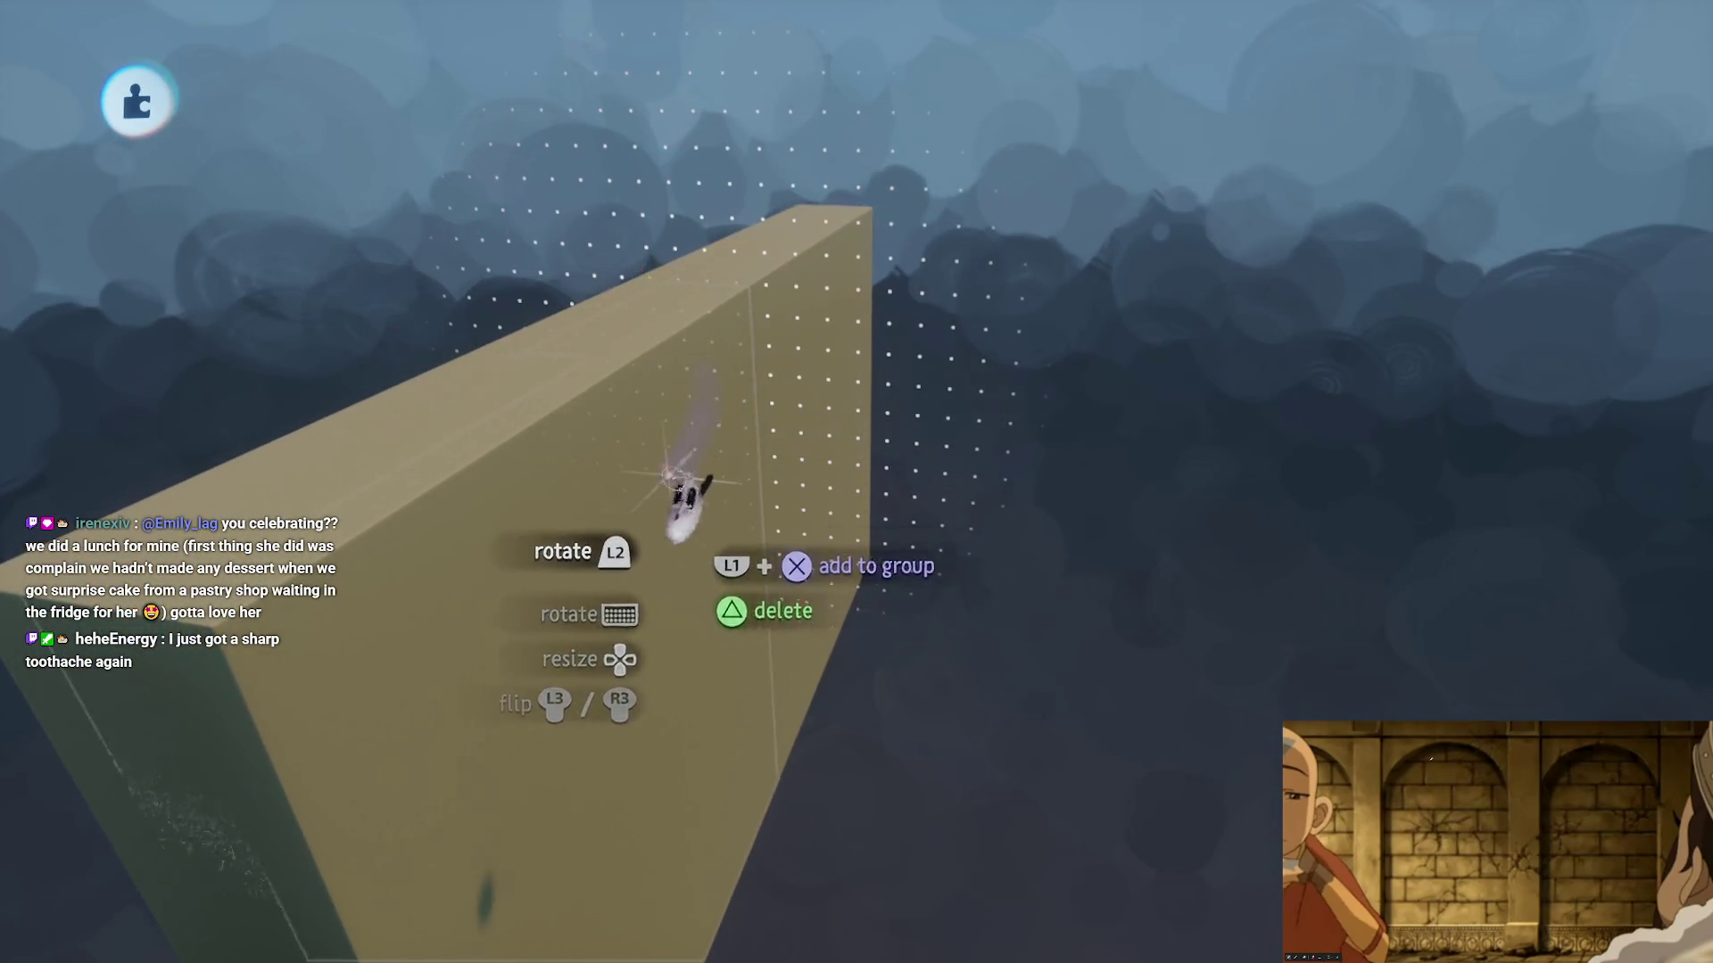
pyautogui.moveTo(679, 487); pyautogui.dragTo(749, 415)
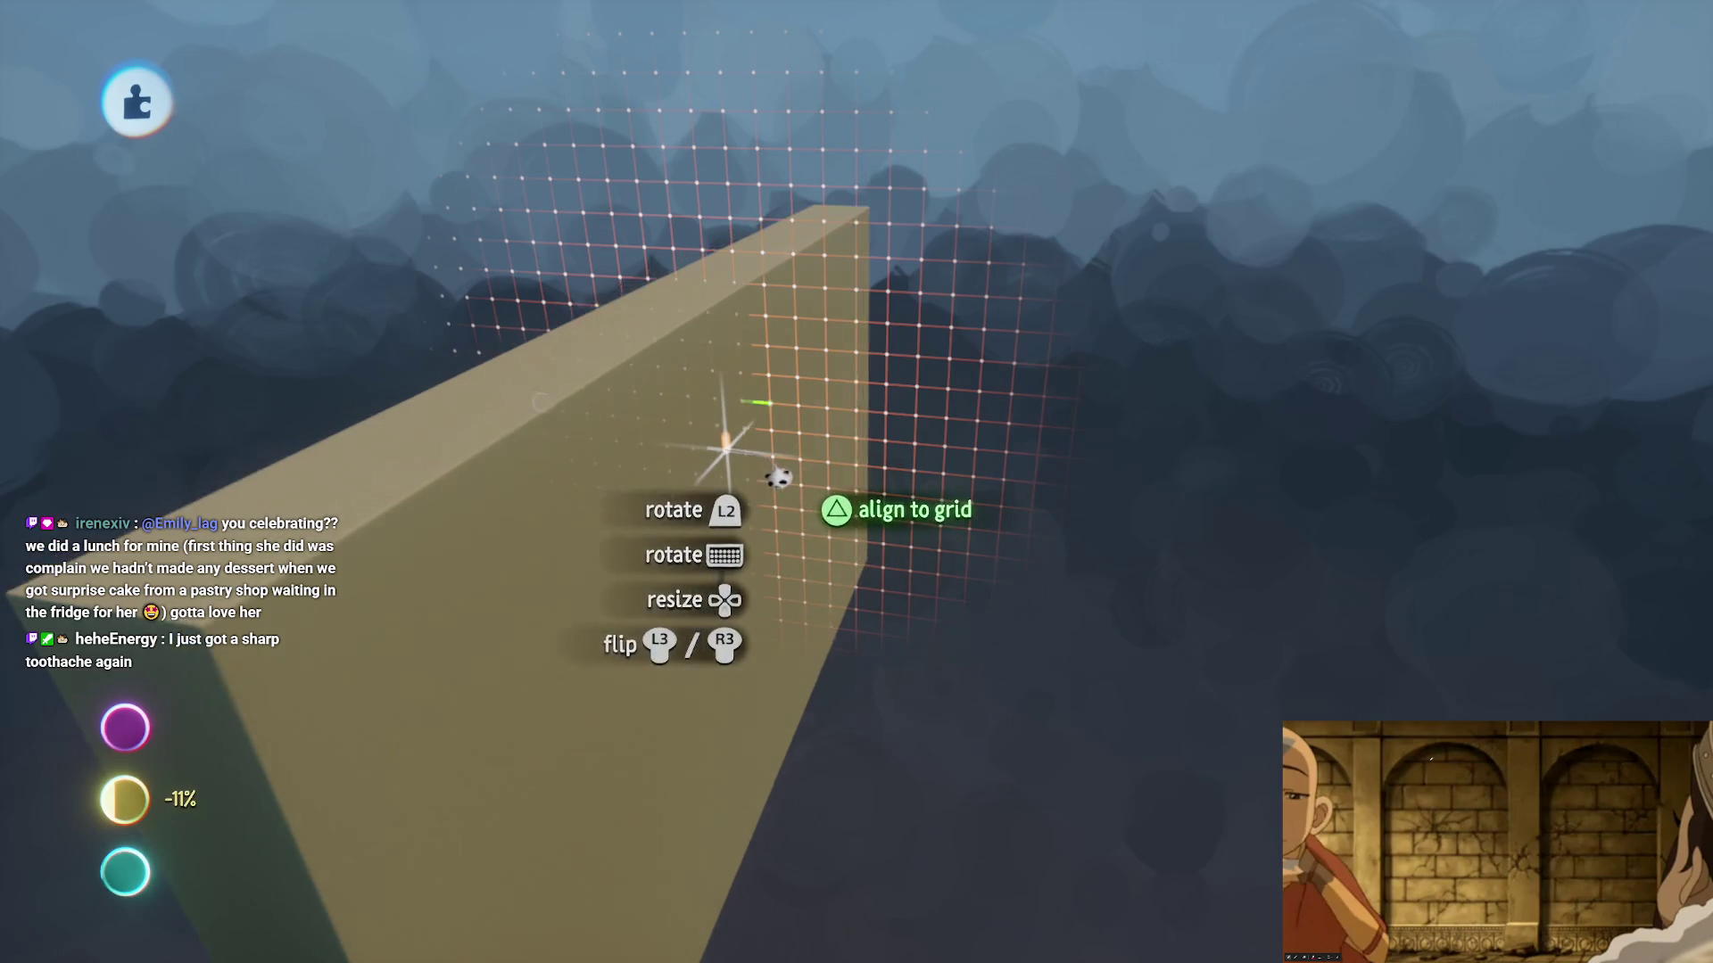
pyautogui.moveTo(778, 478)
pyautogui.mouseDown()
pyautogui.moveTo(795, 500)
pyautogui.moveTo(776, 535)
pyautogui.mouseUp()
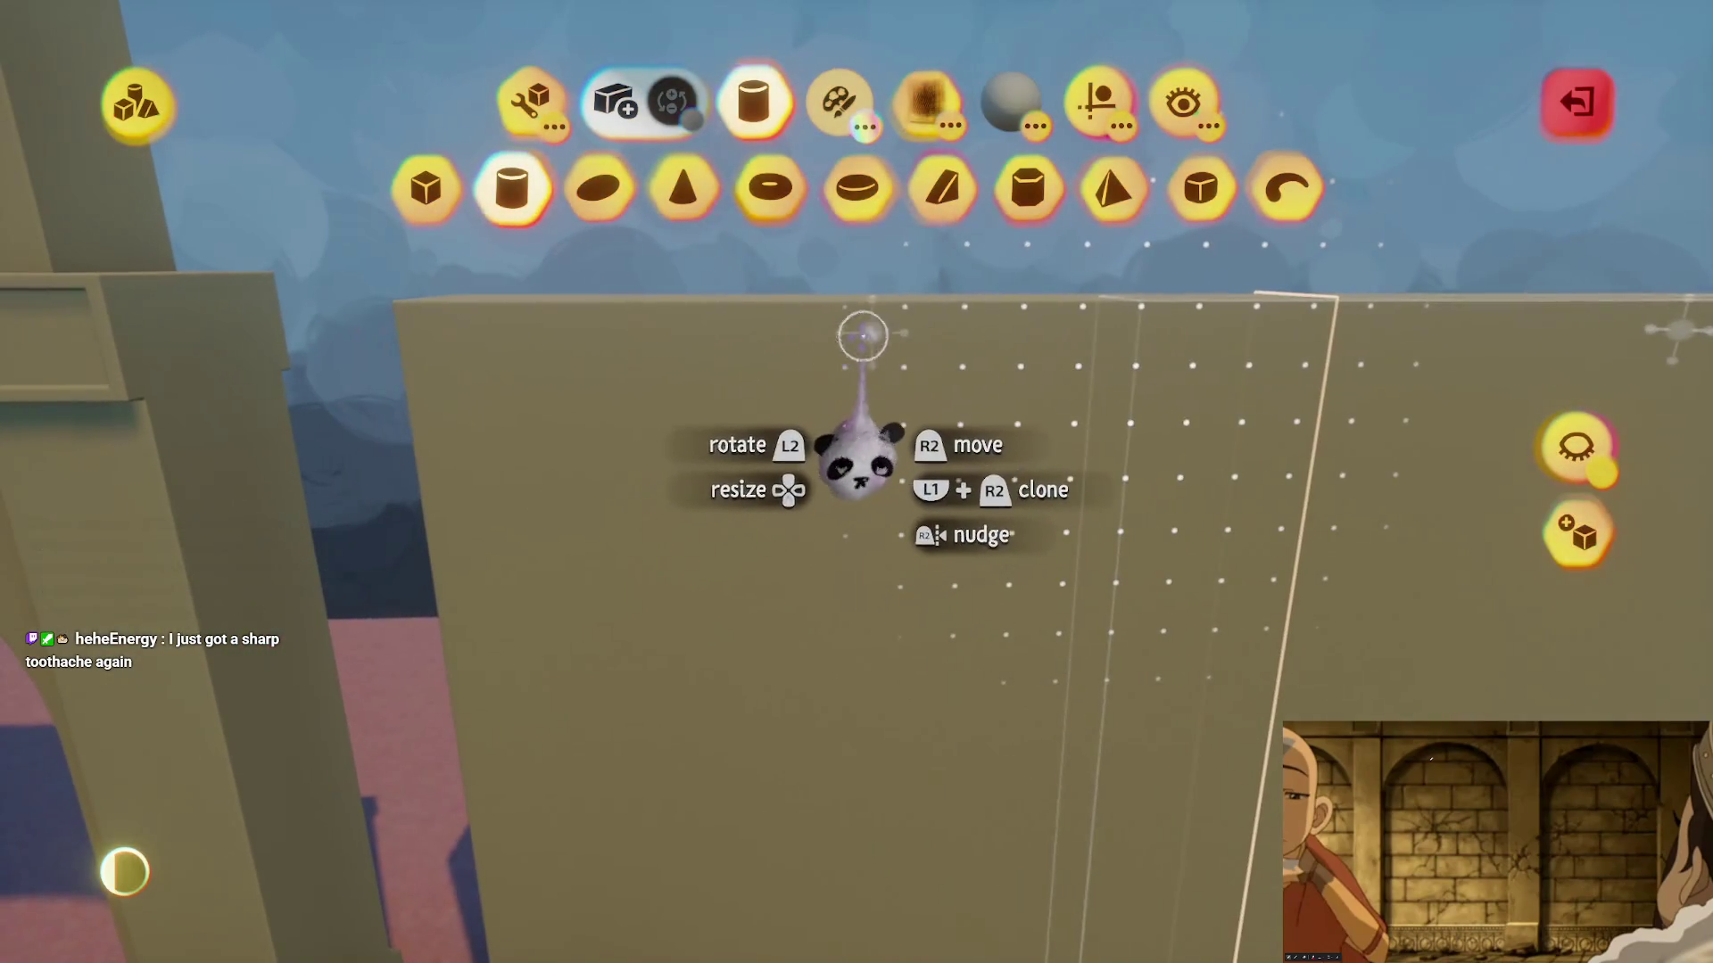
pyautogui.moveTo(870, 455)
pyautogui.mouseDown()
pyautogui.moveTo(803, 413)
pyautogui.moveTo(785, 421)
pyautogui.moveTo(841, 421)
pyautogui.moveTo(838, 459)
pyautogui.mouseUp()
pyautogui.moveTo(705, 455); pyautogui.dragTo(797, 368)
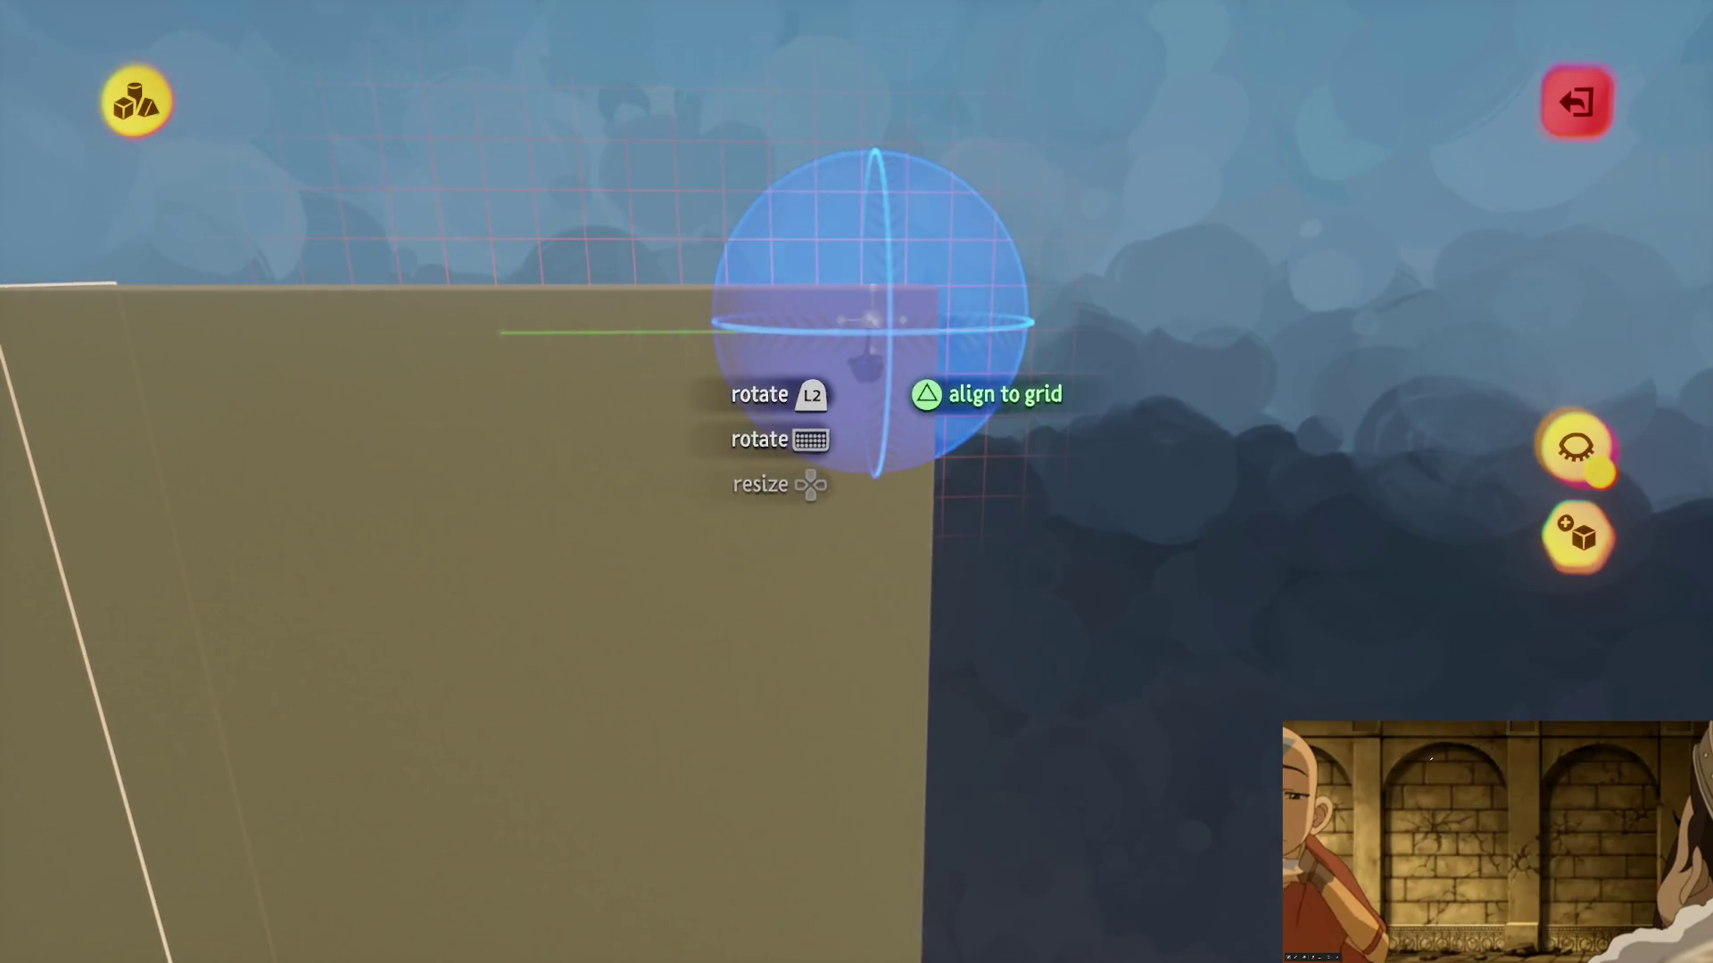
pyautogui.moveTo(912, 320)
pyautogui.mouseDown()
pyautogui.moveTo(841, 478)
pyautogui.moveTo(734, 276)
pyautogui.moveTo(822, 803)
pyautogui.moveTo(841, 473)
pyautogui.moveTo(830, 500)
pyautogui.moveTo(826, 443)
pyautogui.mouseUp()
pyautogui.press('Escape')
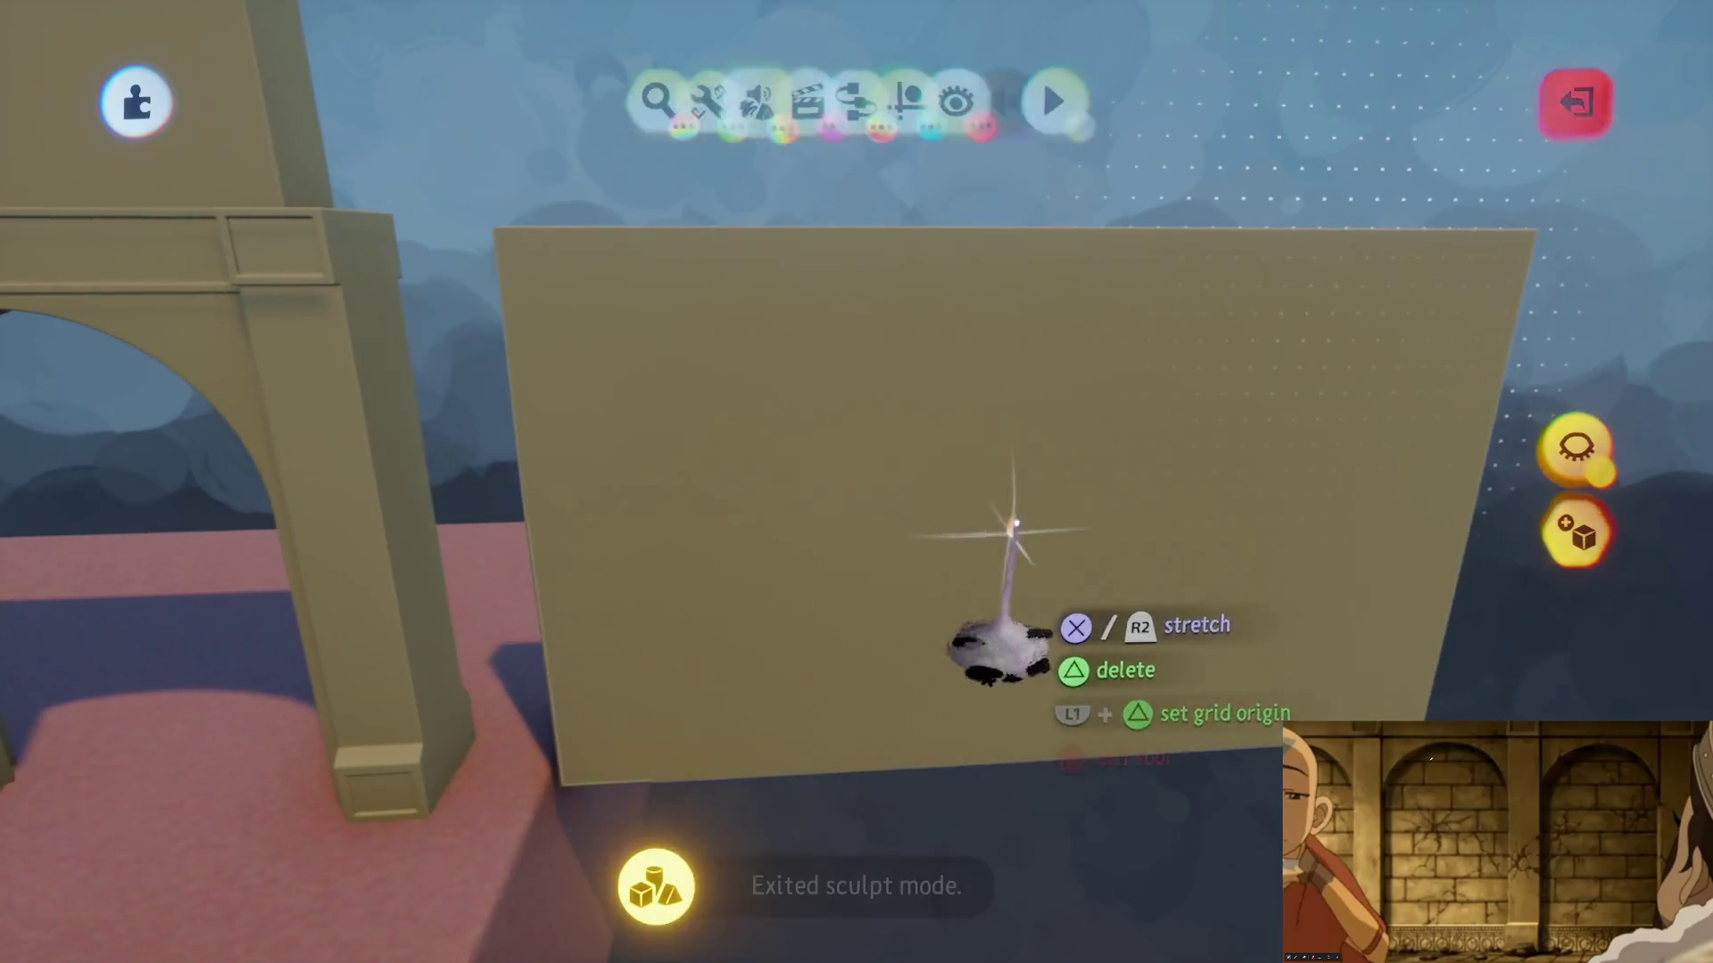
# - Lengthen the free-standing wall near the pink block with the Stretch tool
pyautogui.moveTo(935, 513); pyautogui.dragTo(536, 544)
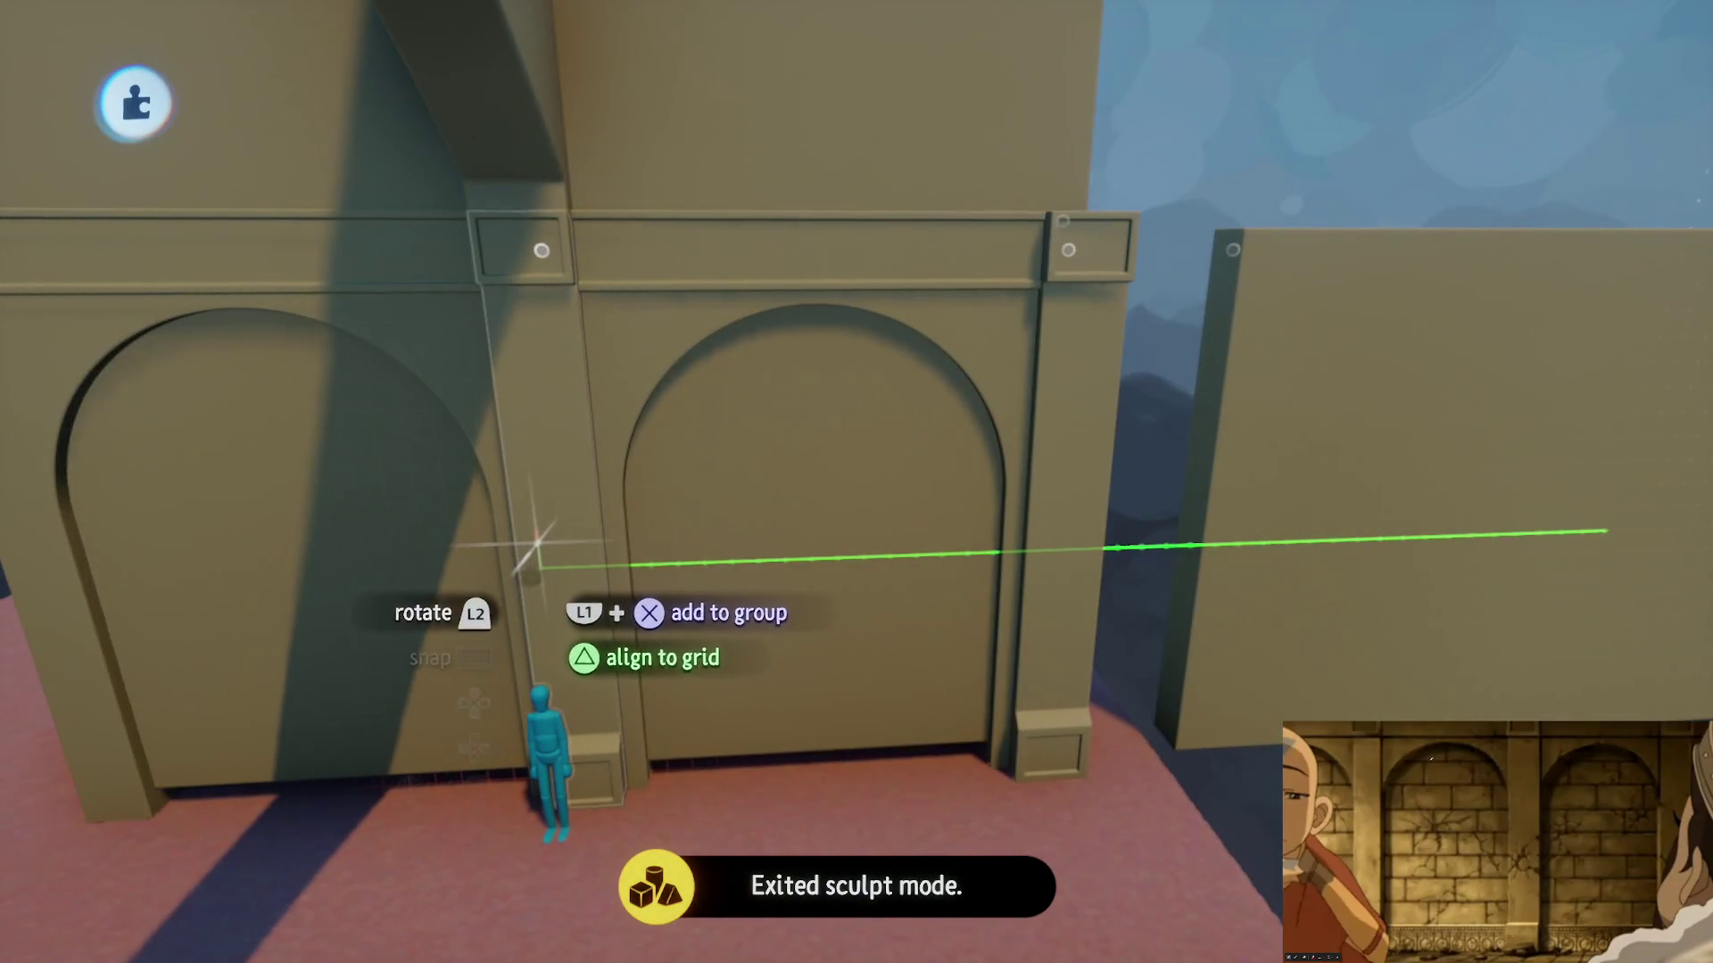
pyautogui.moveTo(725, 528)
pyautogui.mouseDown()
pyautogui.moveTo(776, 565)
pyautogui.moveTo(891, 470)
pyautogui.moveTo(785, 497)
pyautogui.mouseUp()
pyautogui.click(785, 497)
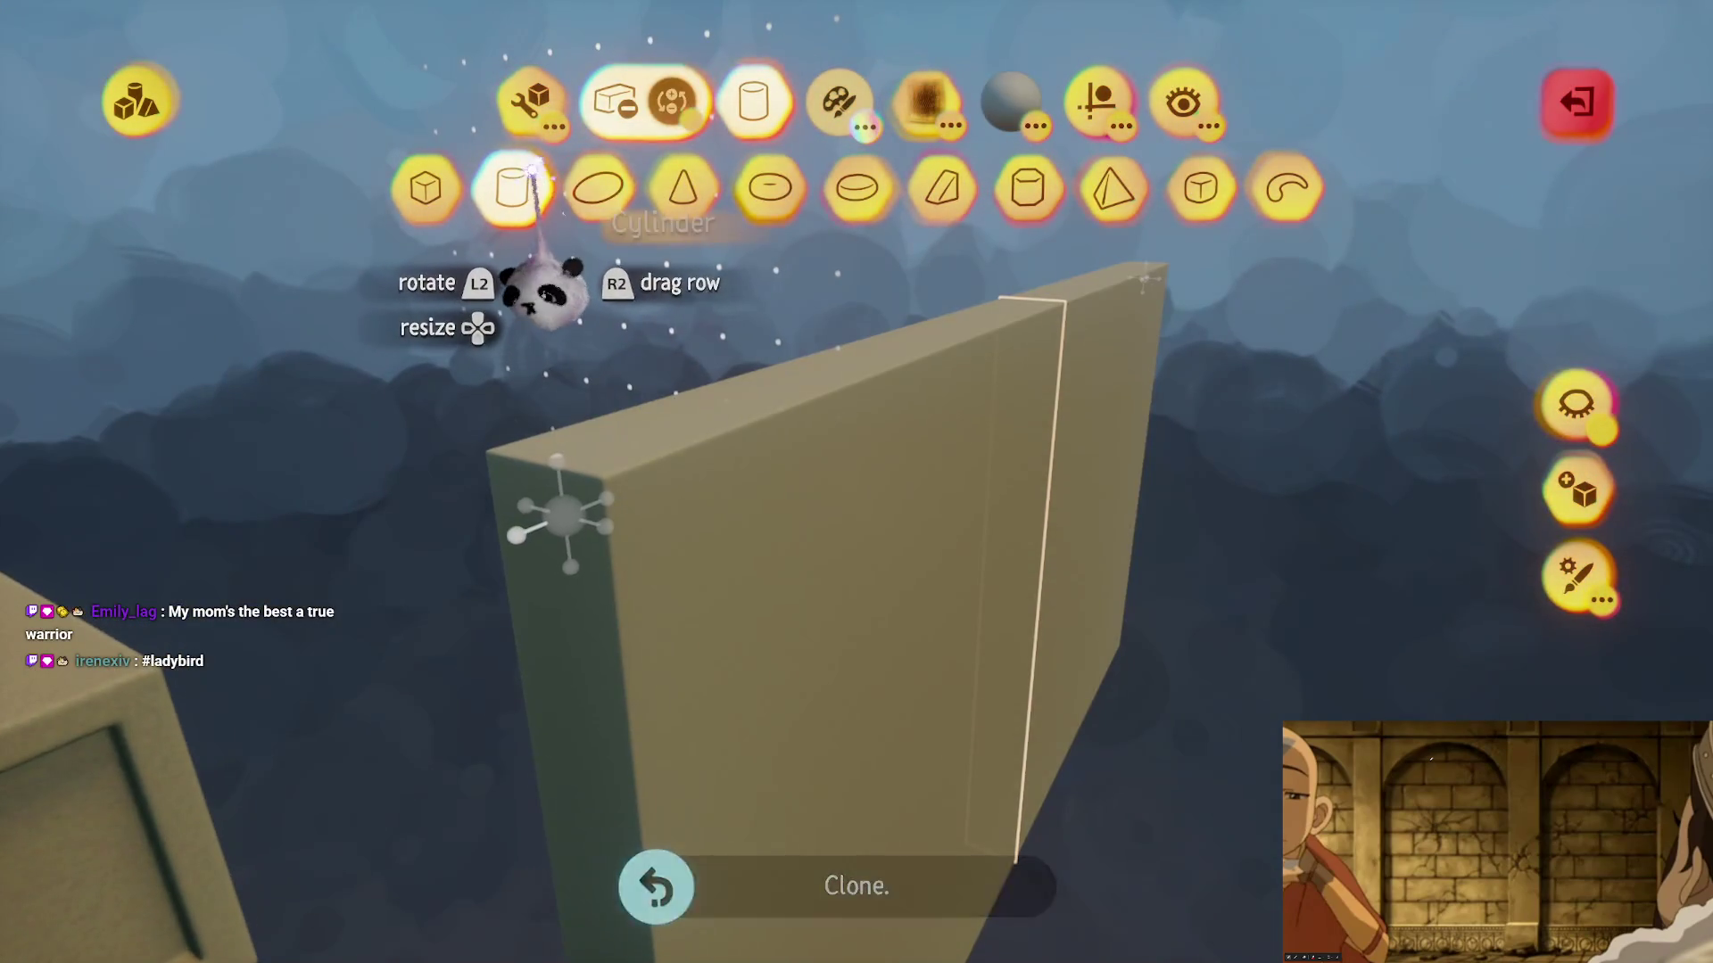
pyautogui.click(528, 97)
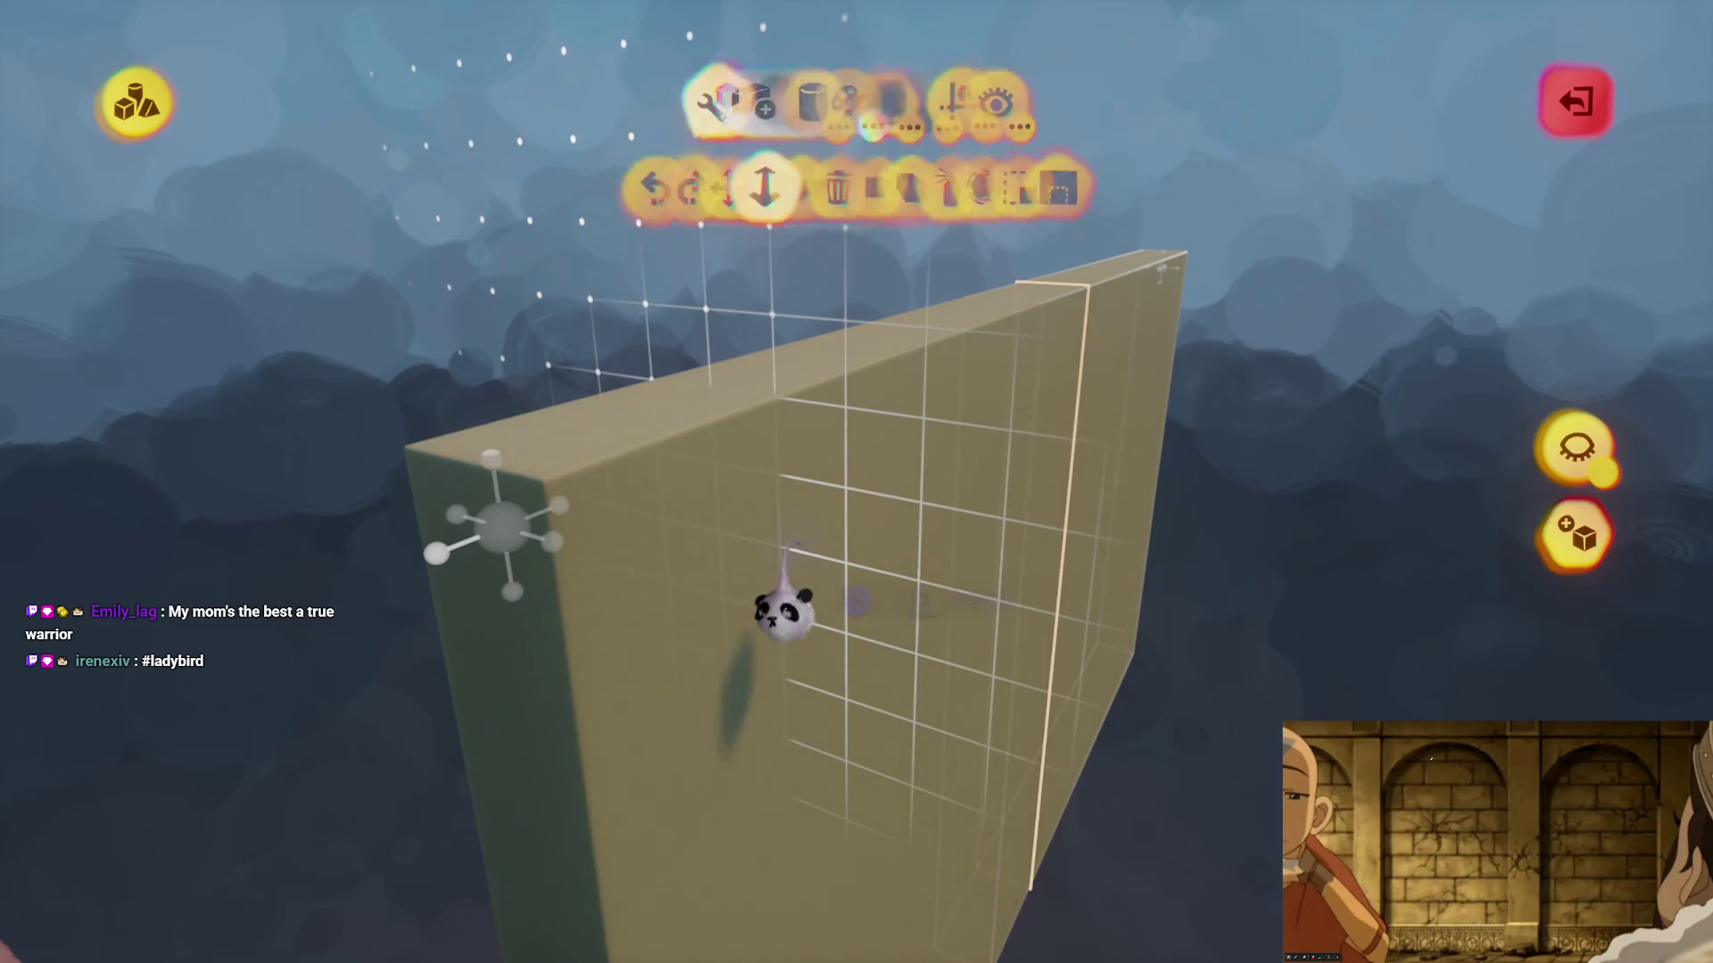
pyautogui.moveTo(797, 543)
pyautogui.mouseDown()
pyautogui.moveTo(821, 443)
pyautogui.moveTo(814, 490)
pyautogui.moveTo(661, 539)
pyautogui.moveTo(812, 466)
pyautogui.mouseUp()
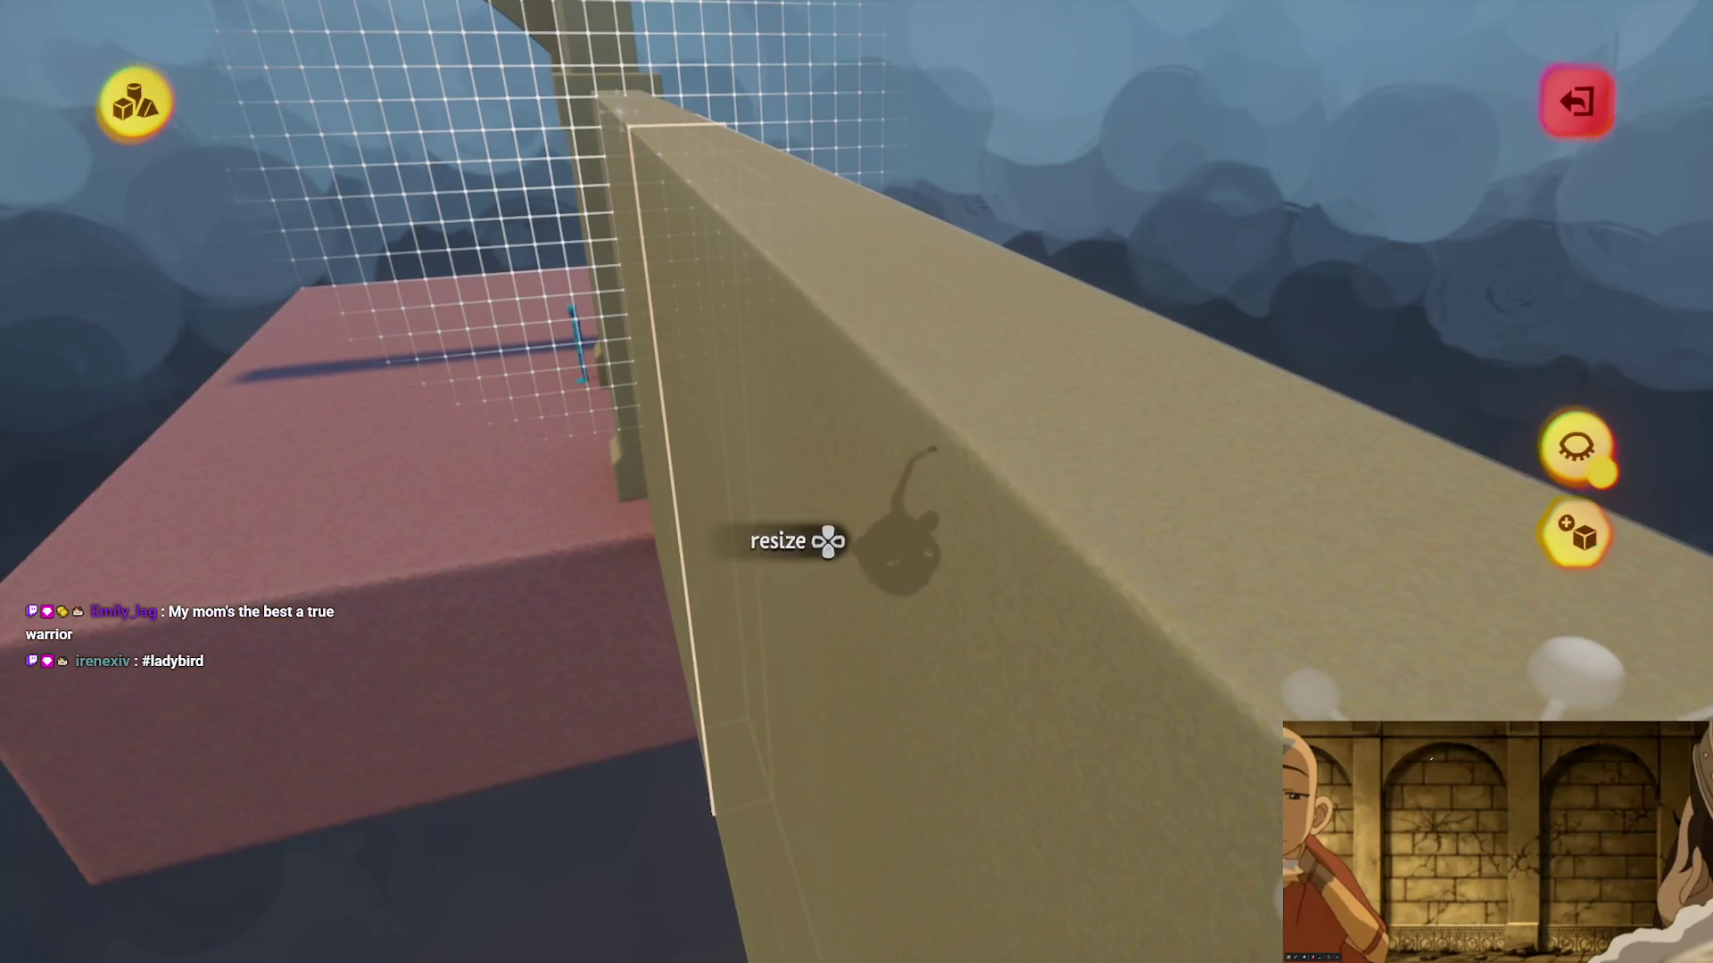
pyautogui.moveTo(828, 542)
pyautogui.mouseDown()
pyautogui.moveTo(746, 585)
pyautogui.moveTo(838, 467)
pyautogui.moveTo(906, 458)
pyautogui.moveTo(881, 463)
pyautogui.moveTo(860, 629)
pyautogui.moveTo(714, 383)
pyautogui.moveTo(635, 563)
pyautogui.moveTo(750, 612)
pyautogui.moveTo(739, 597)
pyautogui.moveTo(727, 612)
pyautogui.moveTo(746, 573)
pyautogui.moveTo(833, 566)
pyautogui.moveTo(732, 371)
pyautogui.moveTo(875, 597)
pyautogui.moveTo(841, 501)
pyautogui.moveTo(838, 407)
pyautogui.moveTo(864, 566)
pyautogui.mouseUp()
pyautogui.press('Escape')
pyautogui.press('Tab')
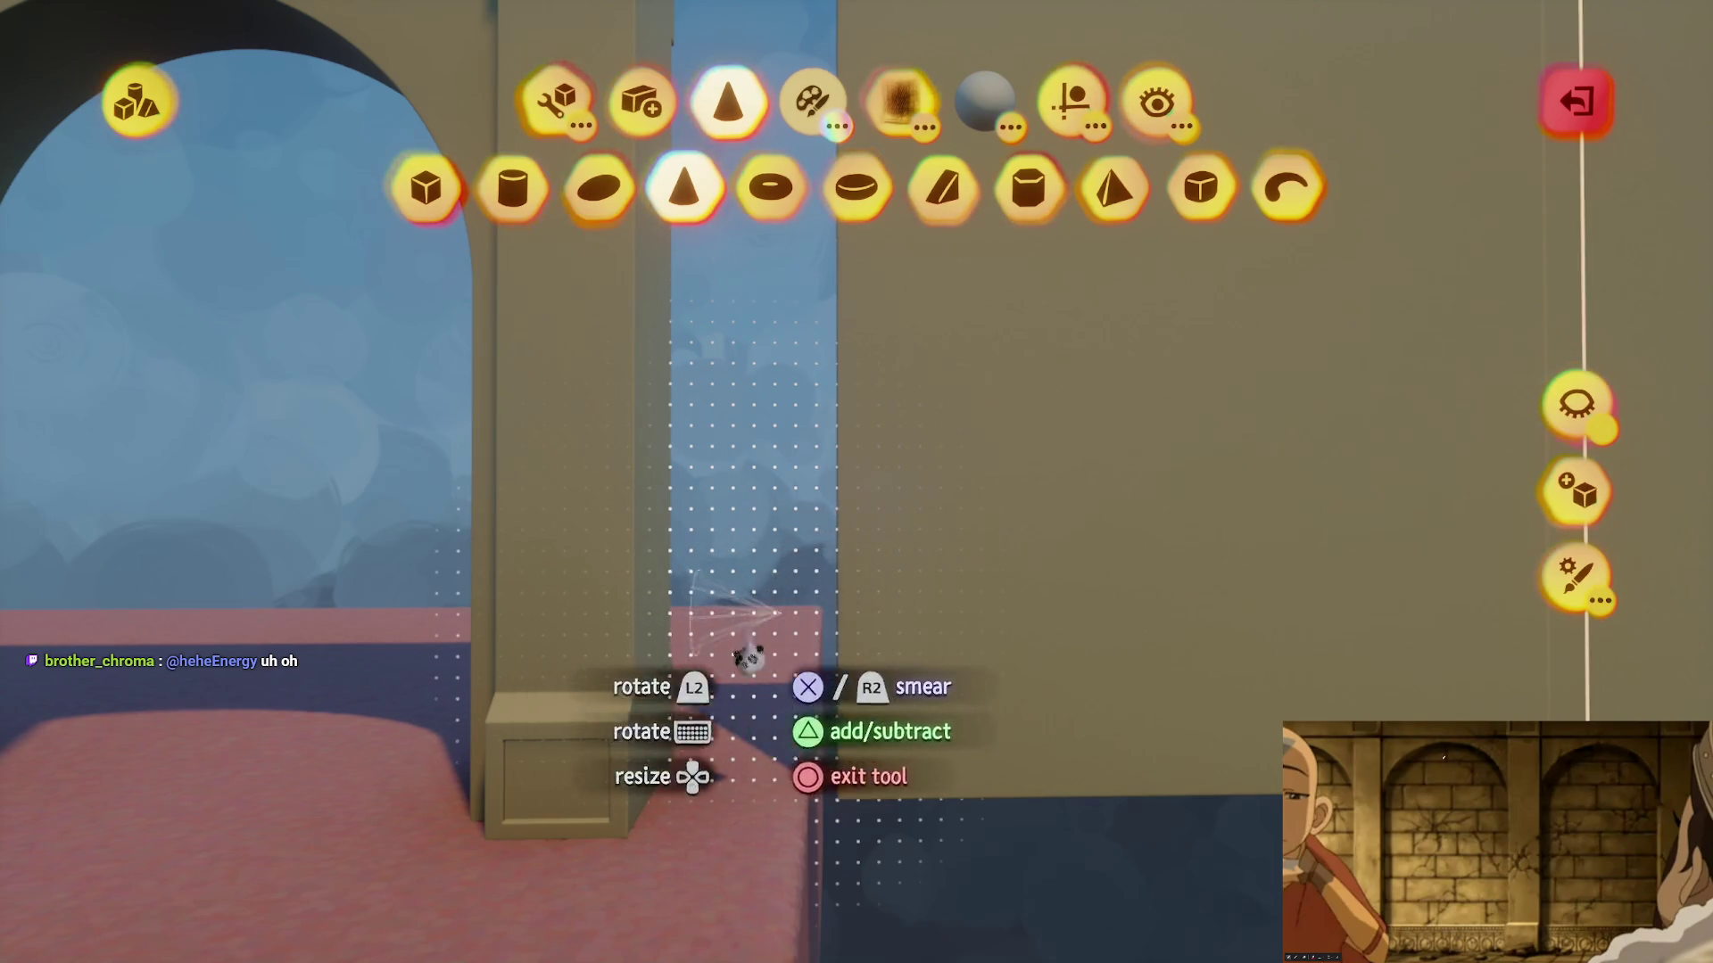
# - Stamp additive cone studs down the panel's edge using a placement guide, then reposition the piece
pyautogui.press('Tab')
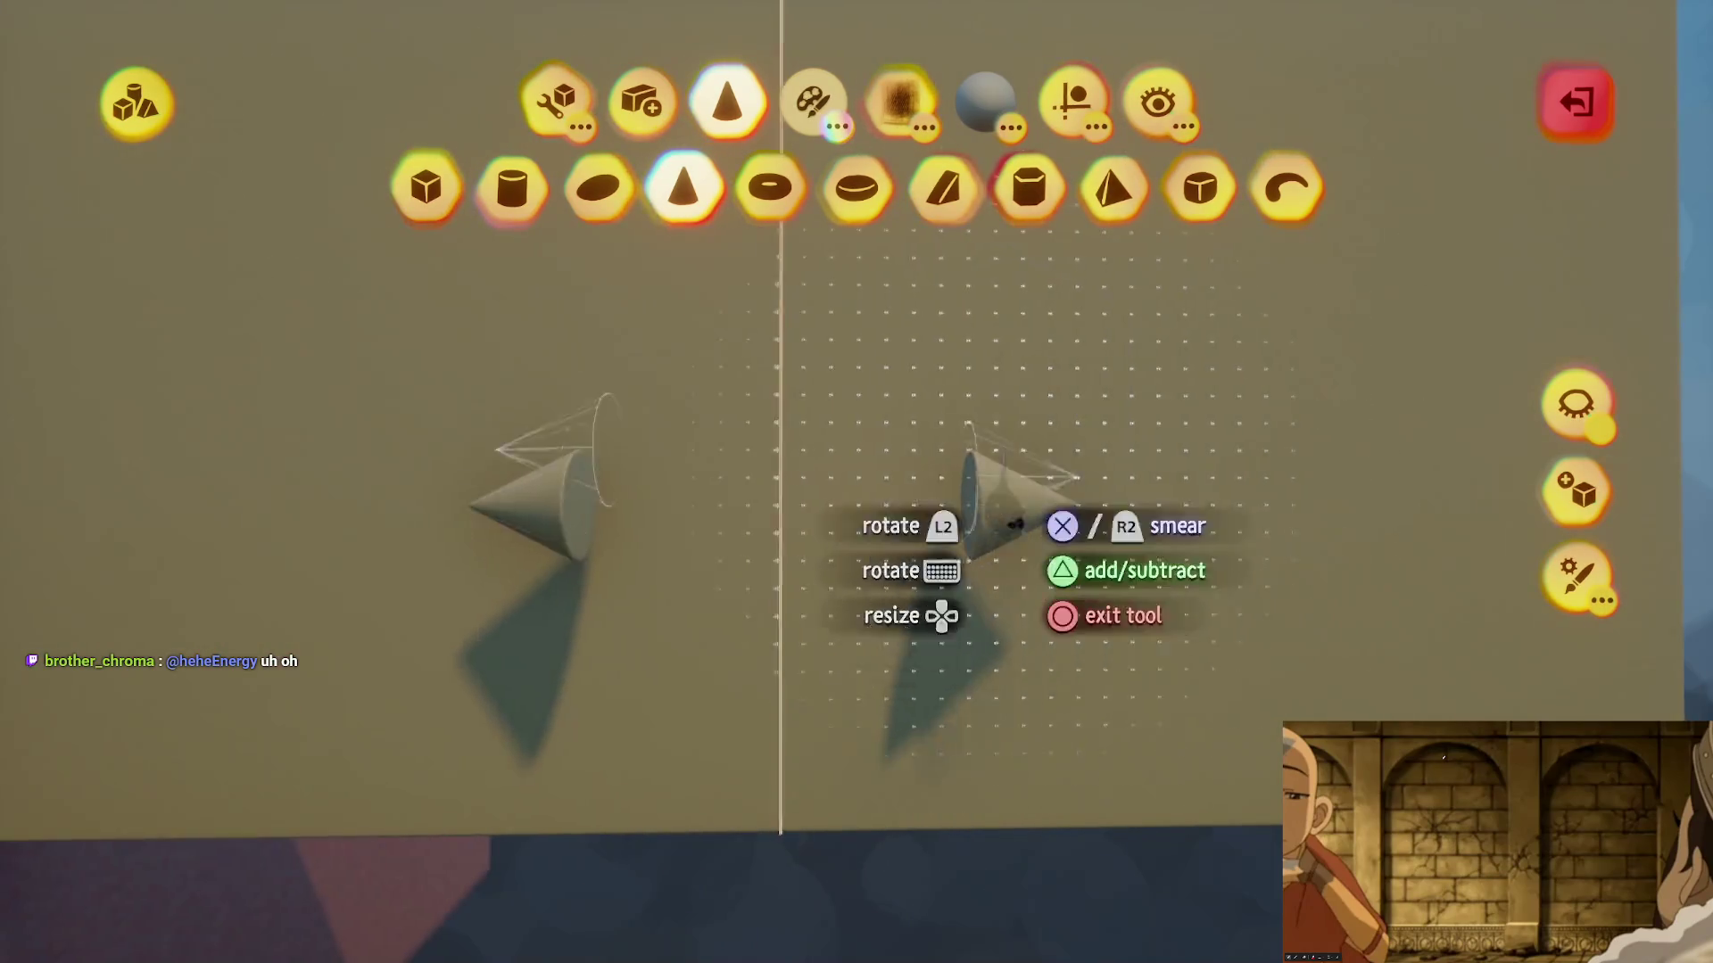
pyautogui.click(1075, 102)
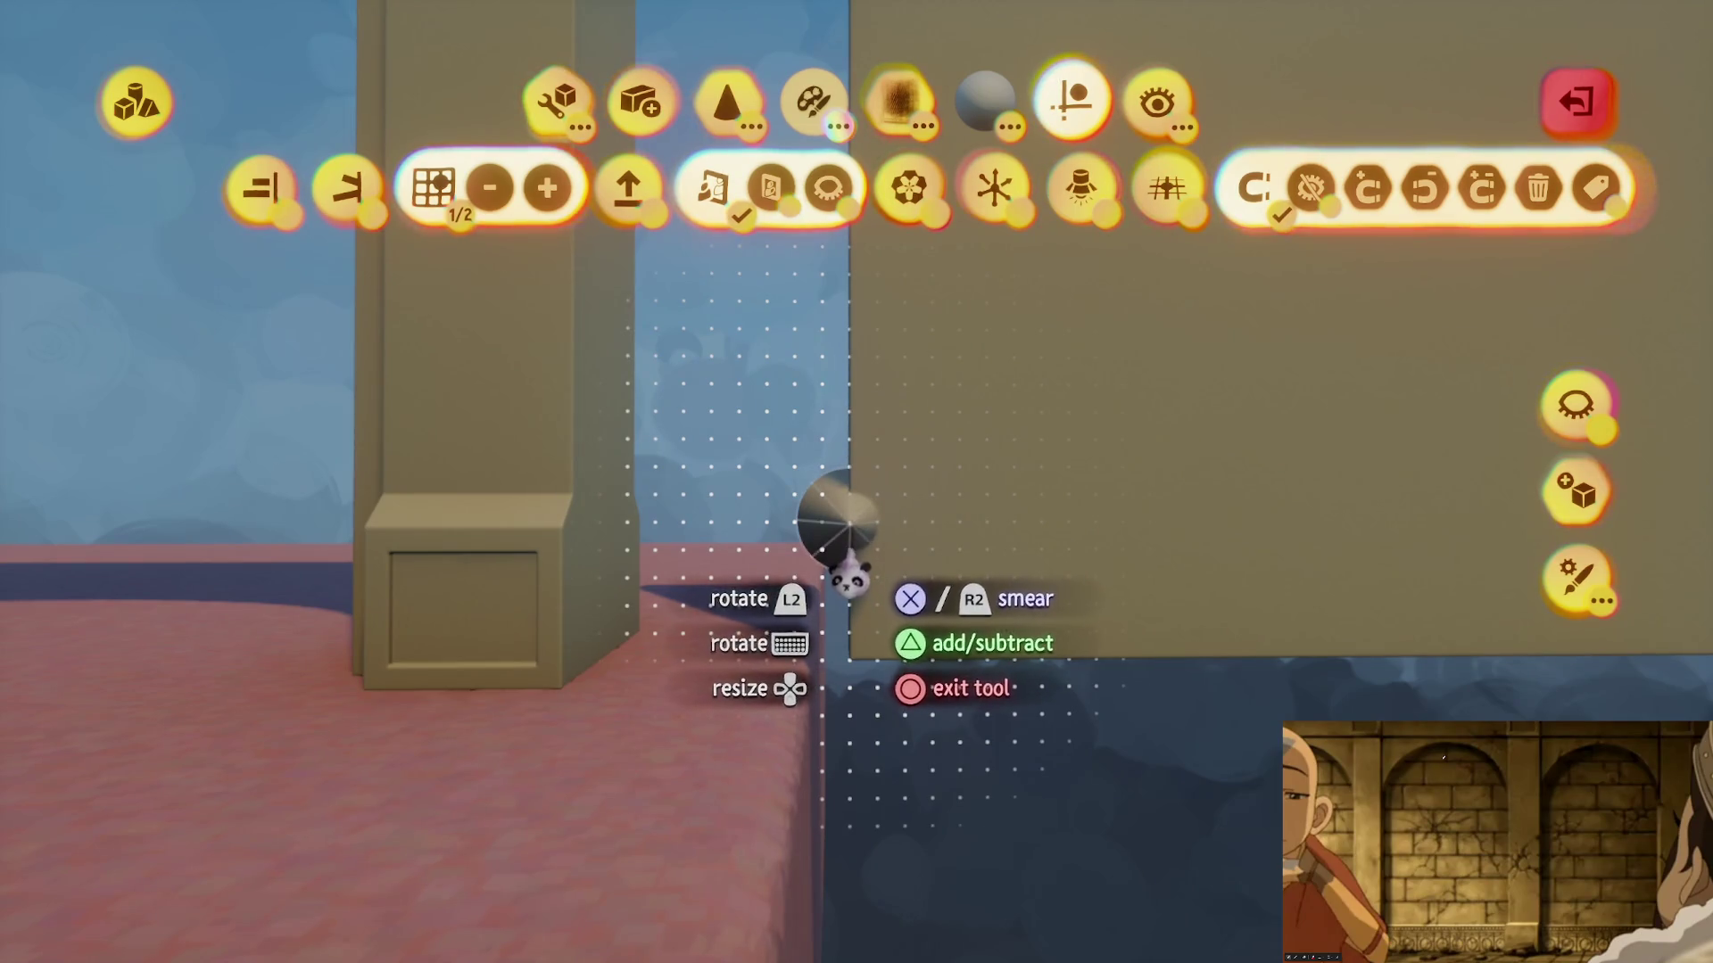
pyautogui.click(847, 526)
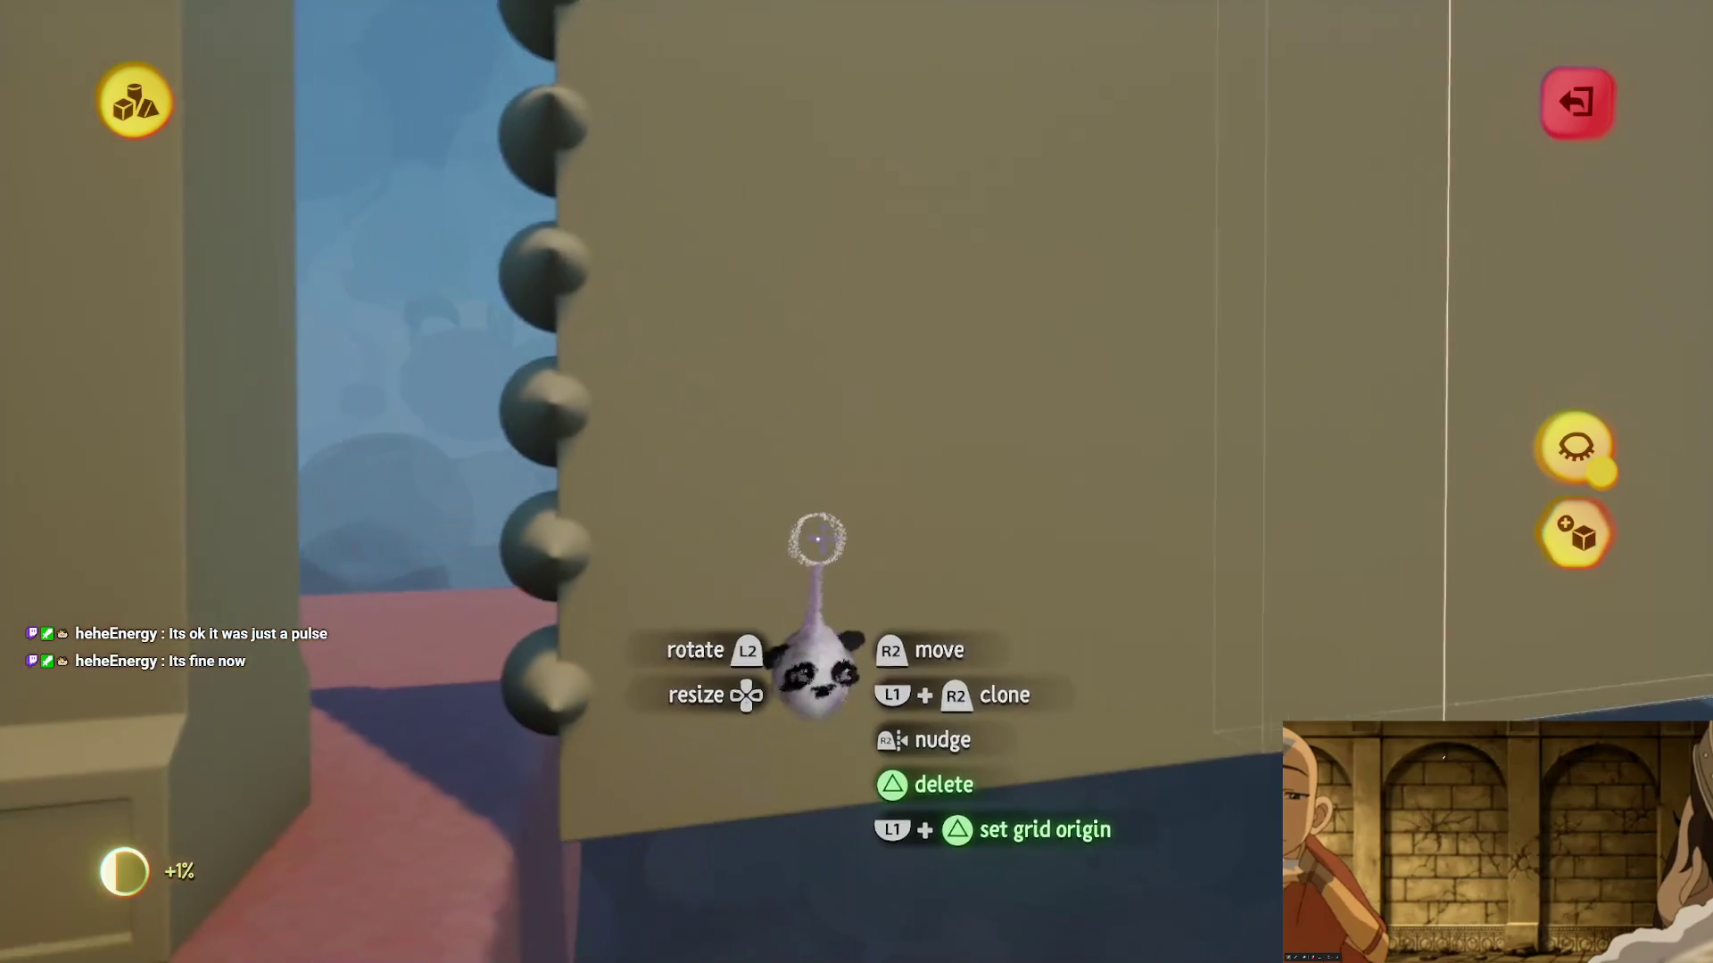
pyautogui.press('Escape')
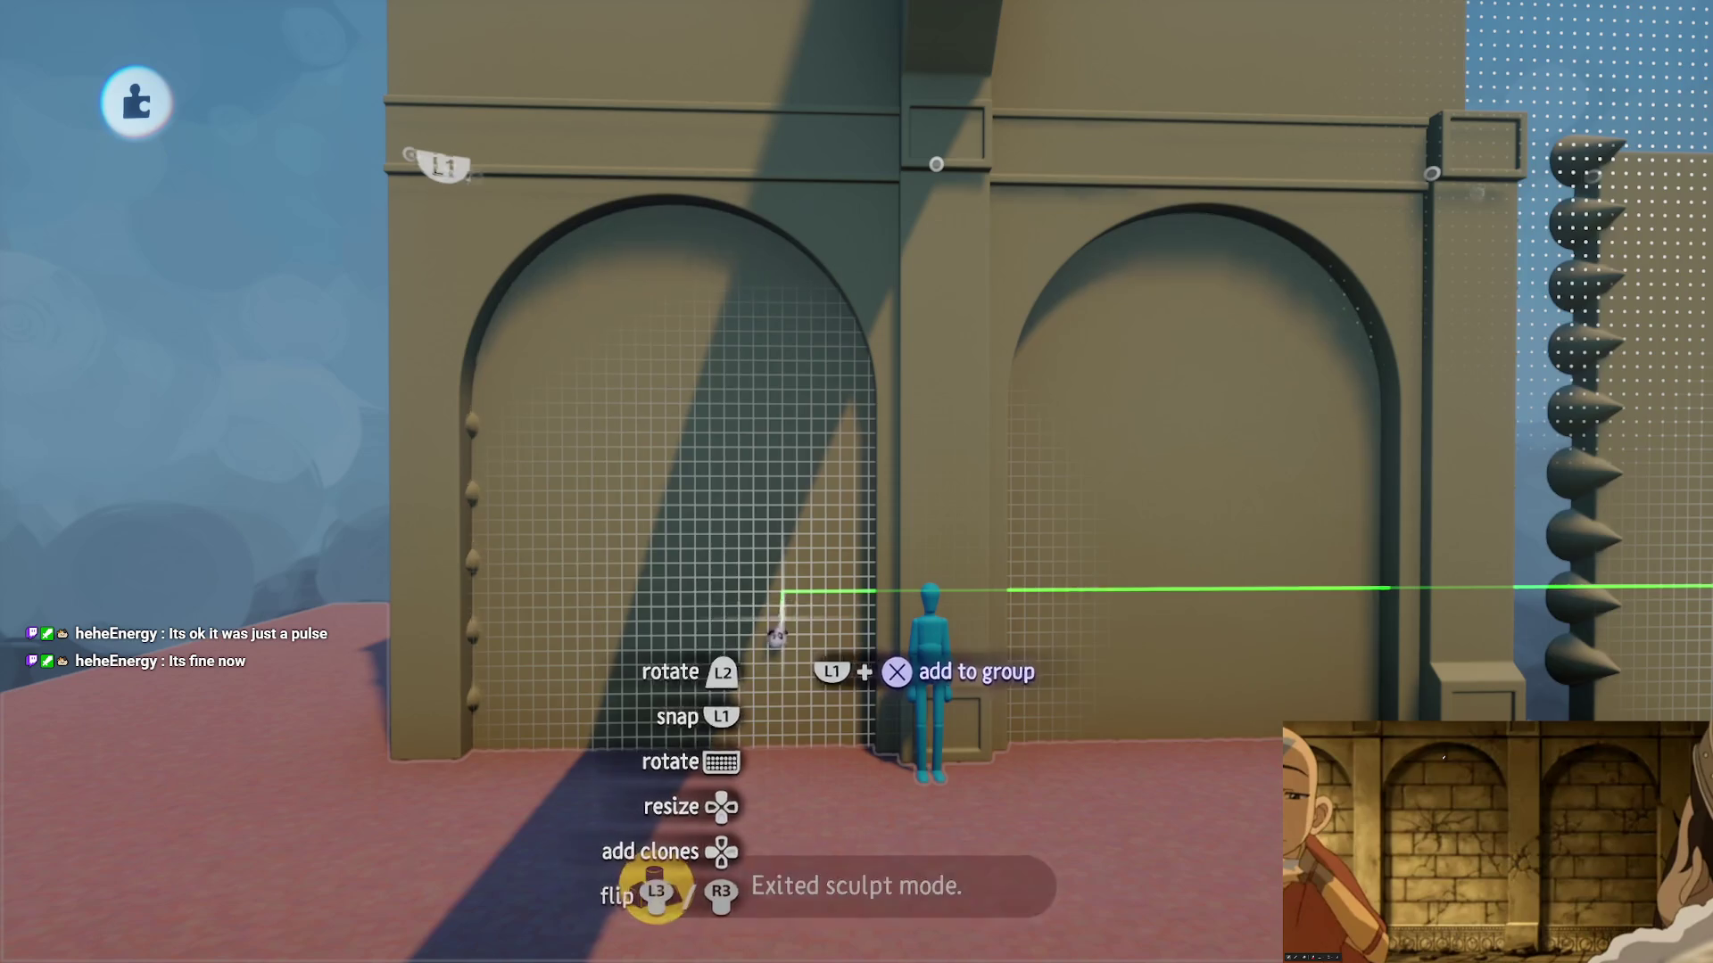
pyautogui.moveTo(776, 635)
pyautogui.mouseDown()
pyautogui.moveTo(857, 649)
pyautogui.moveTo(879, 574)
pyautogui.moveTo(818, 565)
pyautogui.moveTo(868, 547)
pyautogui.mouseUp()
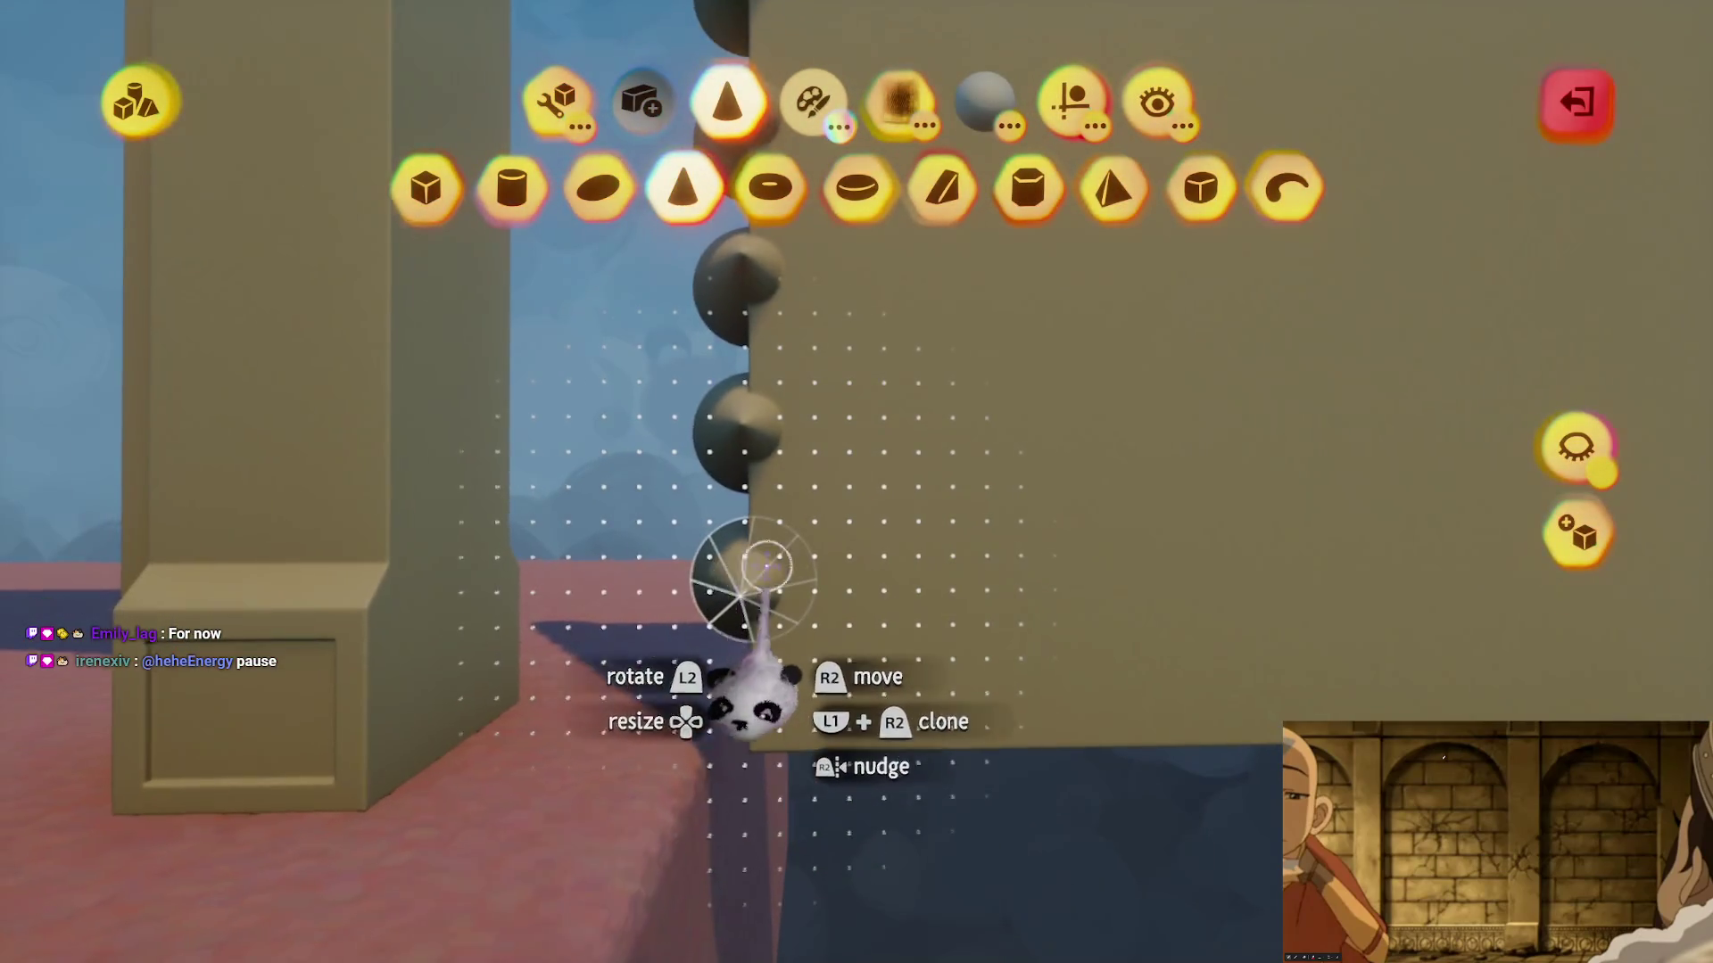
pyautogui.press('Escape')
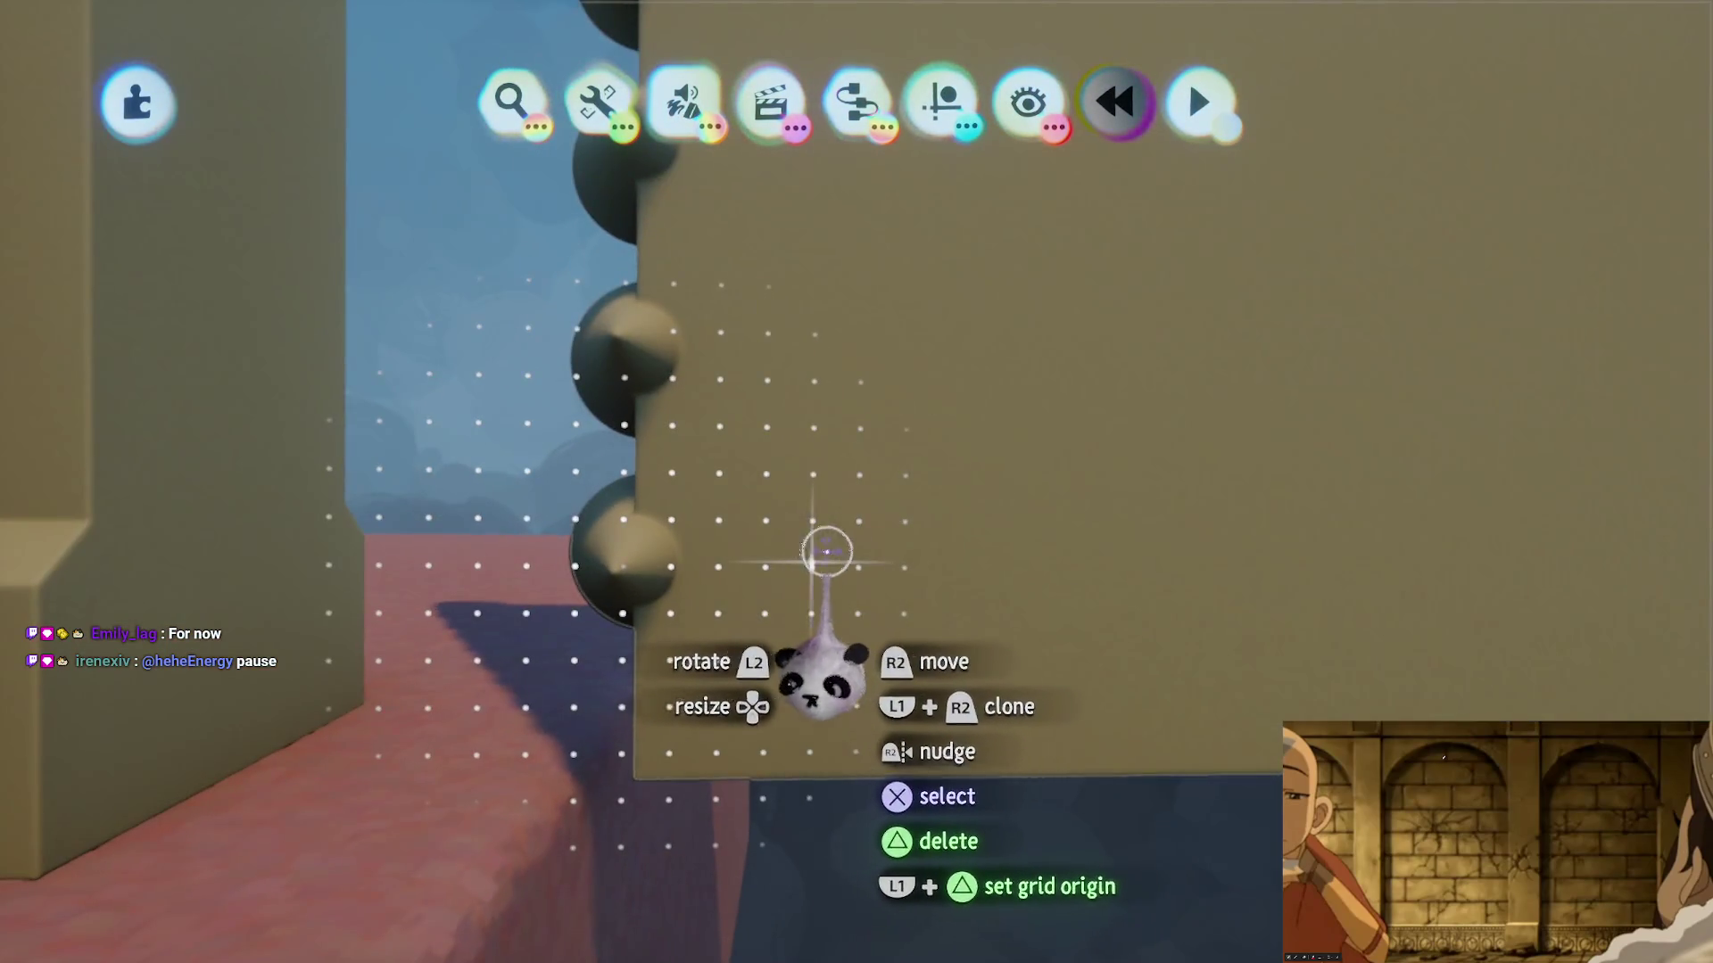
# - Switch the studded panel to subtract mode and carve a long horizontal groove beneath the cones
pyautogui.doubleClick(823, 555)
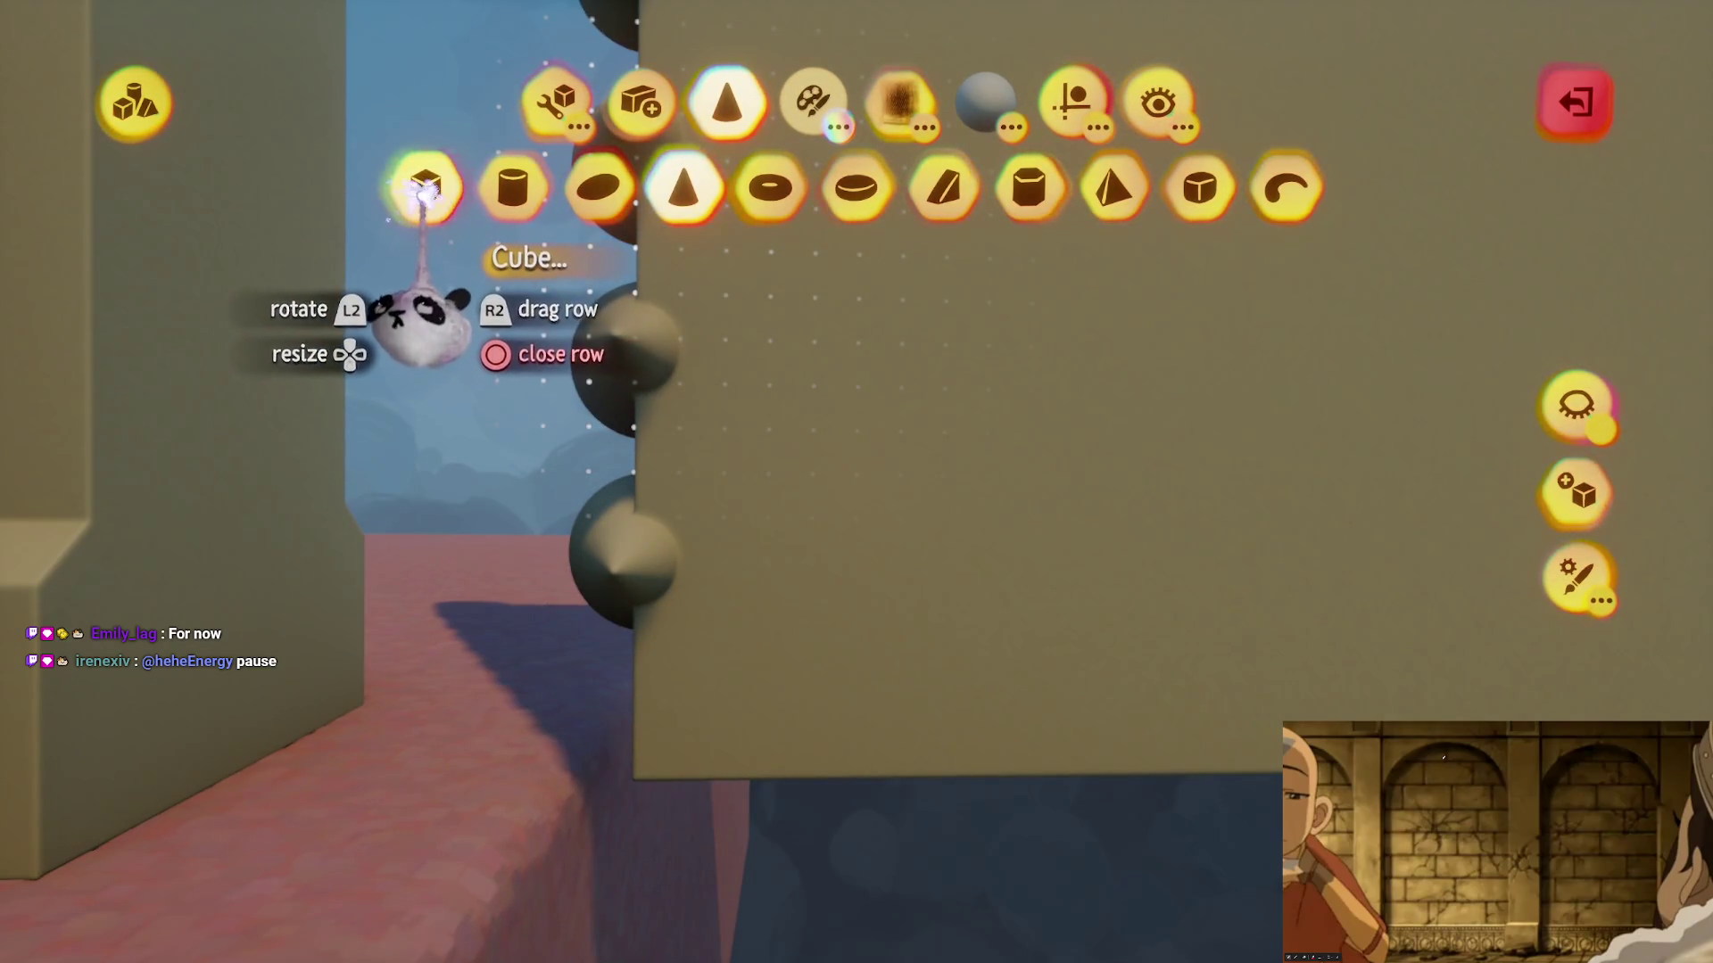
pyautogui.press('c')
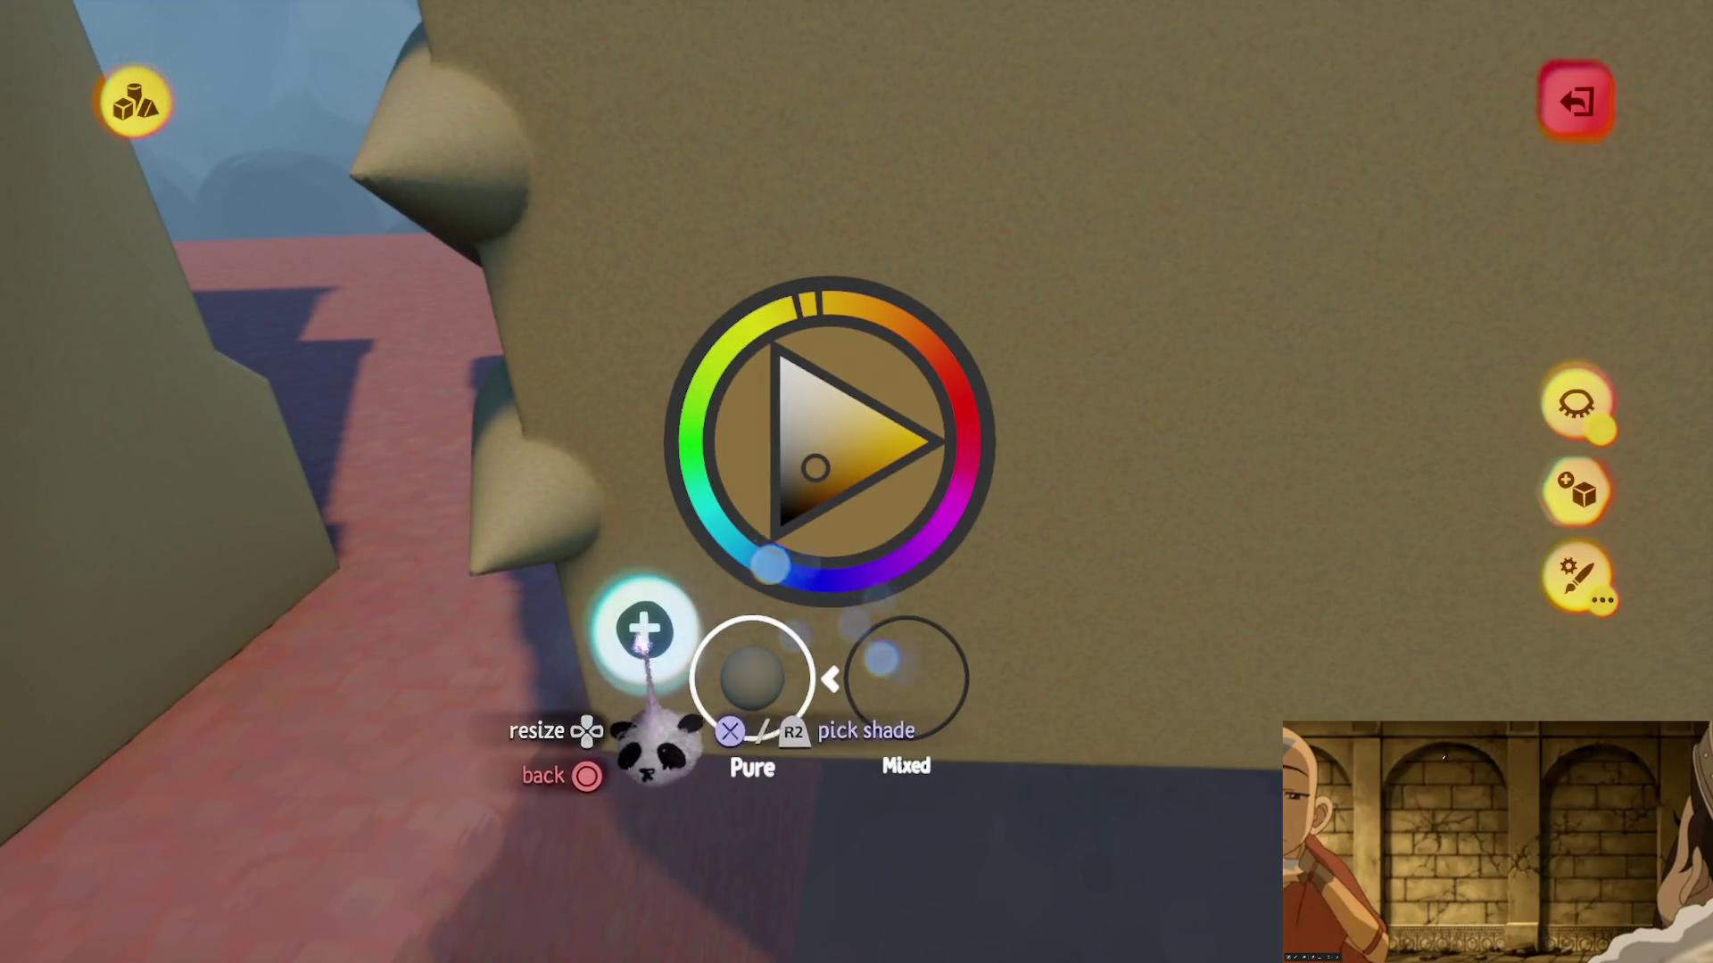
pyautogui.press('Escape')
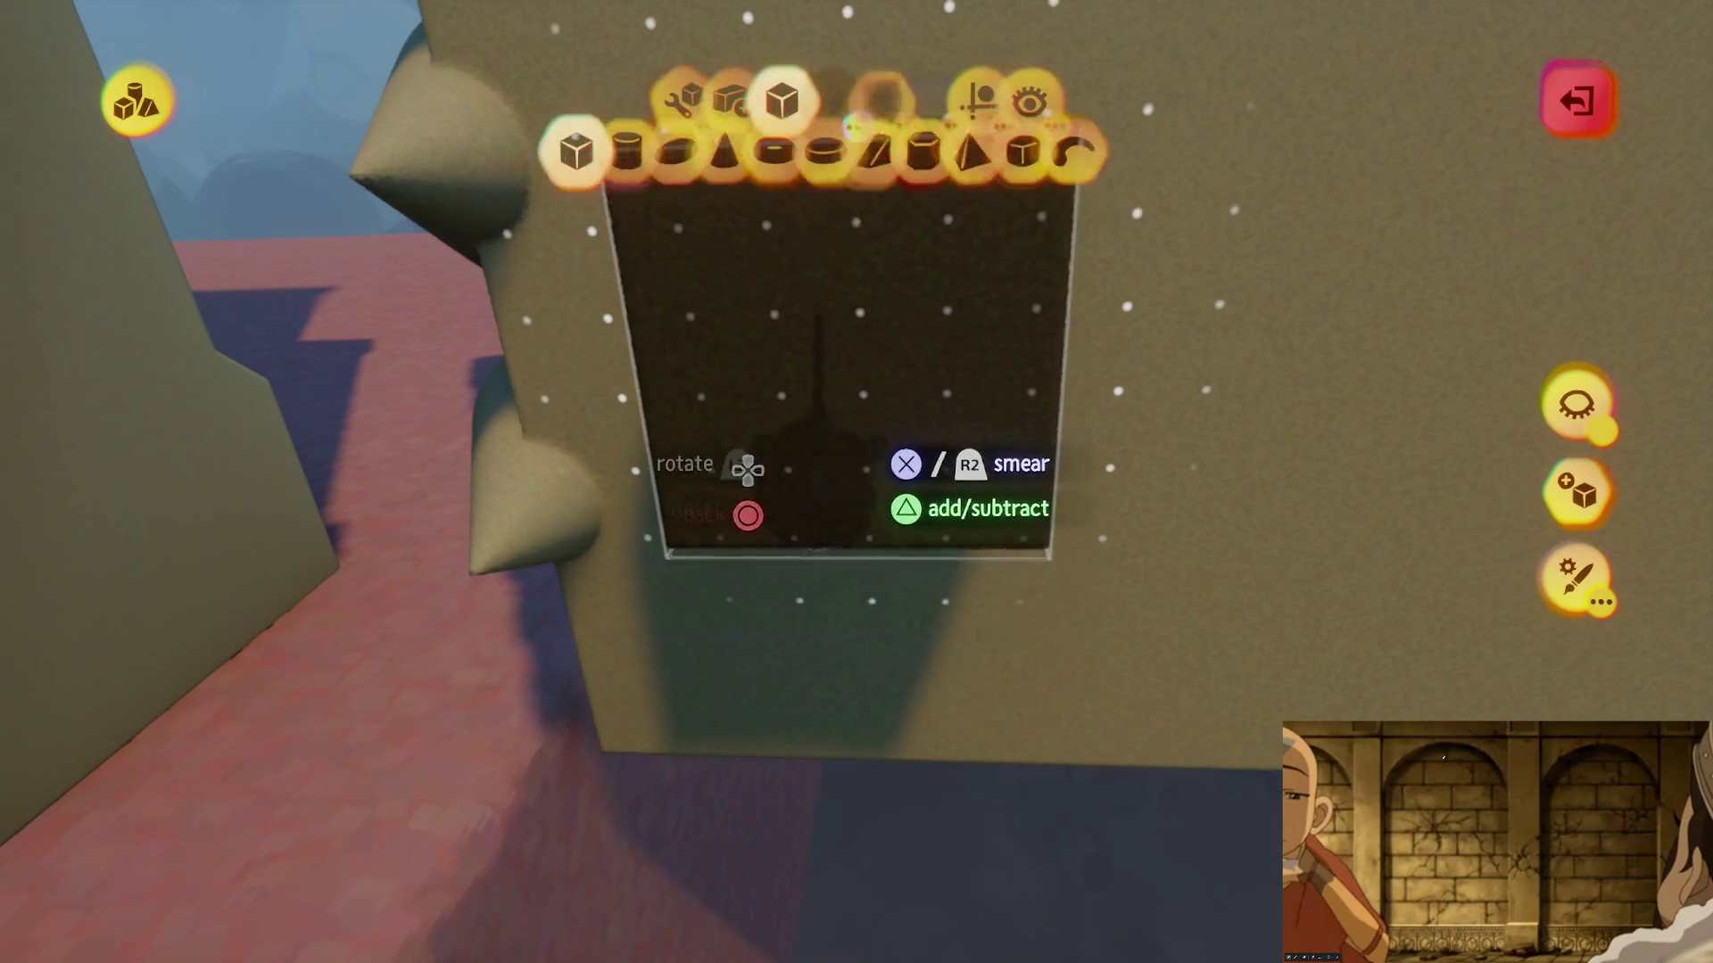
pyautogui.click(812, 103)
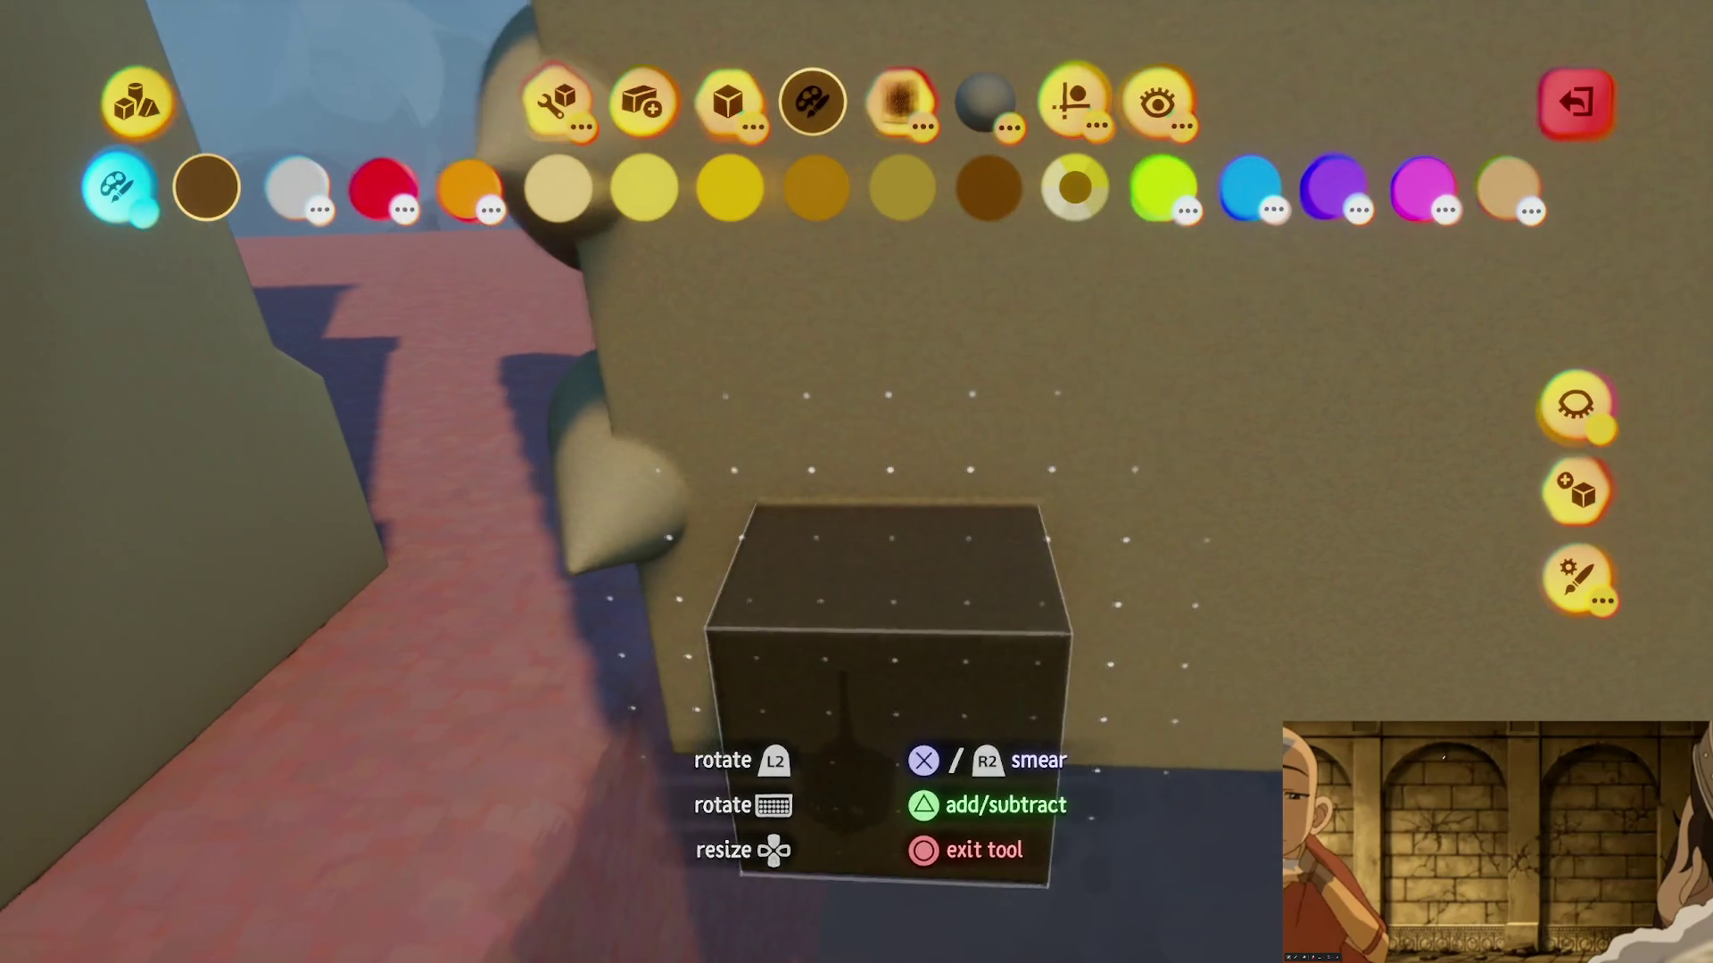
pyautogui.press('Triangle')
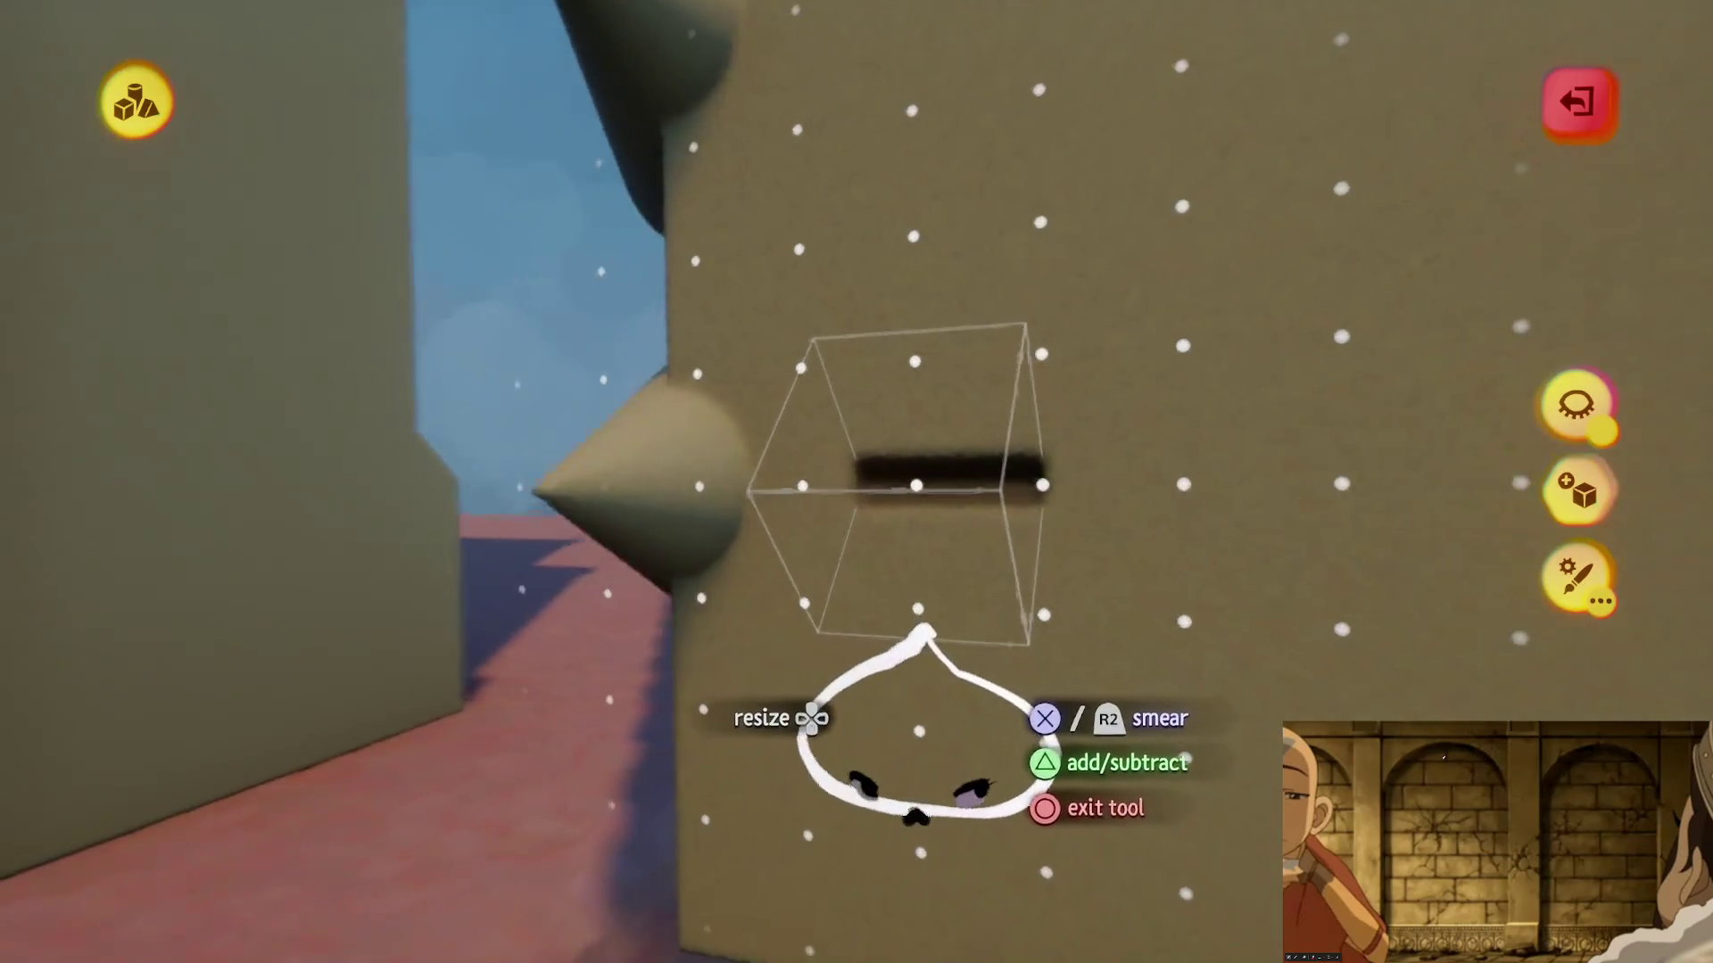
pyautogui.moveTo(898, 726); pyautogui.dragTo(898, 746)
pyautogui.click(1082, 116)
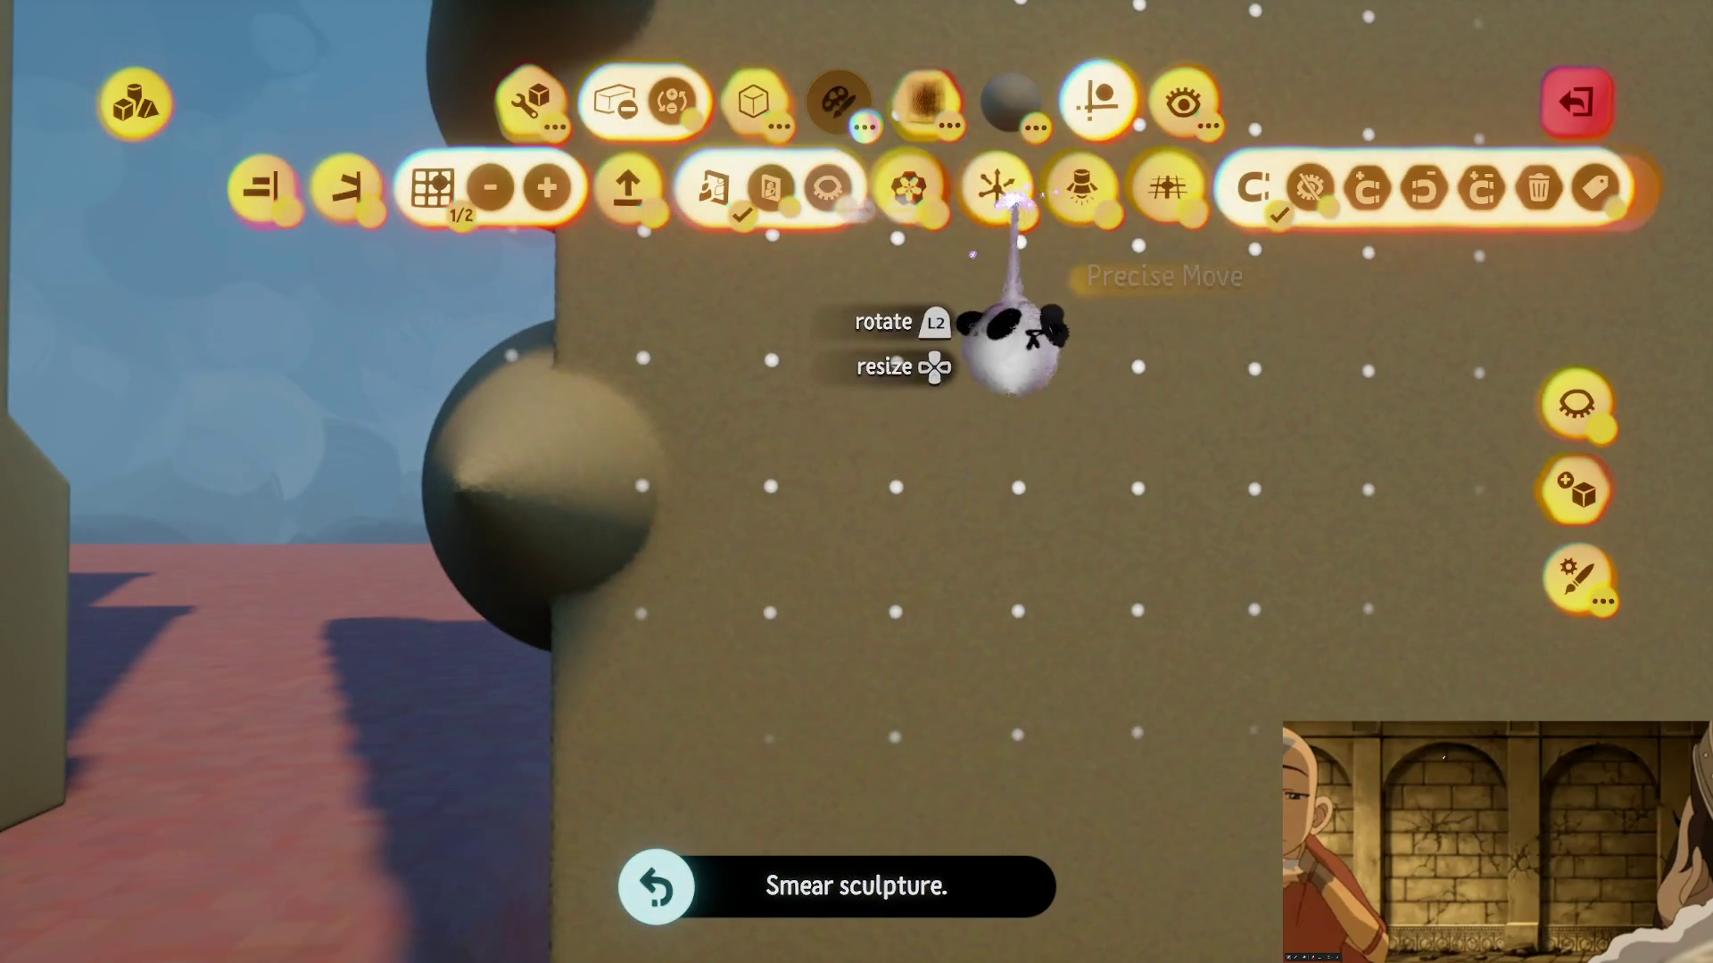
pyautogui.click(919, 183)
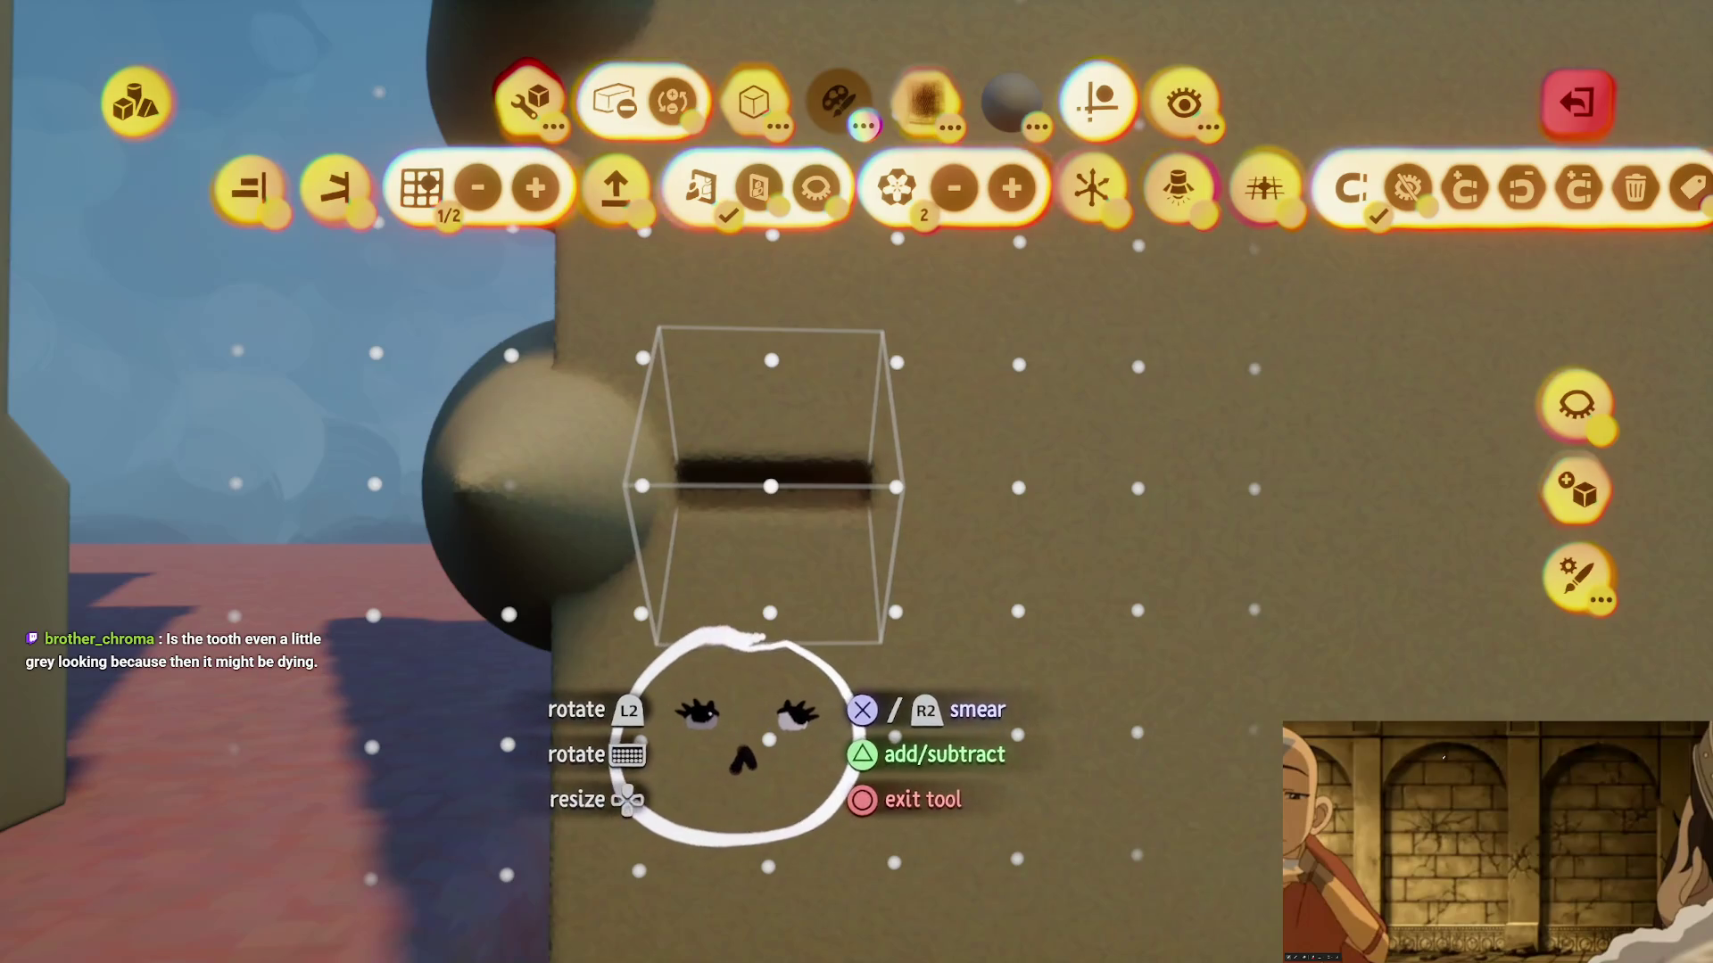
pyautogui.press('Escape')
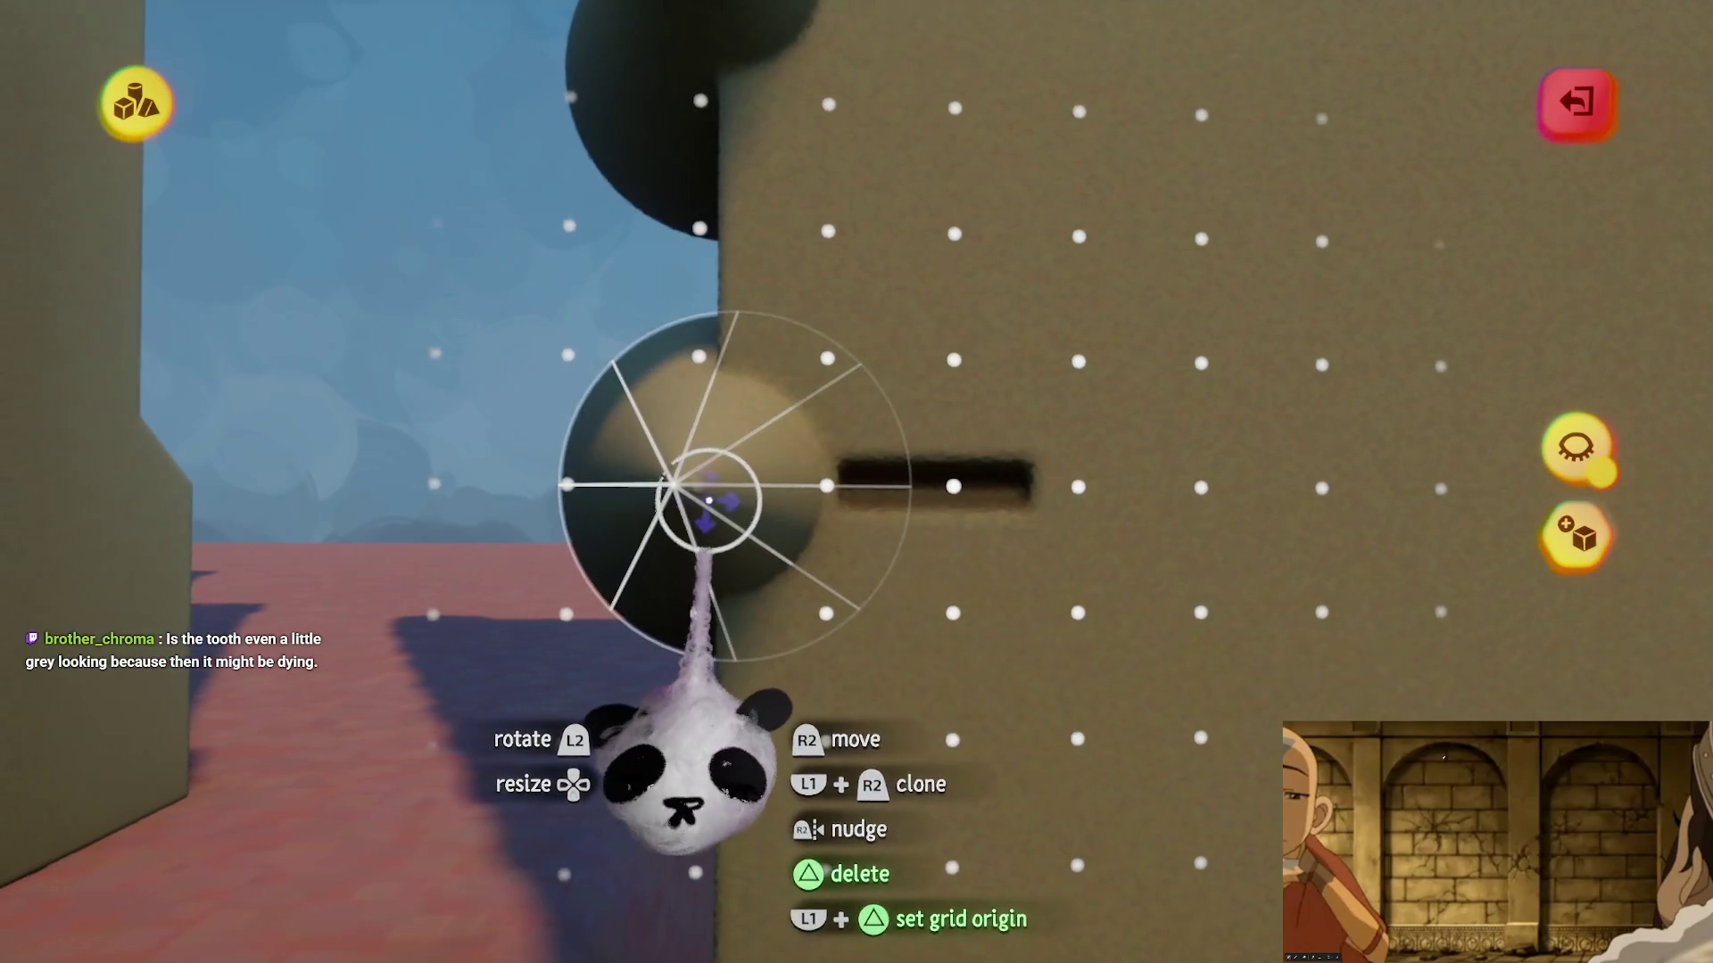
pyautogui.press('Escape')
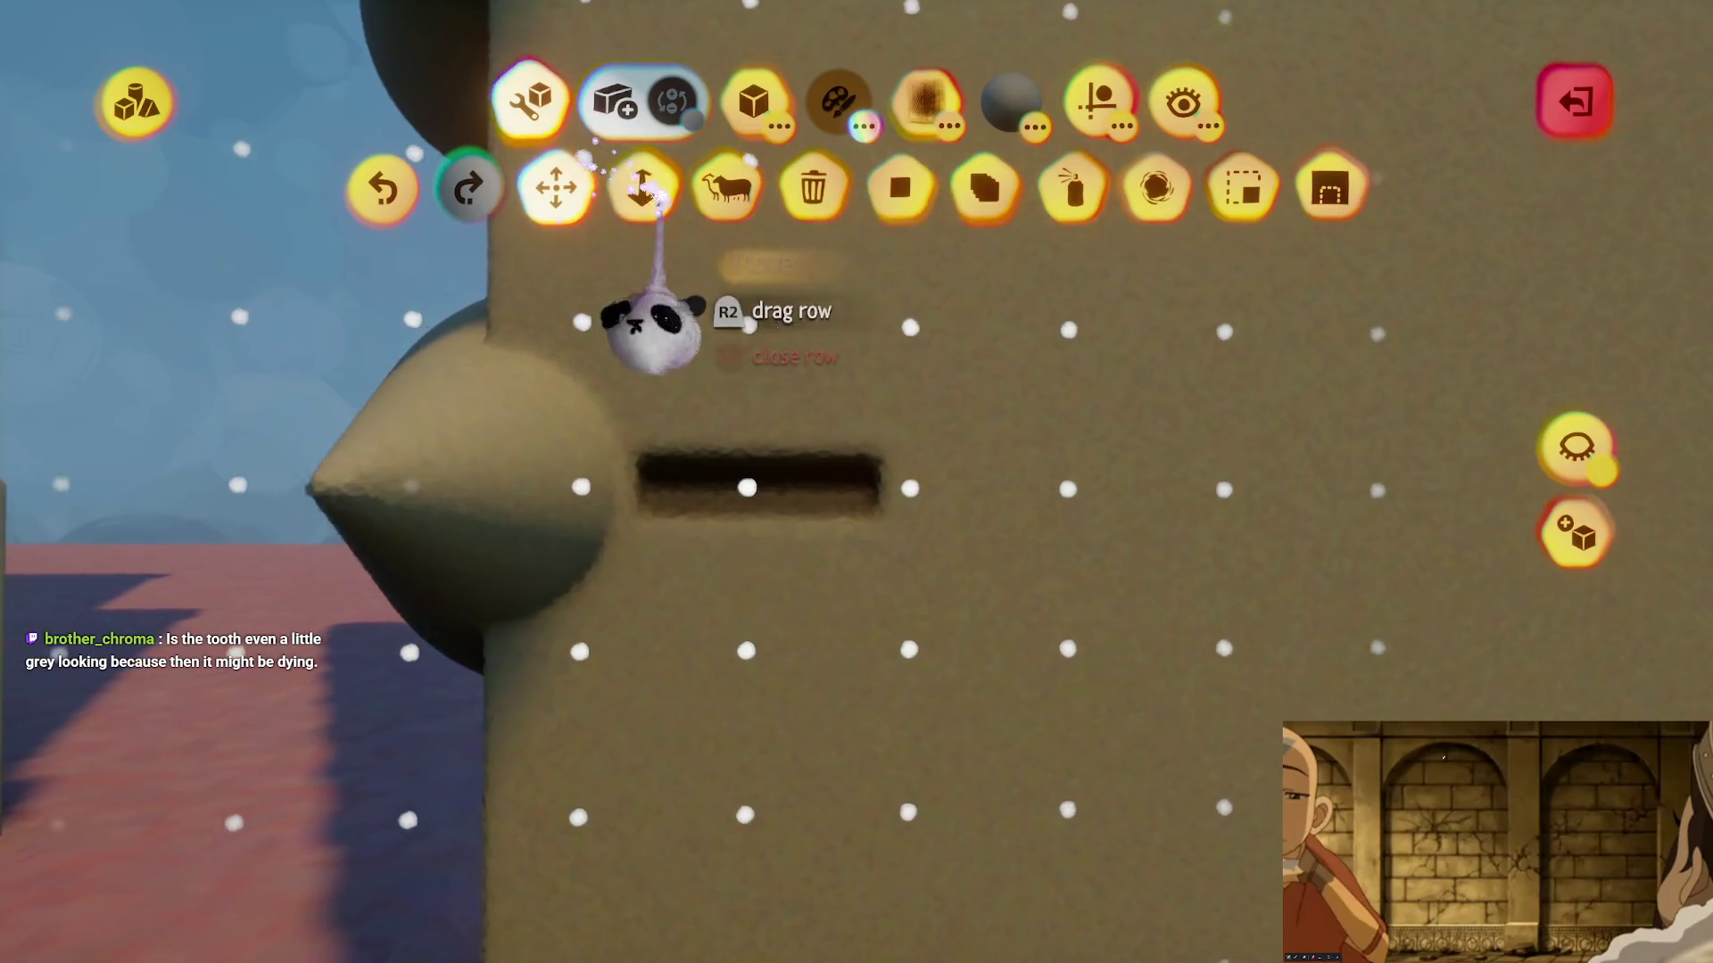
pyautogui.press('Escape')
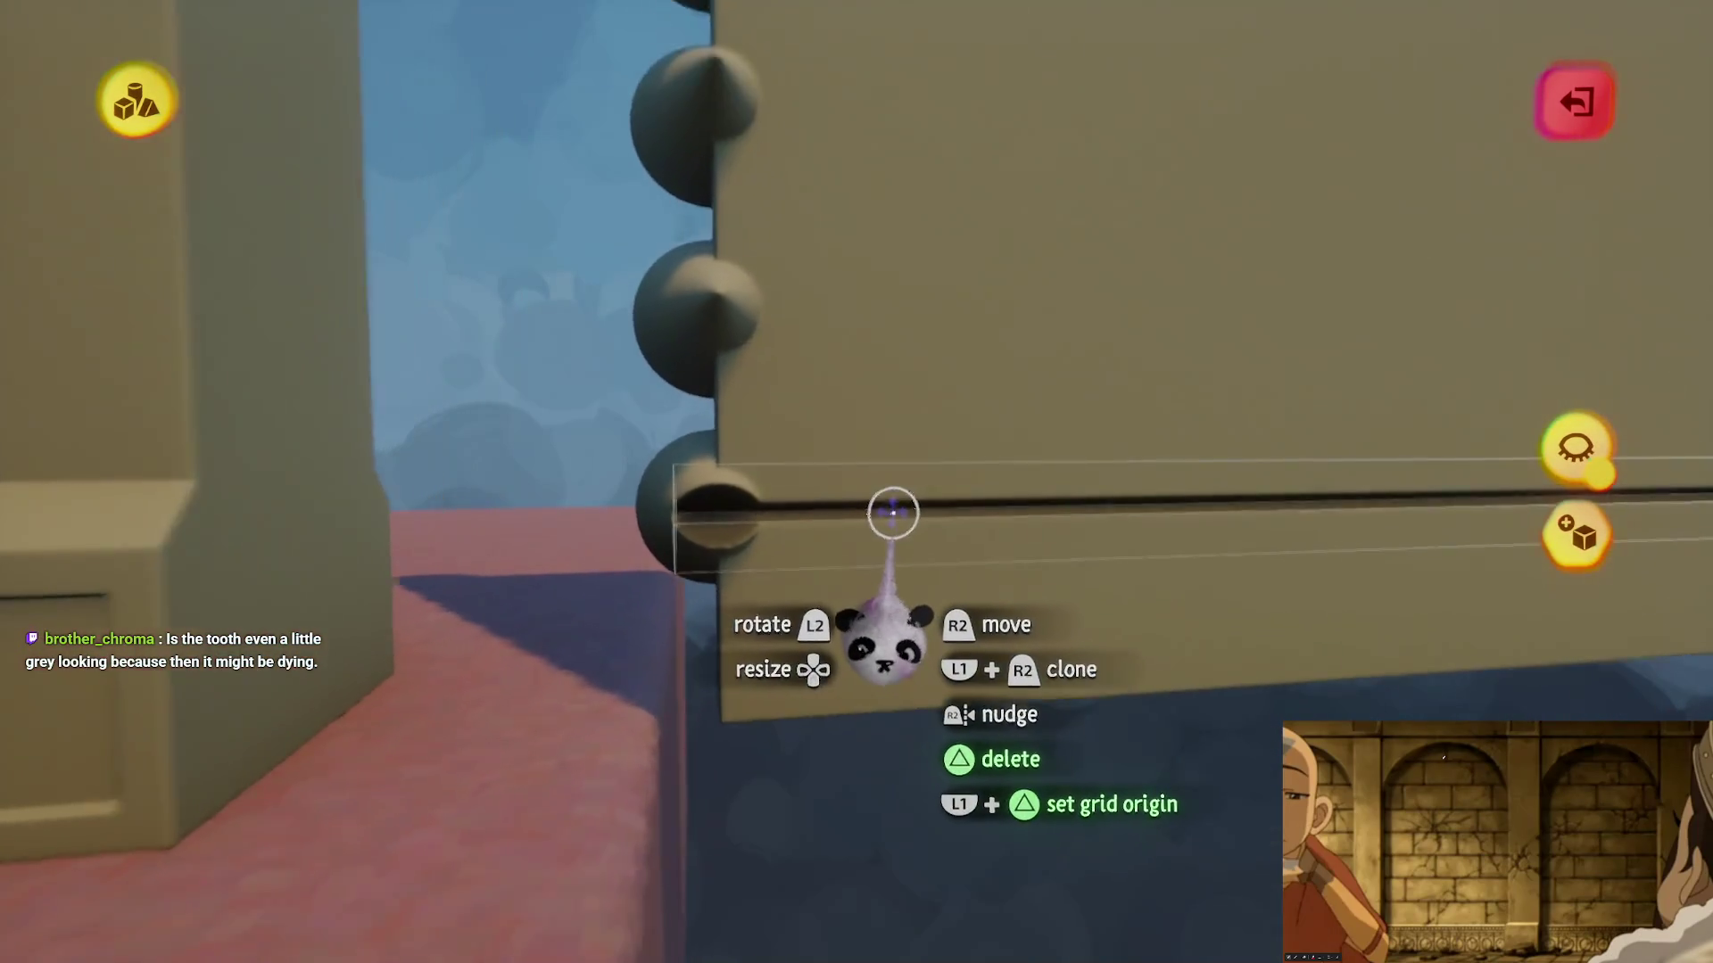
# - Clone the groove piece into an evenly spaced row down the panel and adjust the bottom groove
pyautogui.moveTo(874, 519)
pyautogui.mouseDown()
pyautogui.moveTo(875, 566)
pyautogui.moveTo(888, 422)
pyautogui.mouseUp()
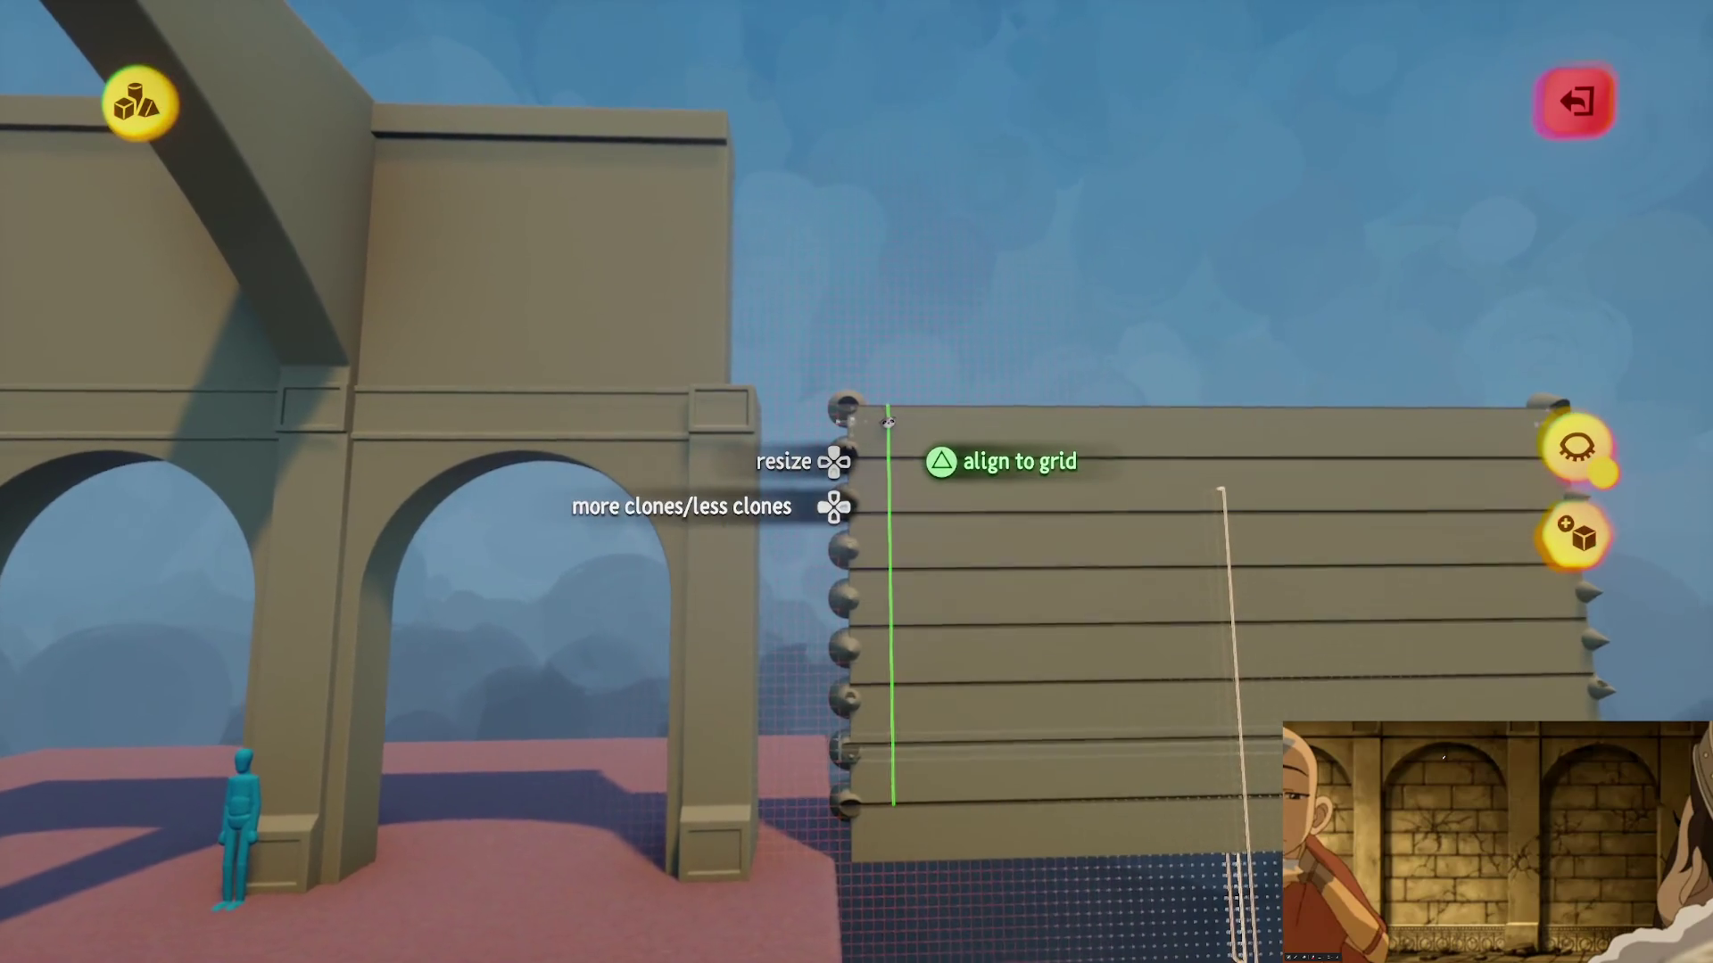
pyautogui.moveTo(888, 422)
pyautogui.mouseDown()
pyautogui.moveTo(887, 478)
pyautogui.moveTo(918, 485)
pyautogui.mouseUp()
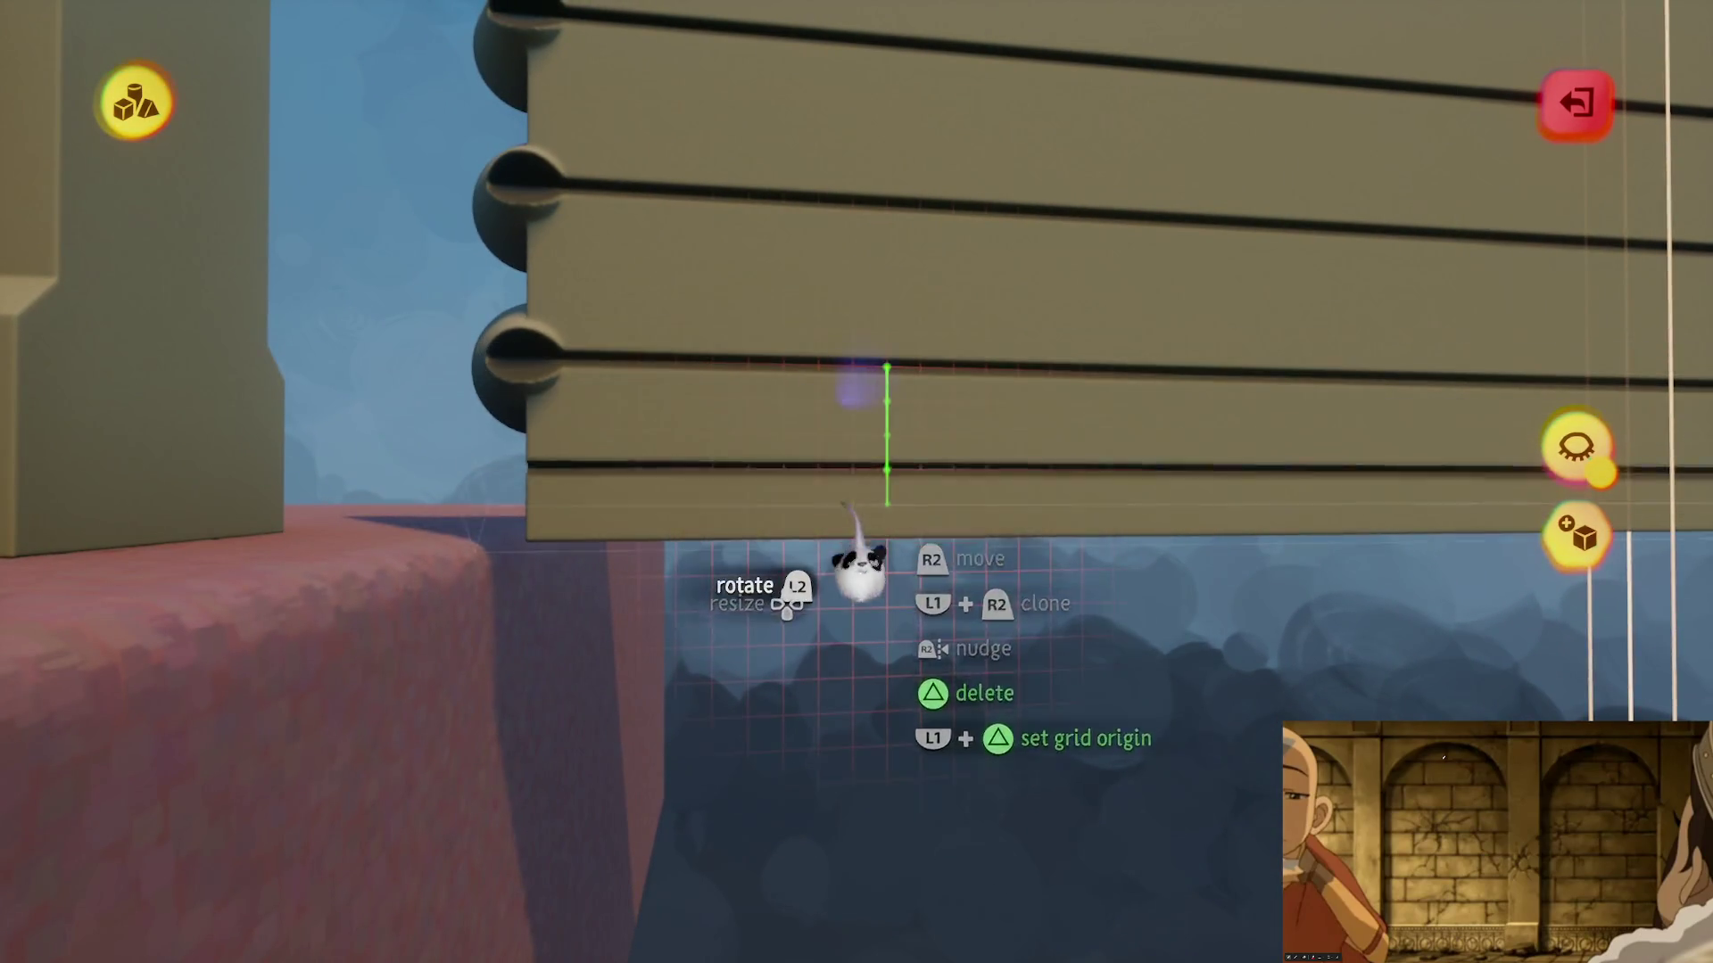
pyautogui.moveTo(858, 602); pyautogui.dragTo(903, 803)
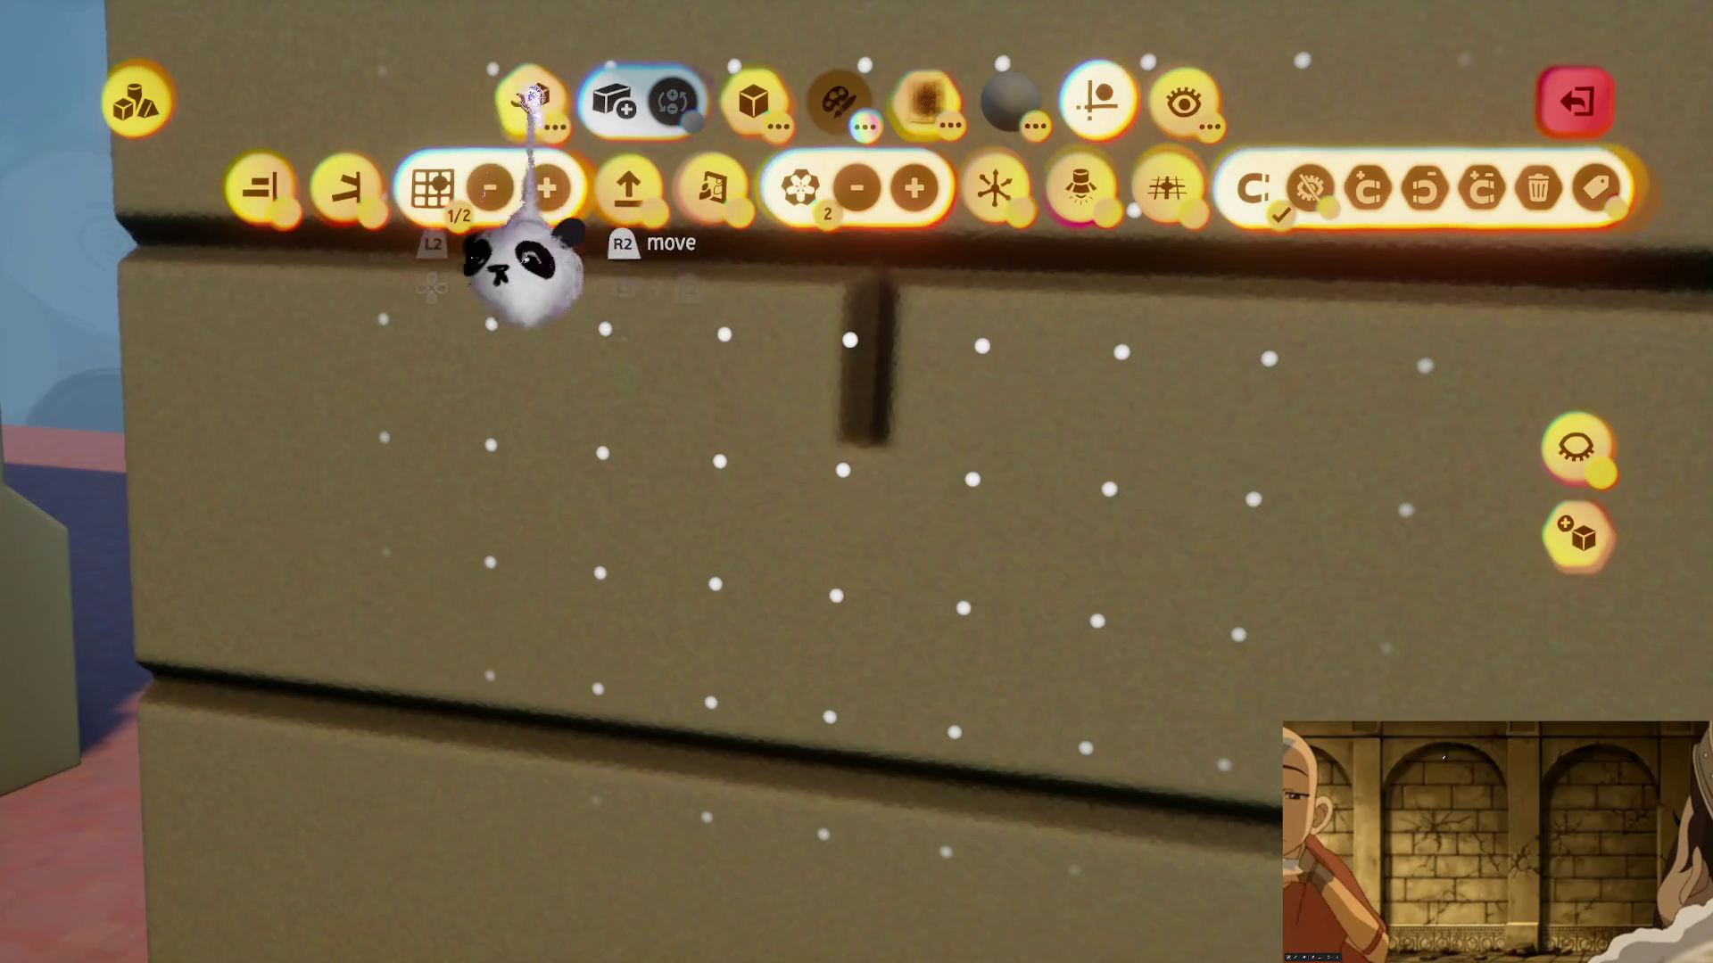
# - Stretch the cube into a tall narrow joint cutter and enable alignment and half-size grid snapping
pyautogui.click(534, 97)
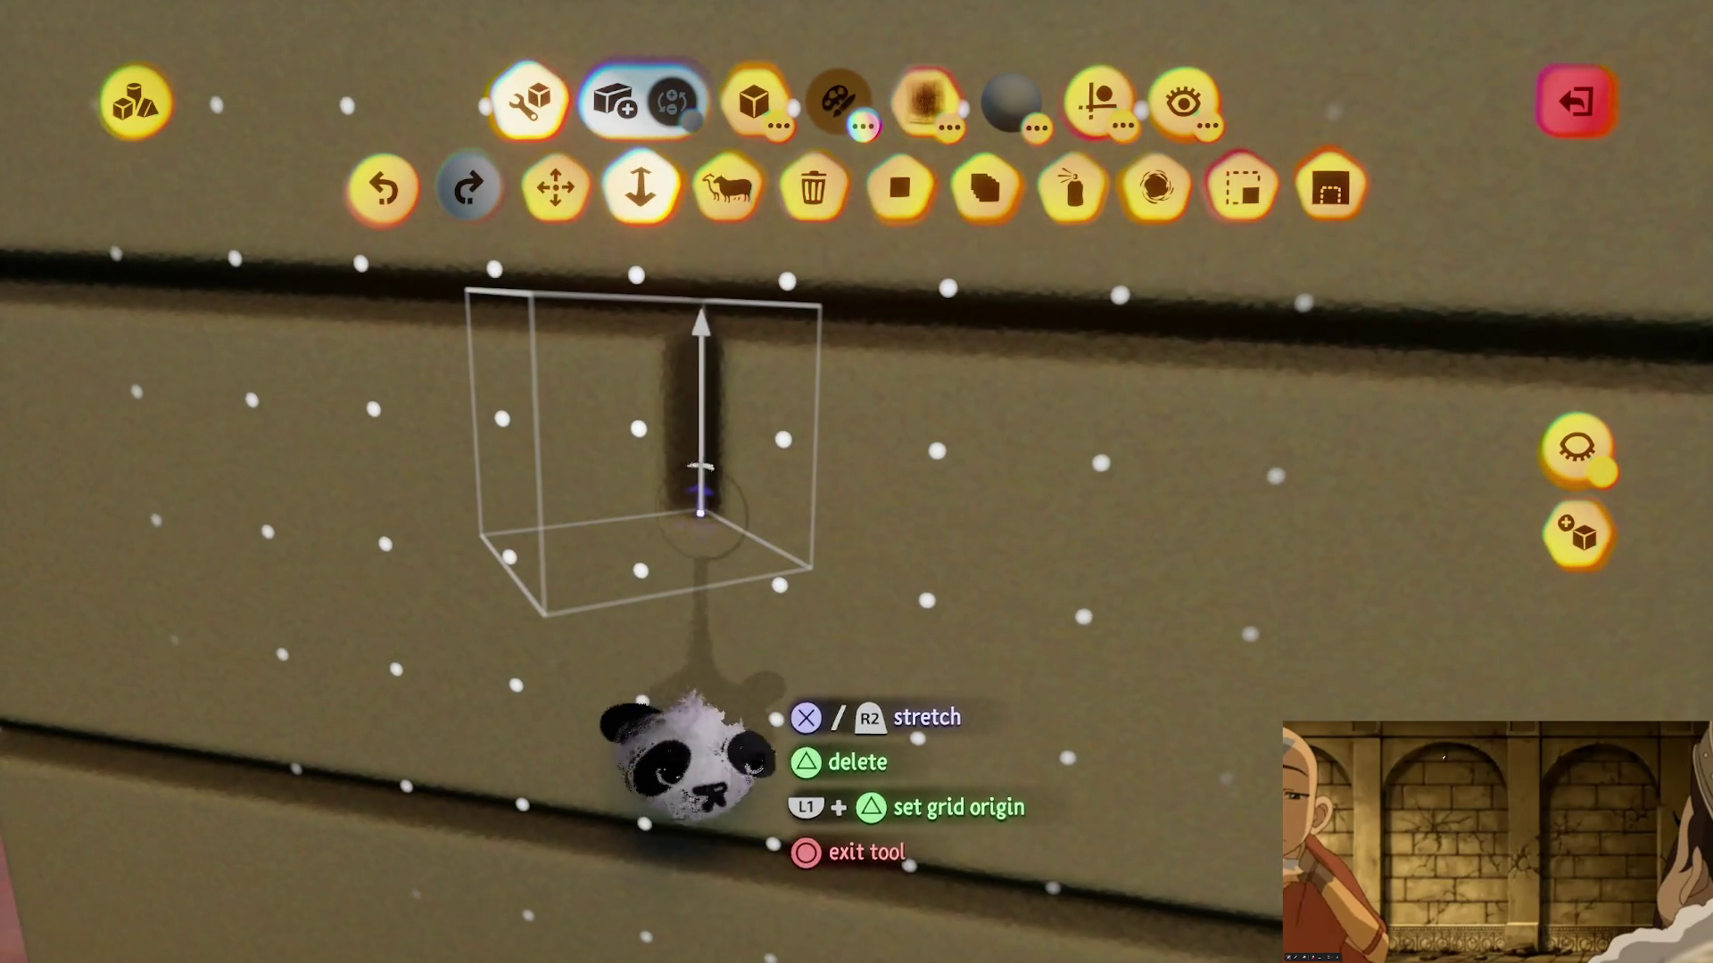
pyautogui.moveTo(687, 749)
pyautogui.mouseDown()
pyautogui.moveTo(708, 860)
pyautogui.moveTo(726, 860)
pyautogui.moveTo(812, 642)
pyautogui.mouseUp()
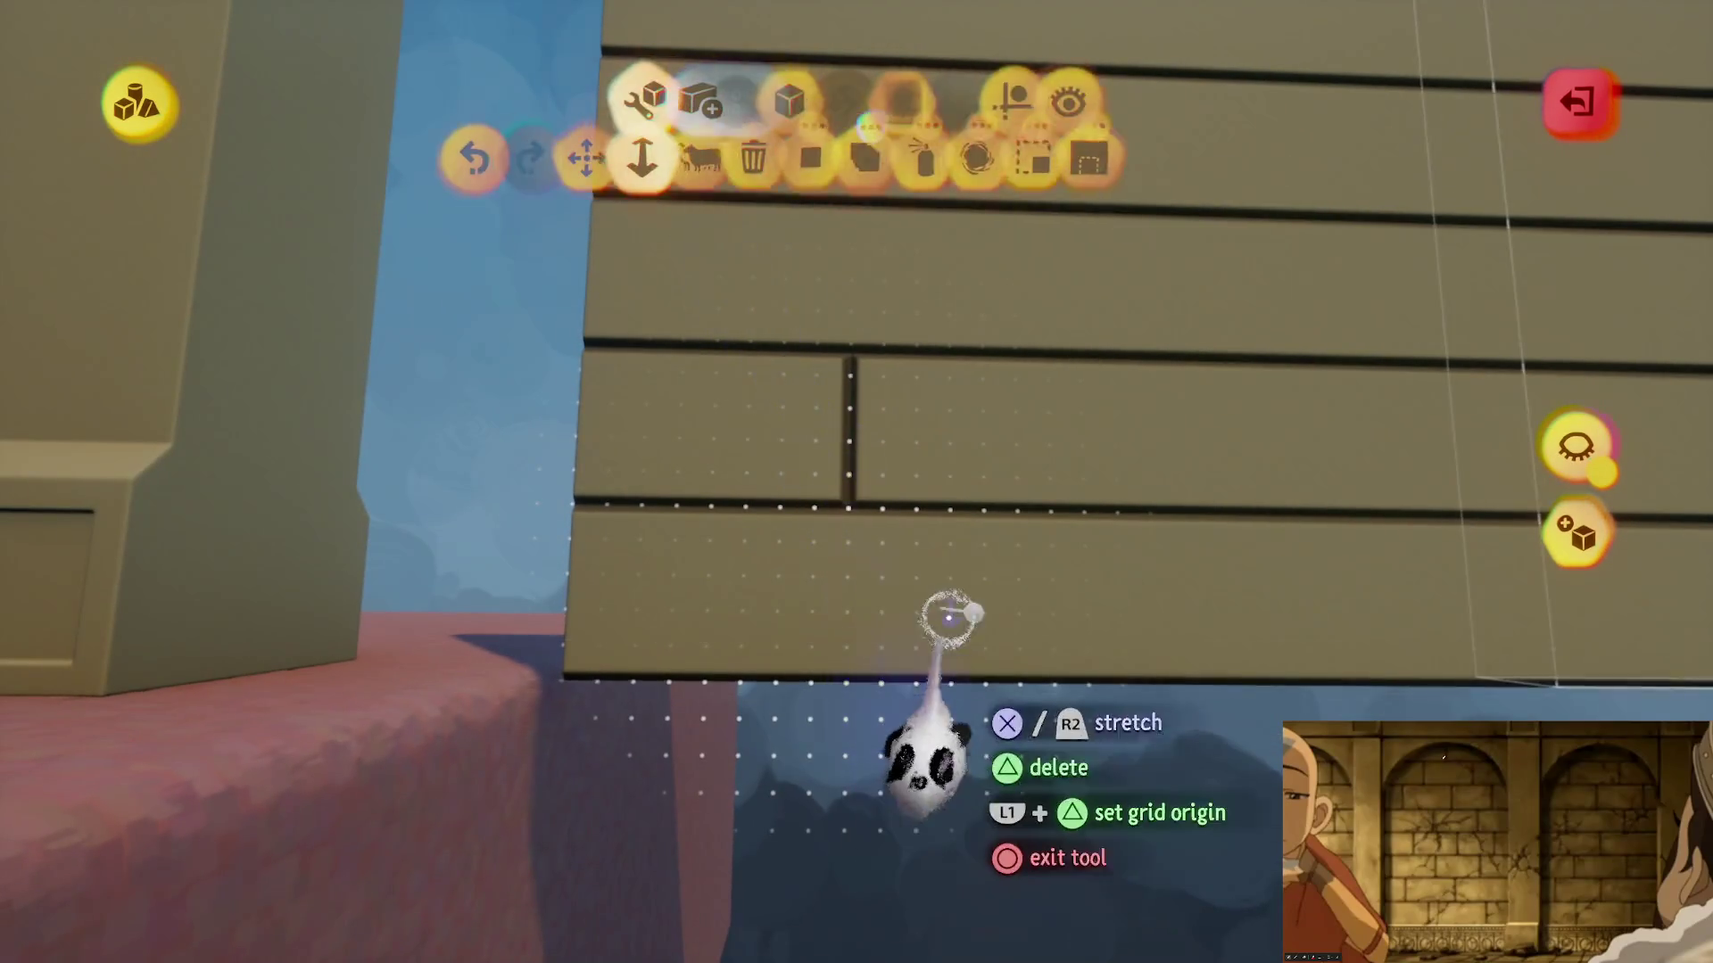
pyautogui.click(1099, 98)
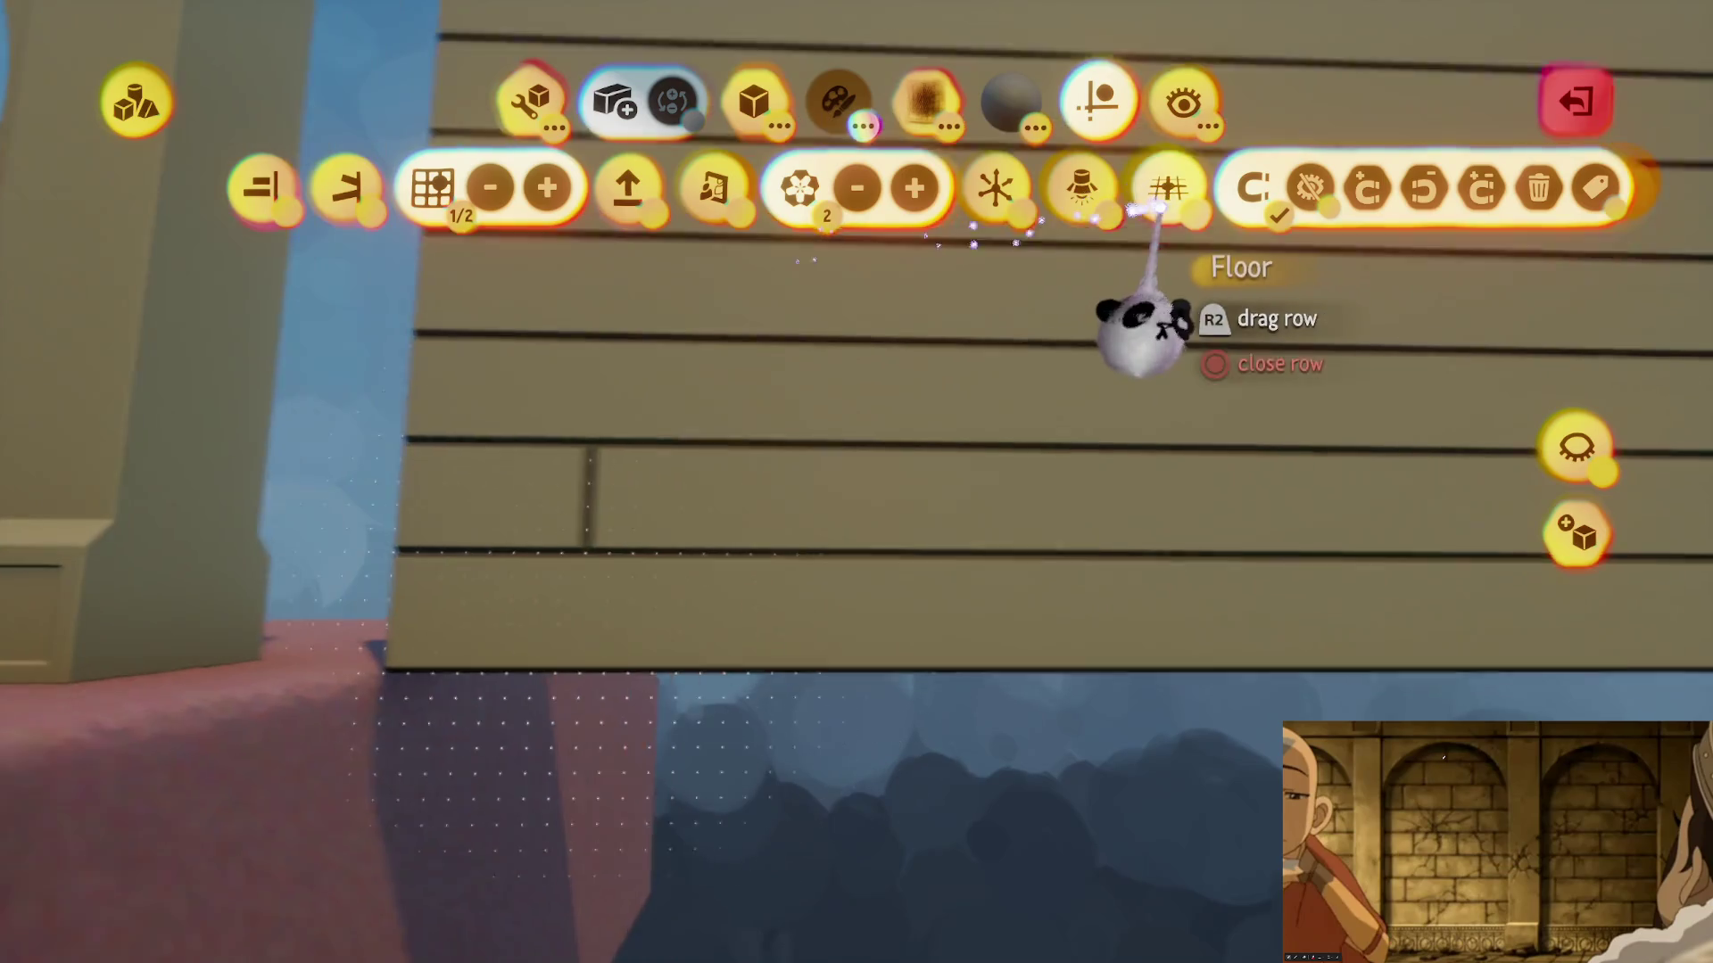
pyautogui.click(995, 188)
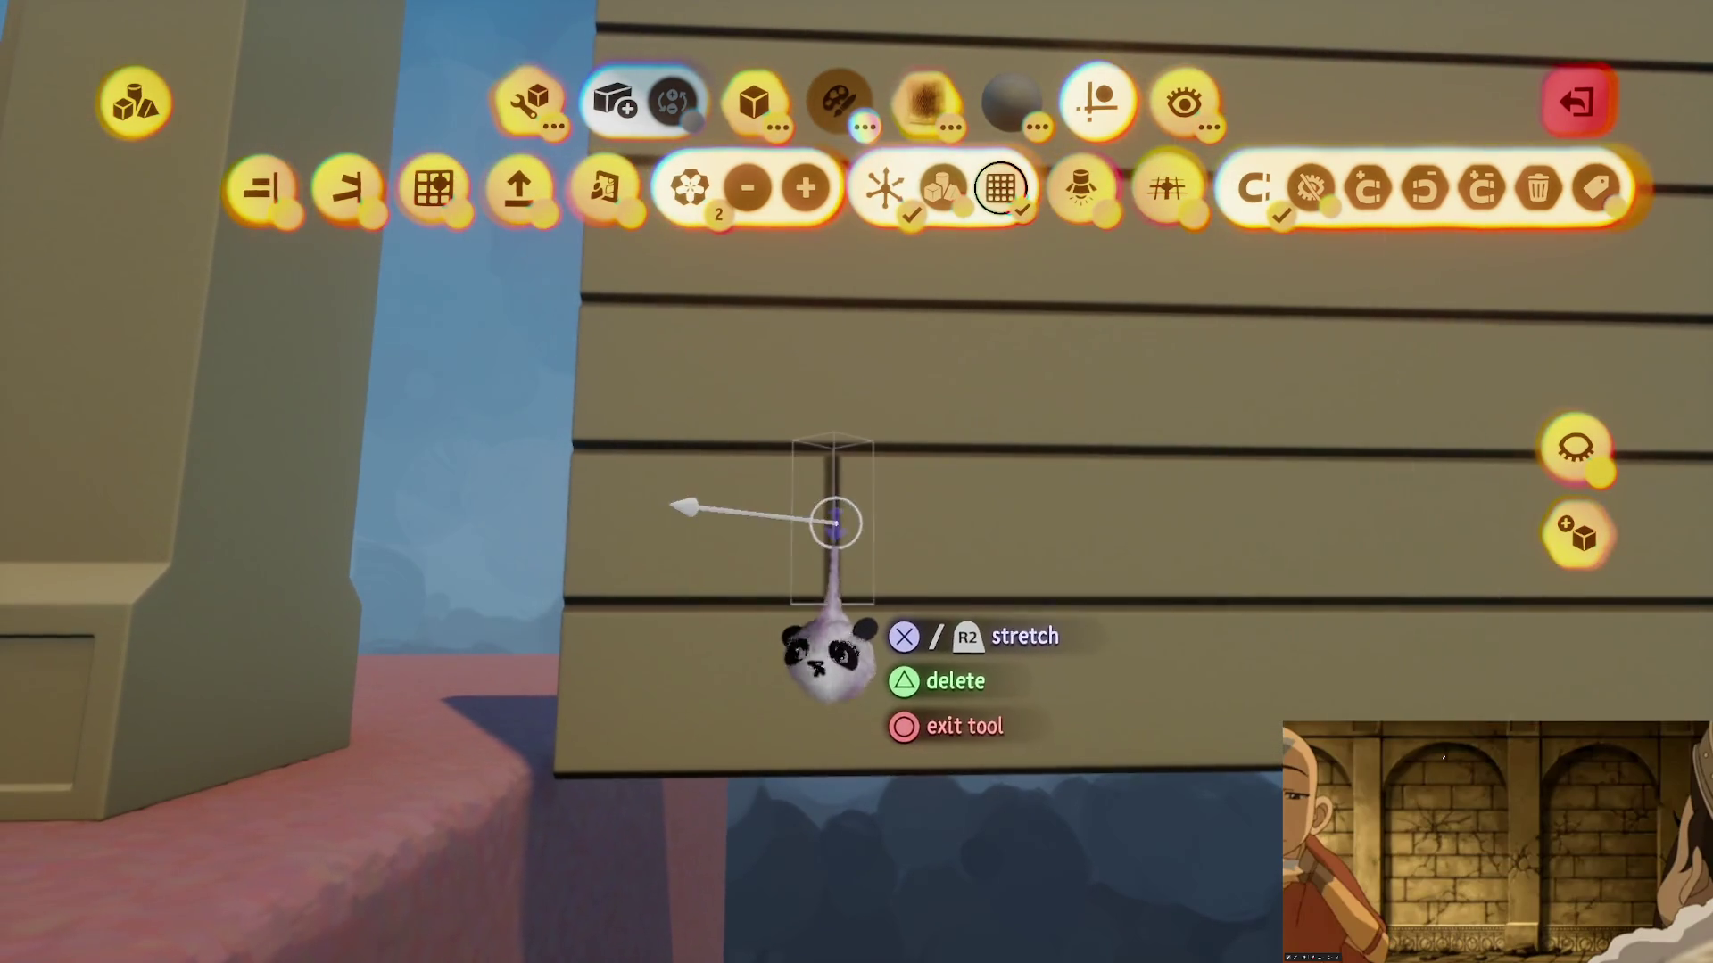
pyautogui.click(437, 190)
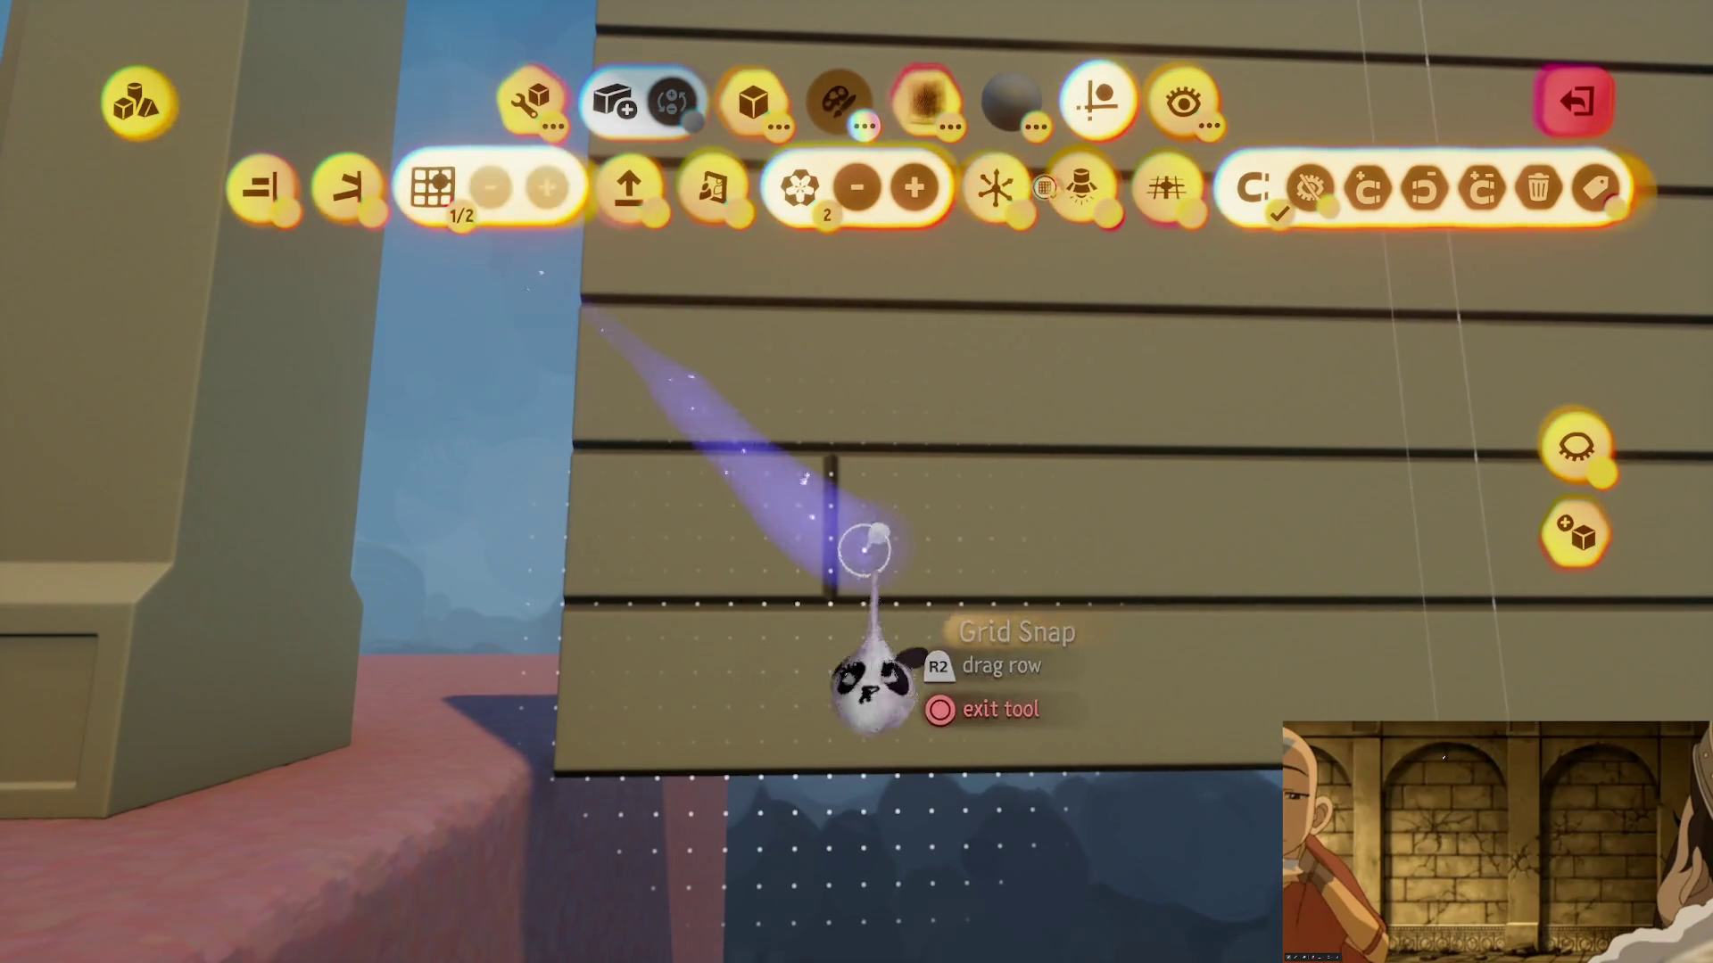
# - Clone vertical joints along the lower brick course and up to the next row
pyautogui.moveTo(825, 535)
pyautogui.mouseDown()
pyautogui.moveTo(765, 527)
pyautogui.moveTo(836, 616)
pyautogui.mouseUp()
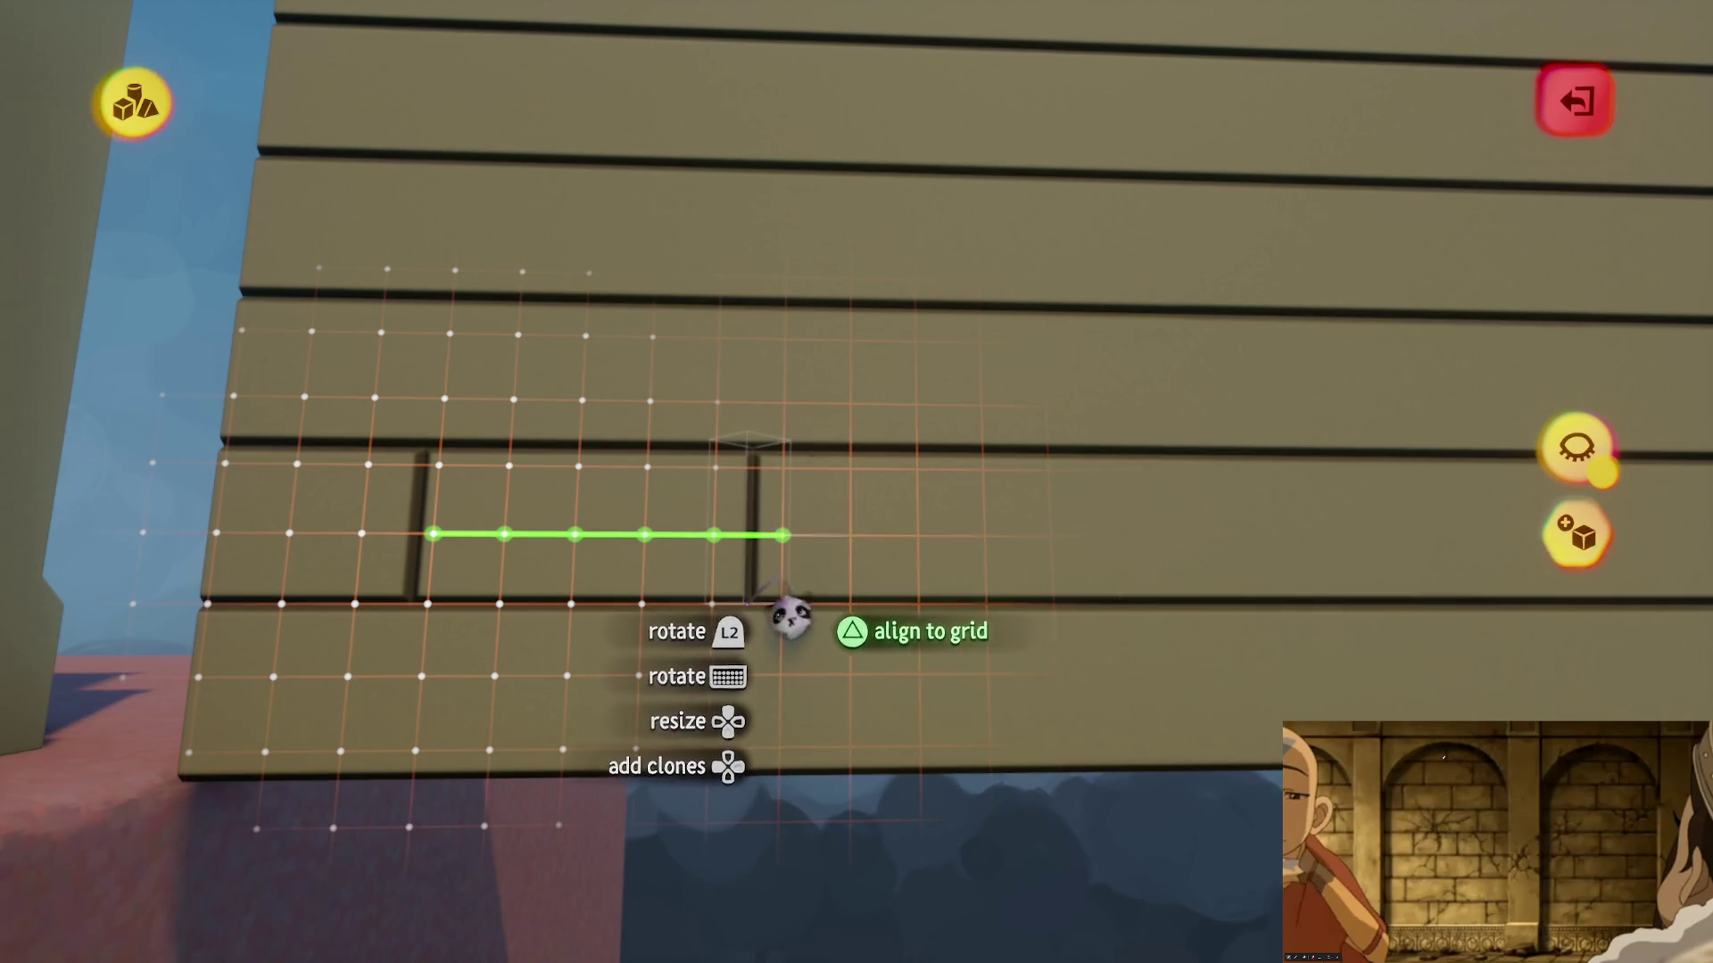
pyautogui.moveTo(792, 625)
pyautogui.mouseDown()
pyautogui.moveTo(827, 620)
pyautogui.moveTo(811, 564)
pyautogui.mouseUp()
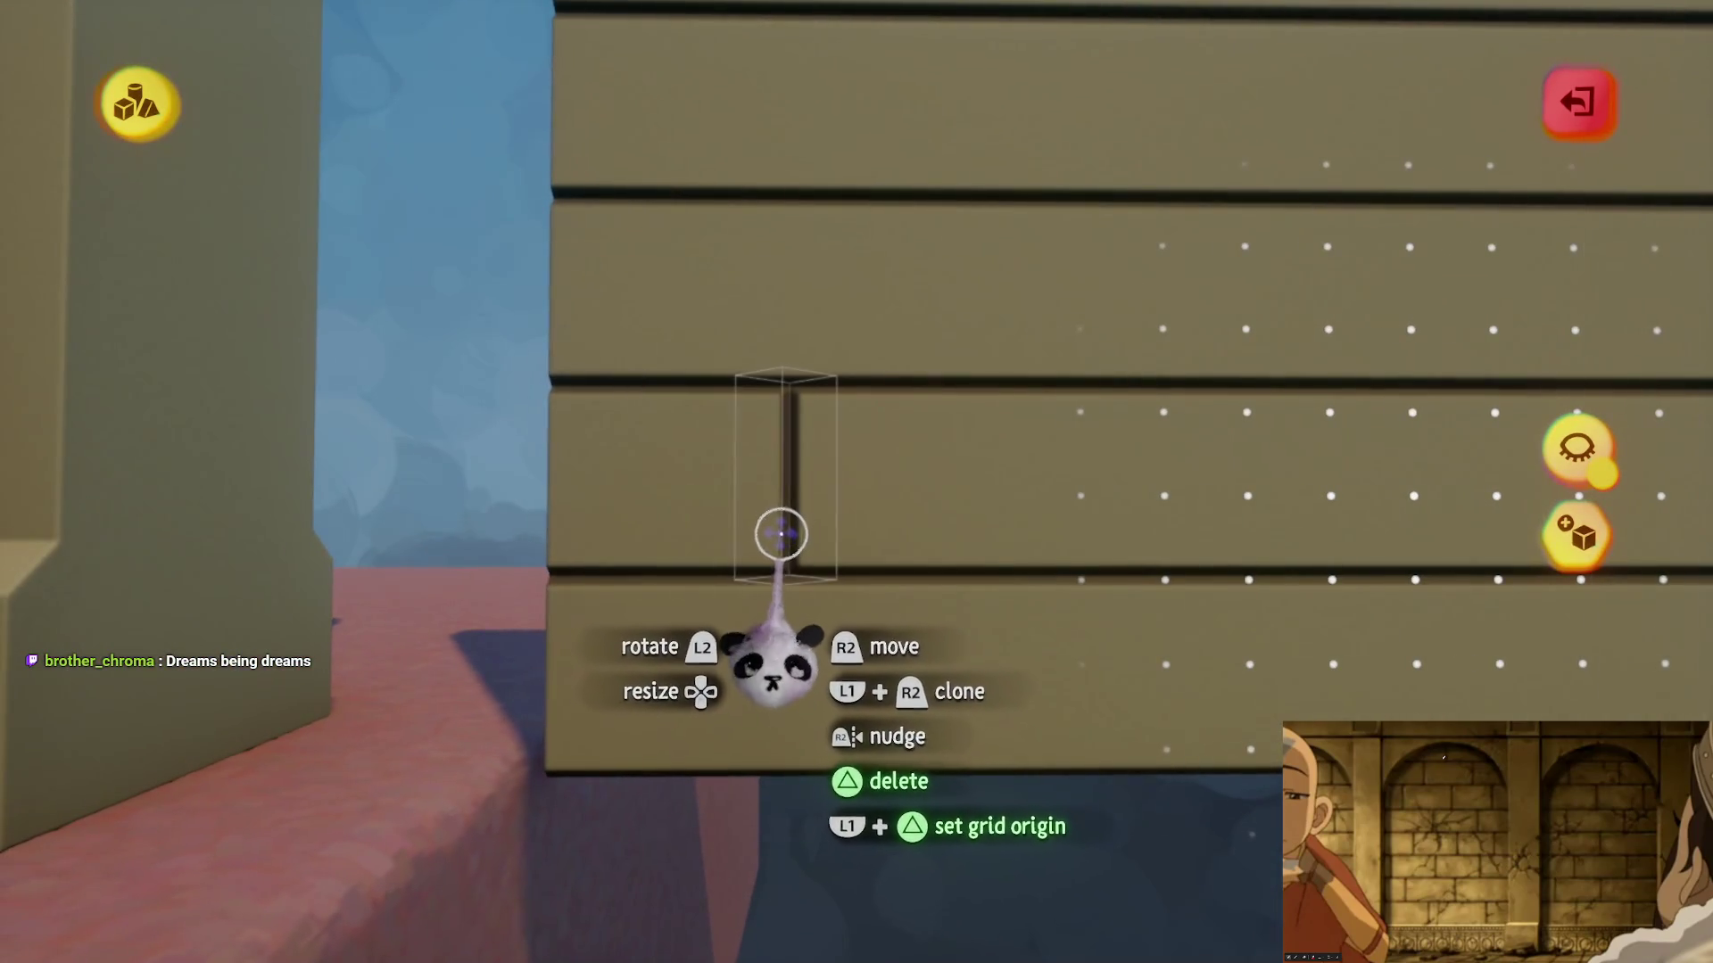
pyautogui.moveTo(780, 532)
pyautogui.mouseDown()
pyautogui.moveTo(904, 612)
pyautogui.moveTo(865, 615)
pyautogui.moveTo(922, 585)
pyautogui.mouseUp()
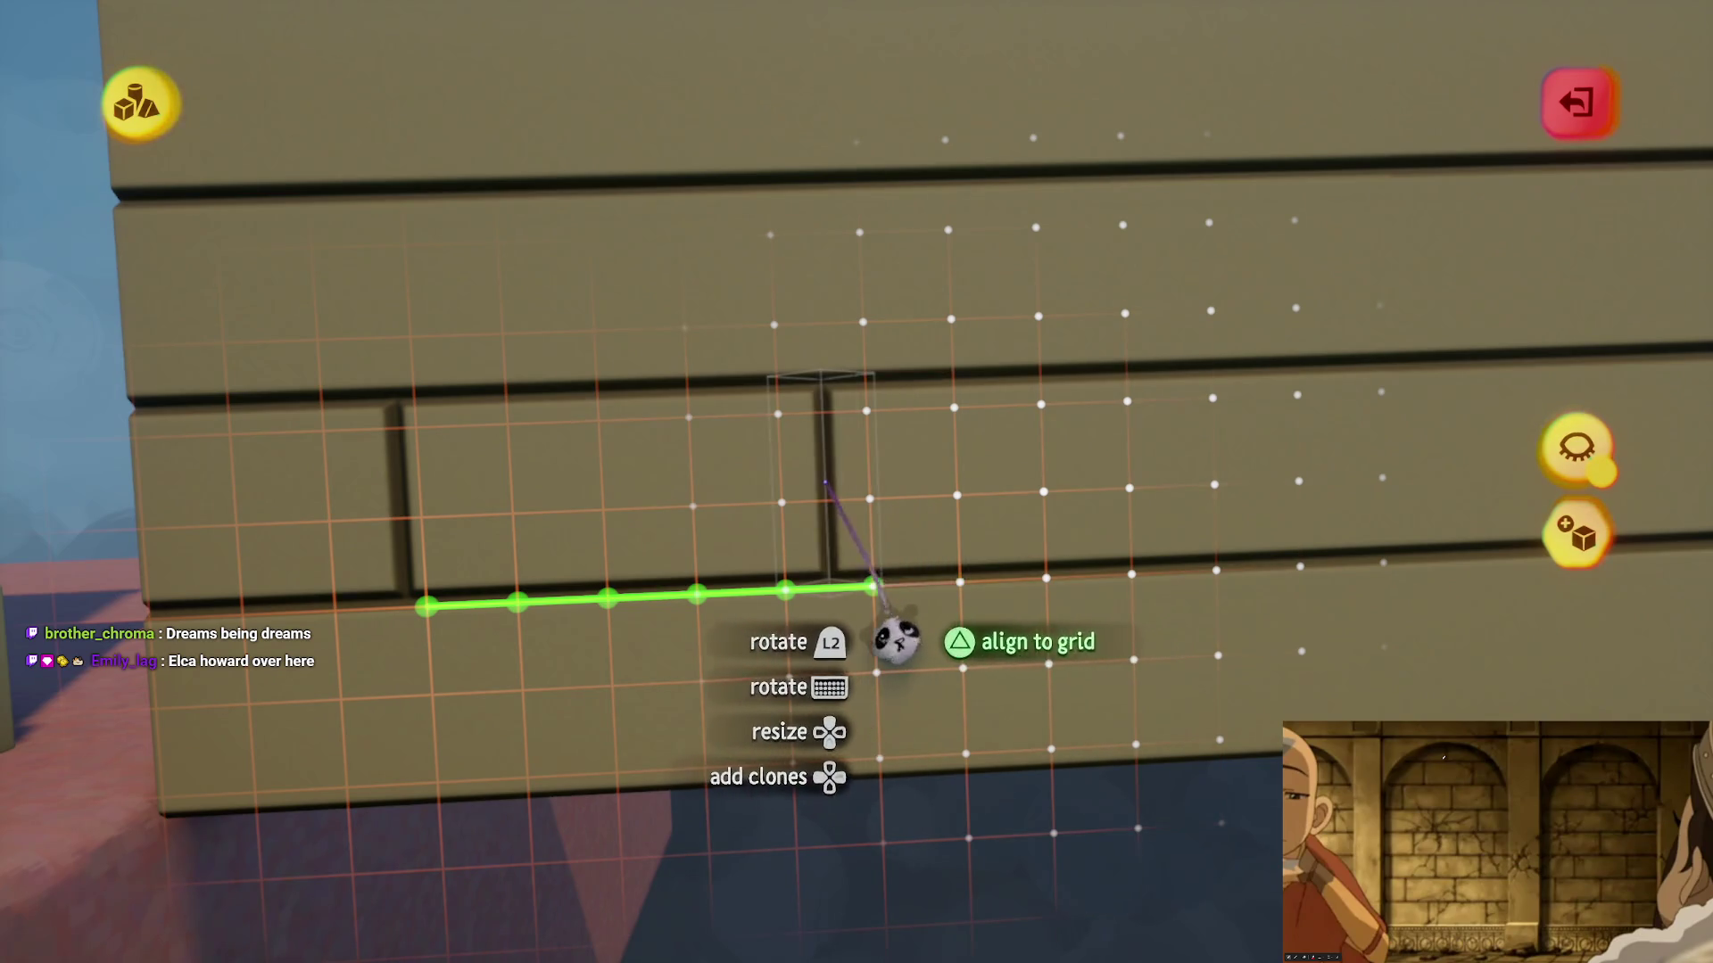
pyautogui.moveTo(895, 641)
pyautogui.mouseDown()
pyautogui.moveTo(875, 631)
pyautogui.moveTo(875, 593)
pyautogui.moveTo(857, 685)
pyautogui.mouseUp()
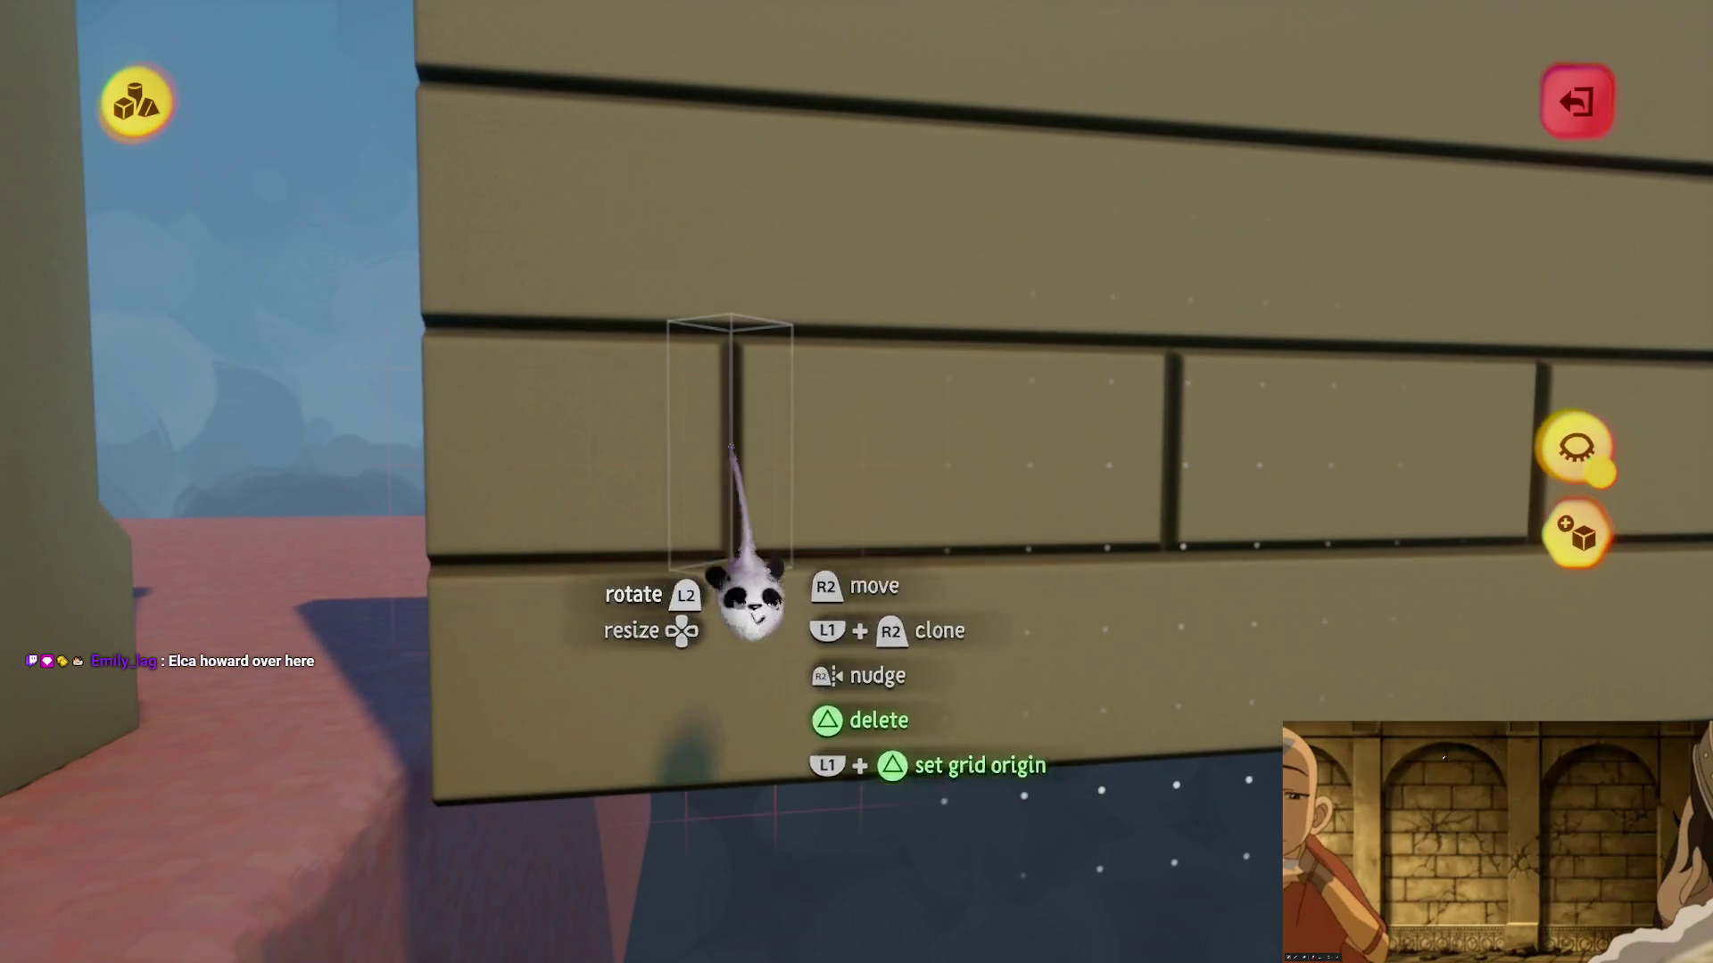
pyautogui.moveTo(923, 709); pyautogui.dragTo(735, 493)
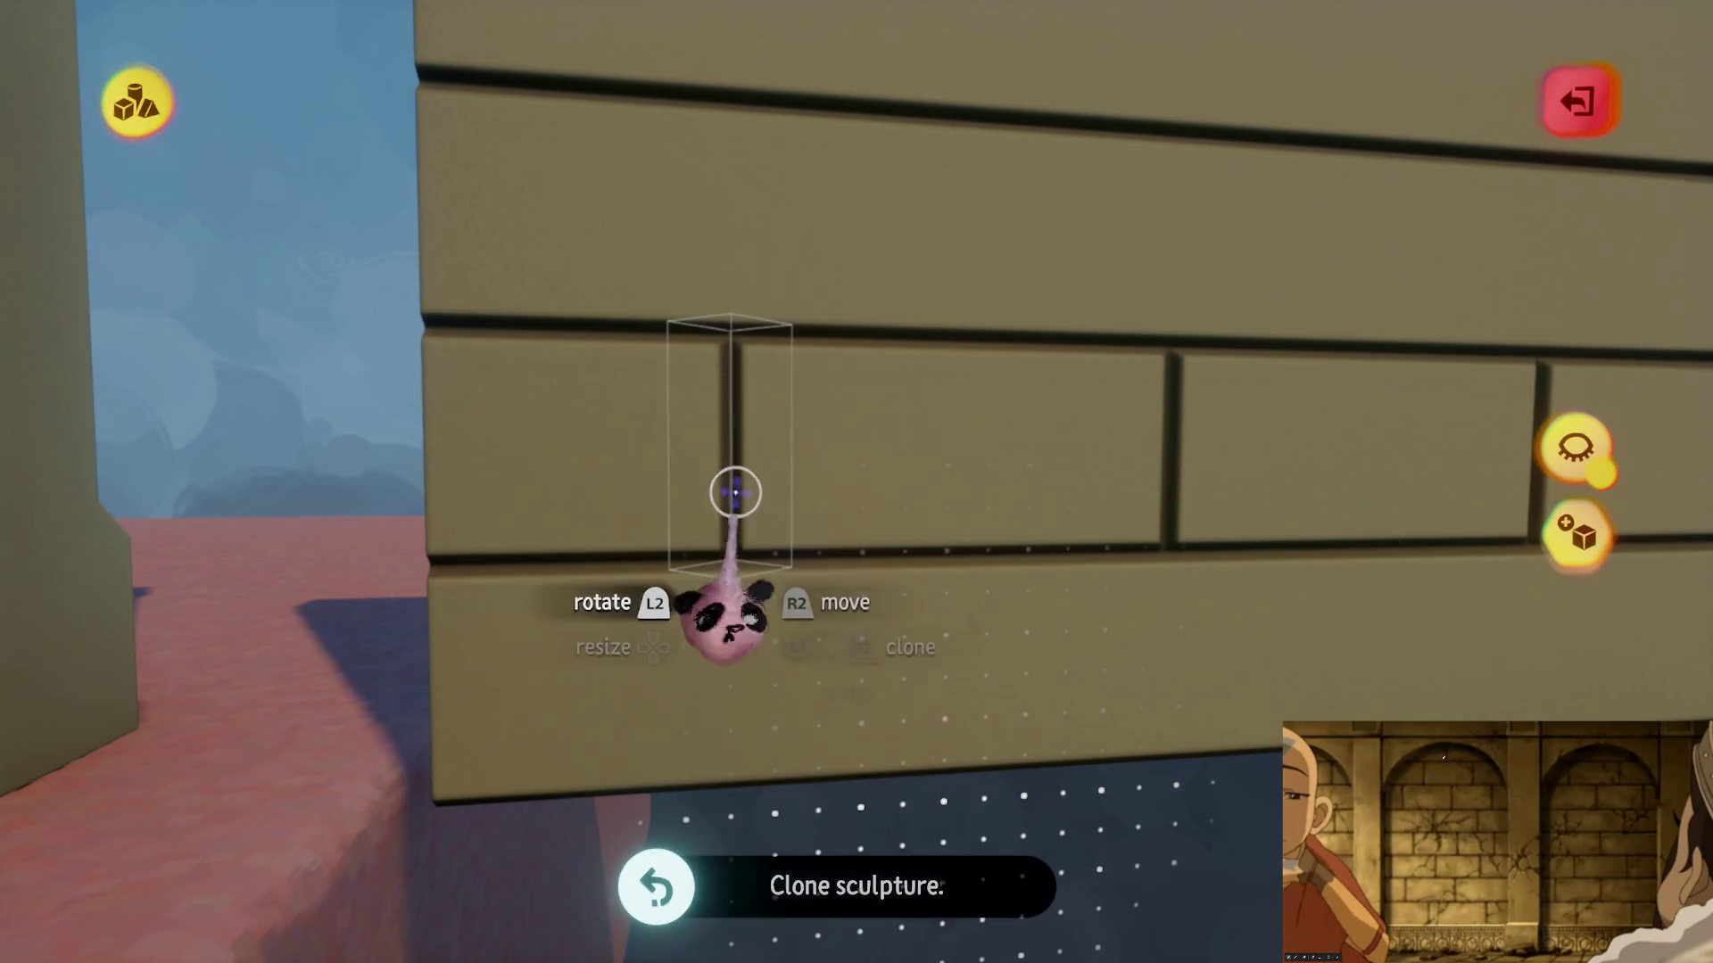
pyautogui.moveTo(914, 781); pyautogui.dragTo(901, 870)
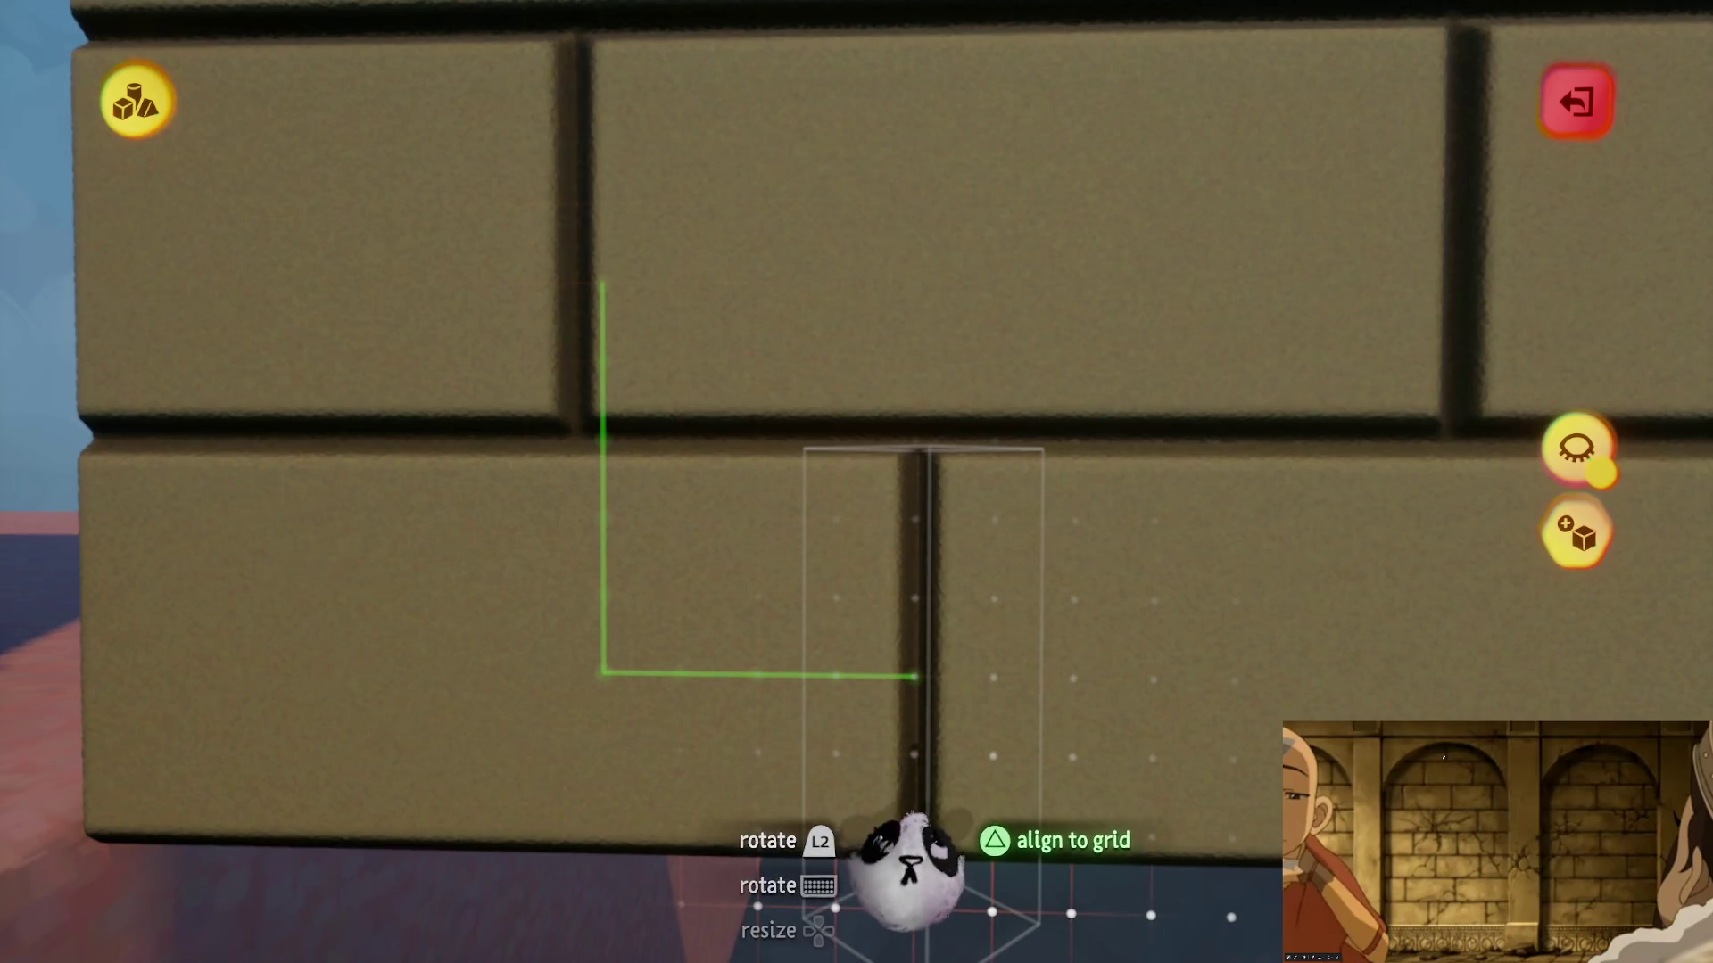
pyautogui.moveTo(835, 624)
pyautogui.mouseDown()
pyautogui.moveTo(894, 294)
pyautogui.moveTo(1016, 222)
pyautogui.moveTo(811, 401)
pyautogui.moveTo(713, 310)
pyautogui.moveTo(963, 680)
pyautogui.mouseUp()
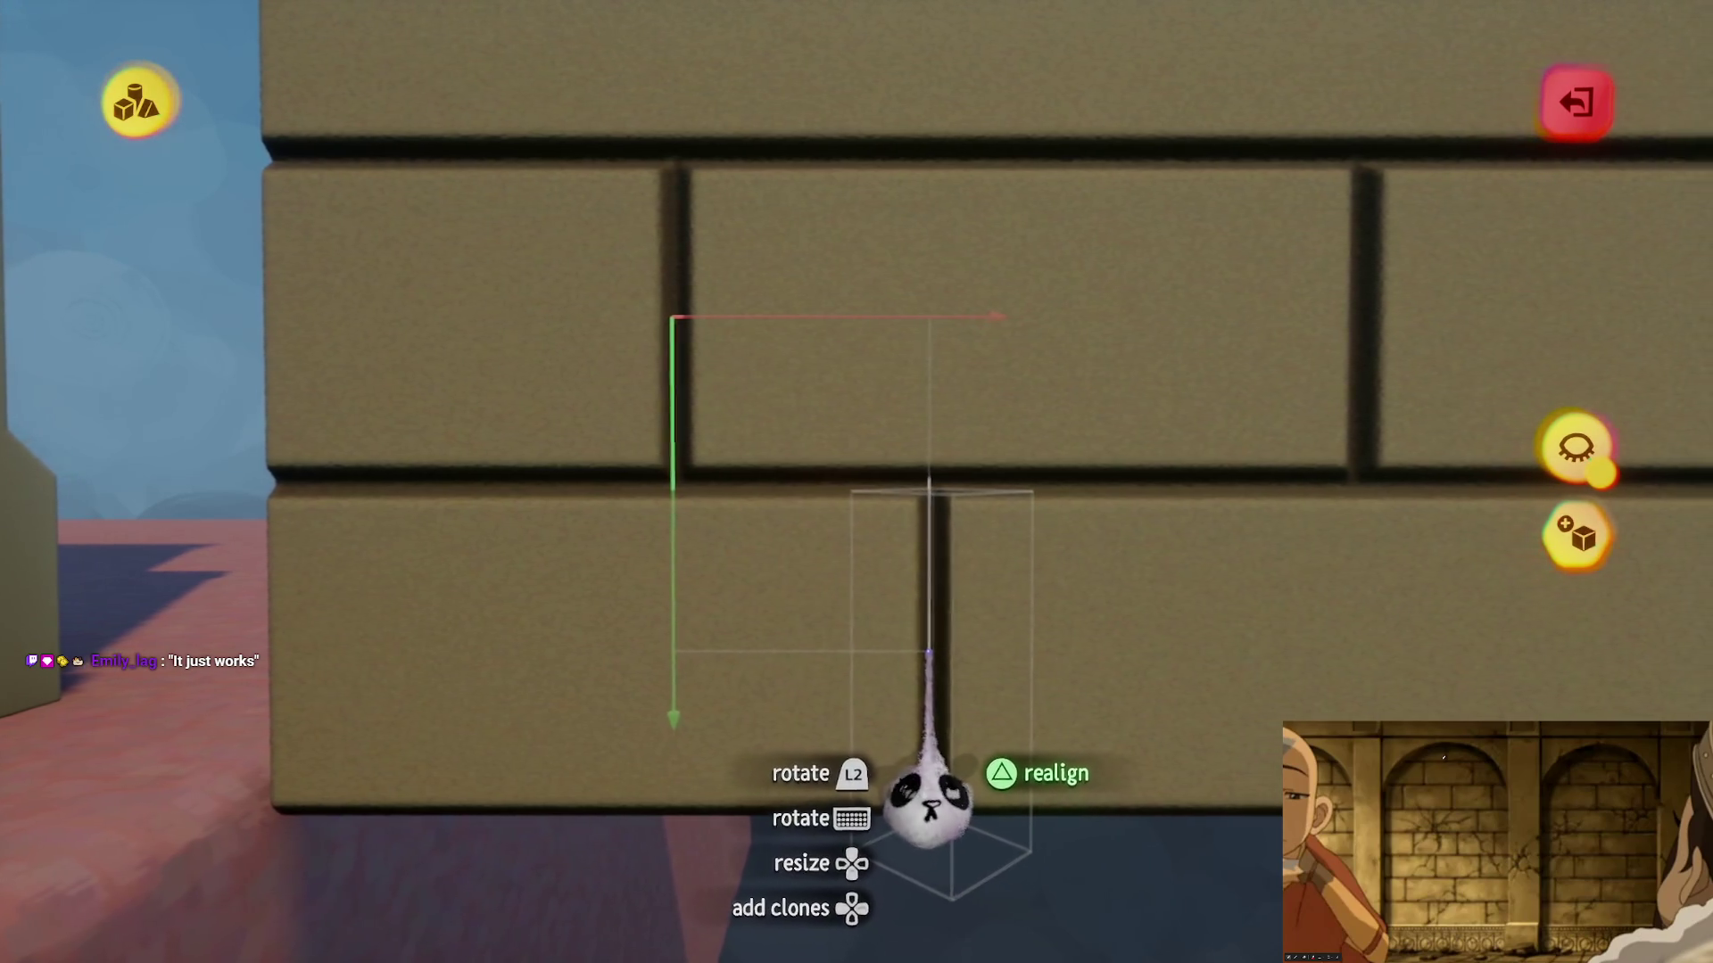
pyautogui.moveTo(917, 784); pyautogui.dragTo(910, 713)
pyautogui.press('s')
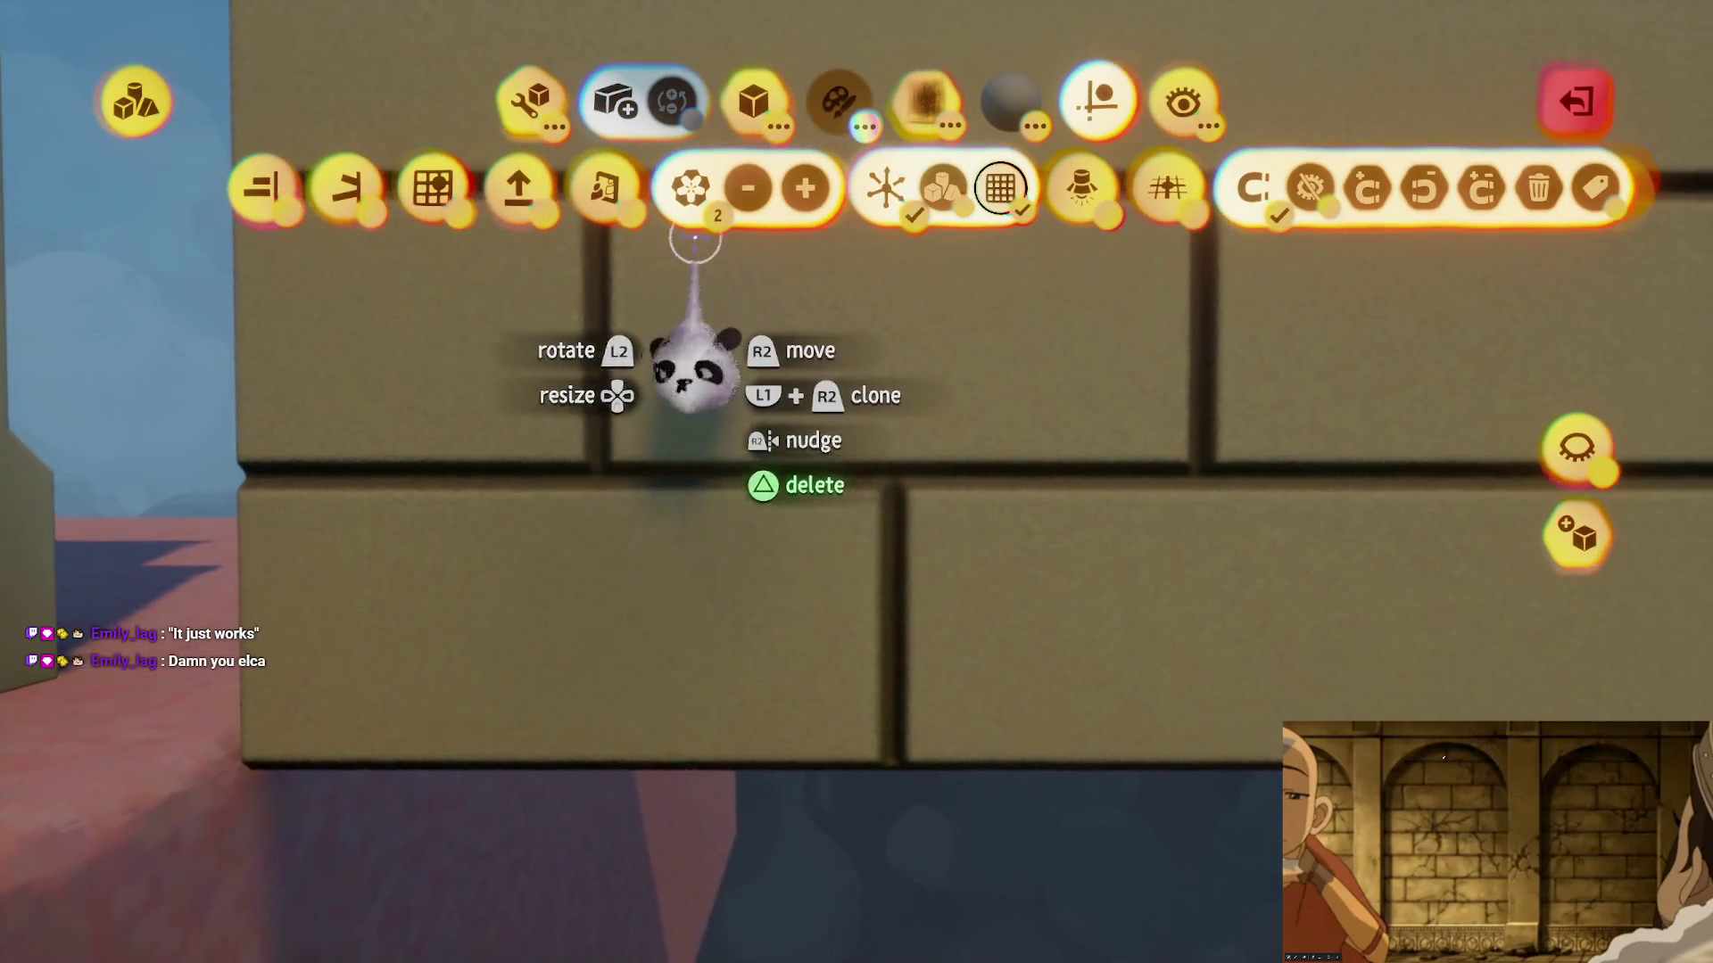
# - Reselect Stretch with grid snapping and clone a joint into the upper course
pyautogui.click(529, 100)
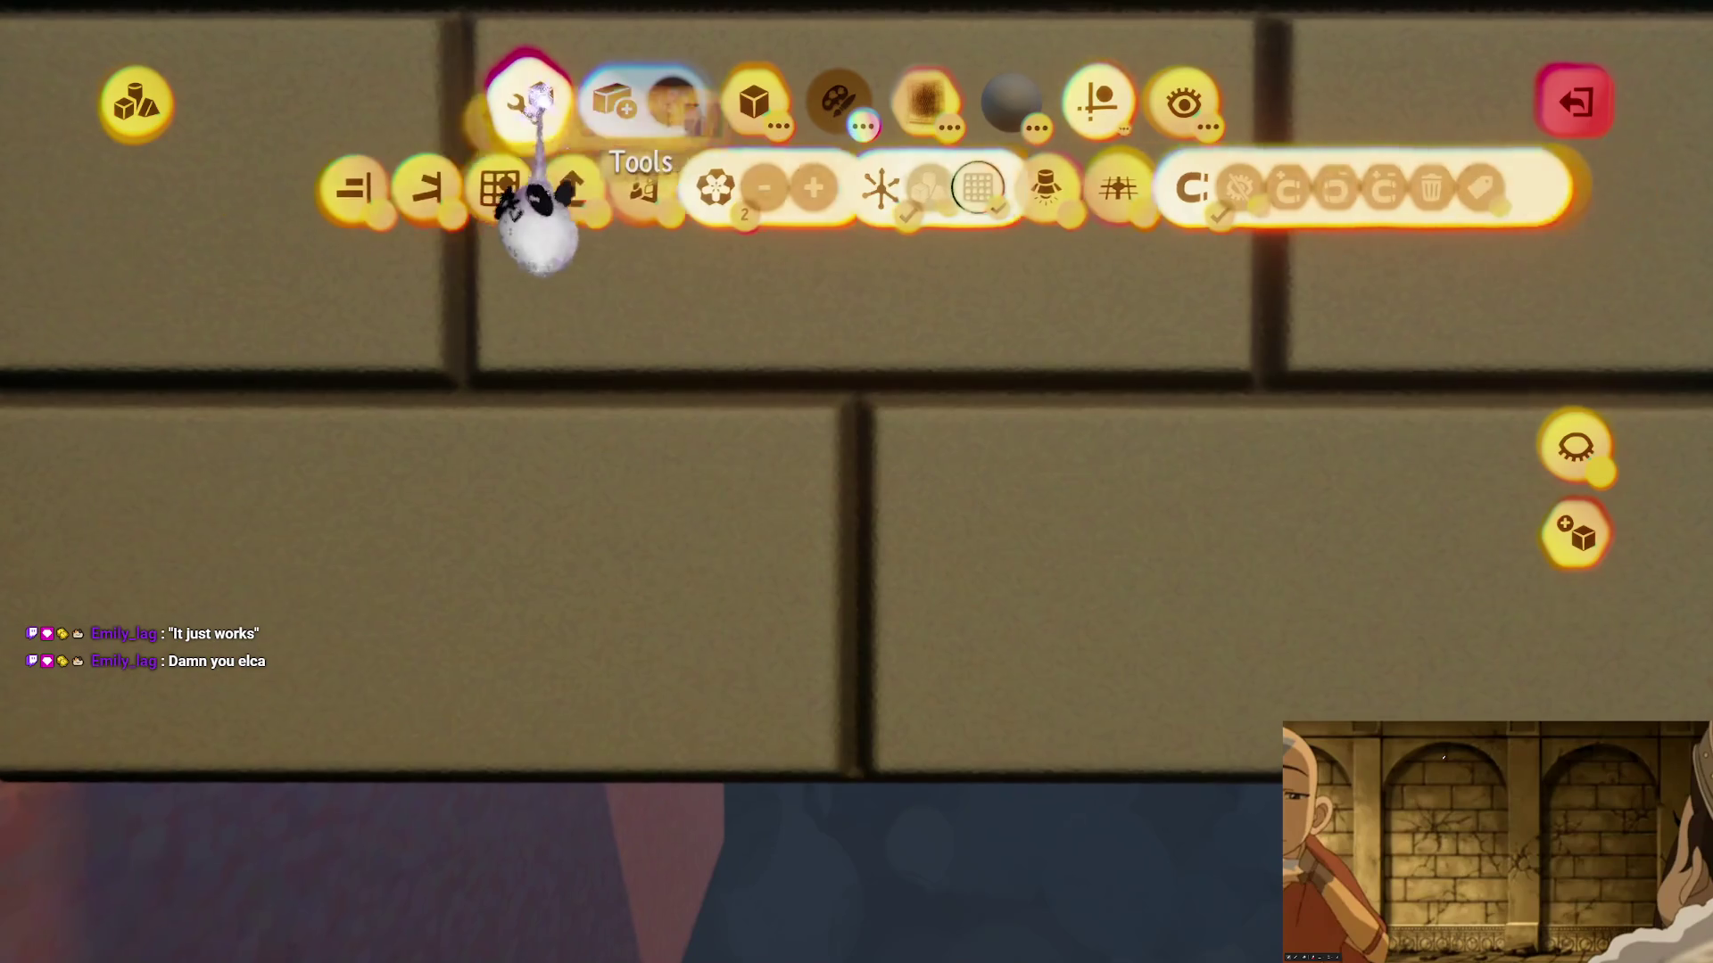
pyautogui.click(641, 187)
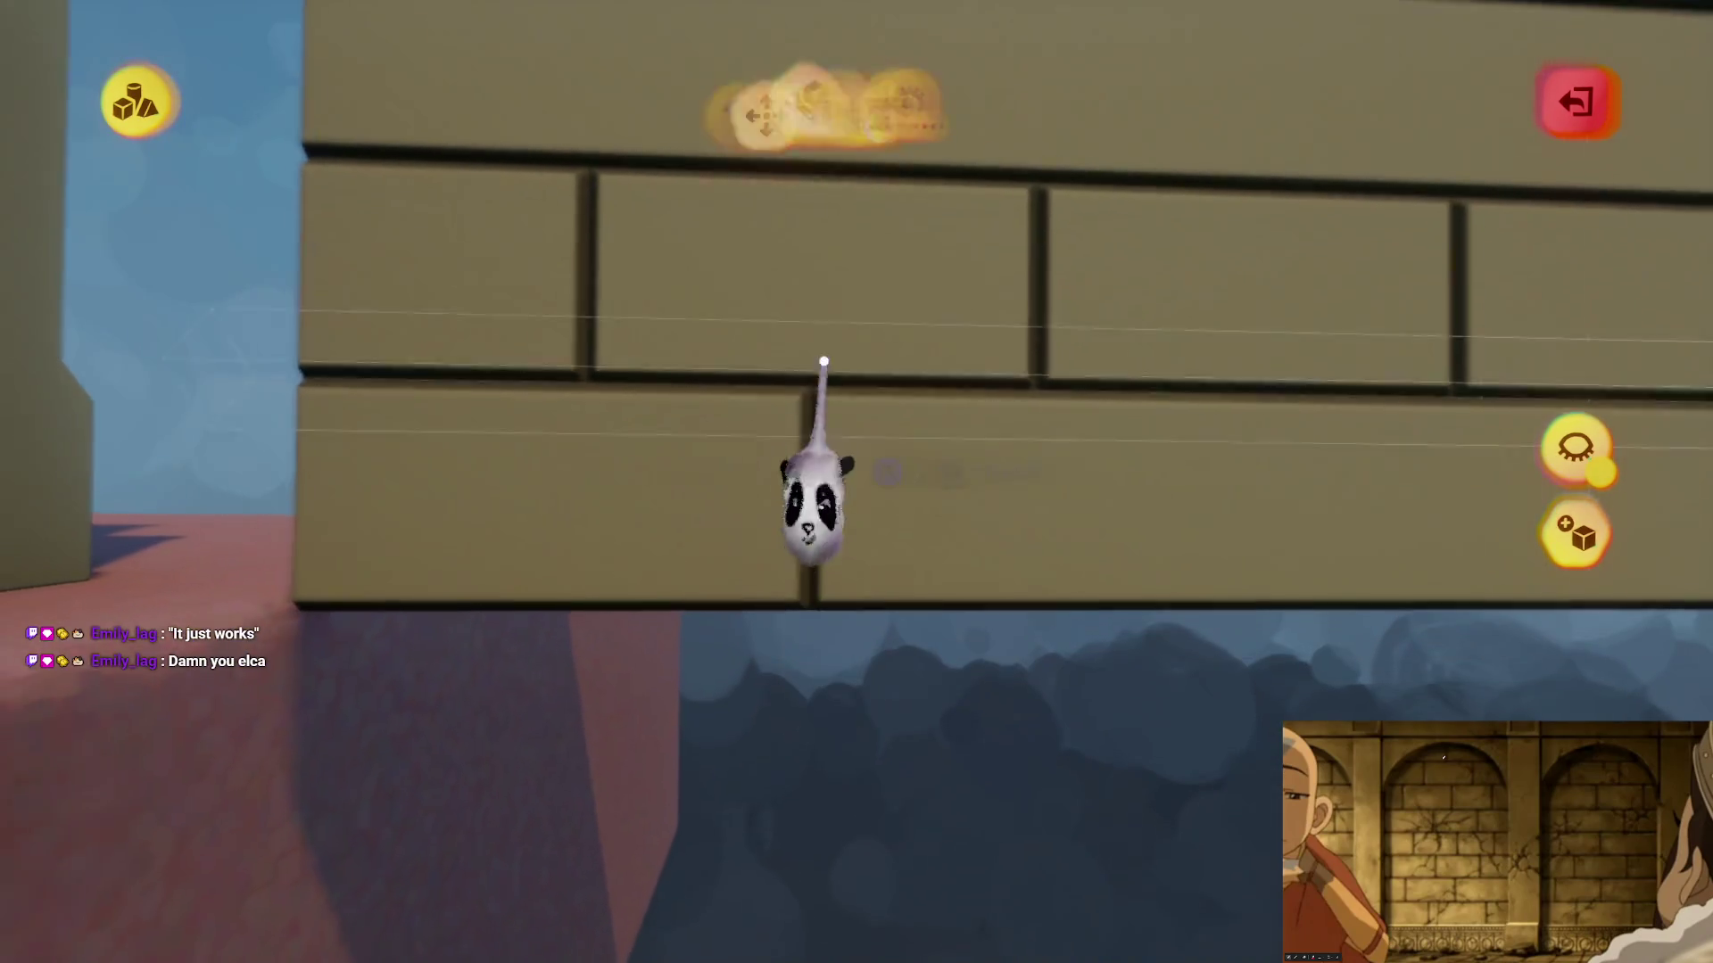
pyautogui.moveTo(721, 192)
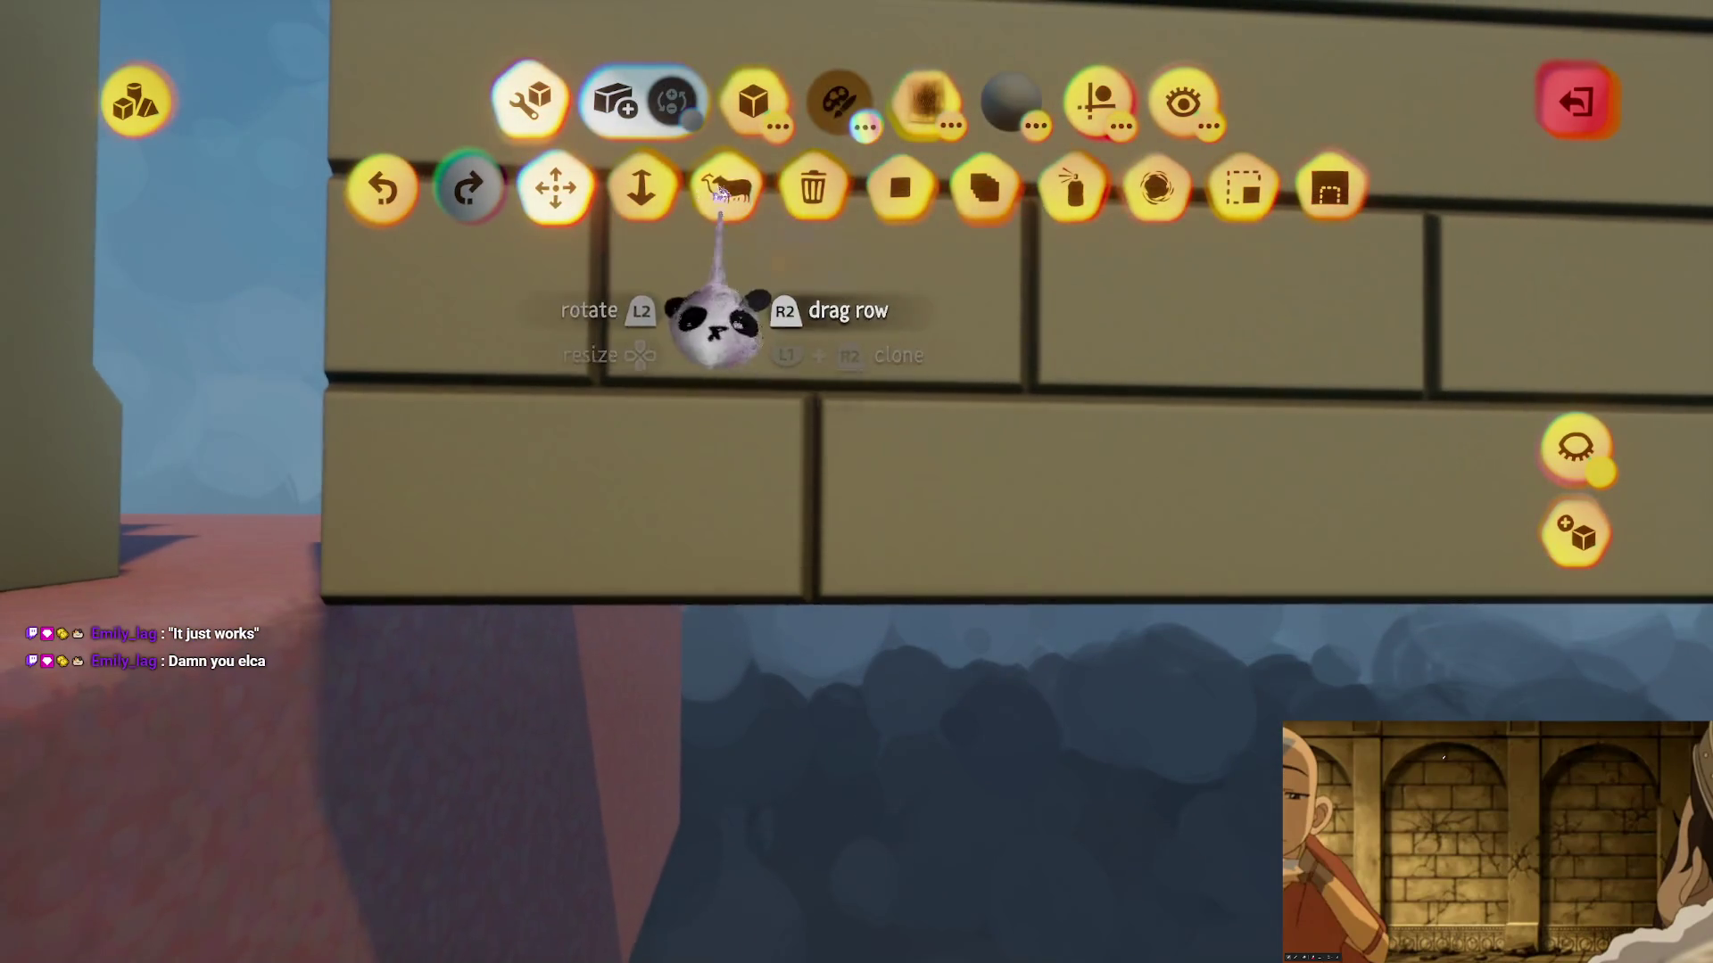
pyautogui.click(1095, 100)
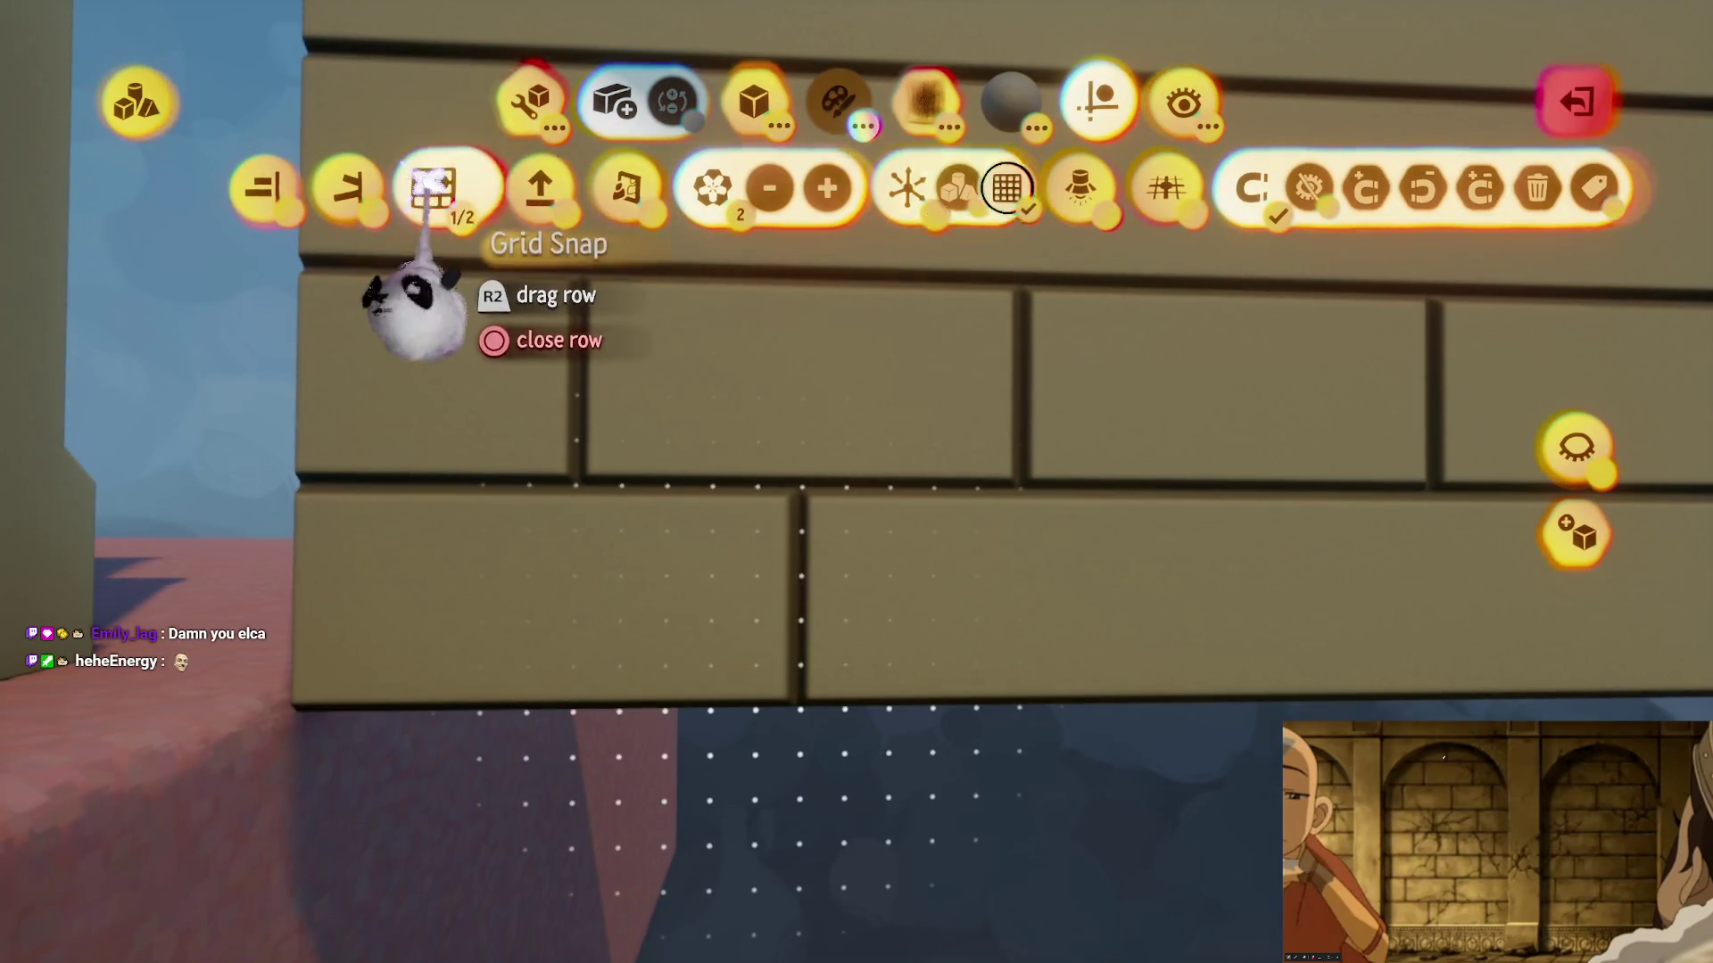
pyautogui.moveTo(816, 700)
pyautogui.mouseDown()
pyautogui.moveTo(886, 683)
pyautogui.moveTo(875, 623)
pyautogui.moveTo(871, 669)
pyautogui.moveTo(891, 382)
pyautogui.mouseUp()
pyautogui.moveTo(848, 570)
pyautogui.mouseDown()
pyautogui.moveTo(837, 688)
pyautogui.moveTo(824, 662)
pyautogui.mouseUp()
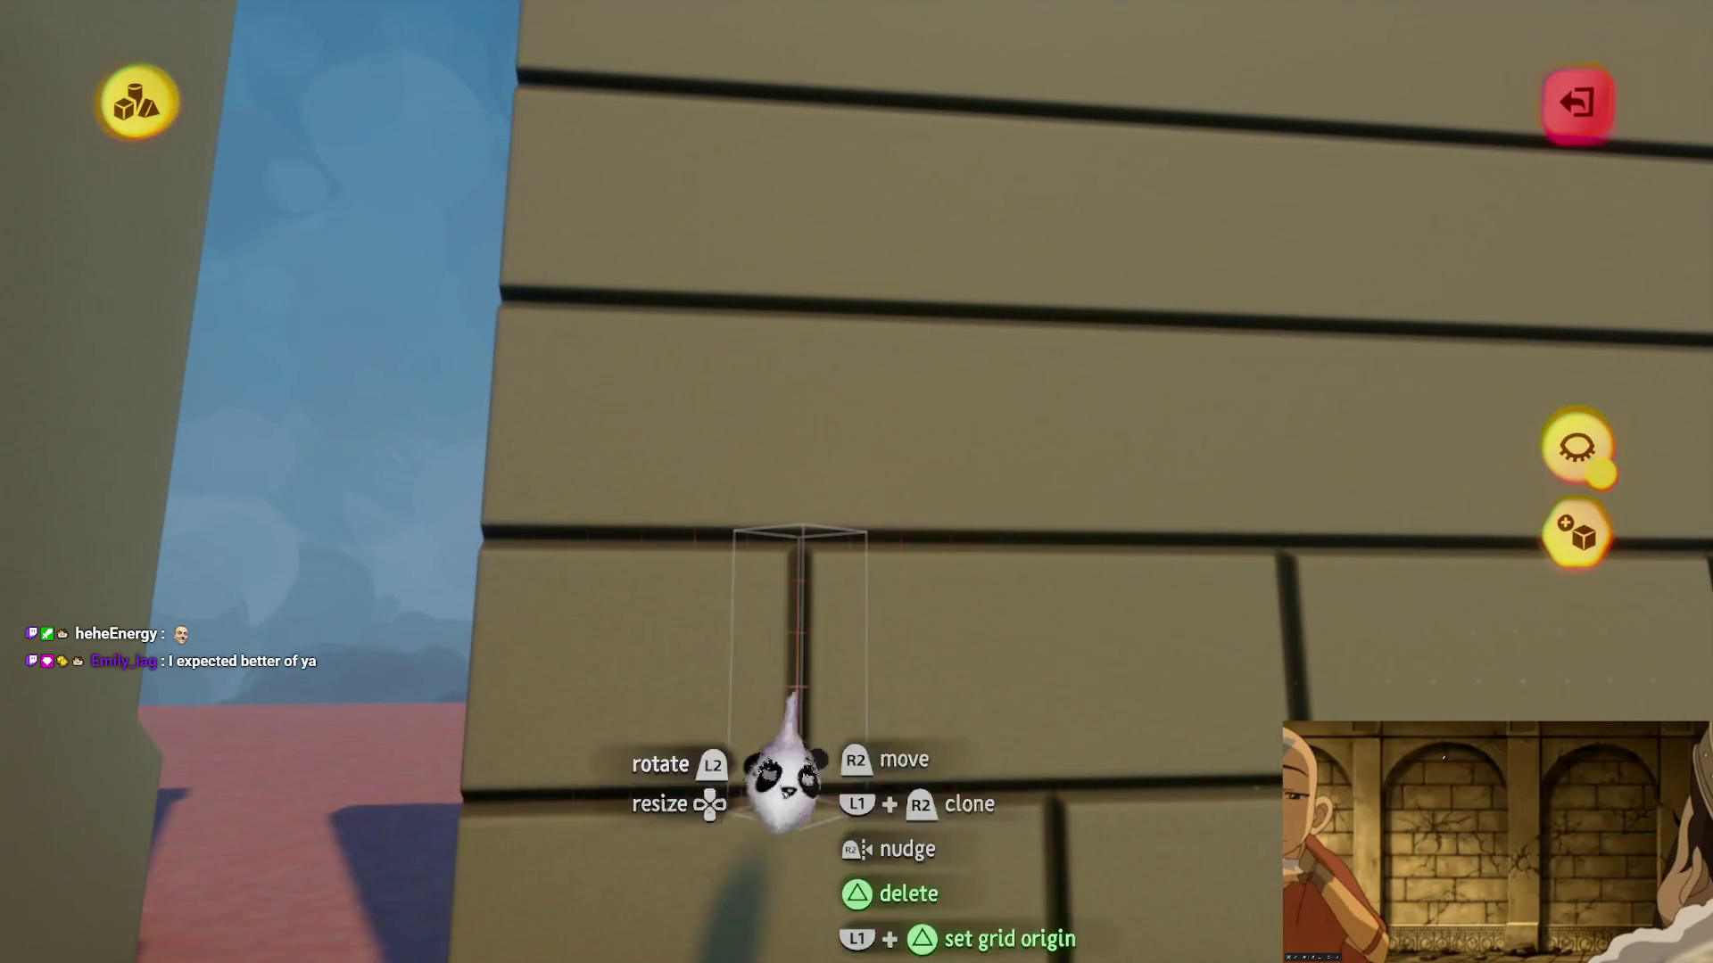
pyautogui.moveTo(785, 776); pyautogui.dragTo(718, 528)
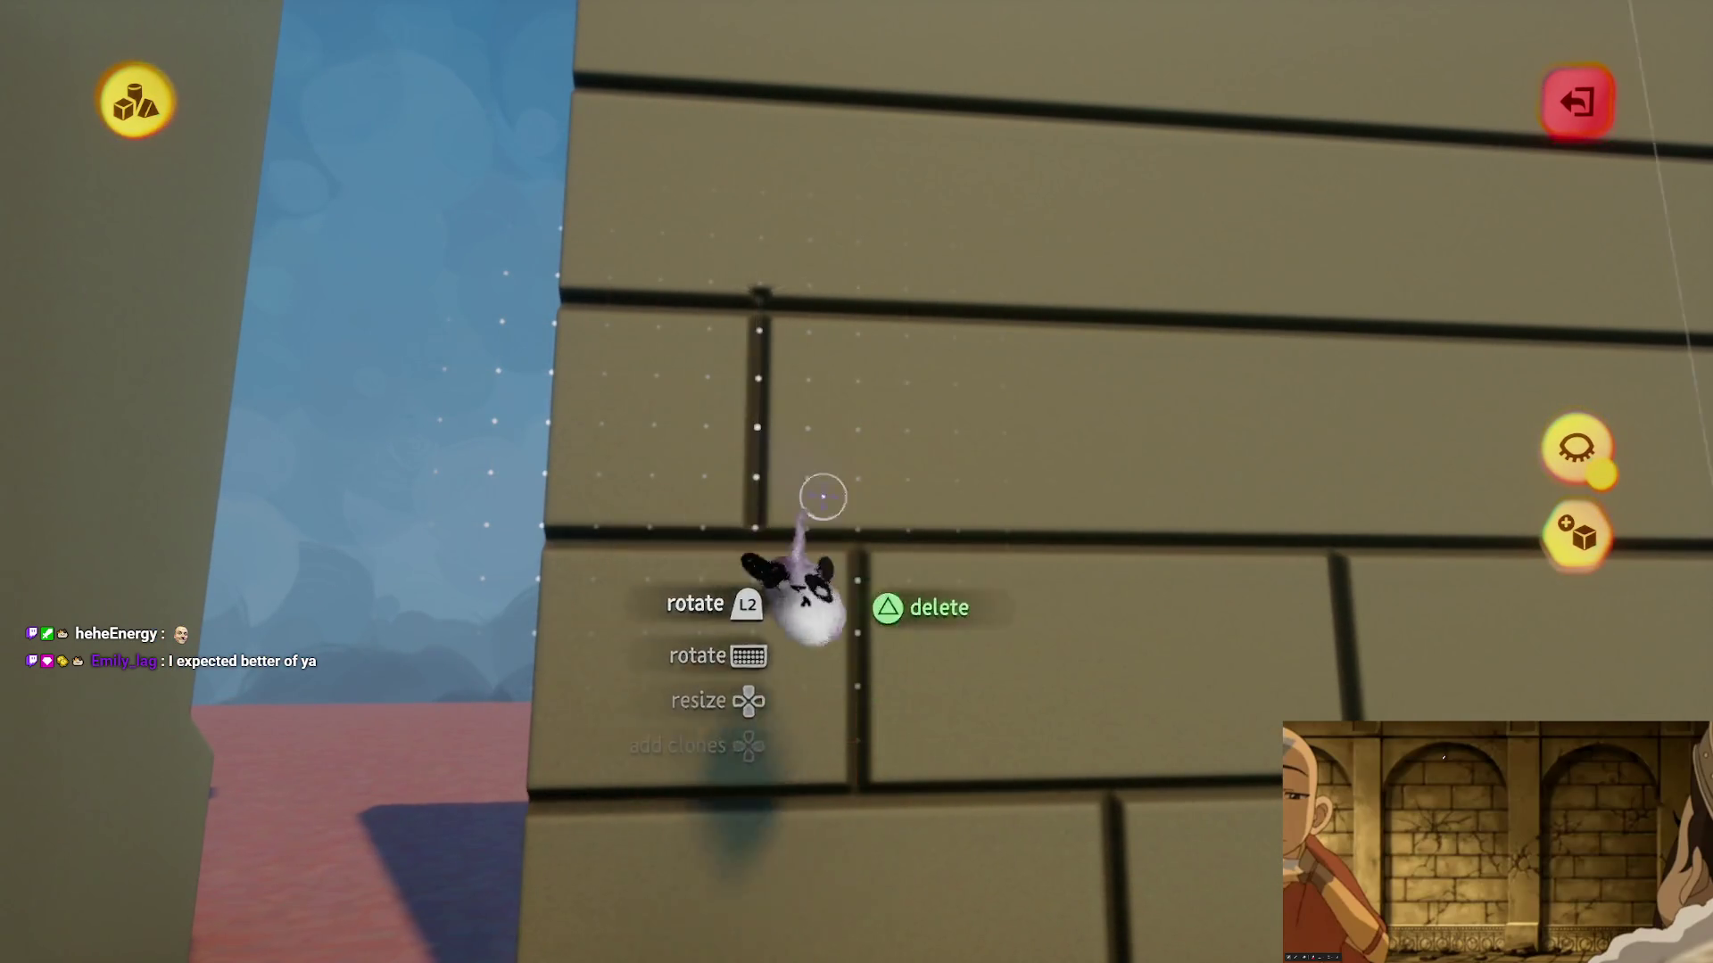
pyautogui.moveTo(848, 707)
pyautogui.mouseDown()
pyautogui.moveTo(860, 509)
pyautogui.moveTo(848, 559)
pyautogui.moveTo(870, 635)
pyautogui.moveTo(860, 624)
pyautogui.moveTo(841, 669)
pyautogui.moveTo(860, 718)
pyautogui.mouseUp()
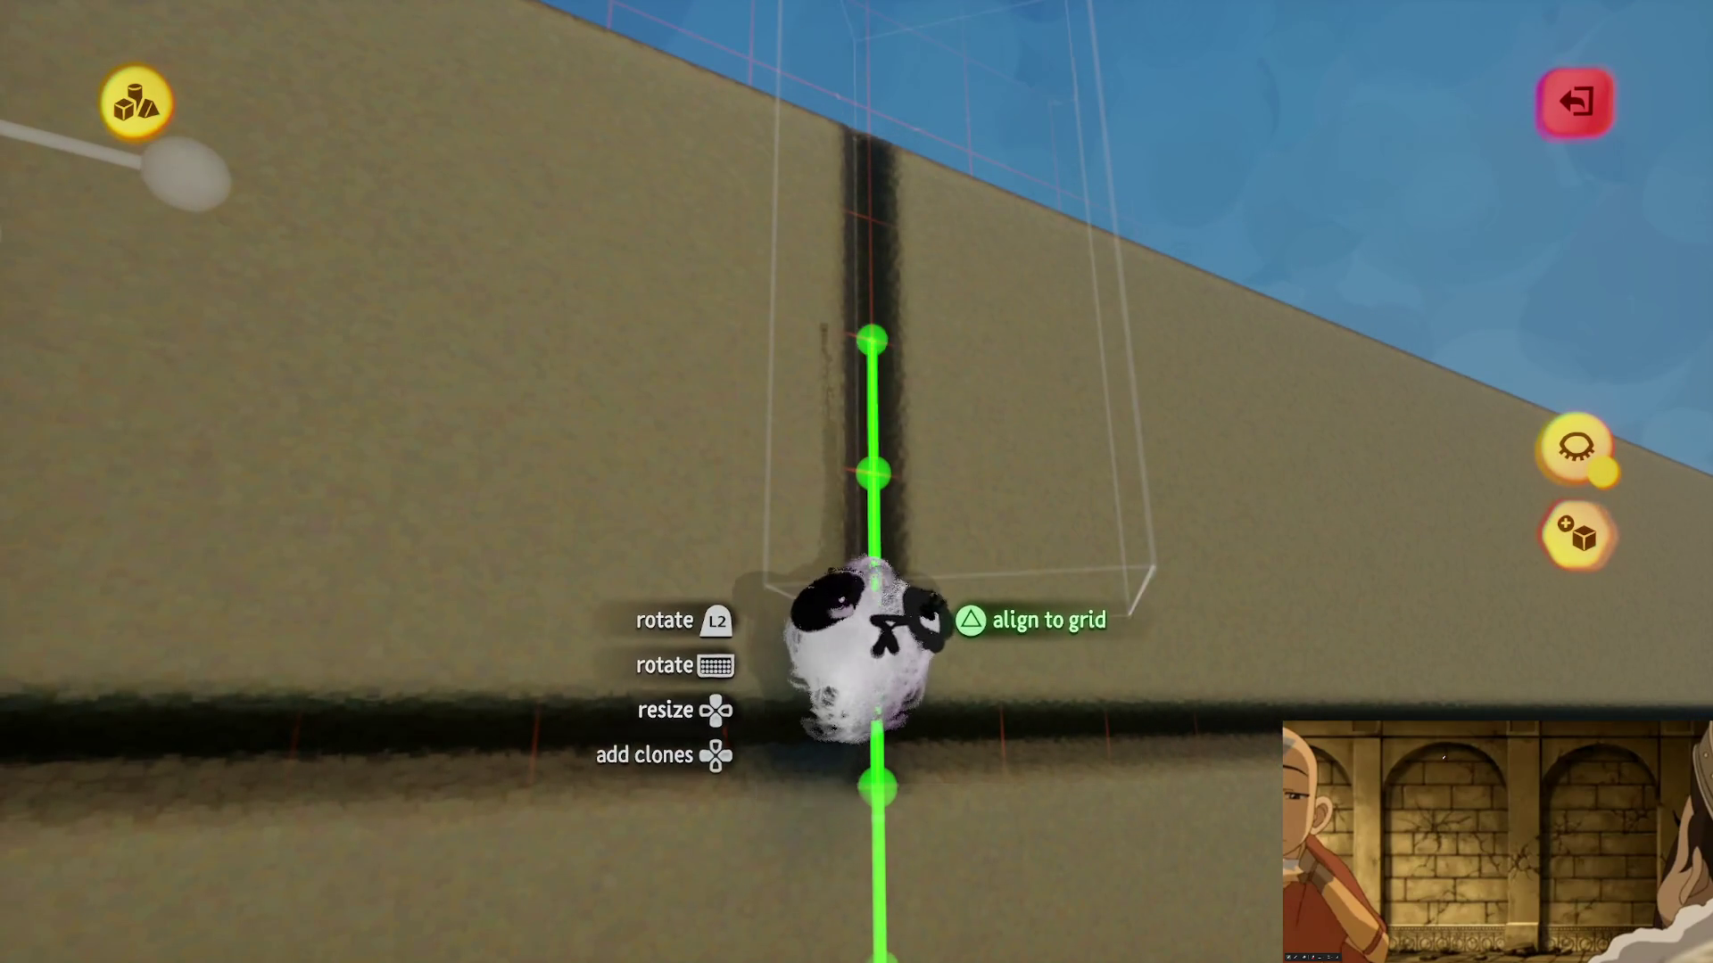
pyautogui.moveTo(861, 719); pyautogui.dragTo(883, 566)
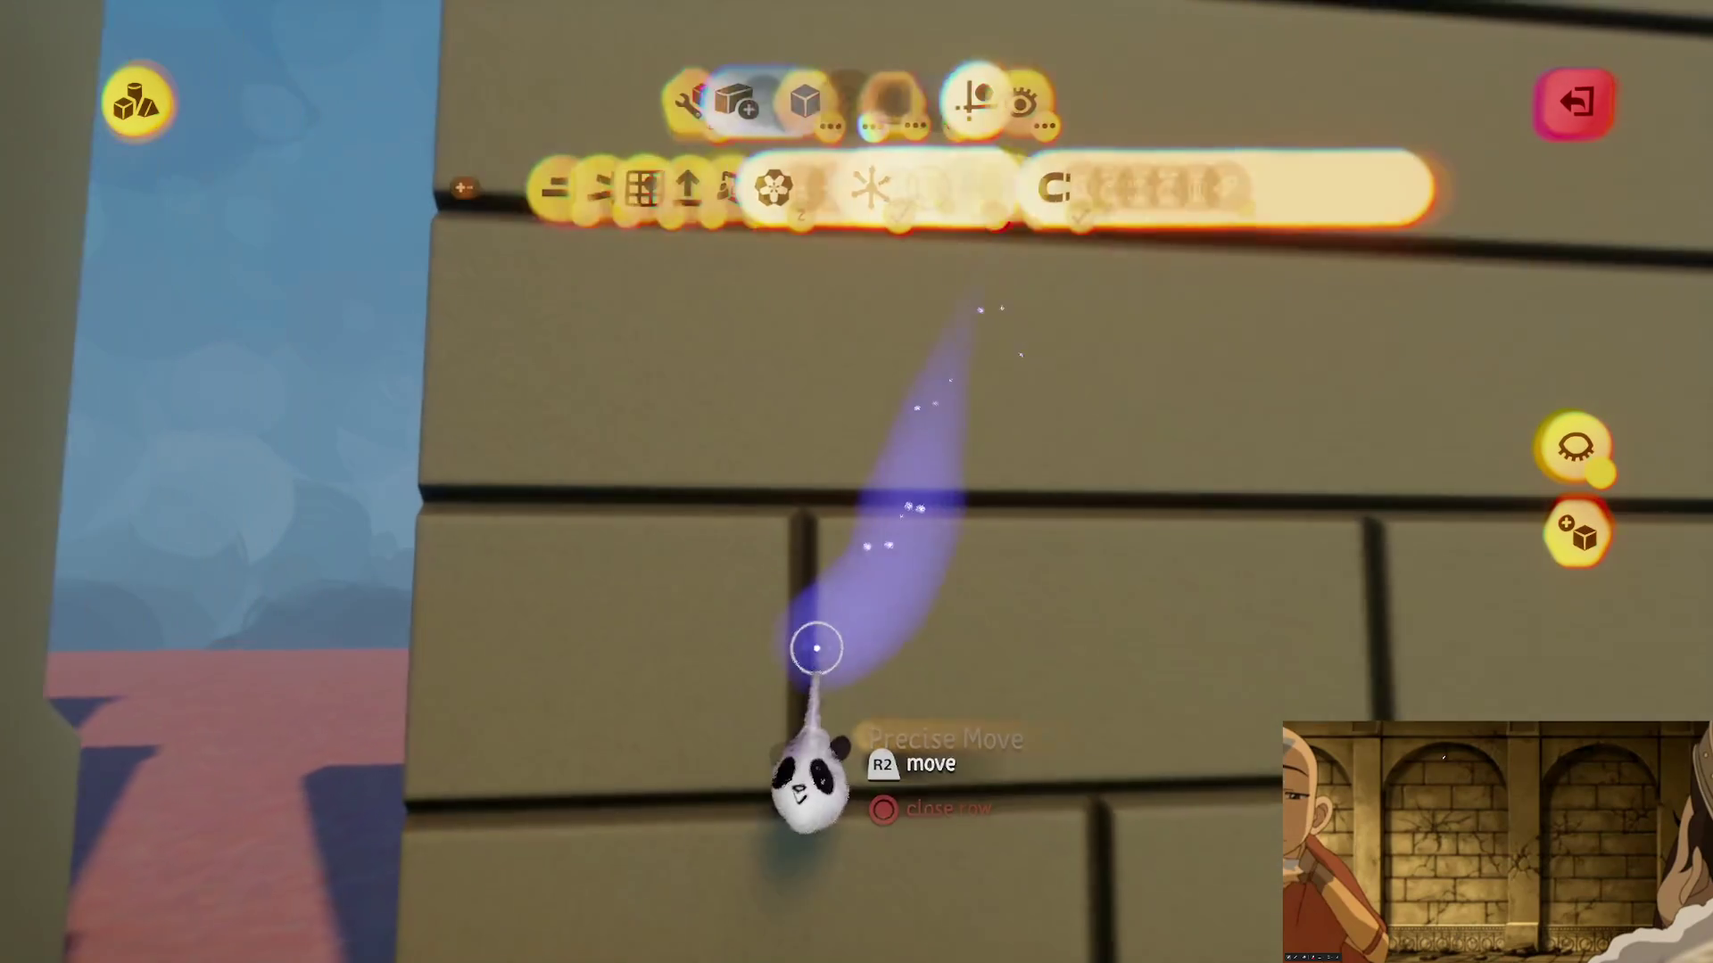
# - Realign the joint pieces and line up their clones along each brick row
pyautogui.moveTo(811, 643)
pyautogui.mouseDown()
pyautogui.moveTo(807, 680)
pyautogui.moveTo(796, 379)
pyautogui.moveTo(784, 441)
pyautogui.mouseUp()
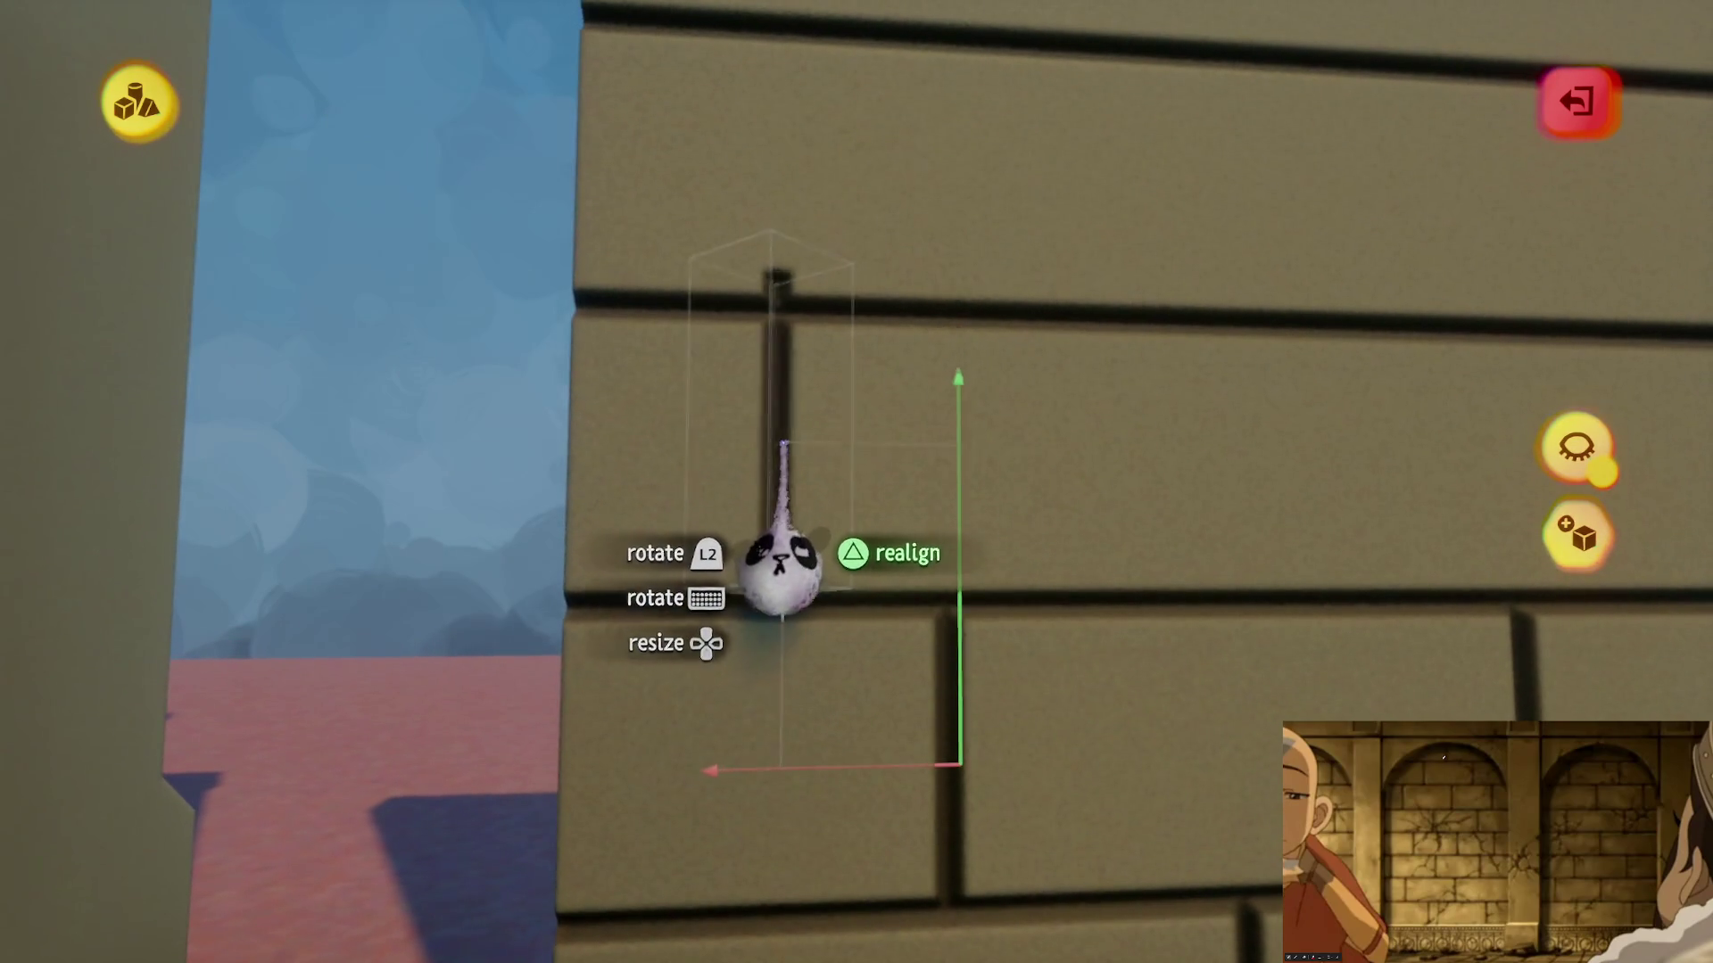
pyautogui.moveTo(773, 593)
pyautogui.mouseDown()
pyautogui.moveTo(791, 592)
pyautogui.moveTo(811, 658)
pyautogui.moveTo(856, 478)
pyautogui.mouseUp()
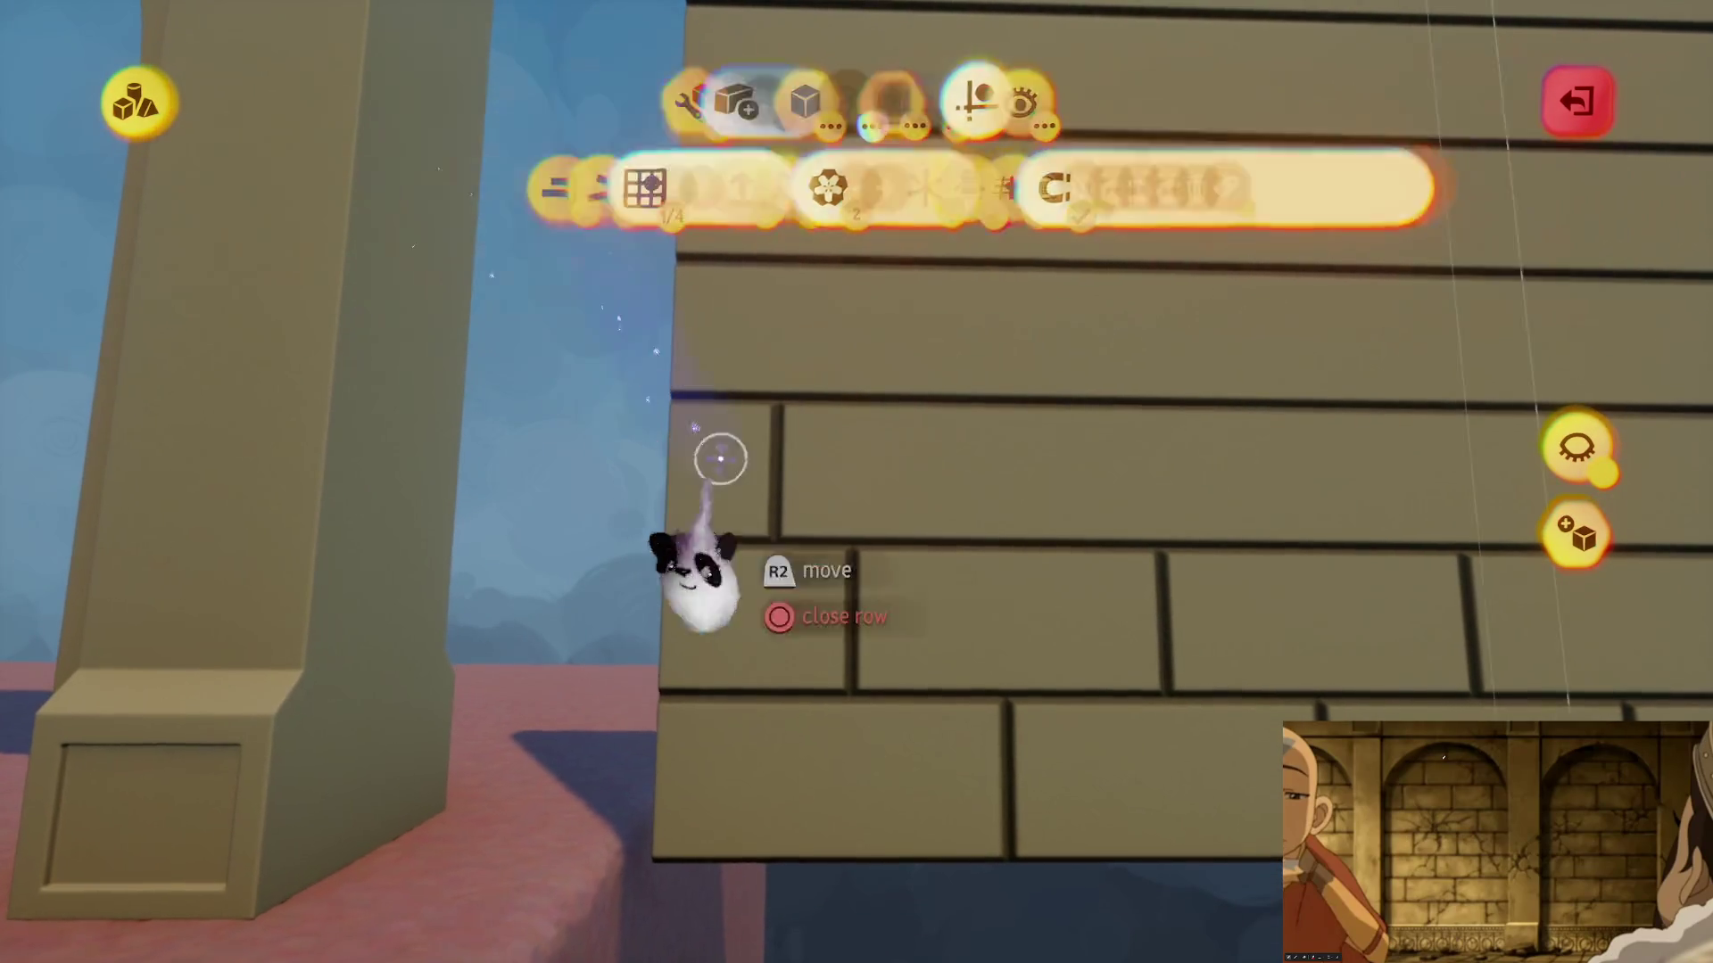
pyautogui.moveTo(707, 573)
pyautogui.mouseDown()
pyautogui.moveTo(765, 612)
pyautogui.moveTo(838, 562)
pyautogui.mouseUp()
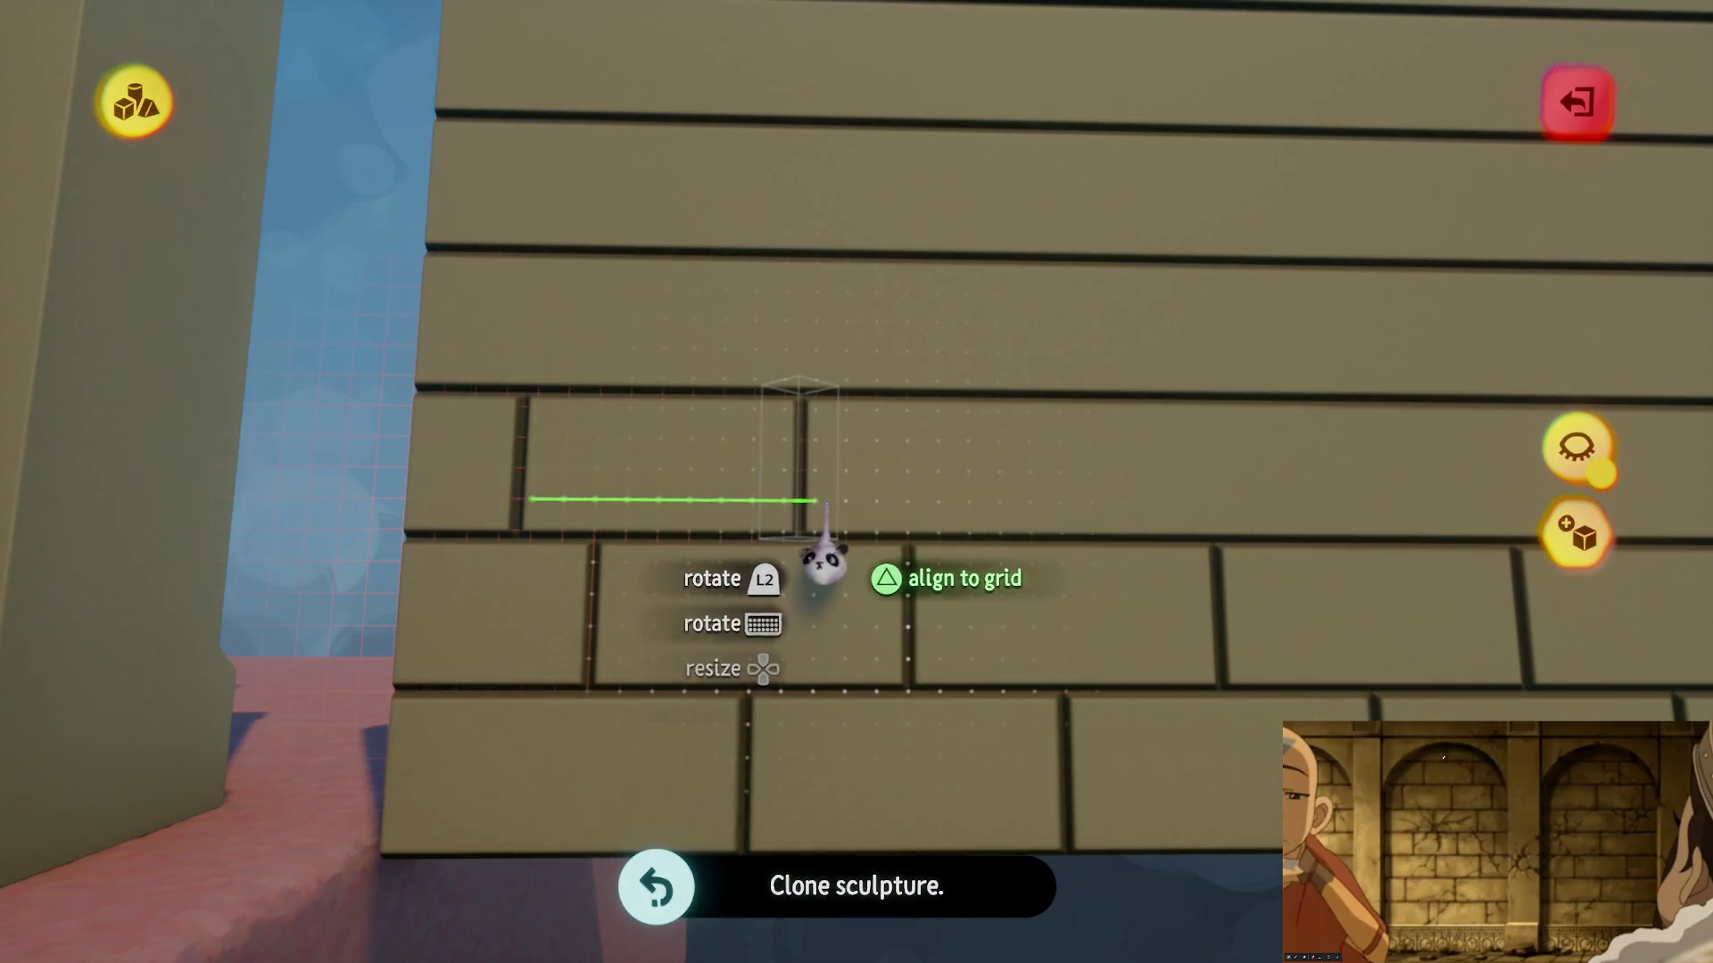
pyautogui.moveTo(841, 563); pyautogui.dragTo(839, 567)
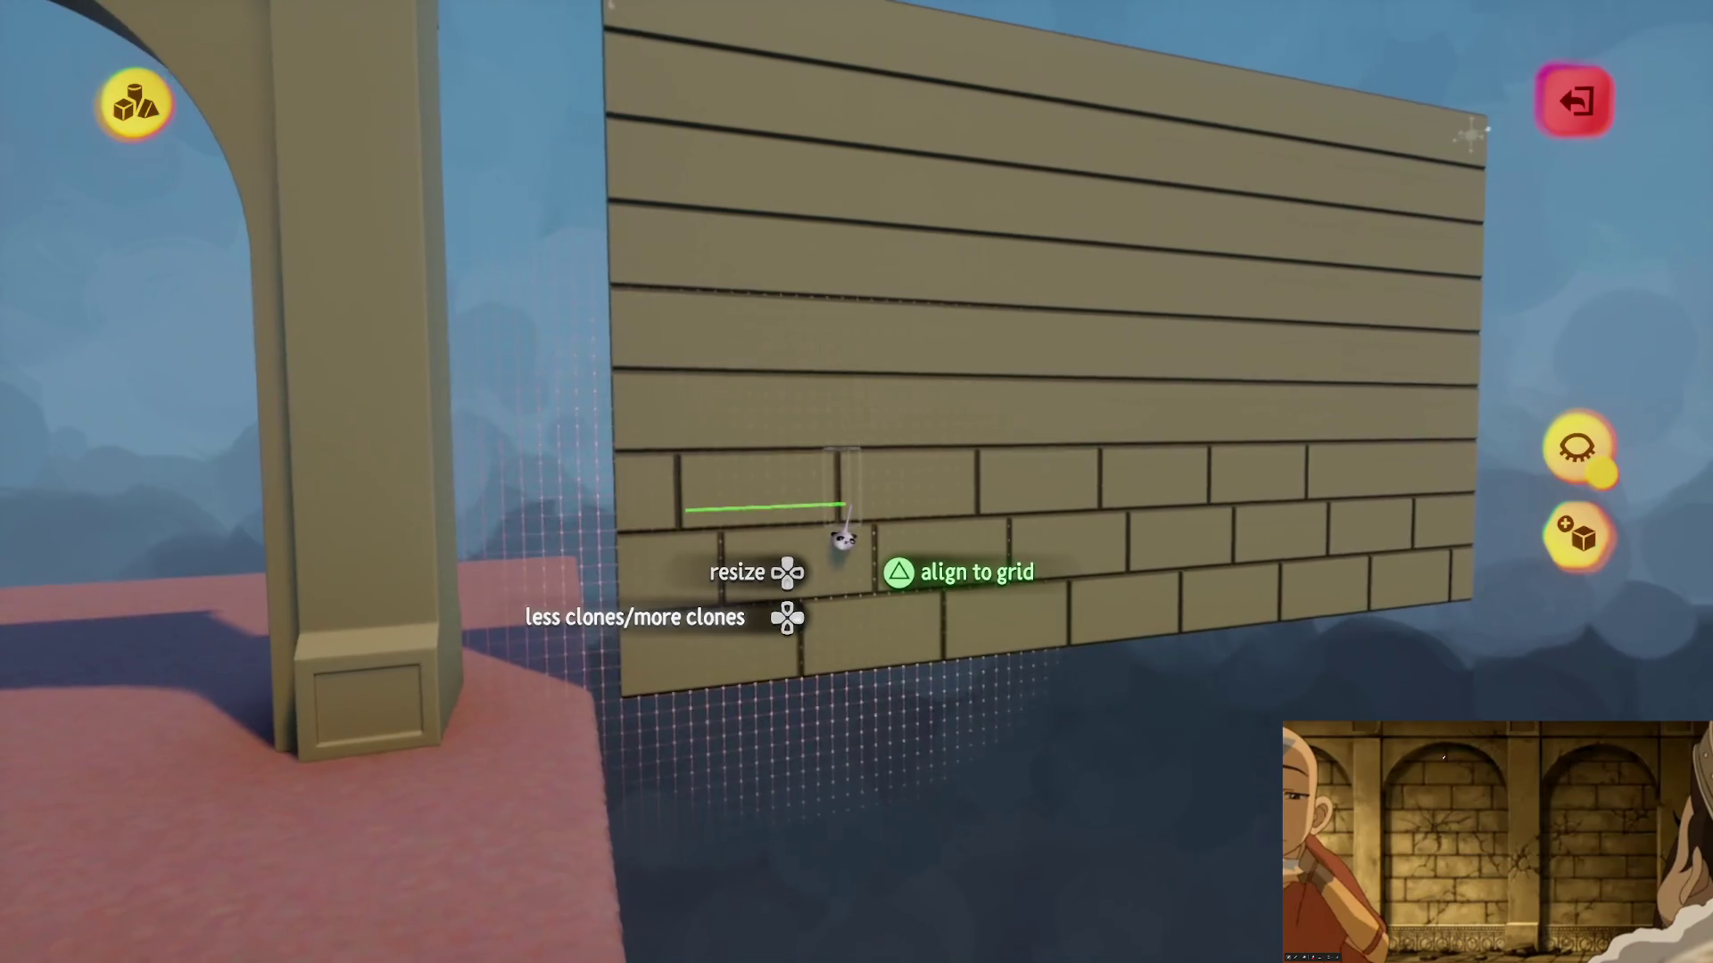
pyautogui.click(844, 541)
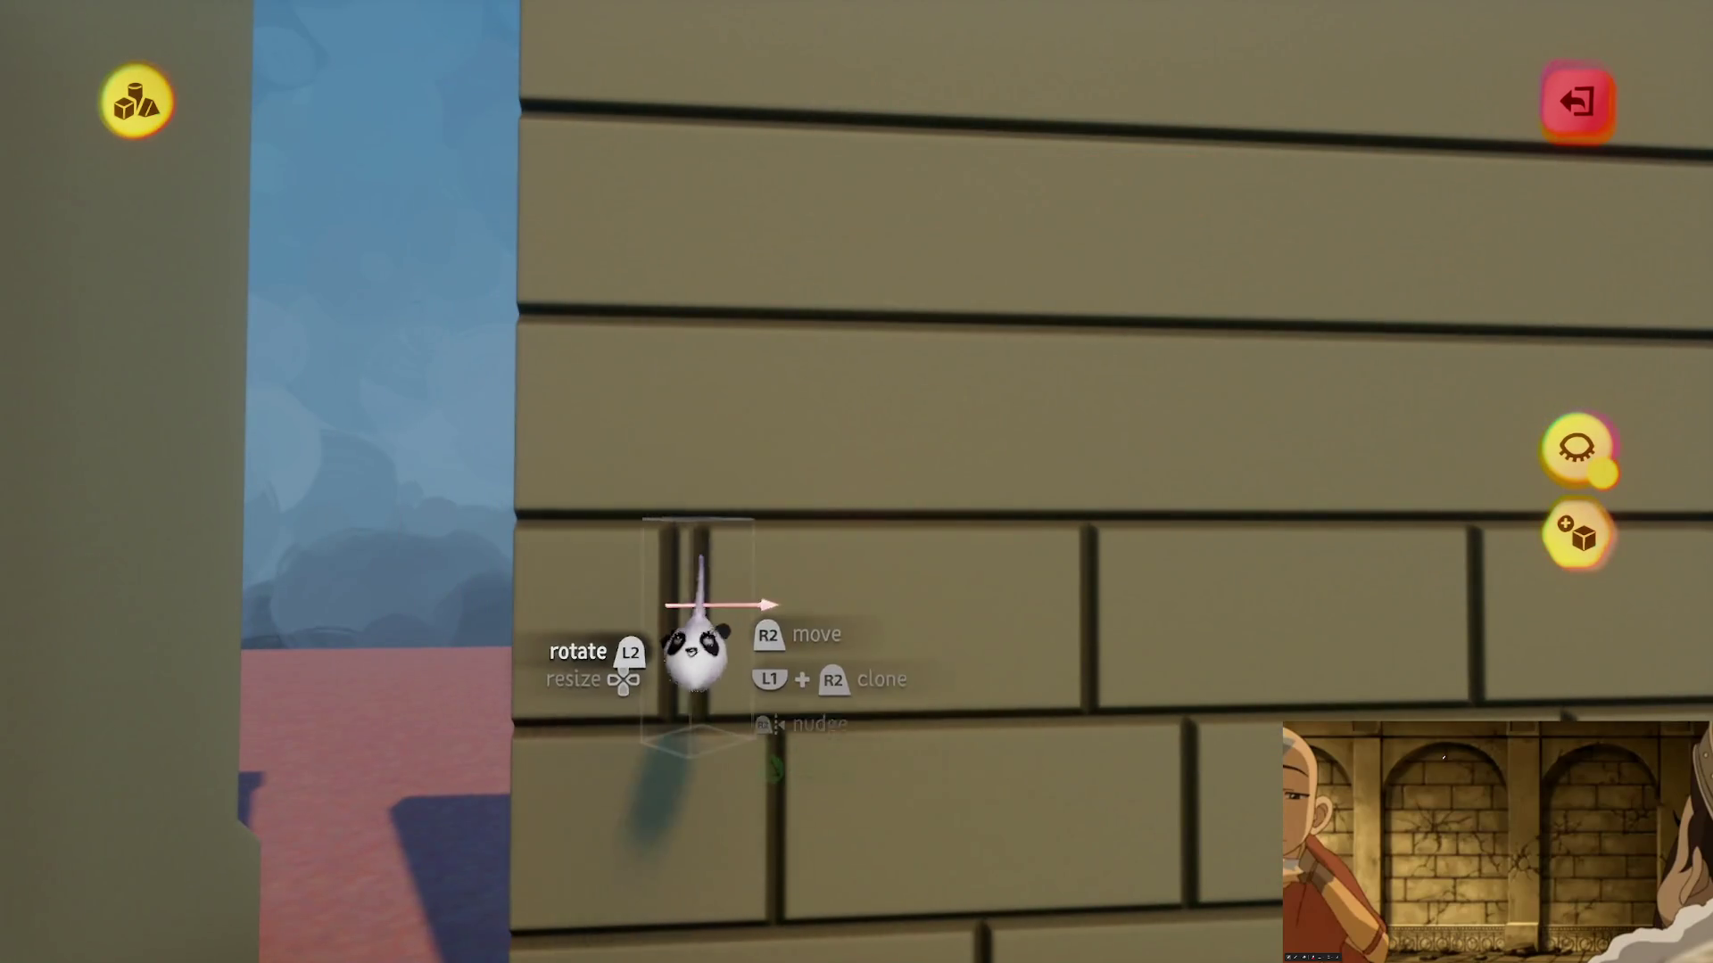
pyautogui.moveTo(696, 655)
pyautogui.mouseDown()
pyautogui.moveTo(842, 458)
pyautogui.moveTo(825, 635)
pyautogui.moveTo(784, 554)
pyautogui.moveTo(776, 612)
pyautogui.moveTo(815, 562)
pyautogui.moveTo(830, 637)
pyautogui.mouseUp()
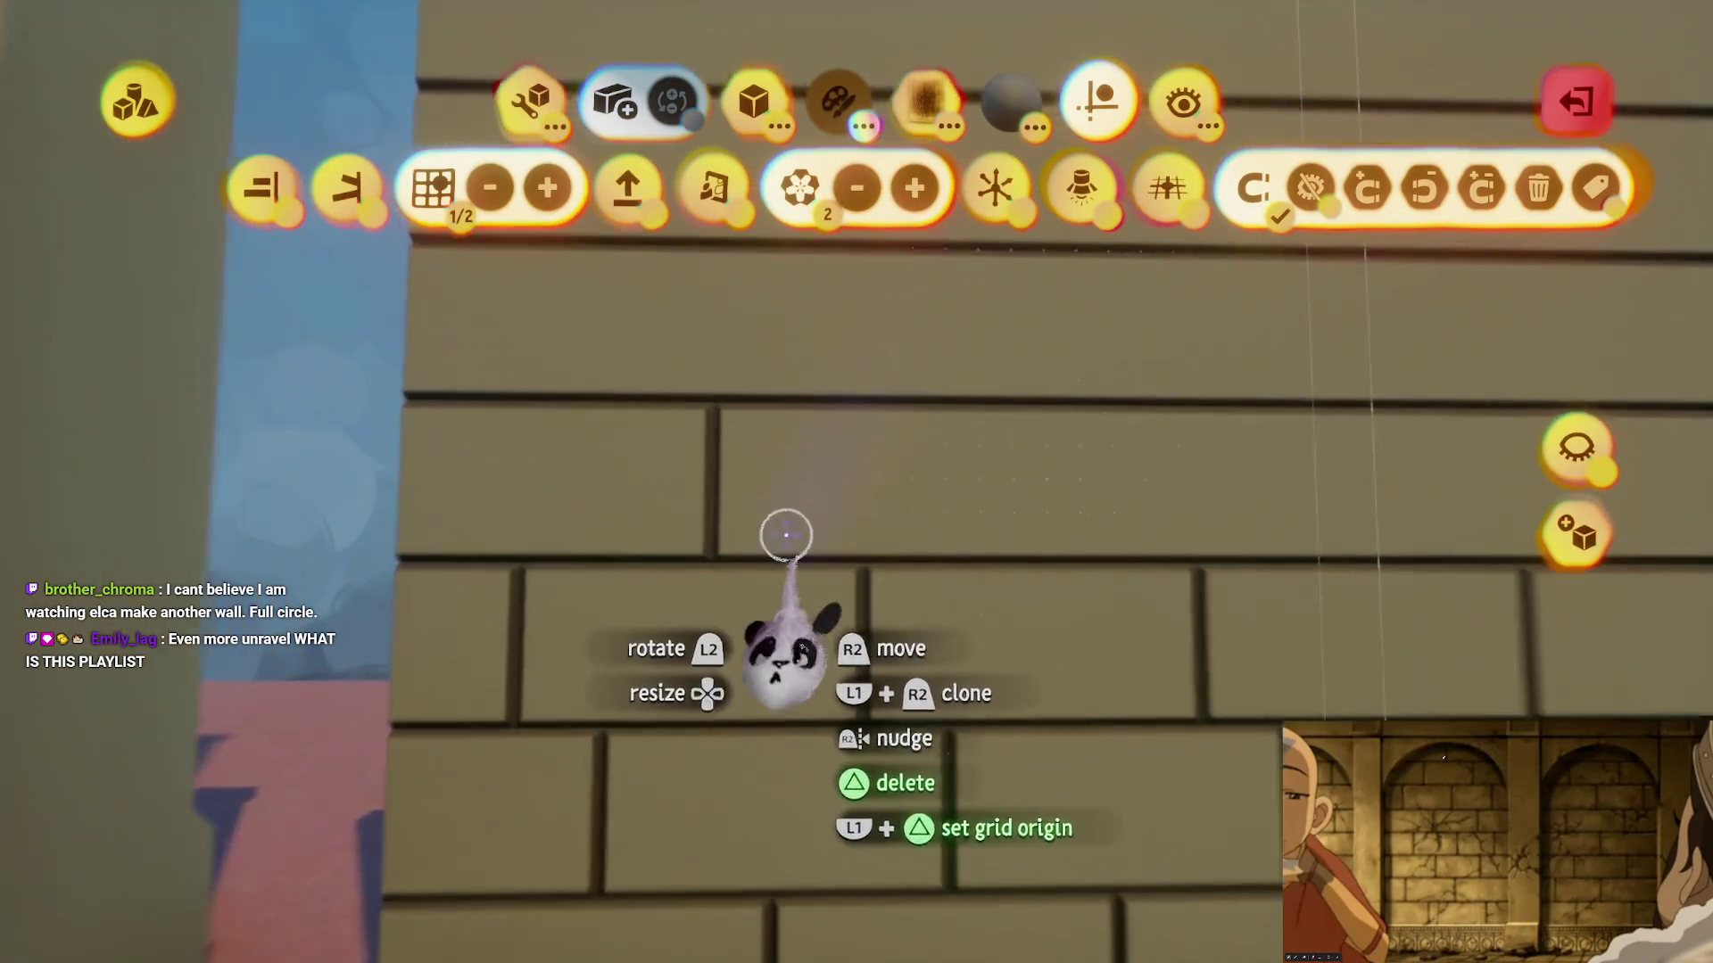
pyautogui.moveTo(765, 630)
pyautogui.mouseDown()
pyautogui.moveTo(785, 629)
pyautogui.moveTo(790, 570)
pyautogui.moveTo(788, 593)
pyautogui.moveTo(742, 567)
pyautogui.moveTo(857, 557)
pyautogui.moveTo(876, 496)
pyautogui.mouseUp()
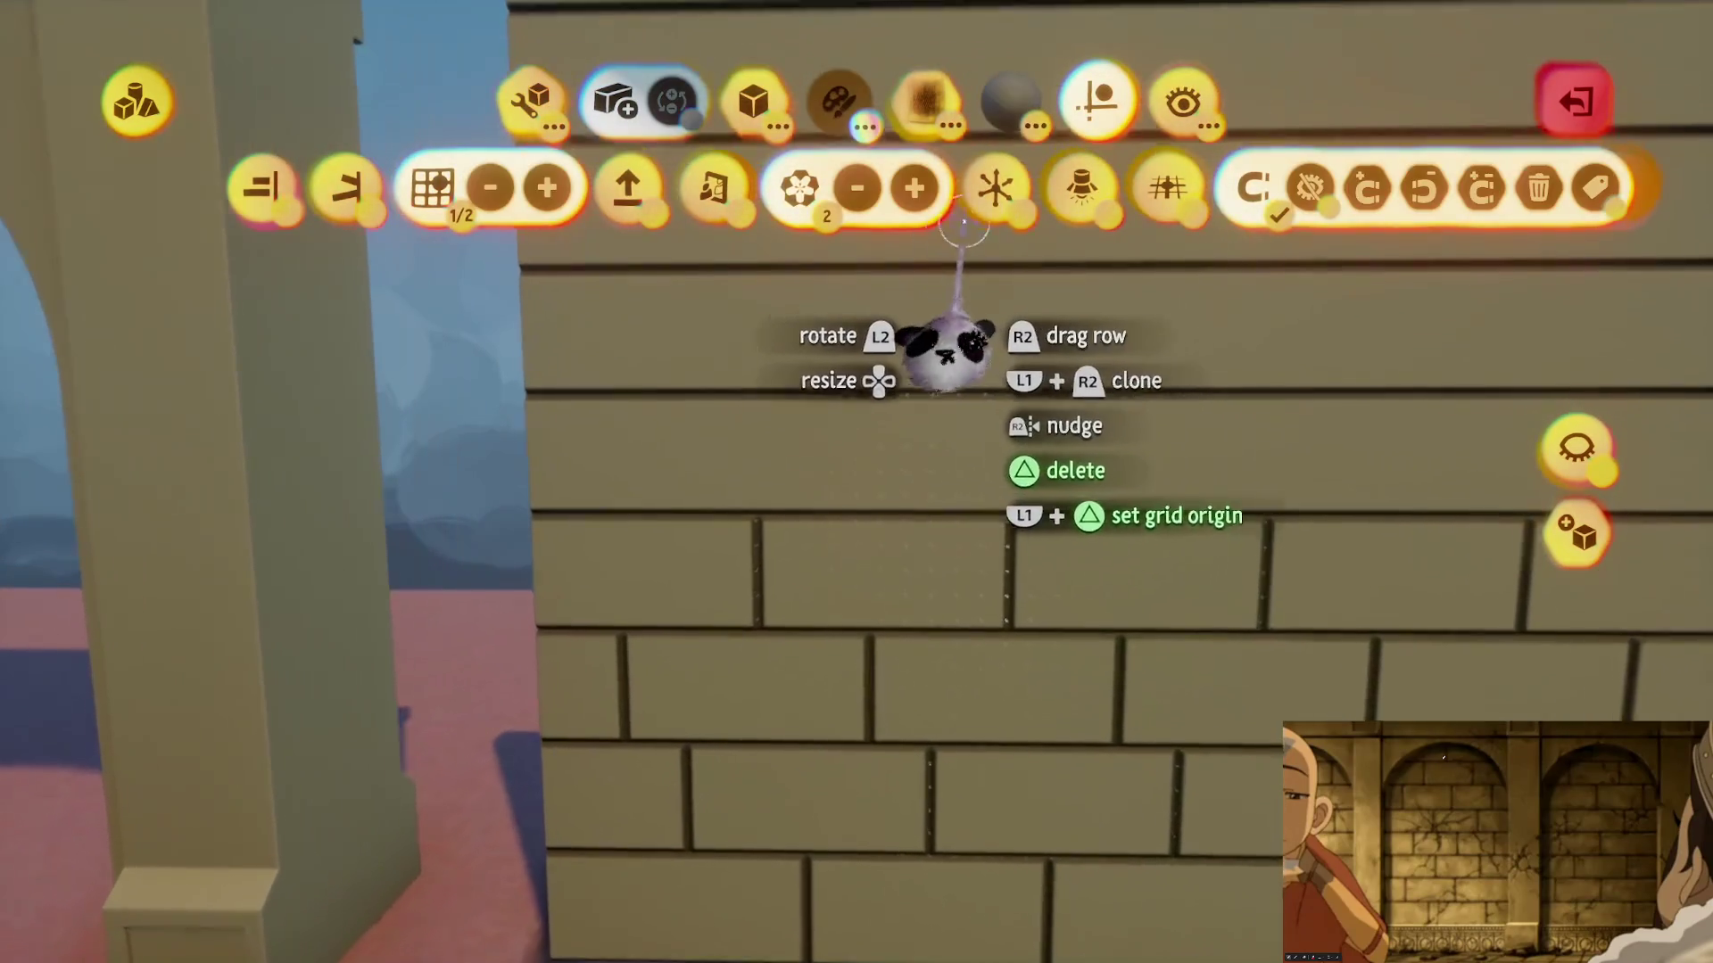
# - Move a thin piece of the brick wall into place and open the grid snapping settings
pyautogui.moveTo(901, 330); pyautogui.dragTo(824, 628)
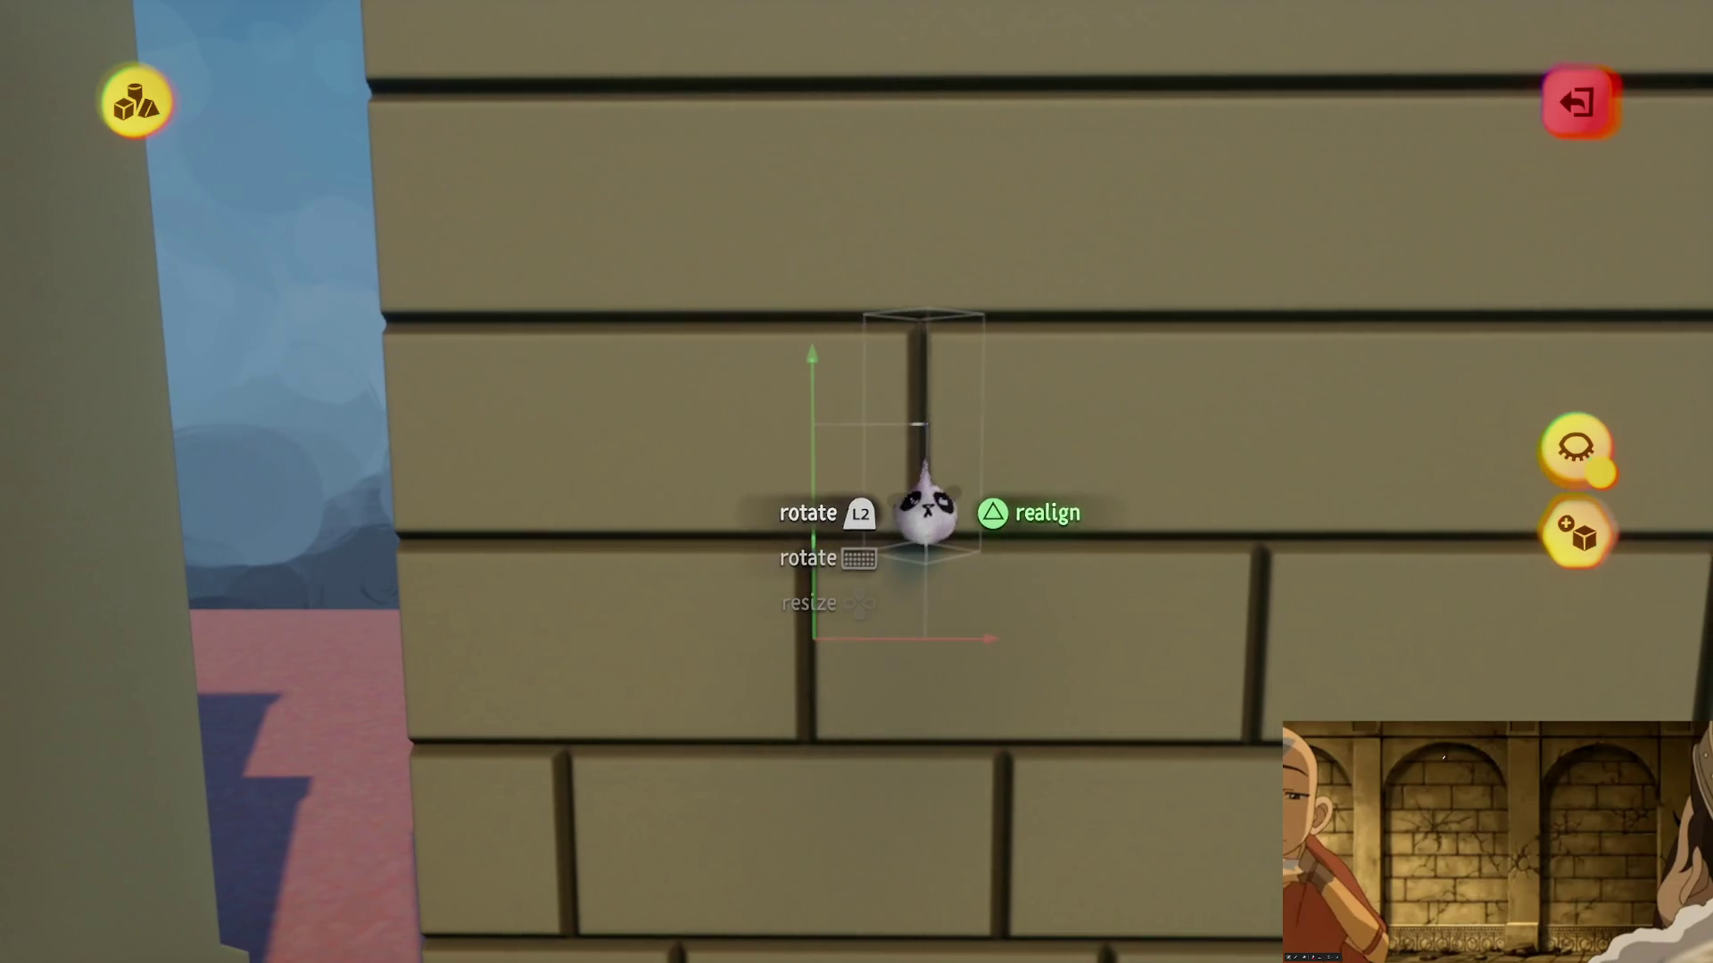
pyautogui.moveTo(915, 519); pyautogui.dragTo(910, 628)
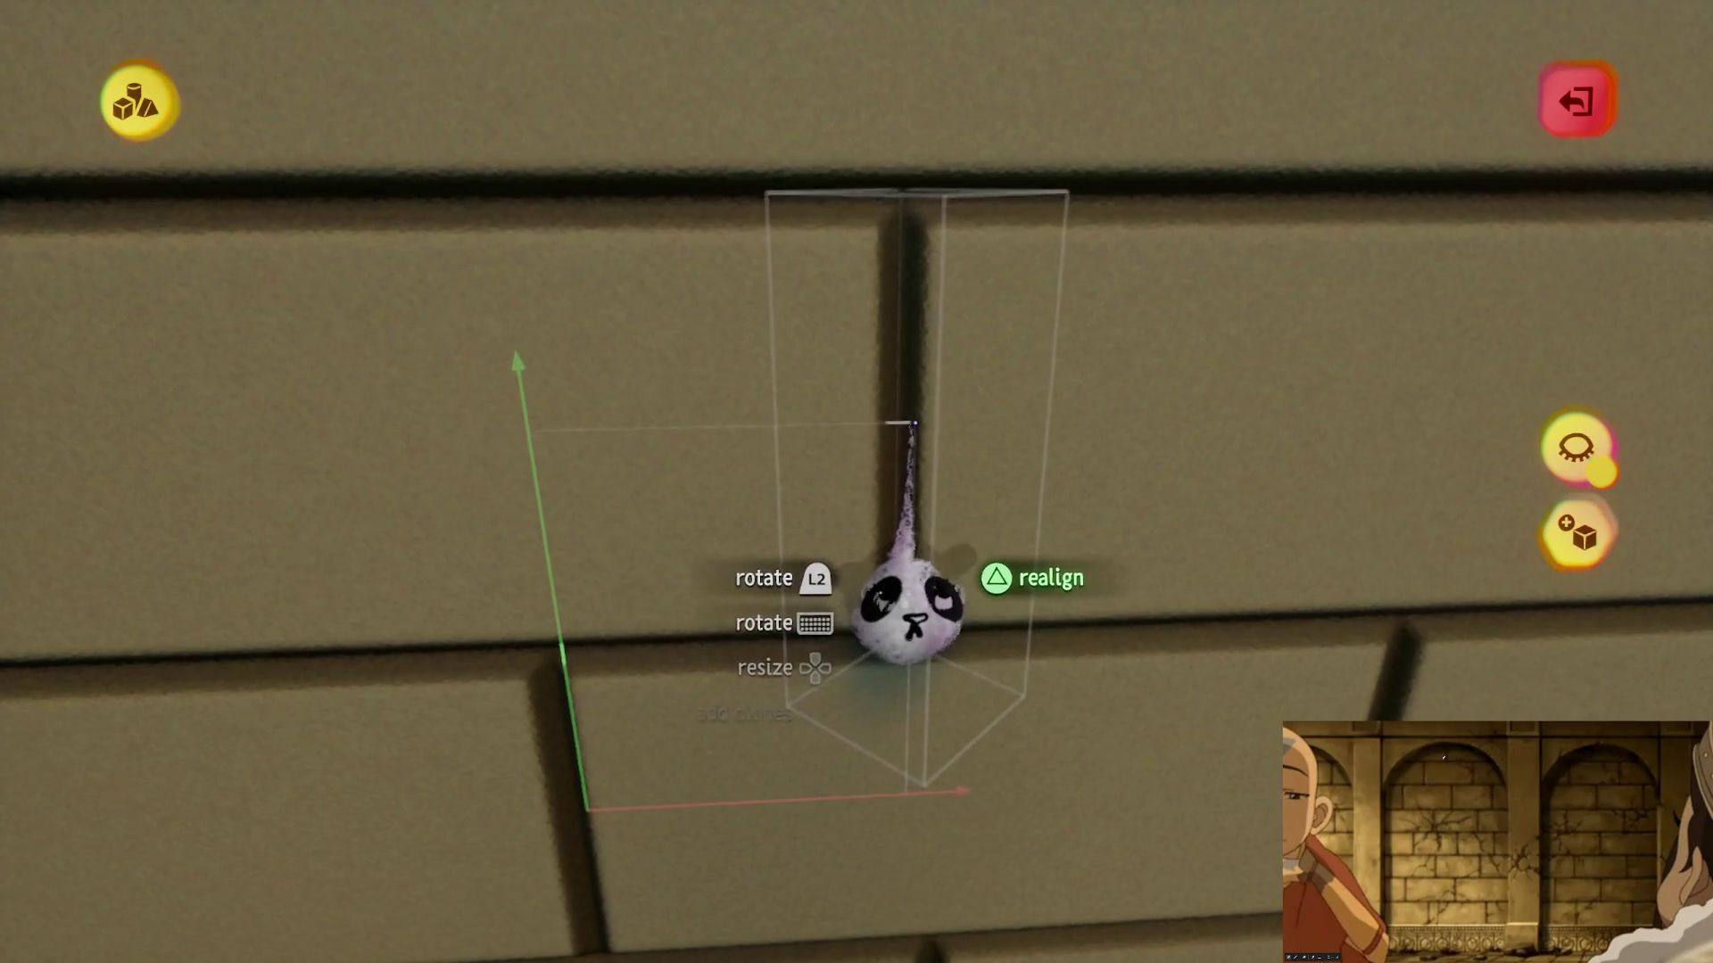
pyautogui.moveTo(912, 424)
pyautogui.mouseDown()
pyautogui.moveTo(910, 451)
pyautogui.moveTo(804, 340)
pyautogui.mouseUp()
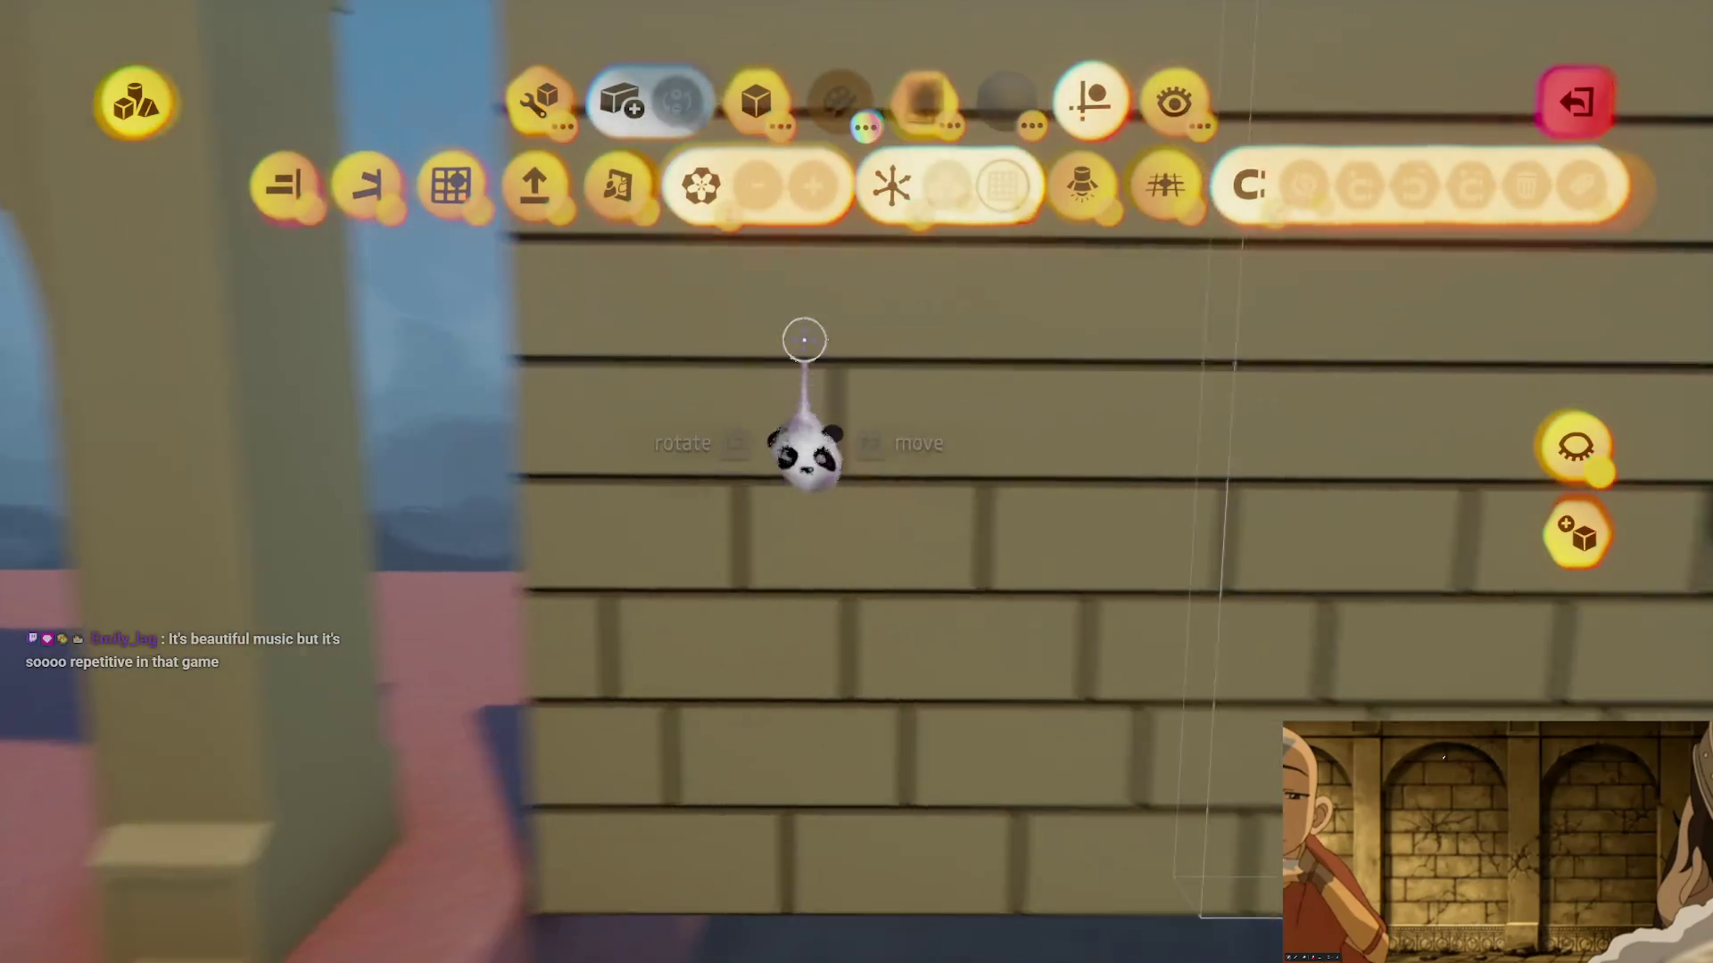
pyautogui.click(437, 187)
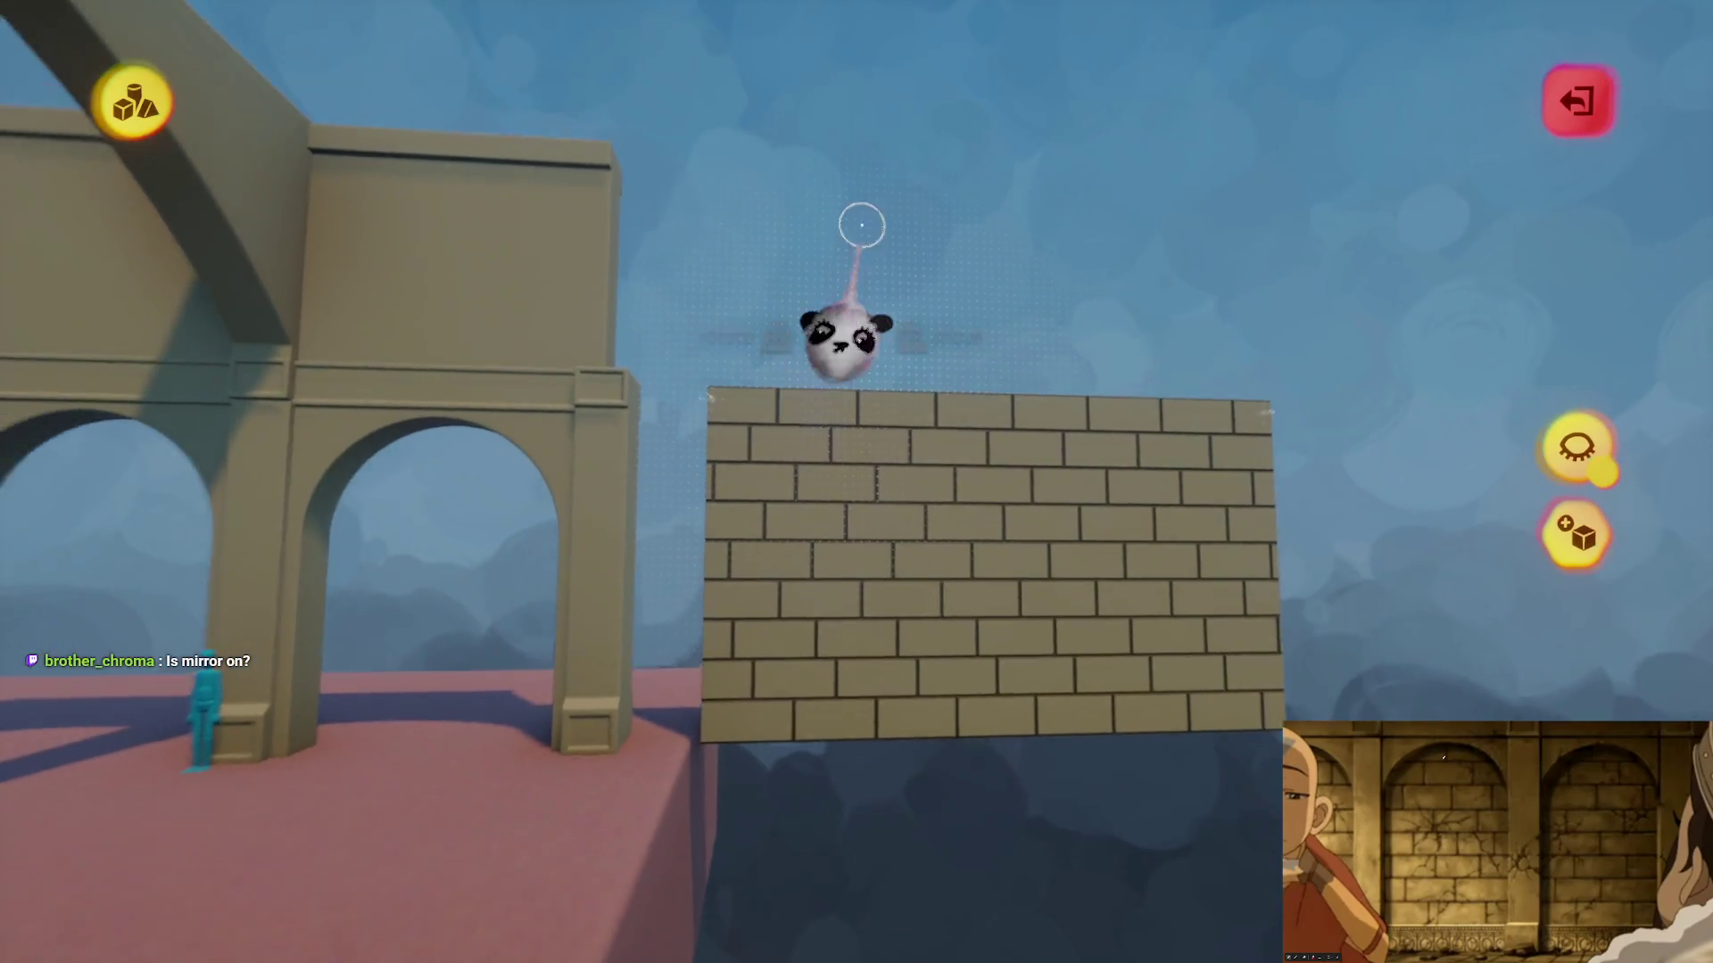
# - Try cloning the brick wall beside itself, undo the copy, and exit sculpt mode
pyautogui.press('Escape')
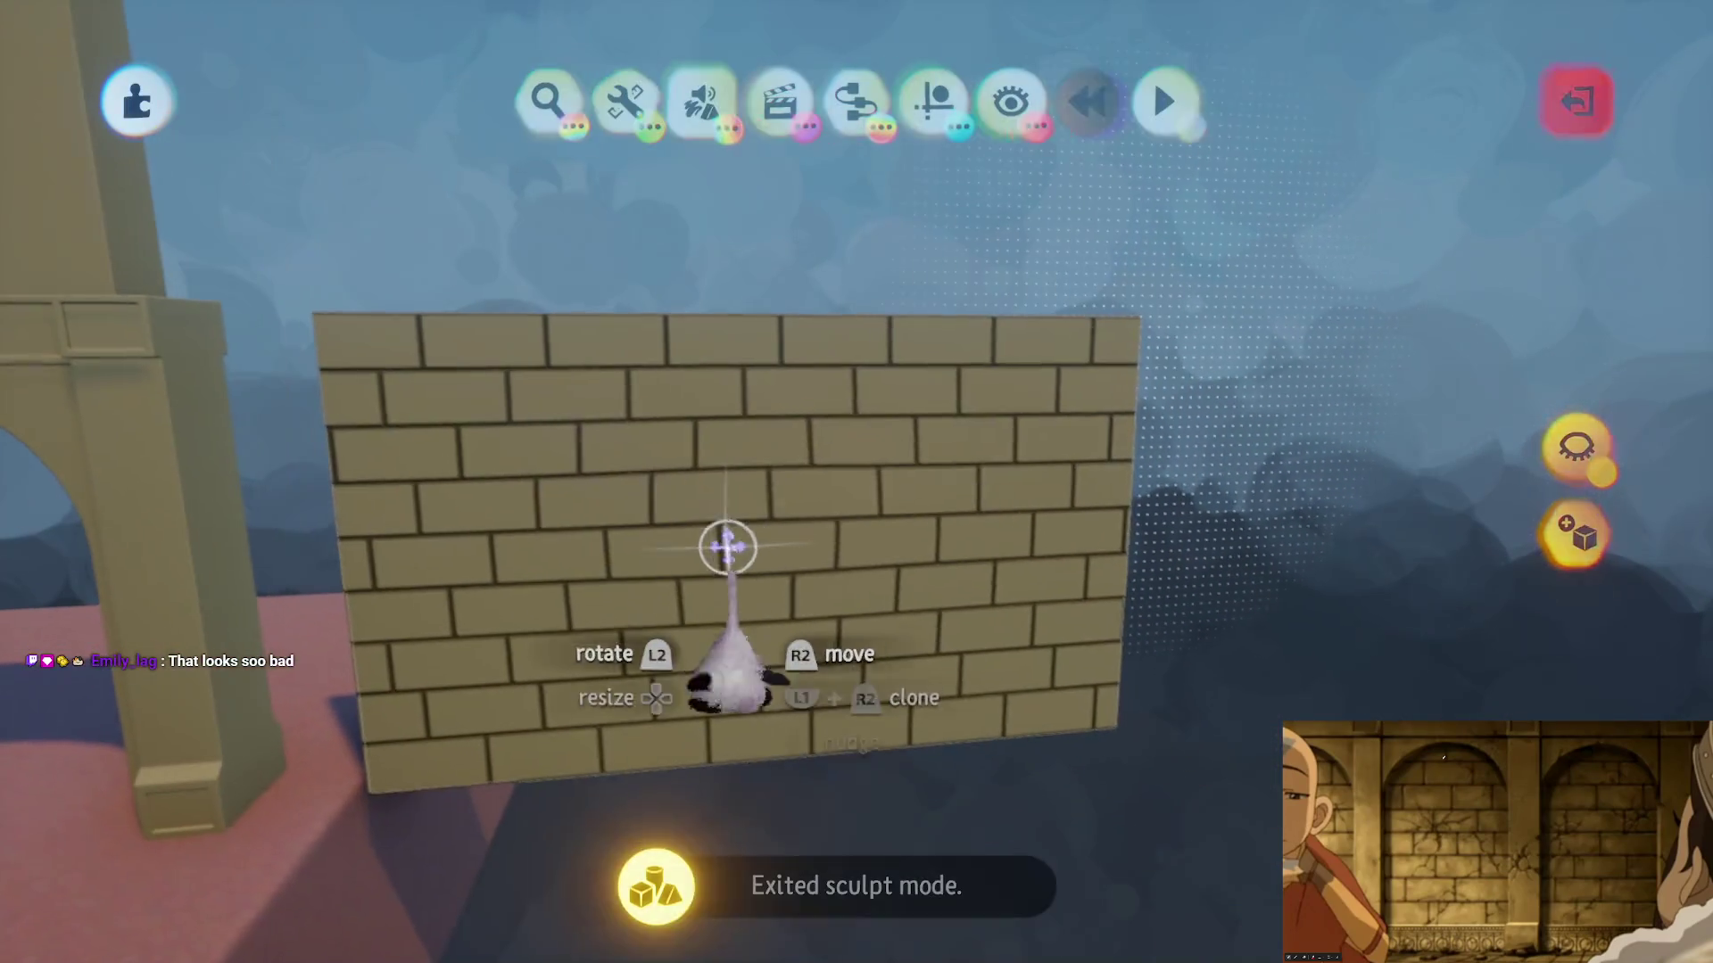
pyautogui.moveTo(683, 568)
pyautogui.mouseDown()
pyautogui.moveTo(906, 371)
pyautogui.moveTo(883, 562)
pyautogui.mouseUp()
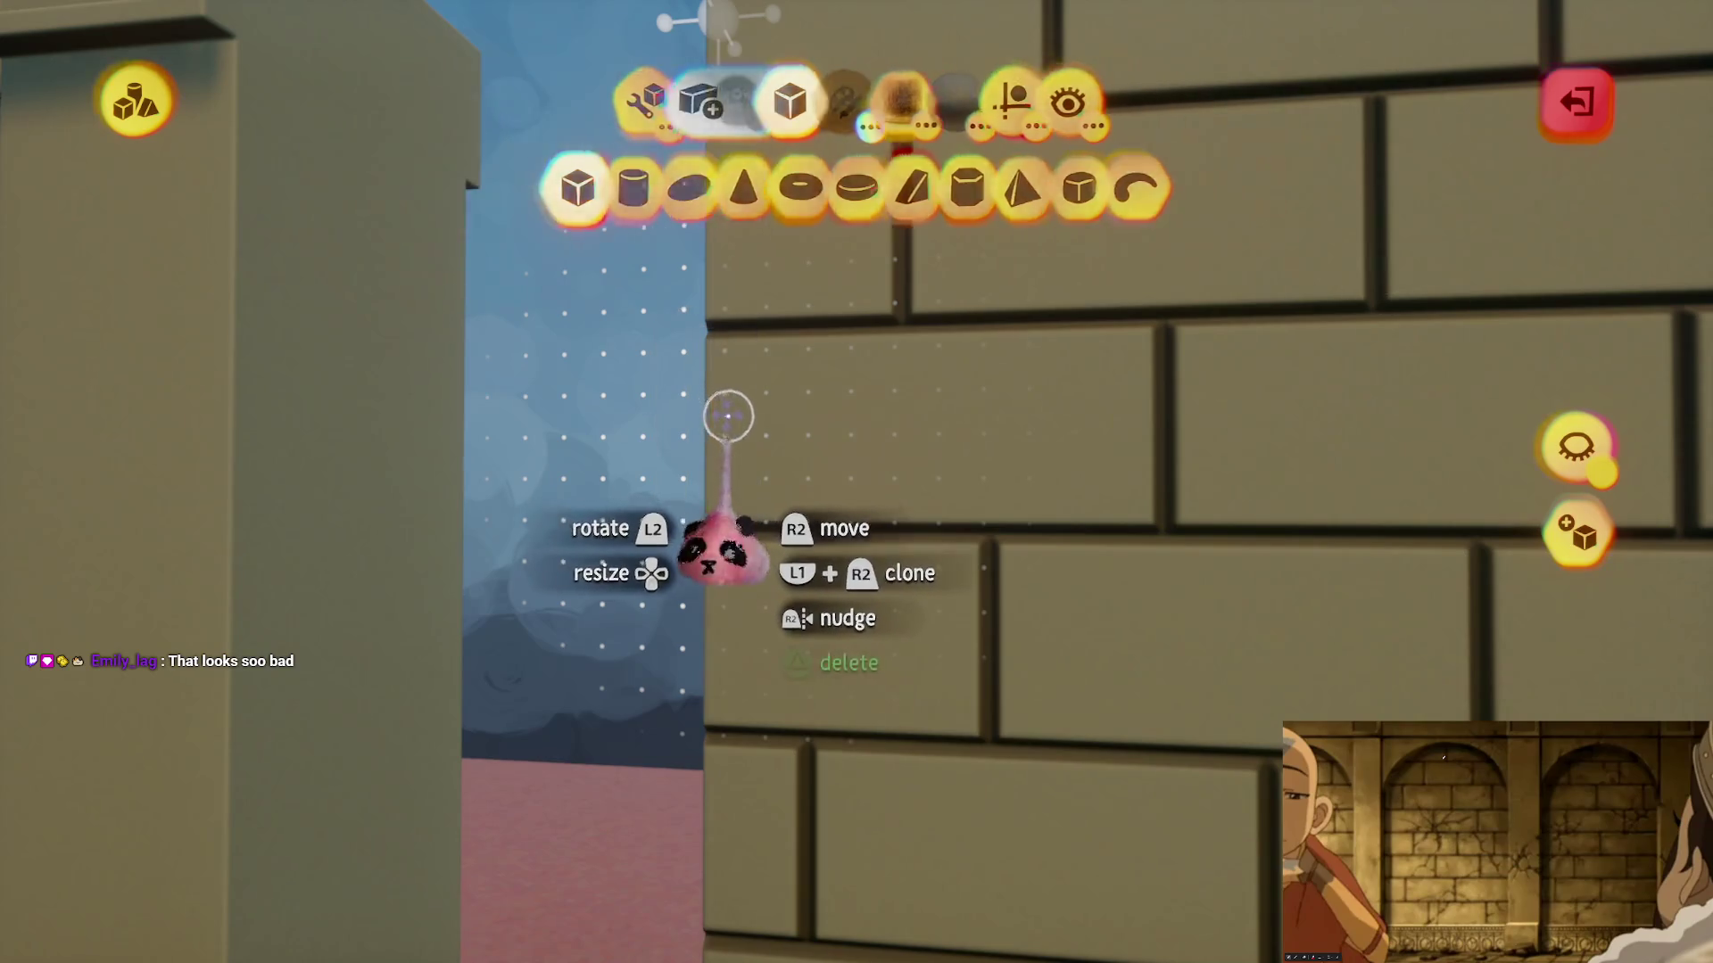
pyautogui.press('Escape')
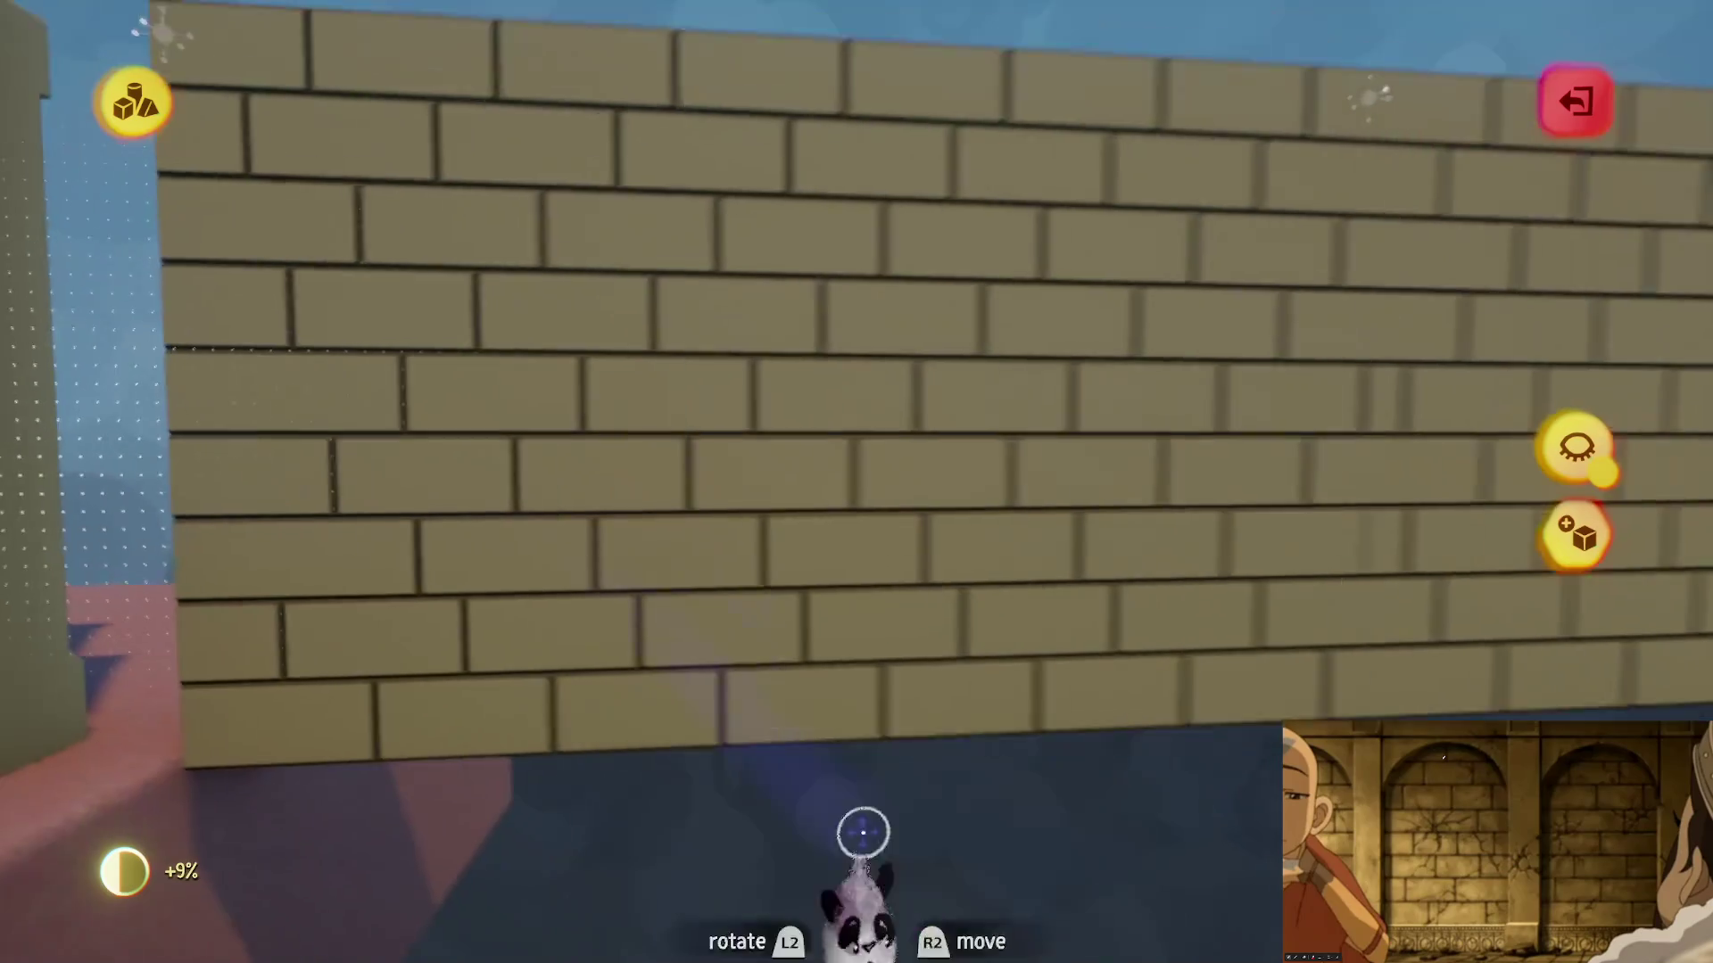
pyautogui.hotkey('ctrl', 'z')
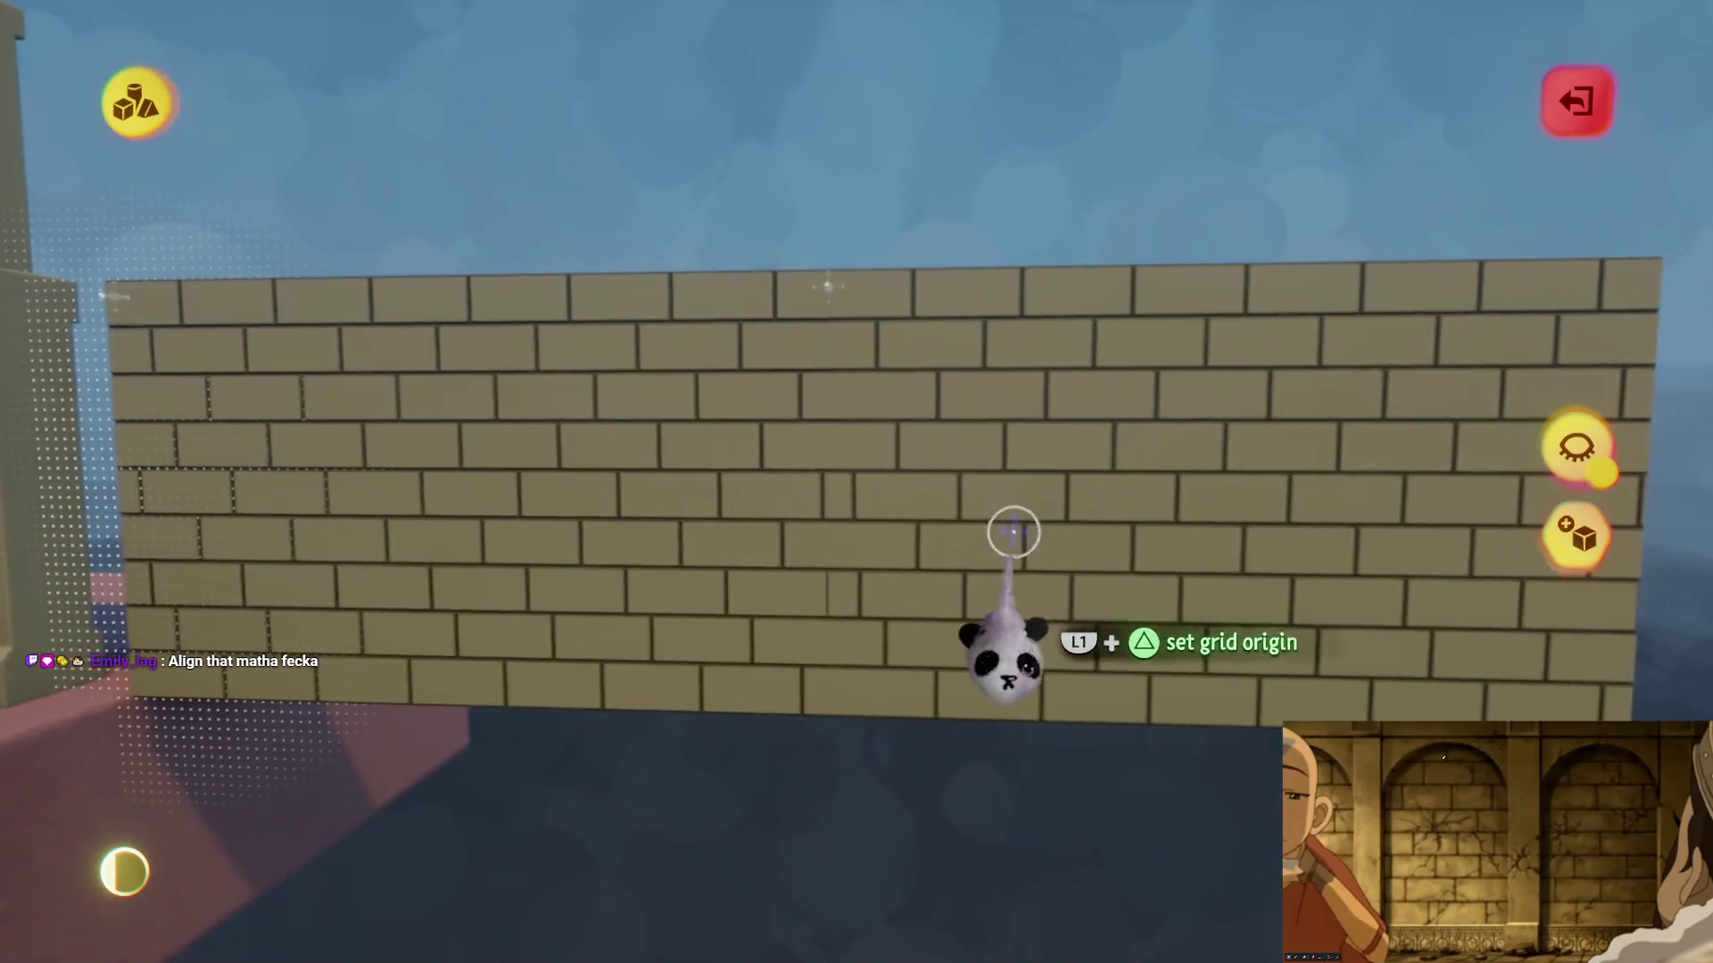
pyautogui.press('Escape')
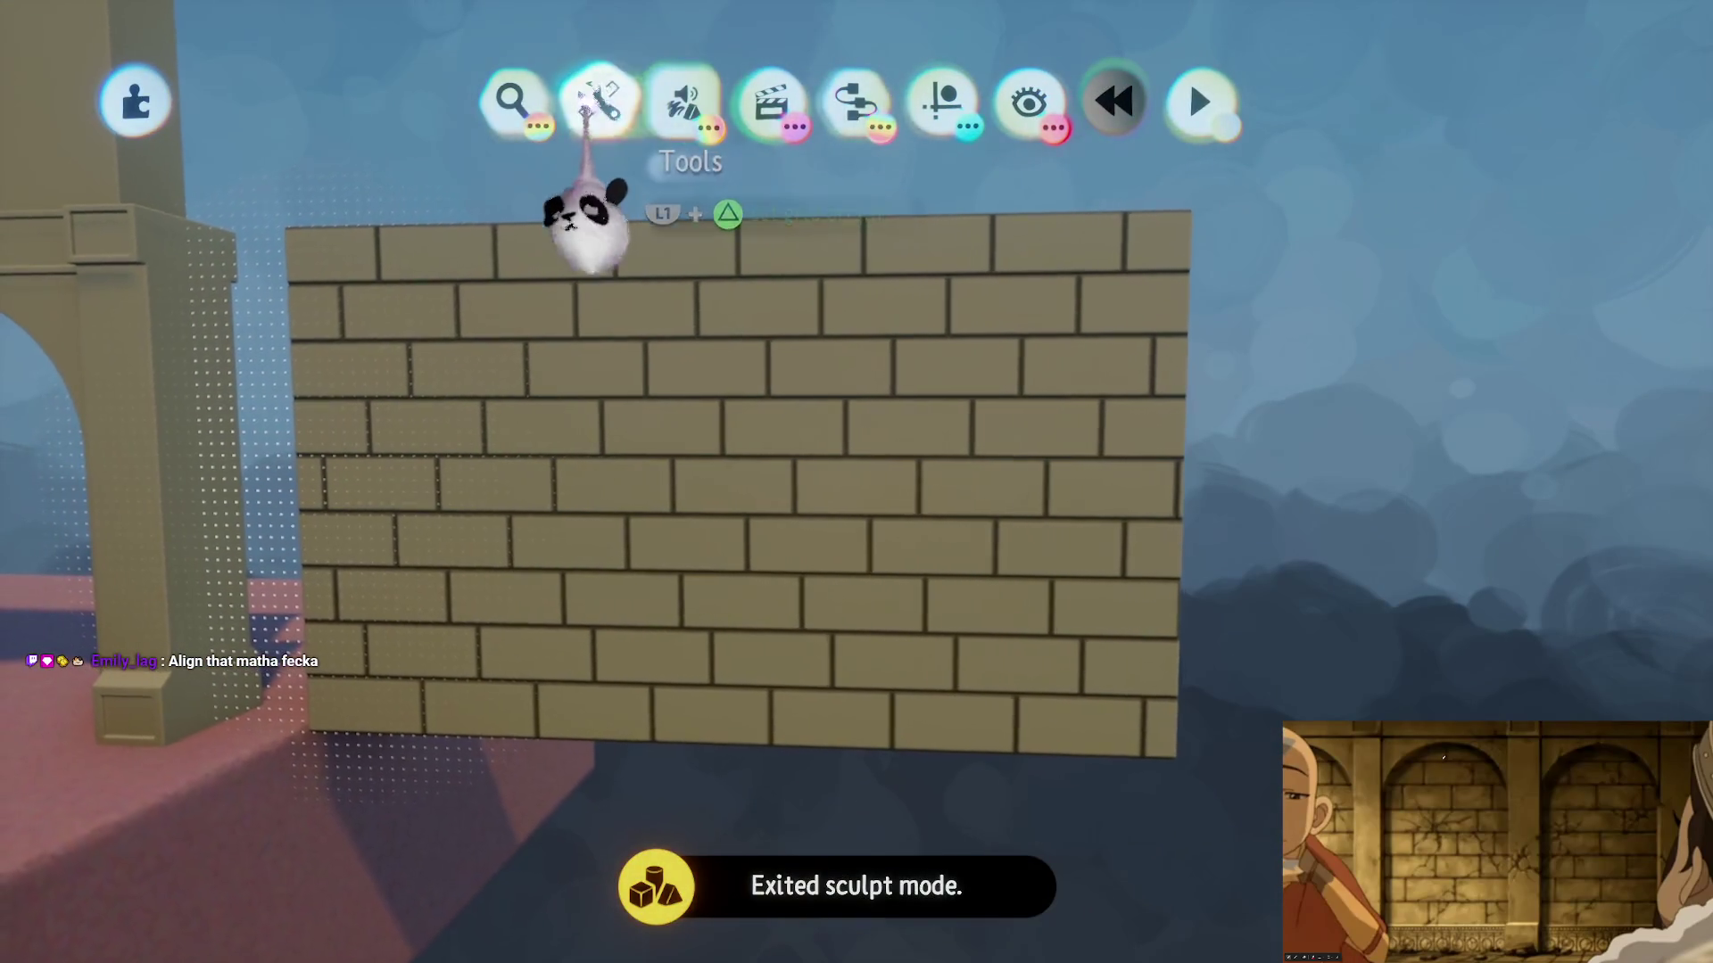
# - Make a live clone of the brick wall and place it to the right of the original
pyautogui.click(592, 98)
pyautogui.click(767, 187)
pyautogui.click(1575, 446)
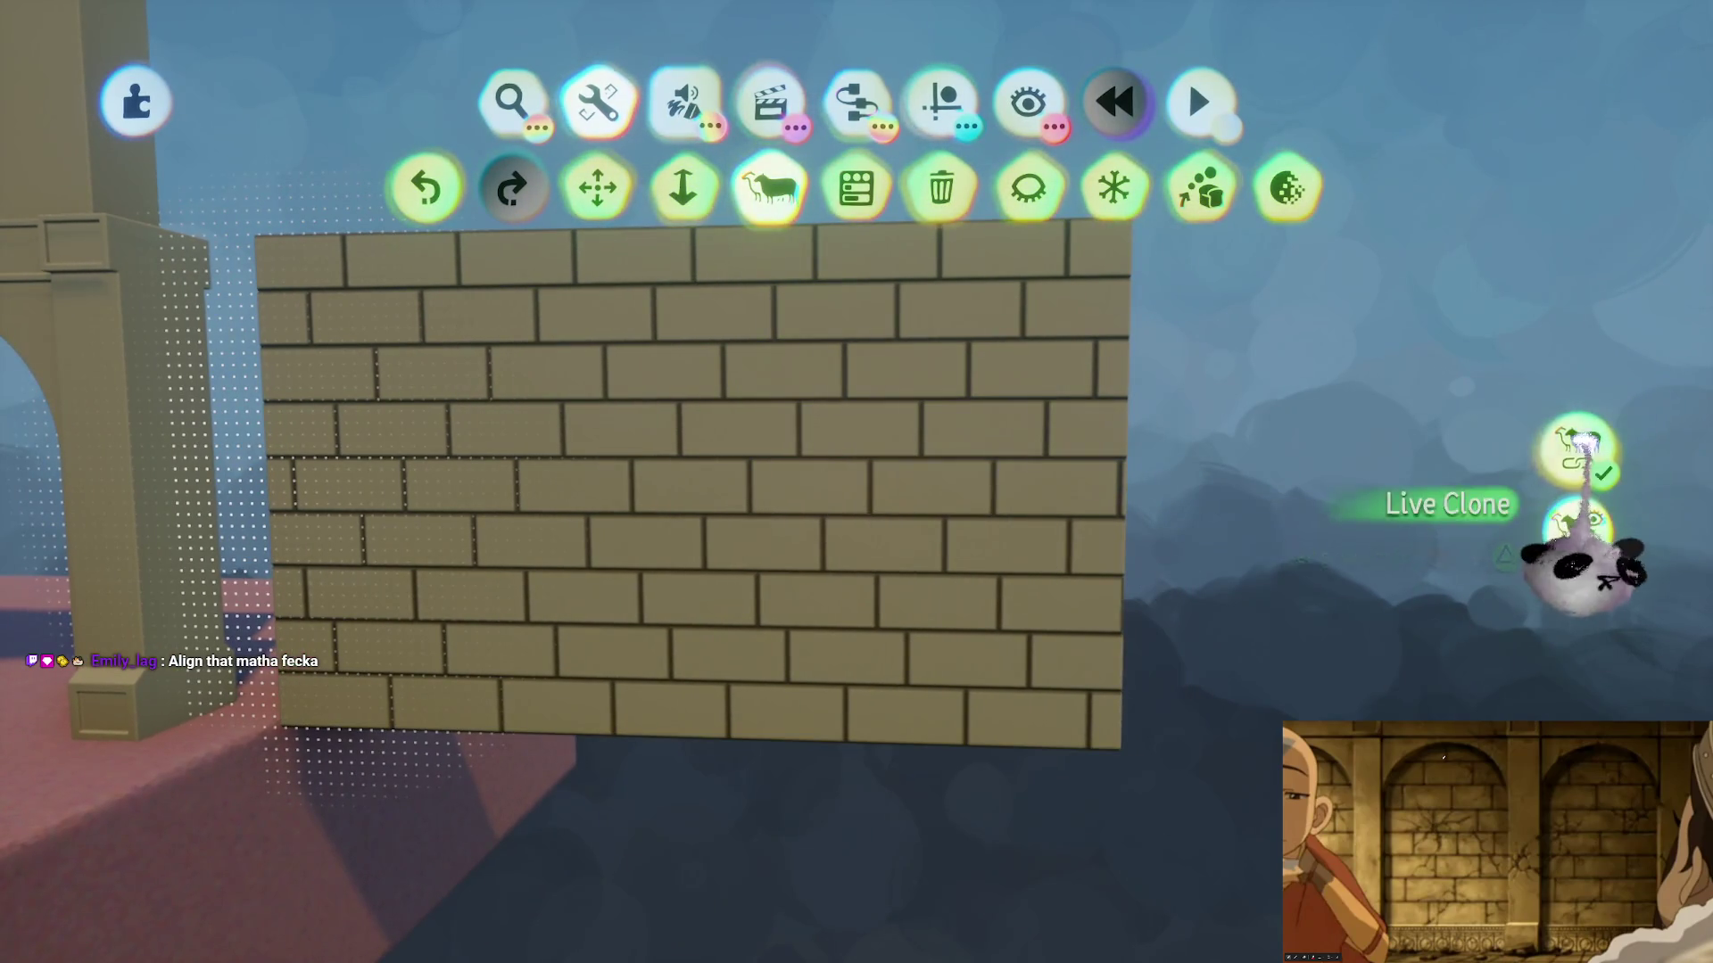
pyautogui.moveTo(450, 446)
pyautogui.mouseDown()
pyautogui.moveTo(1327, 478)
pyautogui.moveTo(1461, 513)
pyautogui.mouseUp()
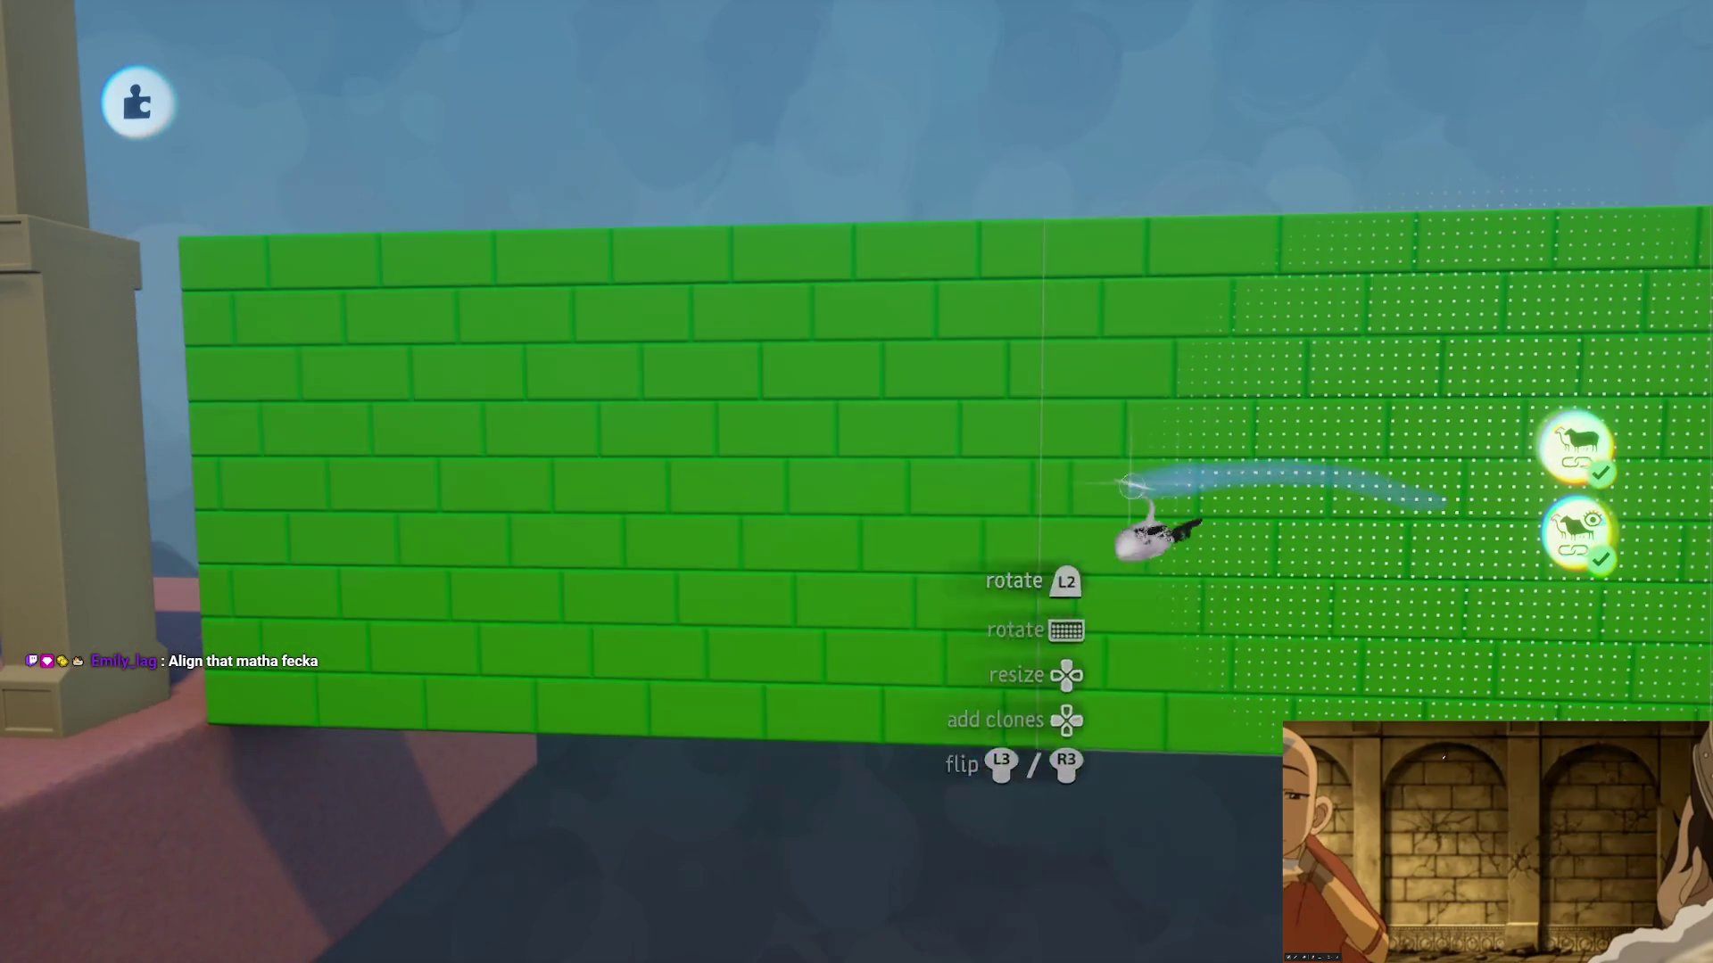
pyautogui.moveTo(1131, 486)
pyautogui.mouseDown()
pyautogui.moveTo(688, 574)
pyautogui.moveTo(776, 565)
pyautogui.mouseUp()
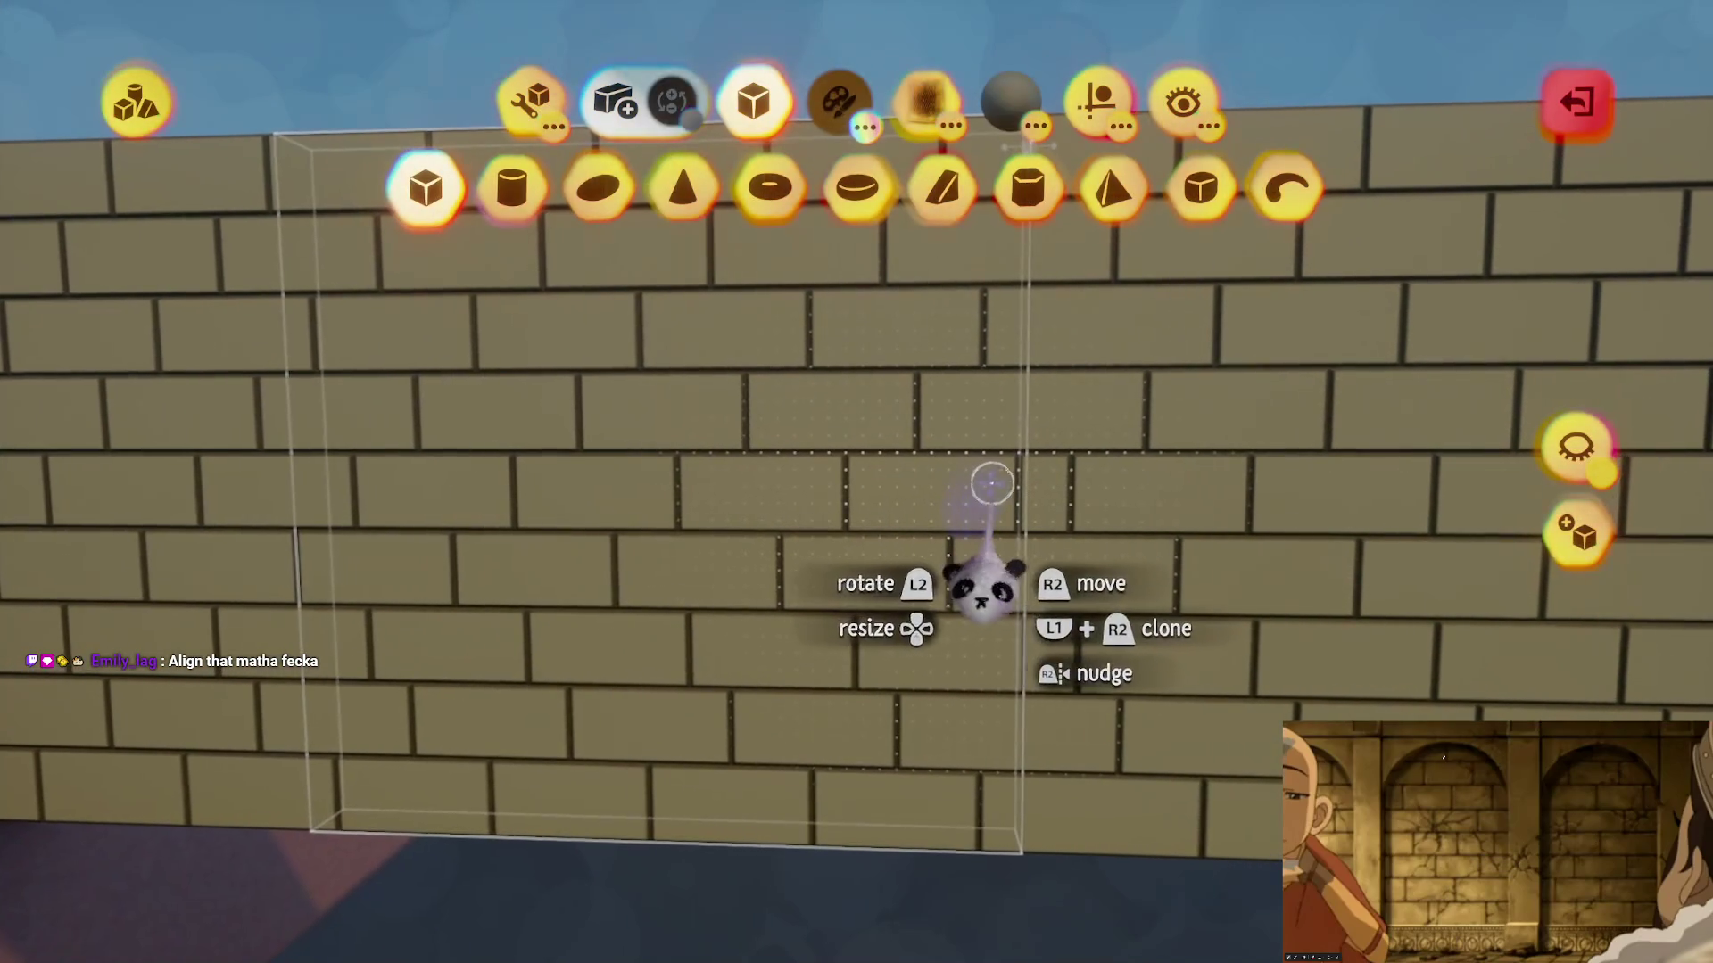
# - Undo an accidental deletion of the brick wall sculpture and leave sculpt mode
pyautogui.press('Escape')
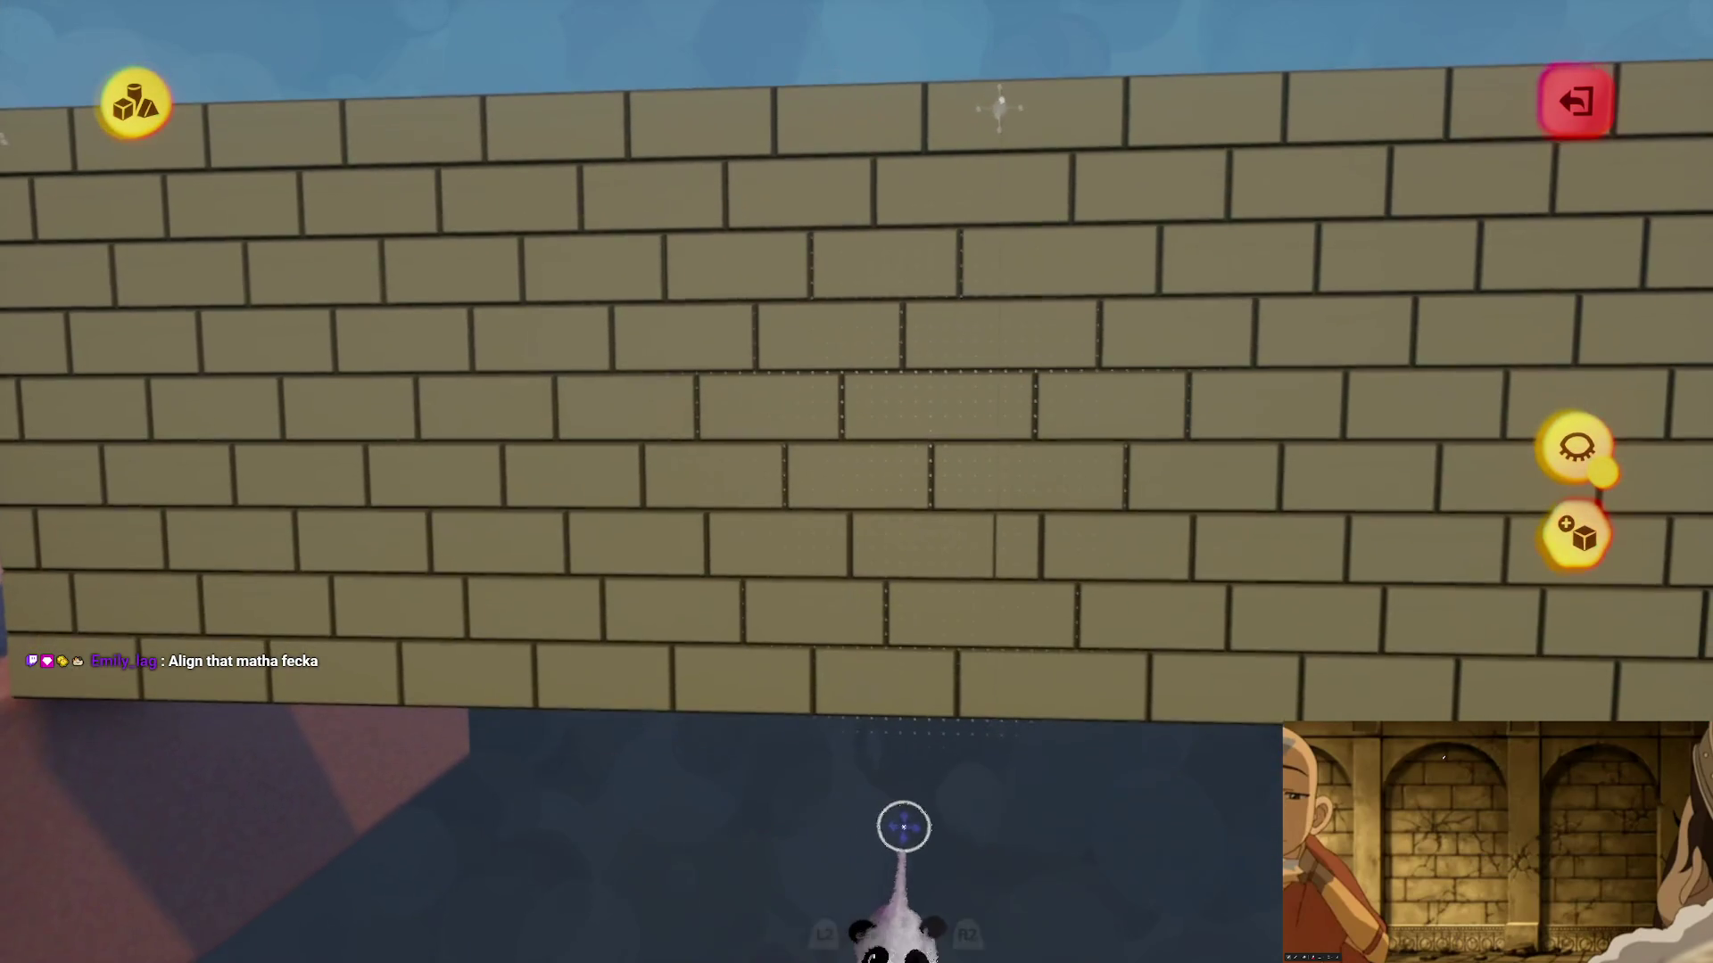
pyautogui.press('Delete')
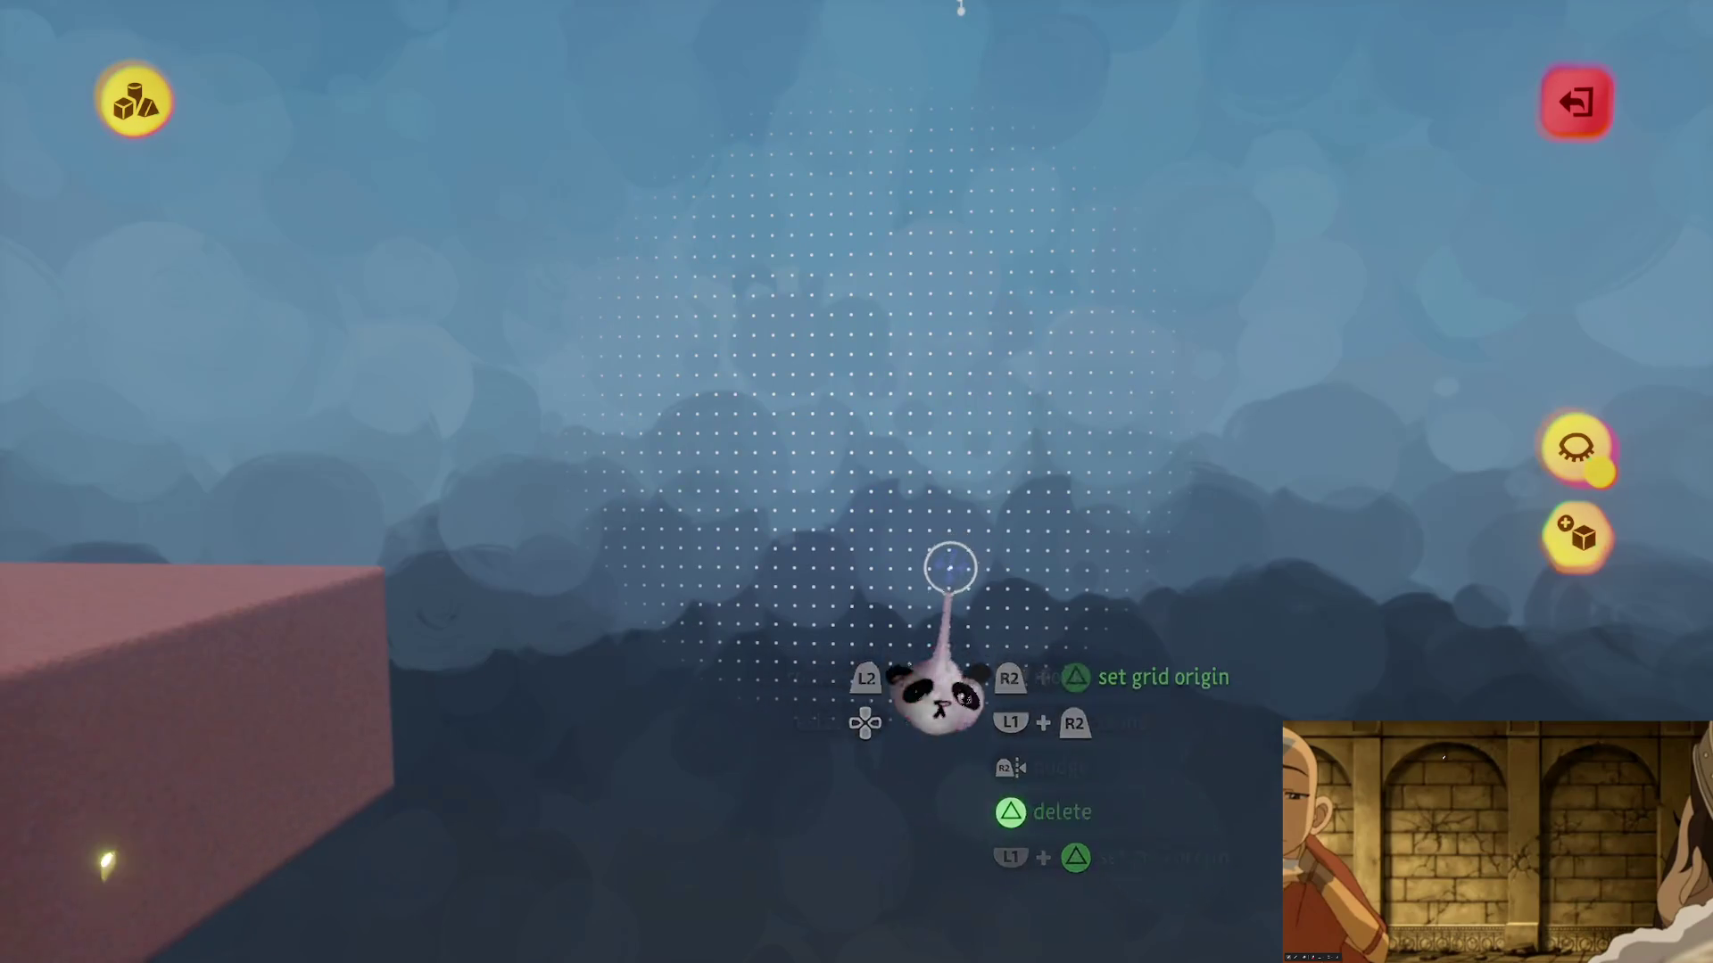
pyautogui.hotkey('ctrl', 'z')
pyautogui.scroll(-5, 955, 562)
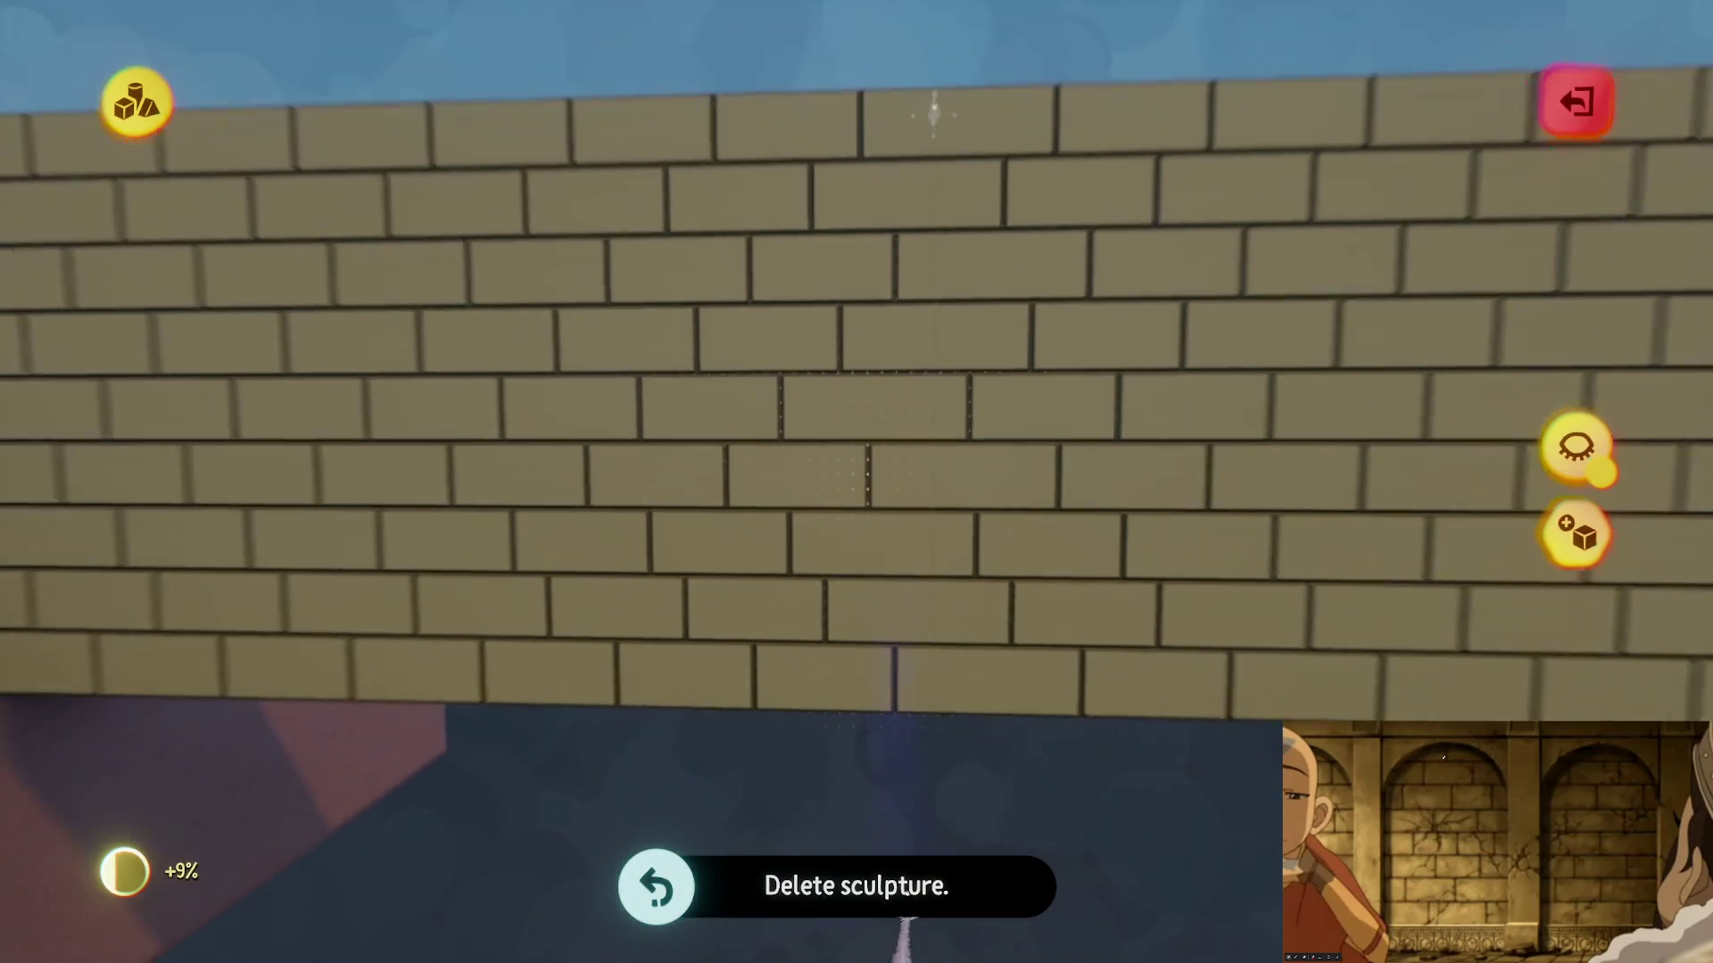
pyautogui.press('Escape')
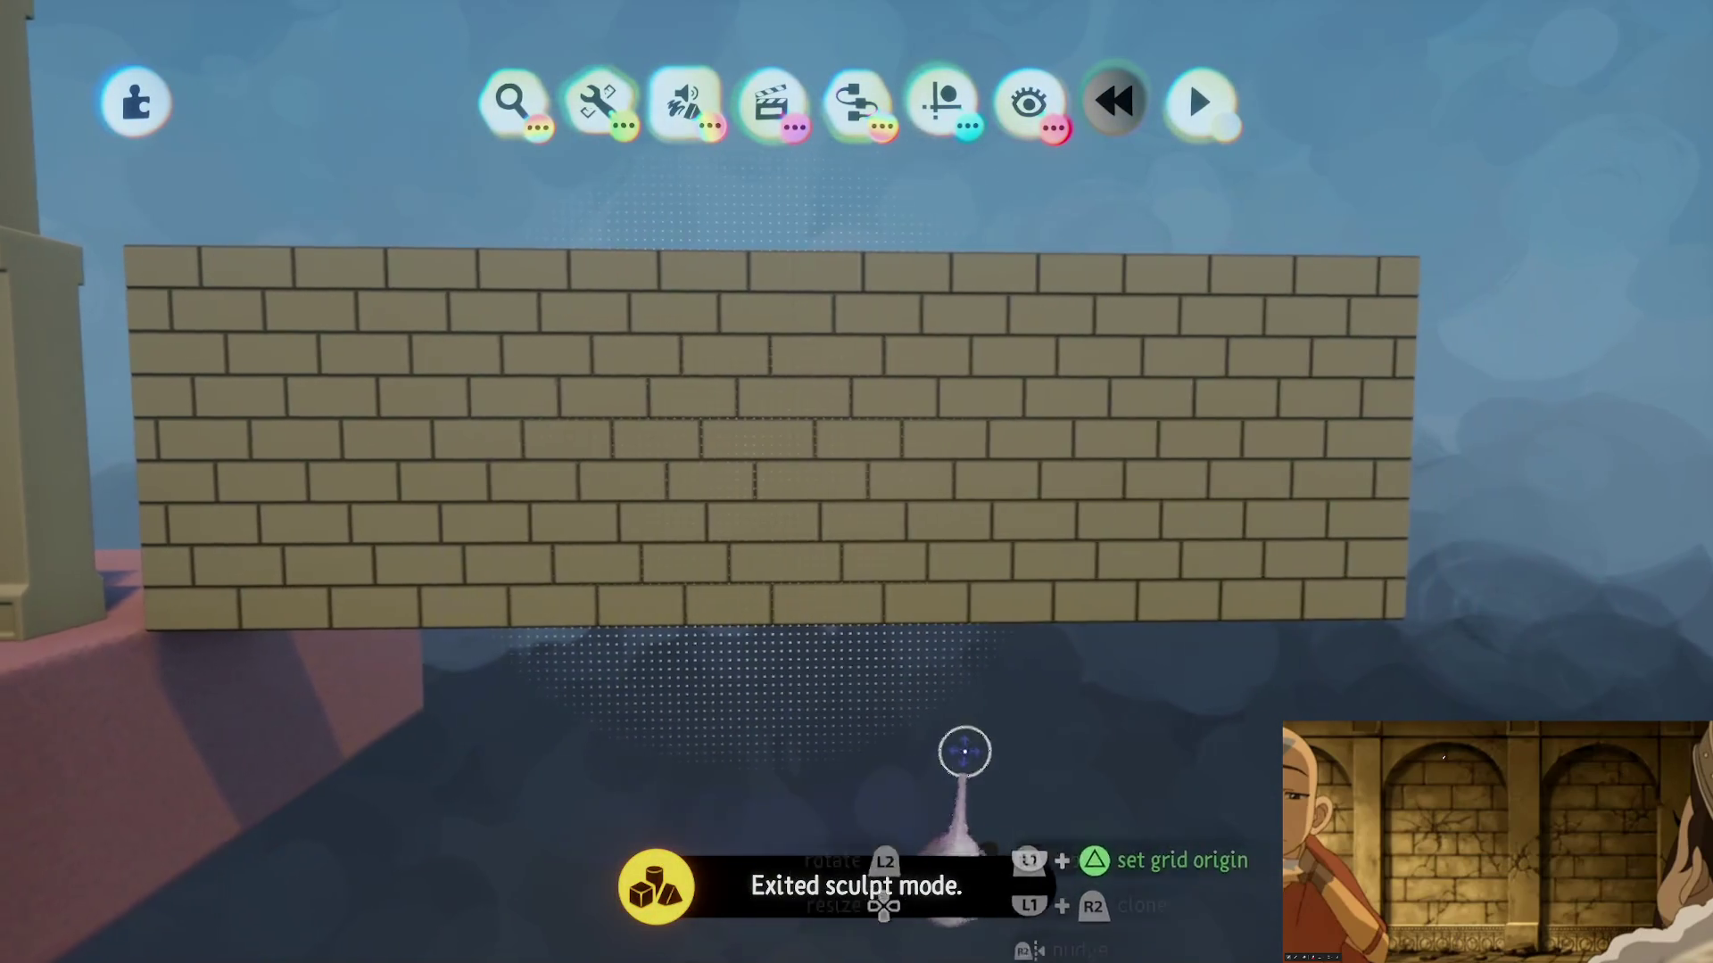
pyautogui.scroll(-5, 964, 752)
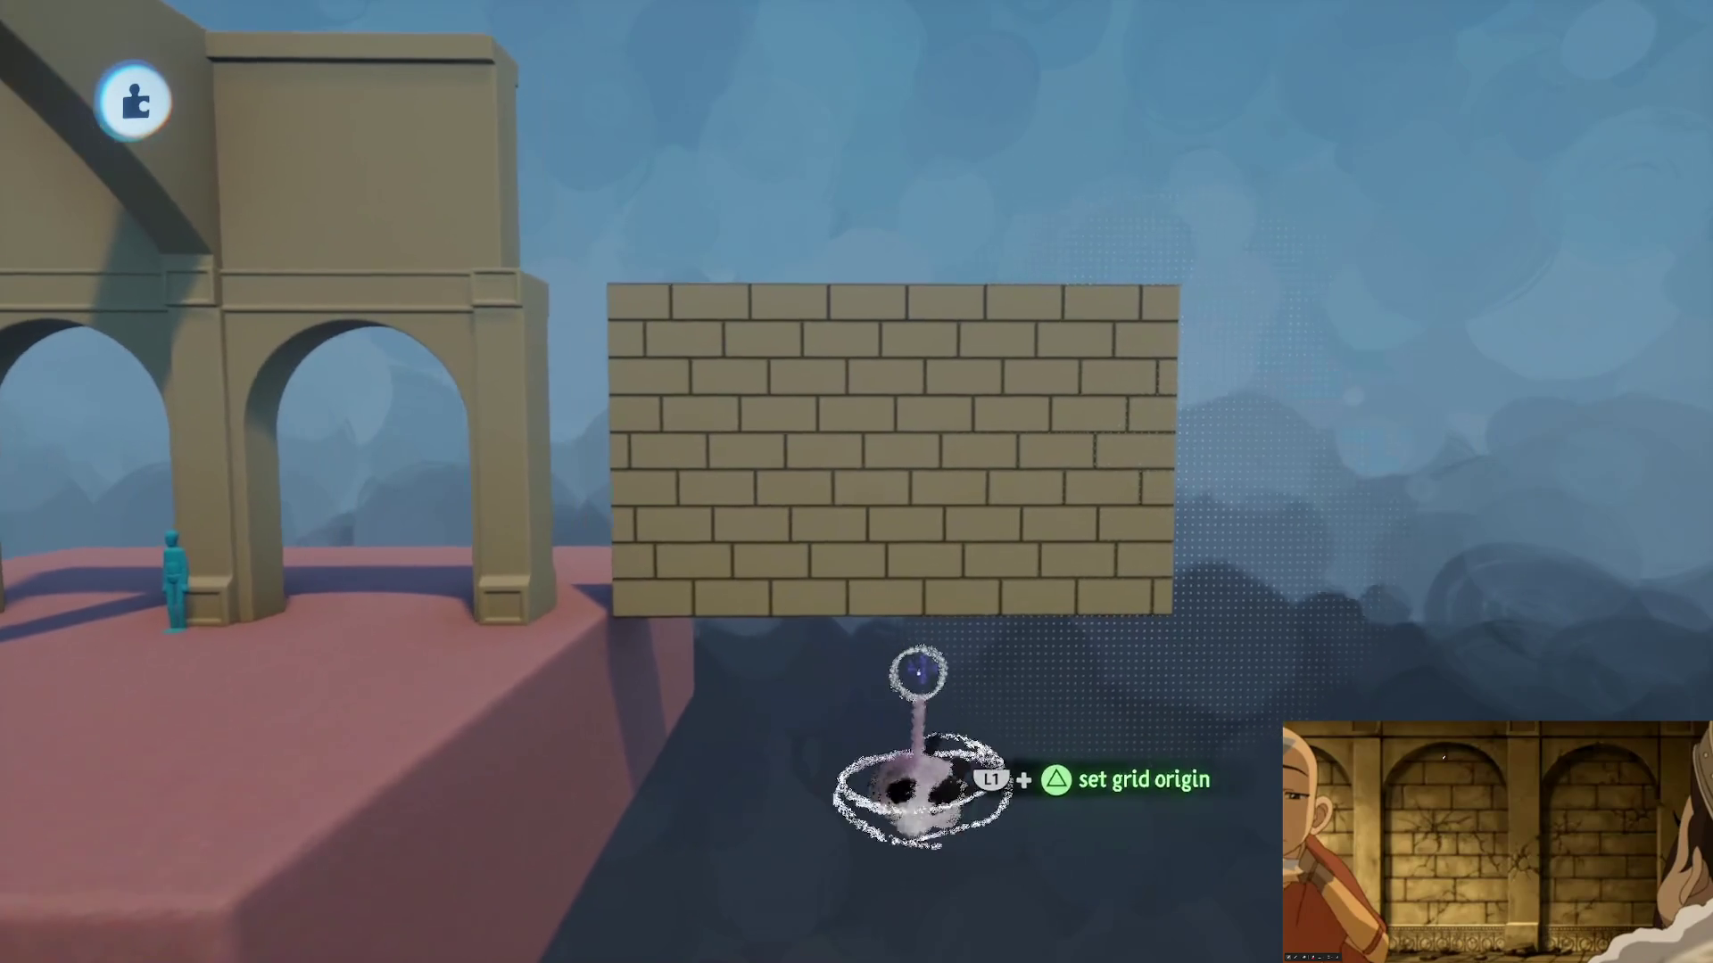
pyautogui.scroll(2, 918, 670)
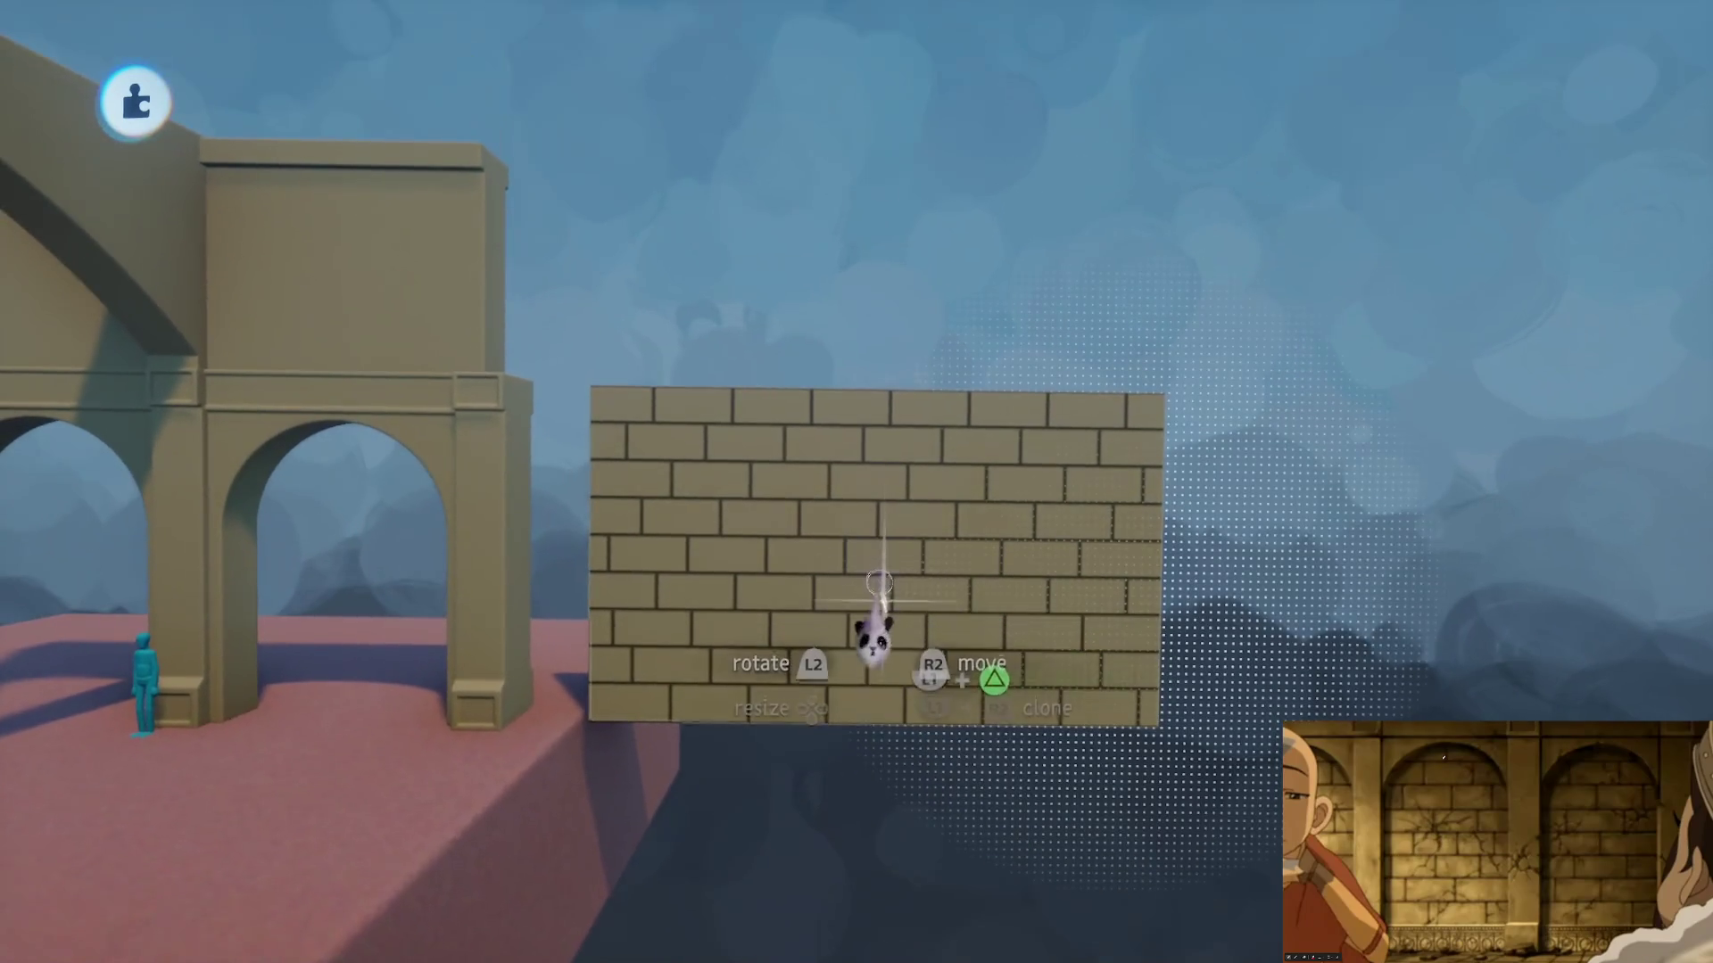
# - Slide the live-cloned brick panel behind the arcade so it fills both arch openings
pyautogui.moveTo(879, 584); pyautogui.dragTo(678, 433)
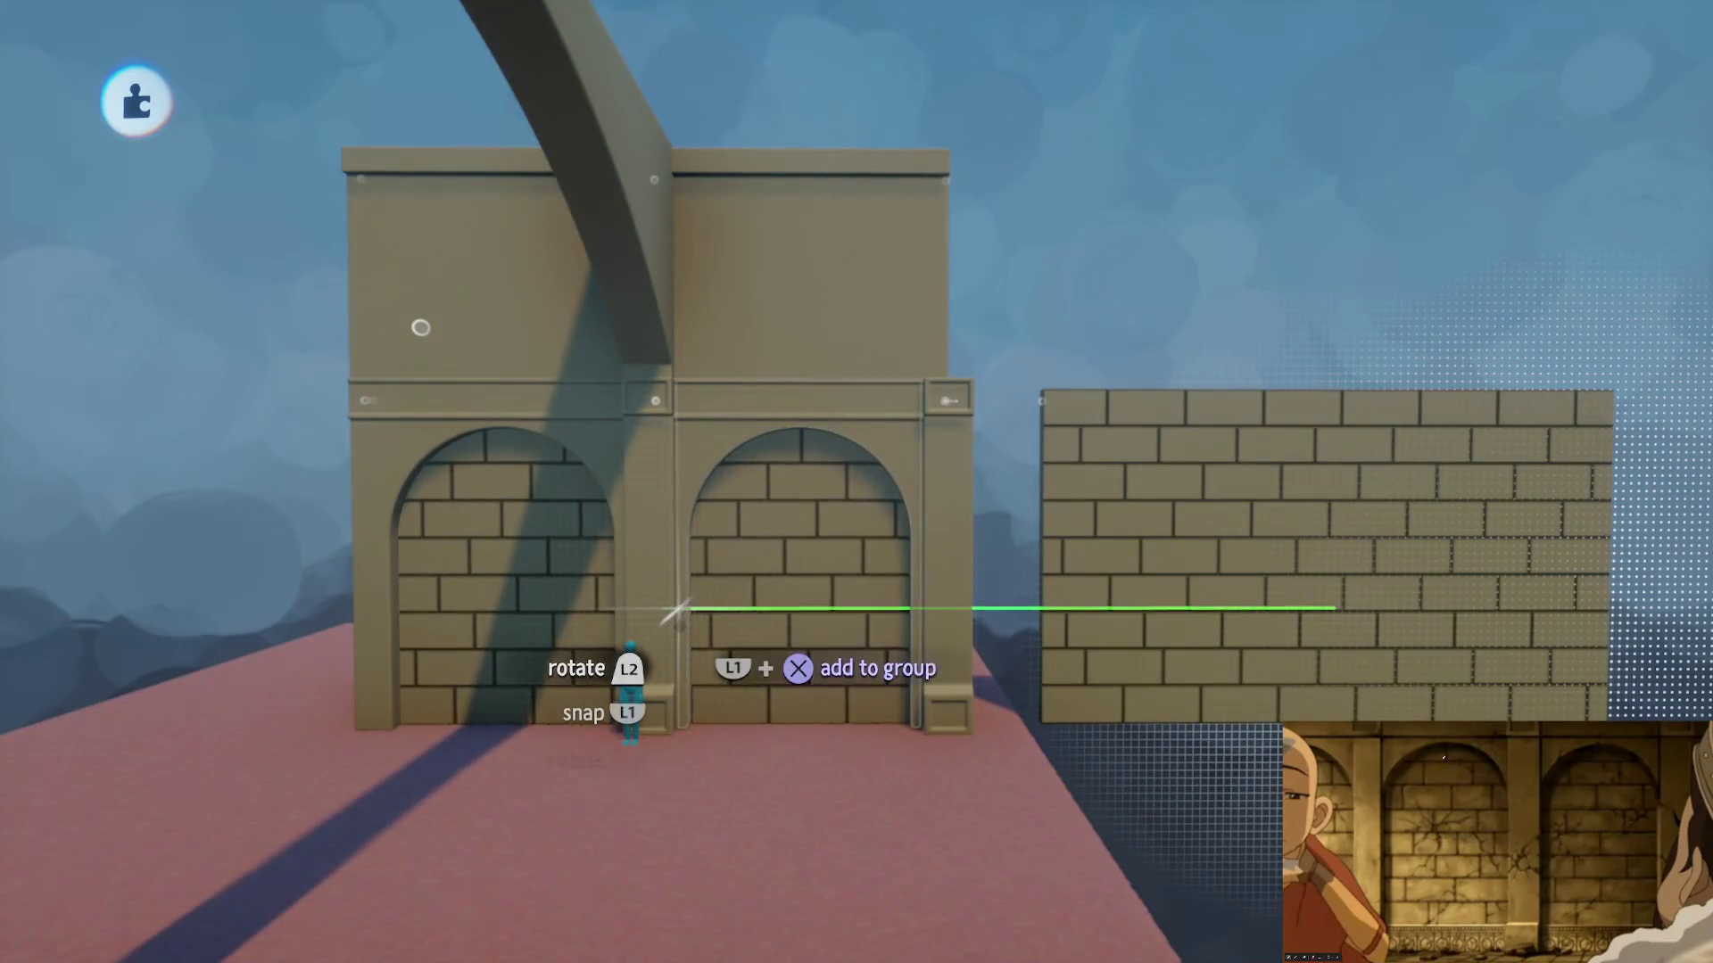
pyautogui.moveTo(765, 625); pyautogui.dragTo(761, 604)
pyautogui.scroll(5, 764, 574)
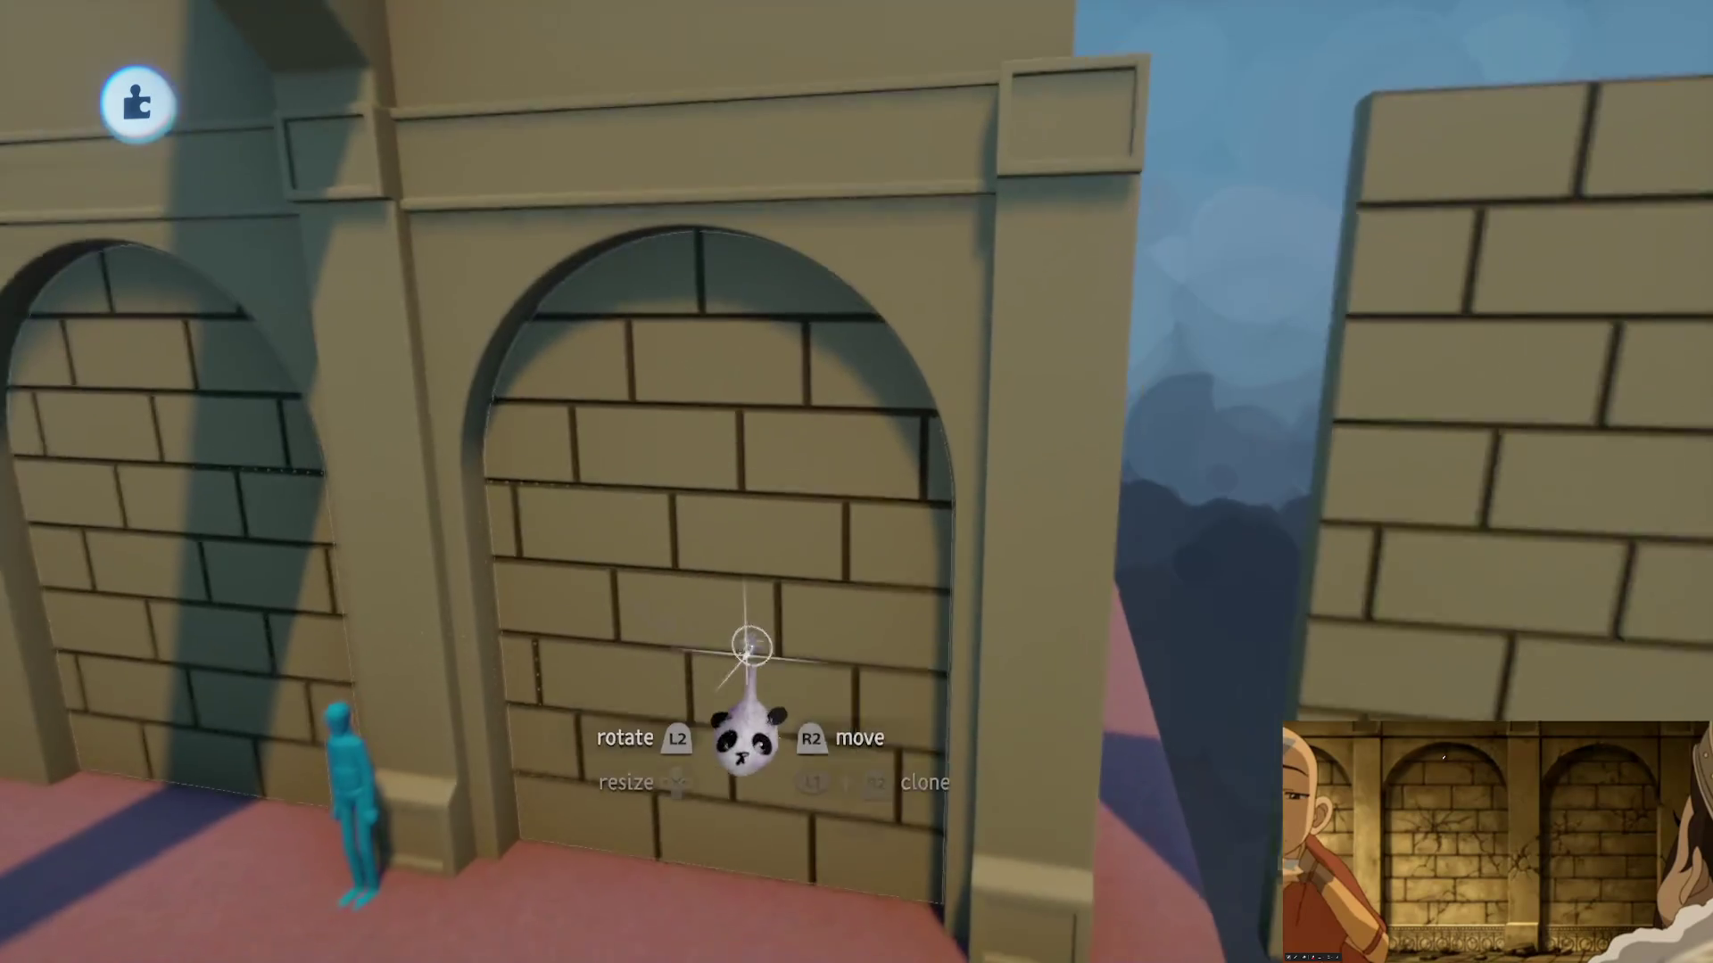
# - Turn on Clone in Tools to highlight the panel's linked live copies
pyautogui.press('Escape')
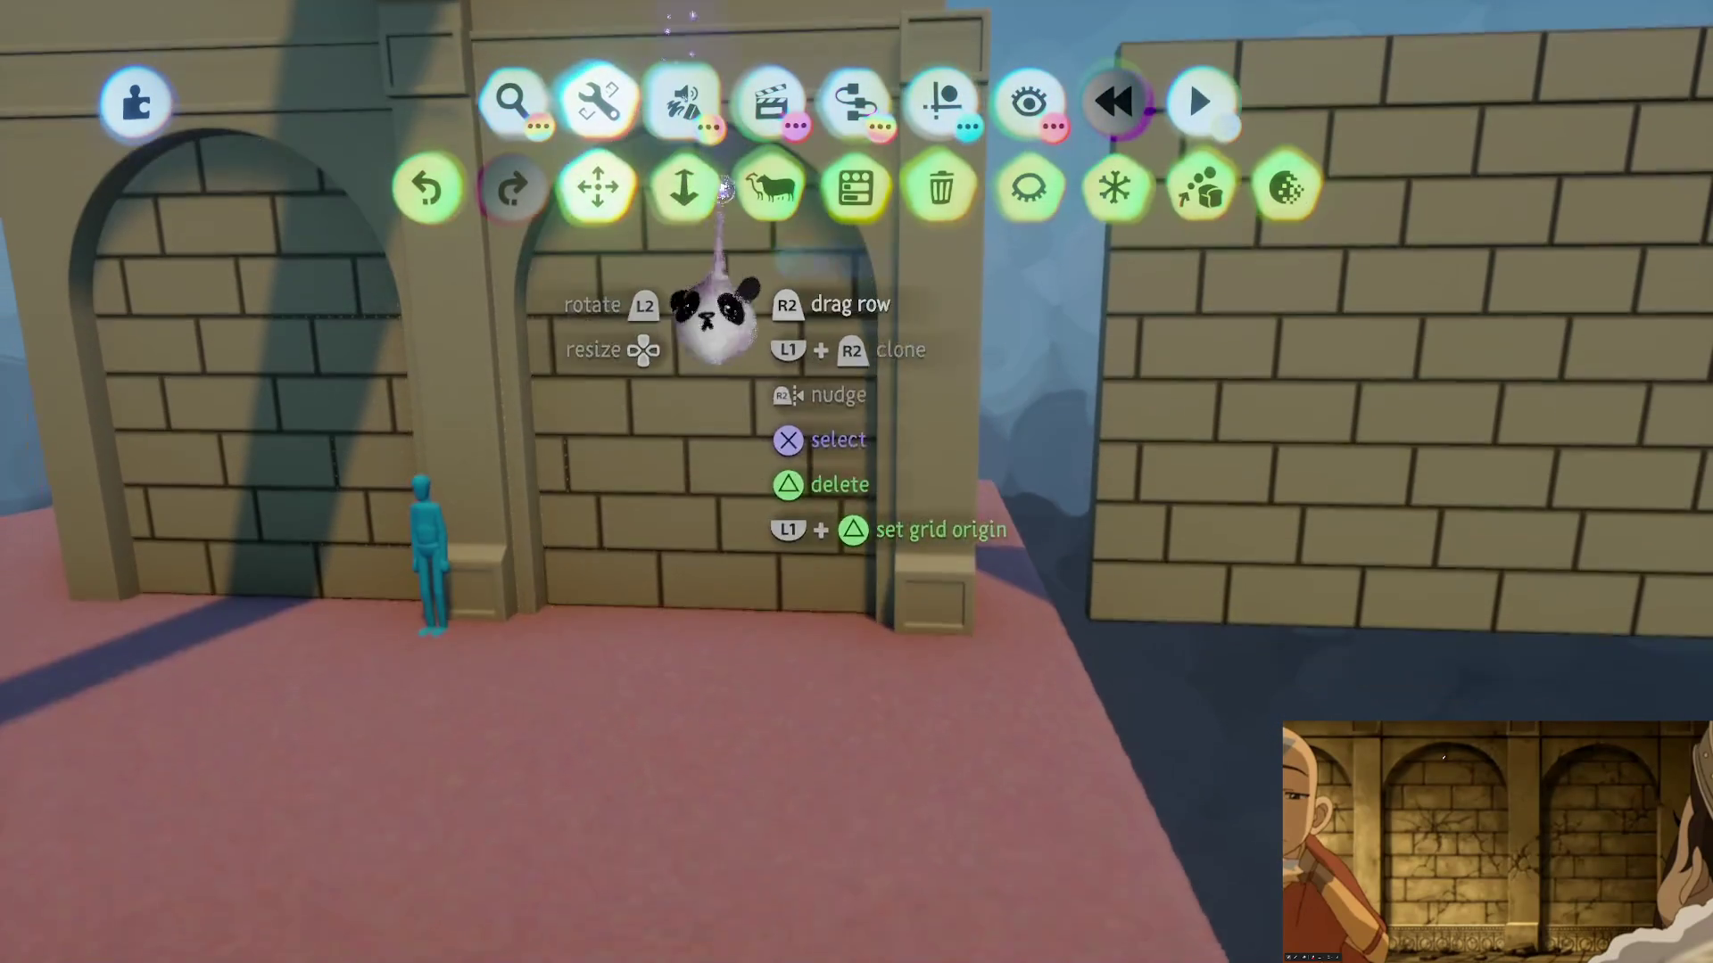
pyautogui.click(769, 189)
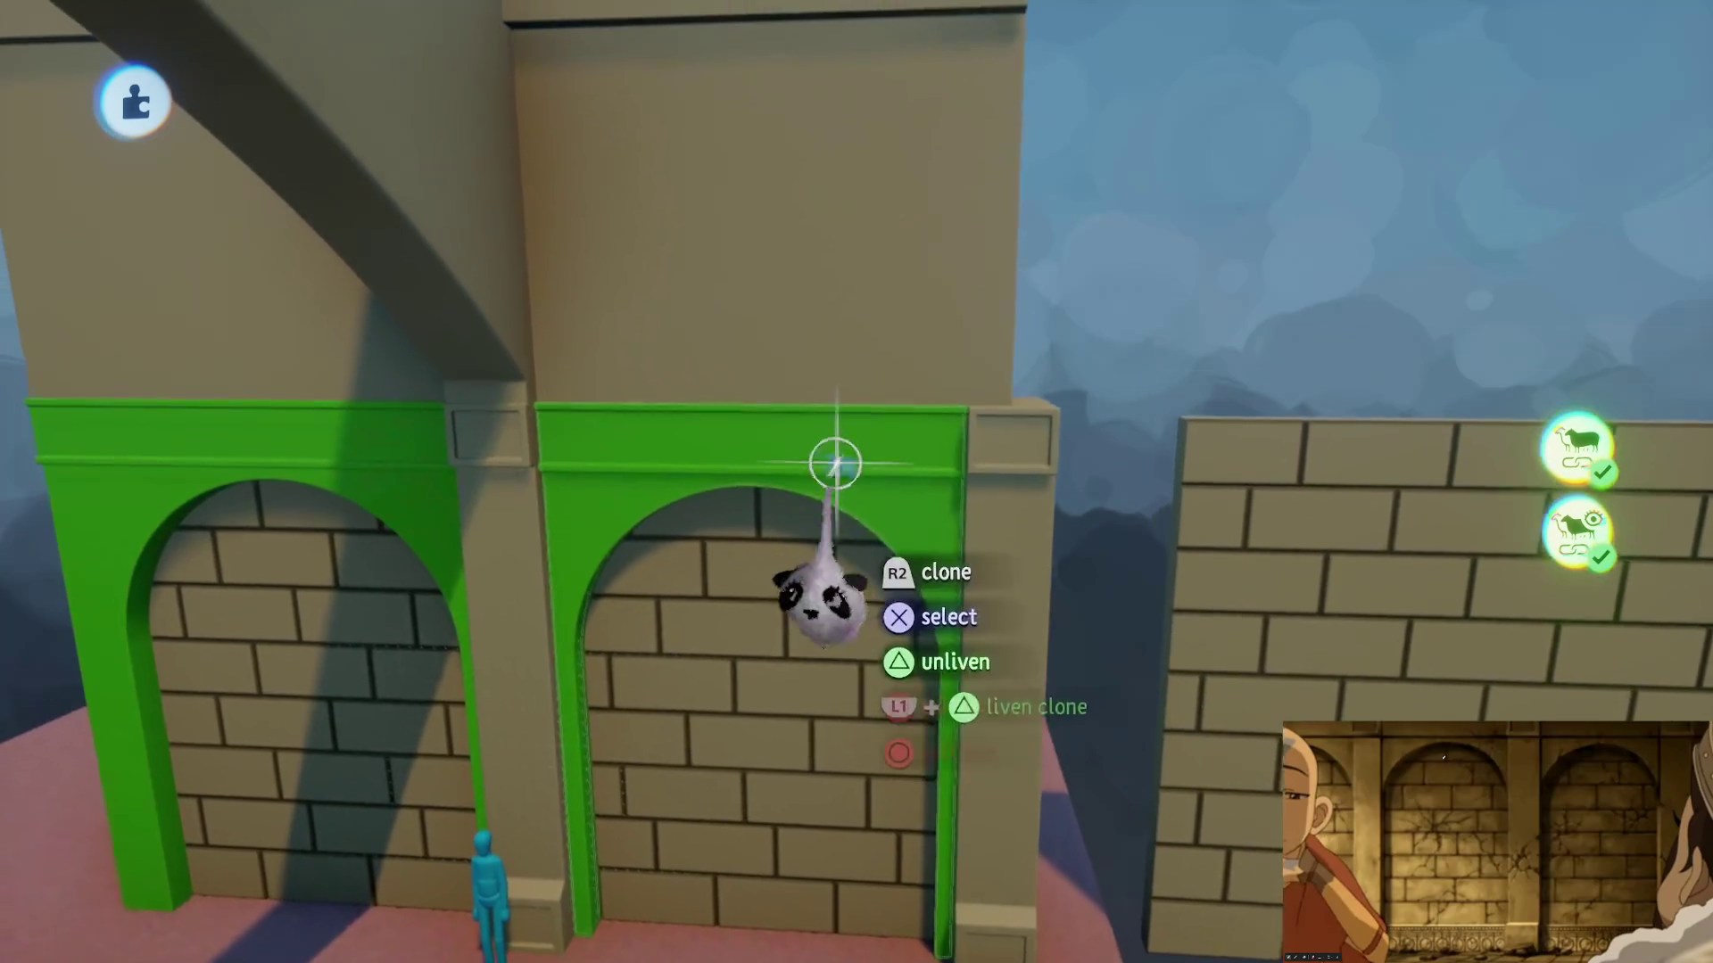
pyautogui.scroll(-3, 669, 432)
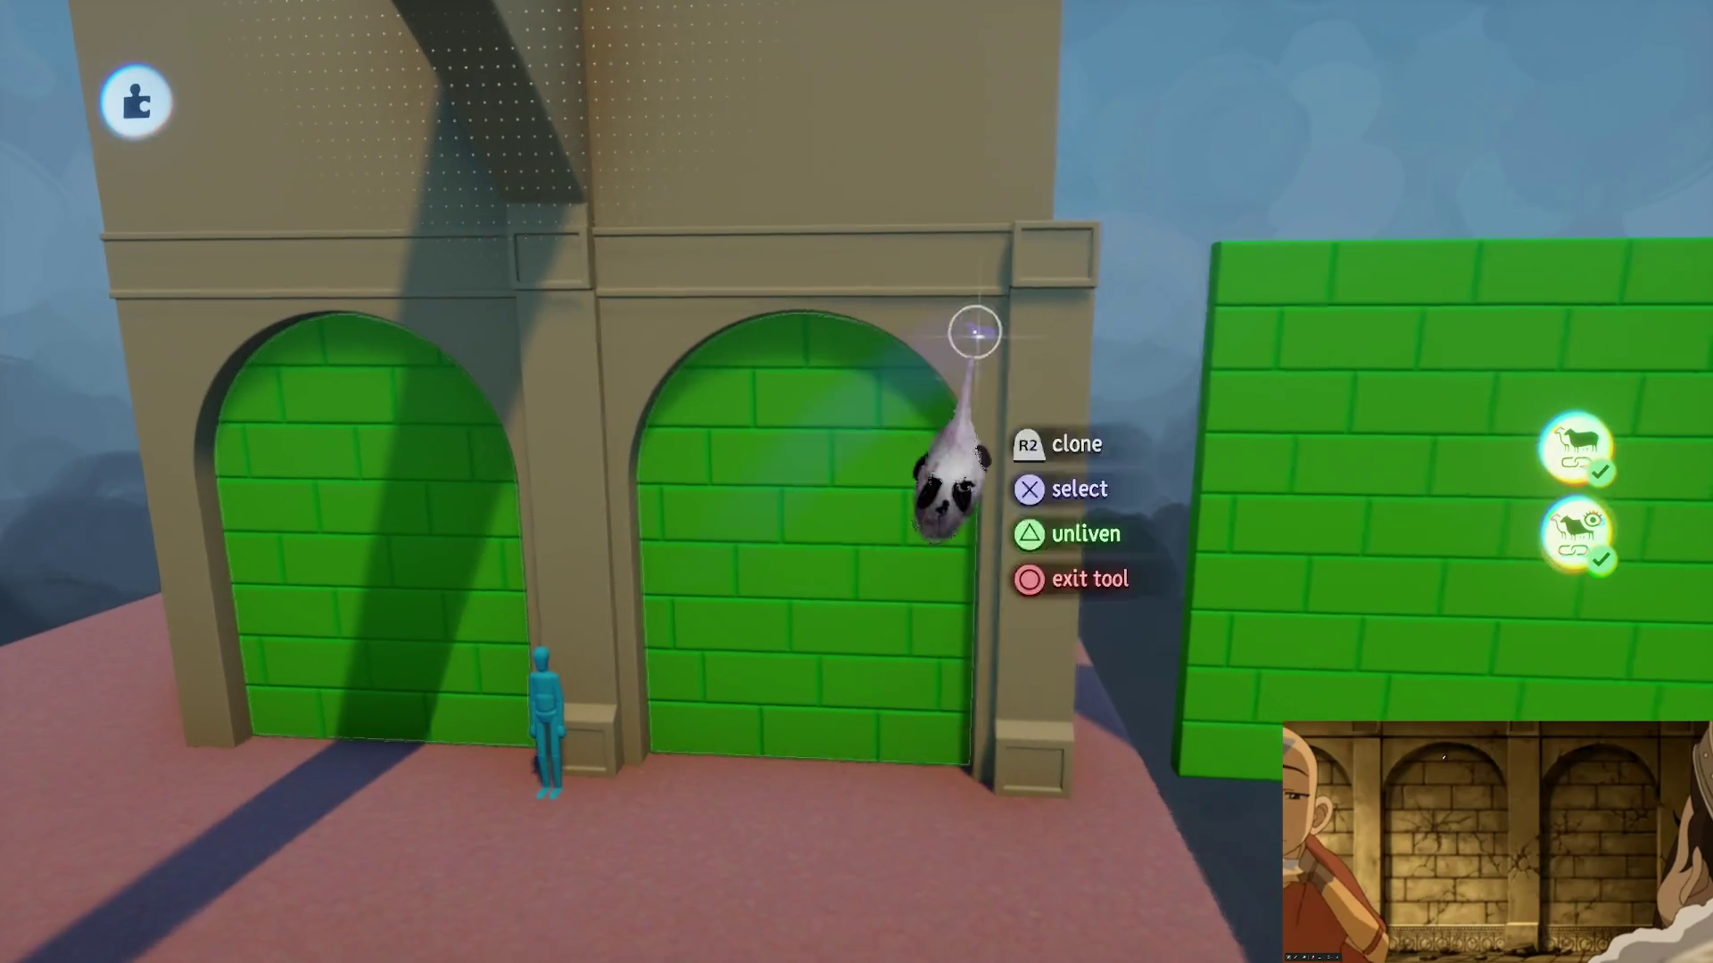
pyautogui.scroll(3, 999, 403)
pyautogui.scroll(5, 999, 403)
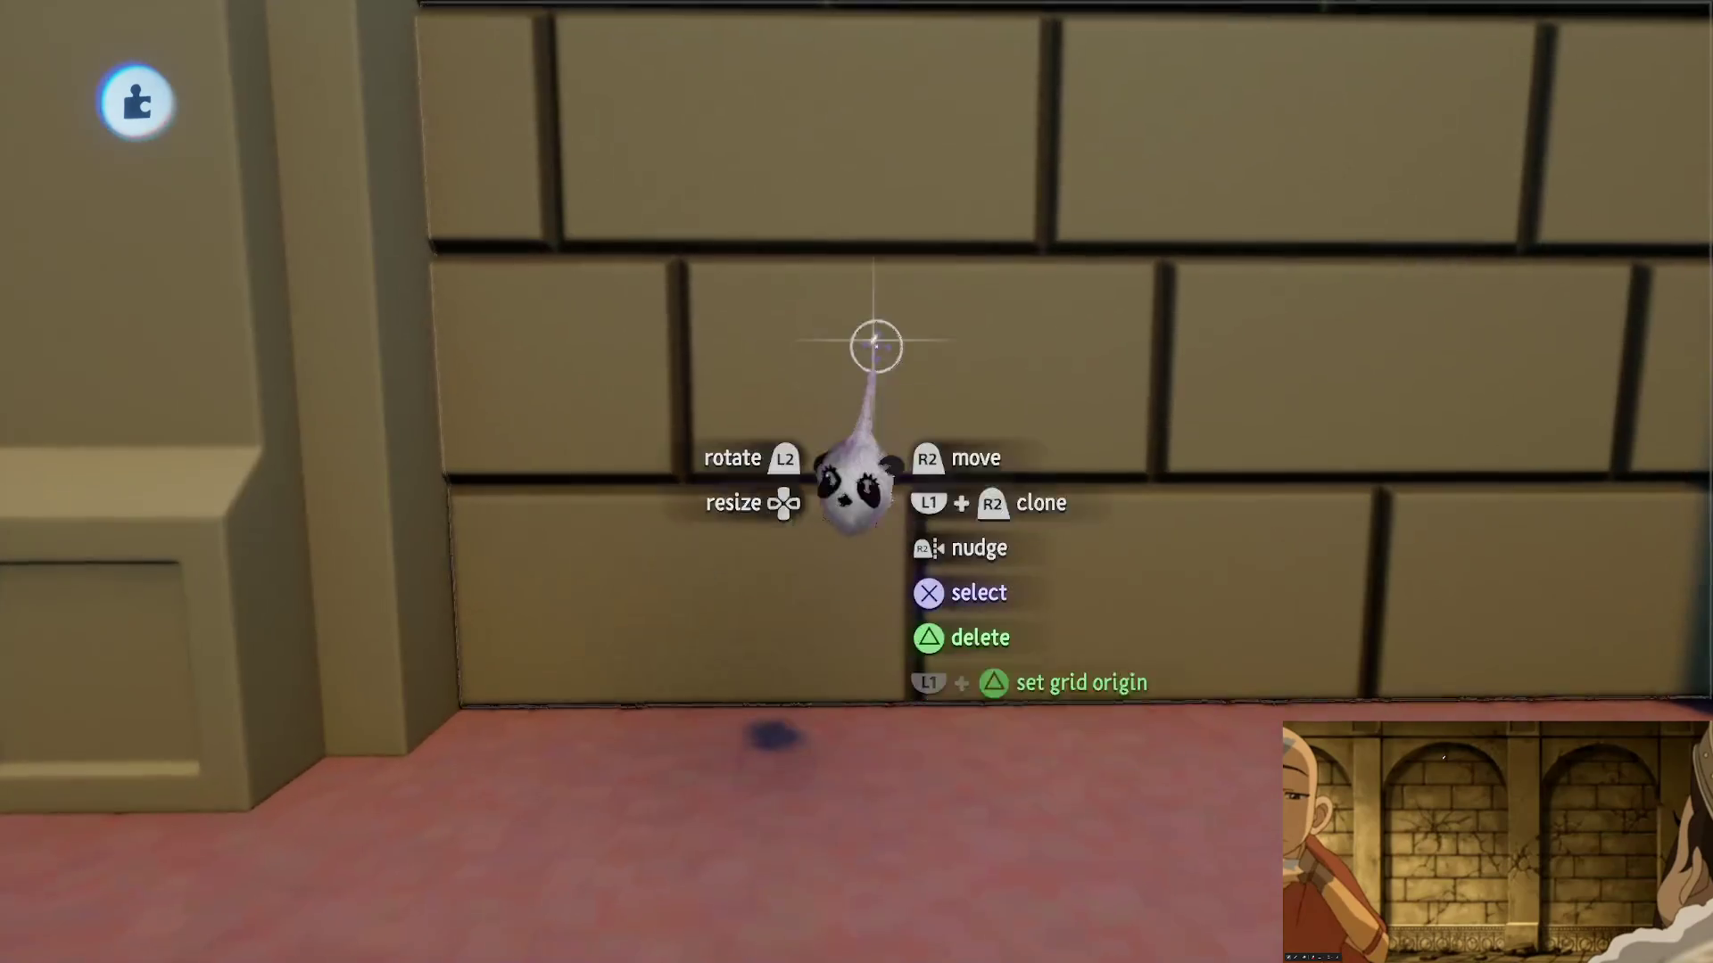
pyautogui.scroll(-2, 856, 486)
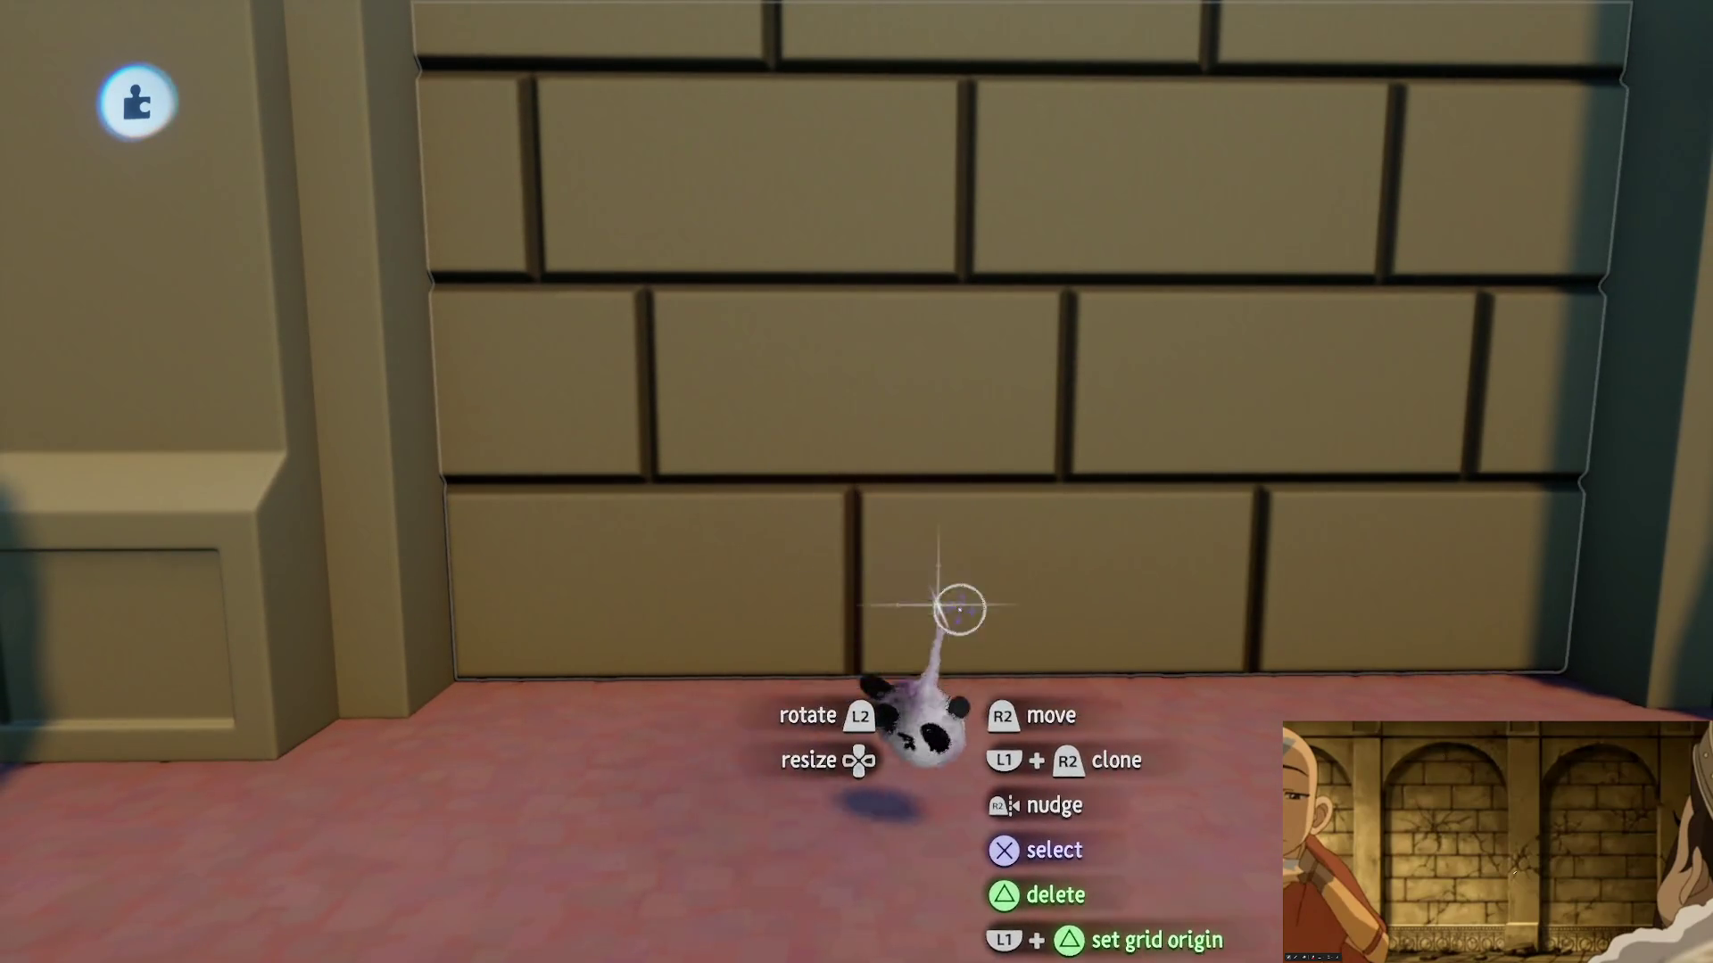
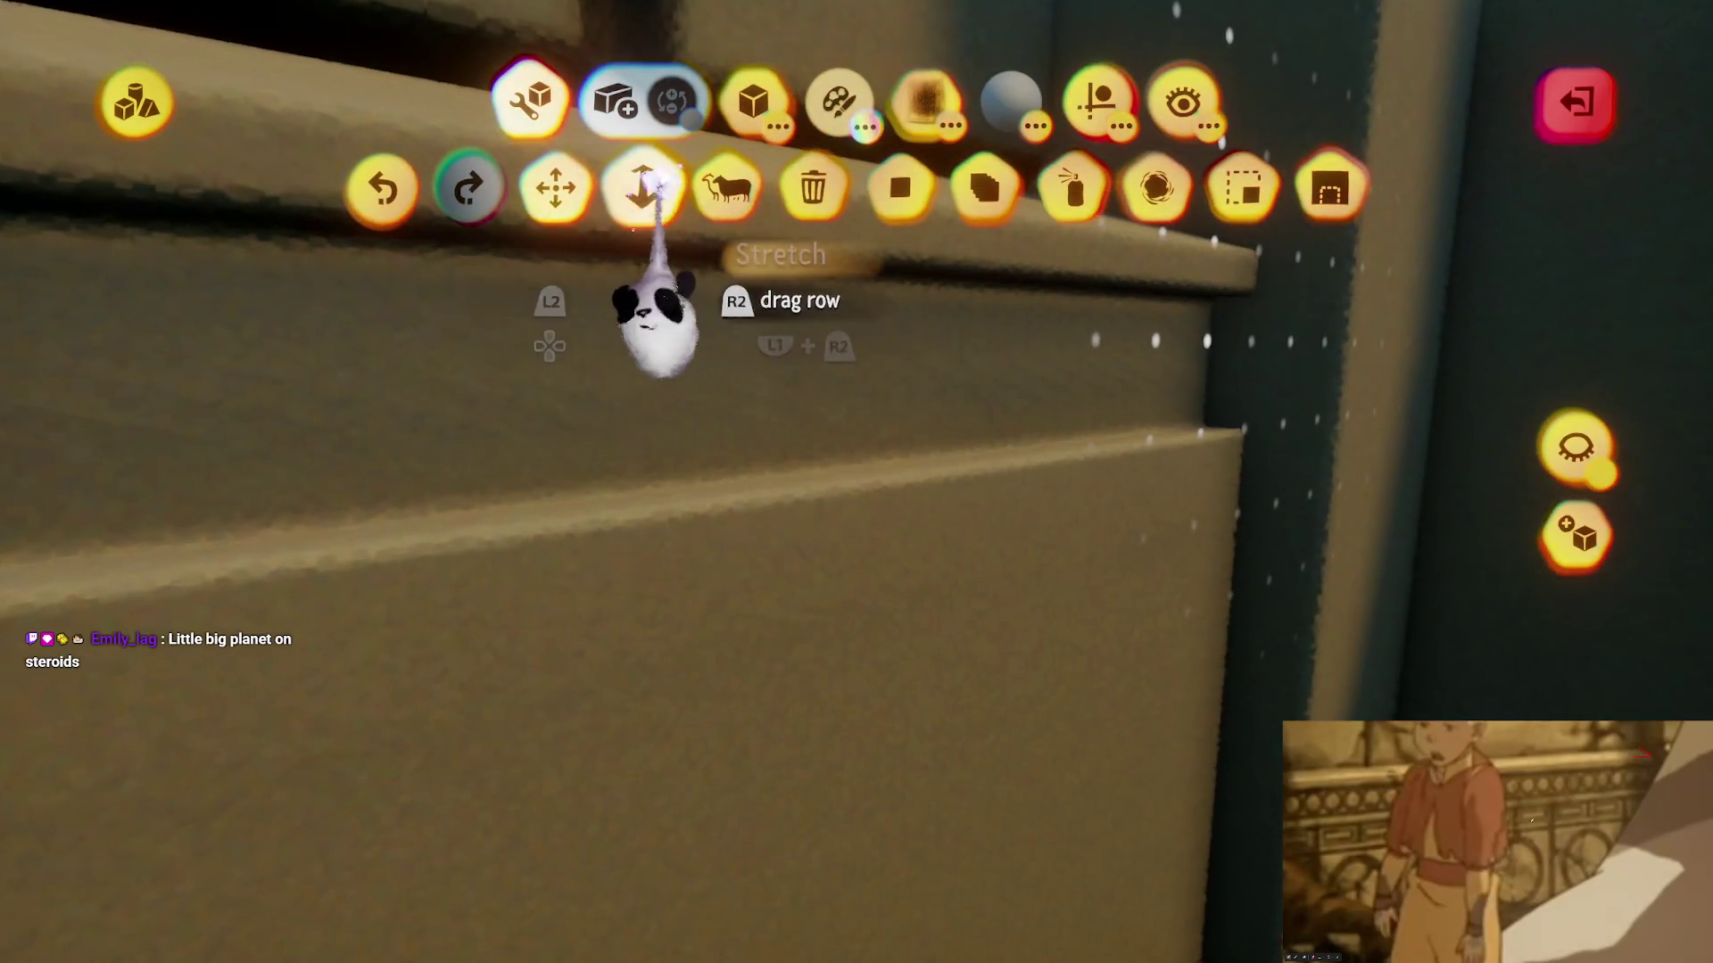
# - Stretch the trim band downward to make it taller on the wall base
pyautogui.click(649, 188)
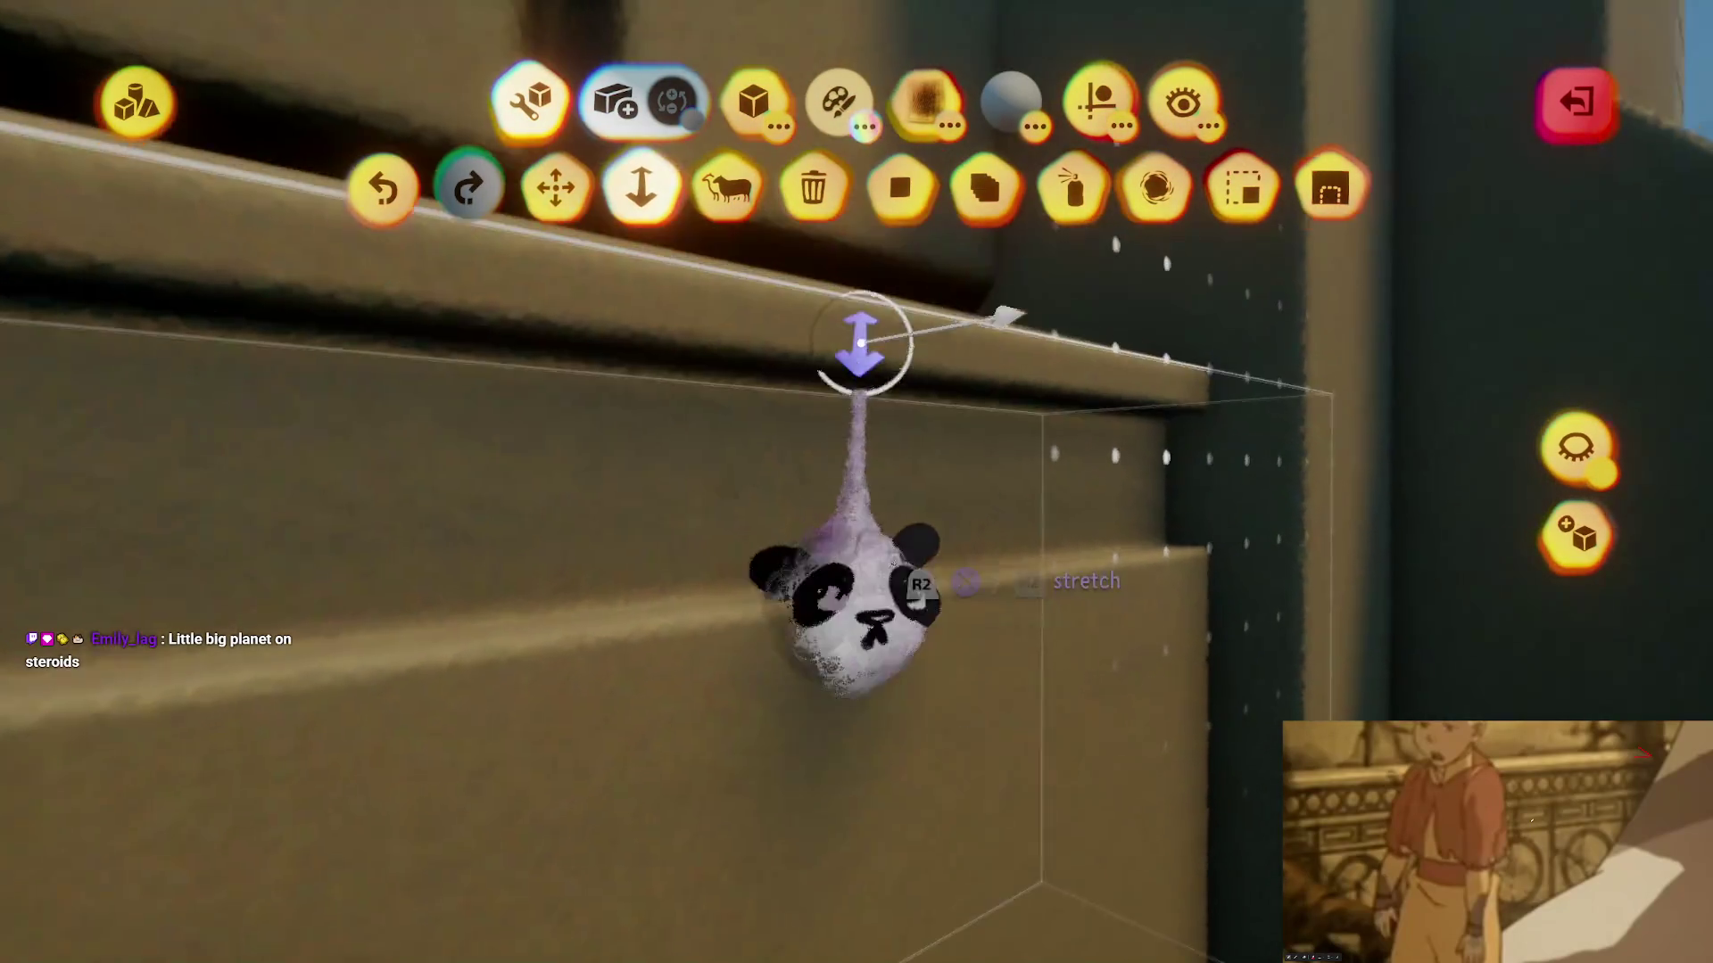
pyautogui.moveTo(892, 634)
pyautogui.mouseDown()
pyautogui.moveTo(888, 710)
pyautogui.moveTo(887, 678)
pyautogui.mouseUp()
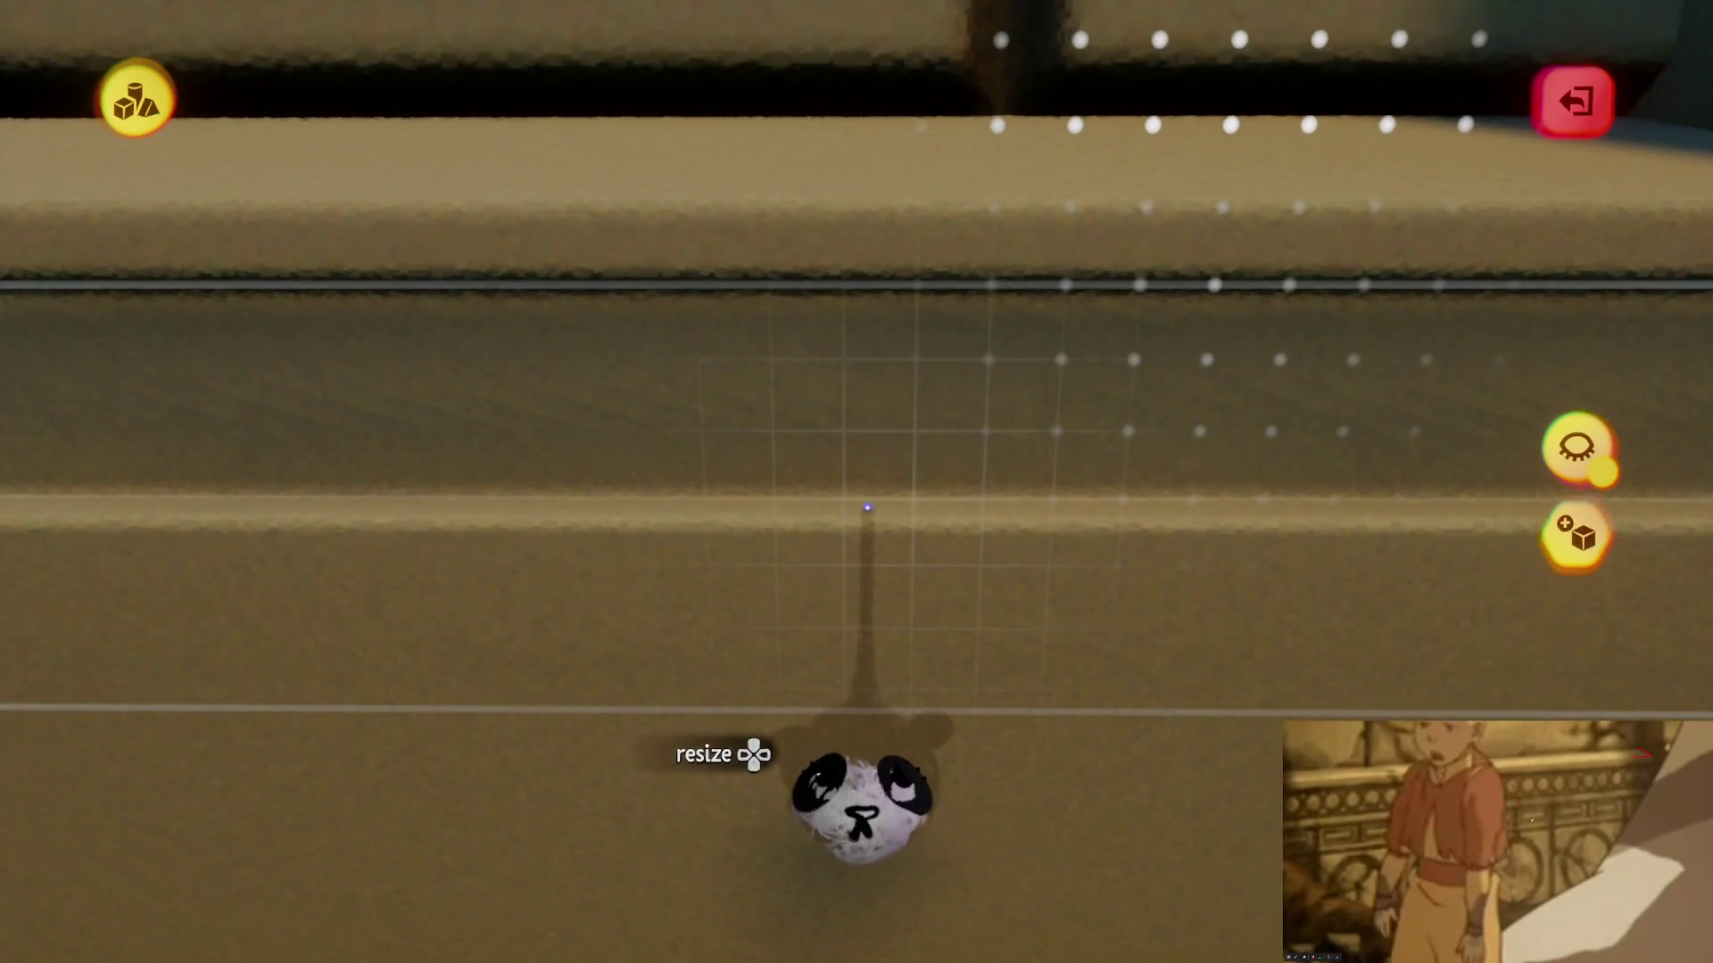
pyautogui.moveTo(867, 507)
pyautogui.mouseDown()
pyautogui.moveTo(867, 578)
pyautogui.moveTo(867, 509)
pyautogui.moveTo(911, 526)
pyautogui.mouseUp()
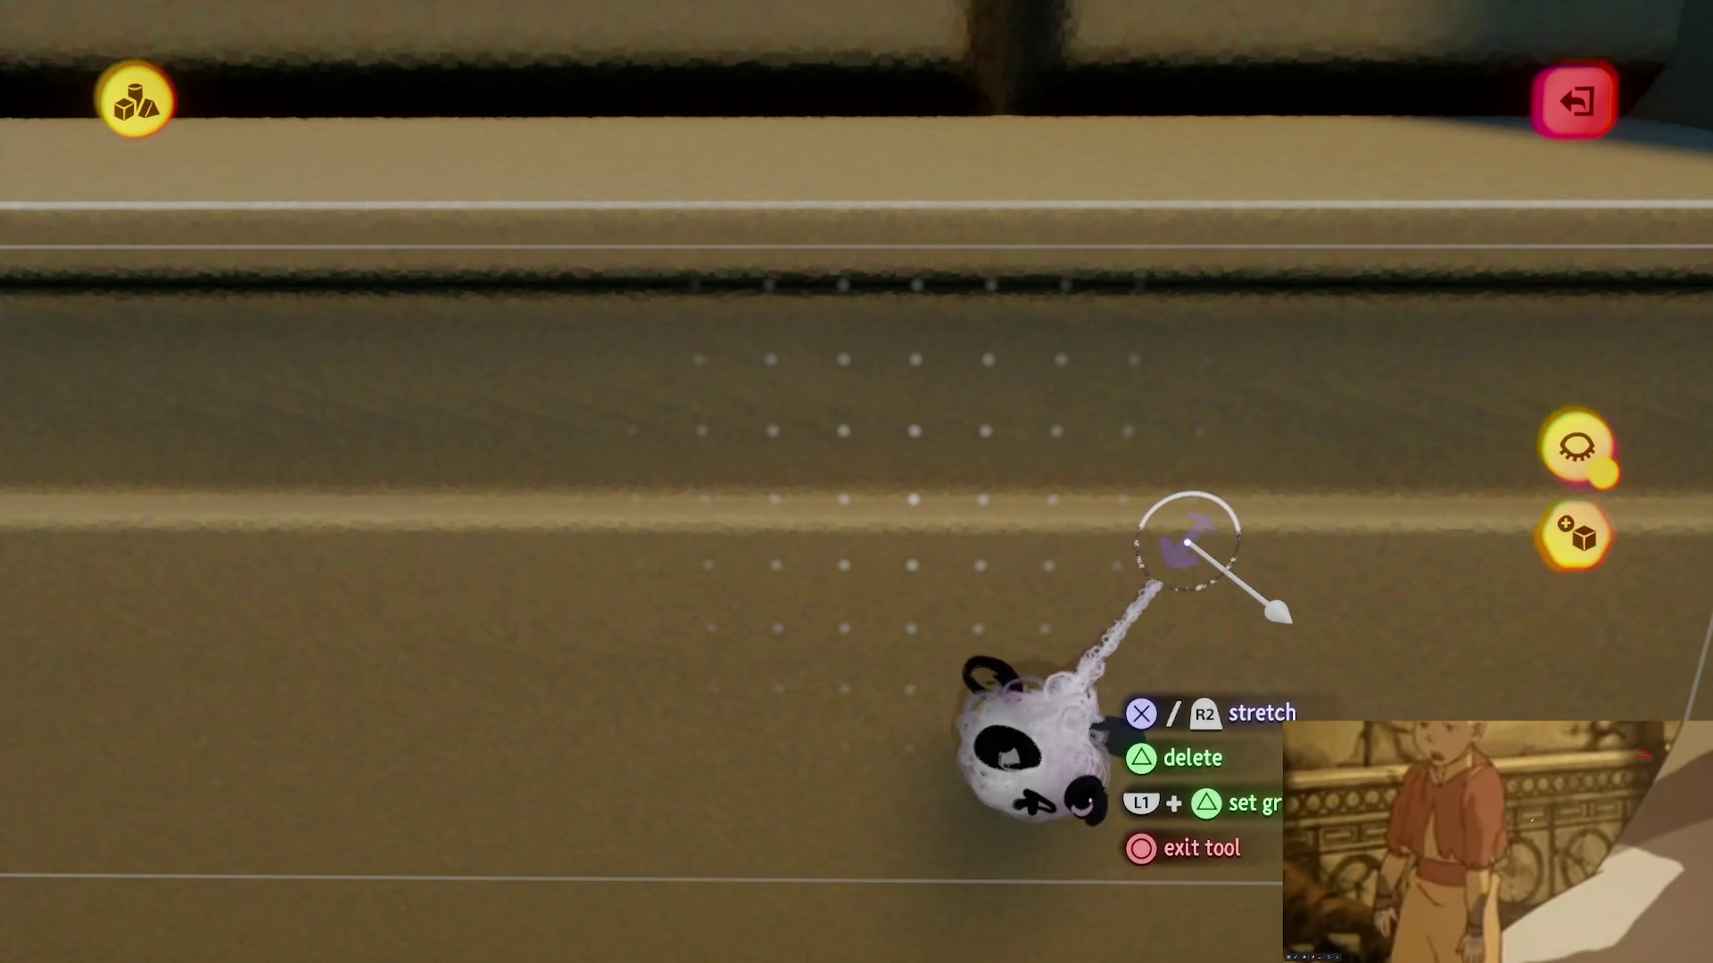
# - Stretch the trim band out to the wall's corner, then bring the view back to the ledge
pyautogui.moveTo(1171, 560)
pyautogui.mouseDown()
pyautogui.moveTo(822, 619)
pyautogui.moveTo(828, 713)
pyautogui.moveTo(910, 298)
pyautogui.moveTo(905, 458)
pyautogui.mouseUp()
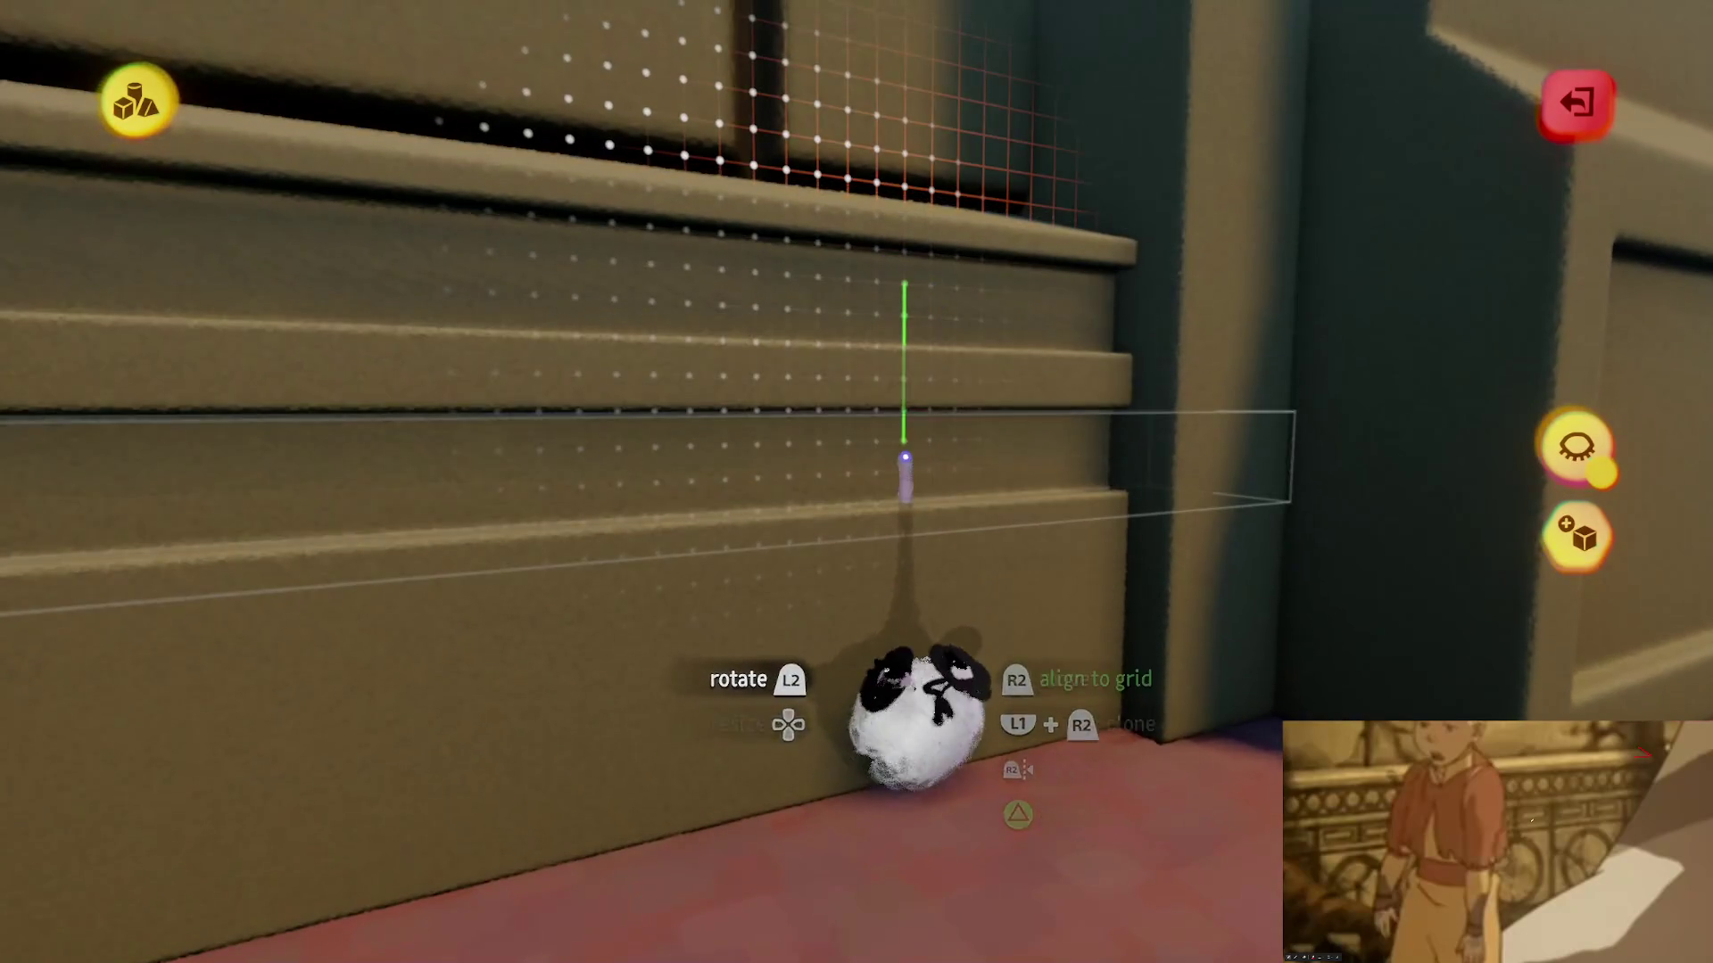
pyautogui.press('space')
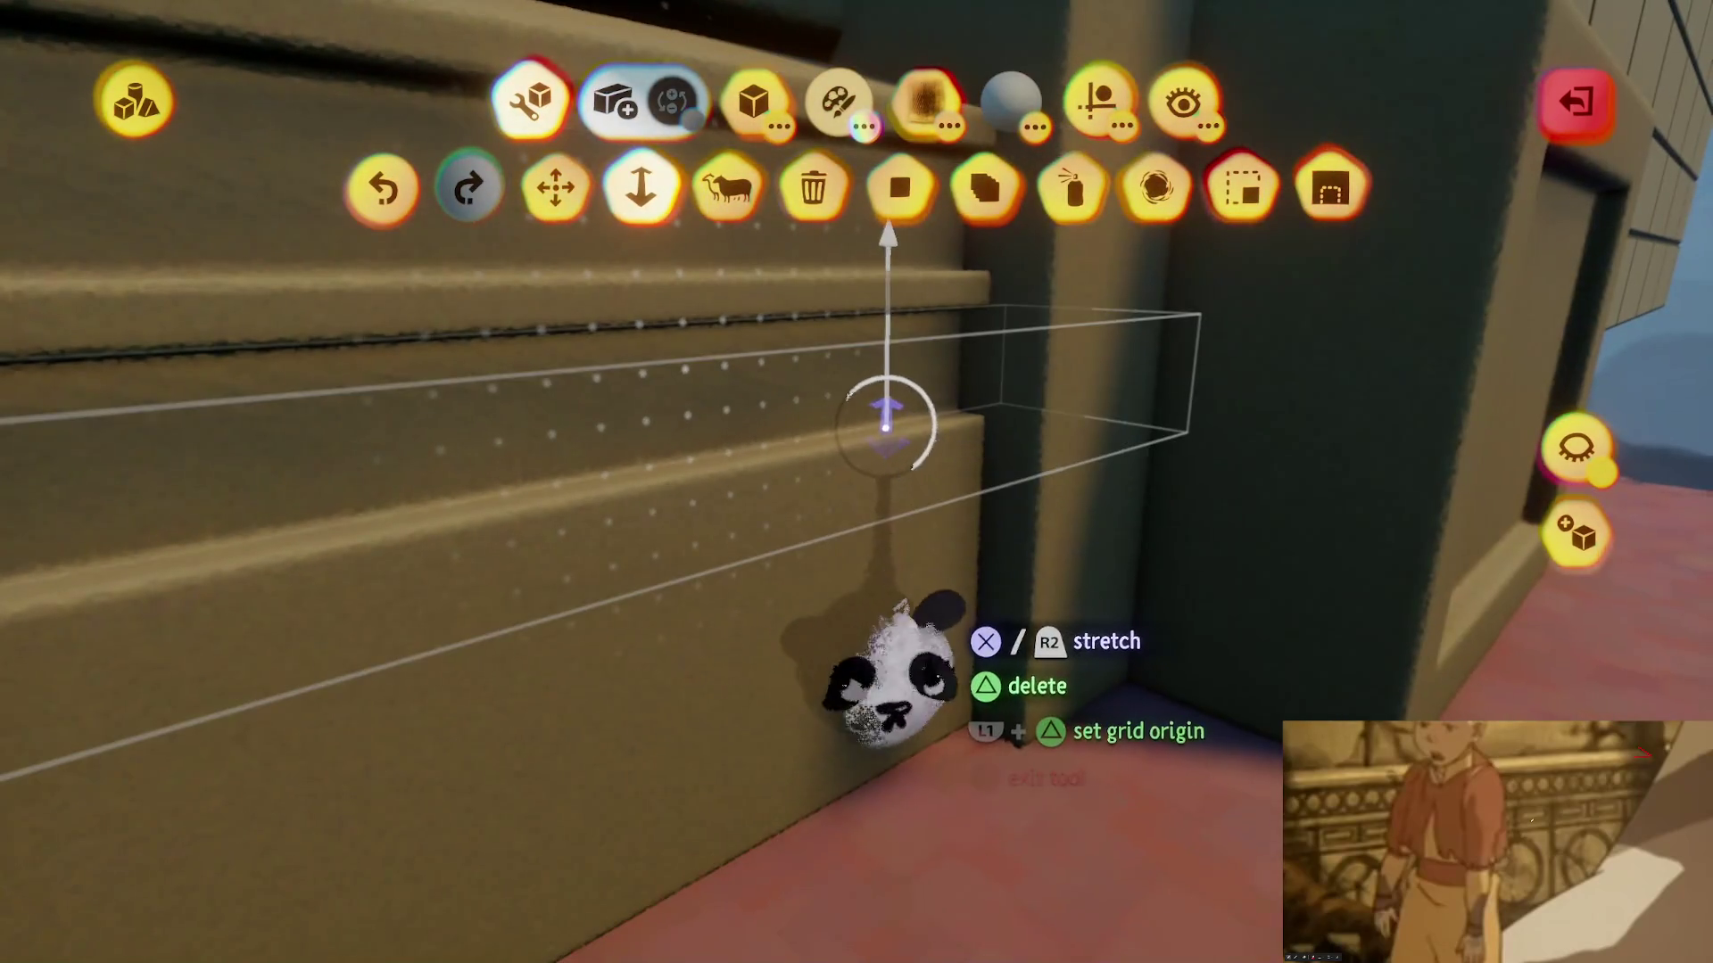
pyautogui.press('Escape')
pyautogui.moveTo(879, 420)
pyautogui.mouseDown()
pyautogui.moveTo(880, 708)
pyautogui.moveTo(918, 547)
pyautogui.moveTo(895, 497)
pyautogui.moveTo(922, 650)
pyautogui.moveTo(918, 554)
pyautogui.moveTo(834, 539)
pyautogui.mouseUp()
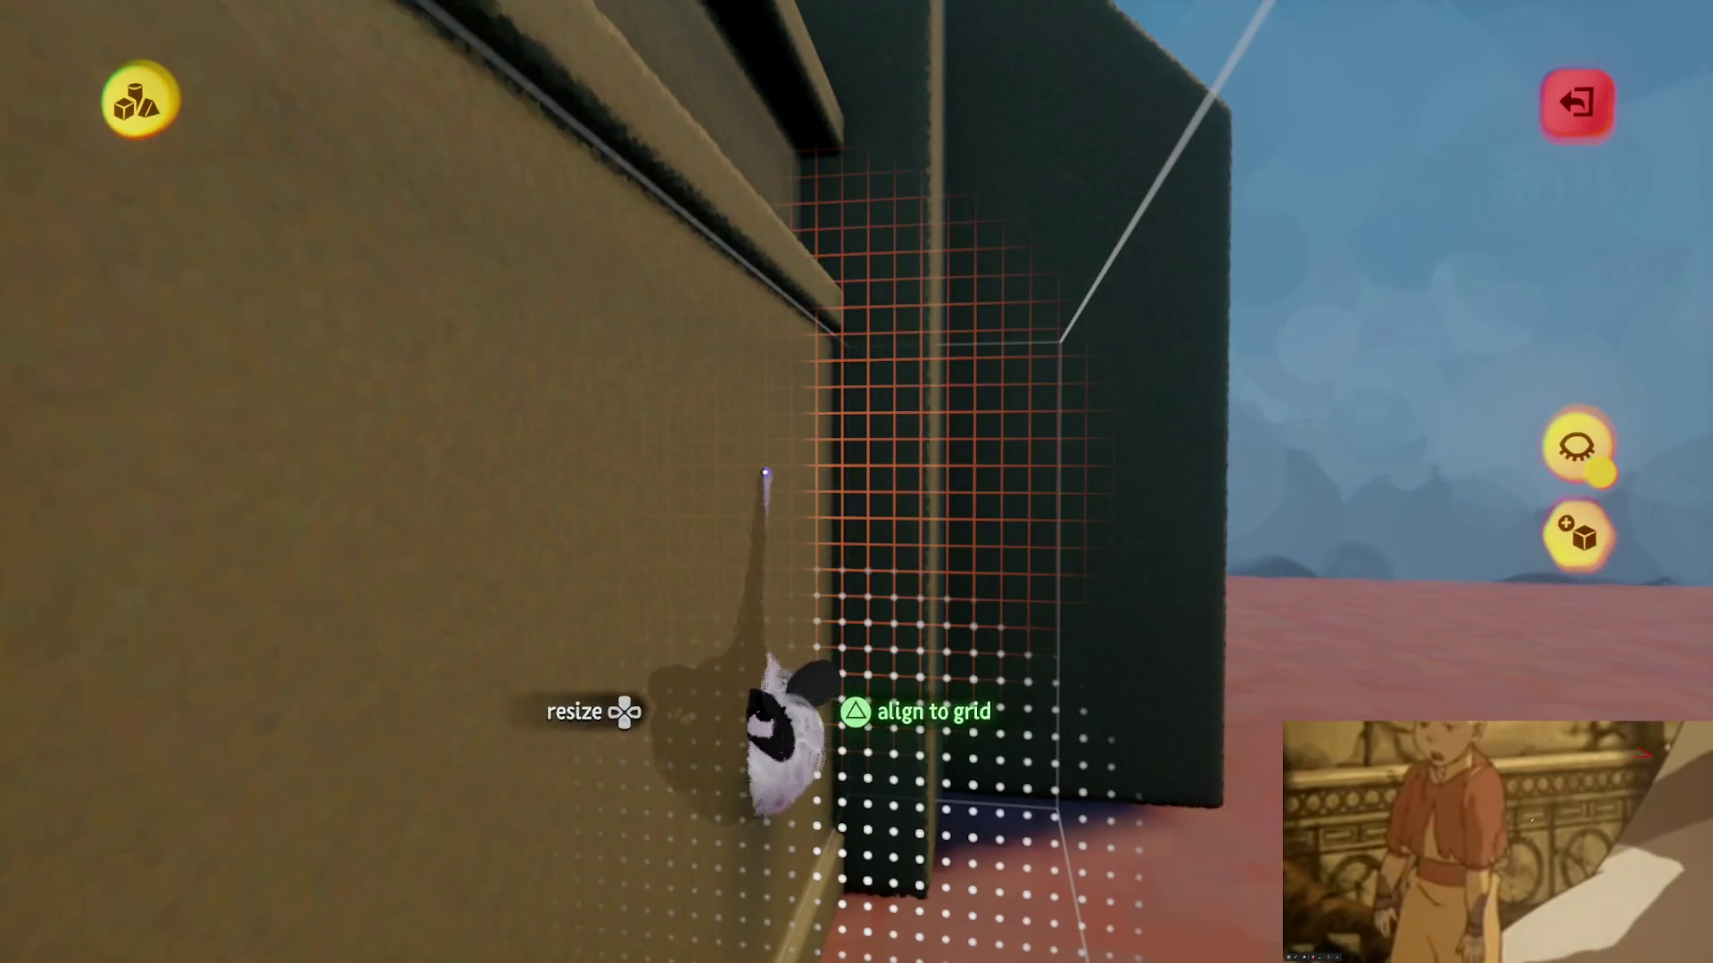
pyautogui.moveTo(764, 471)
pyautogui.mouseDown()
pyautogui.moveTo(844, 623)
pyautogui.moveTo(845, 554)
pyautogui.moveTo(838, 591)
pyautogui.moveTo(870, 593)
pyautogui.moveTo(829, 470)
pyautogui.mouseUp()
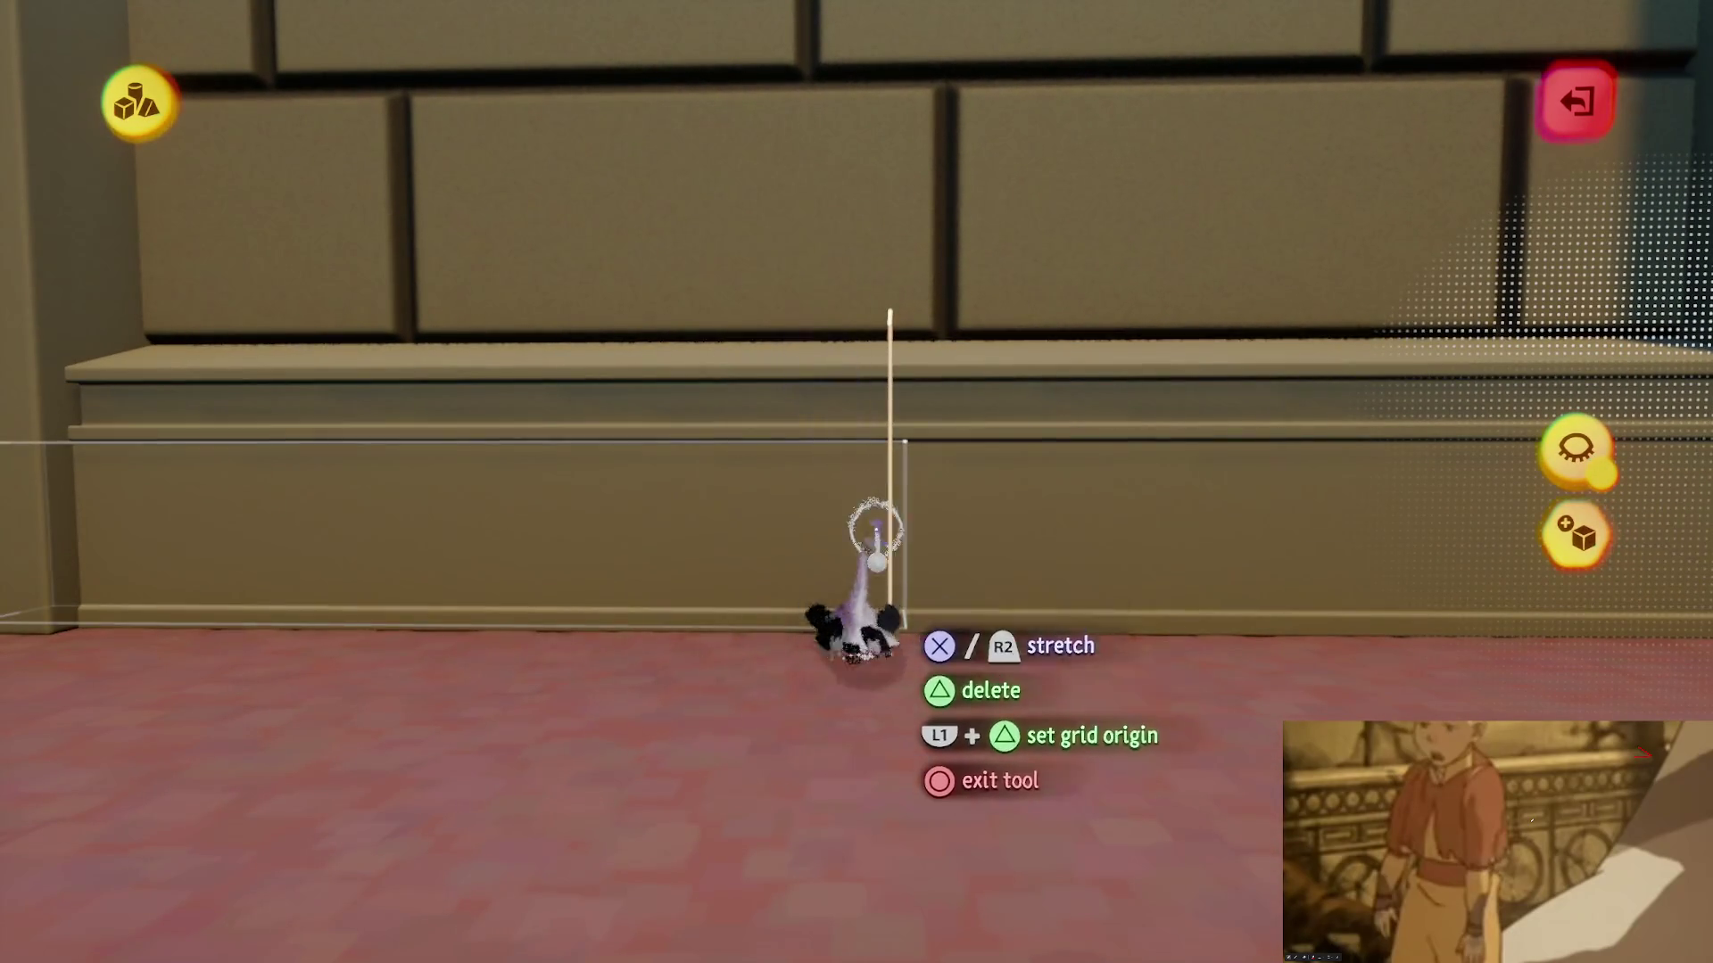
pyautogui.moveTo(875, 535)
pyautogui.mouseDown()
pyautogui.moveTo(817, 592)
pyautogui.moveTo(868, 601)
pyautogui.moveTo(857, 559)
pyautogui.moveTo(942, 550)
pyautogui.mouseUp()
# - Set the sculpt colour to brown and preview a cylinder hole stamp in the band
pyautogui.press('Escape')
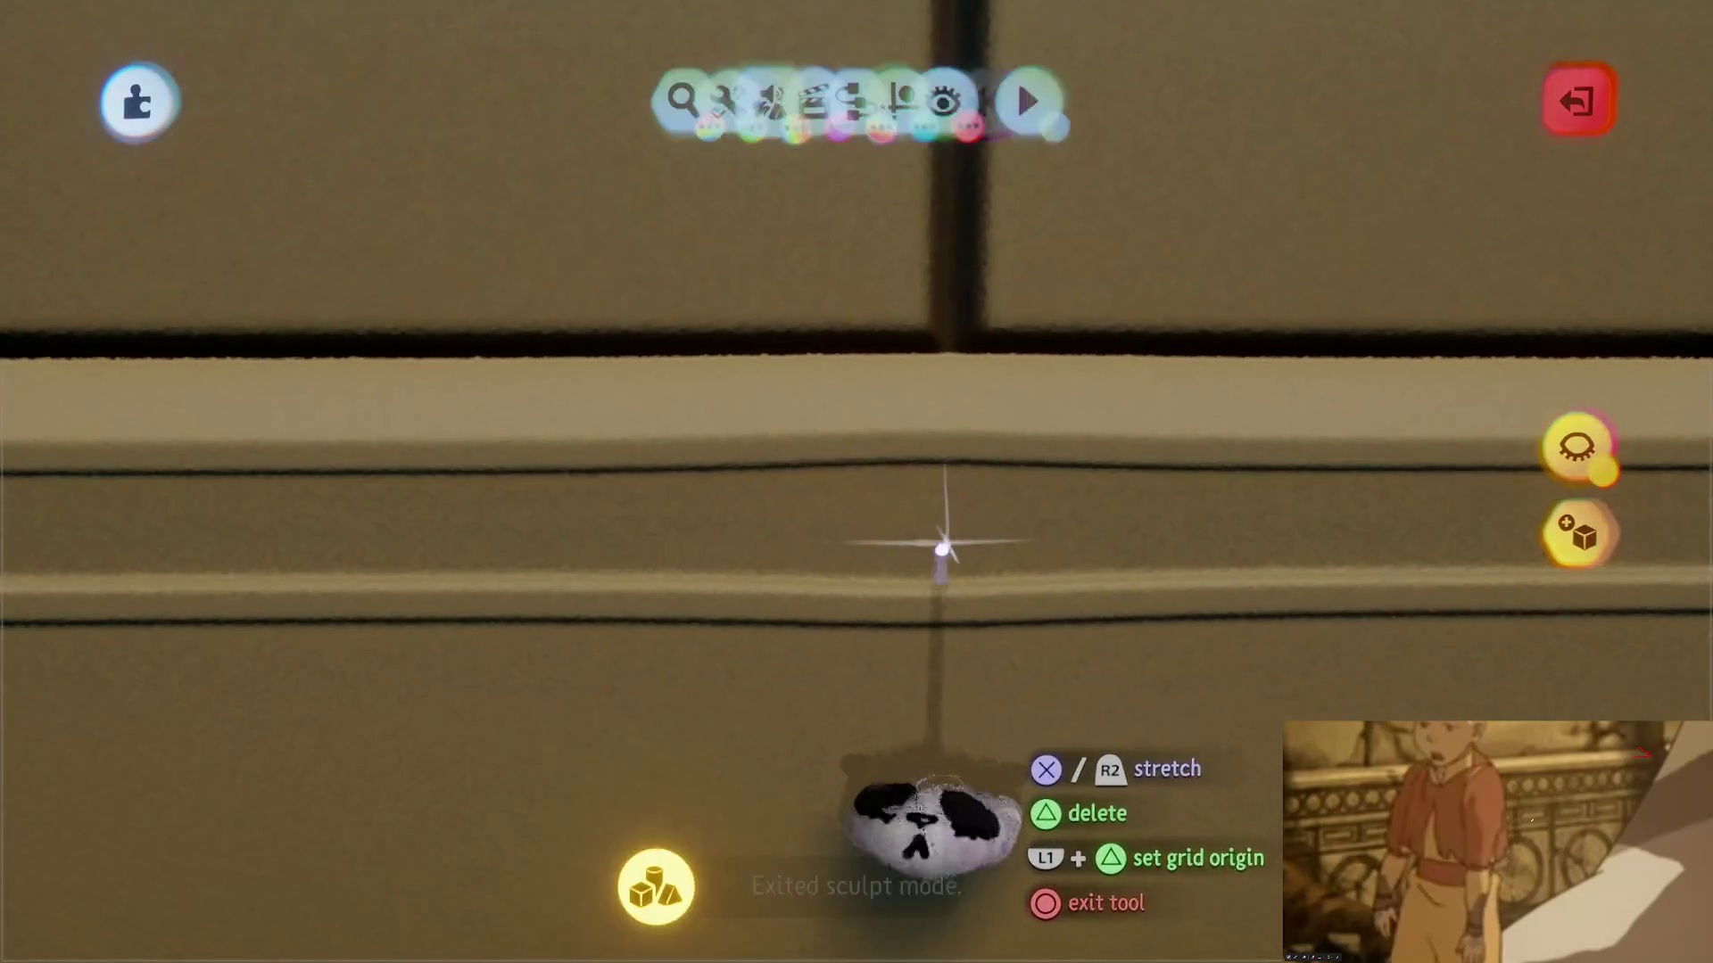
pyautogui.hotkey('ctrl', 'z')
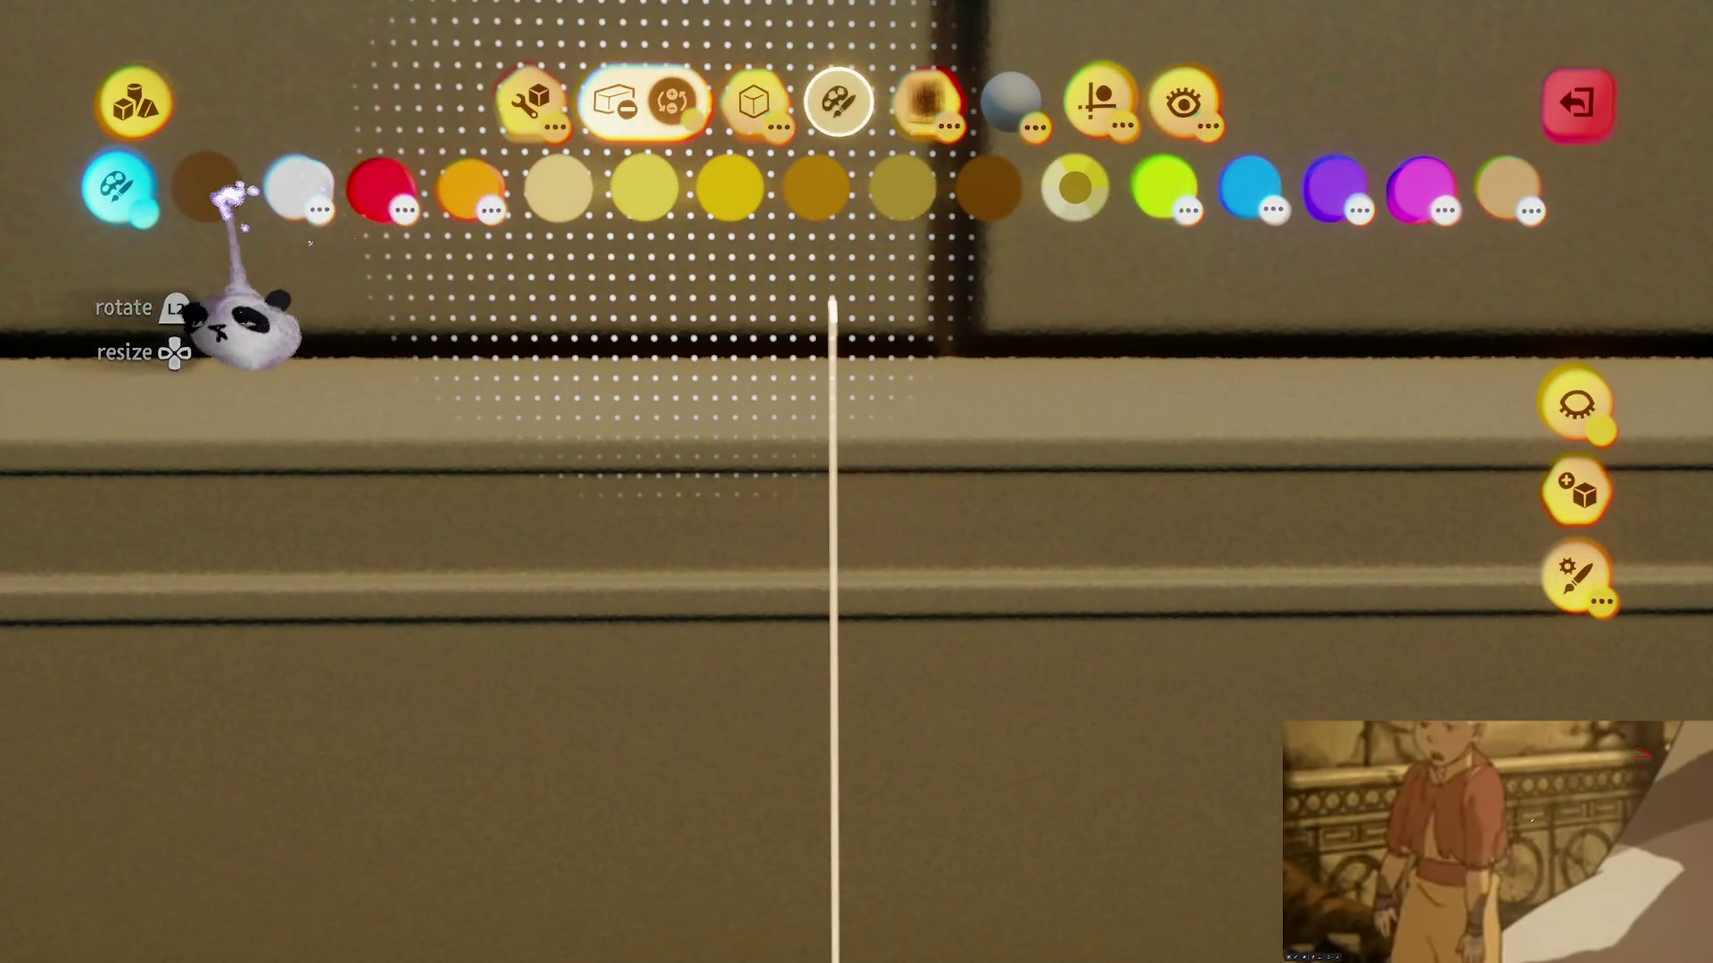
pyautogui.click(227, 192)
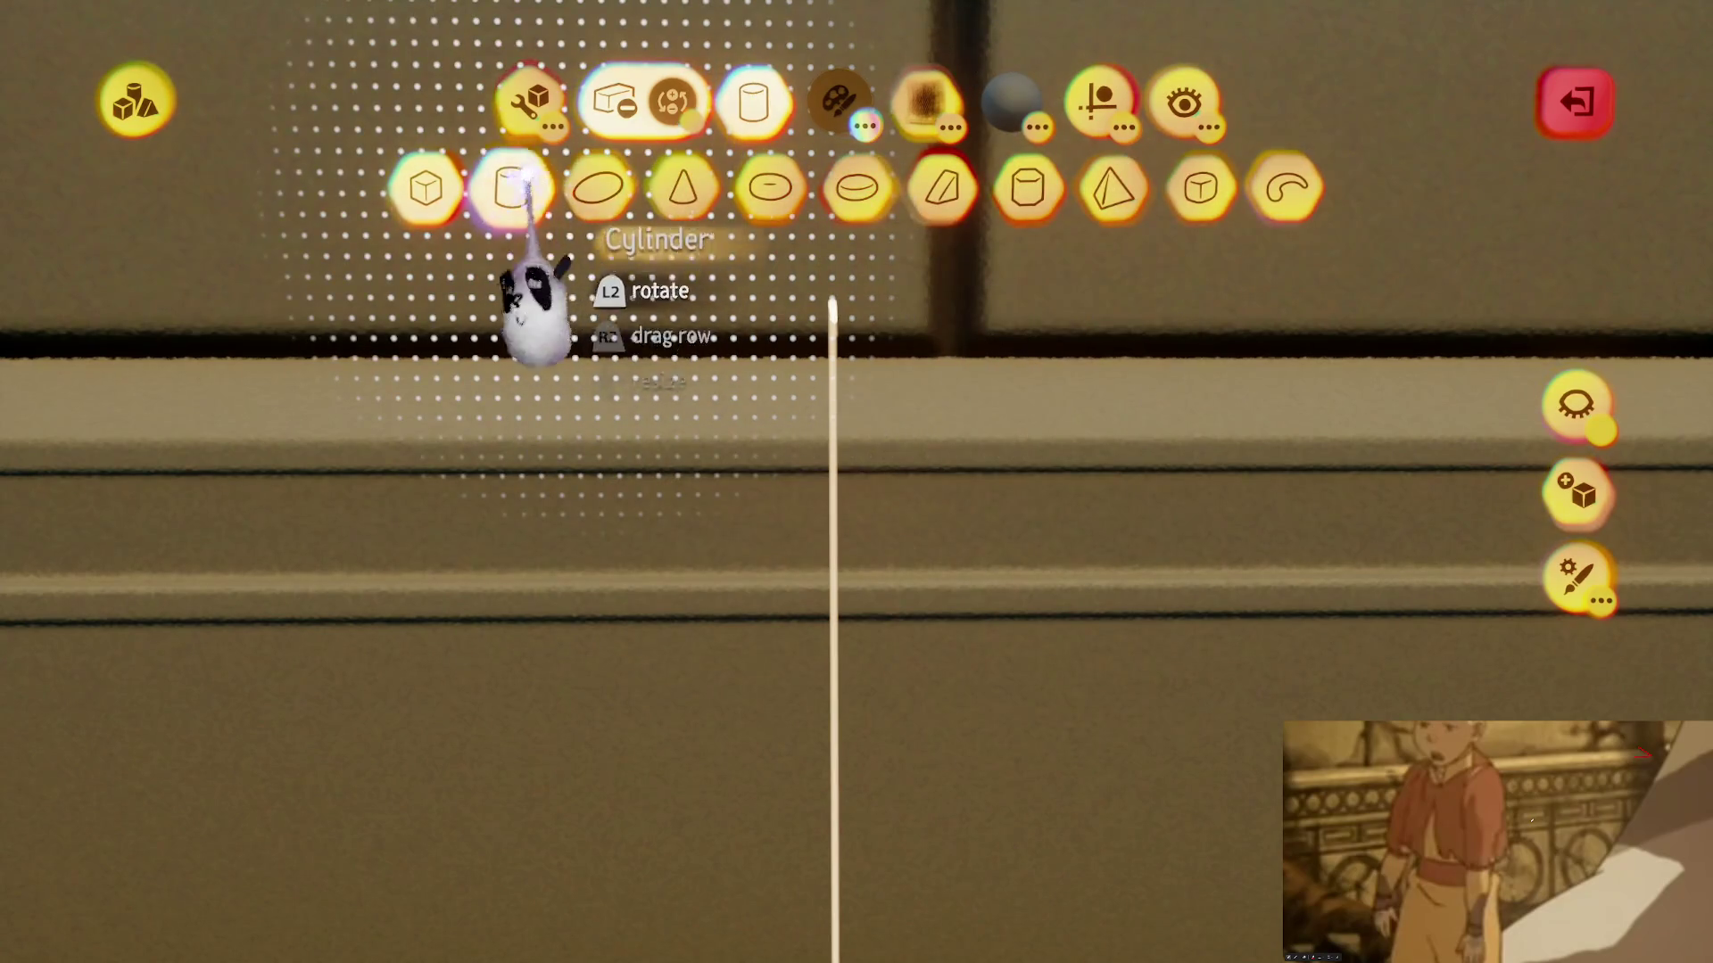
pyautogui.click(513, 187)
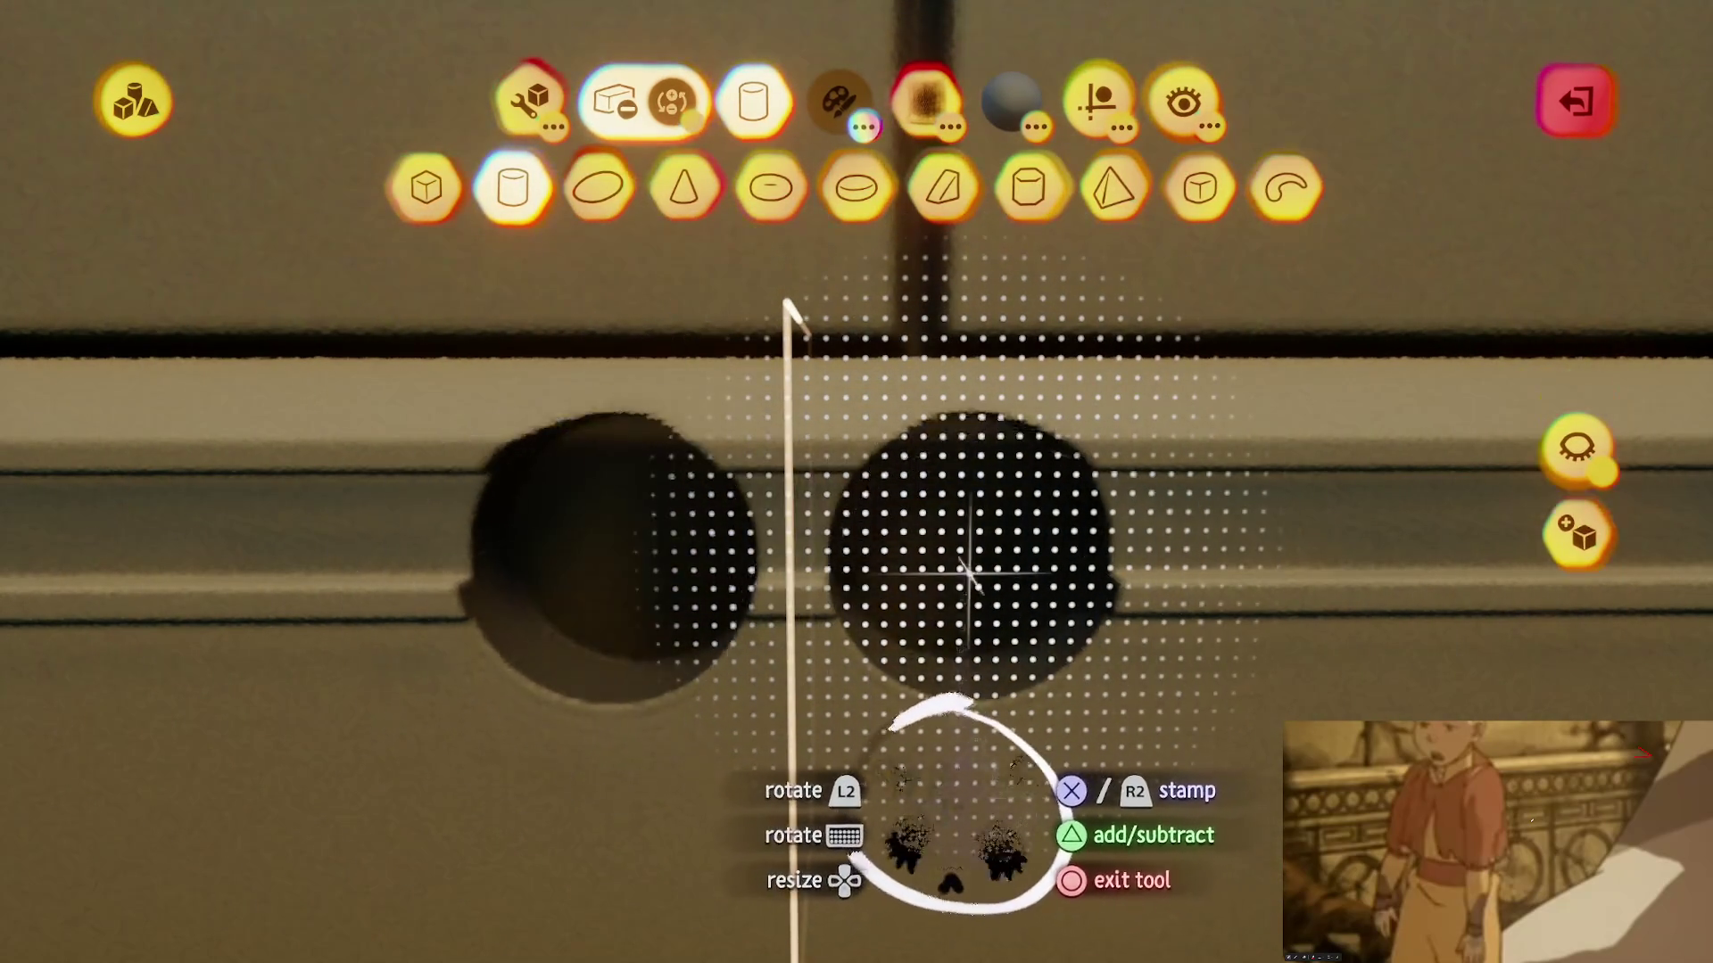
pyautogui.press('Escape')
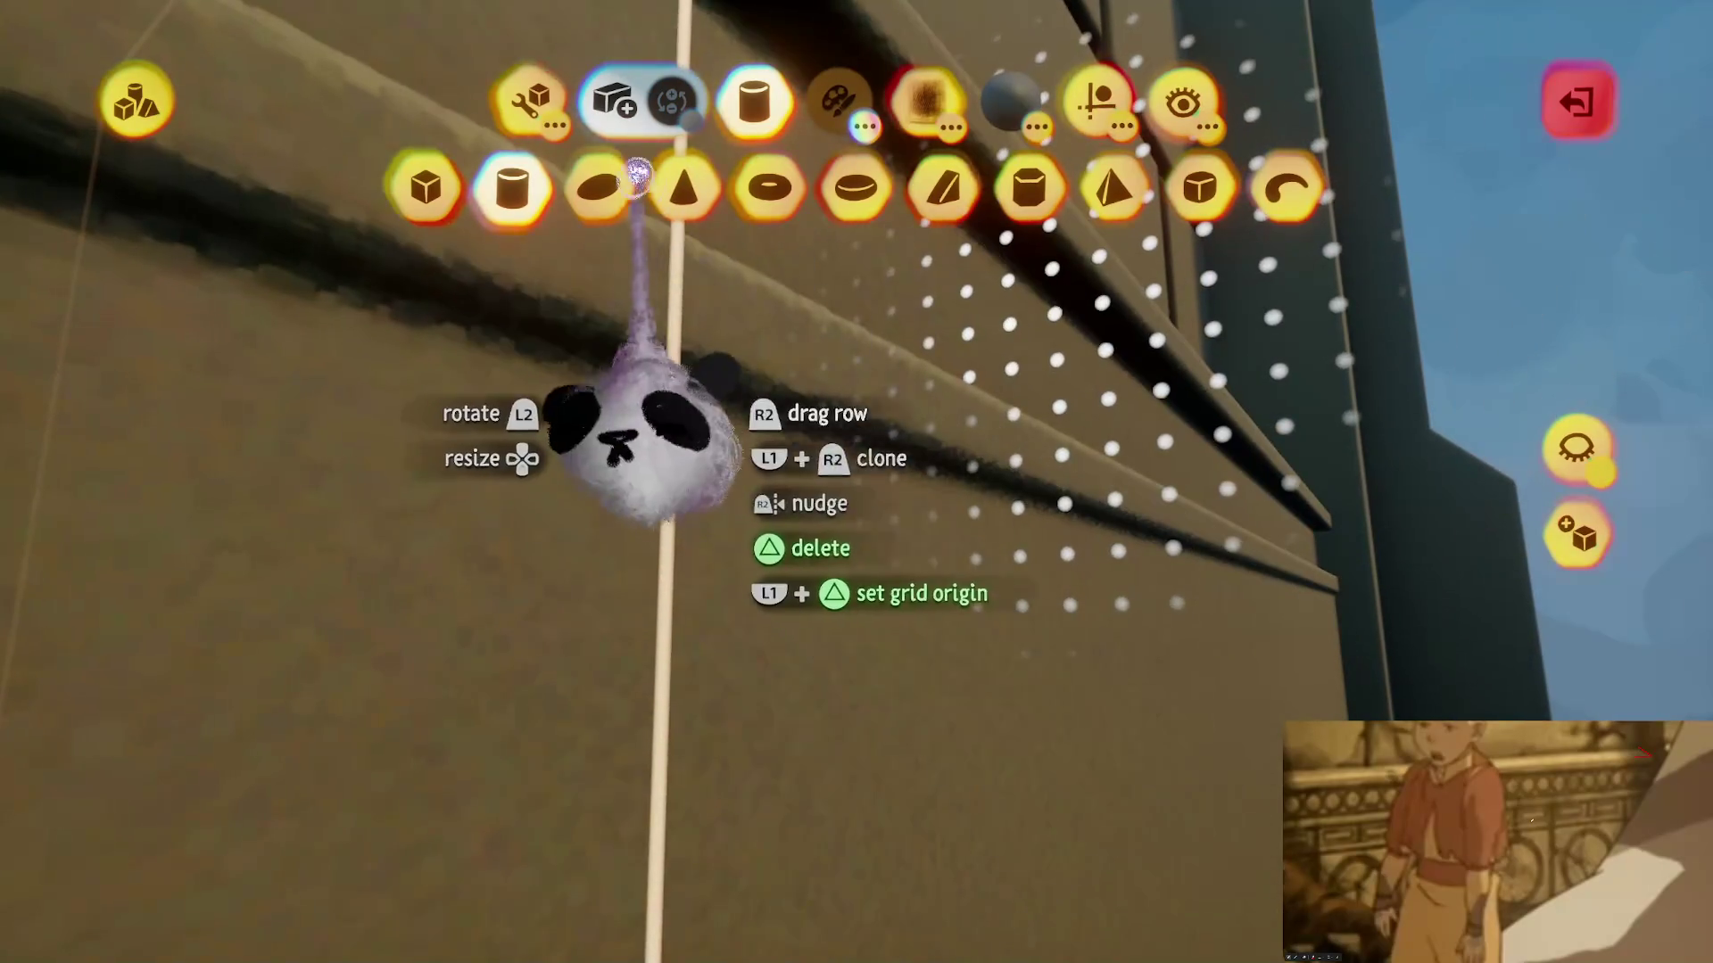
# - Stretch the thin band further along the wall's ledge
pyautogui.click(641, 187)
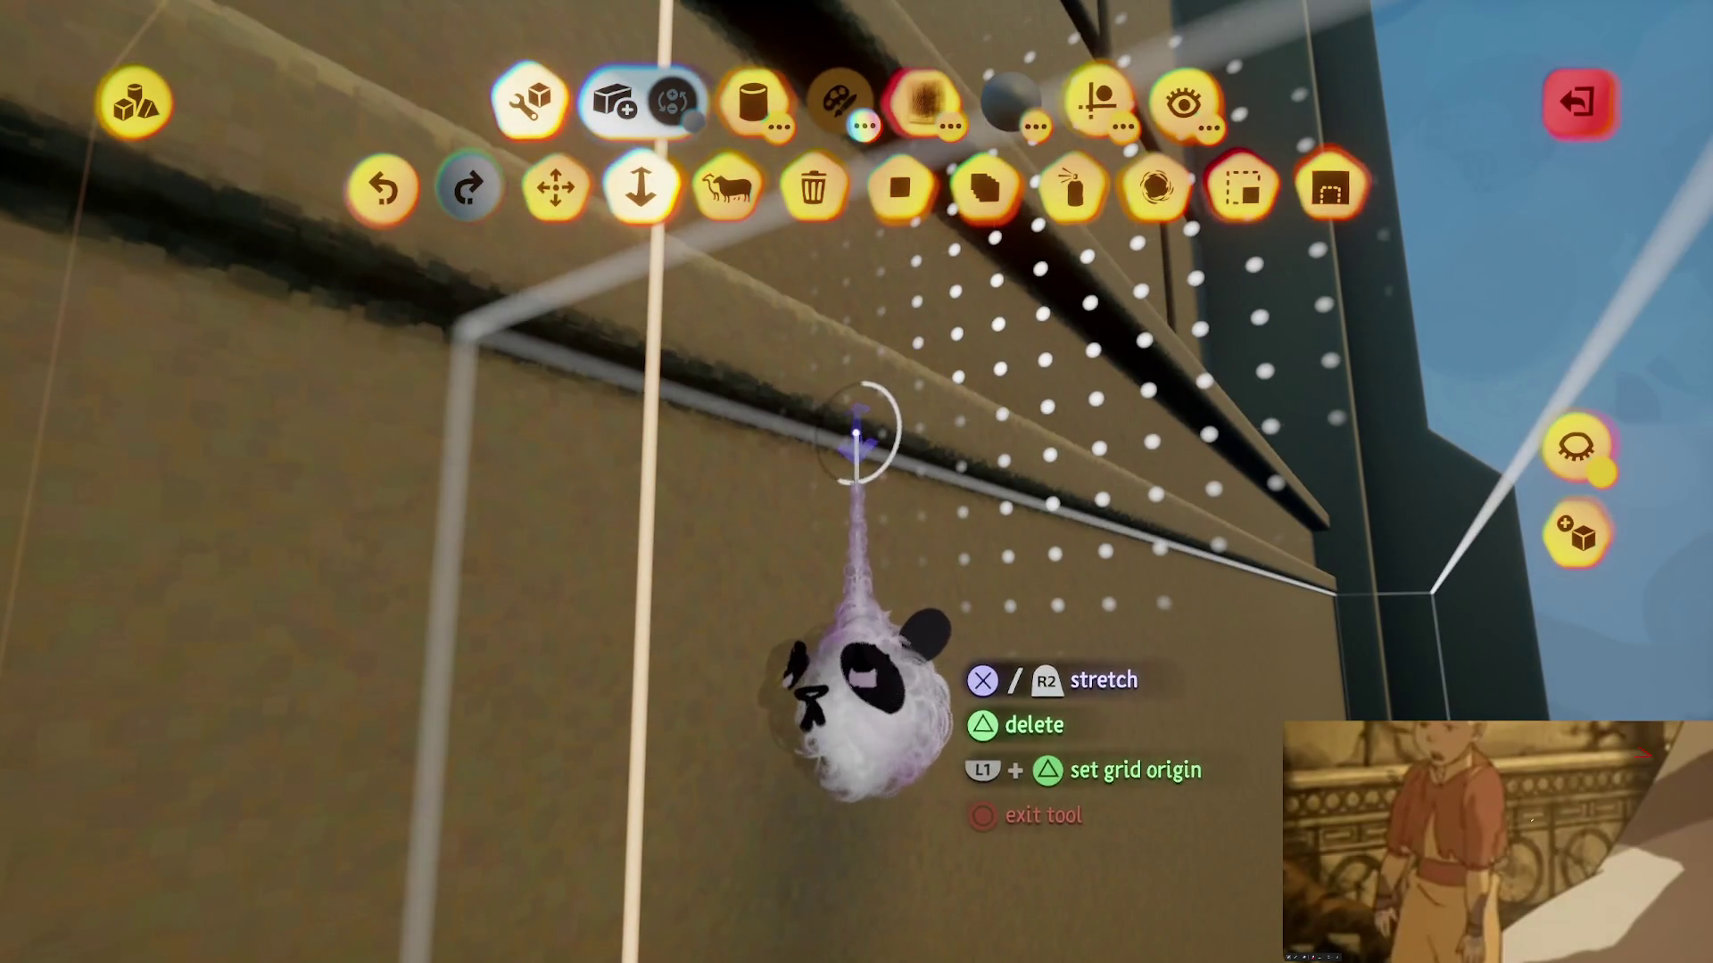
pyautogui.moveTo(855, 434); pyautogui.dragTo(852, 464)
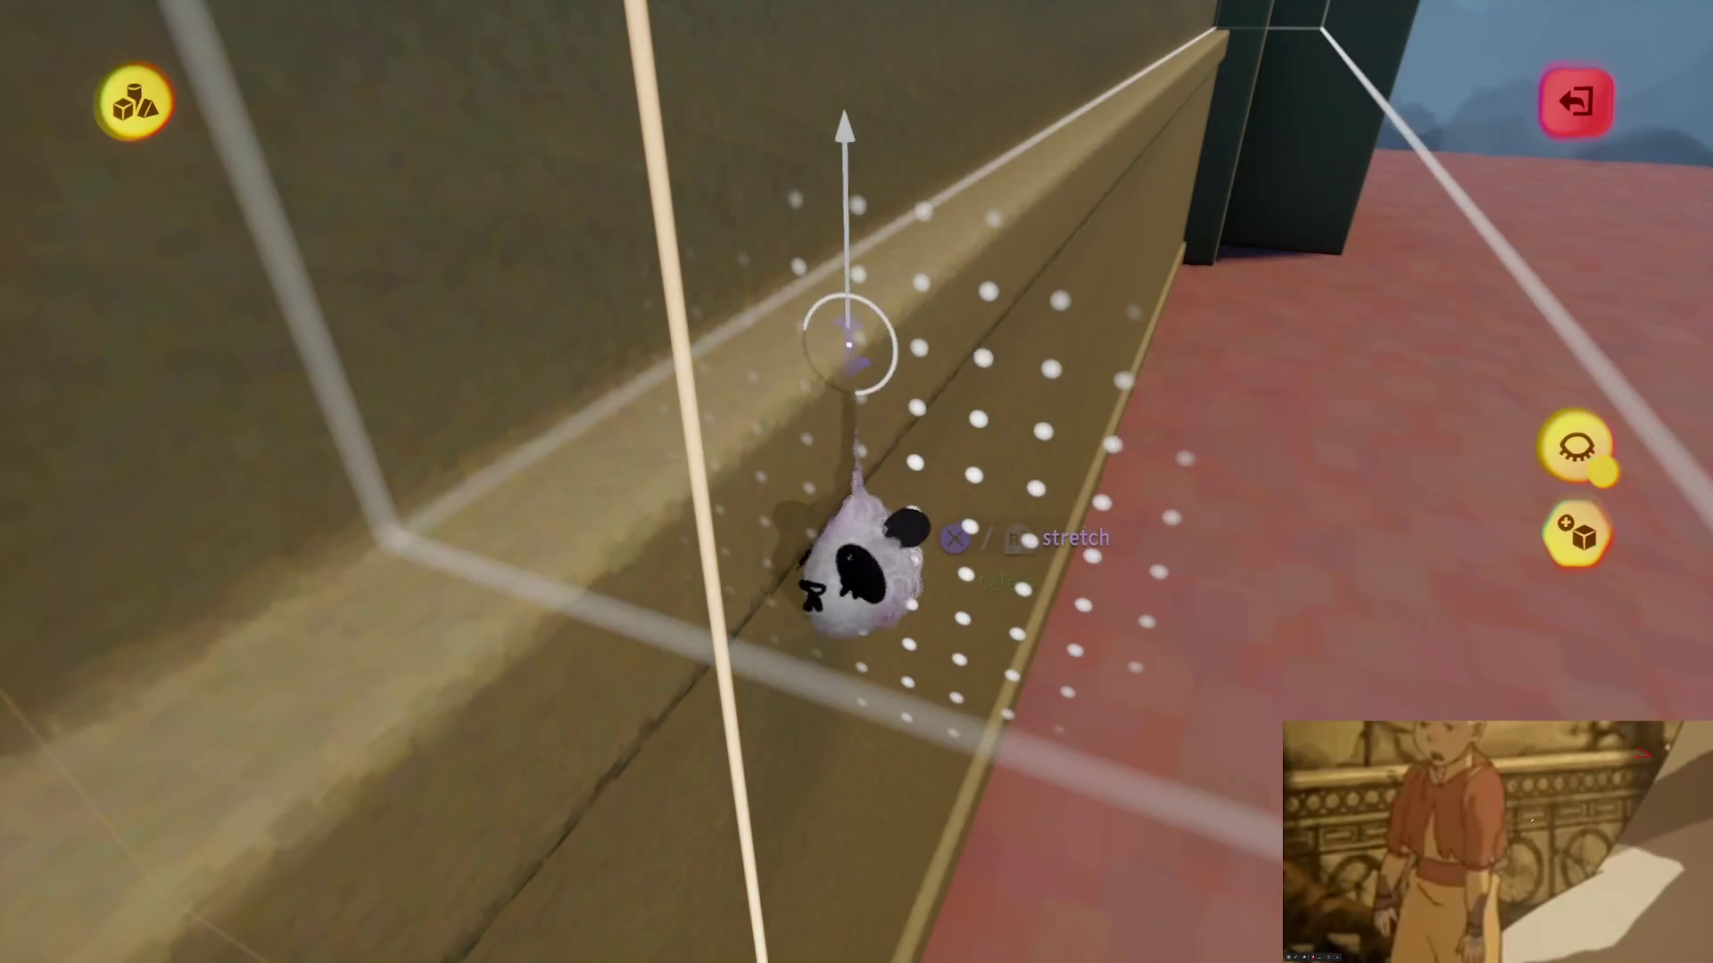
pyautogui.moveTo(848, 344)
pyautogui.mouseDown()
pyautogui.moveTo(870, 500)
pyautogui.moveTo(858, 390)
pyautogui.moveTo(892, 413)
pyautogui.mouseUp()
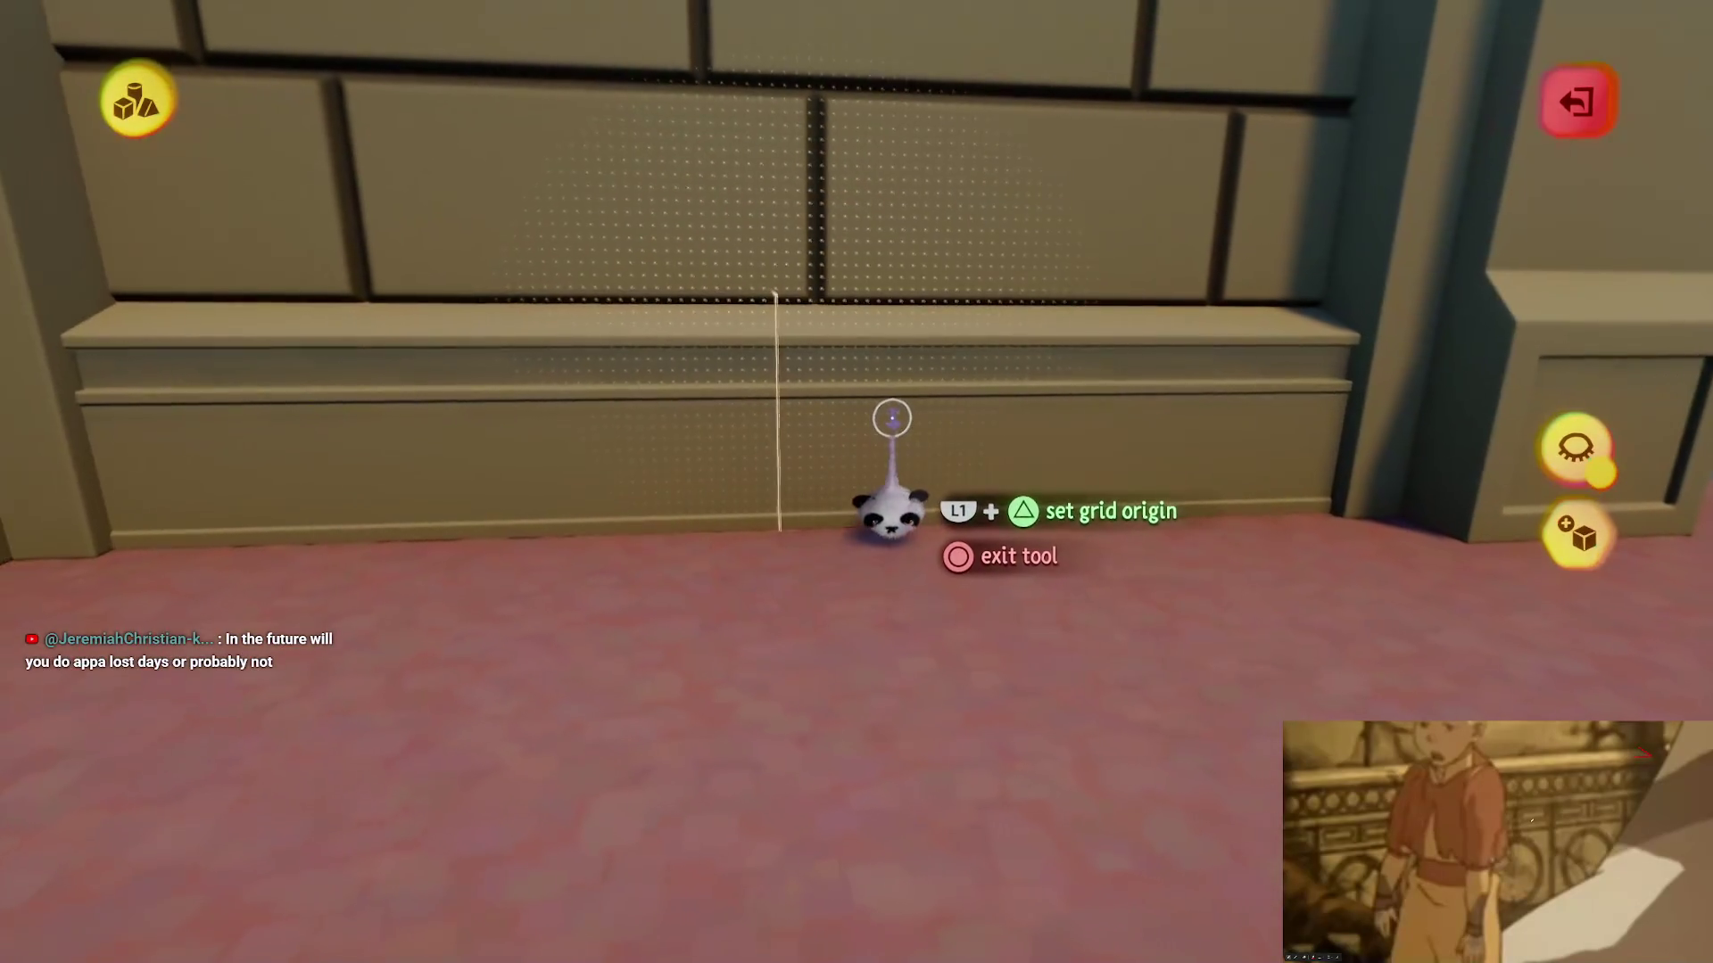
pyautogui.scroll(-5, 892, 418)
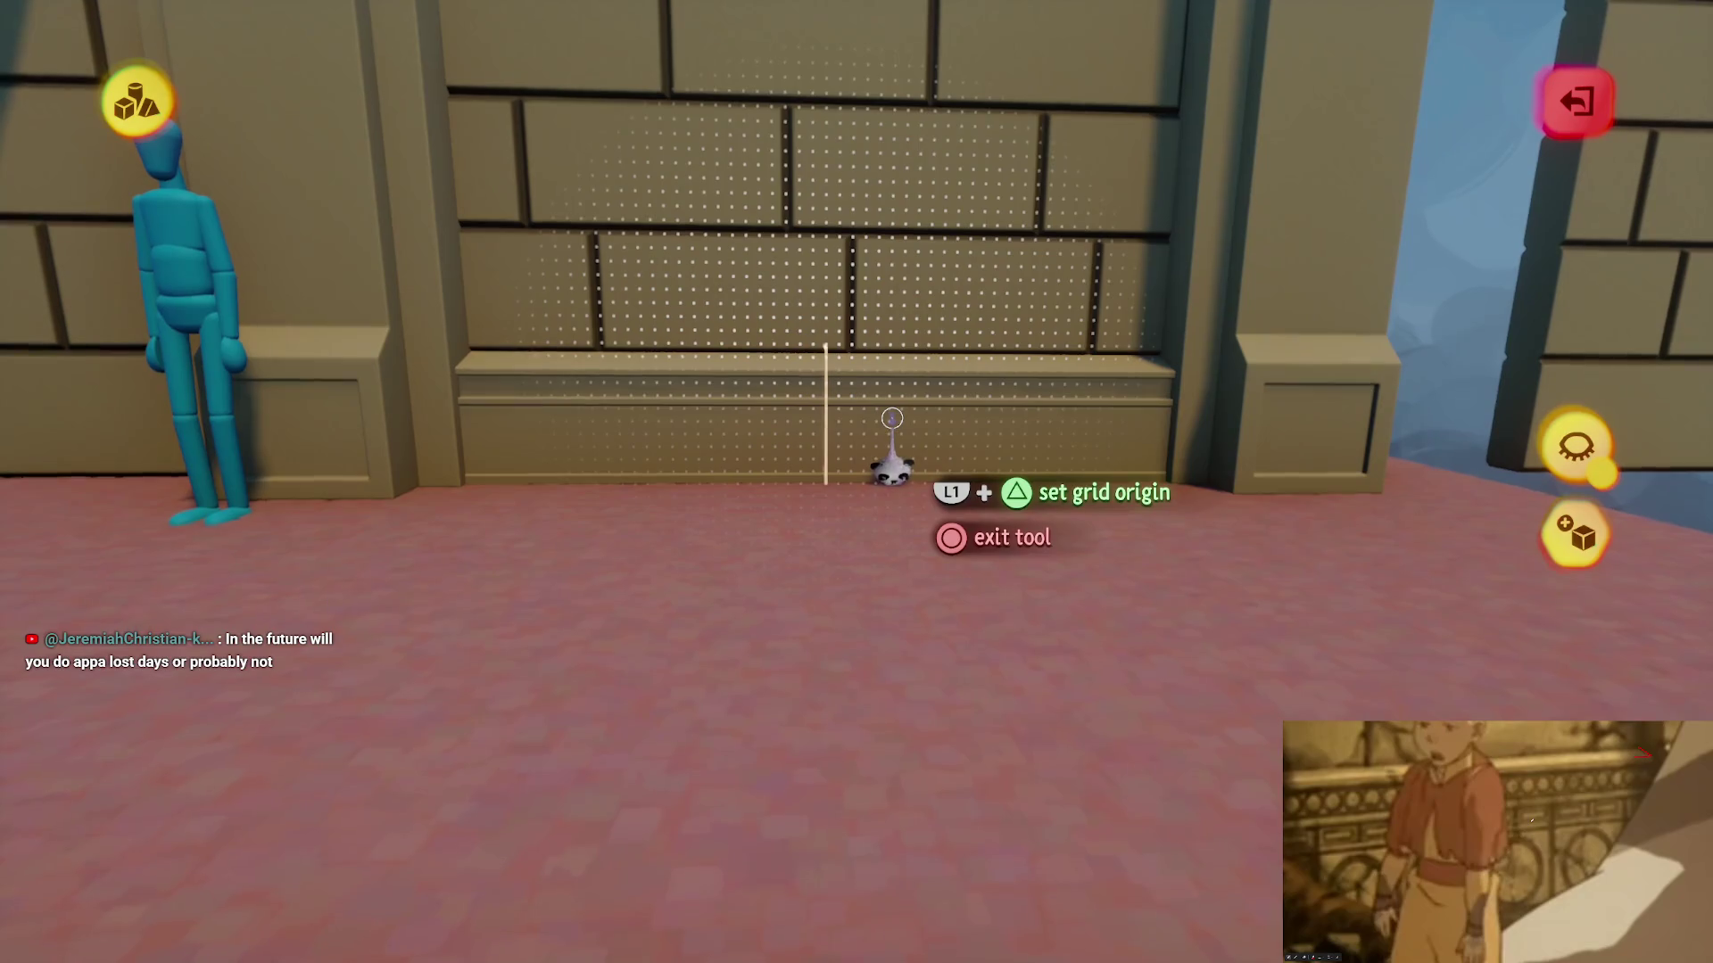
pyautogui.scroll(5, 892, 417)
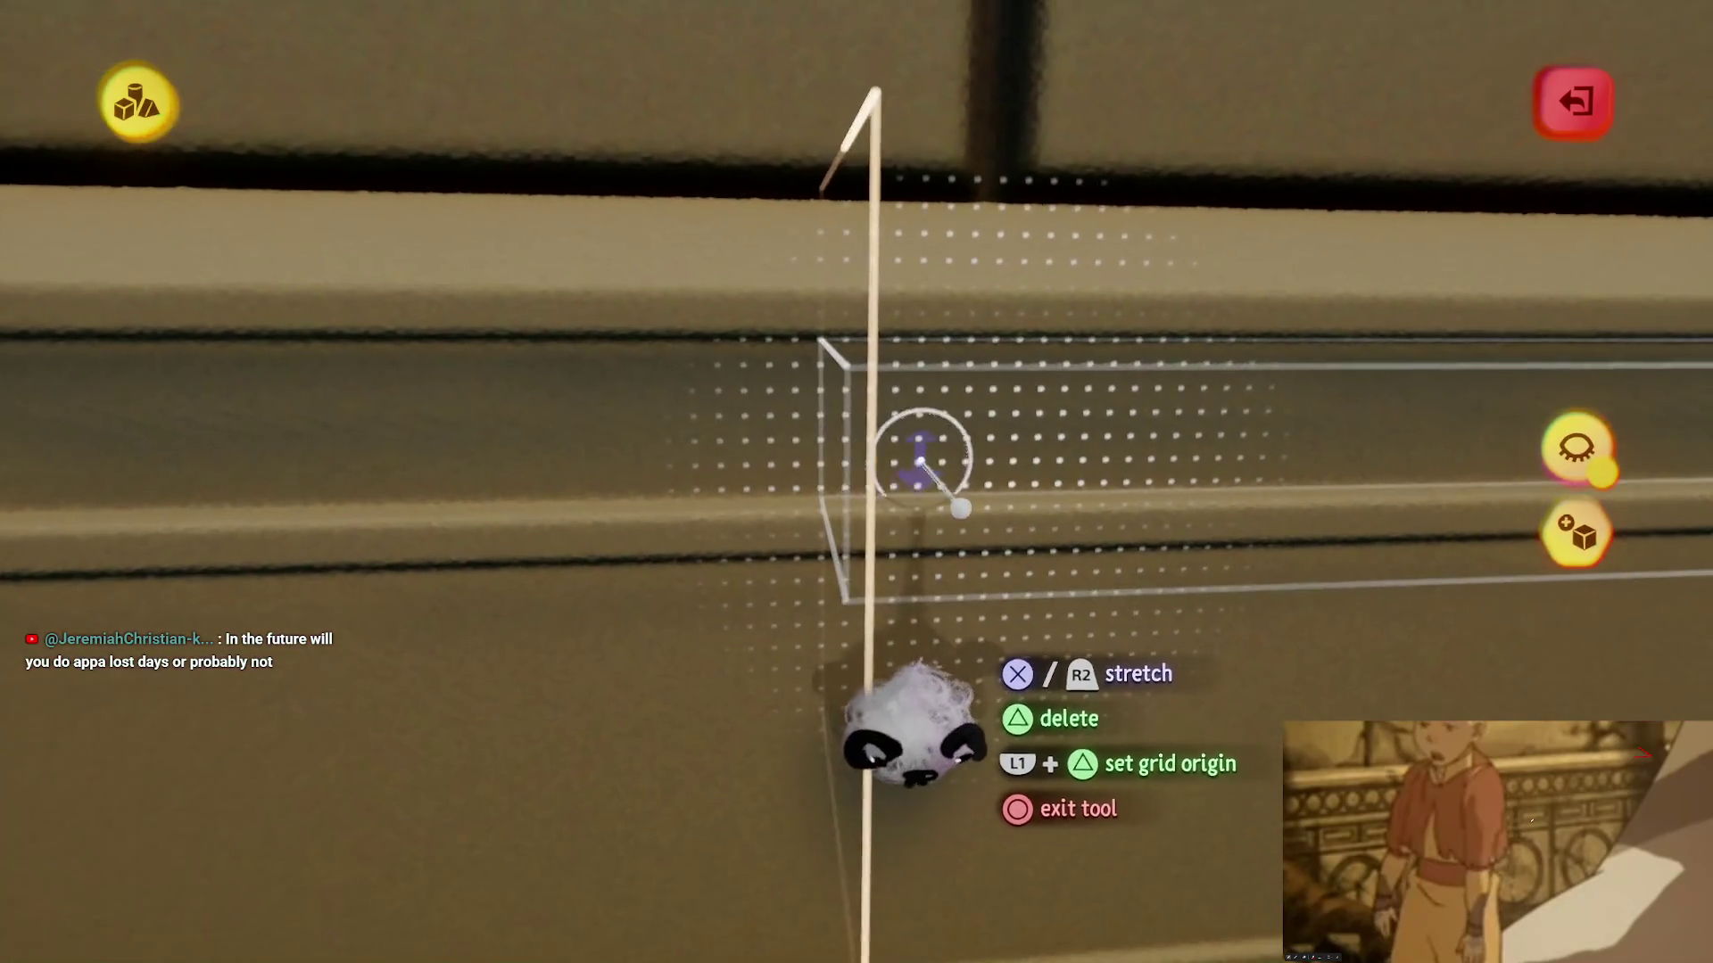
pyautogui.press('Escape')
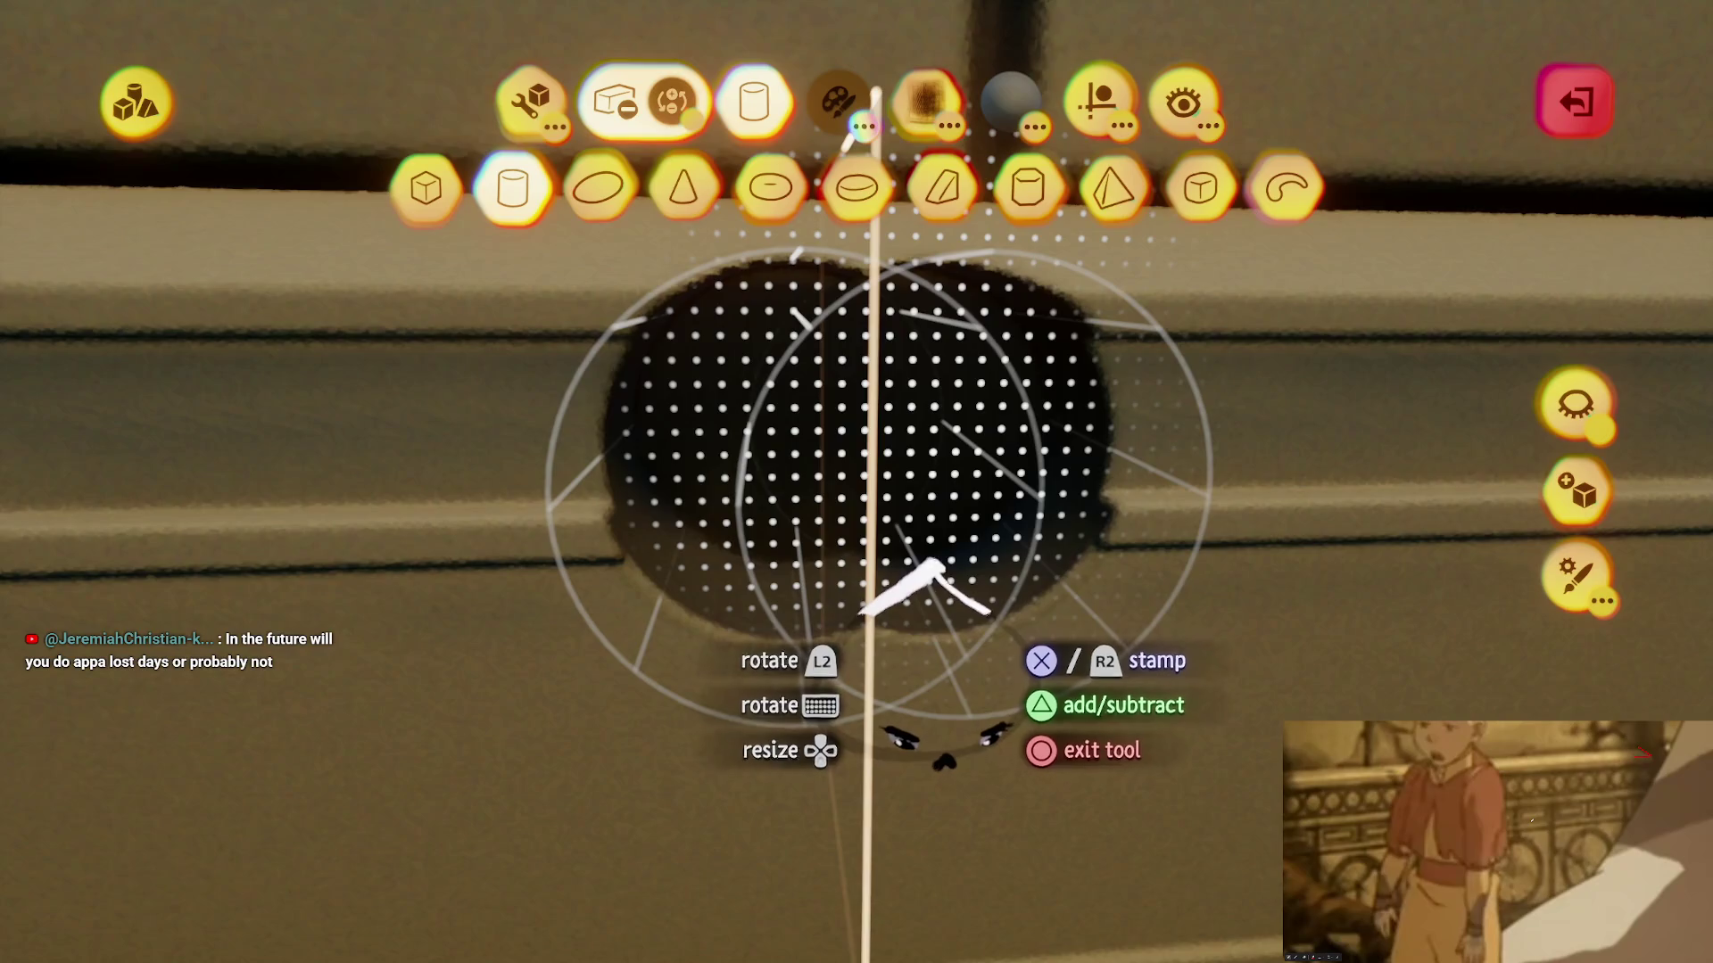
pyautogui.press('Escape')
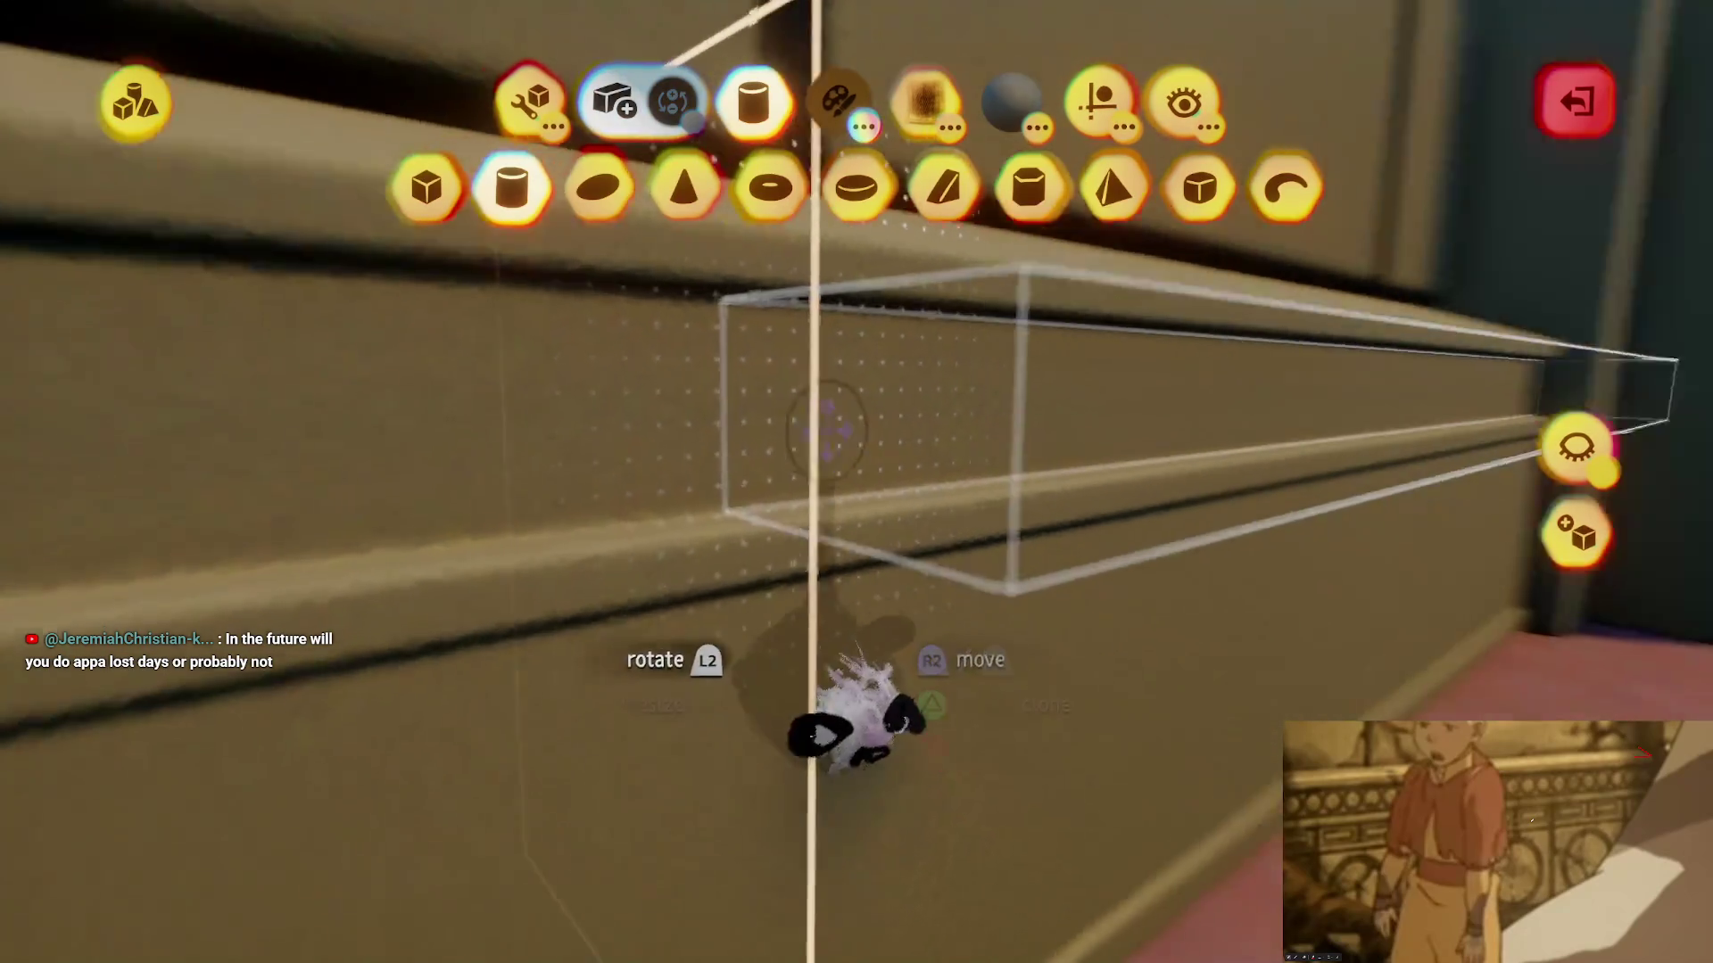
pyautogui.press('Tab')
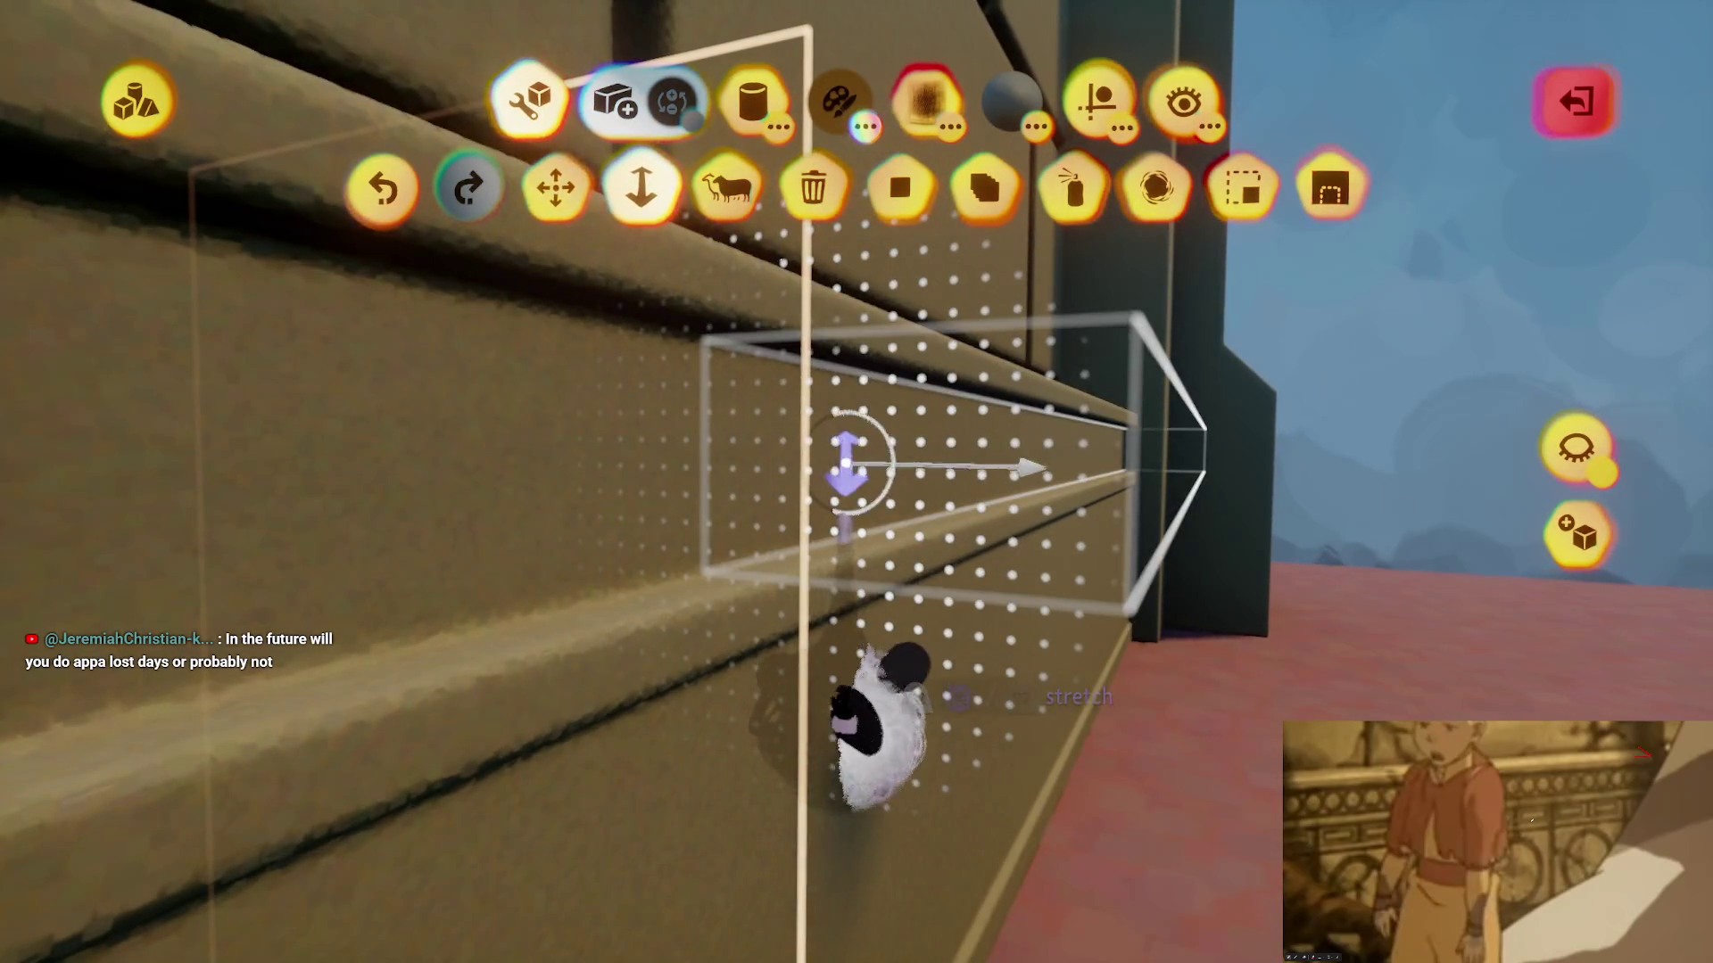
# - Pick a cube as the stamp shape and leave the shape editor
pyautogui.press('Escape')
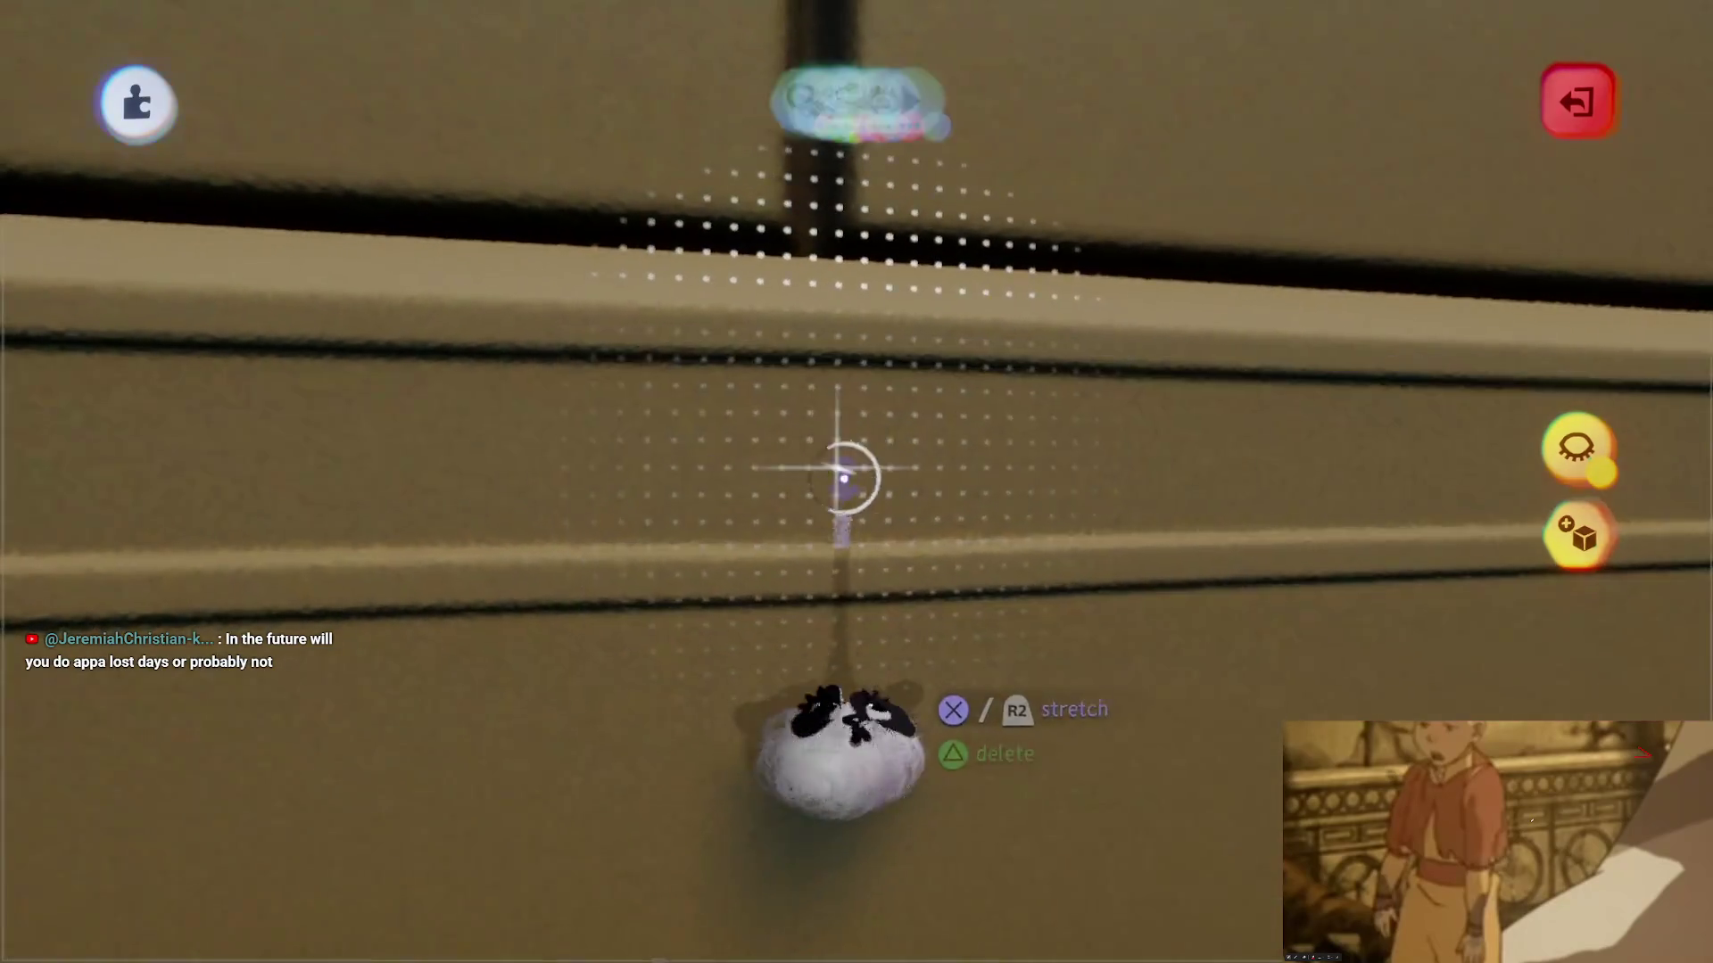
pyautogui.click(450, 188)
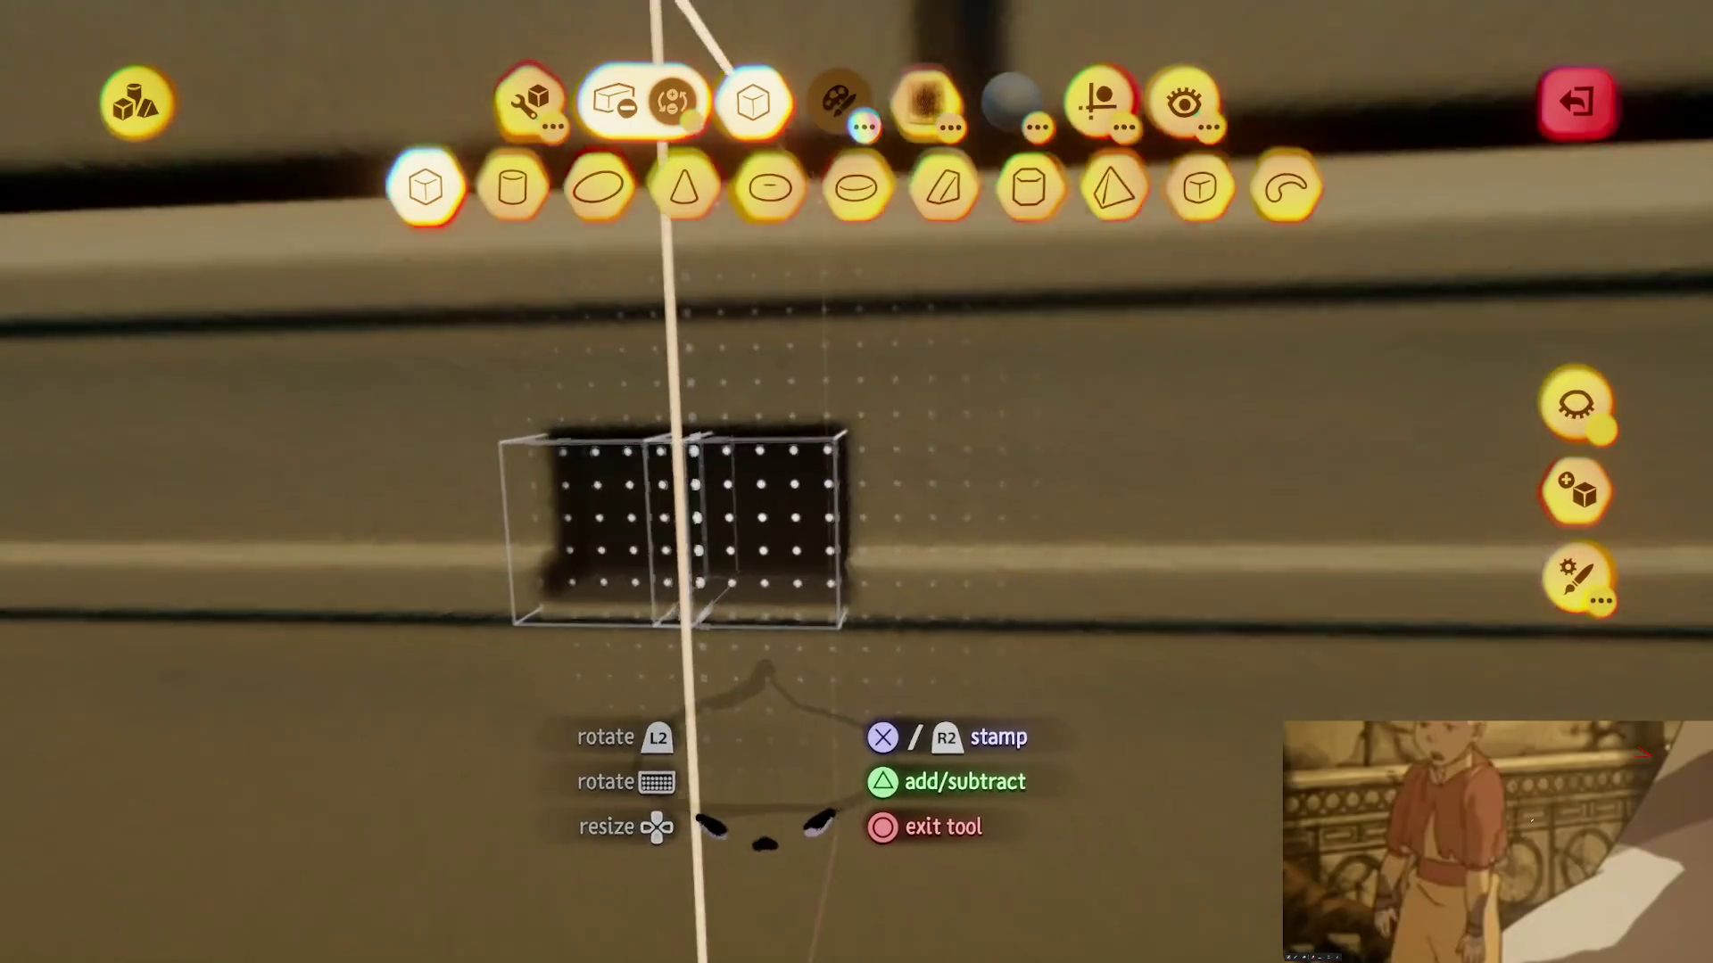
pyautogui.press('Escape')
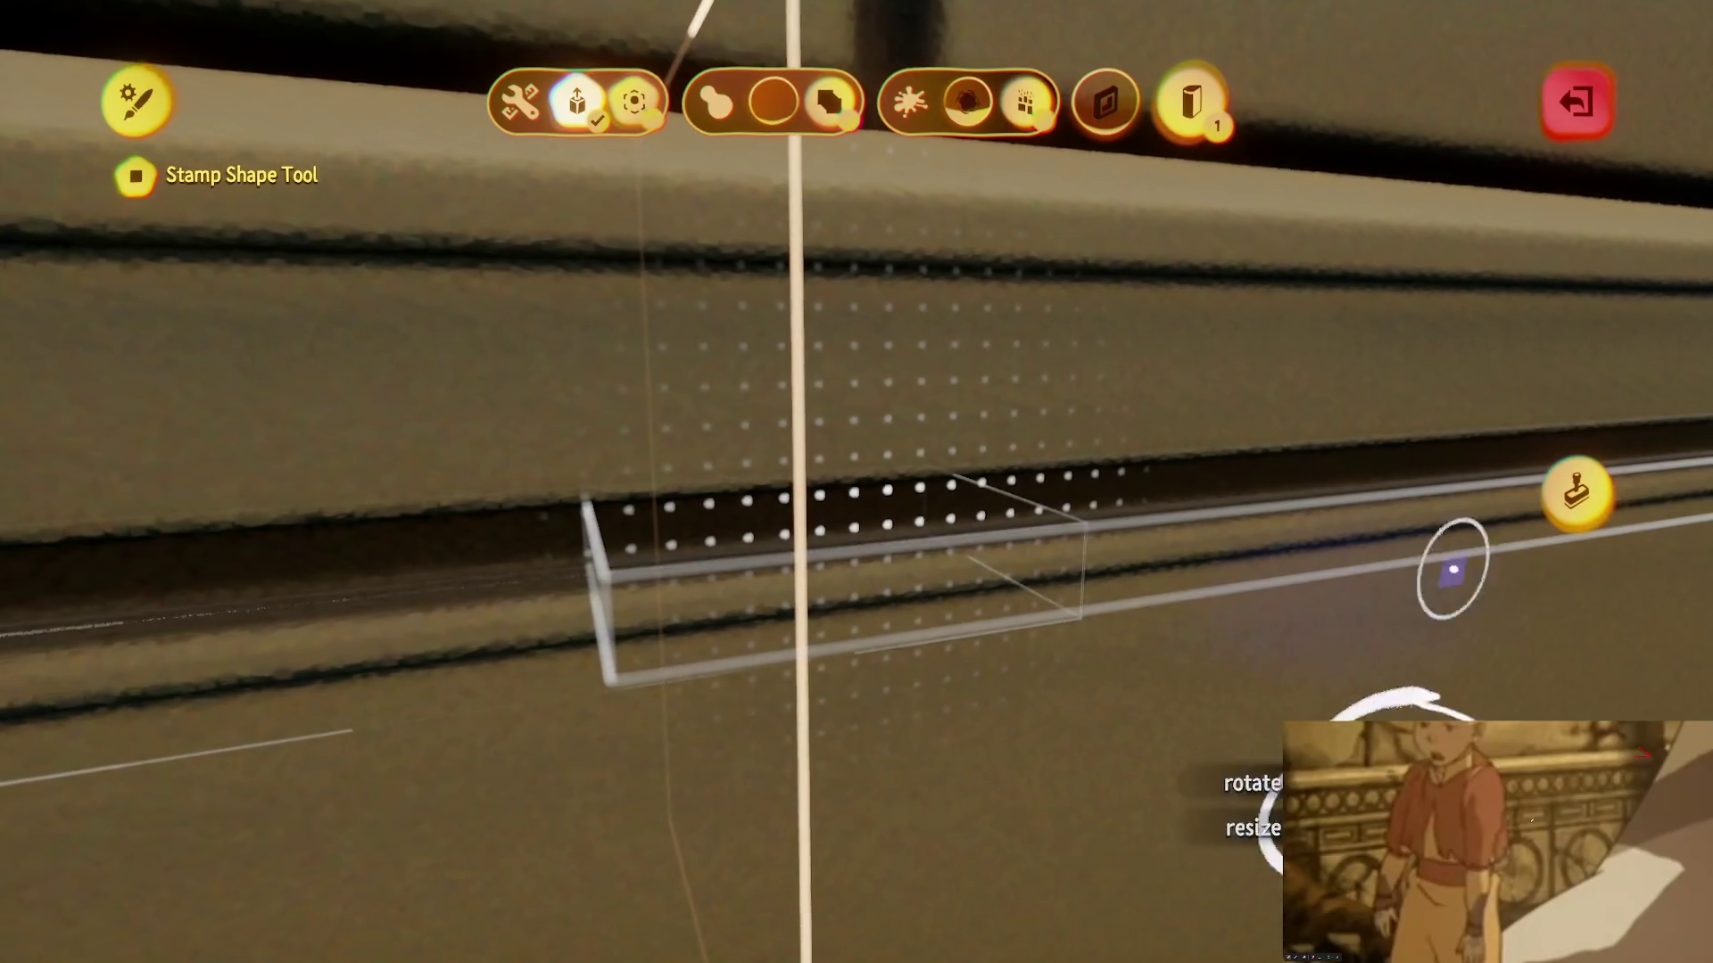
pyautogui.press('Escape')
pyautogui.press('Escape')
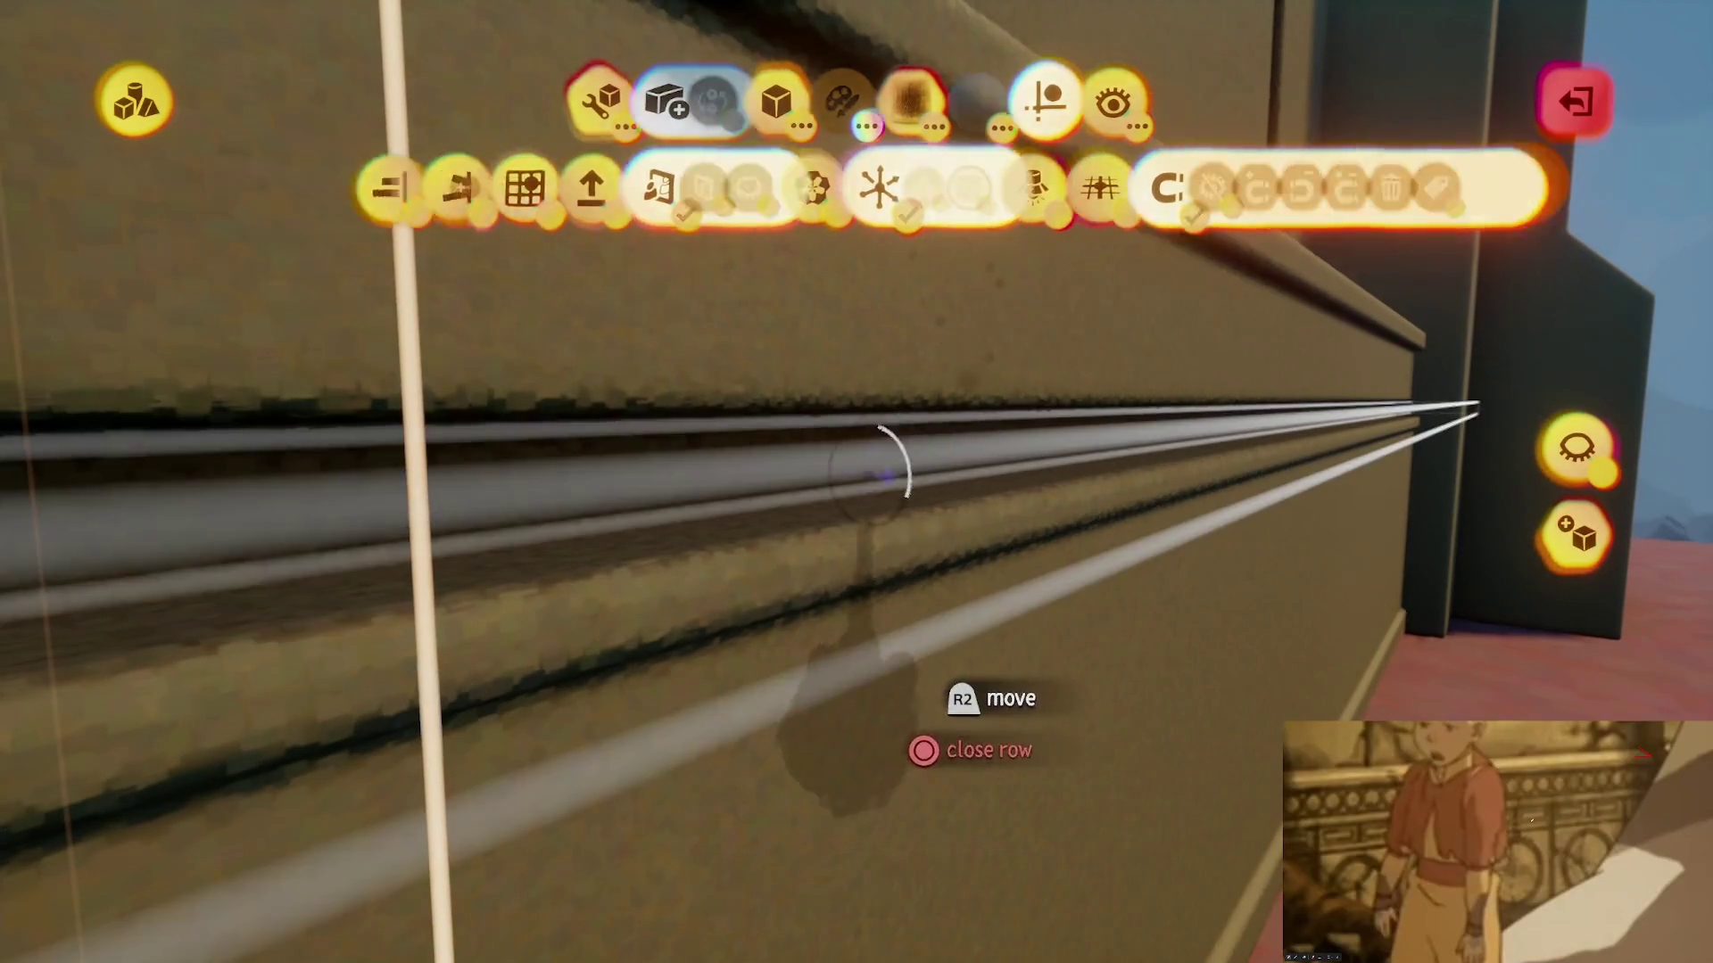
pyautogui.press('Escape')
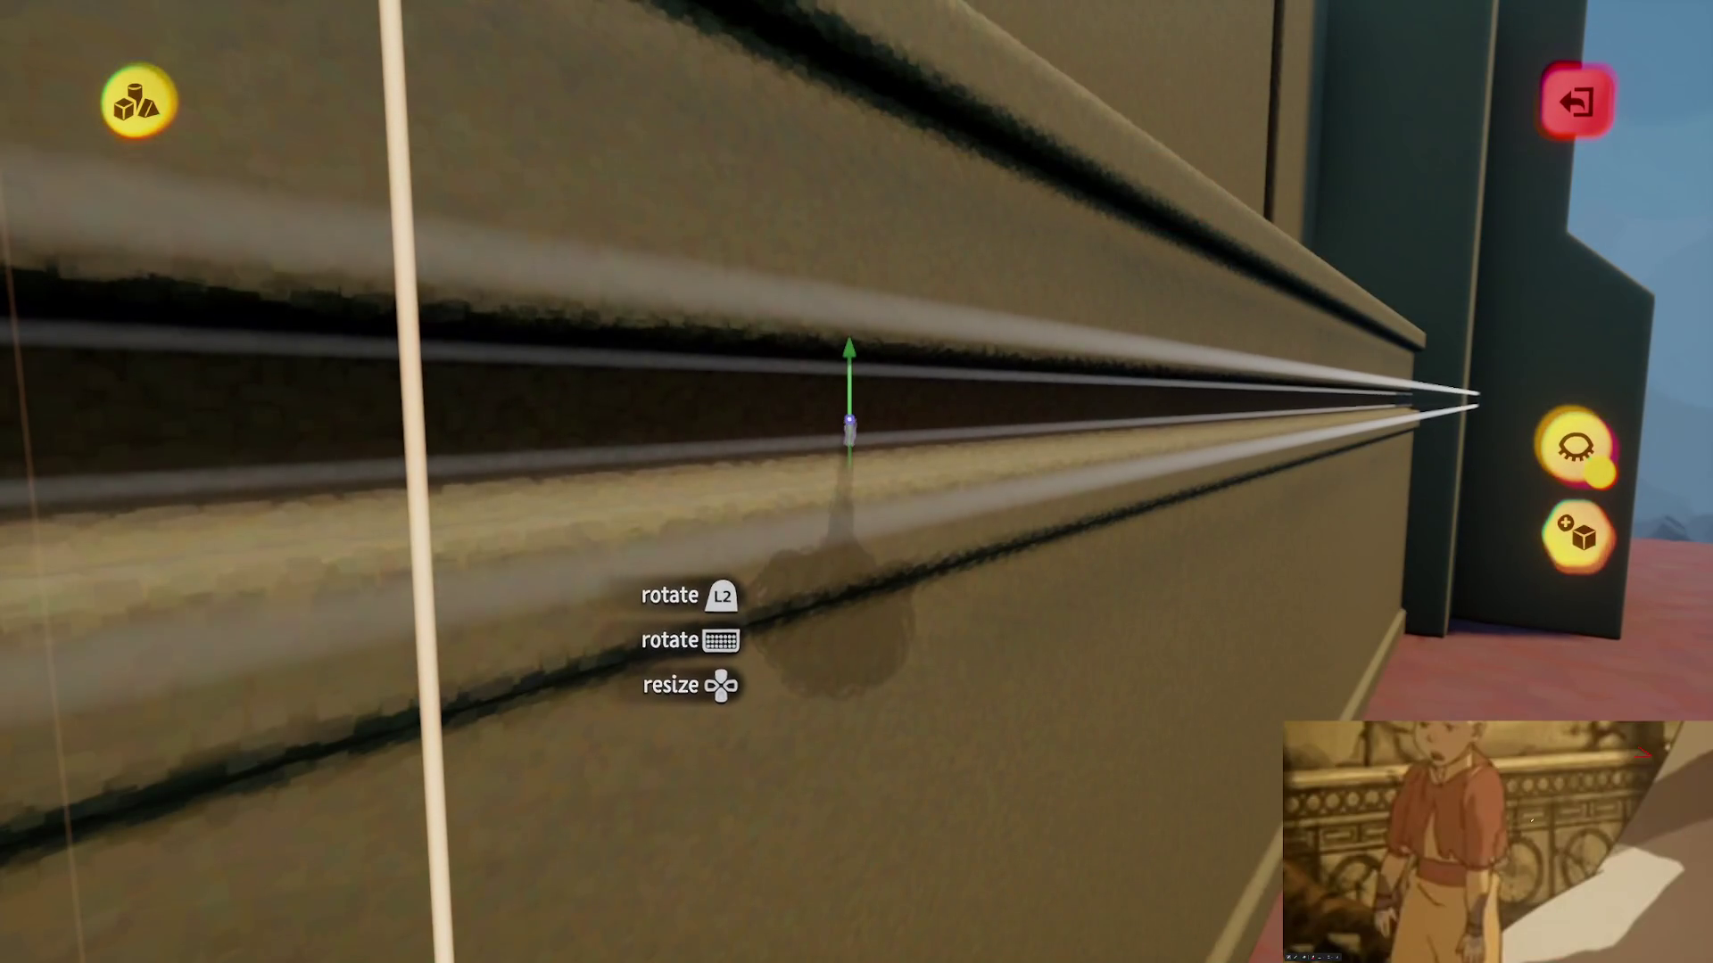
# - Place a 3D snapping grid onto the wall's trim band with the Guides tool
pyautogui.press('Escape')
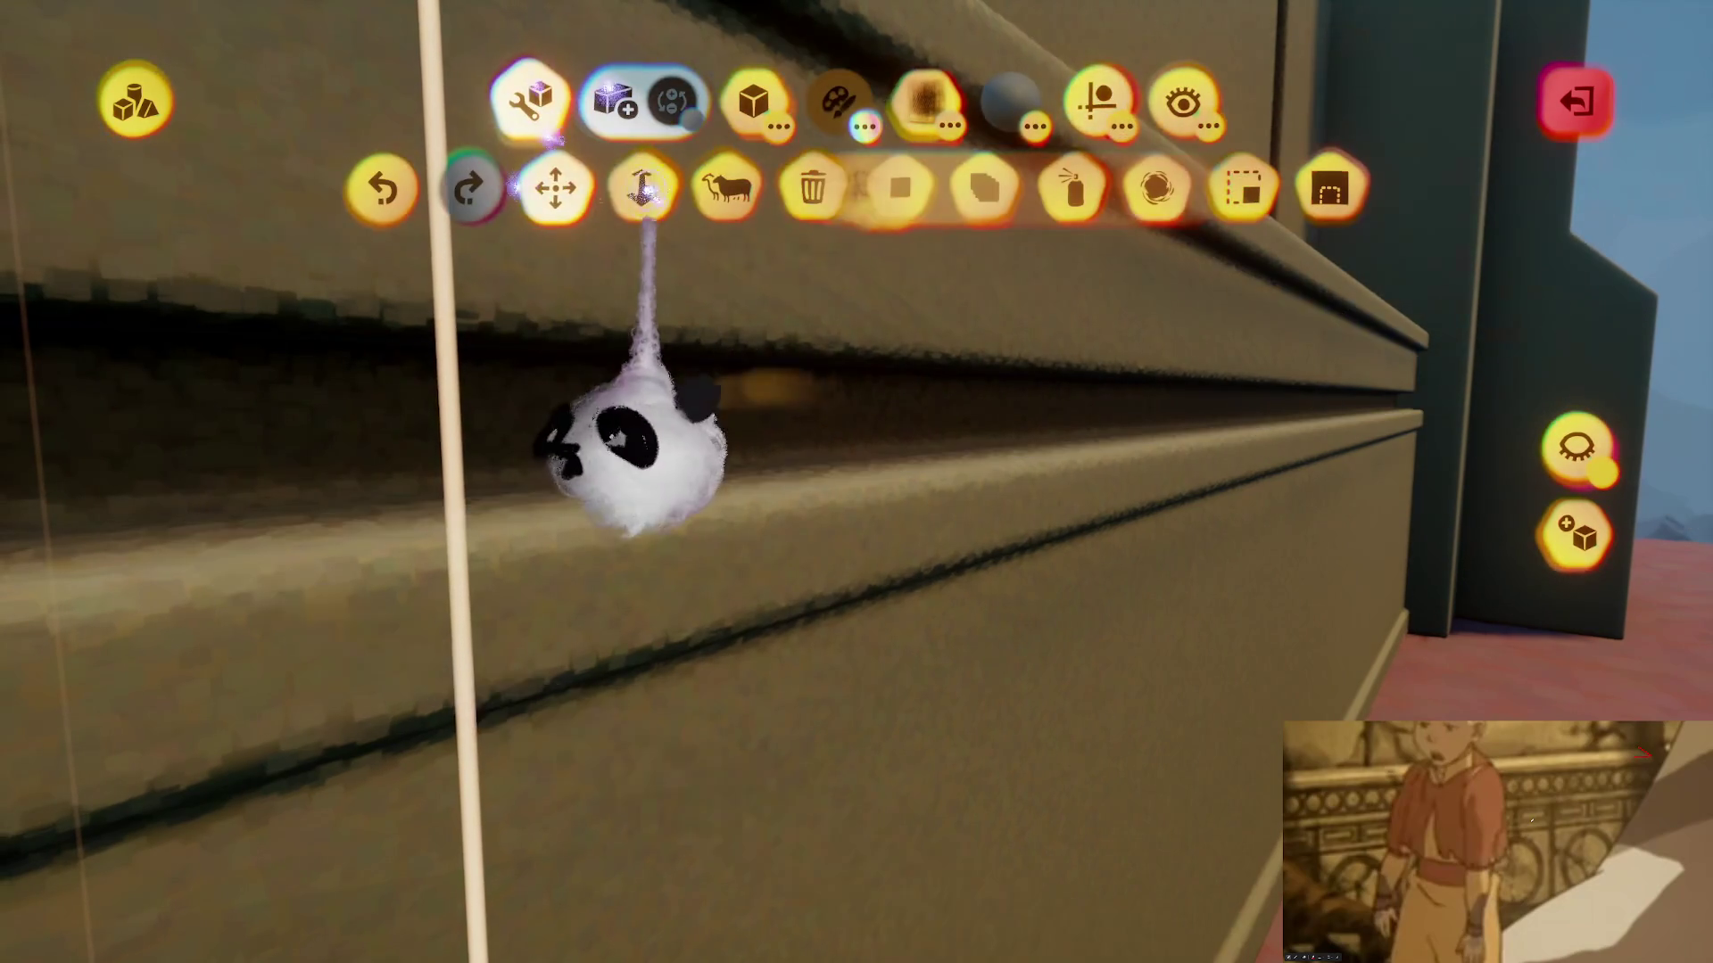
pyautogui.click(643, 188)
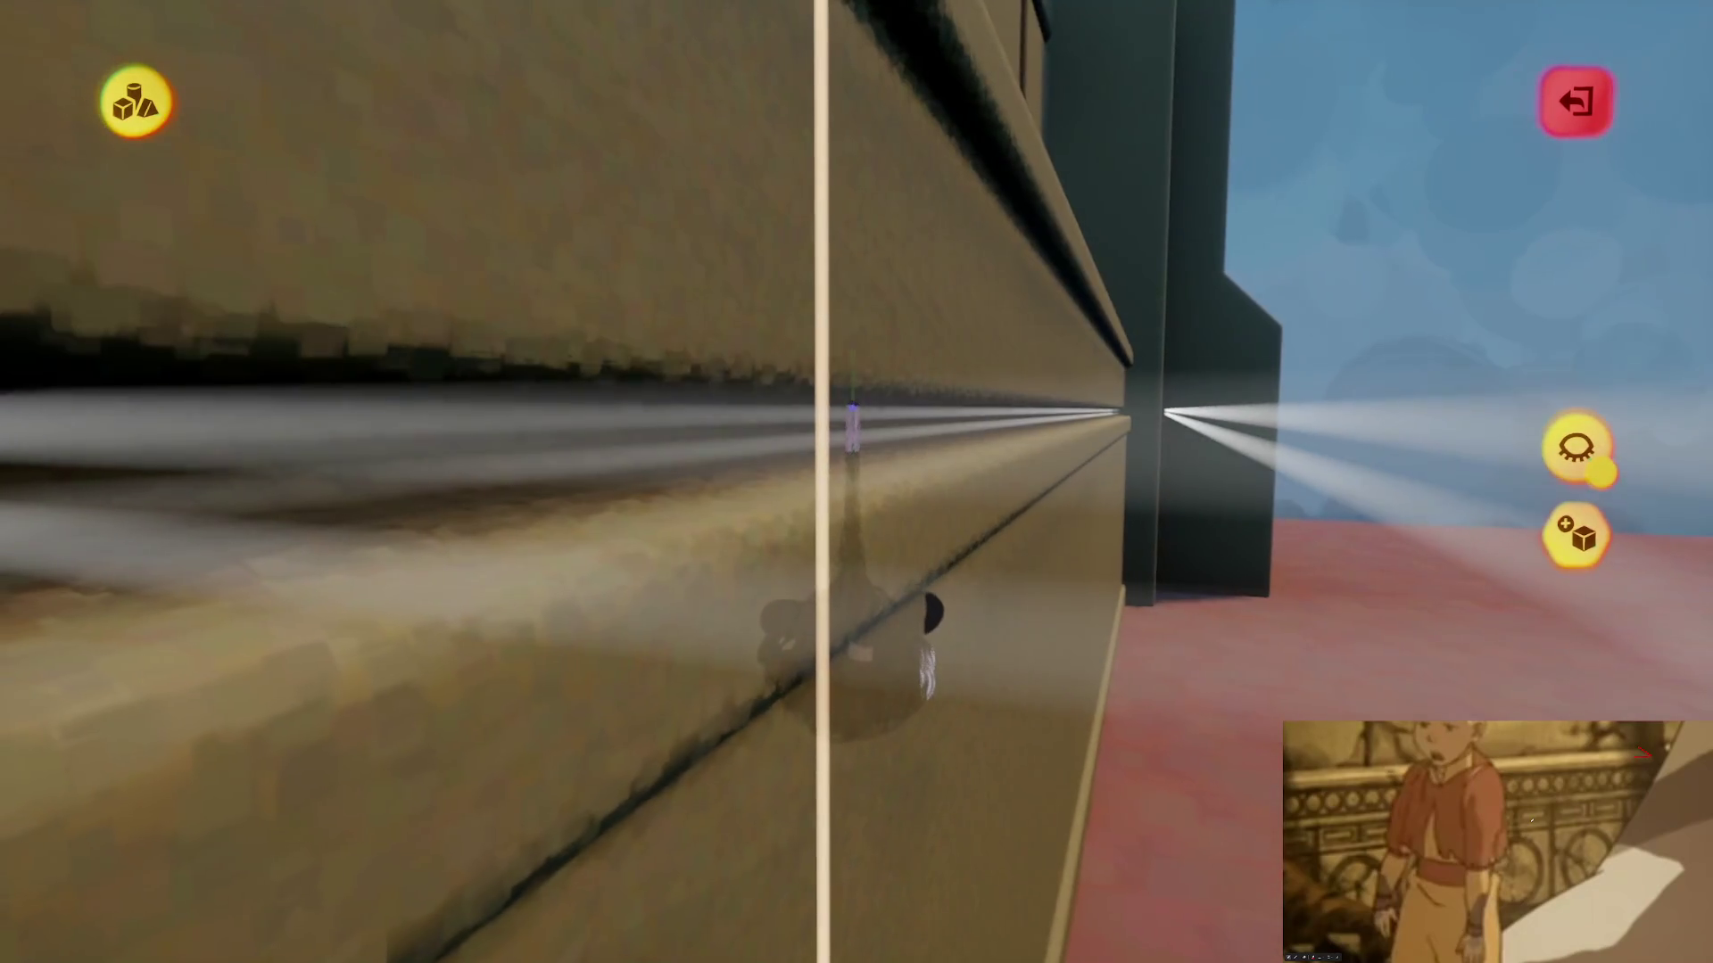
pyautogui.press('Escape')
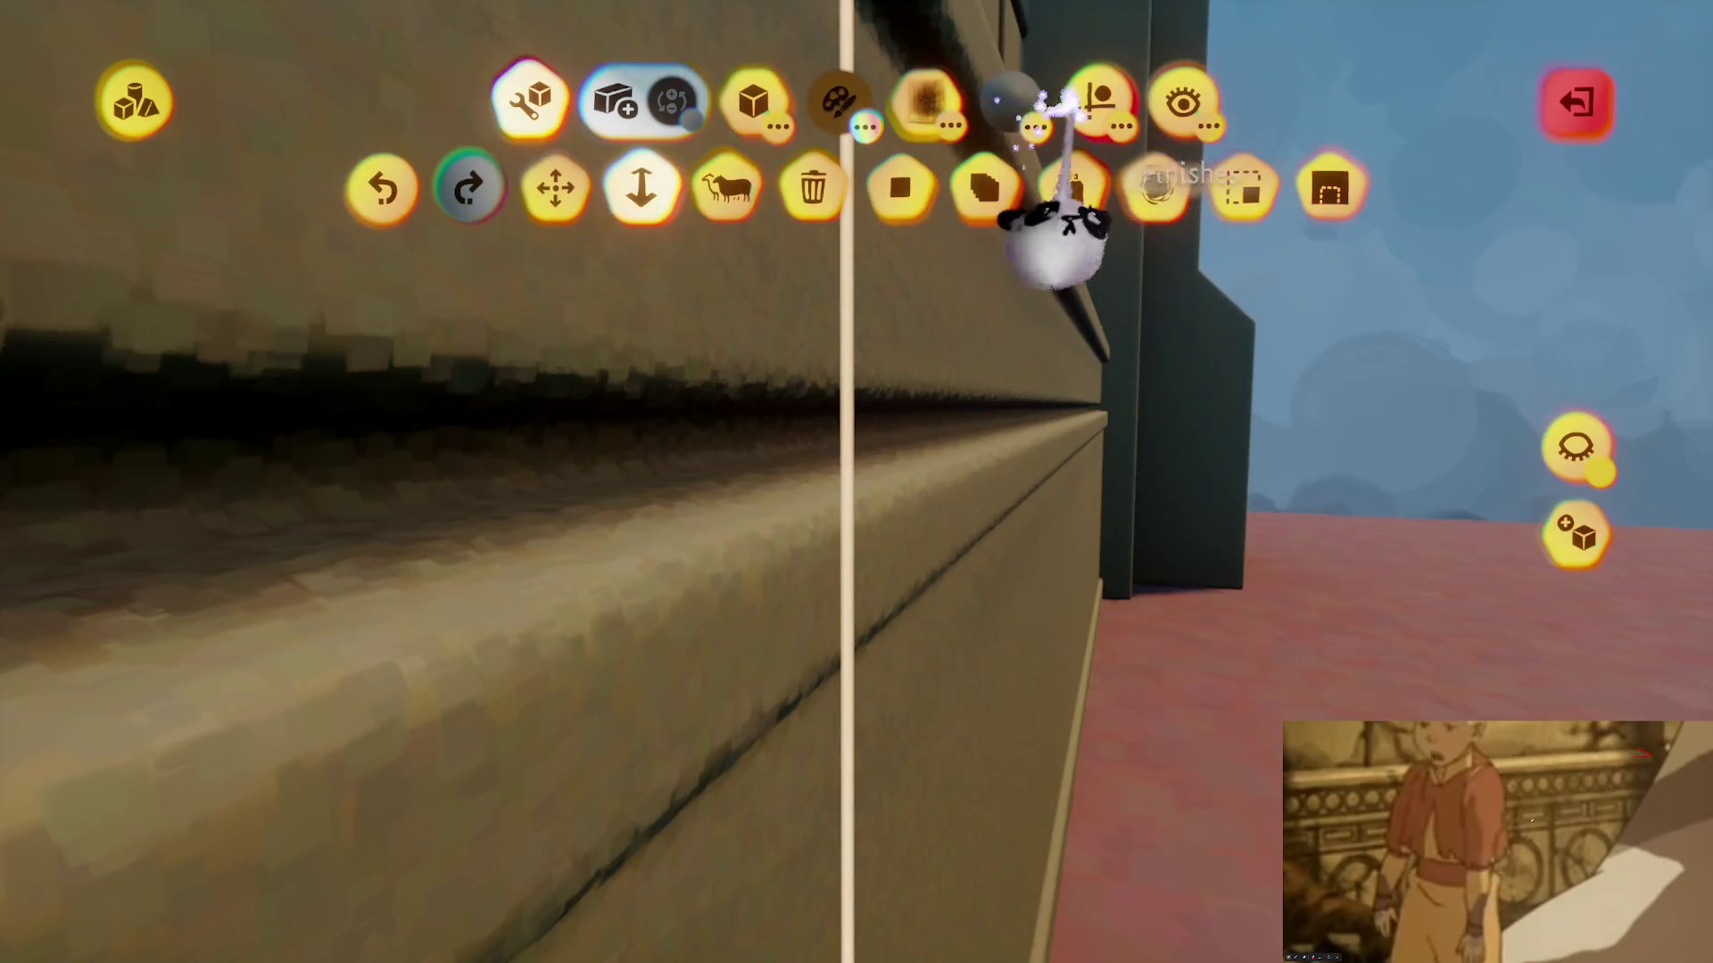
pyautogui.click(1079, 103)
pyautogui.click(437, 187)
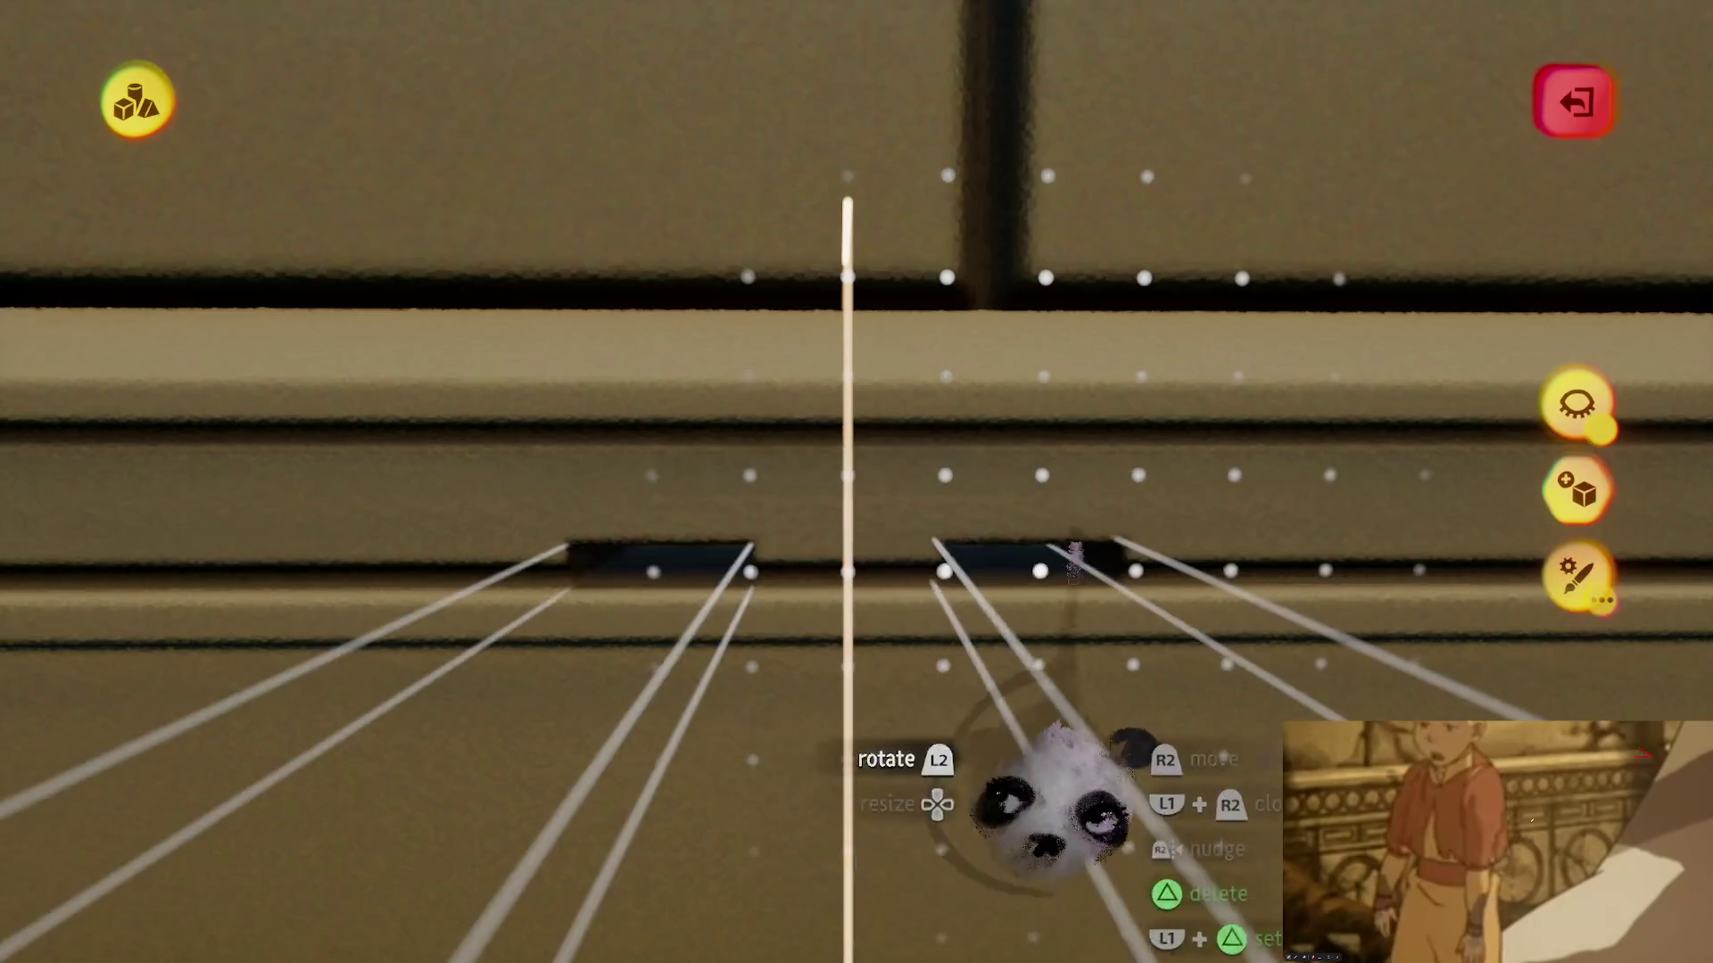
# - Pick a ring stamp shape in Hole mode for the trim band recesses
pyautogui.click(744, 98)
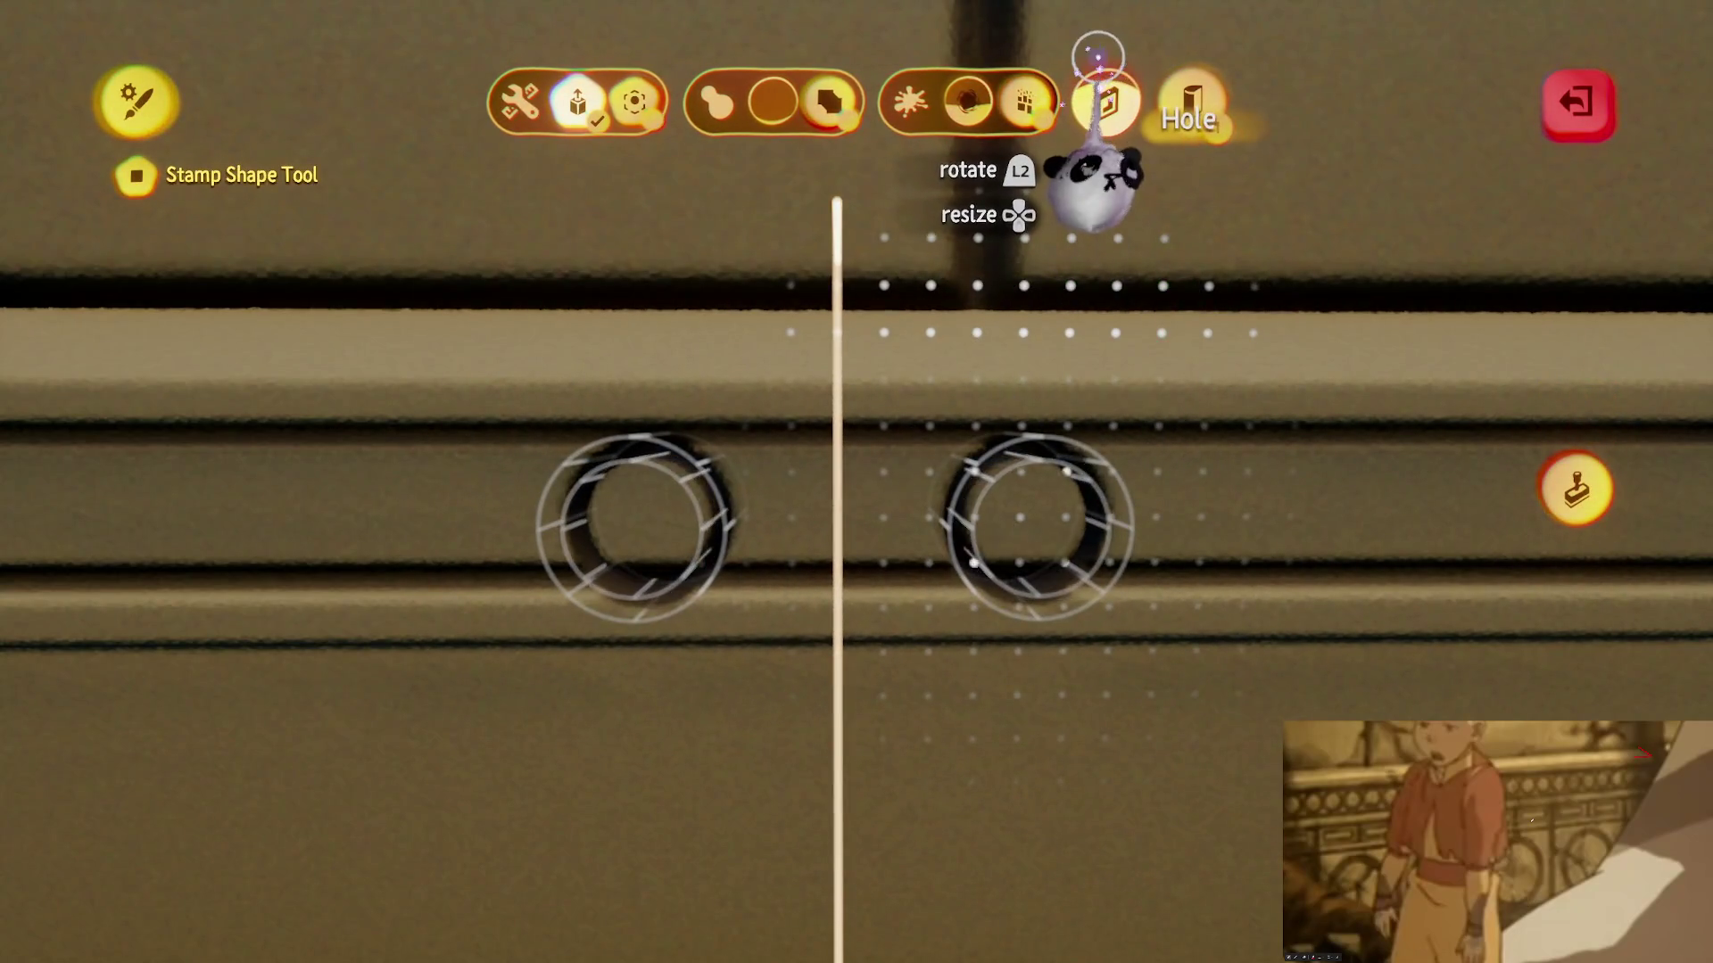
pyautogui.scroll(5, 923, 754)
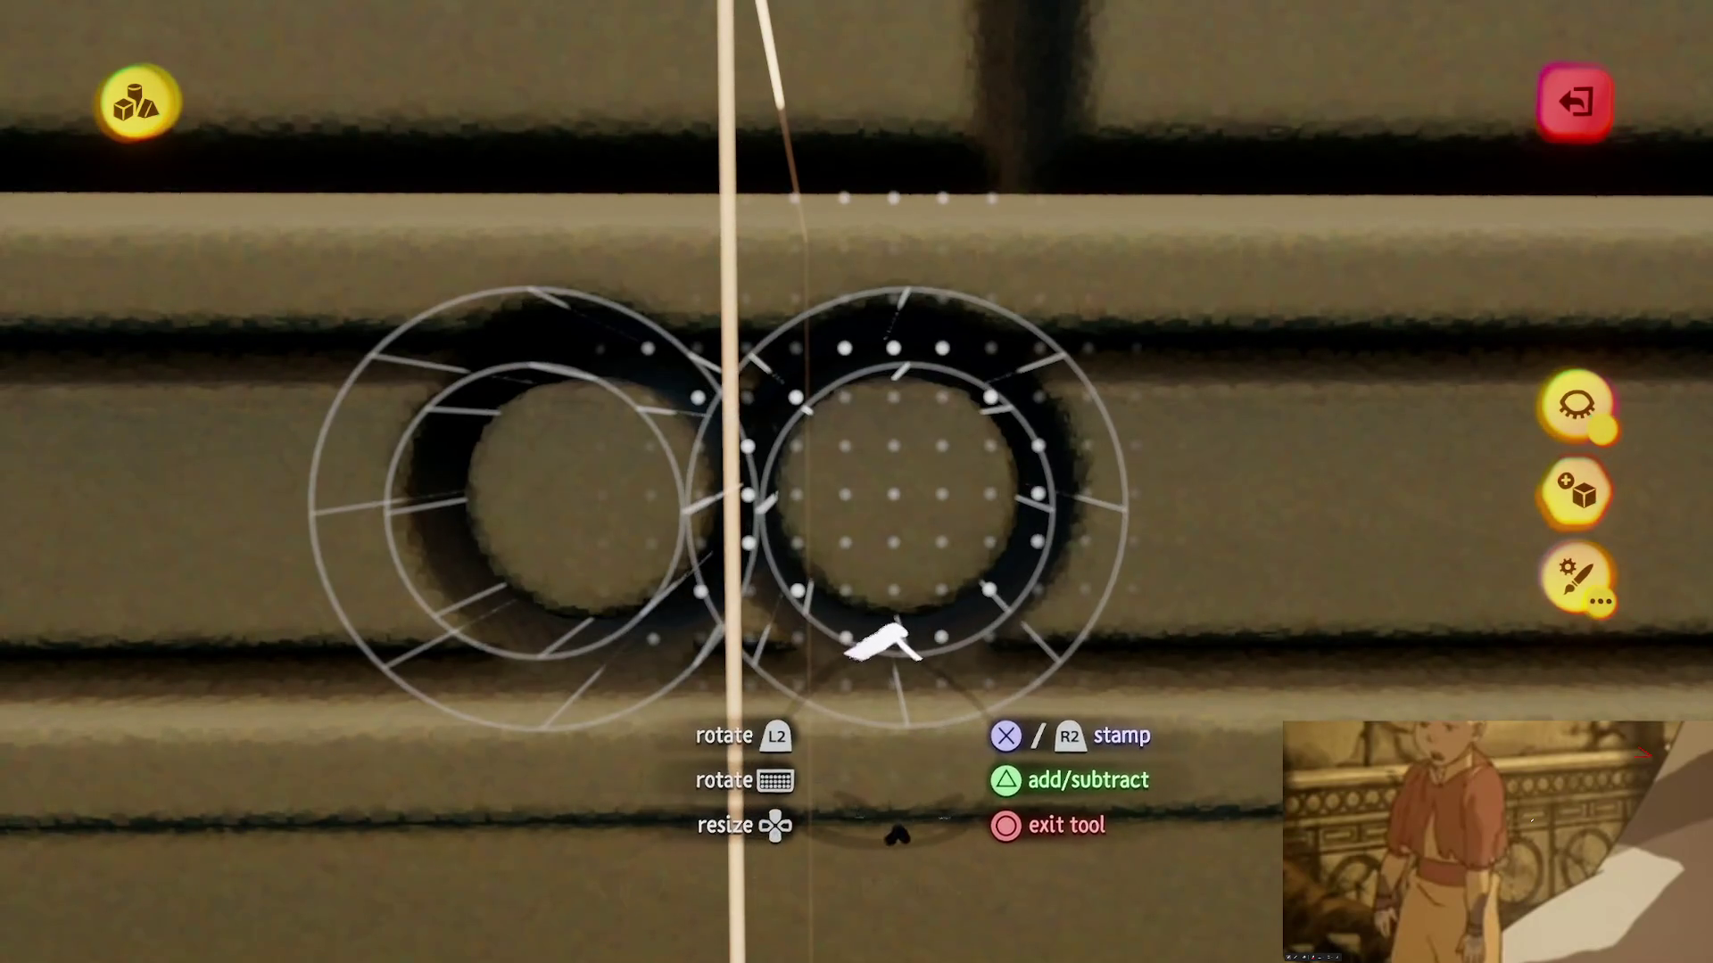
pyautogui.scroll(2, 883, 650)
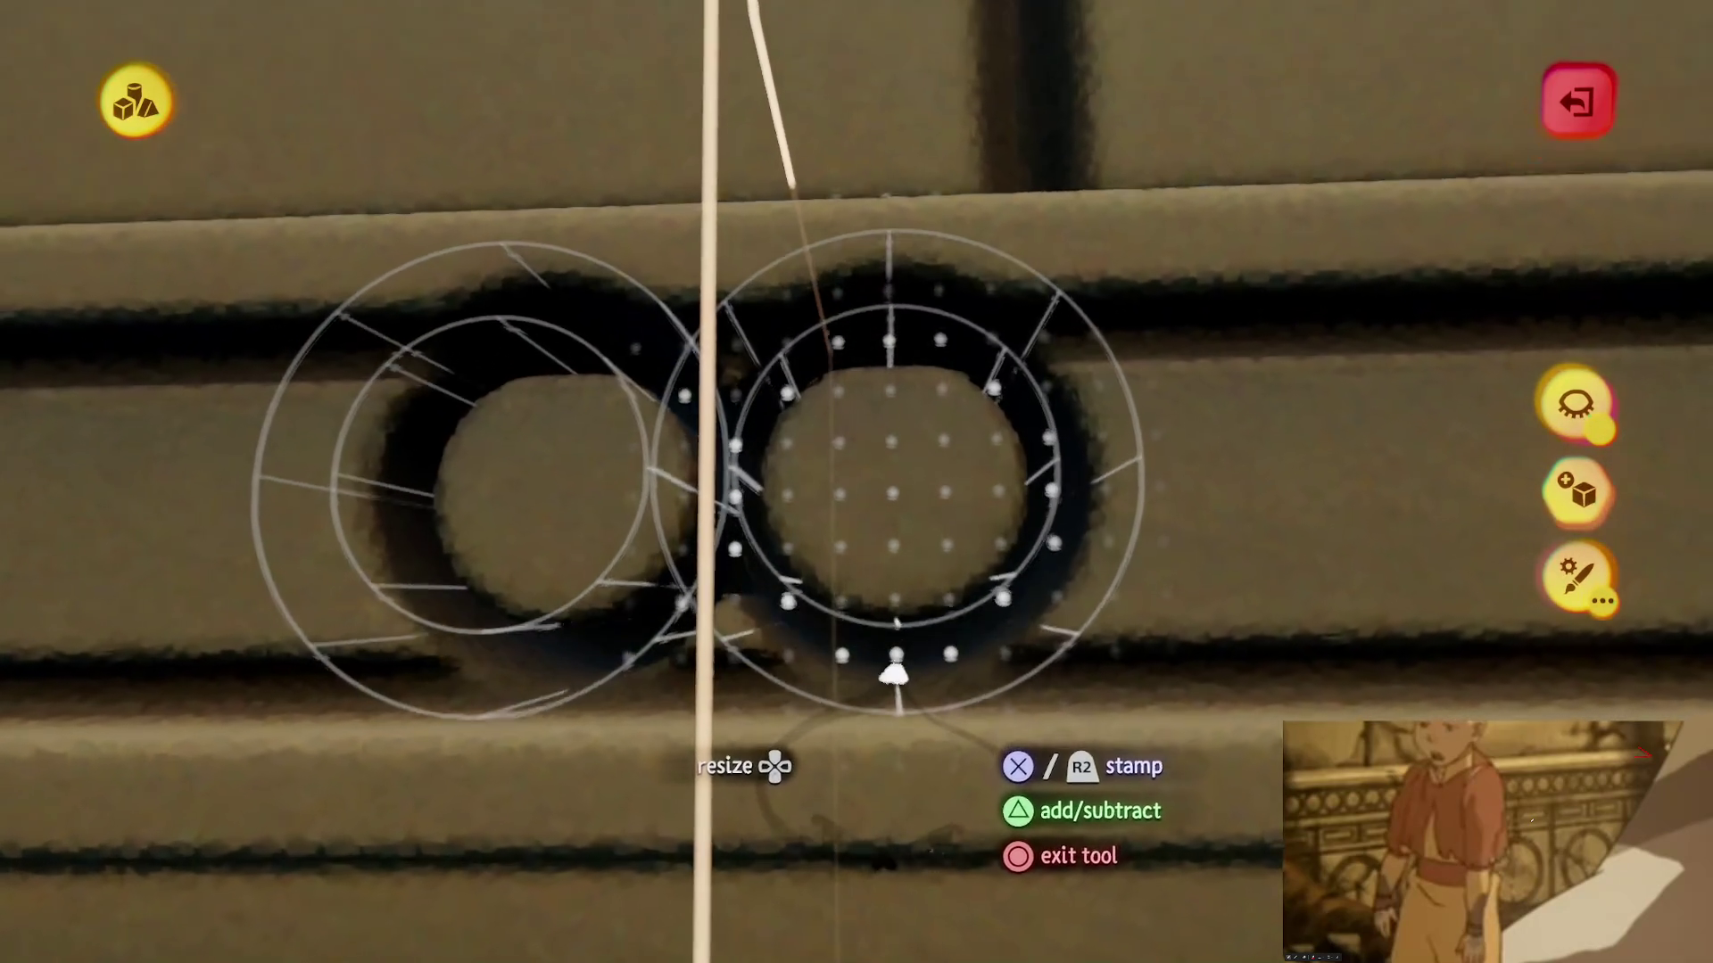
pyautogui.press('Escape')
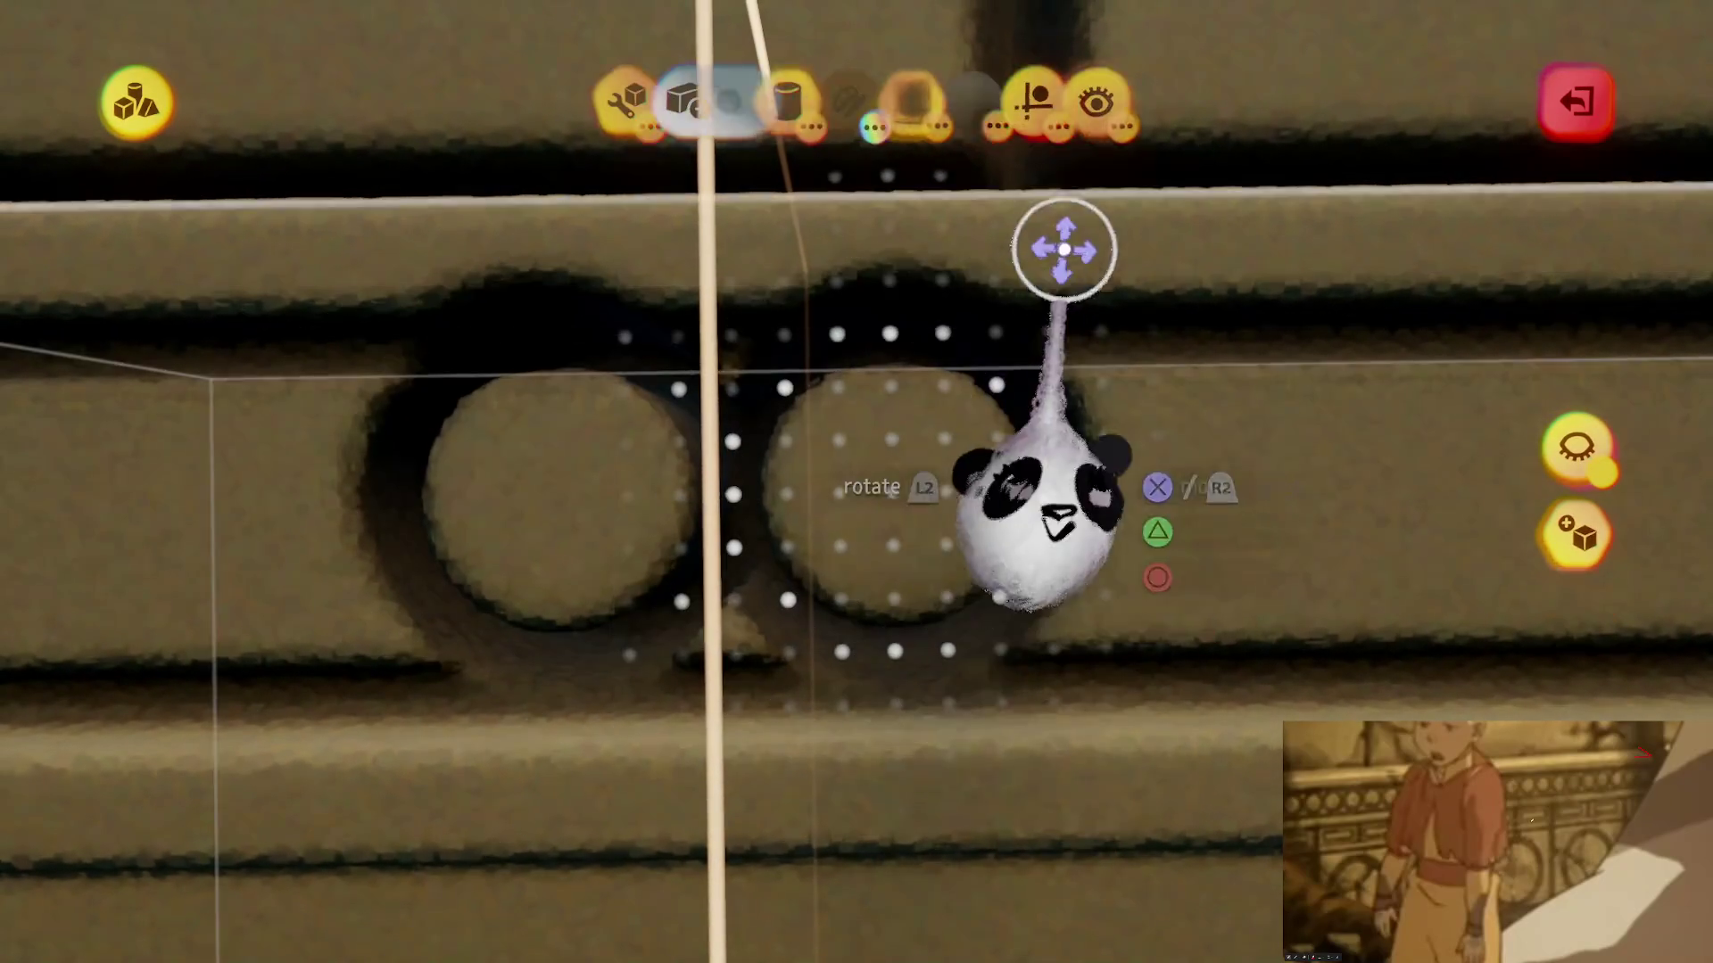
pyautogui.click(1099, 100)
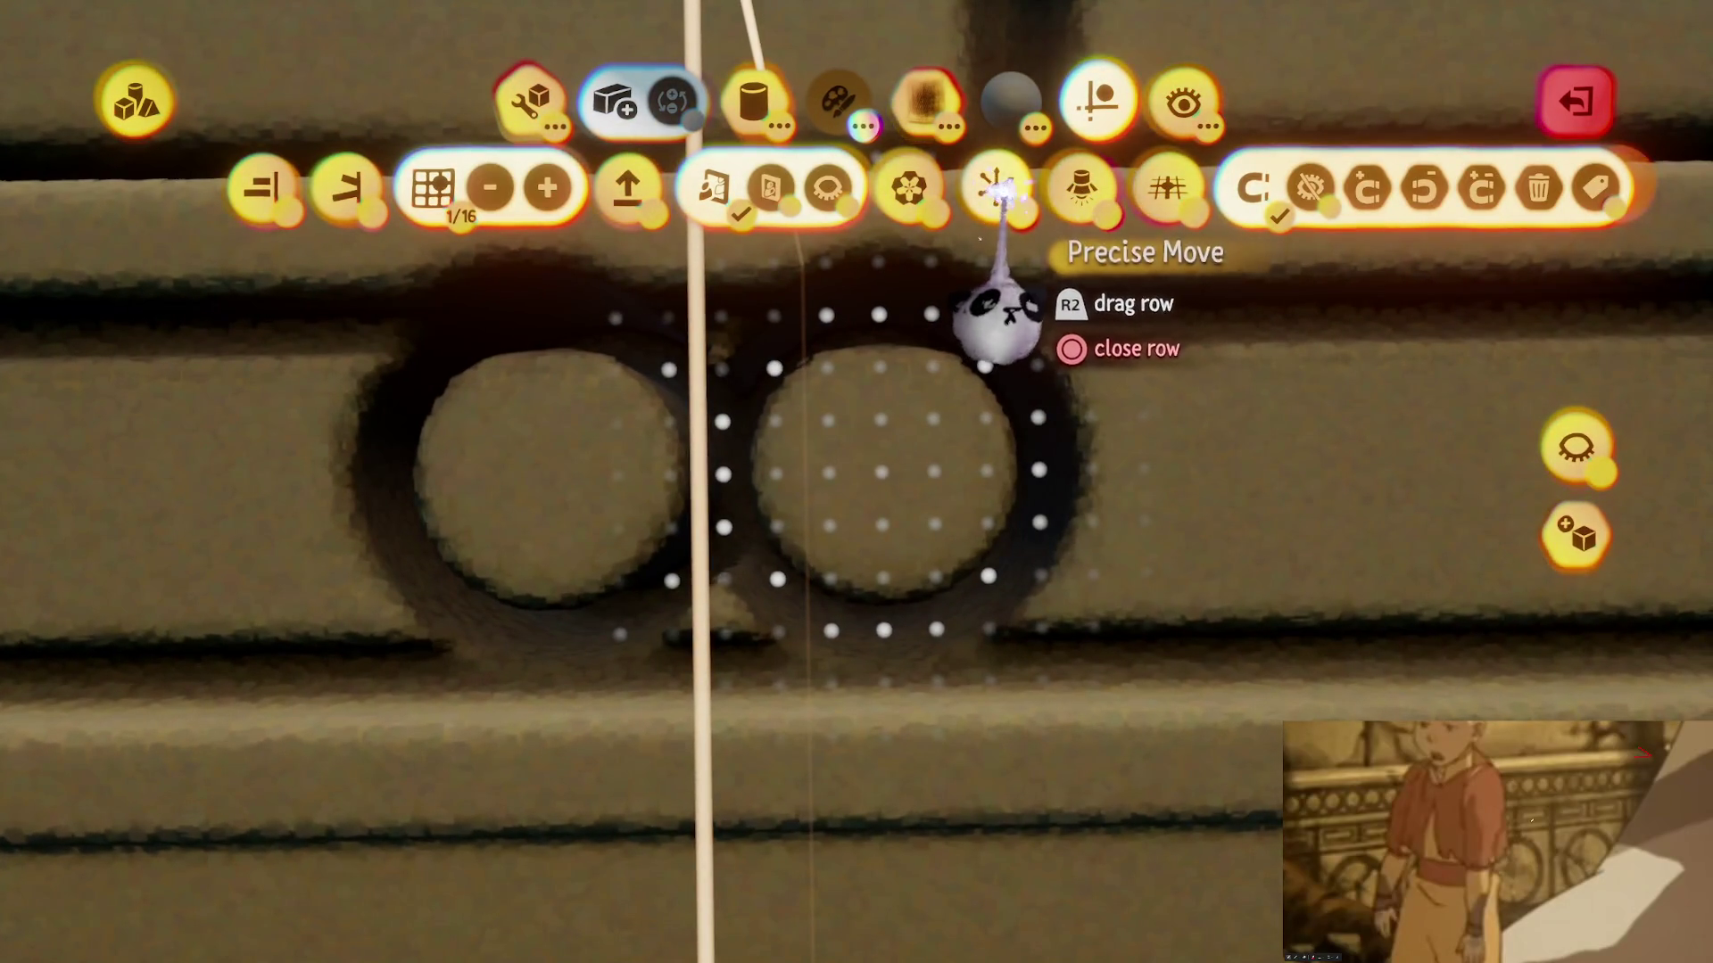
pyautogui.press('Escape')
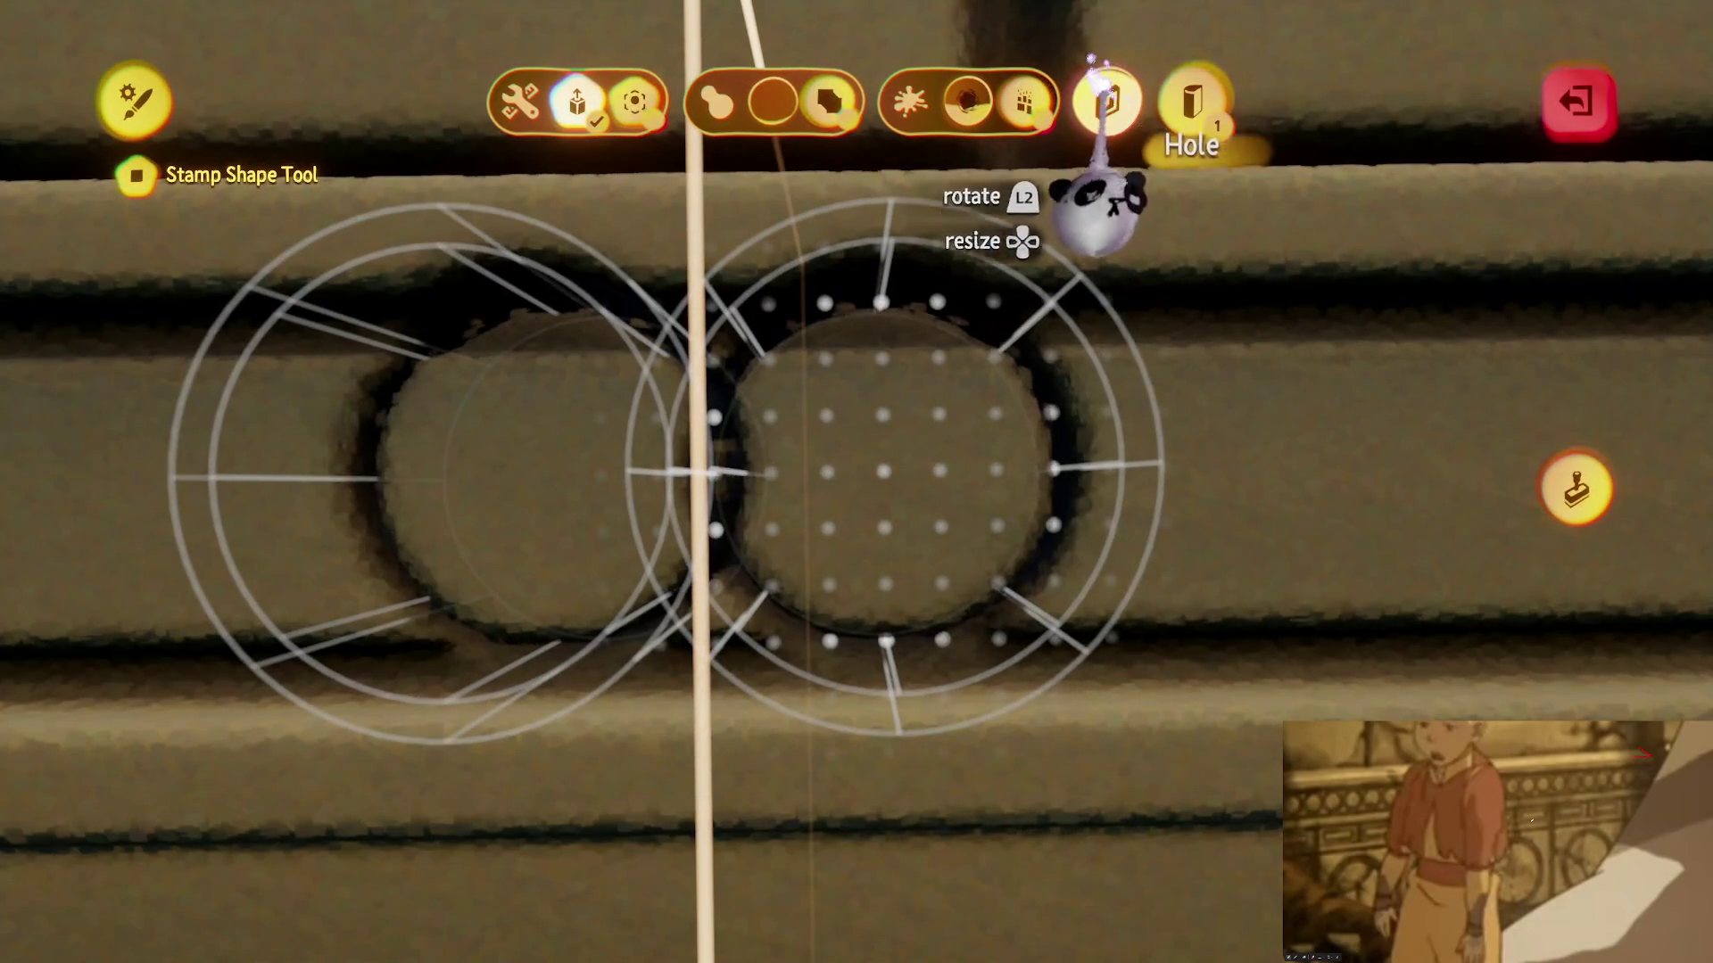
pyautogui.press('Escape')
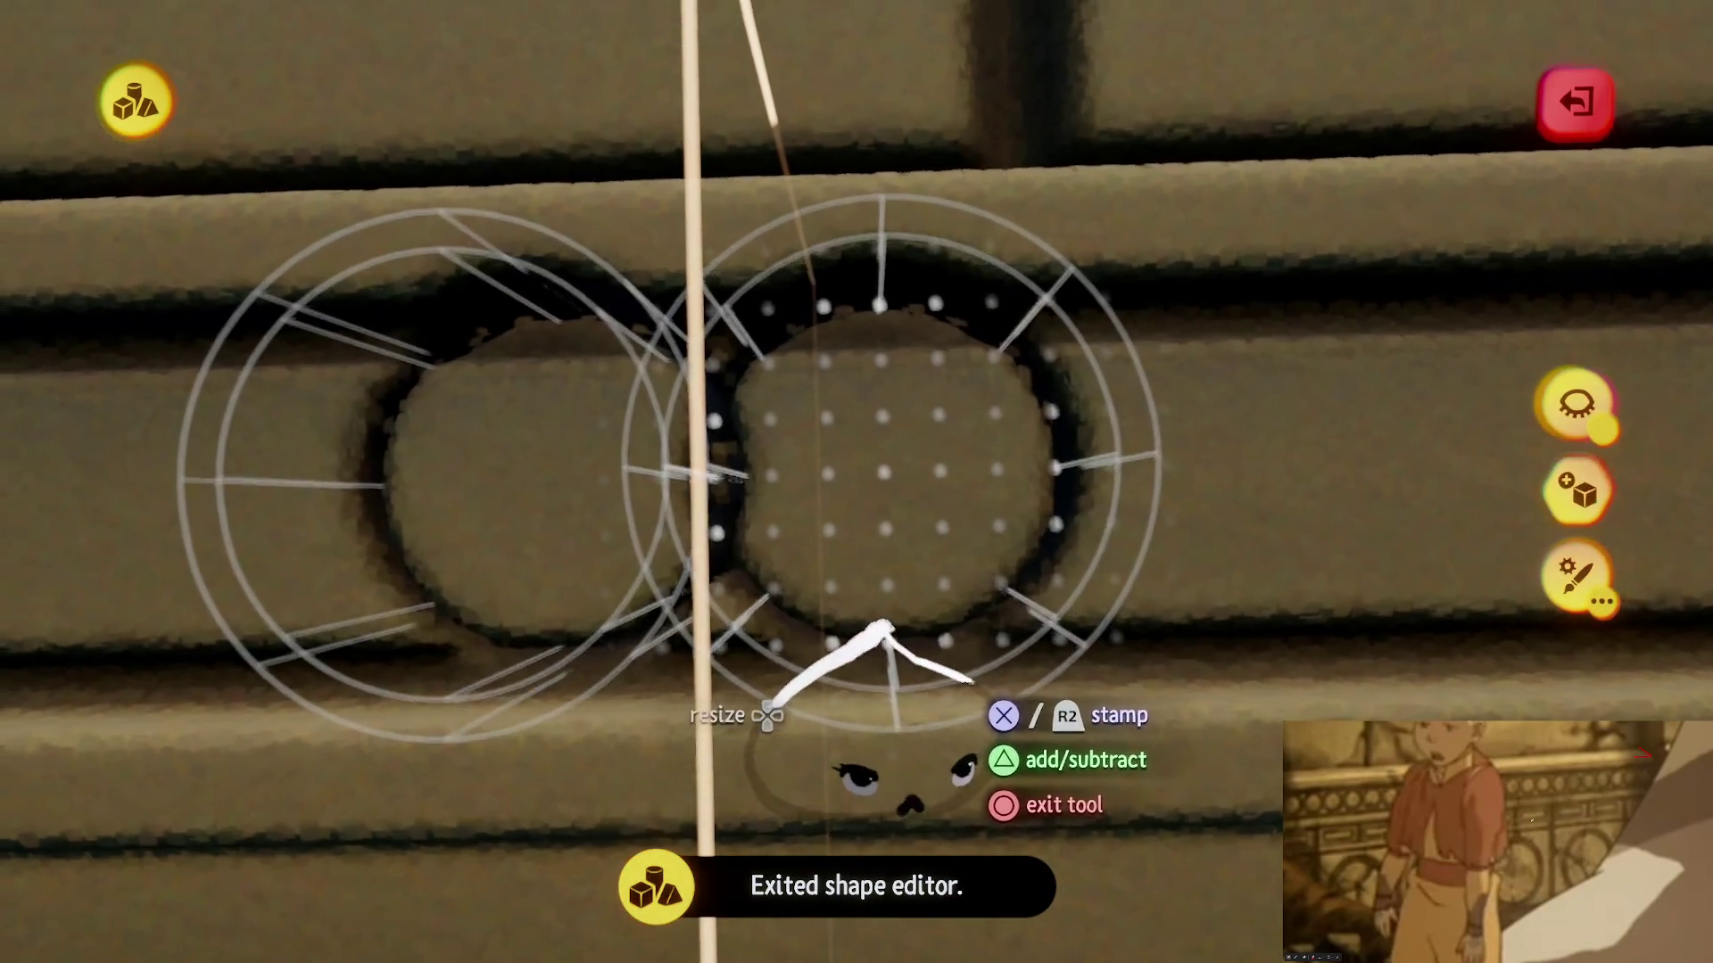
# - Rotate the ring slightly and shrink it to 80 percent
pyautogui.press('Escape')
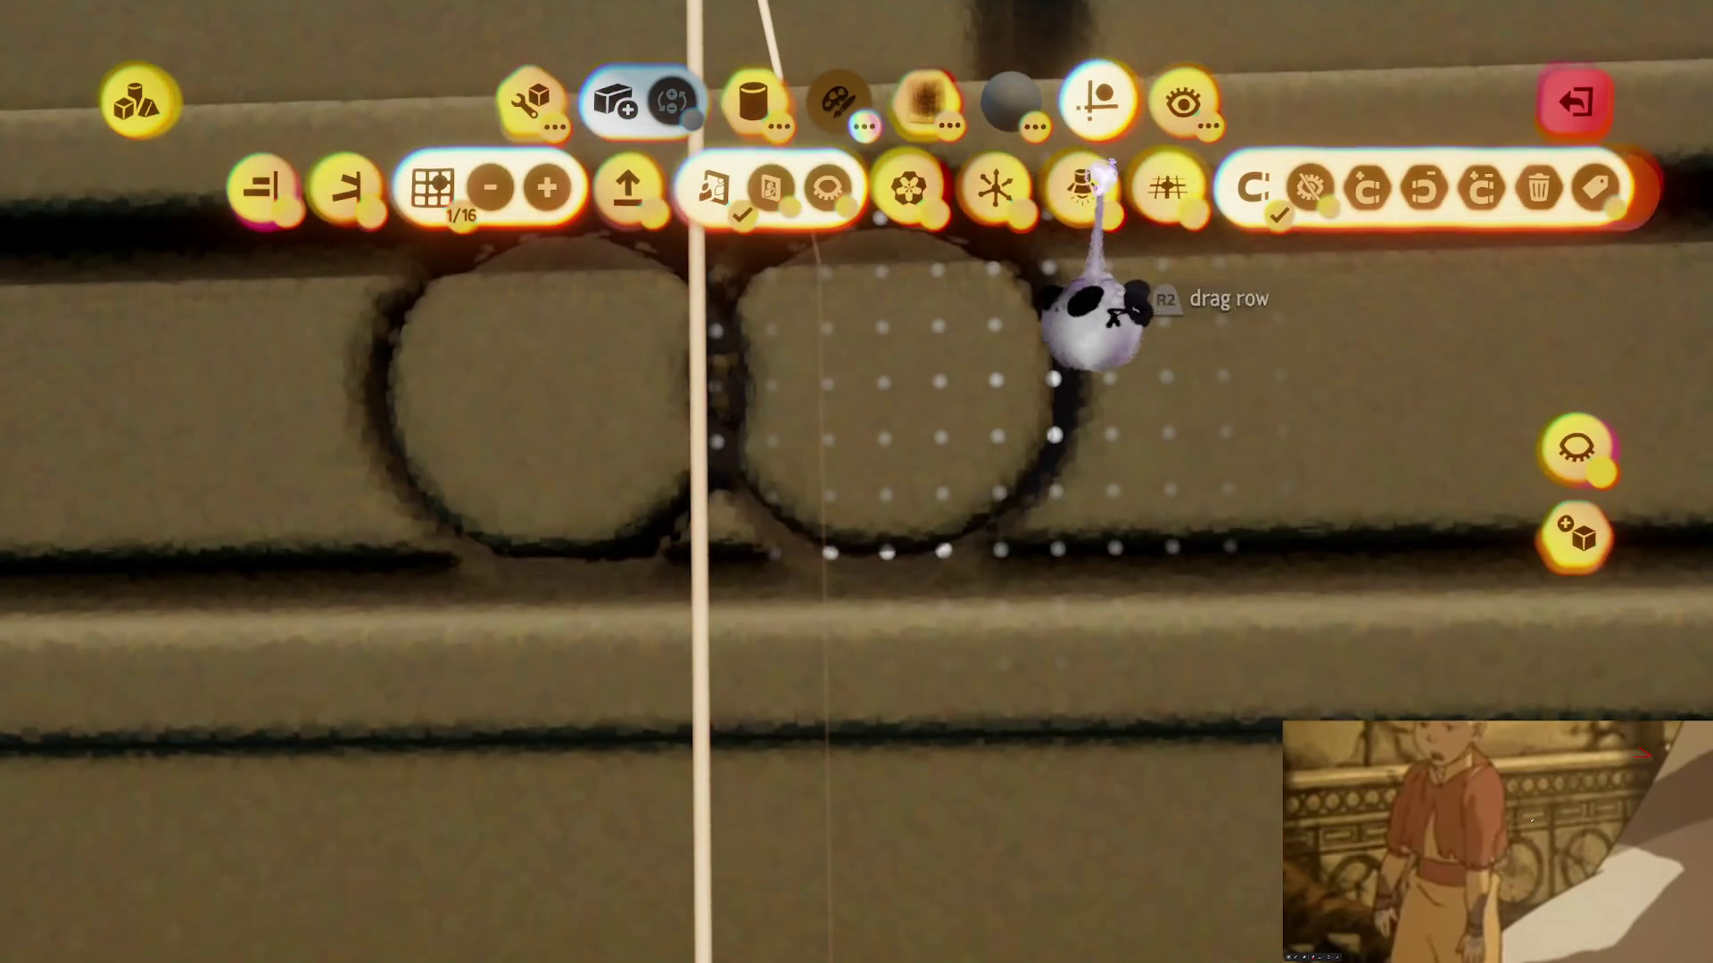
pyautogui.press('Escape')
pyautogui.moveTo(793, 548); pyautogui.dragTo(814, 550)
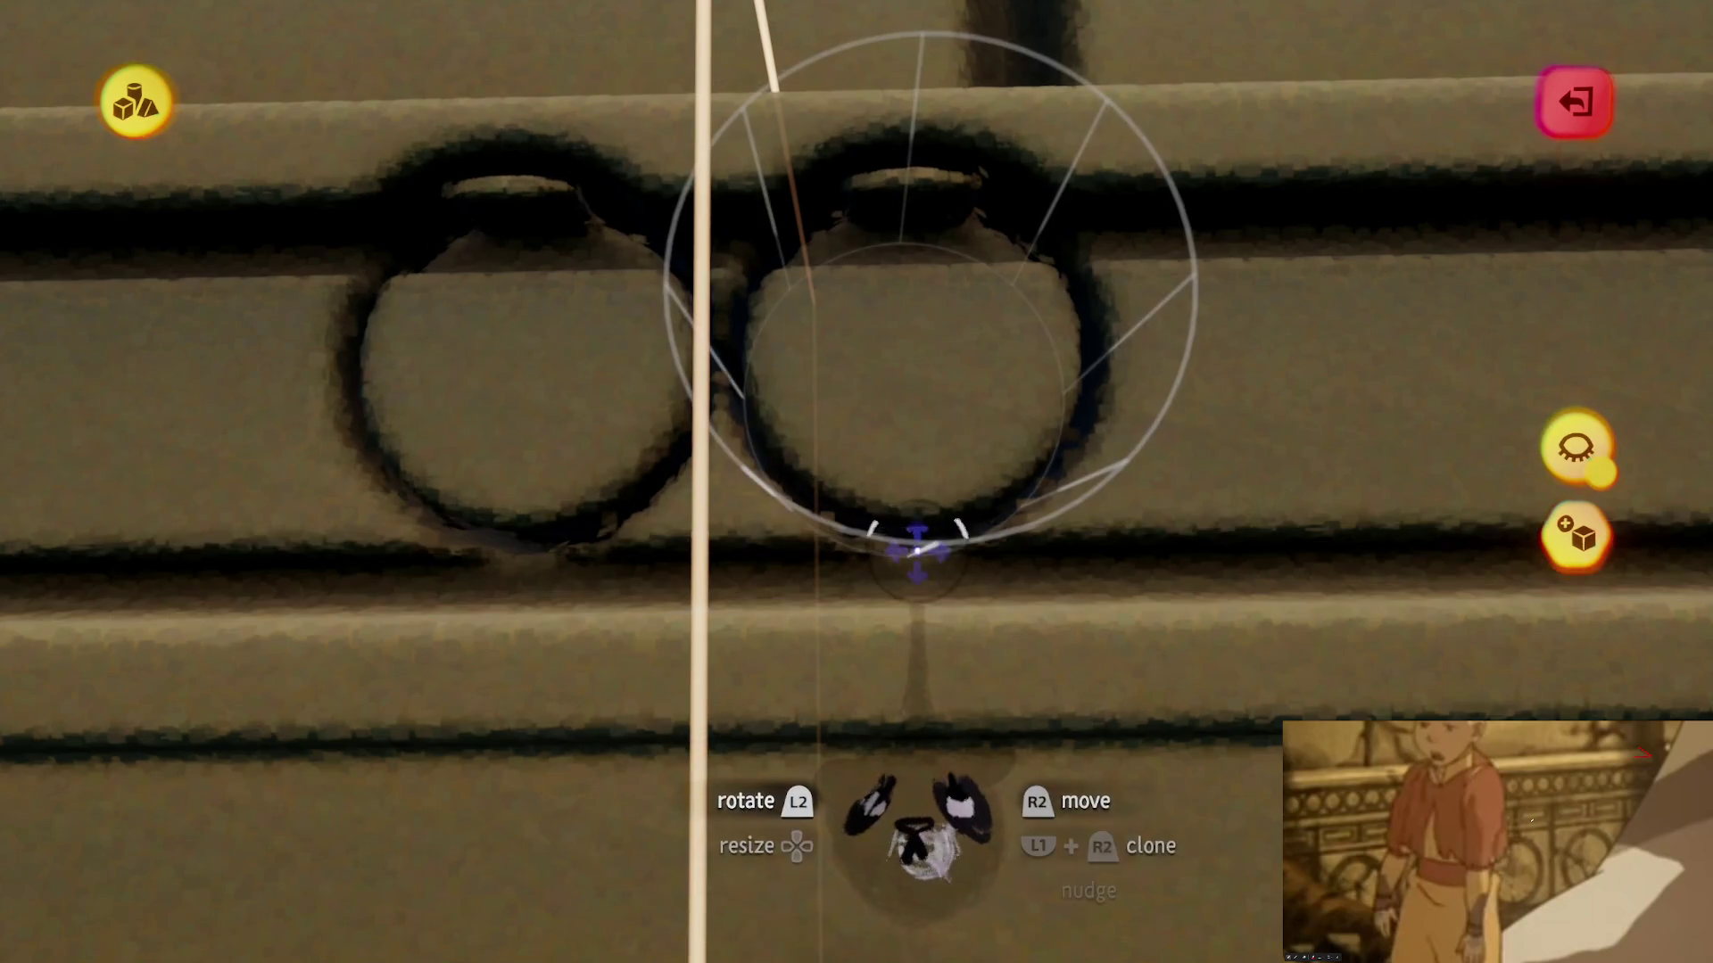
pyautogui.press('Down')
pyautogui.press('Down')
pyautogui.press('Down')
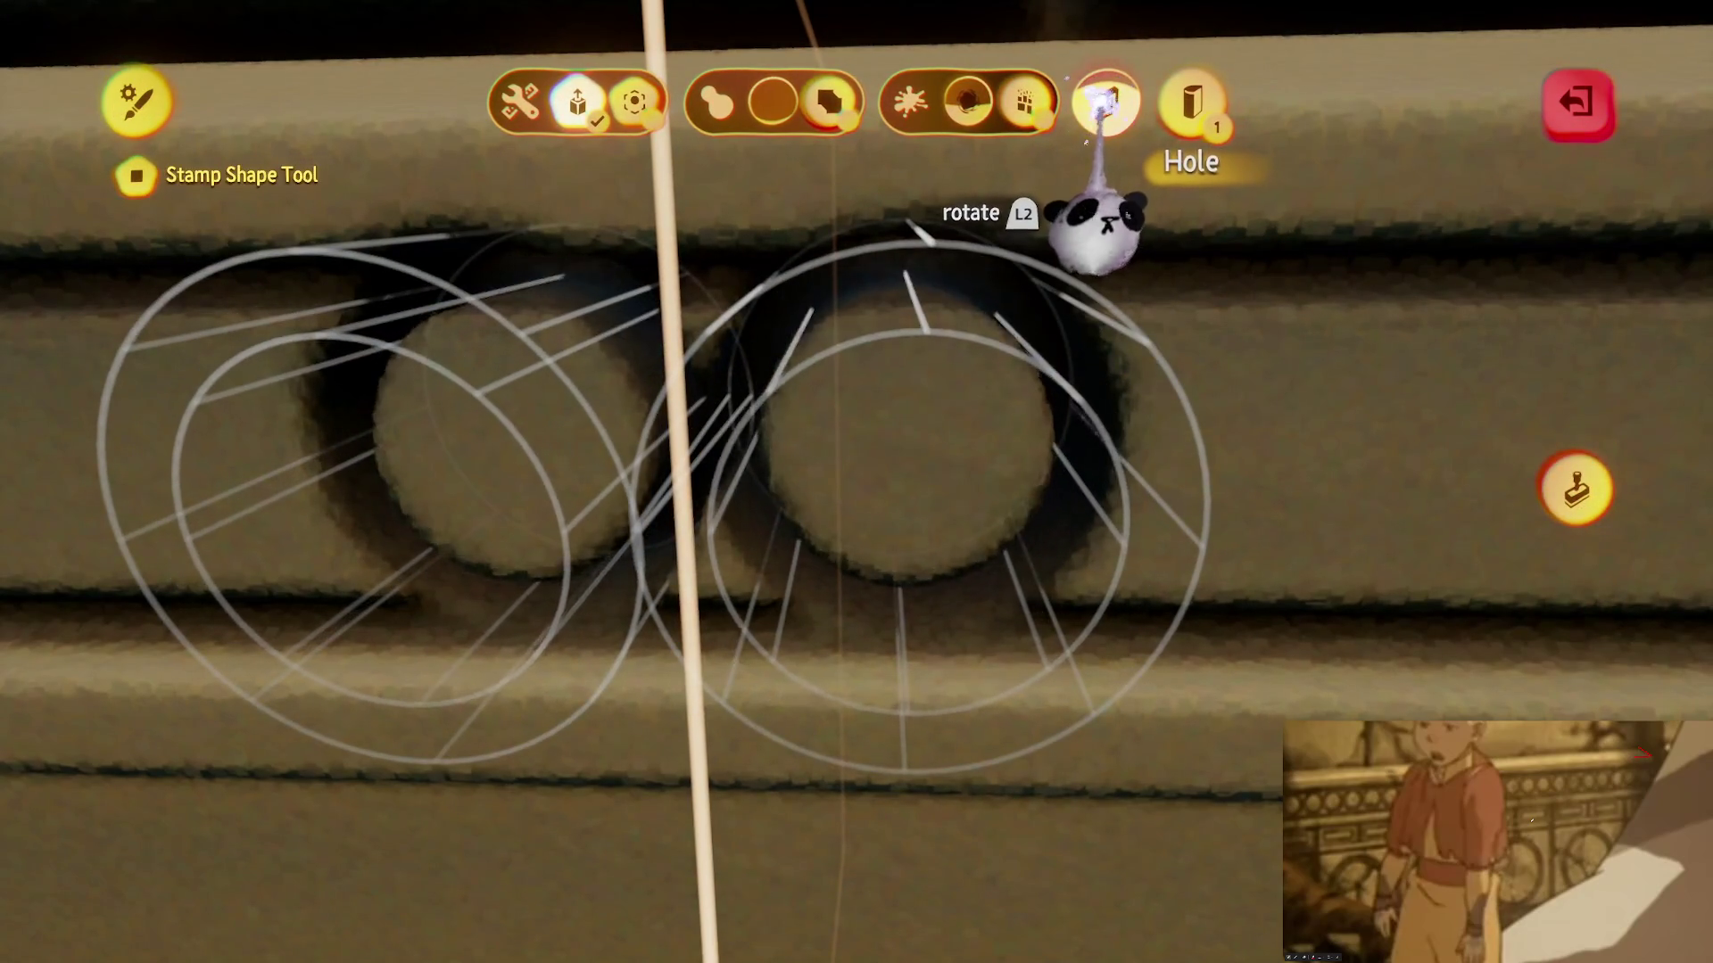
pyautogui.press('Escape')
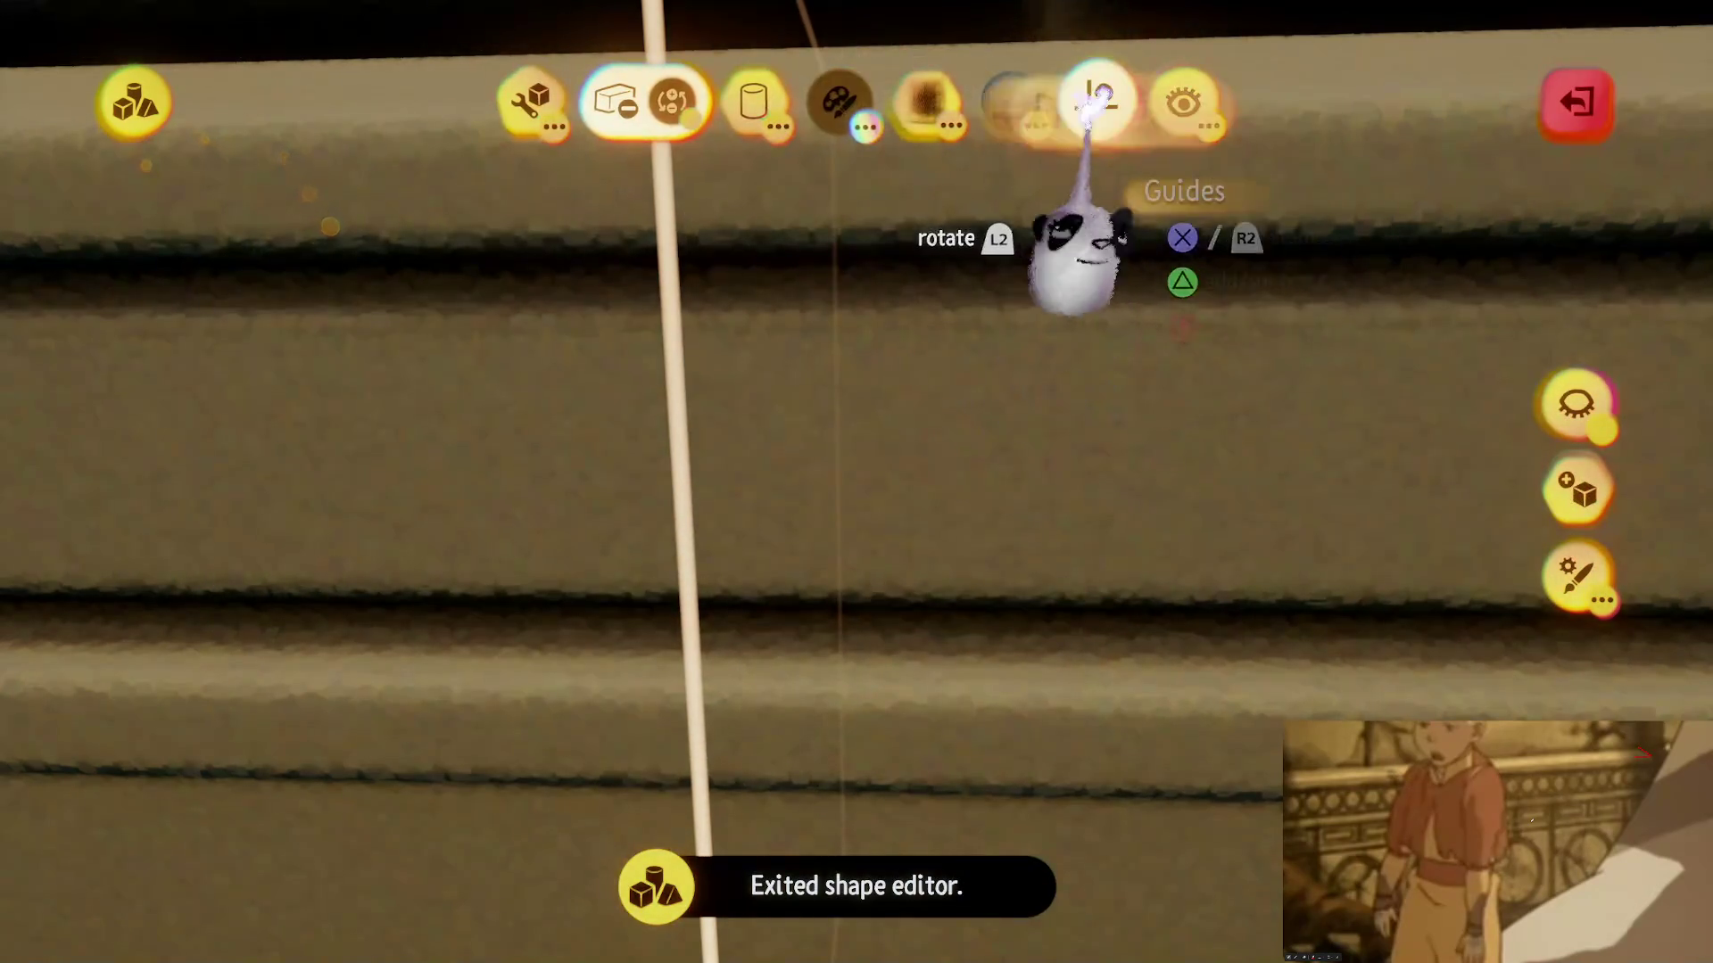
# - Set the snapping grid to 1/16 and grab the guide on the wall
pyautogui.click(432, 187)
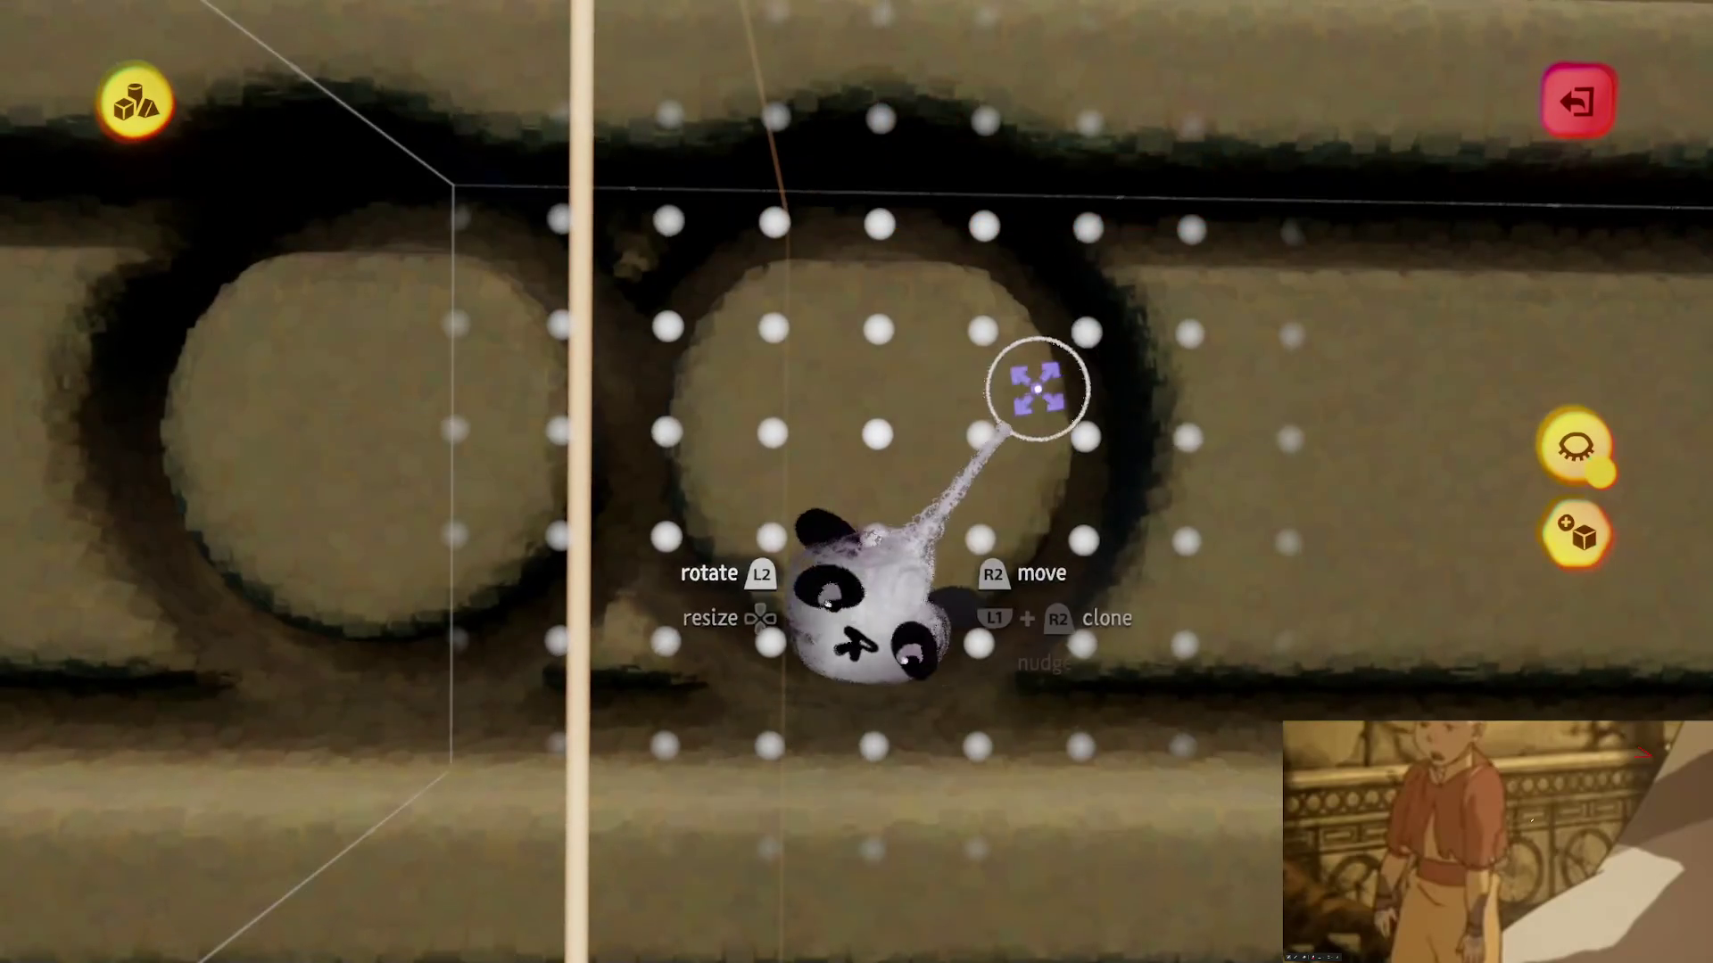
pyautogui.click(1037, 389)
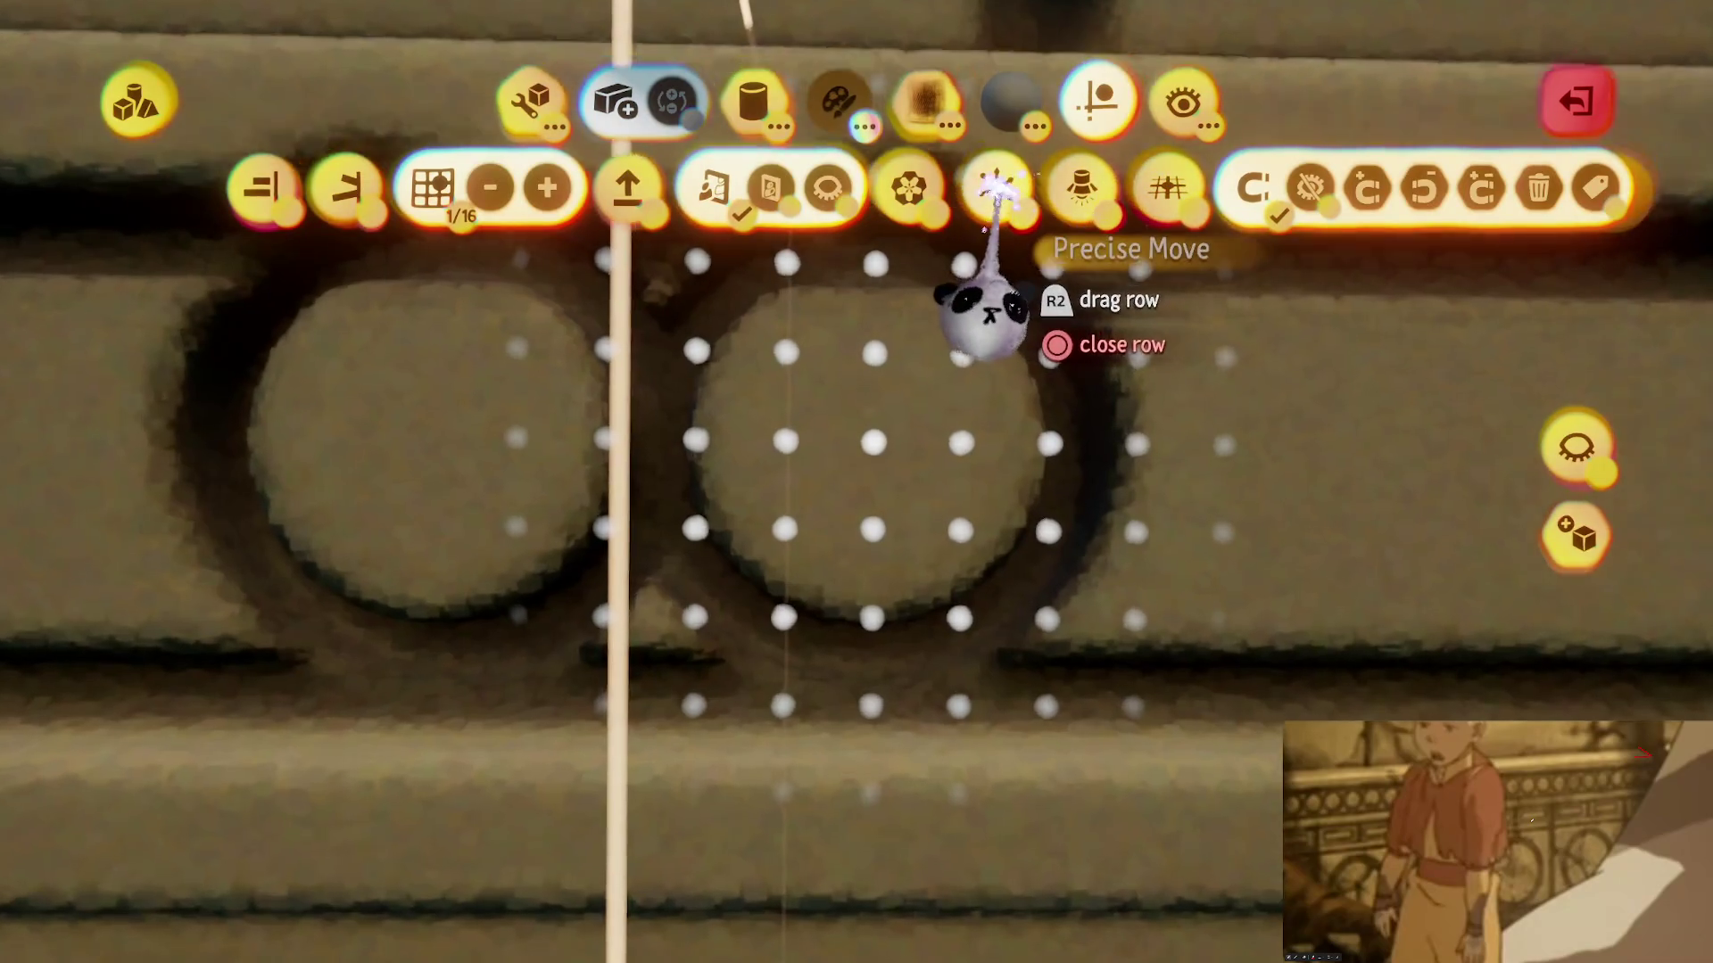
pyautogui.press('Escape')
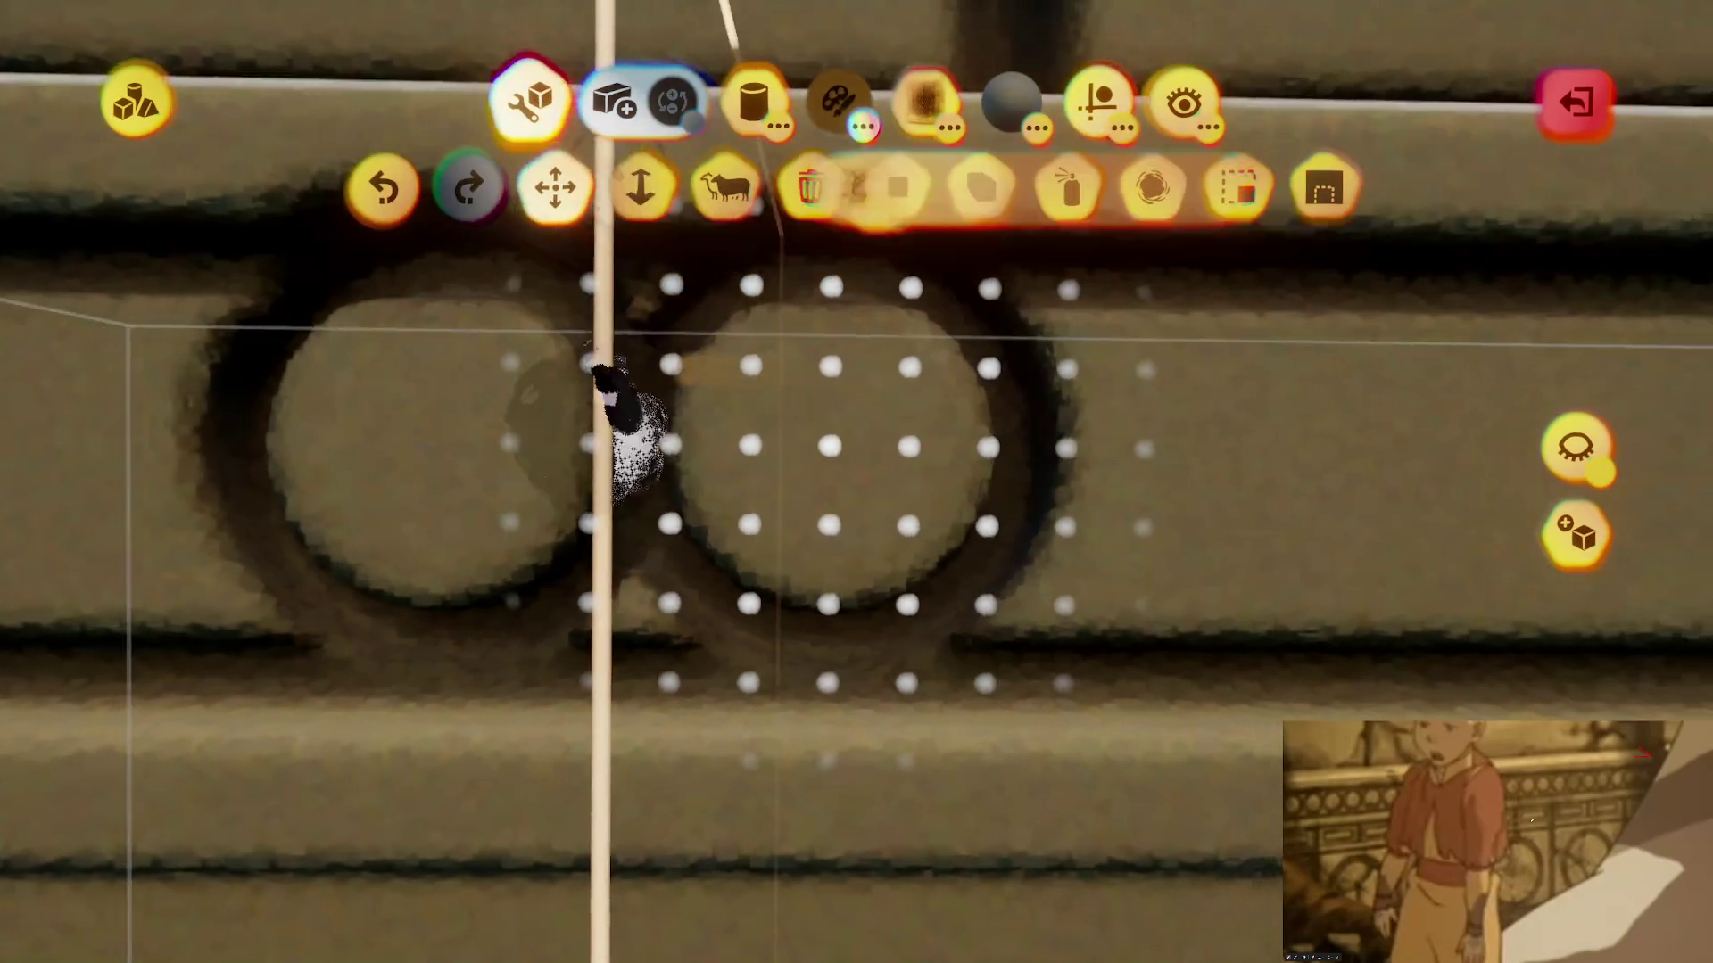
pyautogui.moveTo(624, 419)
pyautogui.mouseDown()
pyautogui.moveTo(750, 562)
pyautogui.moveTo(811, 738)
pyautogui.moveTo(797, 713)
pyautogui.moveTo(766, 716)
pyautogui.moveTo(764, 746)
pyautogui.moveTo(860, 707)
pyautogui.moveTo(1040, 425)
pyautogui.moveTo(1151, 302)
pyautogui.moveTo(1157, 109)
pyautogui.mouseUp()
# - Resize the guide to about 75 percent and clone the ring into a lined-up row along the band
pyautogui.click(1160, 107)
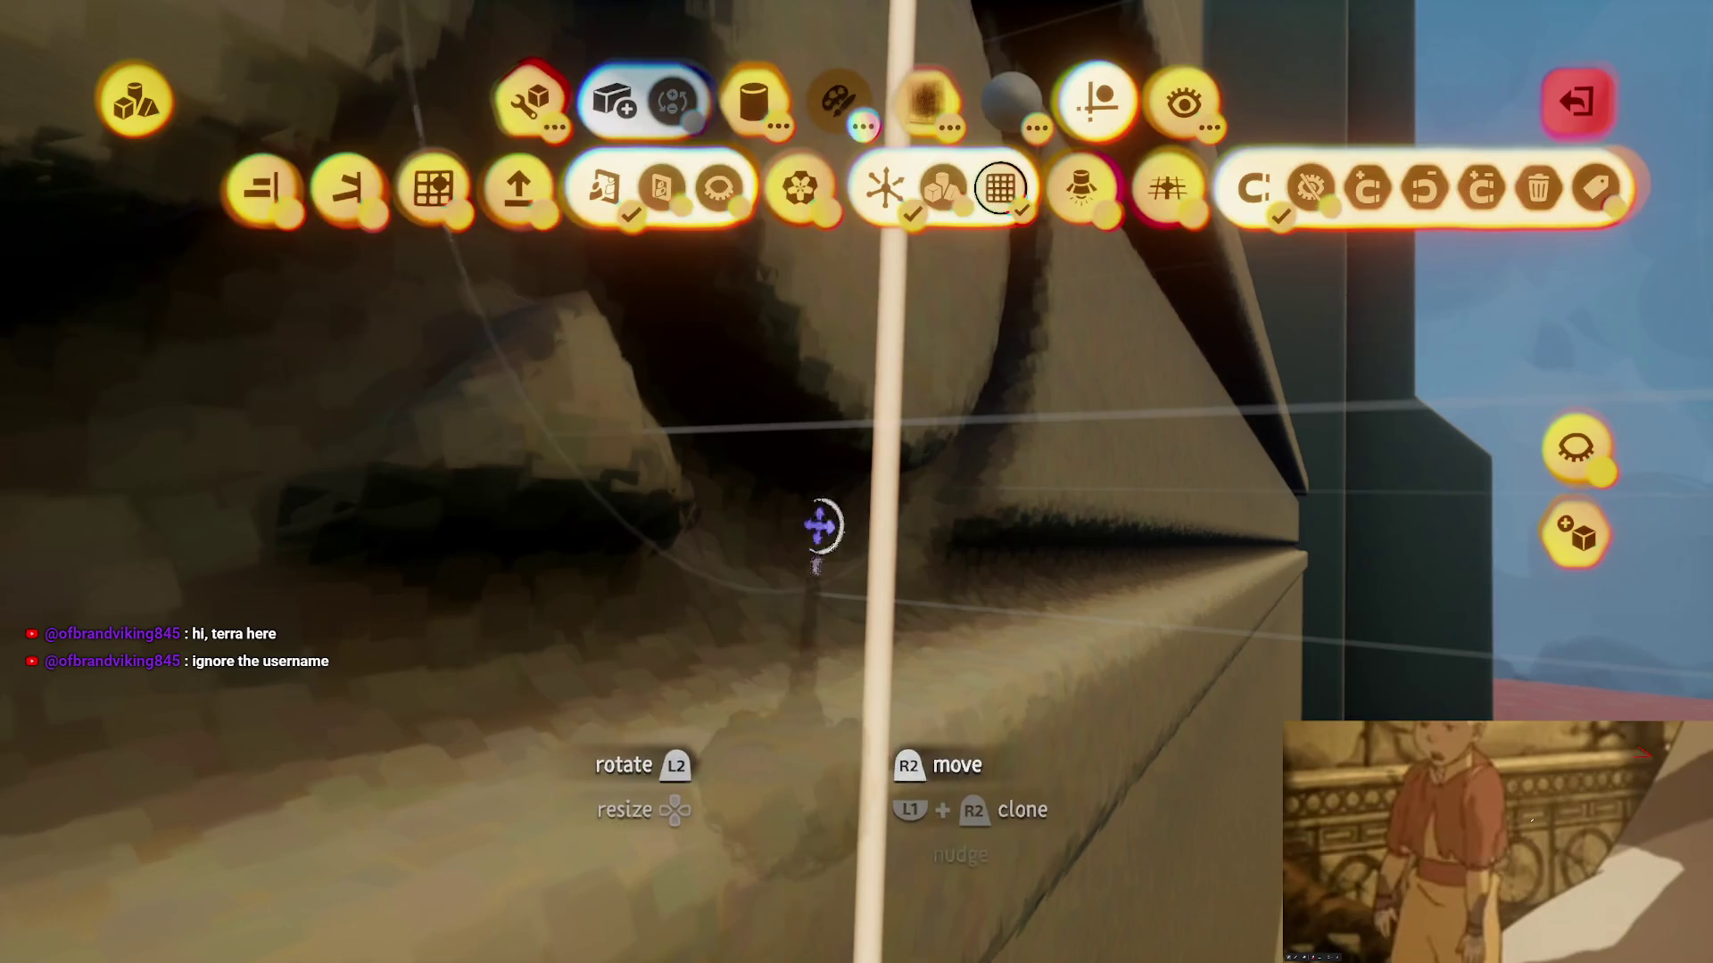
pyautogui.moveTo(818, 527)
pyautogui.mouseDown()
pyautogui.moveTo(861, 529)
pyautogui.moveTo(810, 524)
pyautogui.moveTo(819, 468)
pyautogui.moveTo(803, 588)
pyautogui.moveTo(828, 464)
pyautogui.mouseUp()
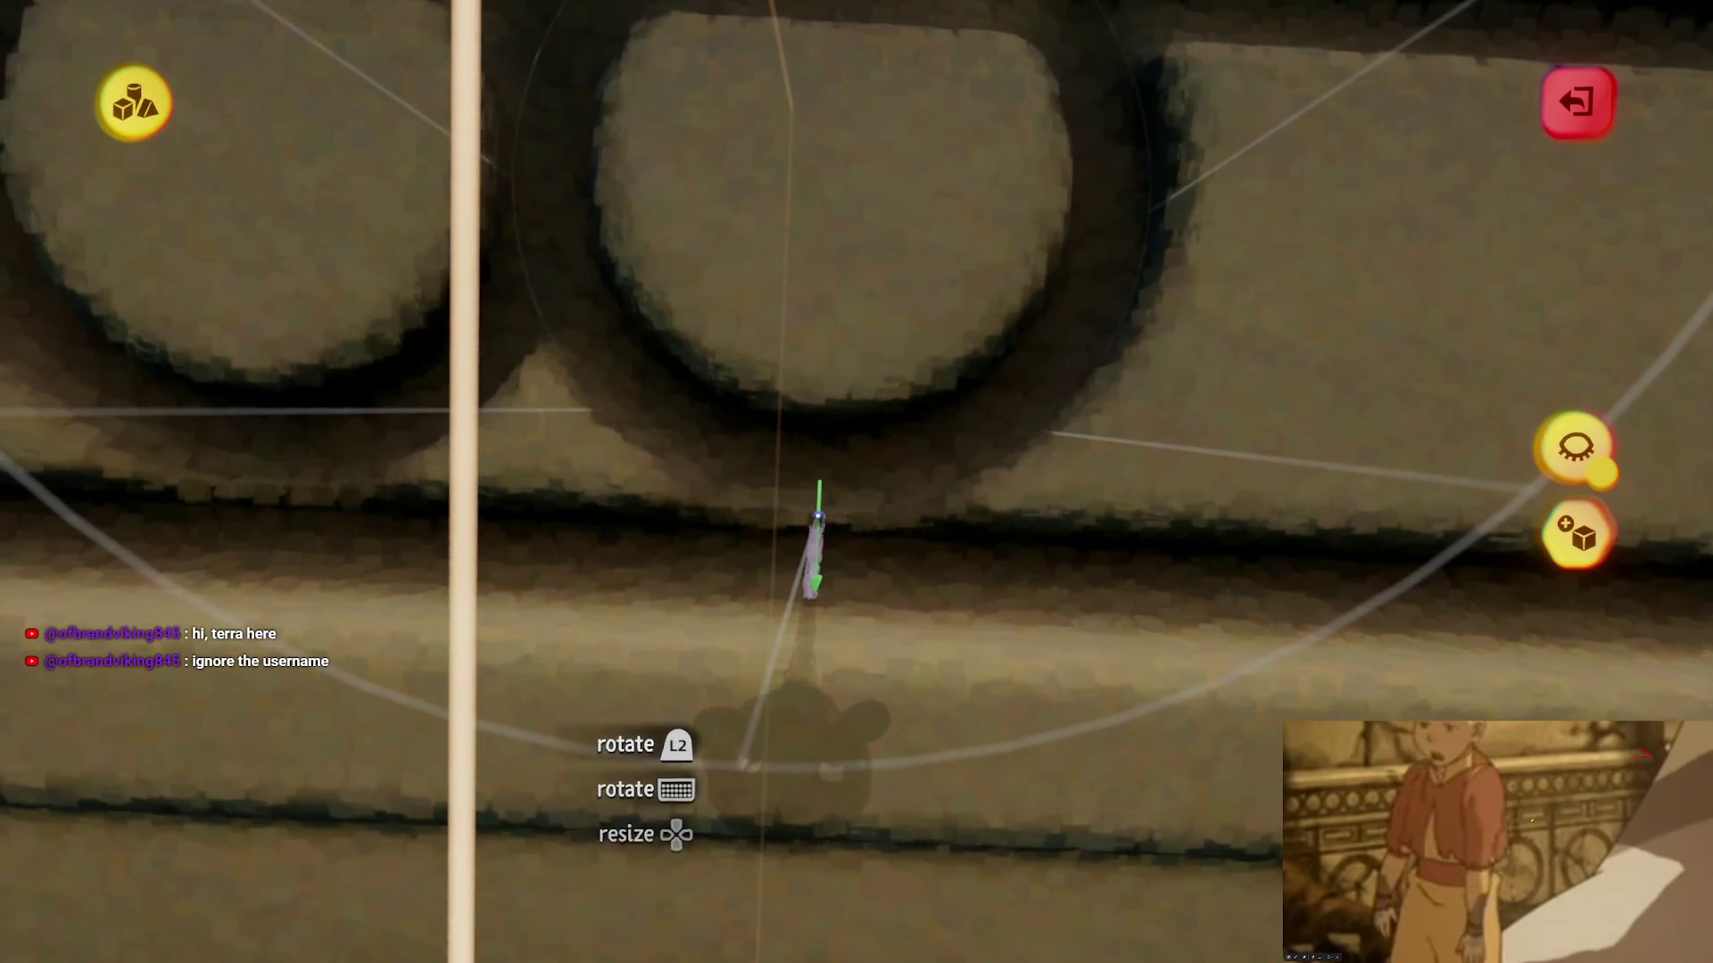
pyautogui.moveTo(803, 740)
pyautogui.mouseDown()
pyautogui.moveTo(798, 802)
pyautogui.moveTo(818, 746)
pyautogui.mouseUp()
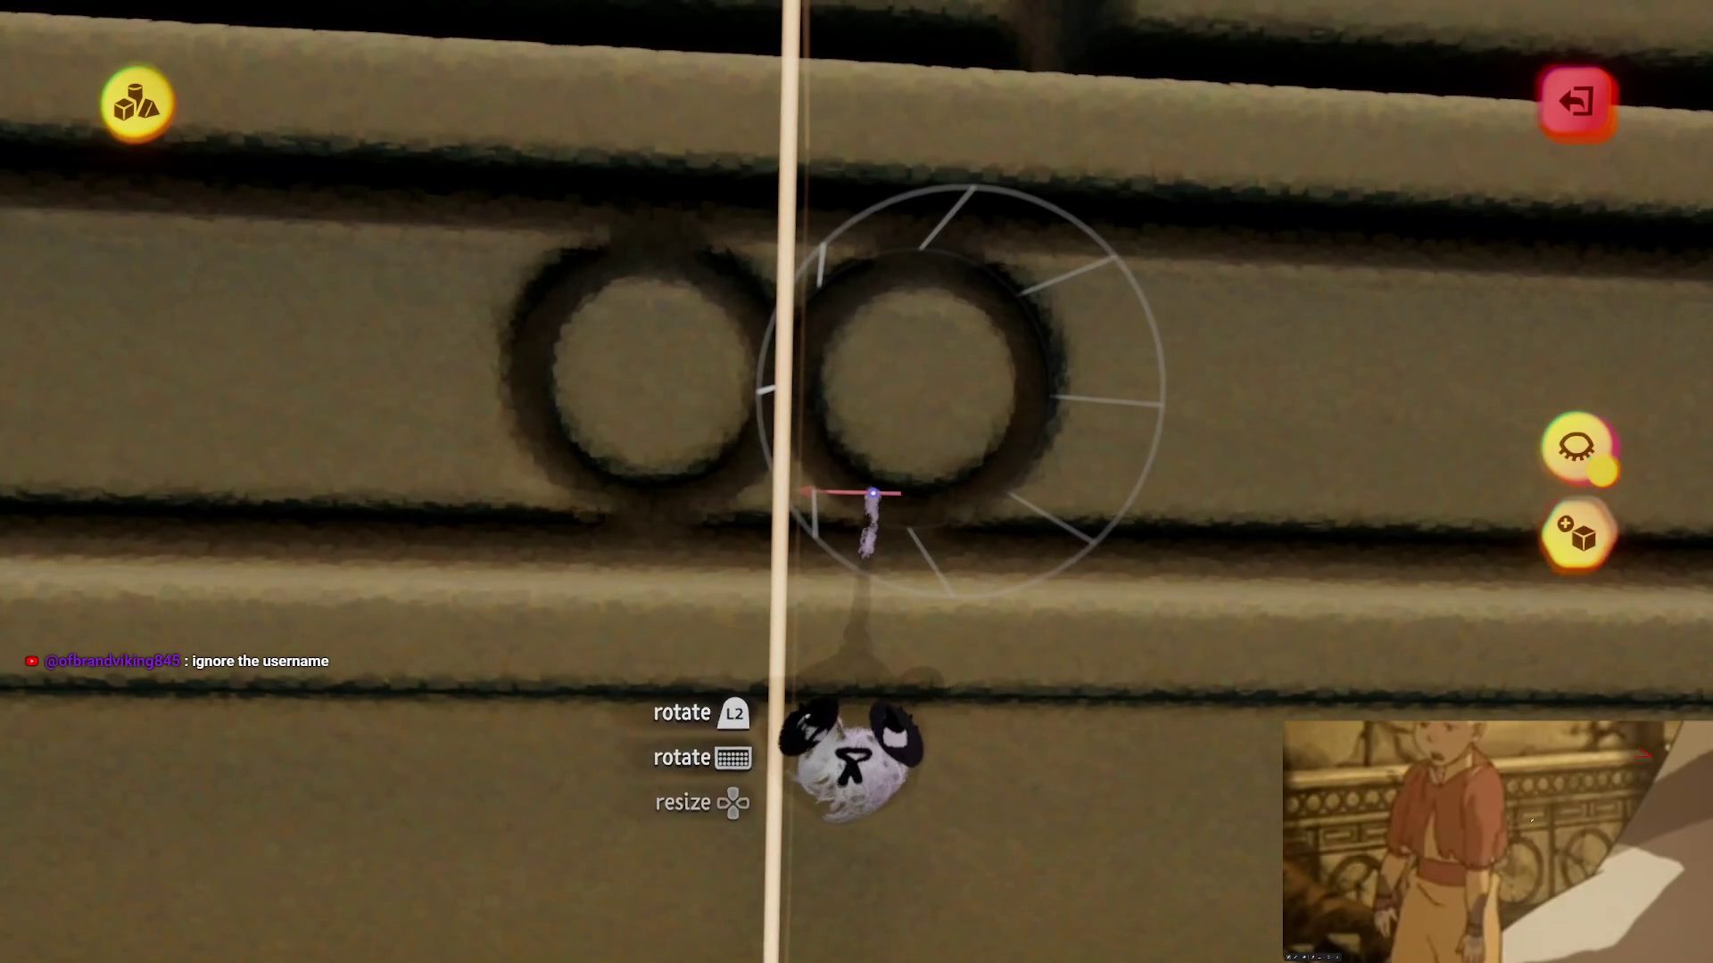
pyautogui.moveTo(876, 494)
pyautogui.mouseDown()
pyautogui.moveTo(863, 514)
pyautogui.moveTo(831, 493)
pyautogui.moveTo(833, 459)
pyautogui.moveTo(841, 483)
pyautogui.mouseUp()
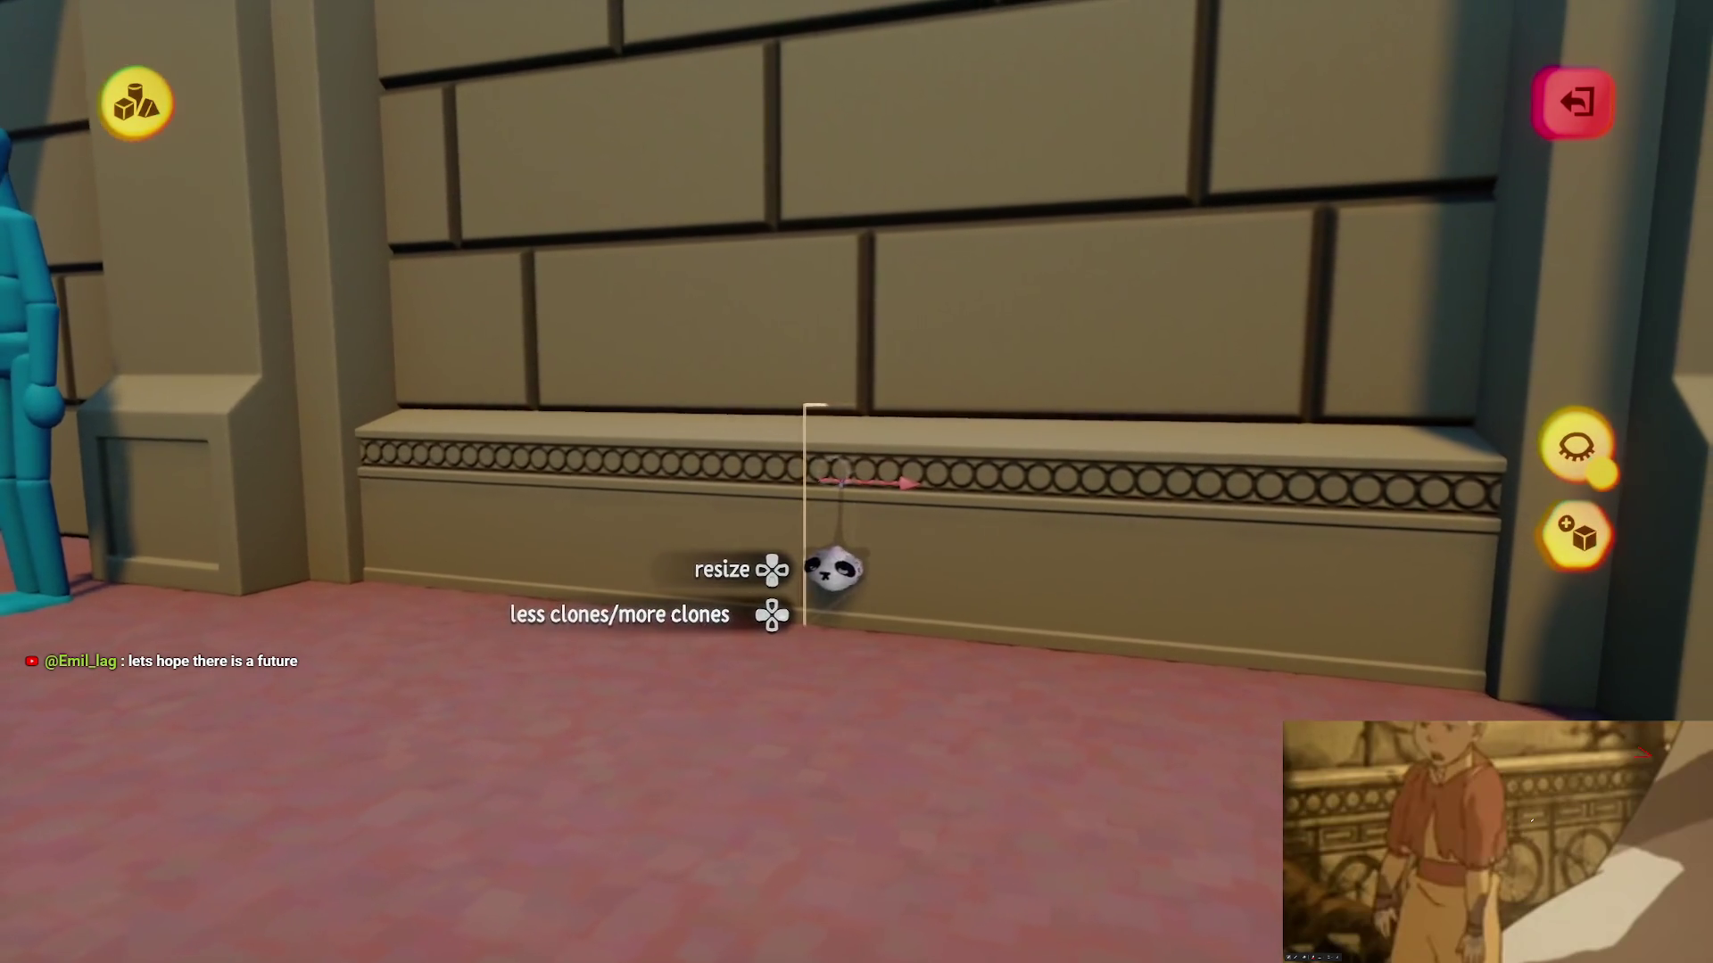
pyautogui.moveTo(841, 483)
pyautogui.mouseDown()
pyautogui.moveTo(800, 455)
pyautogui.moveTo(841, 478)
pyautogui.moveTo(886, 603)
pyautogui.moveTo(945, 580)
pyautogui.mouseUp()
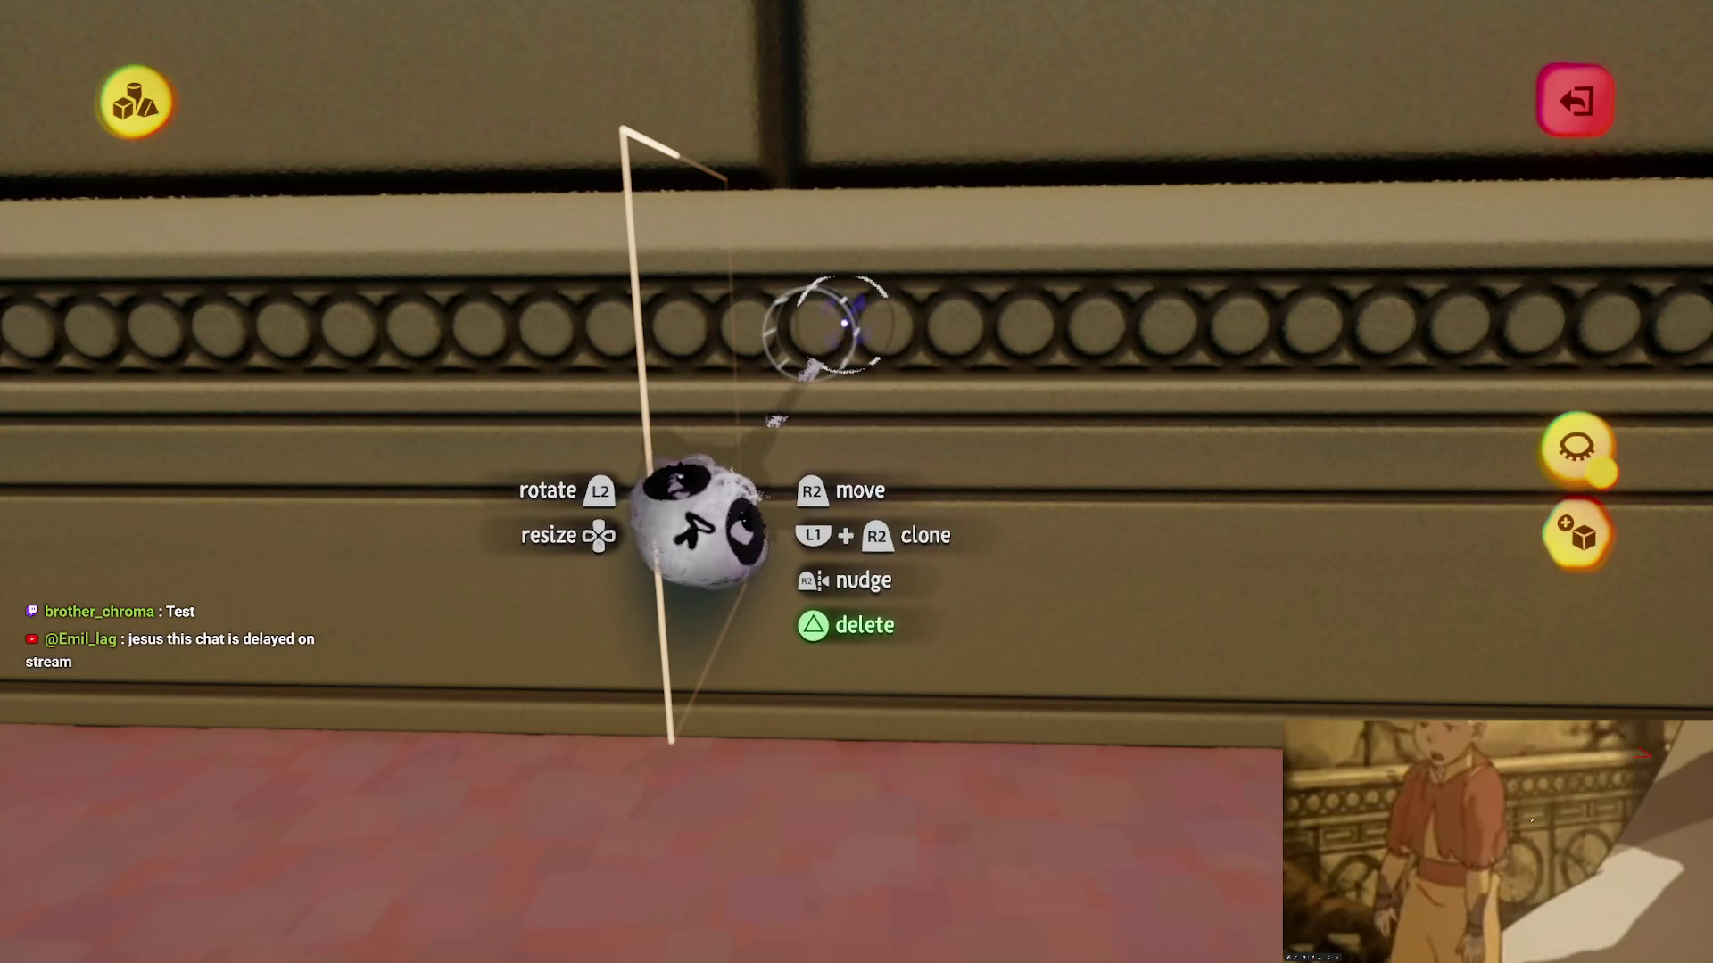
pyautogui.moveTo(896, 278)
pyautogui.mouseDown()
pyautogui.moveTo(761, 548)
pyautogui.moveTo(730, 558)
pyautogui.moveTo(784, 451)
pyautogui.moveTo(796, 569)
pyautogui.mouseUp()
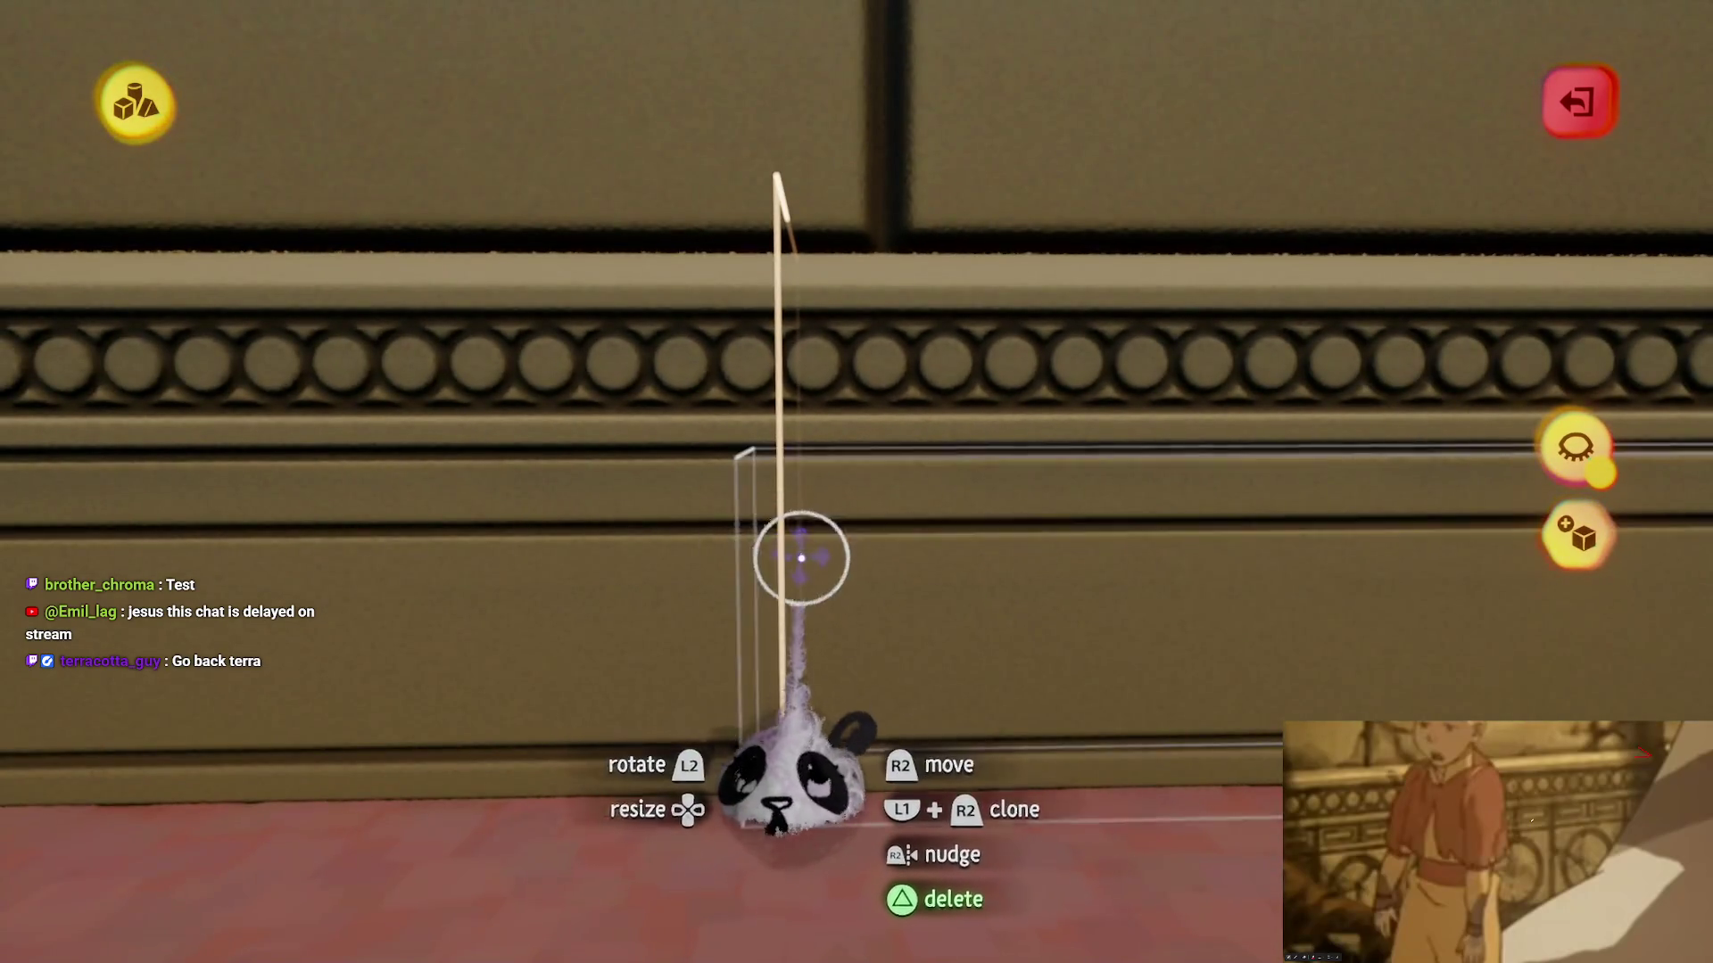
# - Stretch the vertical groove cutter up the wall toward the upper trim
pyautogui.press('Tab')
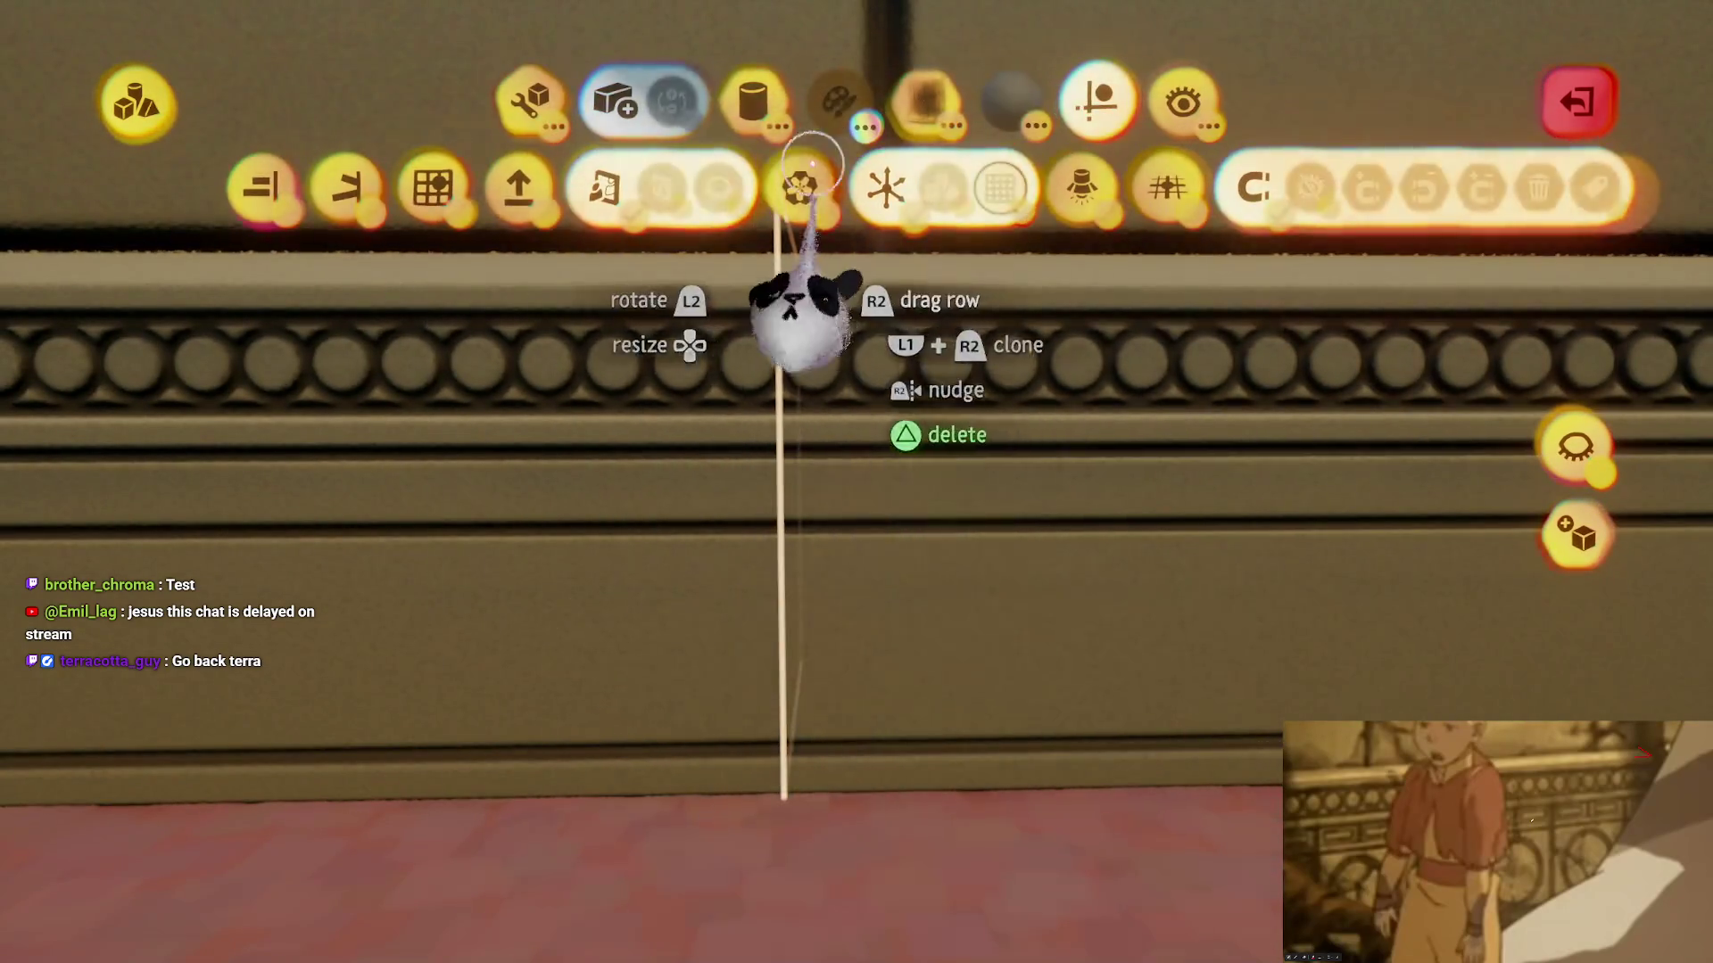
pyautogui.press('Escape')
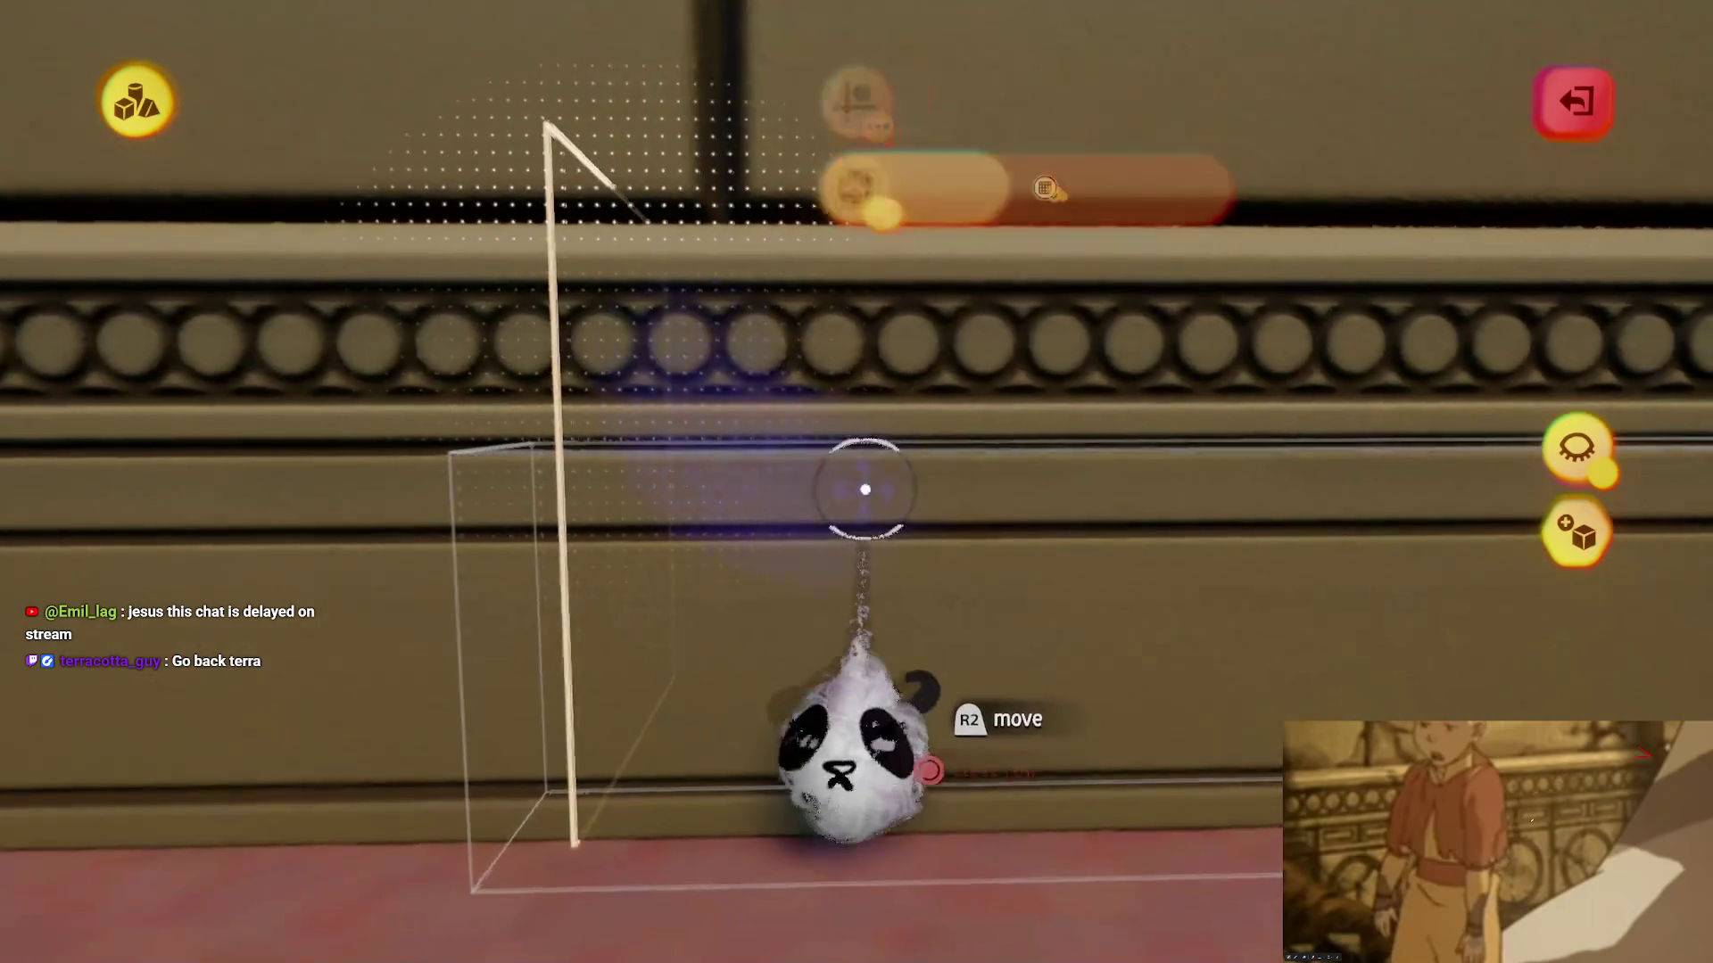
pyautogui.moveTo(789, 780); pyautogui.dragTo(797, 749)
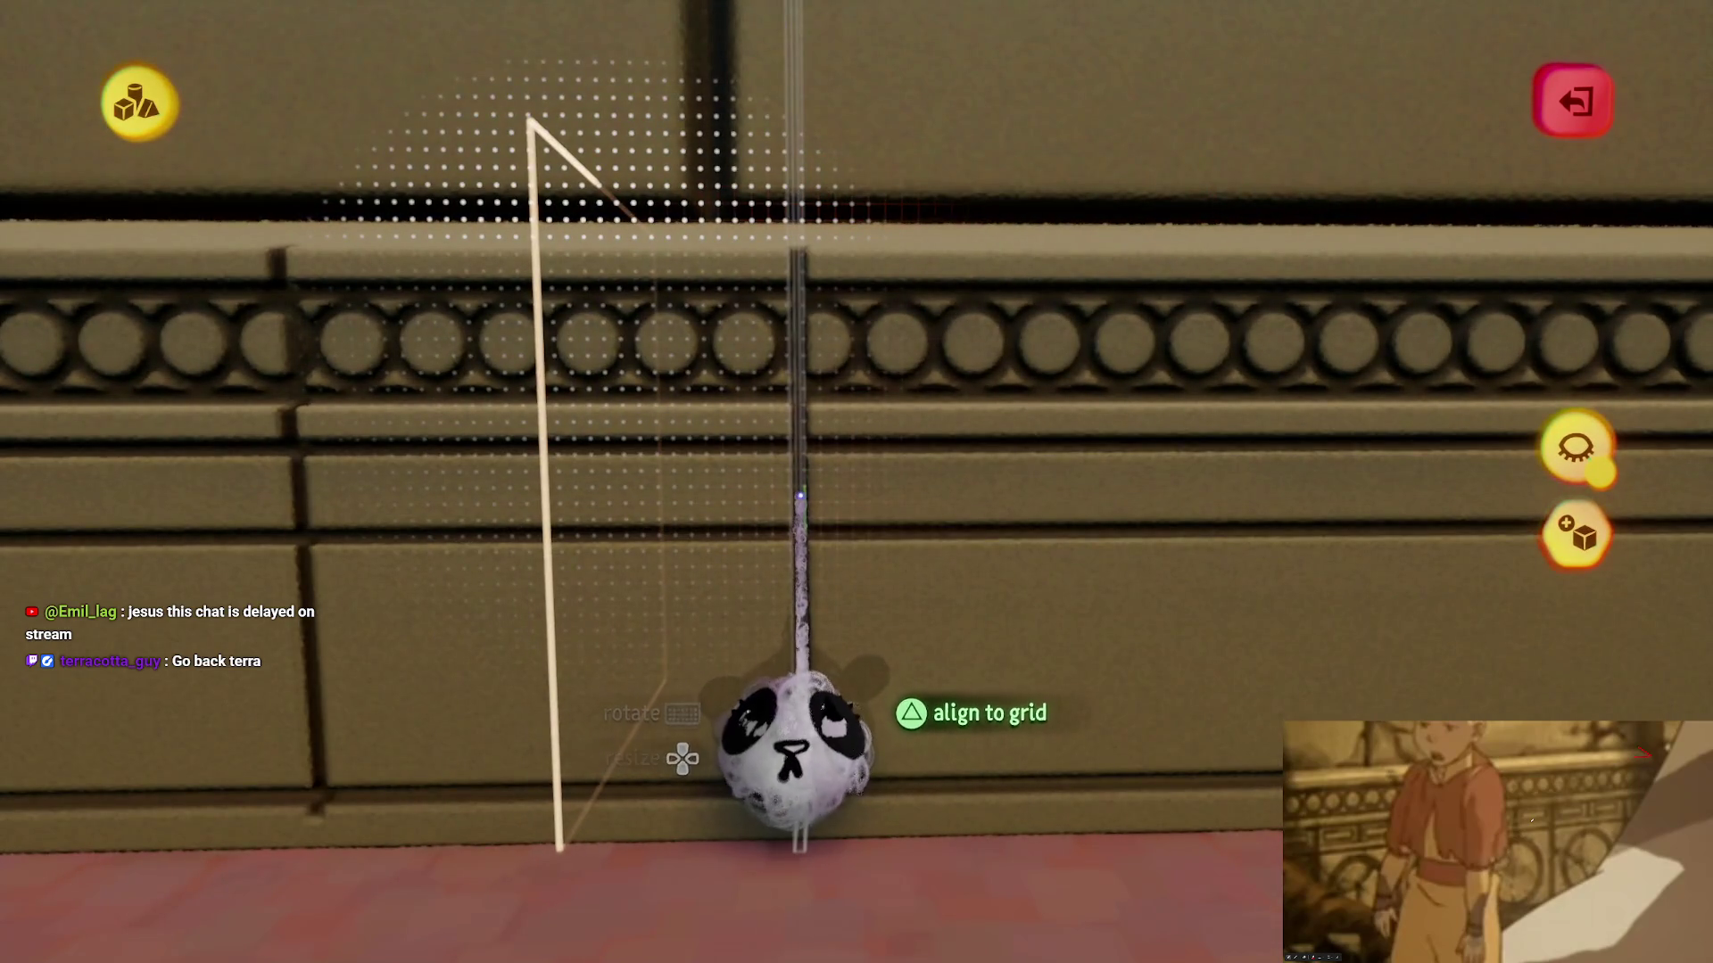
pyautogui.press('Tab')
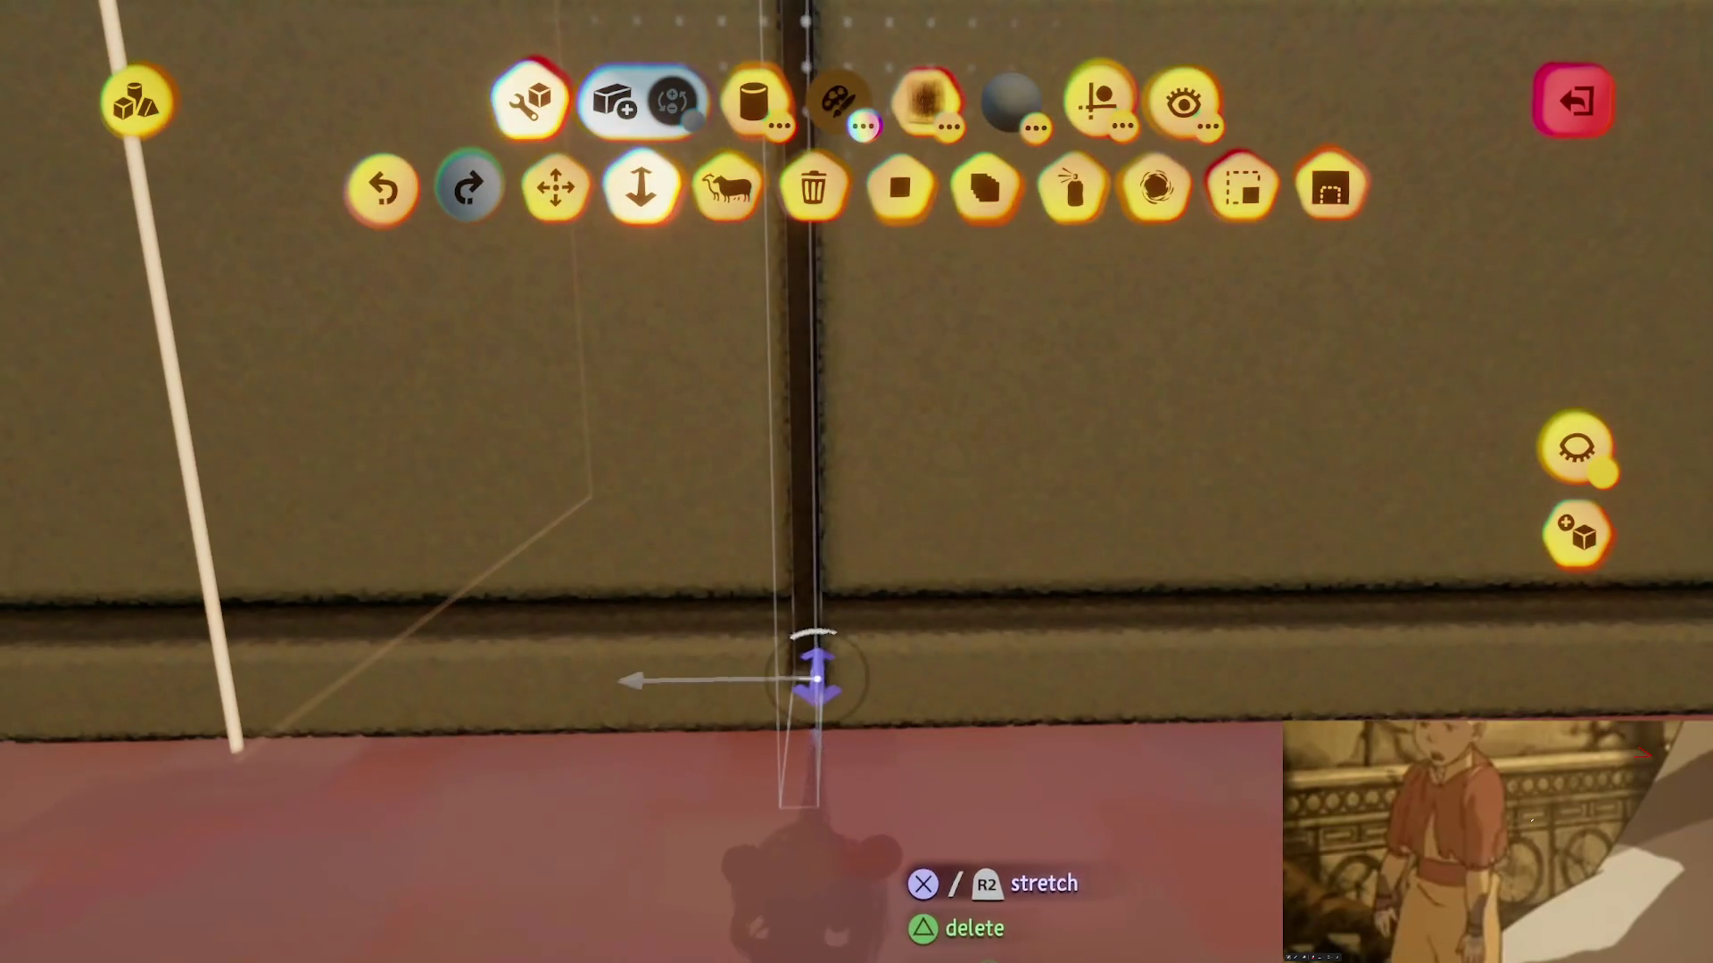
pyautogui.press('Escape')
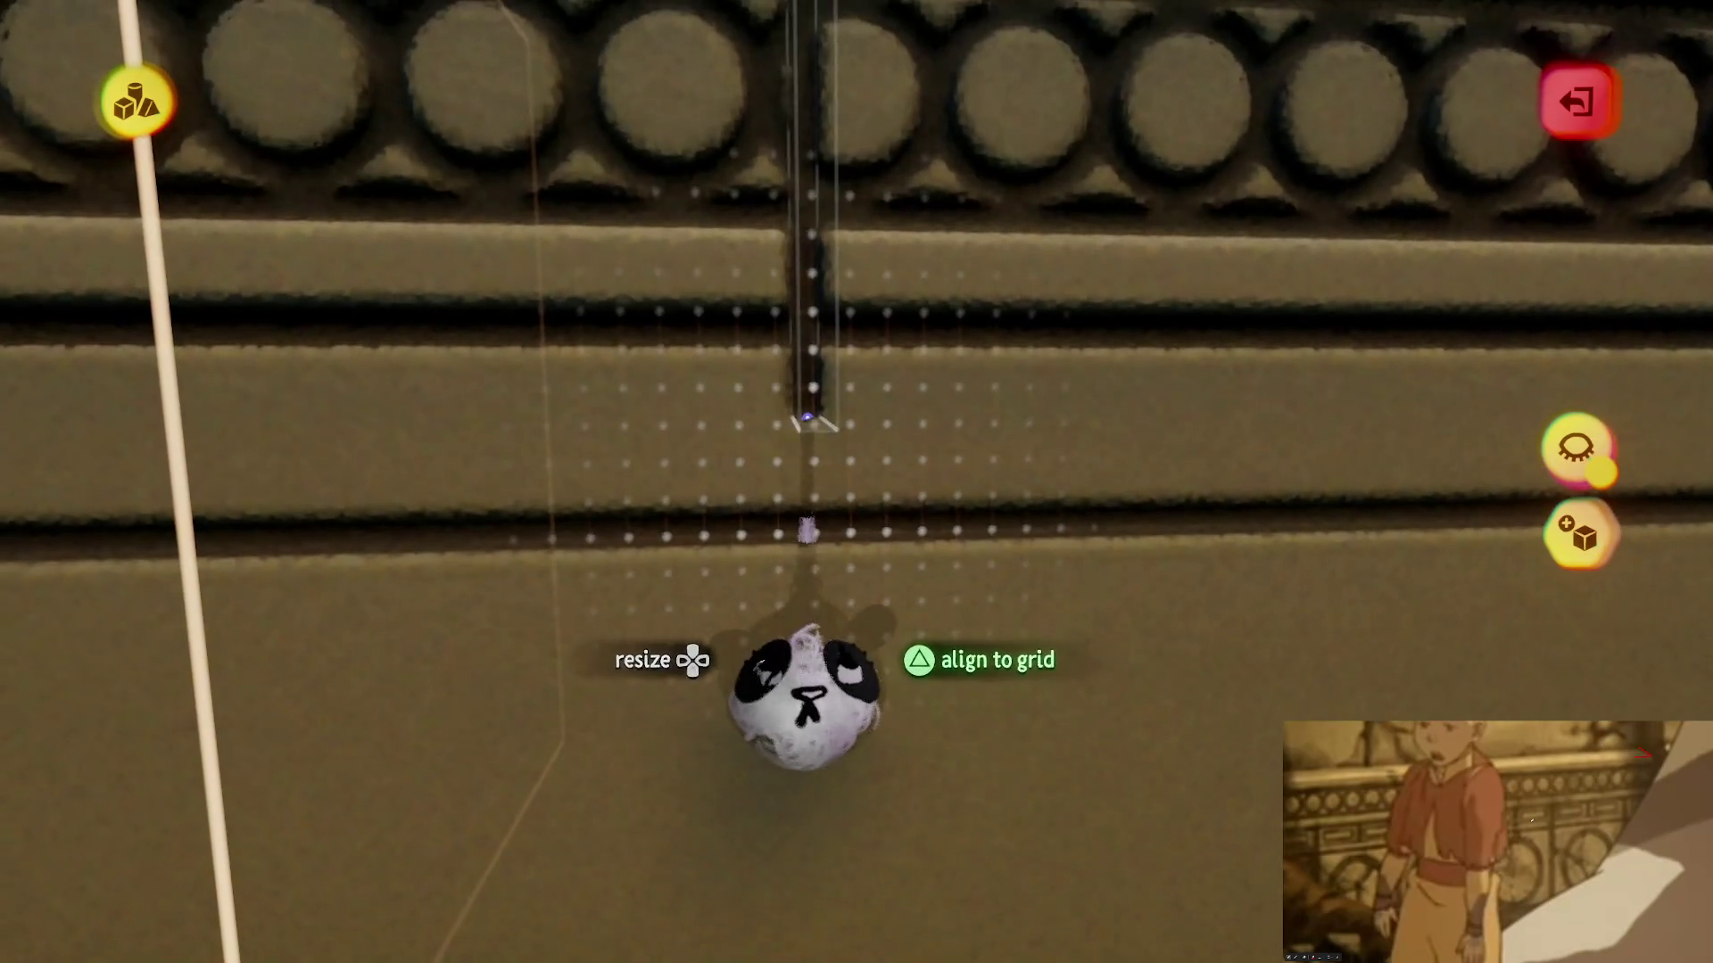
pyautogui.moveTo(797, 664)
pyautogui.mouseDown()
pyautogui.moveTo(783, 765)
pyautogui.moveTo(807, 883)
pyautogui.moveTo(821, 765)
pyautogui.mouseUp()
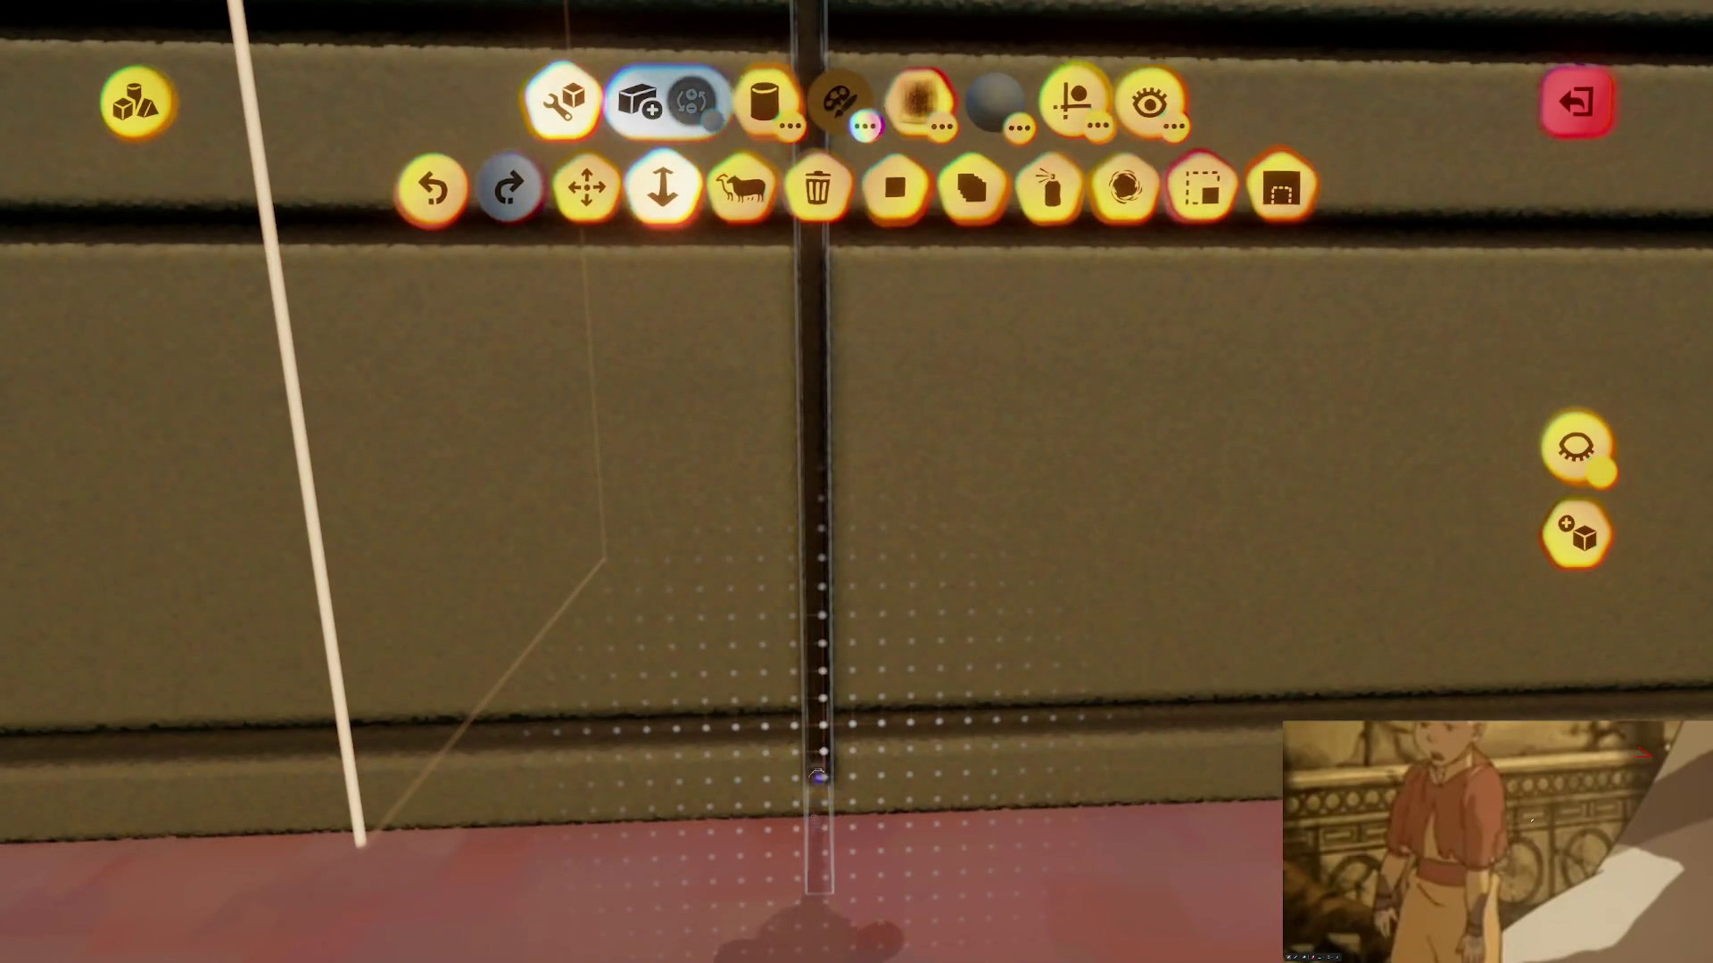
pyautogui.moveTo(818, 776)
pyautogui.mouseDown()
pyautogui.moveTo(803, 783)
pyautogui.moveTo(813, 660)
pyautogui.moveTo(784, 707)
pyautogui.moveTo(803, 860)
pyautogui.mouseUp()
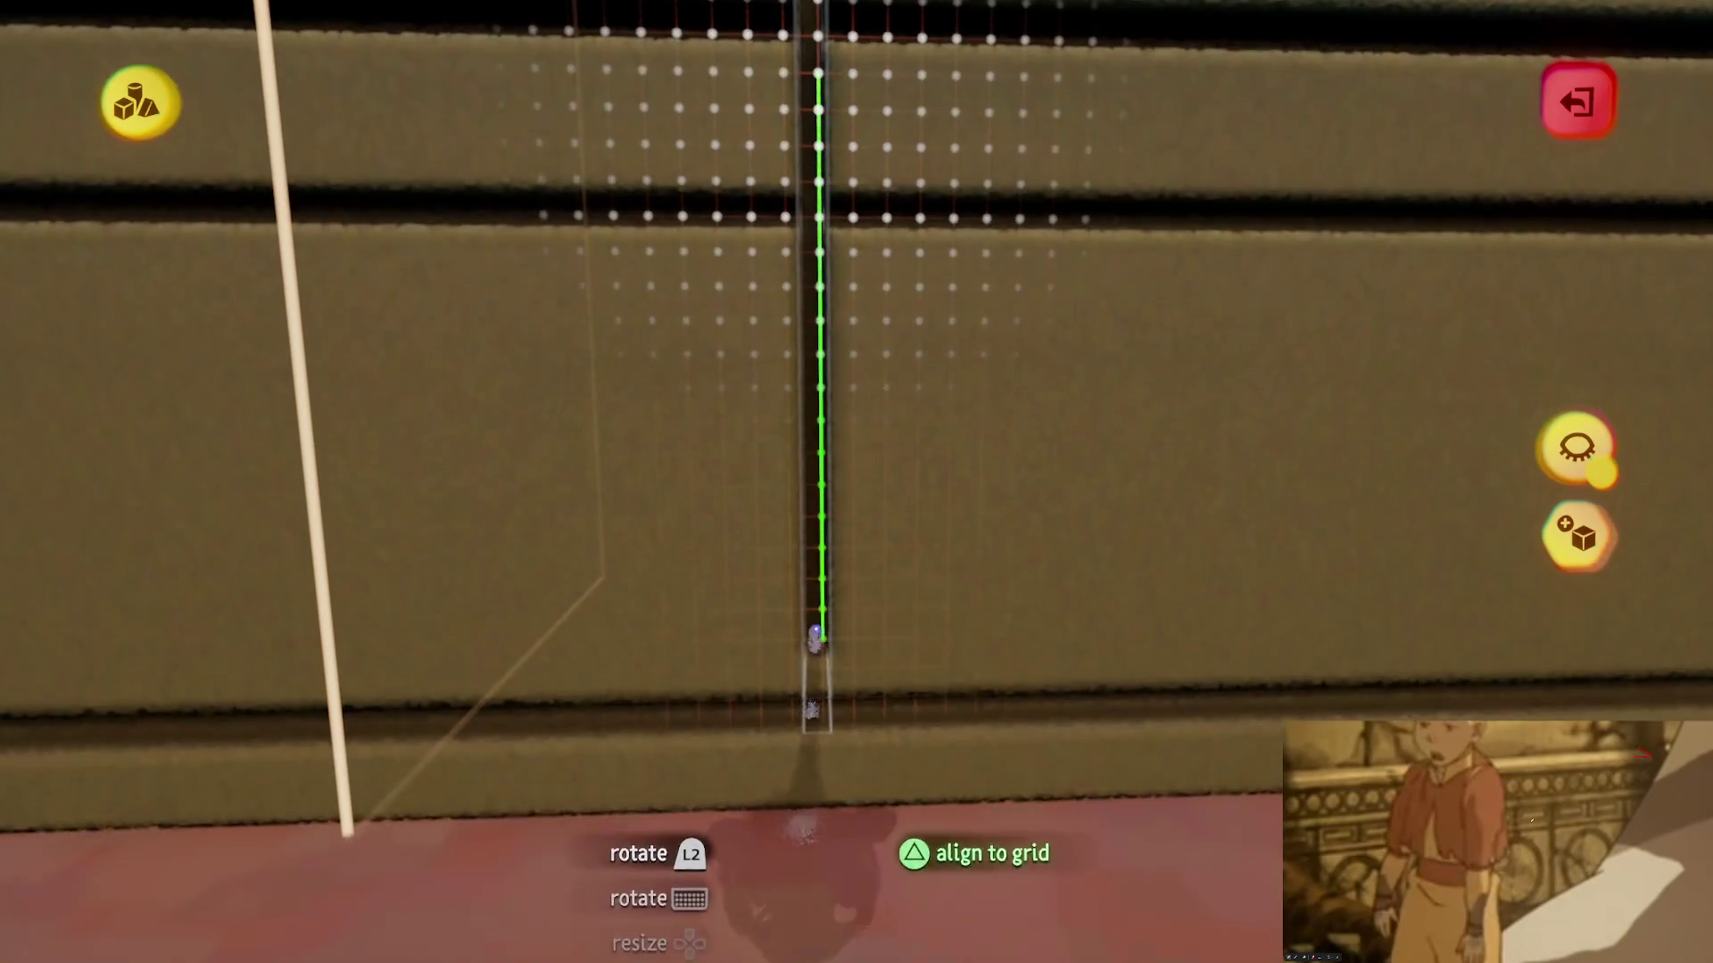
pyautogui.moveTo(816, 769); pyautogui.dragTo(814, 669)
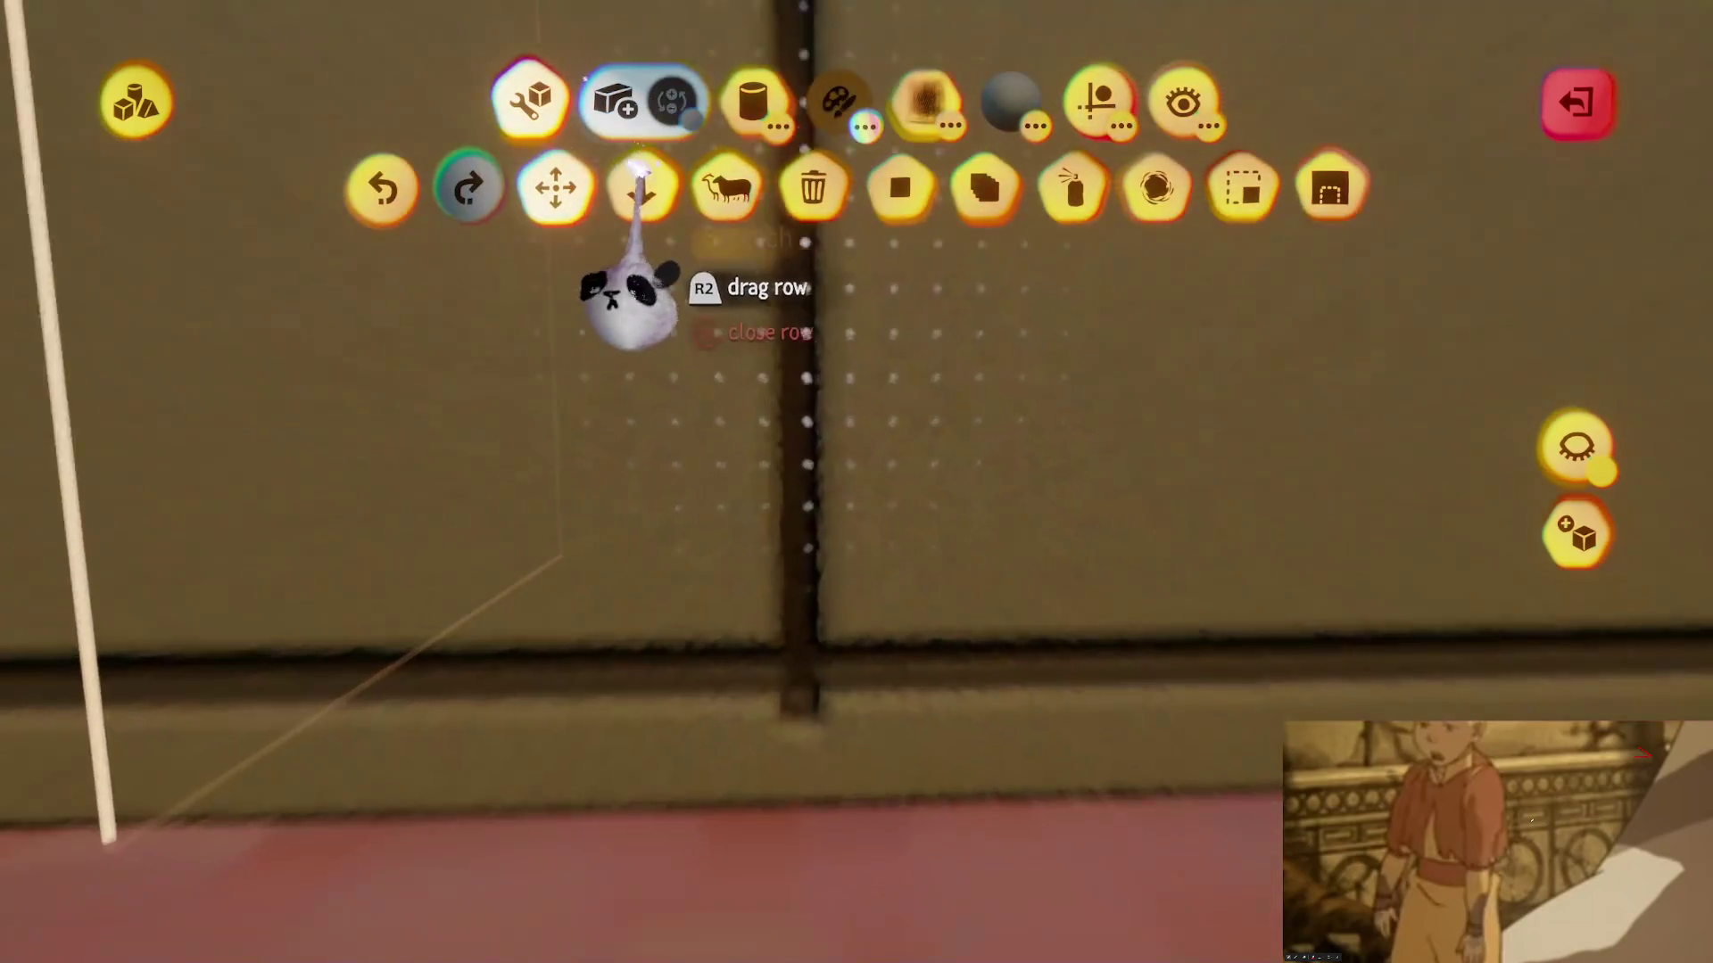
# - Slide the groove down onto the lower wall panels using vertical-only movement
pyautogui.click(640, 188)
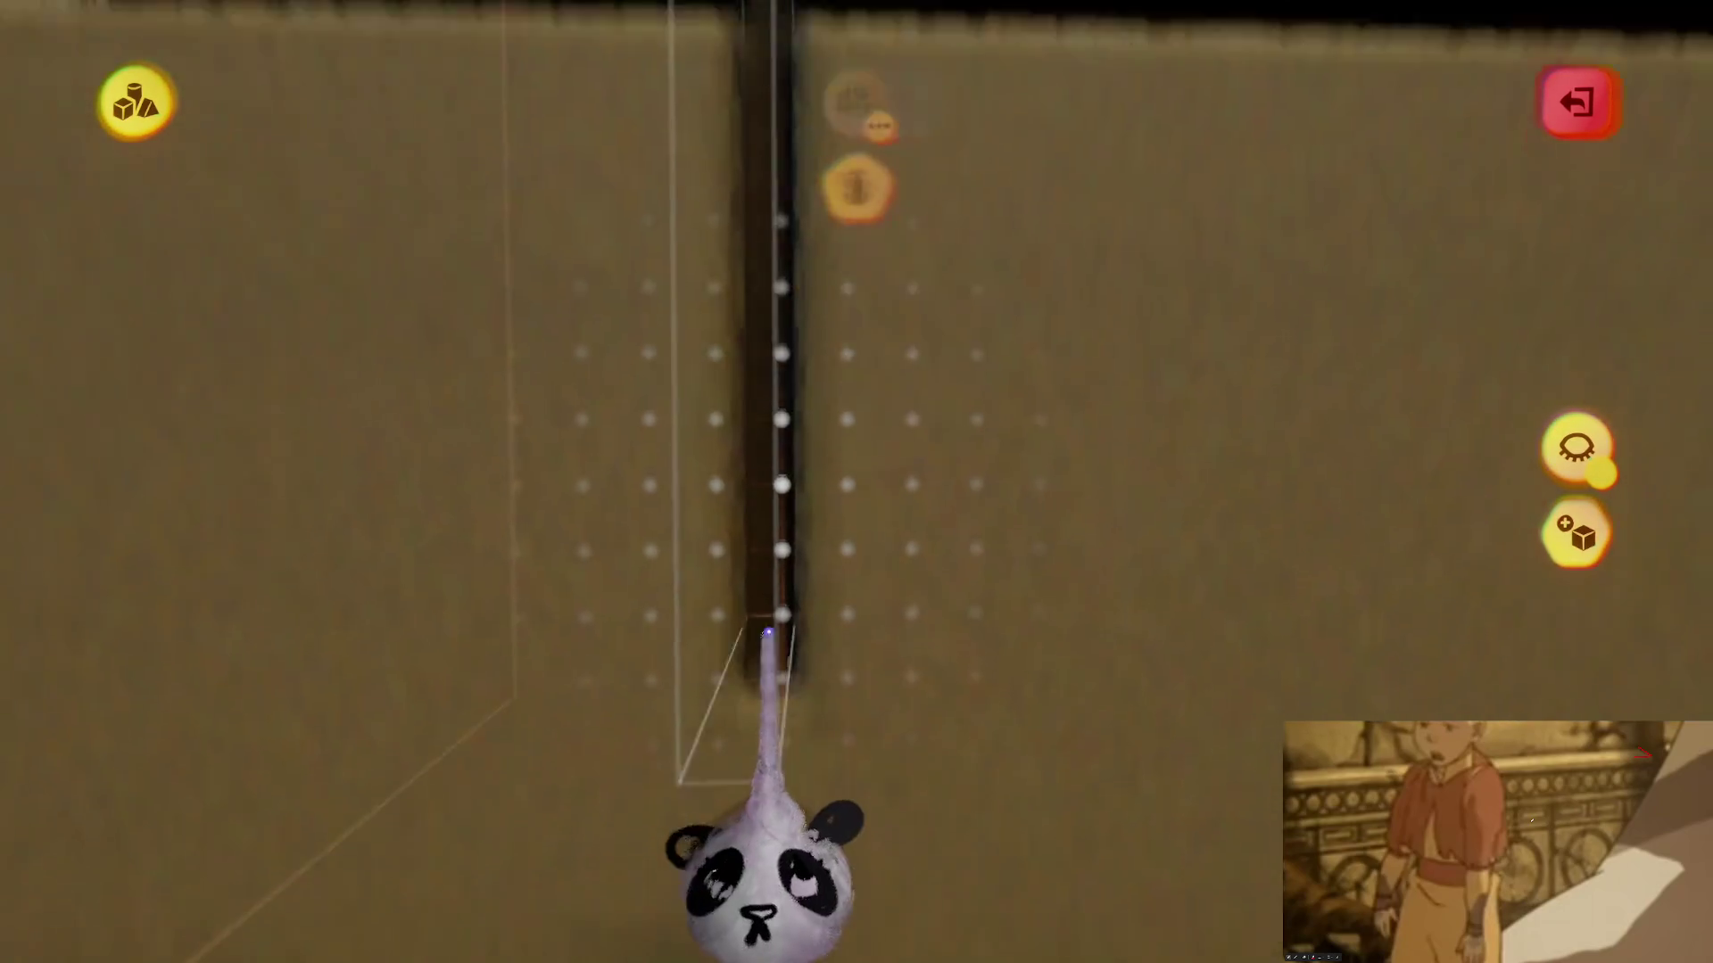
pyautogui.moveTo(784, 881)
pyautogui.mouseDown()
pyautogui.moveTo(747, 887)
pyautogui.moveTo(777, 842)
pyautogui.moveTo(785, 892)
pyautogui.mouseUp()
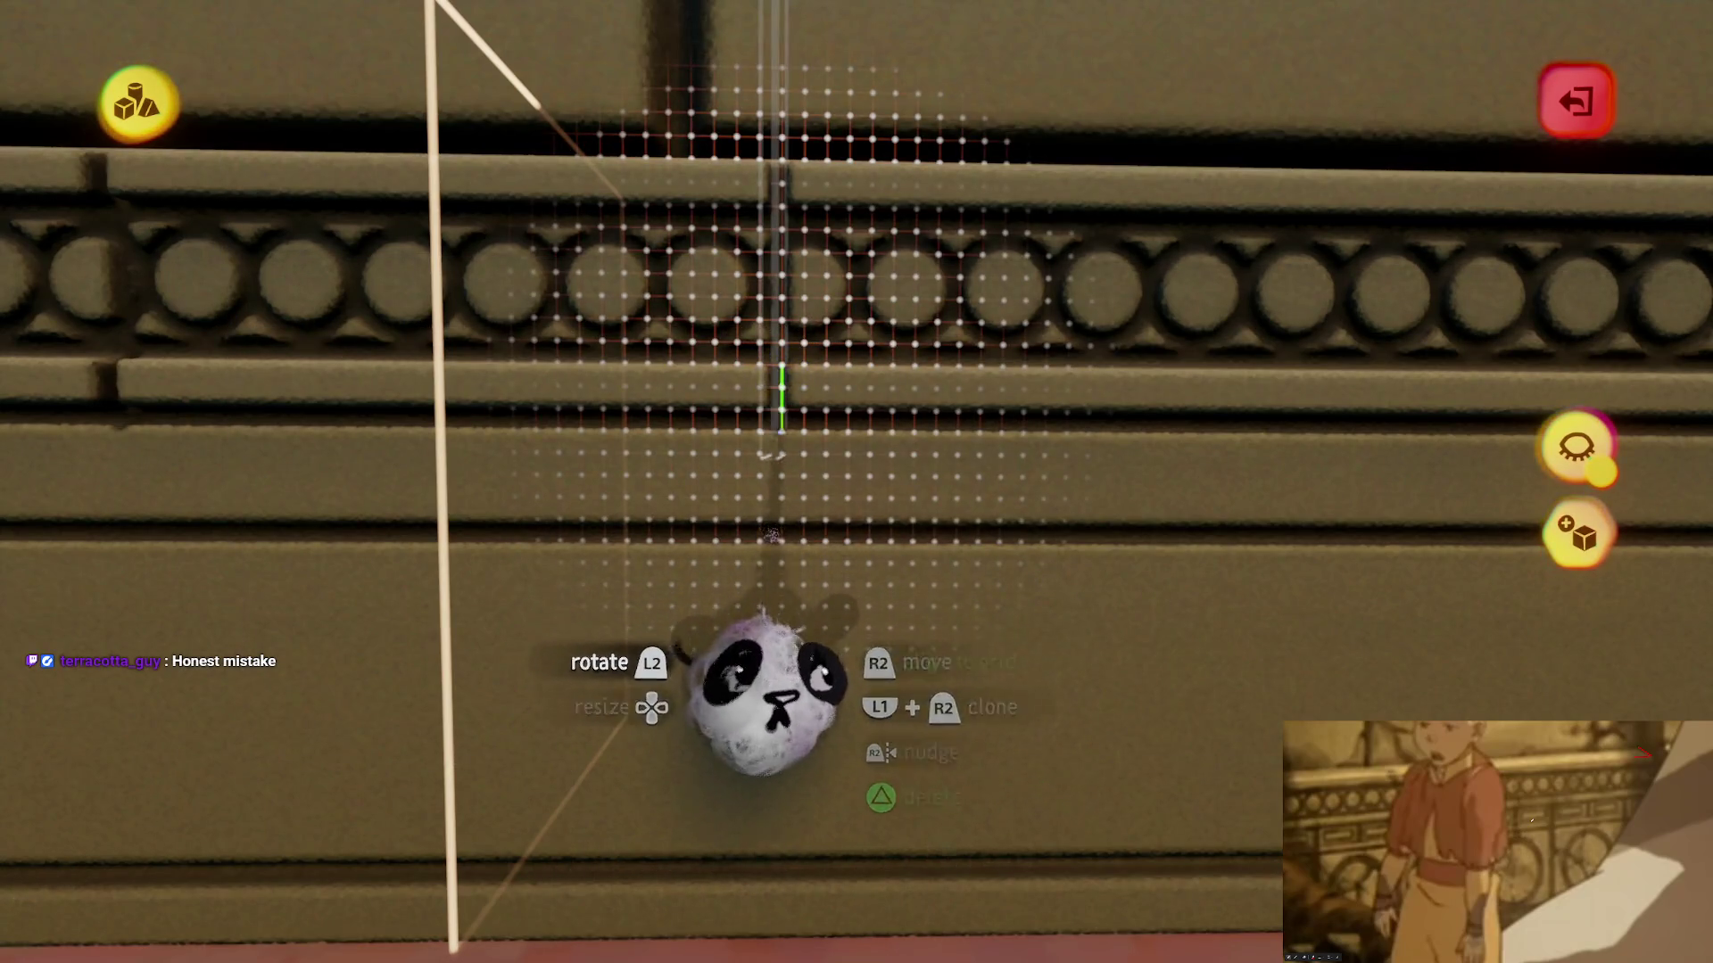
pyautogui.moveTo(778, 762); pyautogui.dragTo(779, 752)
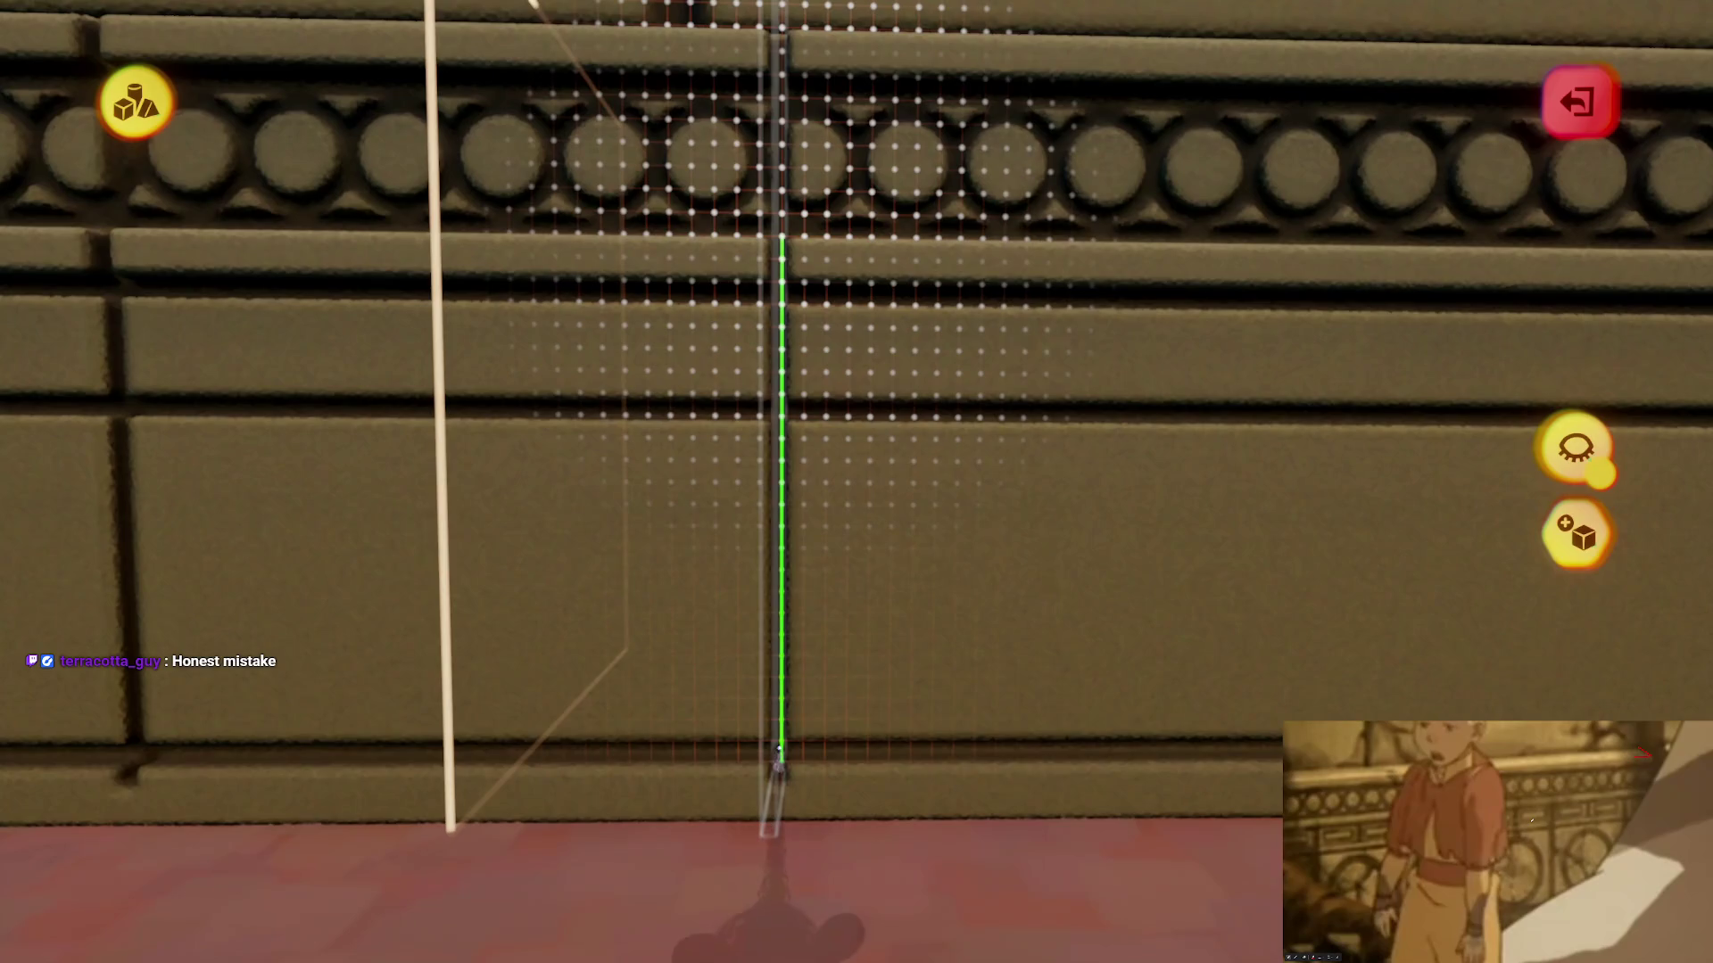
pyautogui.press('Tab')
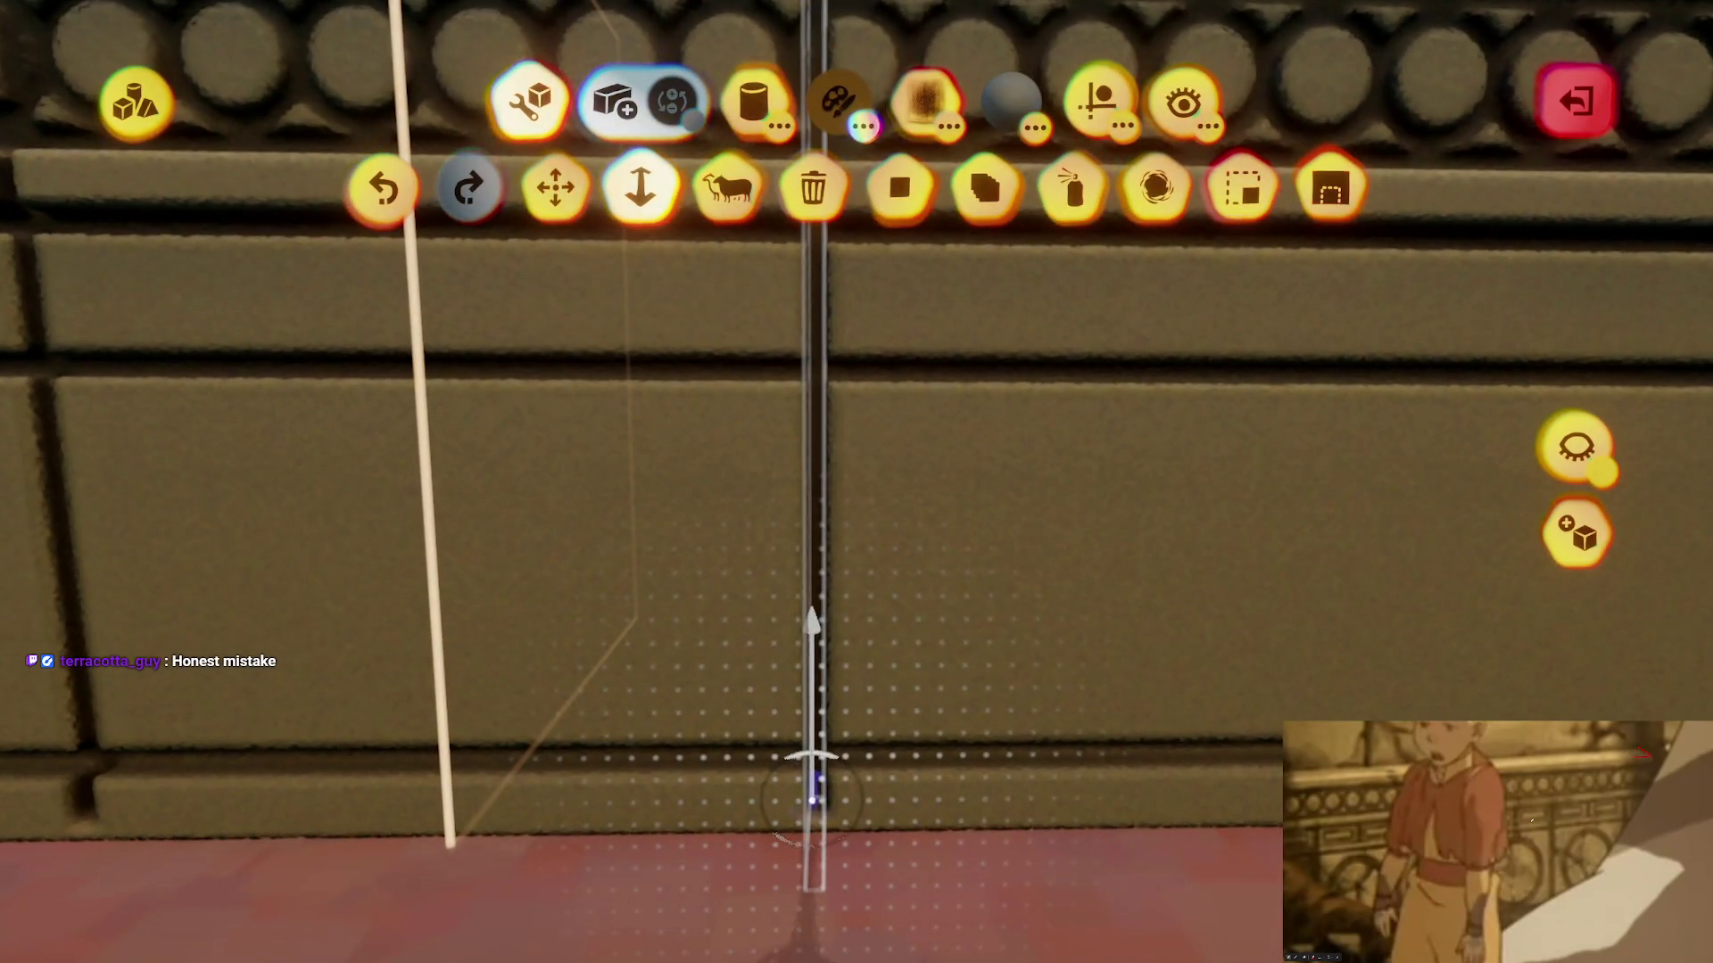
pyautogui.moveTo(812, 799)
pyautogui.mouseDown()
pyautogui.moveTo(784, 886)
pyautogui.moveTo(802, 750)
pyautogui.moveTo(783, 879)
pyautogui.moveTo(816, 928)
pyautogui.mouseUp()
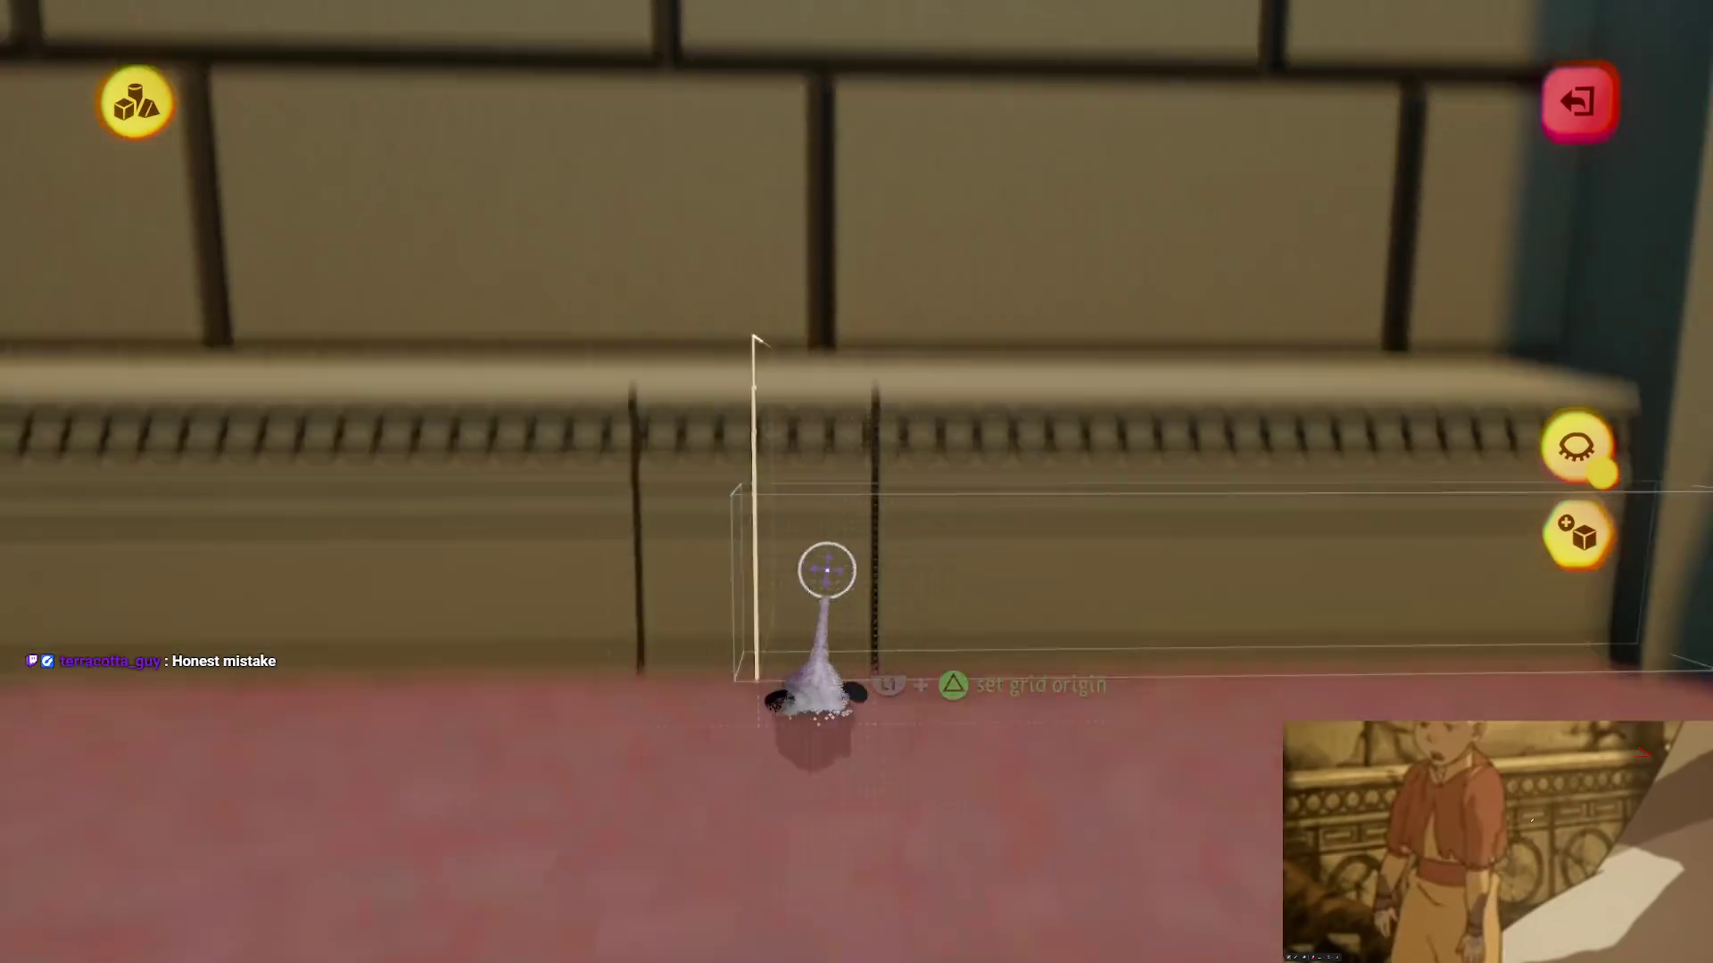
pyautogui.press('Tab')
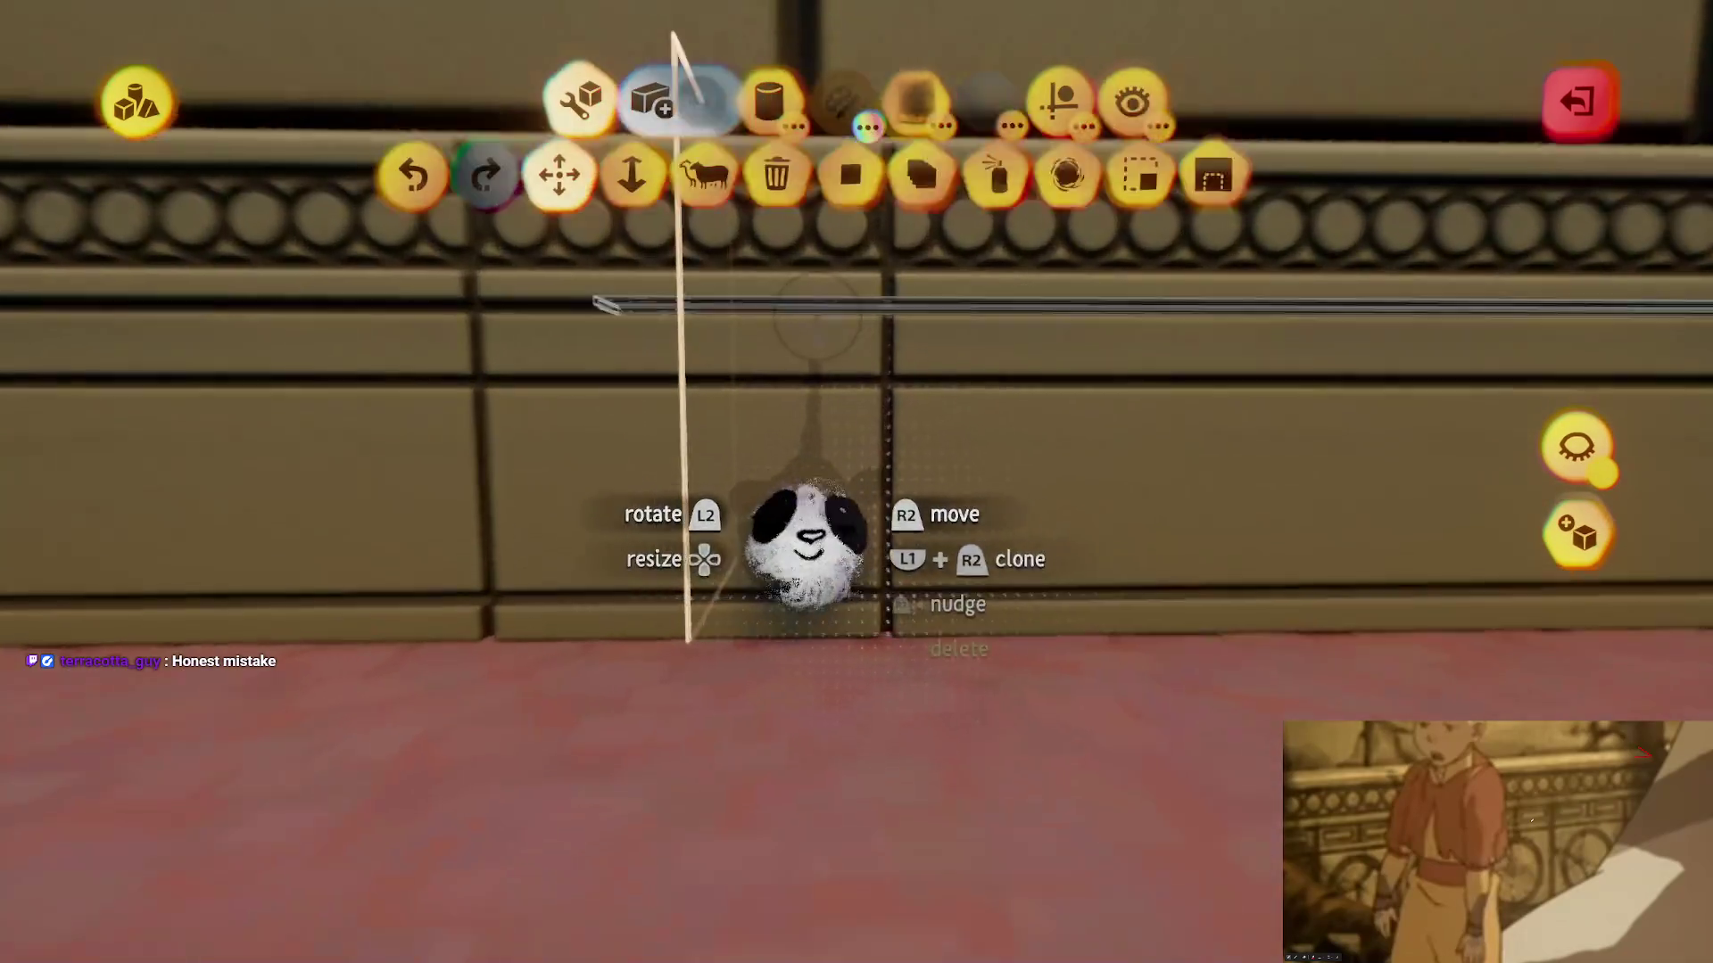
pyautogui.click(641, 186)
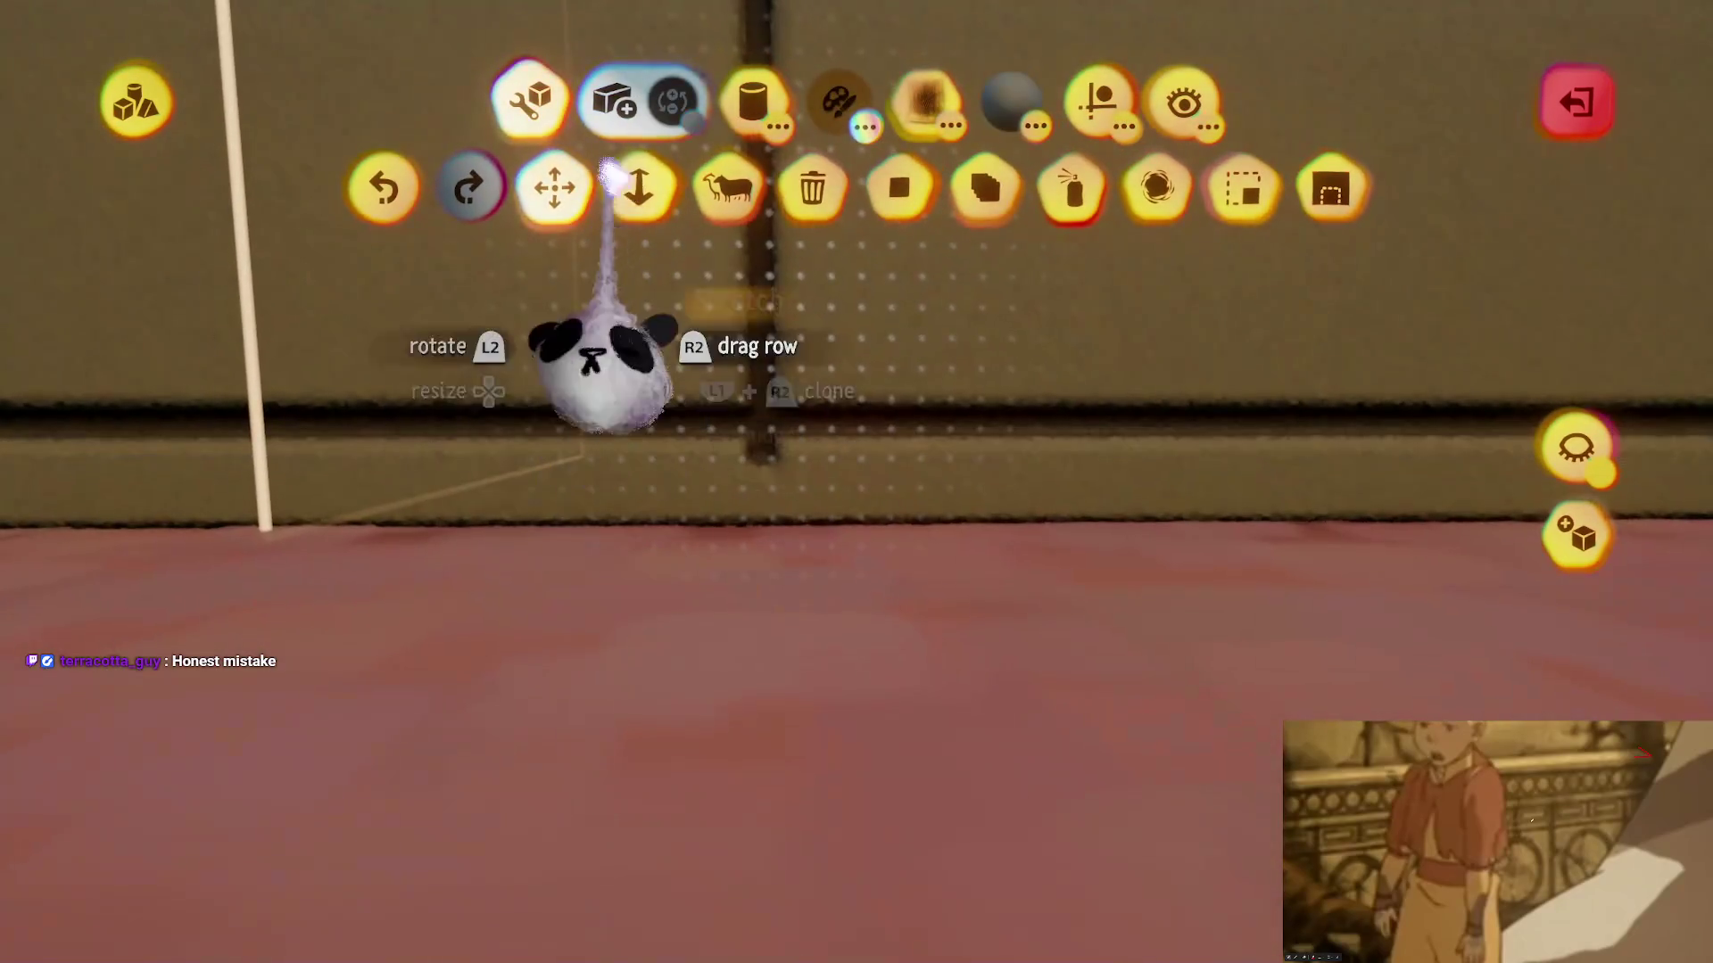
pyautogui.click(641, 185)
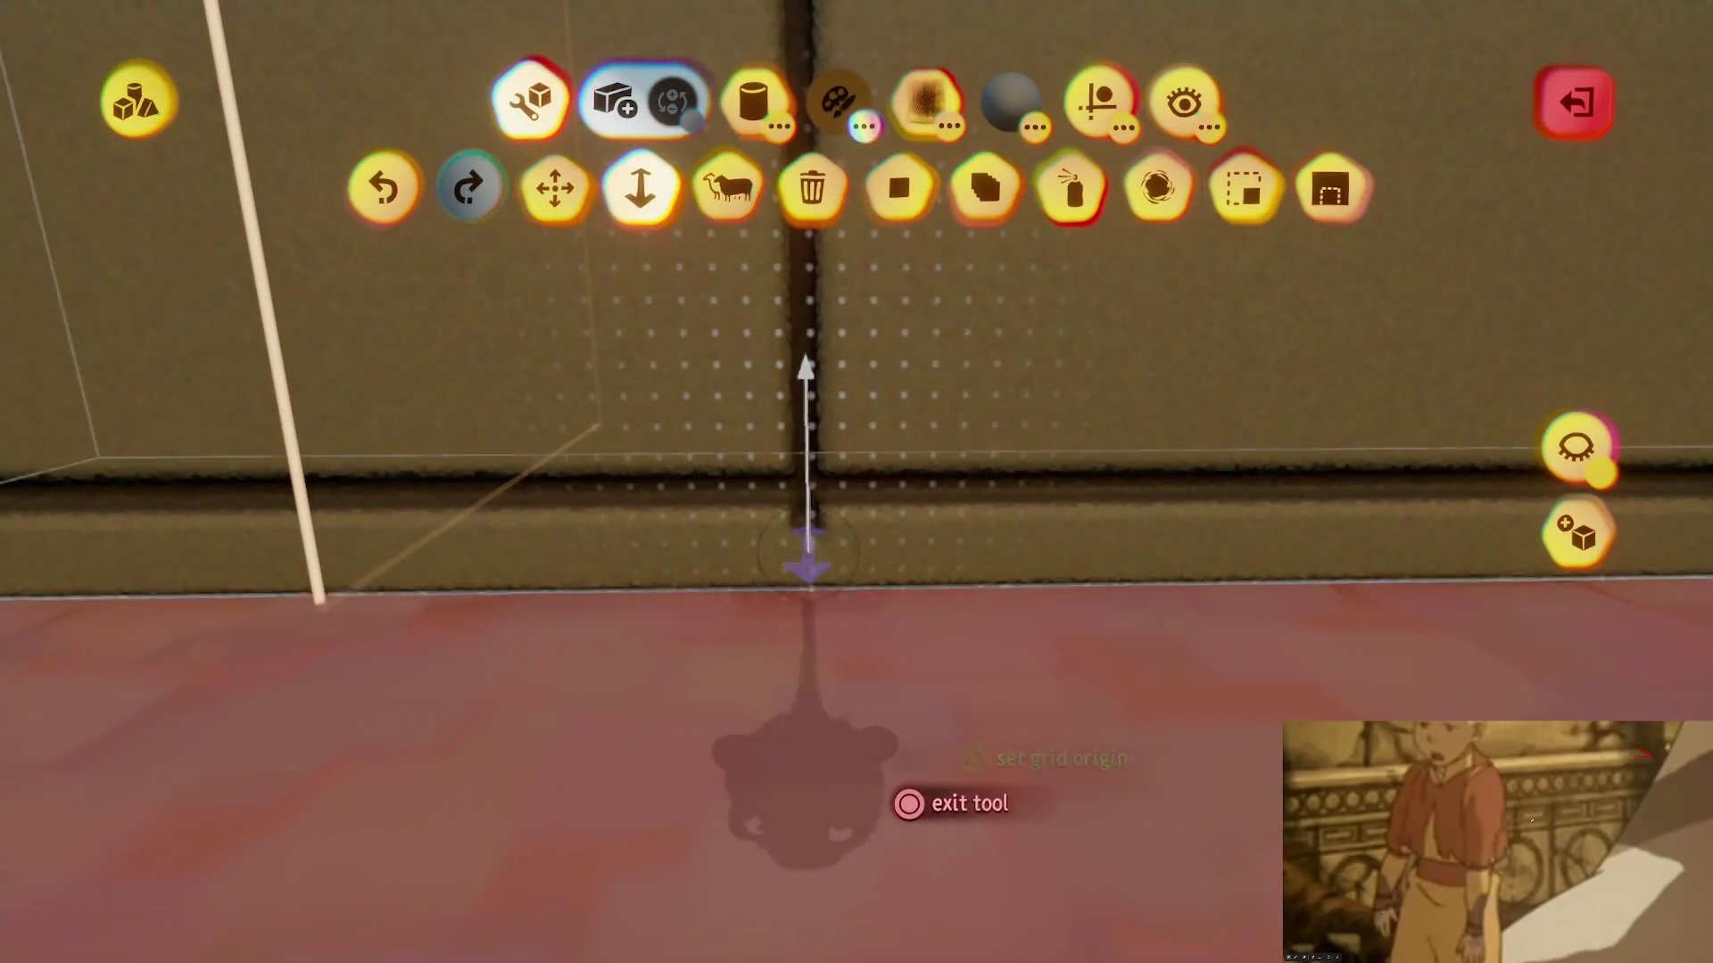
pyautogui.press('Escape')
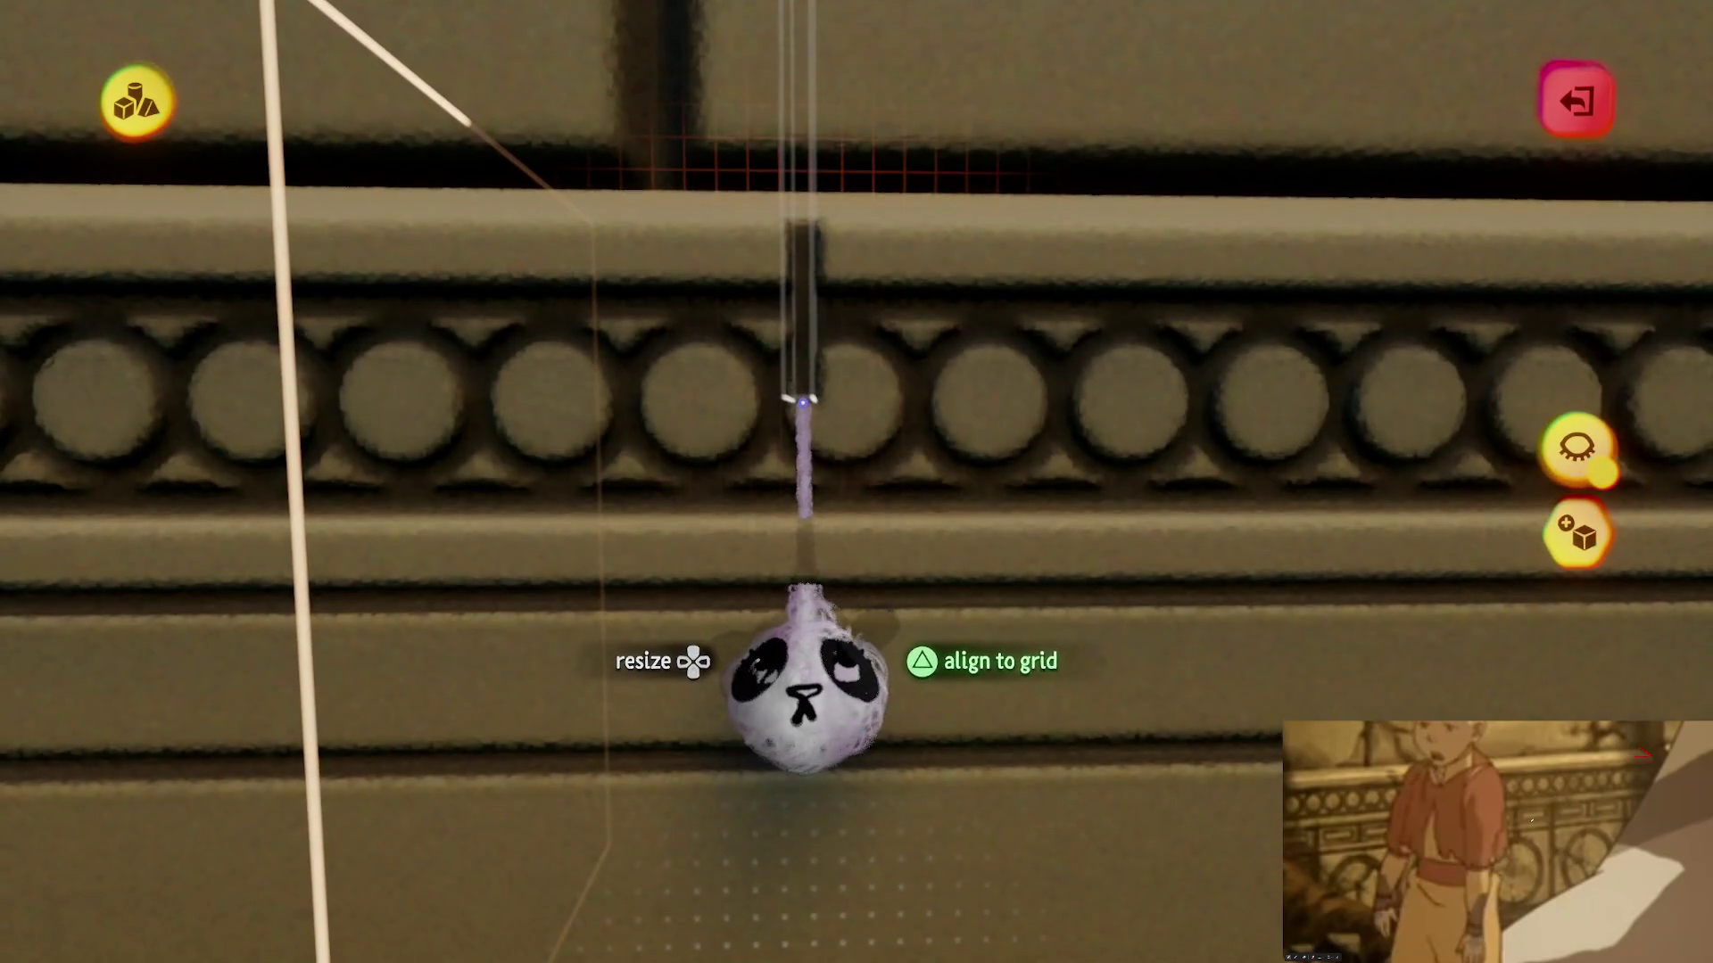
pyautogui.moveTo(802, 382)
pyautogui.mouseDown()
pyautogui.moveTo(802, 630)
pyautogui.moveTo(811, 612)
pyautogui.mouseUp()
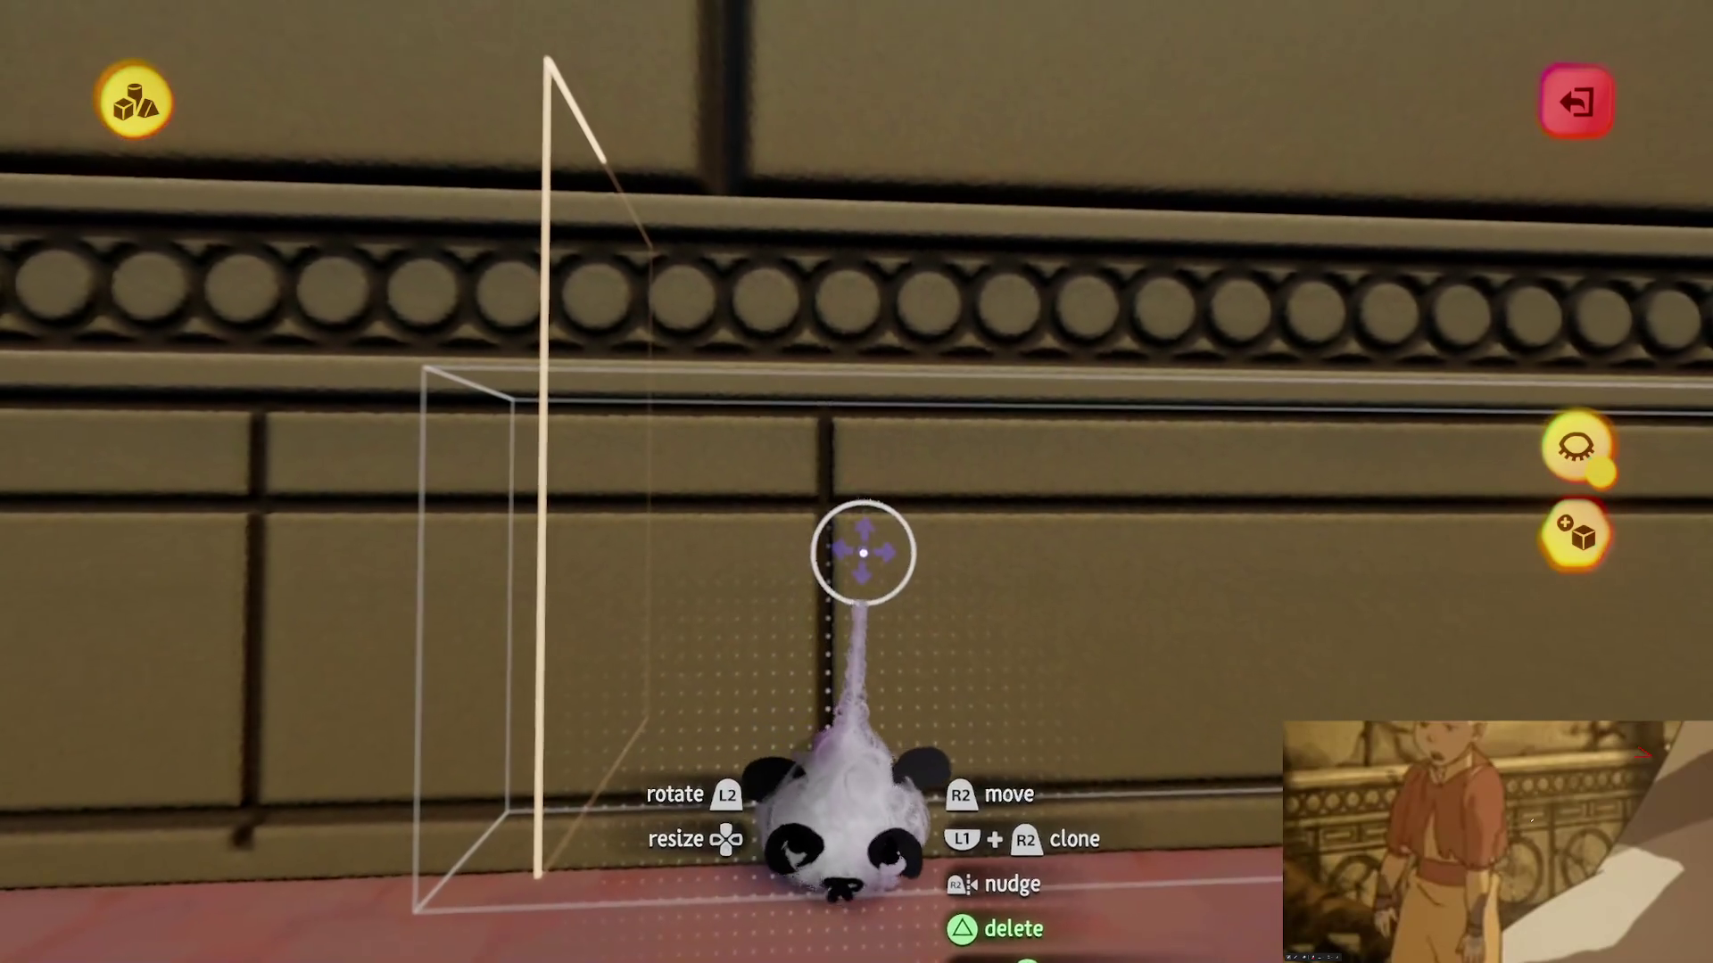
# - Set grid snapping to 1/8 and drag the groove into a row of clones across the panels
pyautogui.press('Tab')
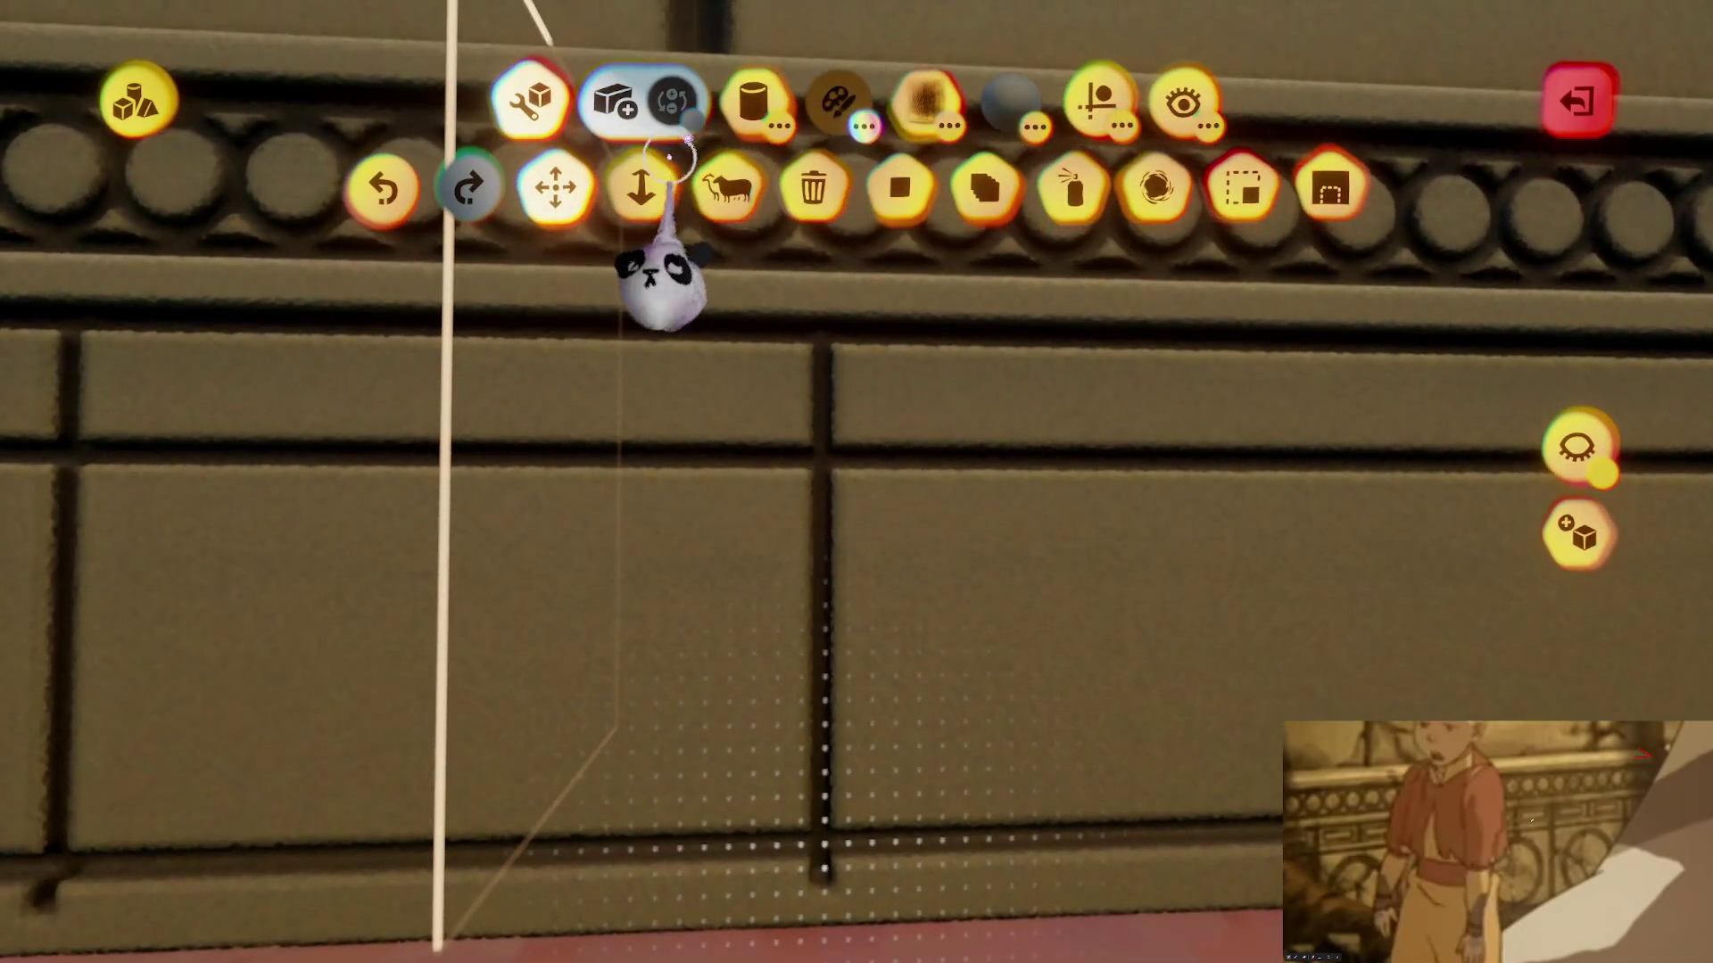
pyautogui.click(641, 187)
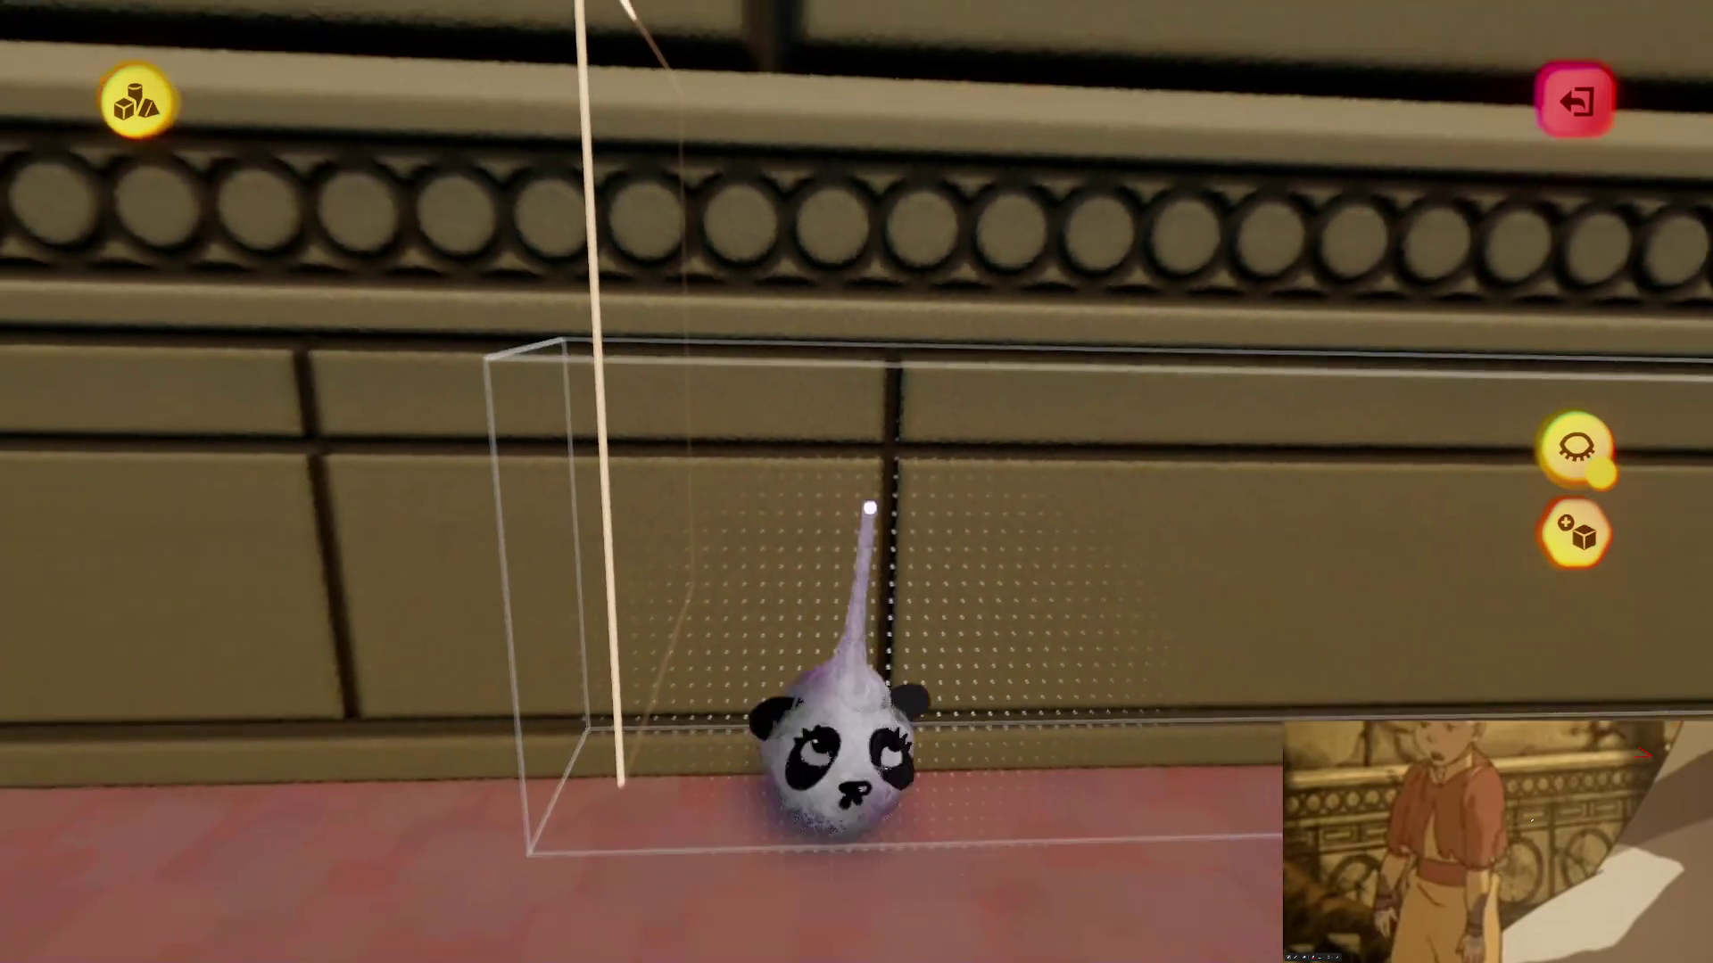
pyautogui.press('Tab')
pyautogui.click(1097, 105)
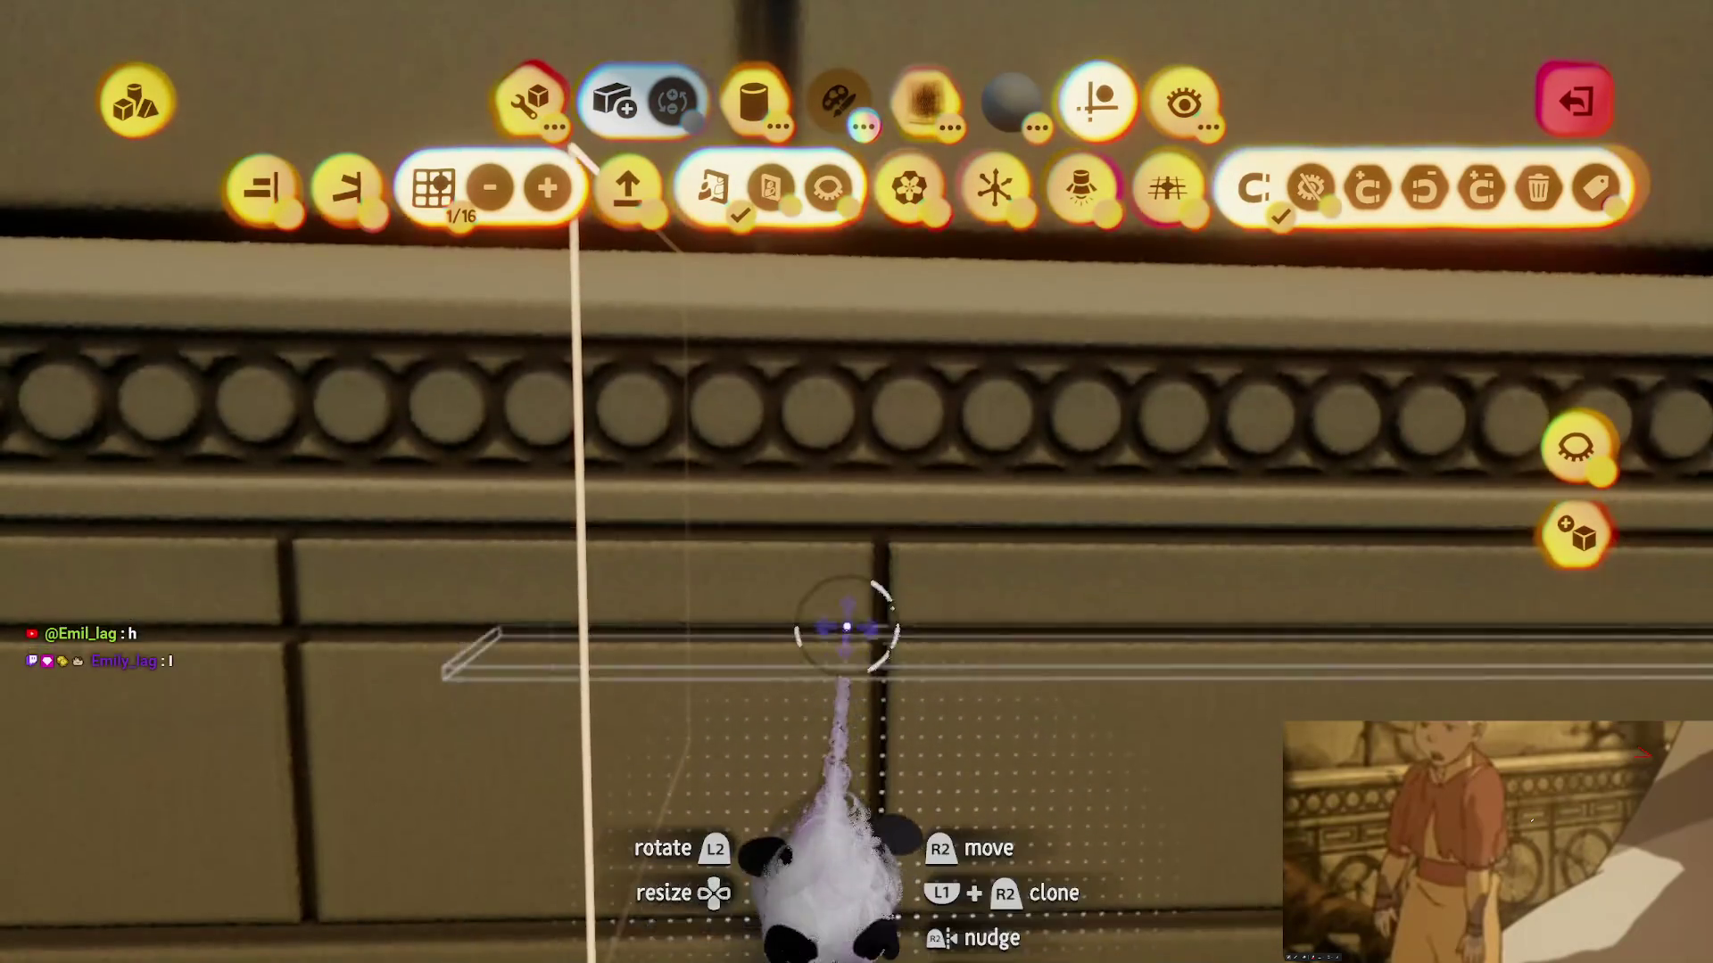
pyautogui.press('Tab')
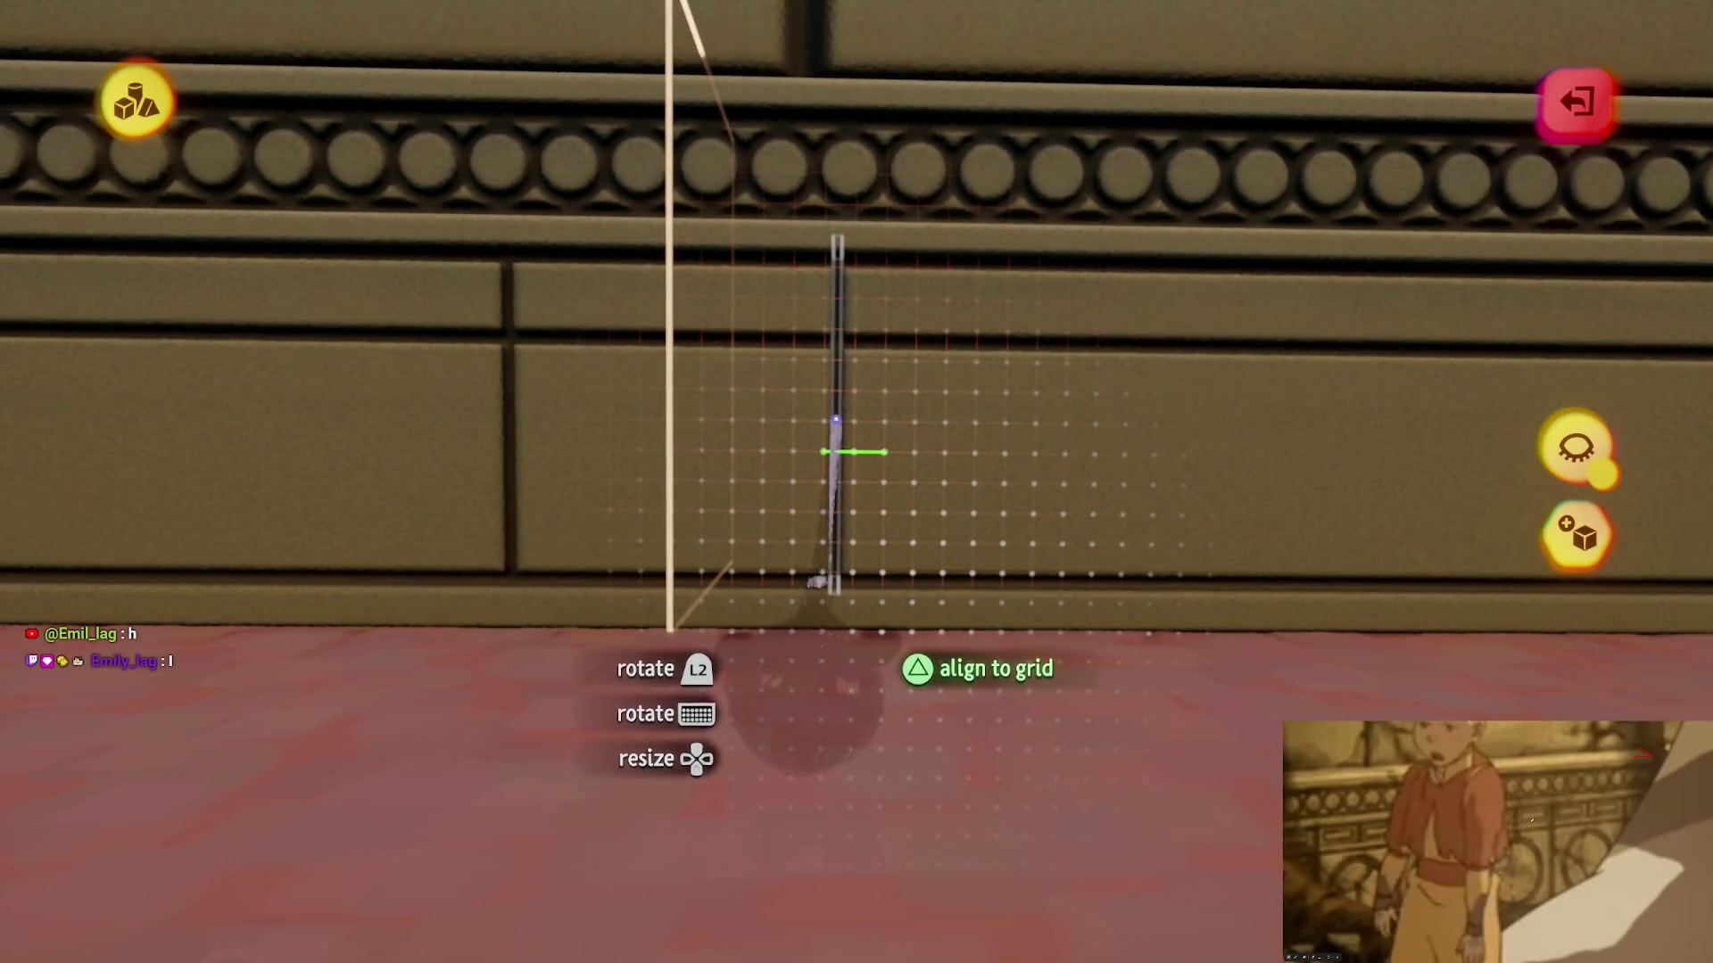
pyautogui.press('Tab')
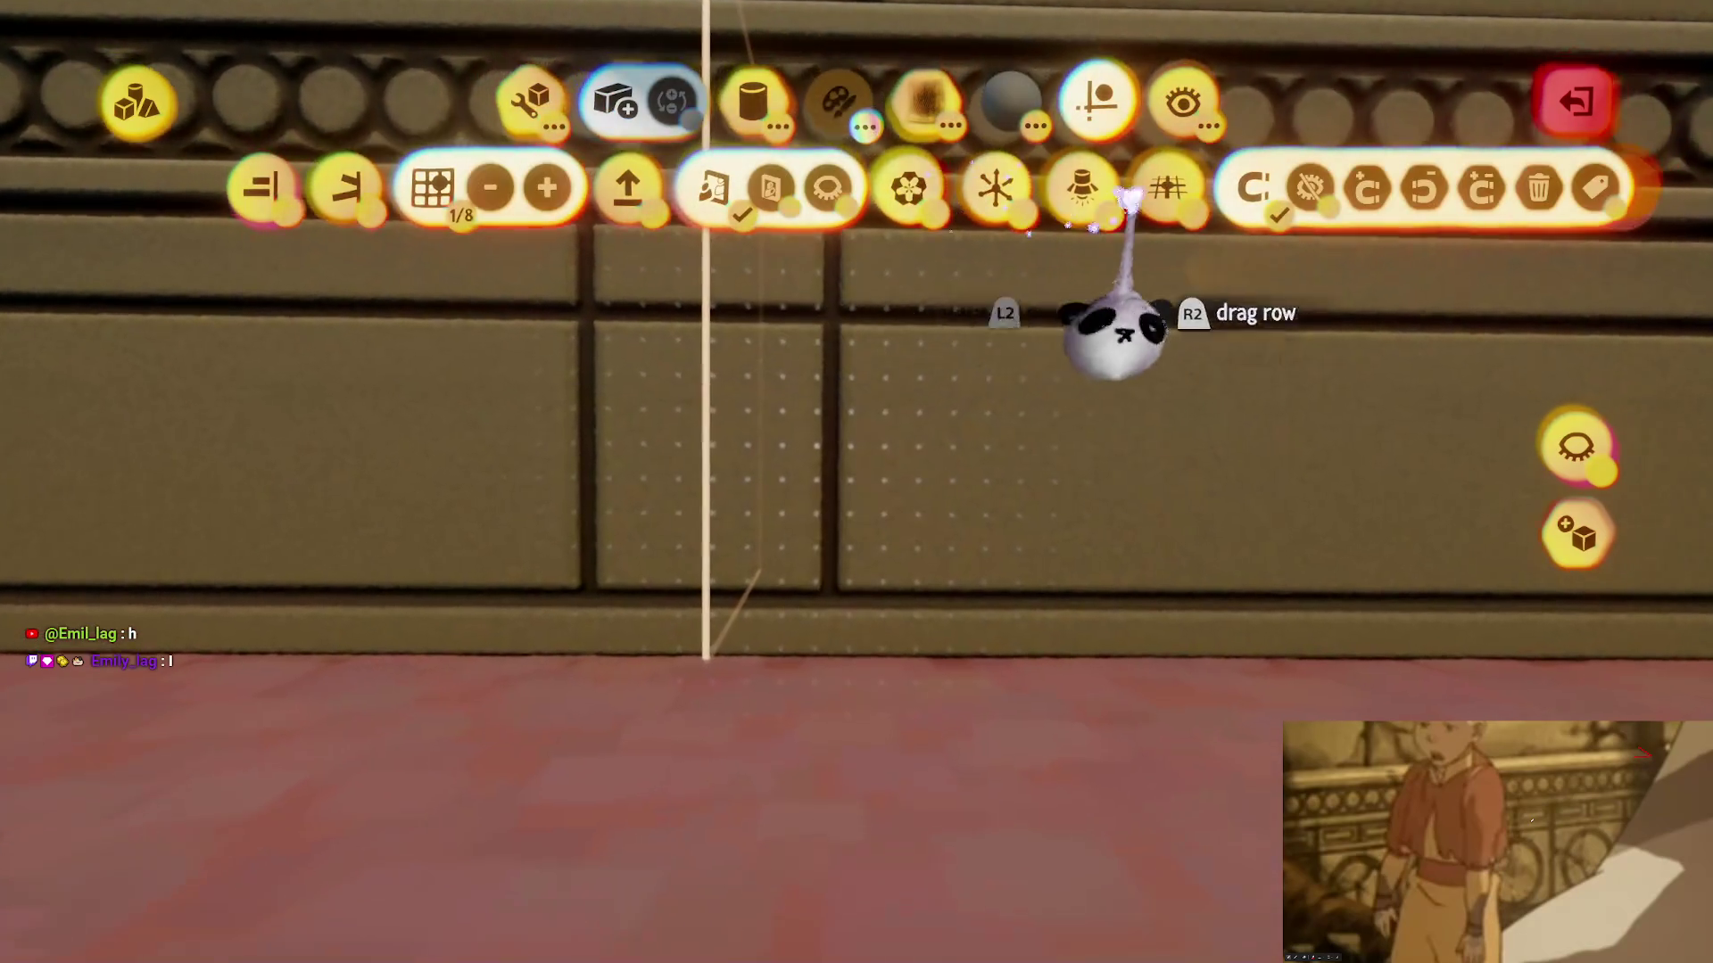
pyautogui.press('Tab')
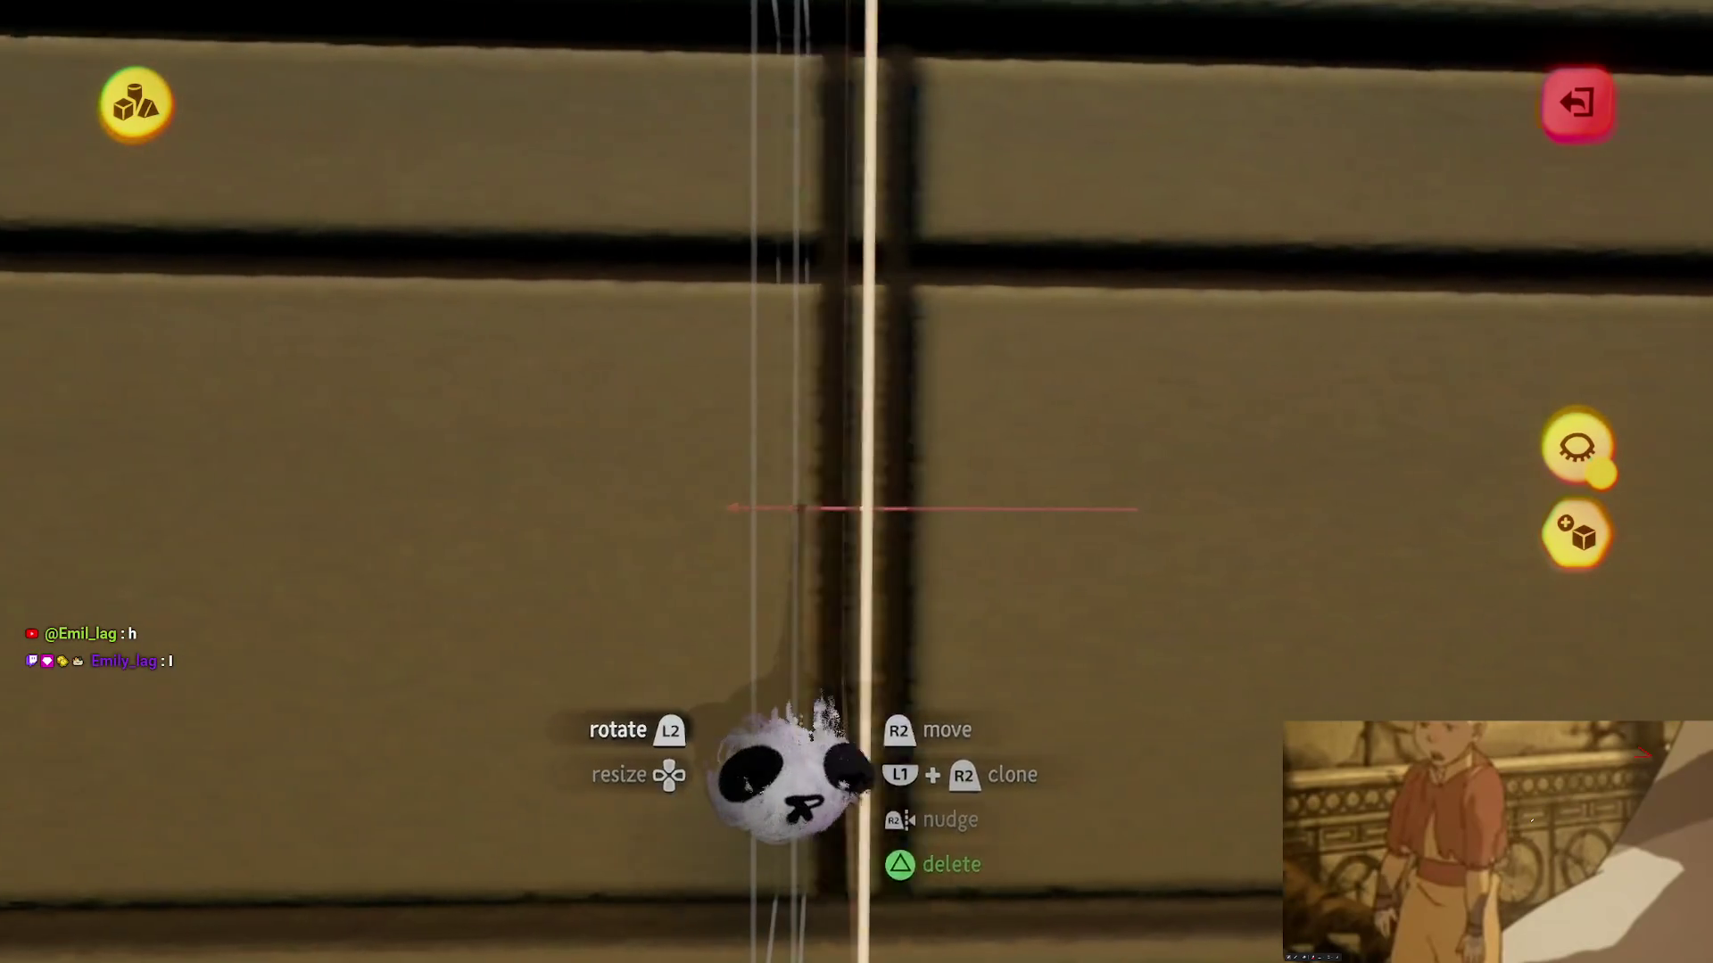
pyautogui.moveTo(789, 776)
pyautogui.mouseDown()
pyautogui.moveTo(849, 735)
pyautogui.moveTo(833, 711)
pyautogui.moveTo(883, 696)
pyautogui.moveTo(879, 589)
pyautogui.moveTo(879, 639)
pyautogui.moveTo(872, 604)
pyautogui.moveTo(863, 616)
pyautogui.moveTo(872, 643)
pyautogui.moveTo(886, 635)
pyautogui.mouseUp()
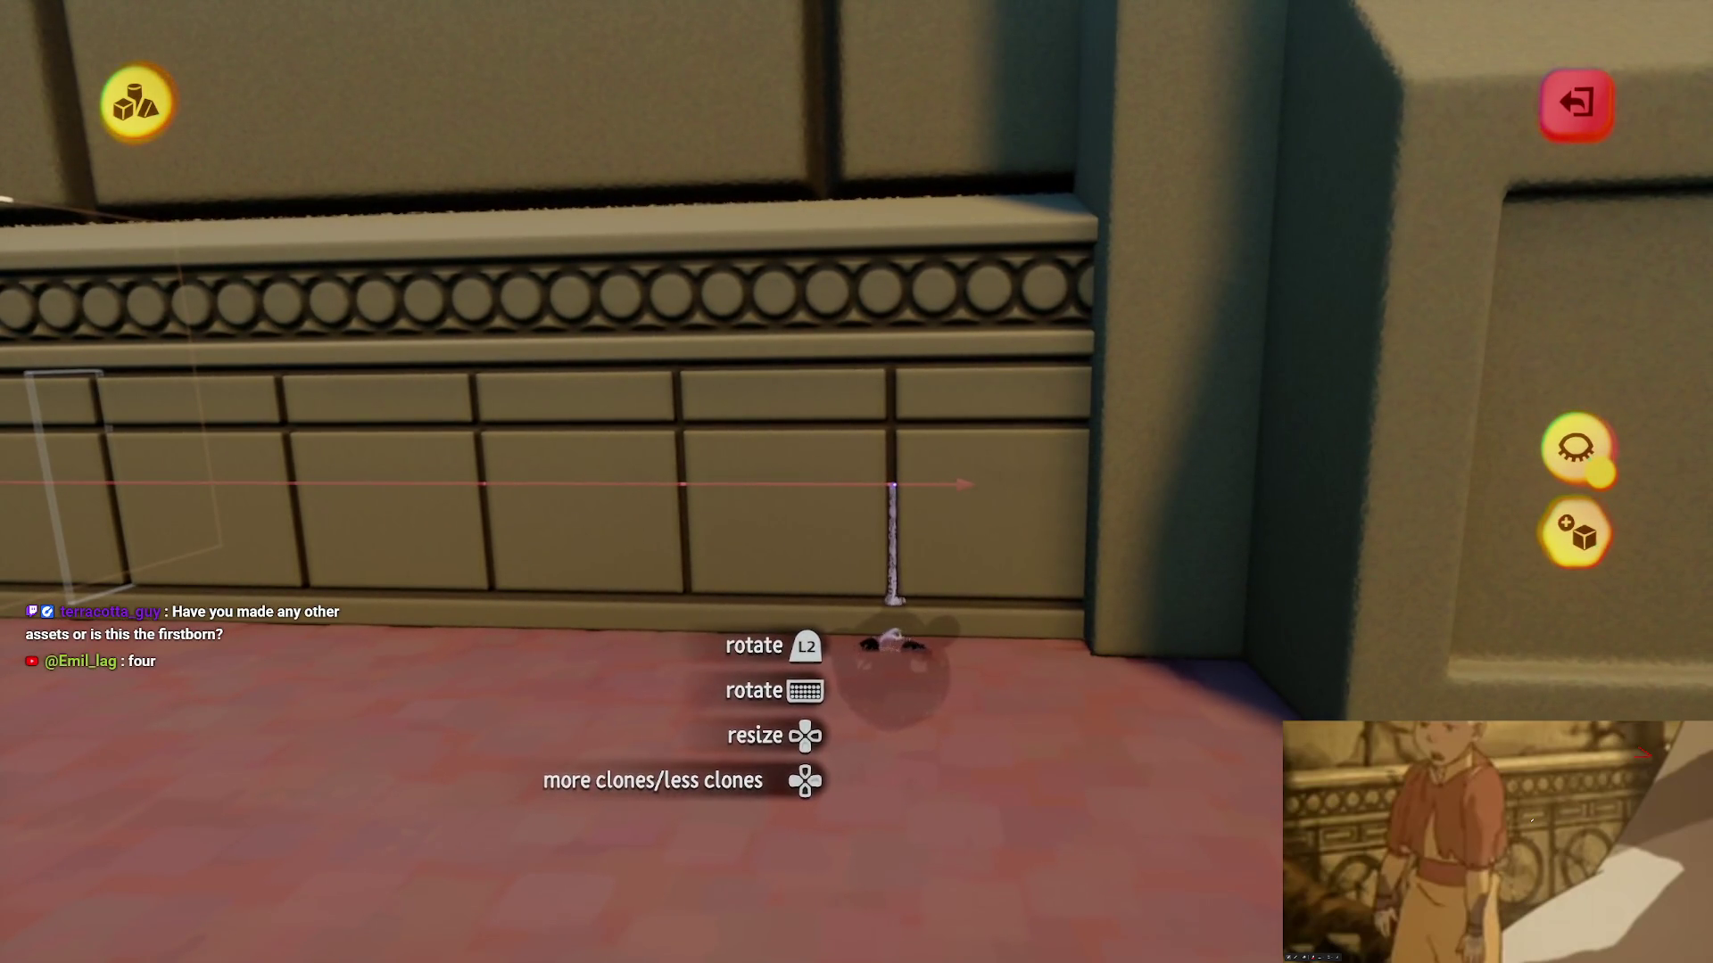
pyautogui.press('Escape')
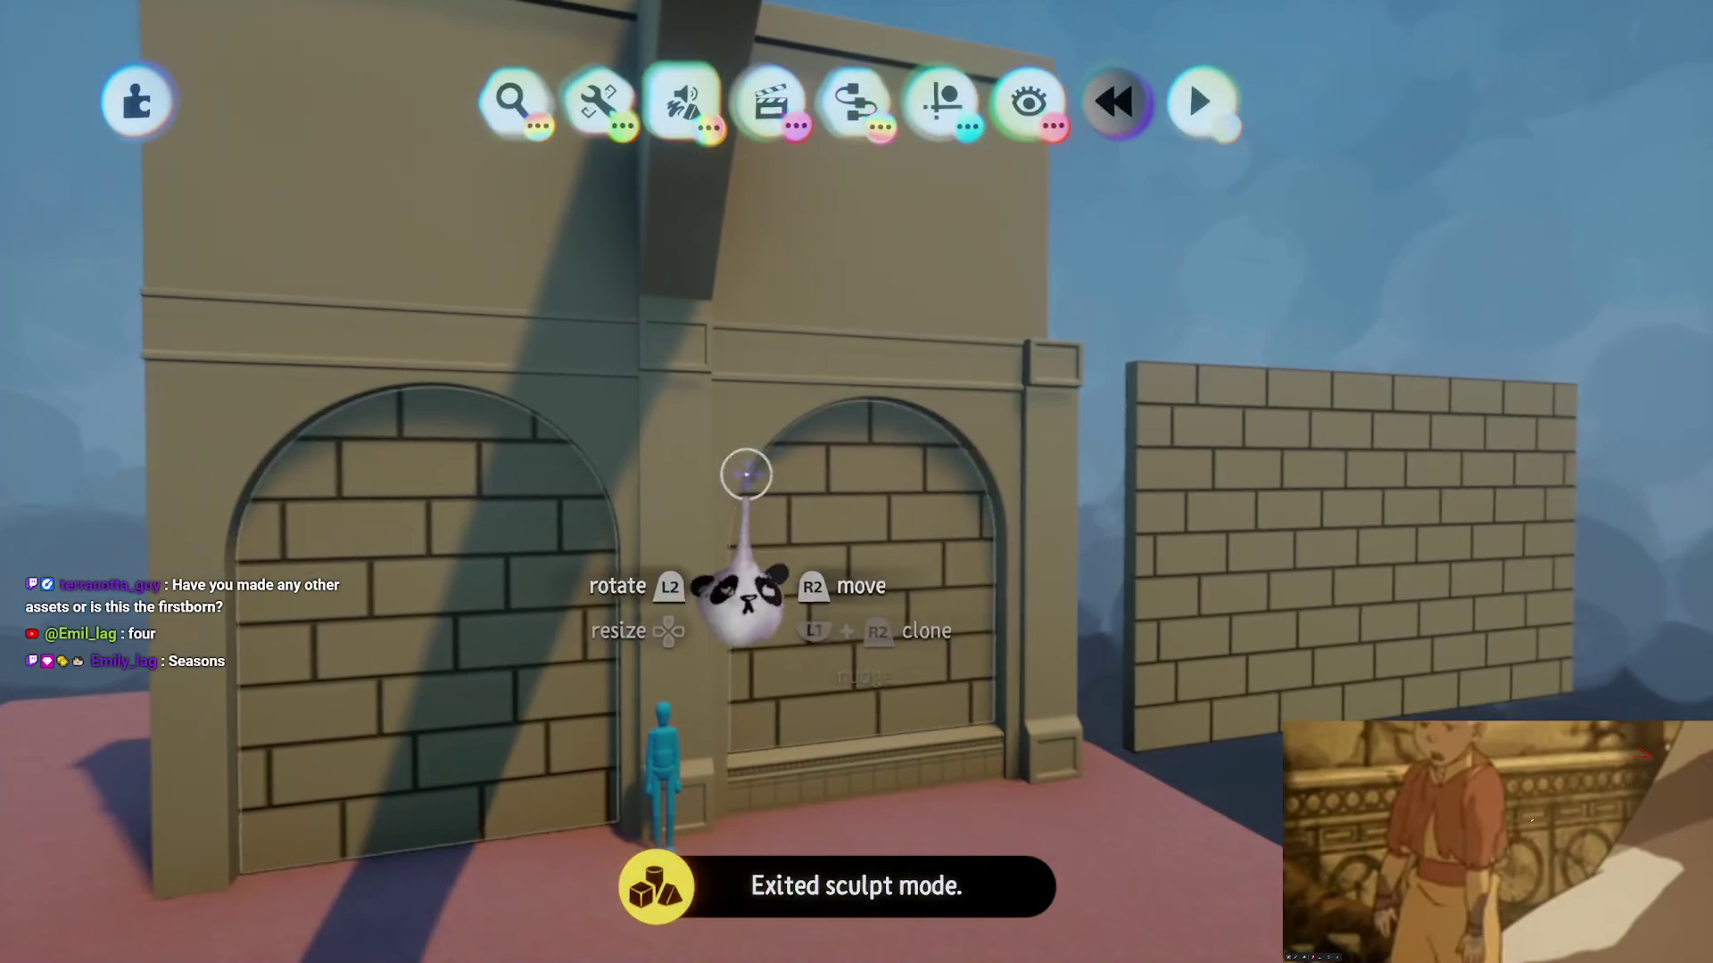
pyautogui.moveTo(745, 474)
pyautogui.mouseDown()
pyautogui.moveTo(899, 447)
pyautogui.moveTo(734, 497)
pyautogui.moveTo(784, 371)
pyautogui.moveTo(973, 223)
pyautogui.mouseUp()
pyautogui.hotkey('ctrl', 'z')
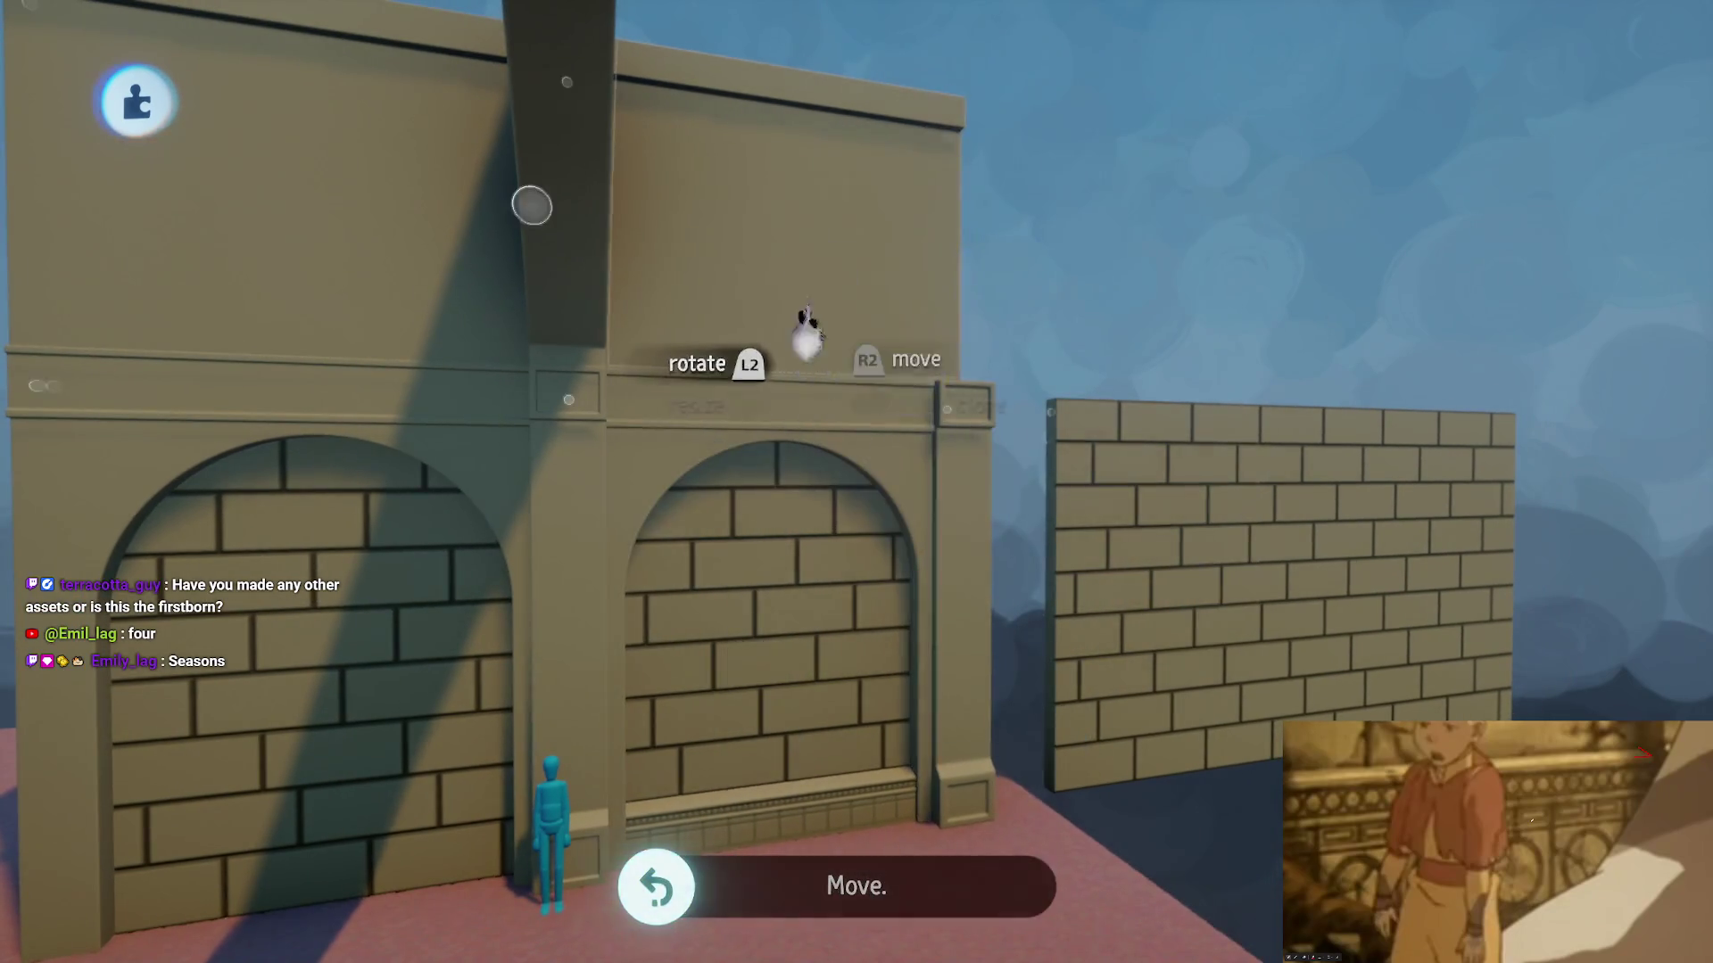
pyautogui.moveTo(808, 335)
pyautogui.mouseDown()
pyautogui.moveTo(1036, 77)
pyautogui.moveTo(711, 413)
pyautogui.moveTo(707, 22)
pyautogui.moveTo(671, 481)
pyautogui.moveTo(467, 371)
pyautogui.moveTo(776, 811)
pyautogui.moveTo(875, 631)
pyautogui.moveTo(1167, 375)
pyautogui.moveTo(990, 696)
pyautogui.moveTo(860, 680)
pyautogui.mouseUp()
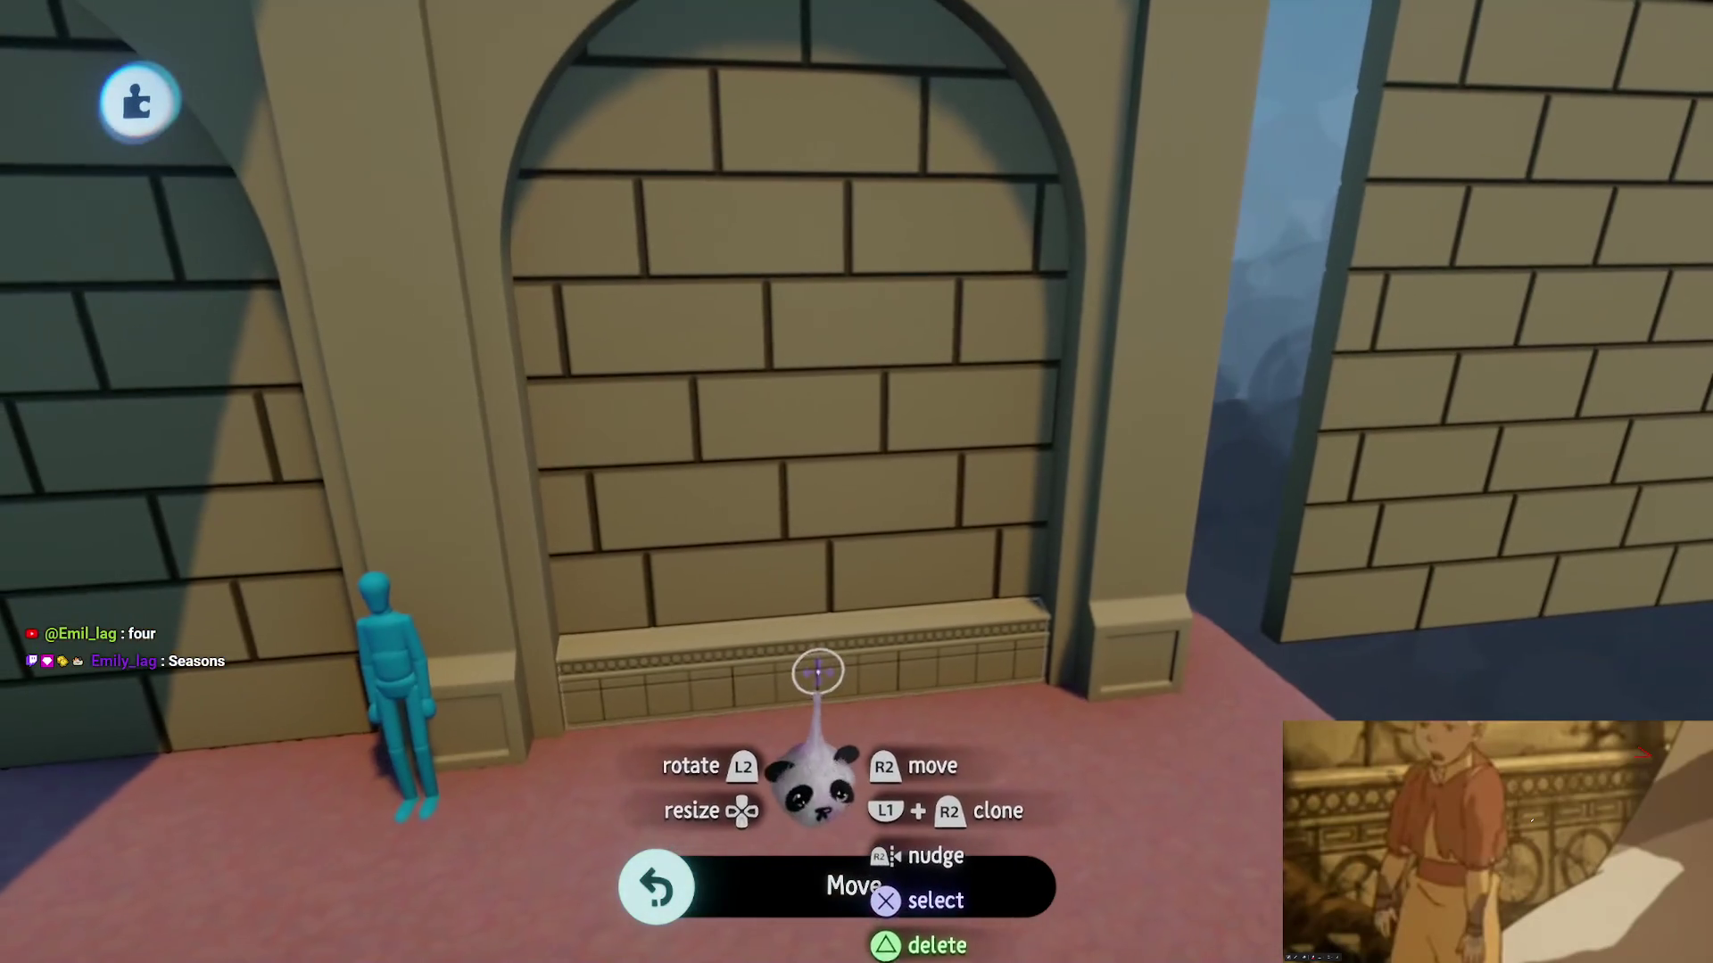
pyautogui.scroll(-10, 818, 673)
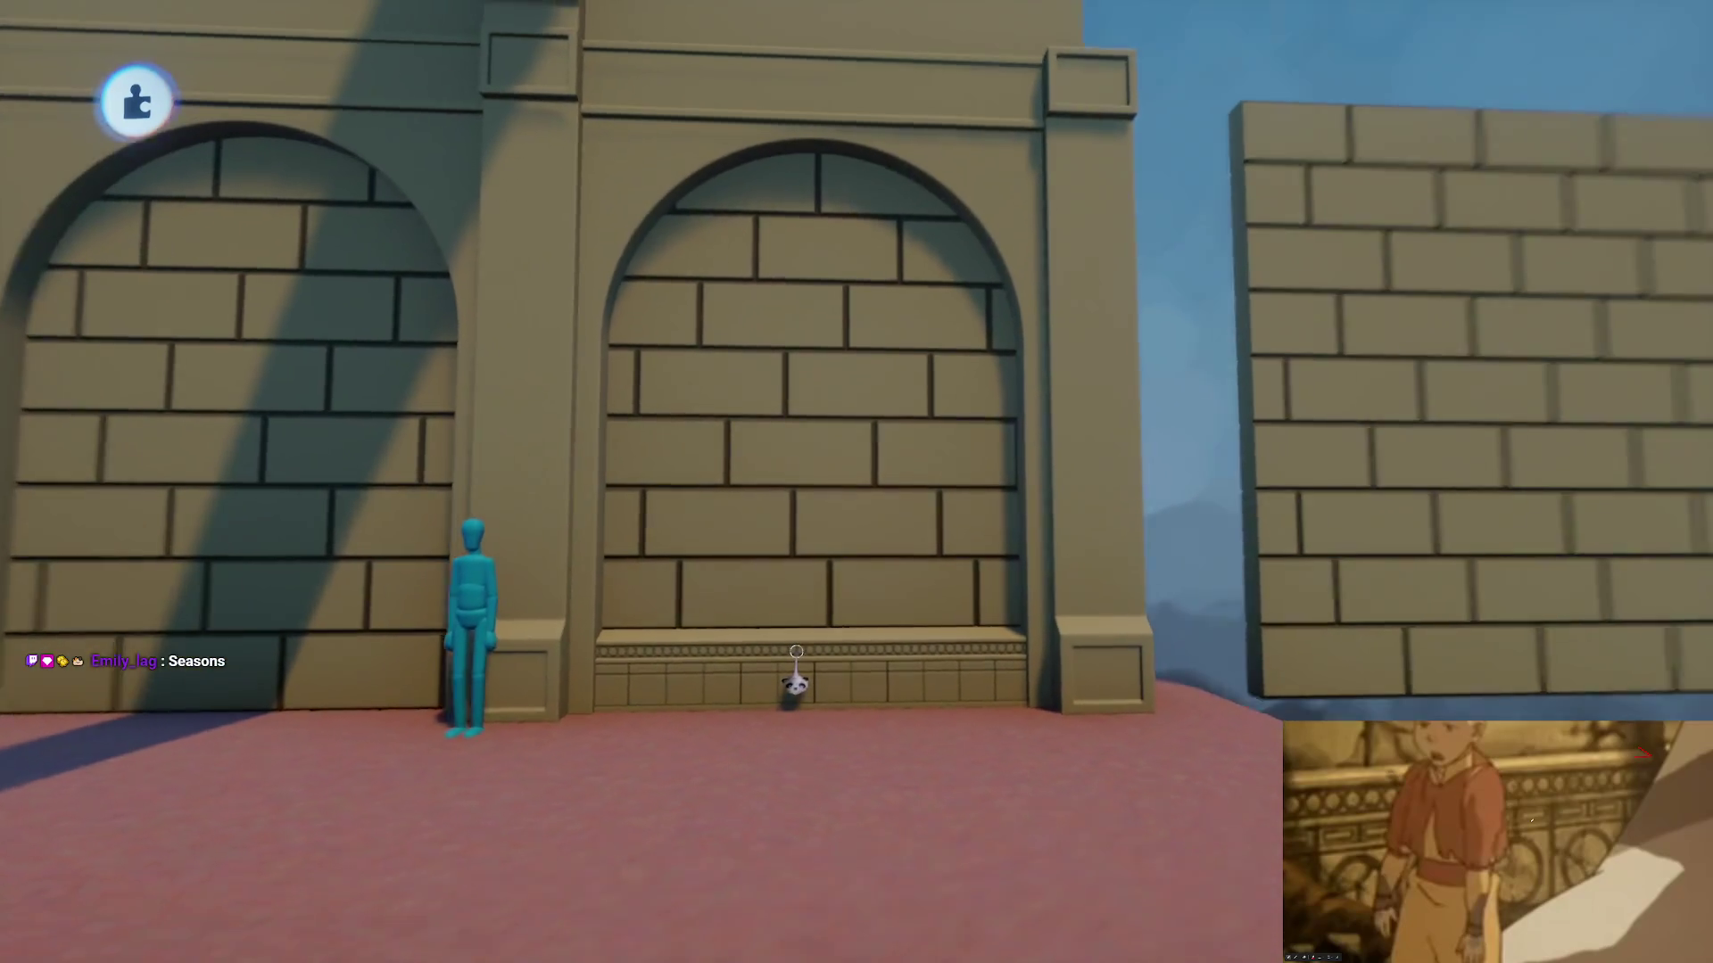
pyautogui.moveTo(795, 665)
pyautogui.mouseDown()
pyautogui.moveTo(776, 673)
pyautogui.moveTo(788, 689)
pyautogui.moveTo(787, 657)
pyautogui.mouseUp()
pyautogui.scroll(10, 776, 673)
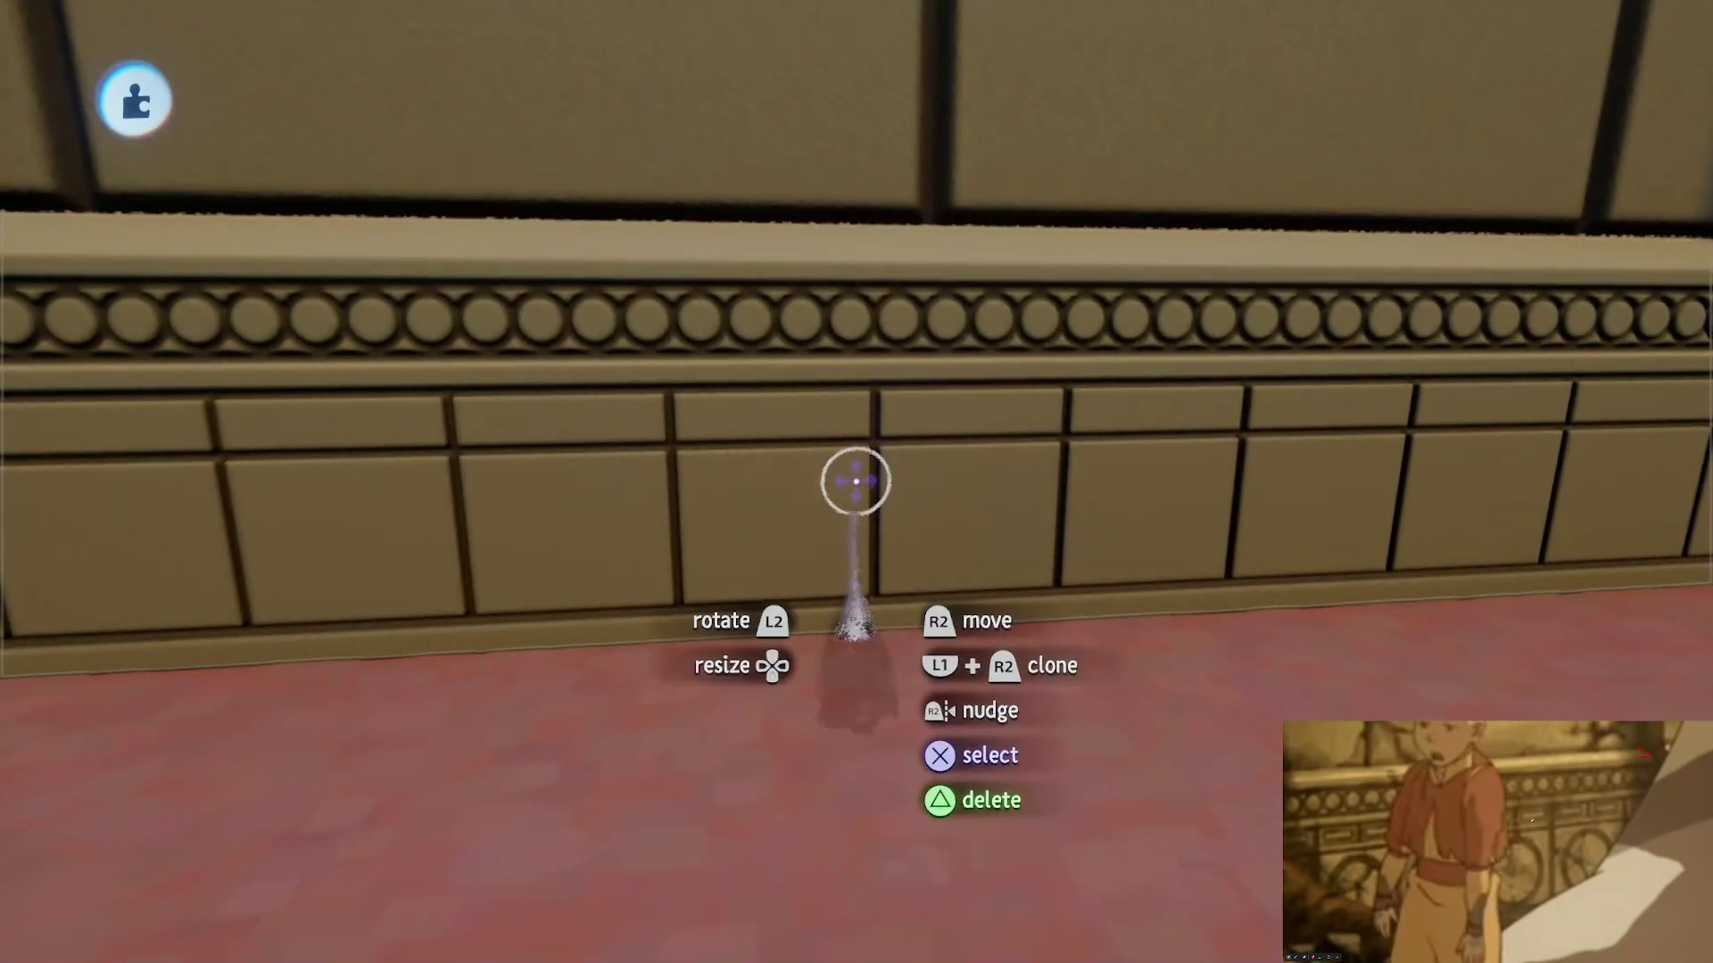
pyautogui.moveTo(855, 482)
pyautogui.mouseDown()
pyautogui.moveTo(860, 497)
pyautogui.moveTo(848, 467)
pyautogui.moveTo(809, 450)
pyautogui.moveTo(819, 422)
pyautogui.mouseUp()
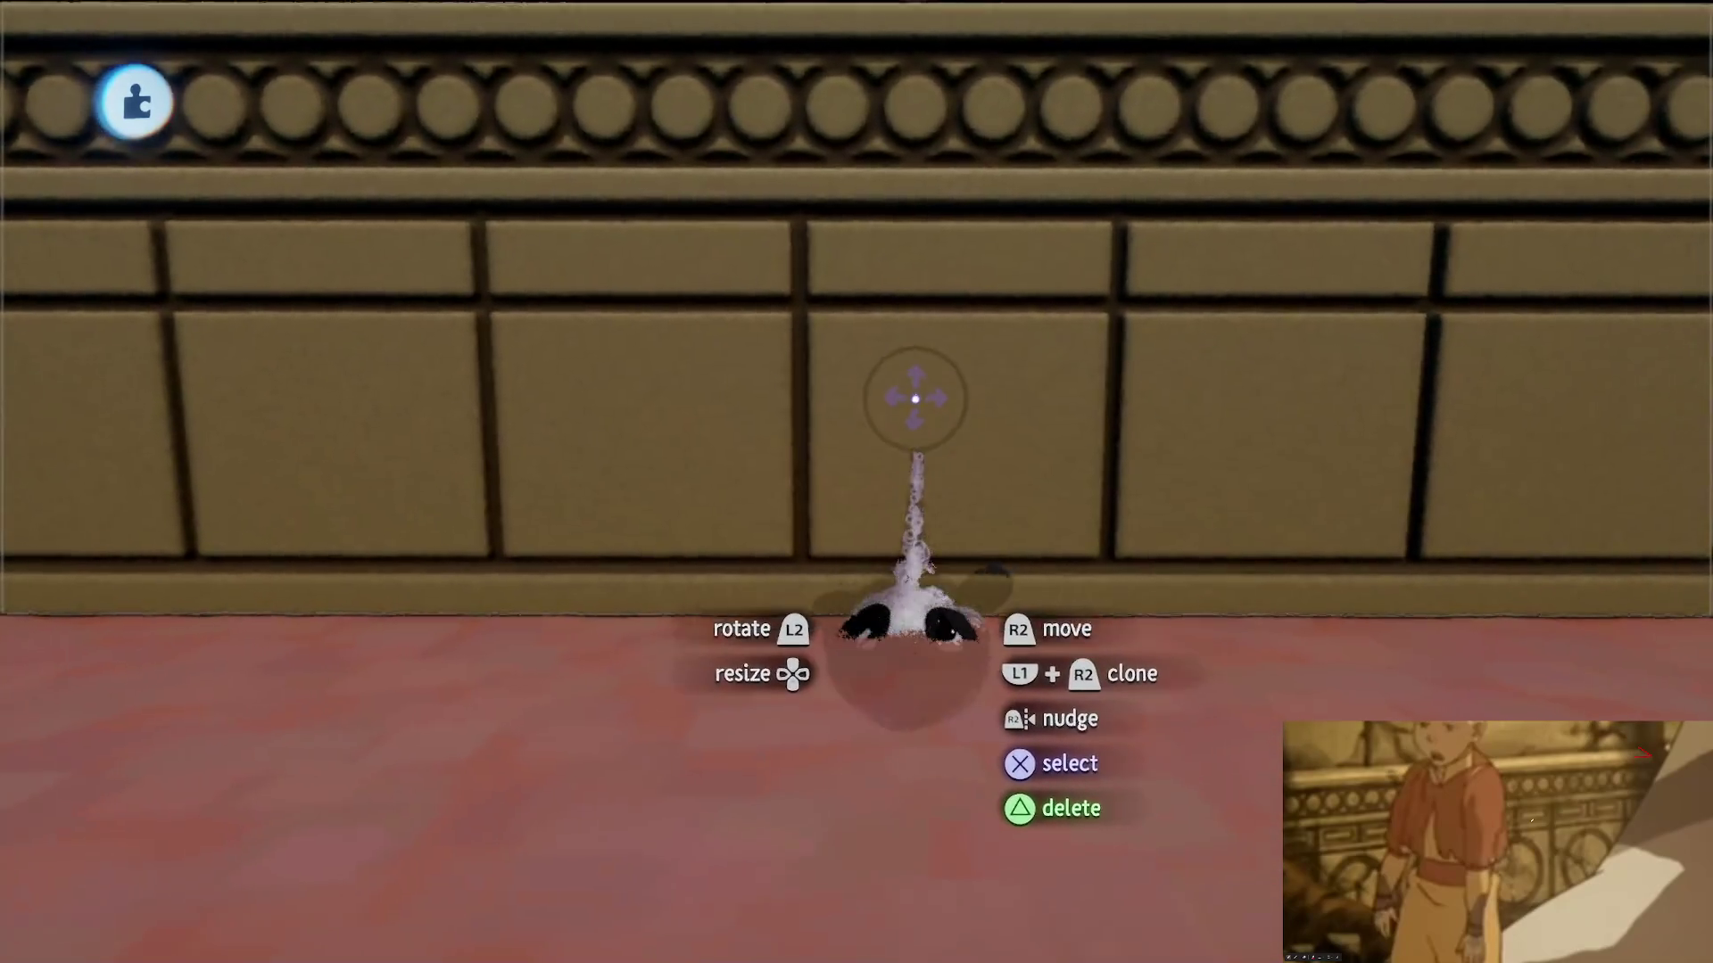
# - Position the ring Hole stamp over the panels, enlarge it to fit one, and finish the stamp
pyautogui.moveTo(915, 399); pyautogui.dragTo(916, 470)
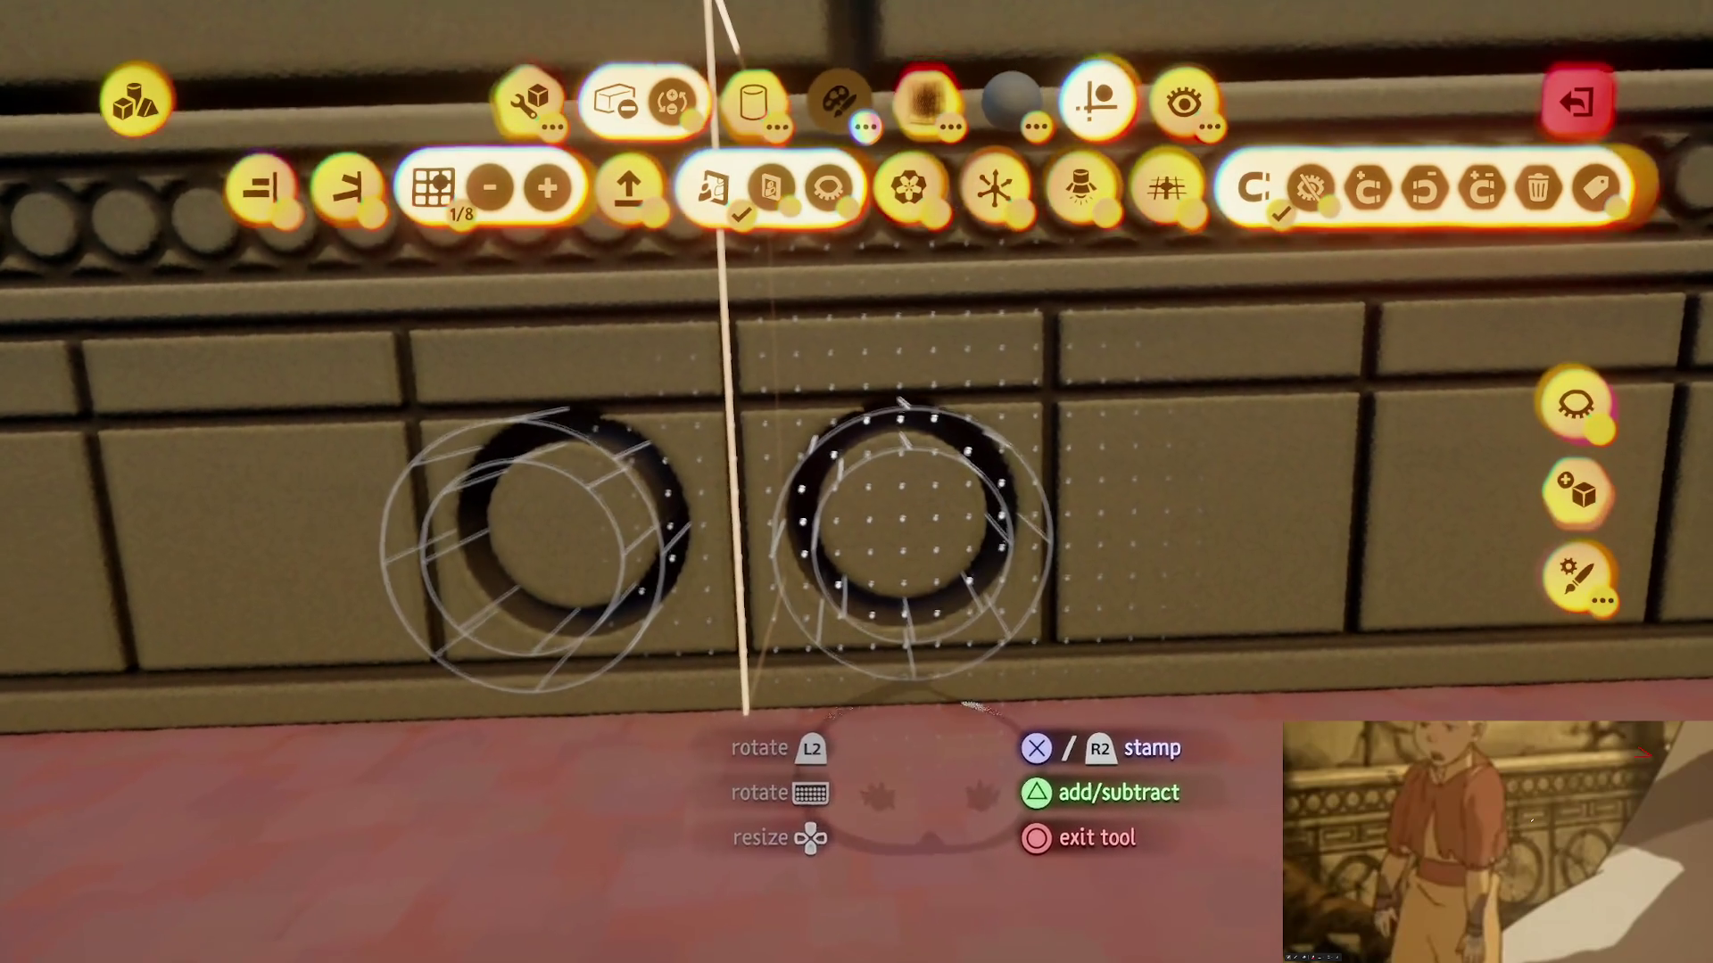
pyautogui.moveTo(977, 709)
pyautogui.mouseDown()
pyautogui.moveTo(892, 689)
pyautogui.moveTo(869, 713)
pyautogui.moveTo(905, 678)
pyautogui.moveTo(910, 637)
pyautogui.mouseUp()
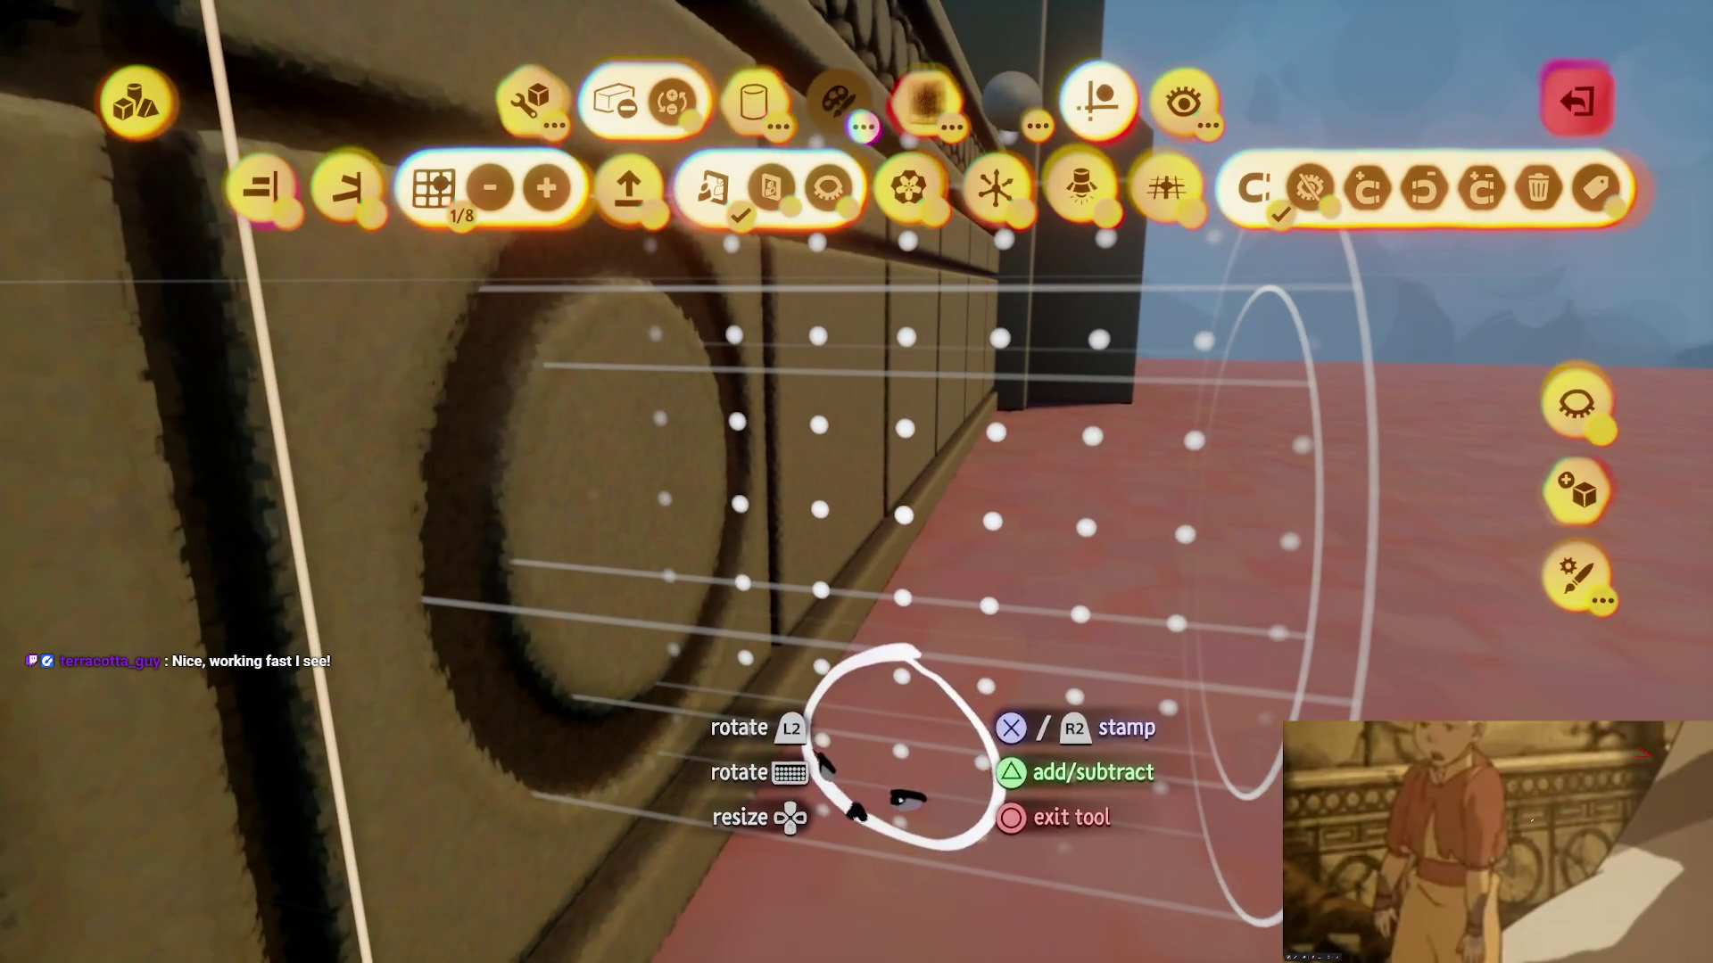
pyautogui.moveTo(901, 749); pyautogui.dragTo(860, 727)
pyautogui.press('Escape')
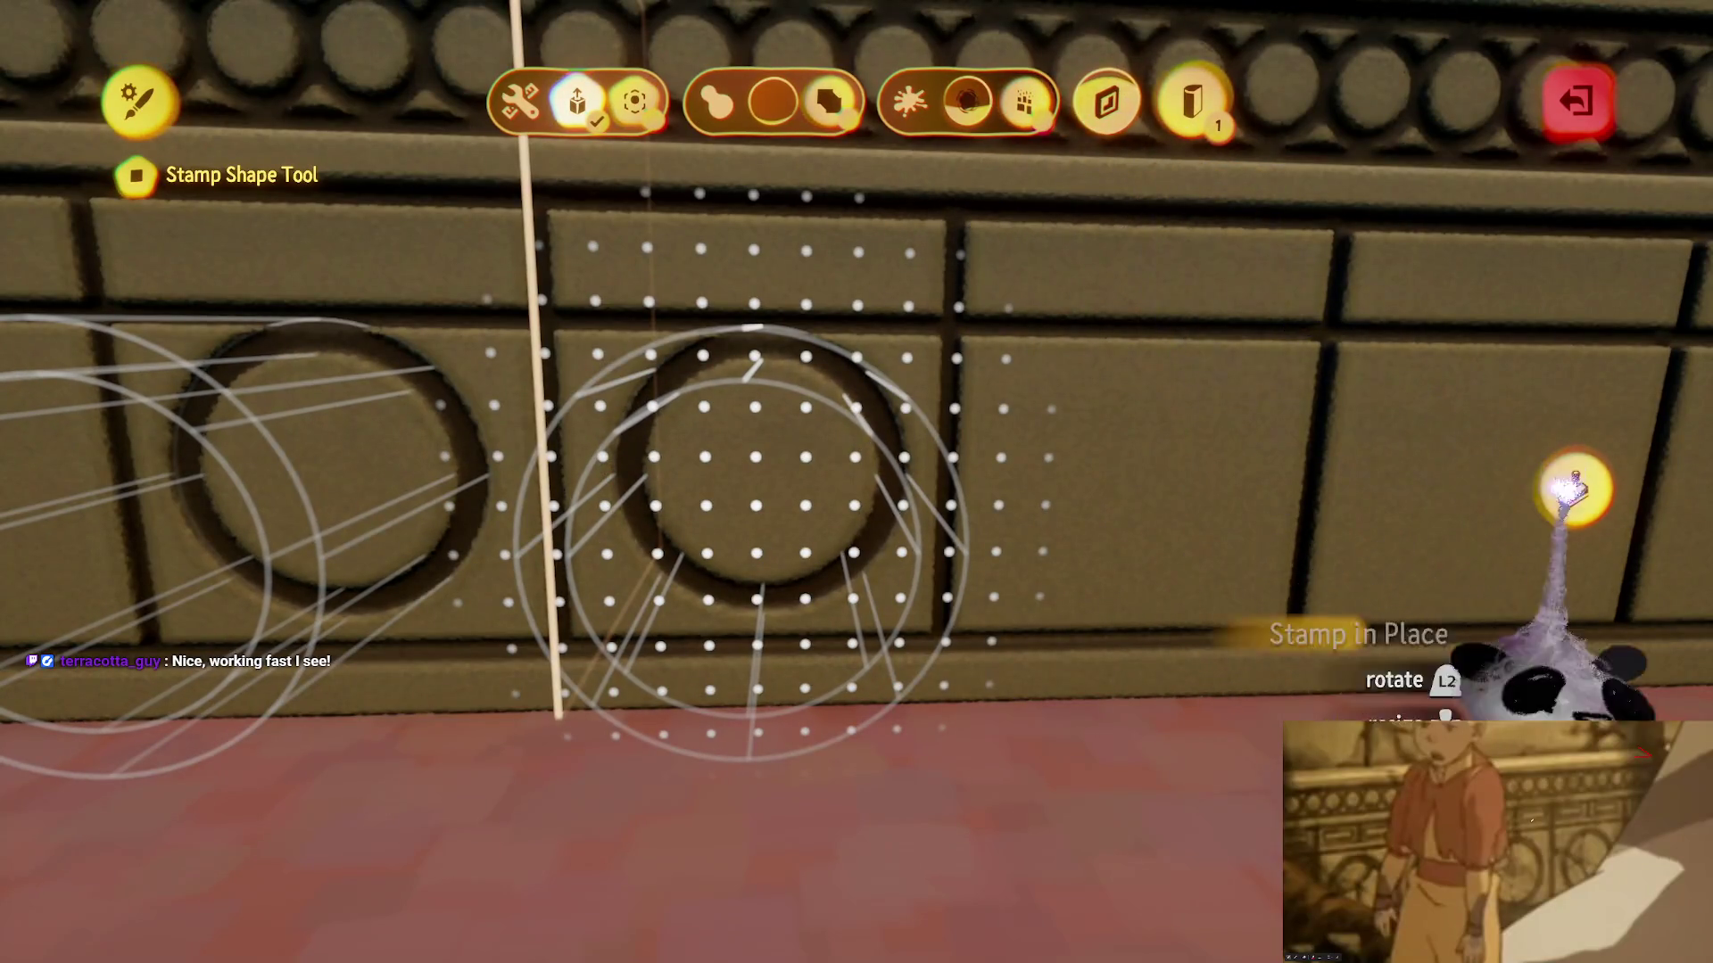
pyautogui.click(1576, 489)
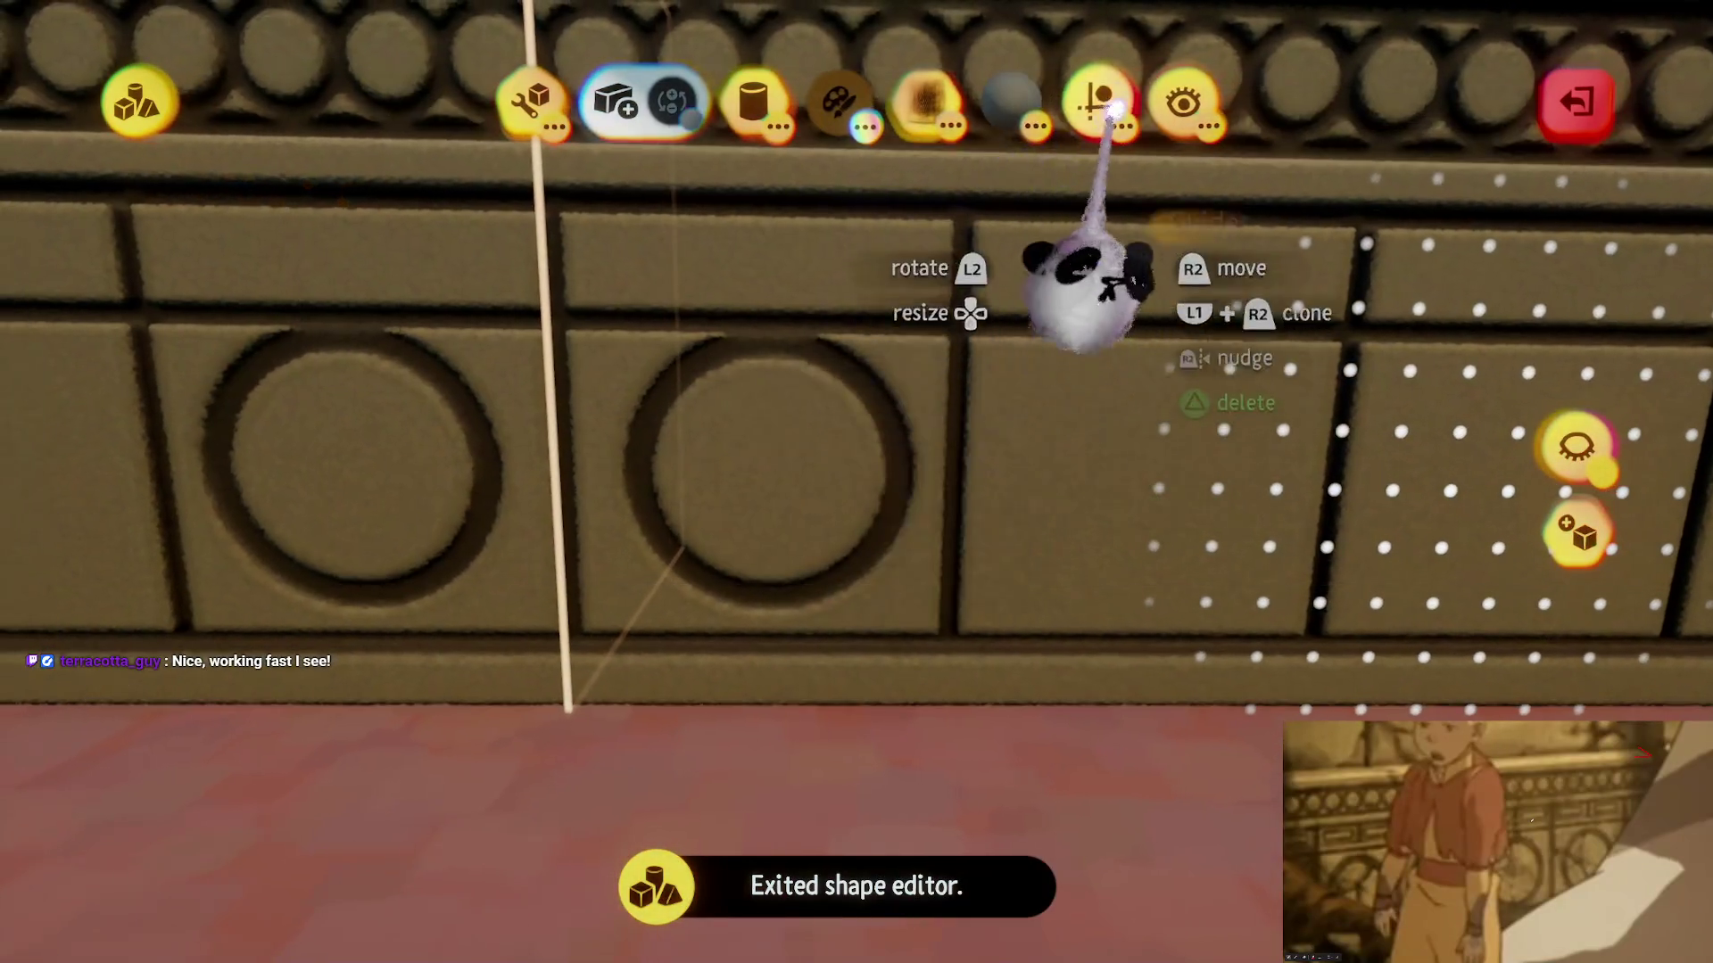
pyautogui.click(1099, 100)
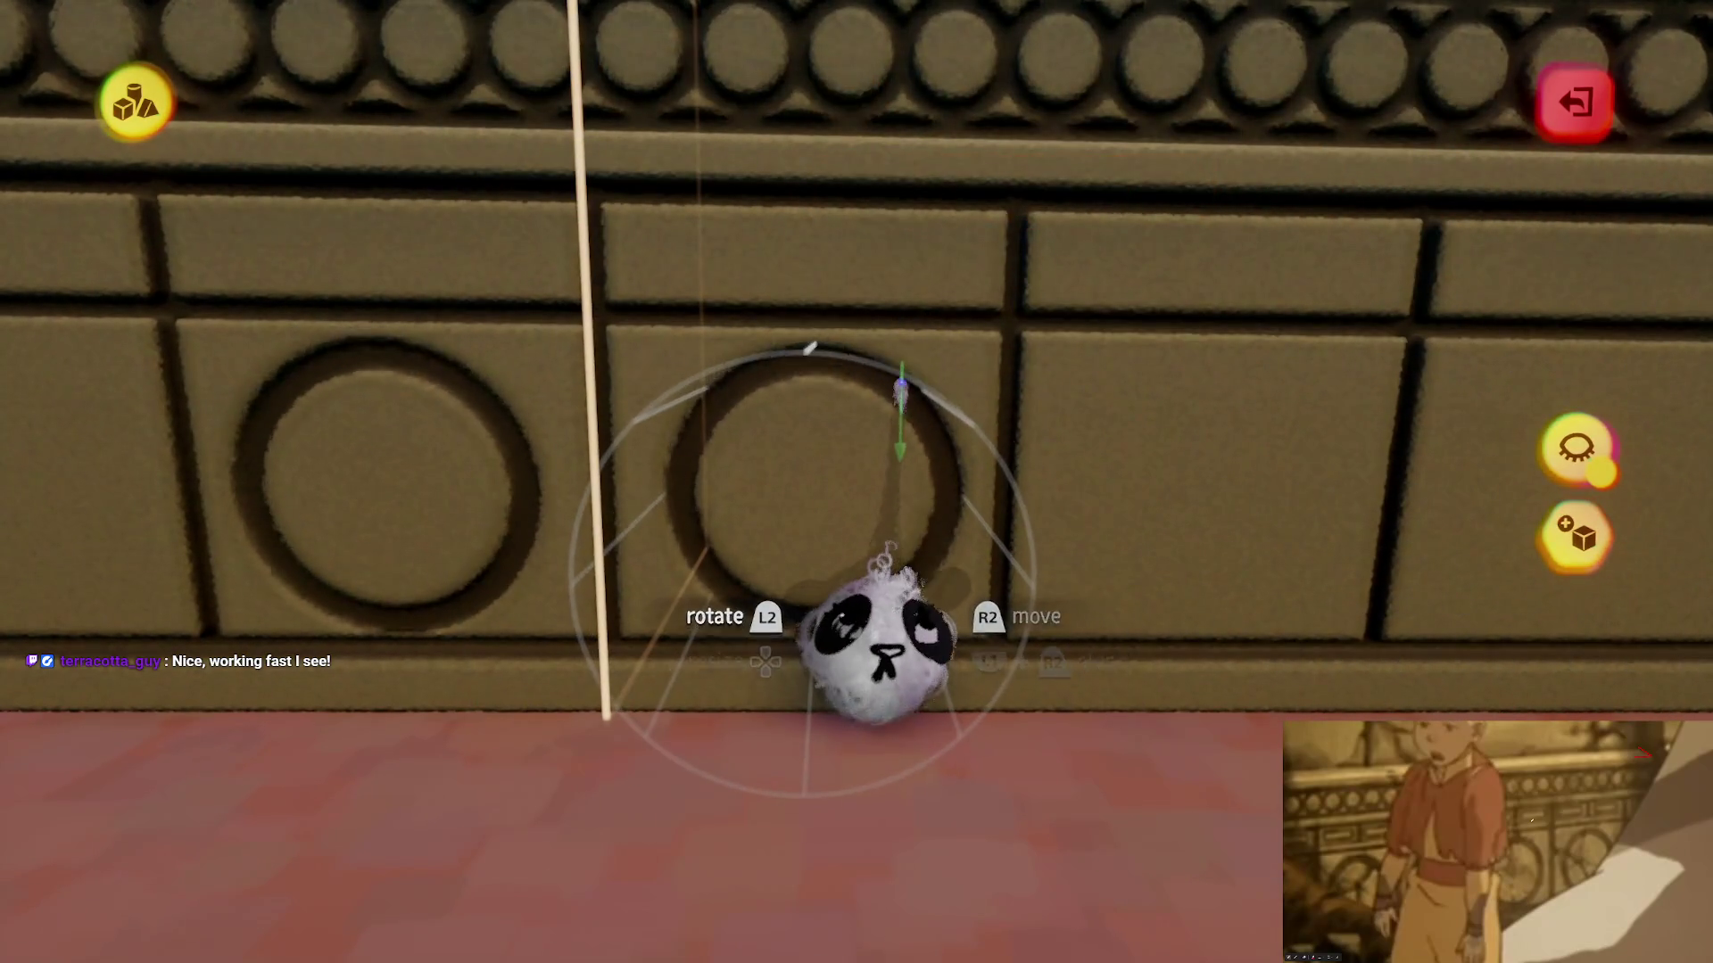
# - Drop the ring groove into place and clone it into every panel along the row
pyautogui.moveTo(901, 382)
pyautogui.mouseDown()
pyautogui.moveTo(886, 391)
pyautogui.moveTo(949, 394)
pyautogui.moveTo(923, 394)
pyautogui.mouseUp()
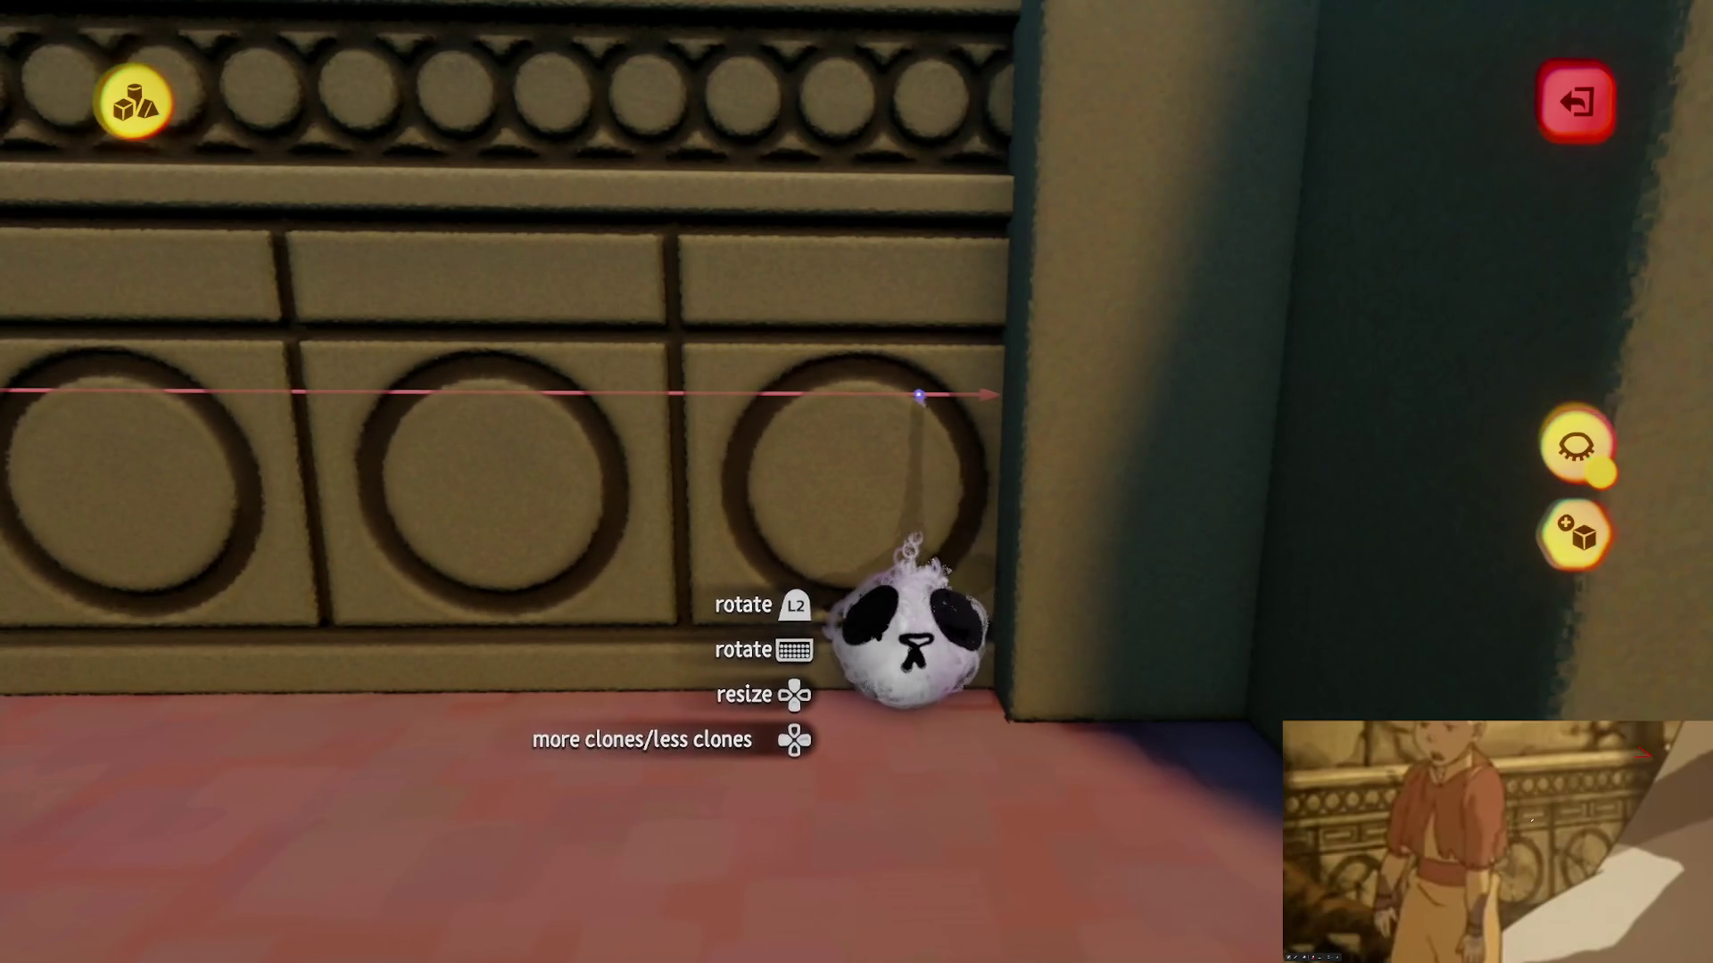
pyautogui.moveTo(924, 394)
pyautogui.mouseDown()
pyautogui.moveTo(918, 490)
pyautogui.moveTo(814, 573)
pyautogui.moveTo(849, 502)
pyautogui.moveTo(815, 104)
pyautogui.mouseUp()
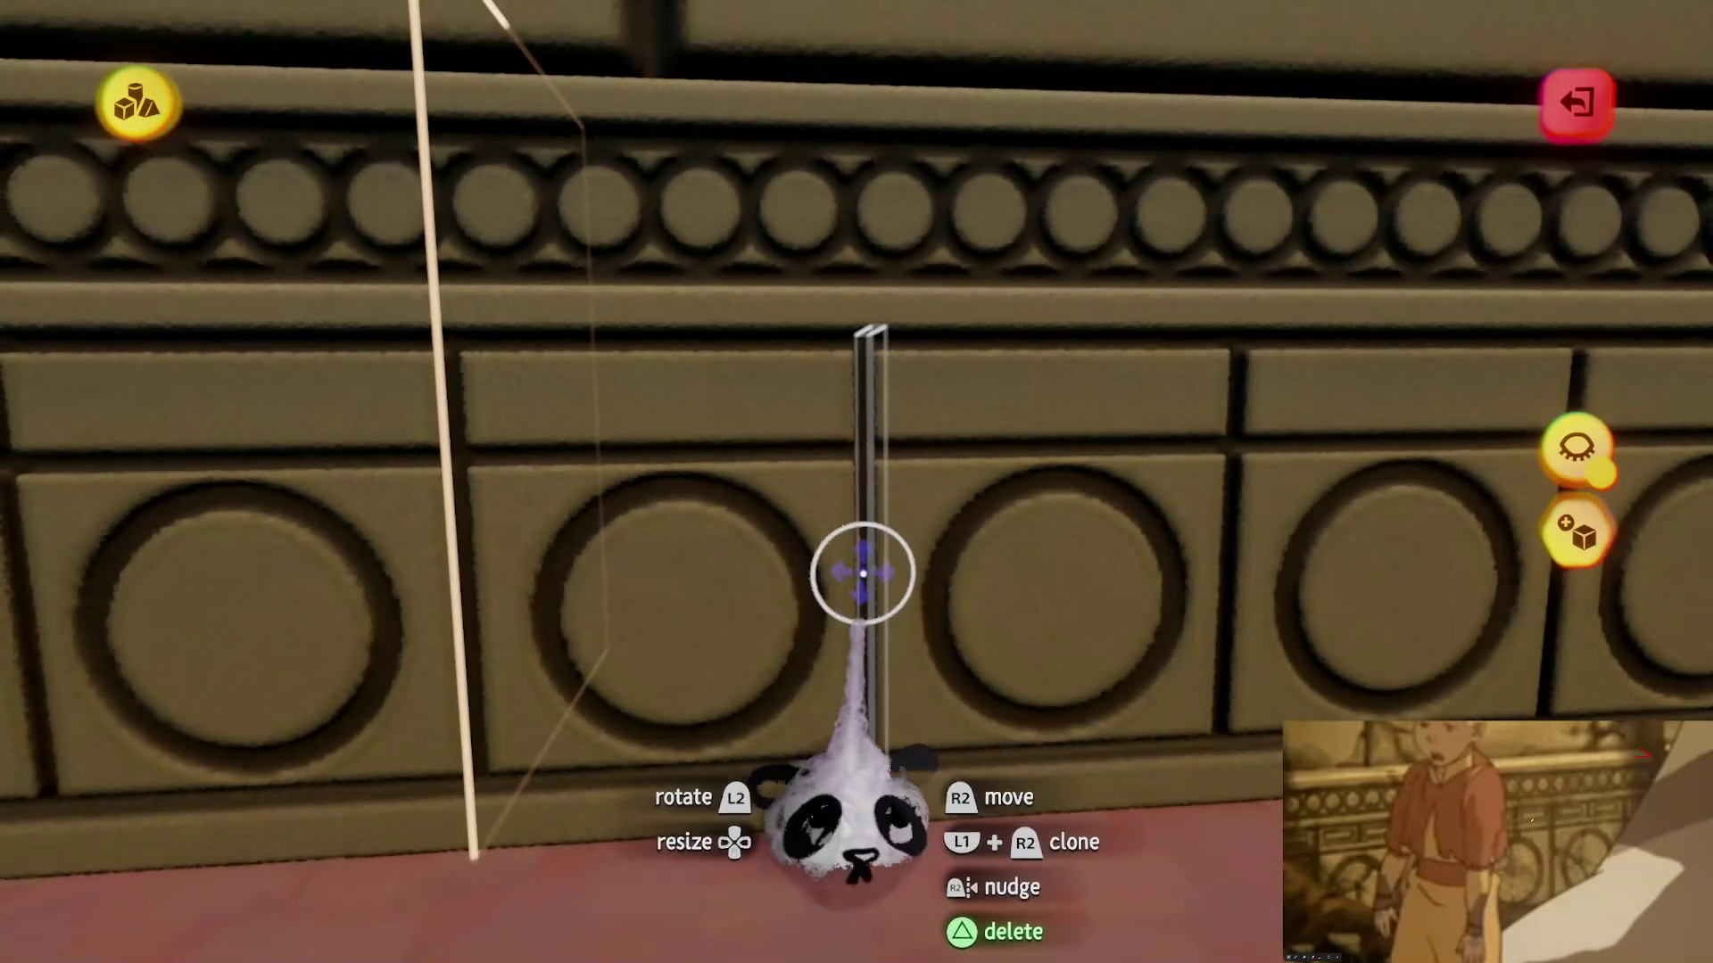
pyautogui.press('Tab')
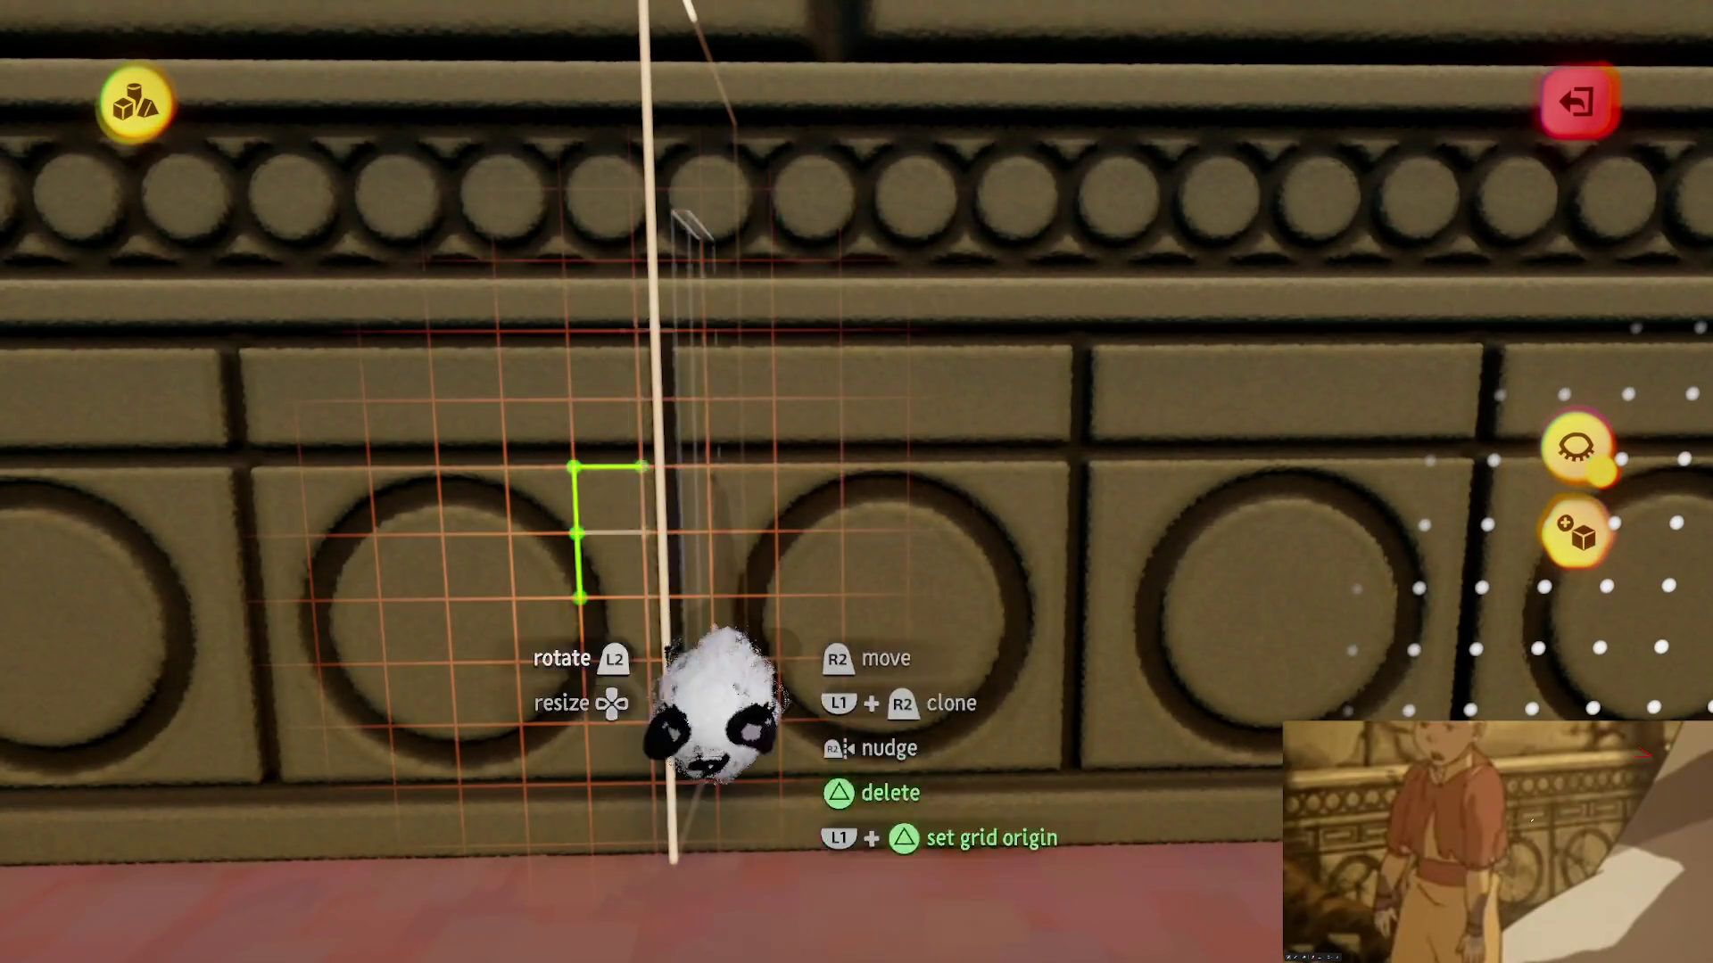
pyautogui.press('Tab')
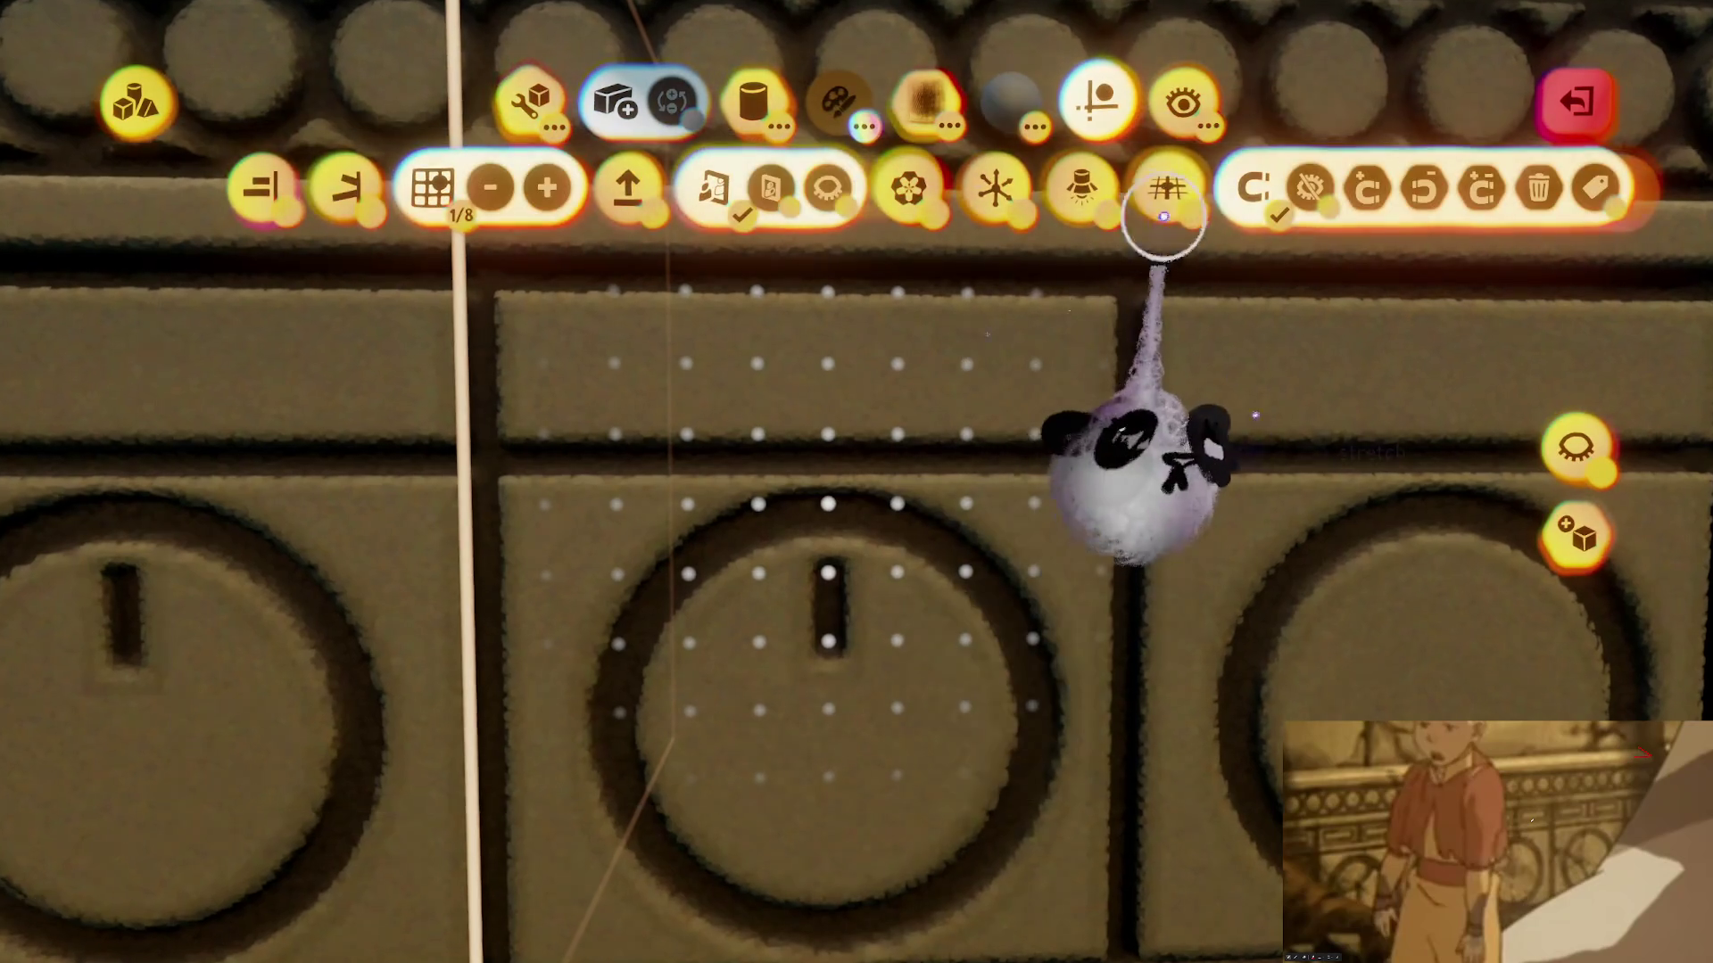
# - Raise each ring's small slot along the guide to join the joint groove above
pyautogui.moveTo(834, 852)
pyautogui.mouseDown()
pyautogui.moveTo(829, 698)
pyautogui.moveTo(836, 745)
pyautogui.moveTo(801, 768)
pyautogui.mouseUp()
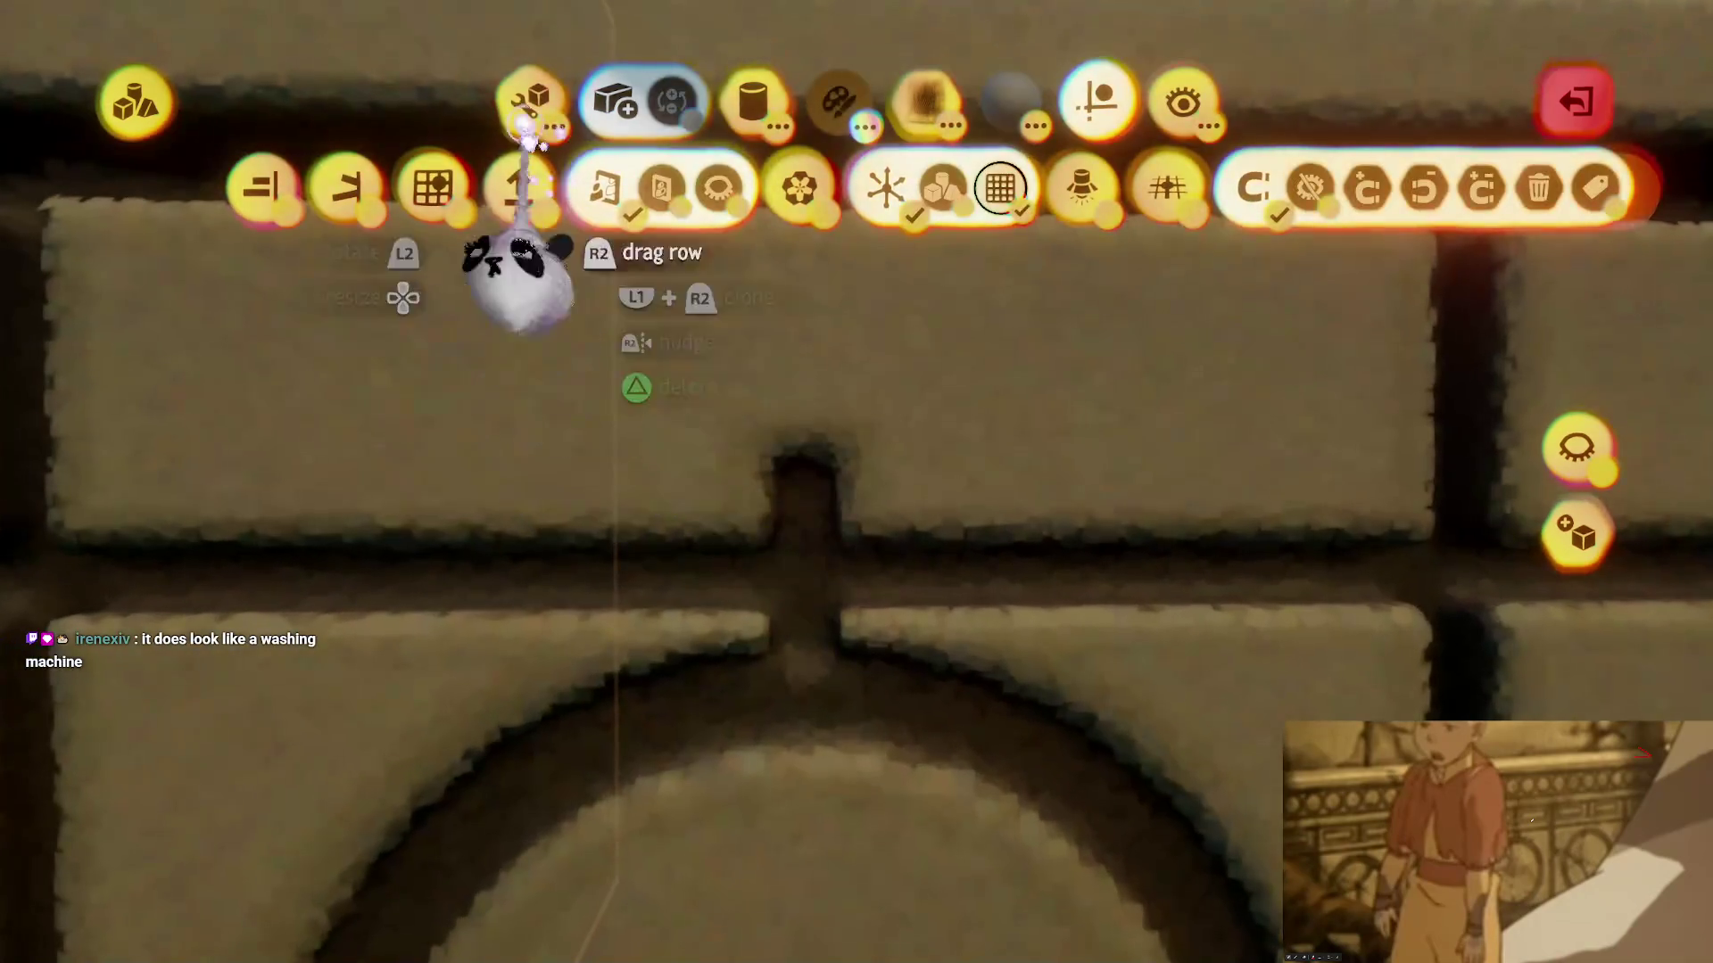
pyautogui.click(607, 203)
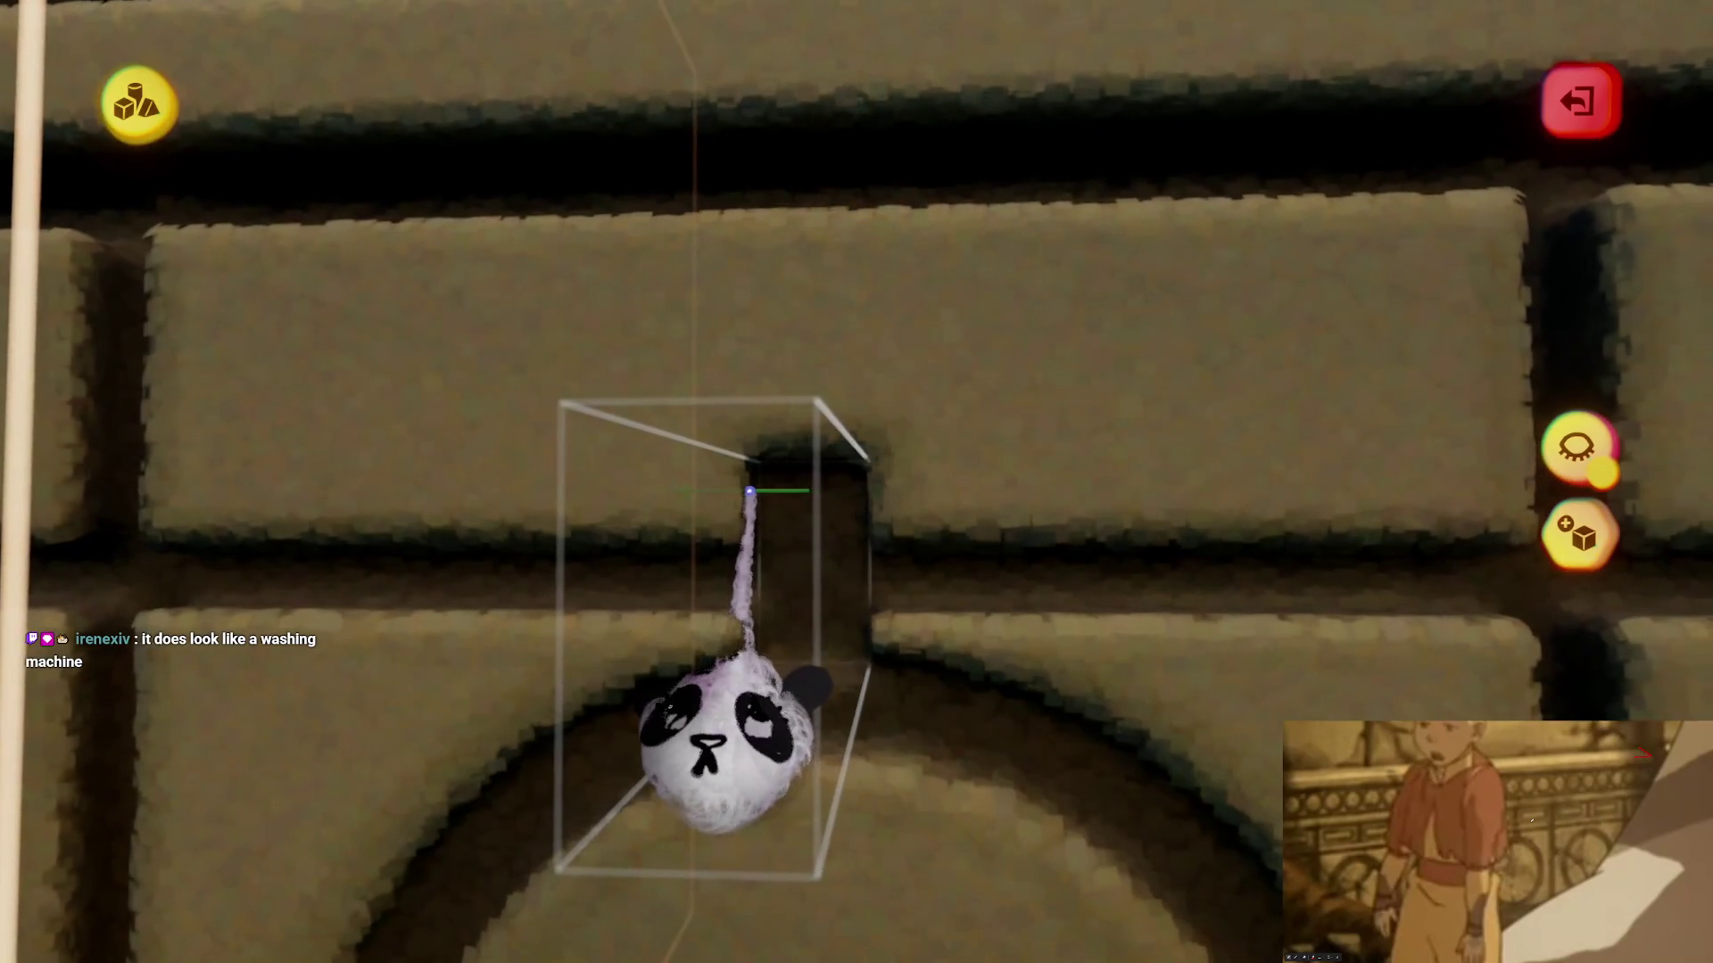
pyautogui.press('Escape')
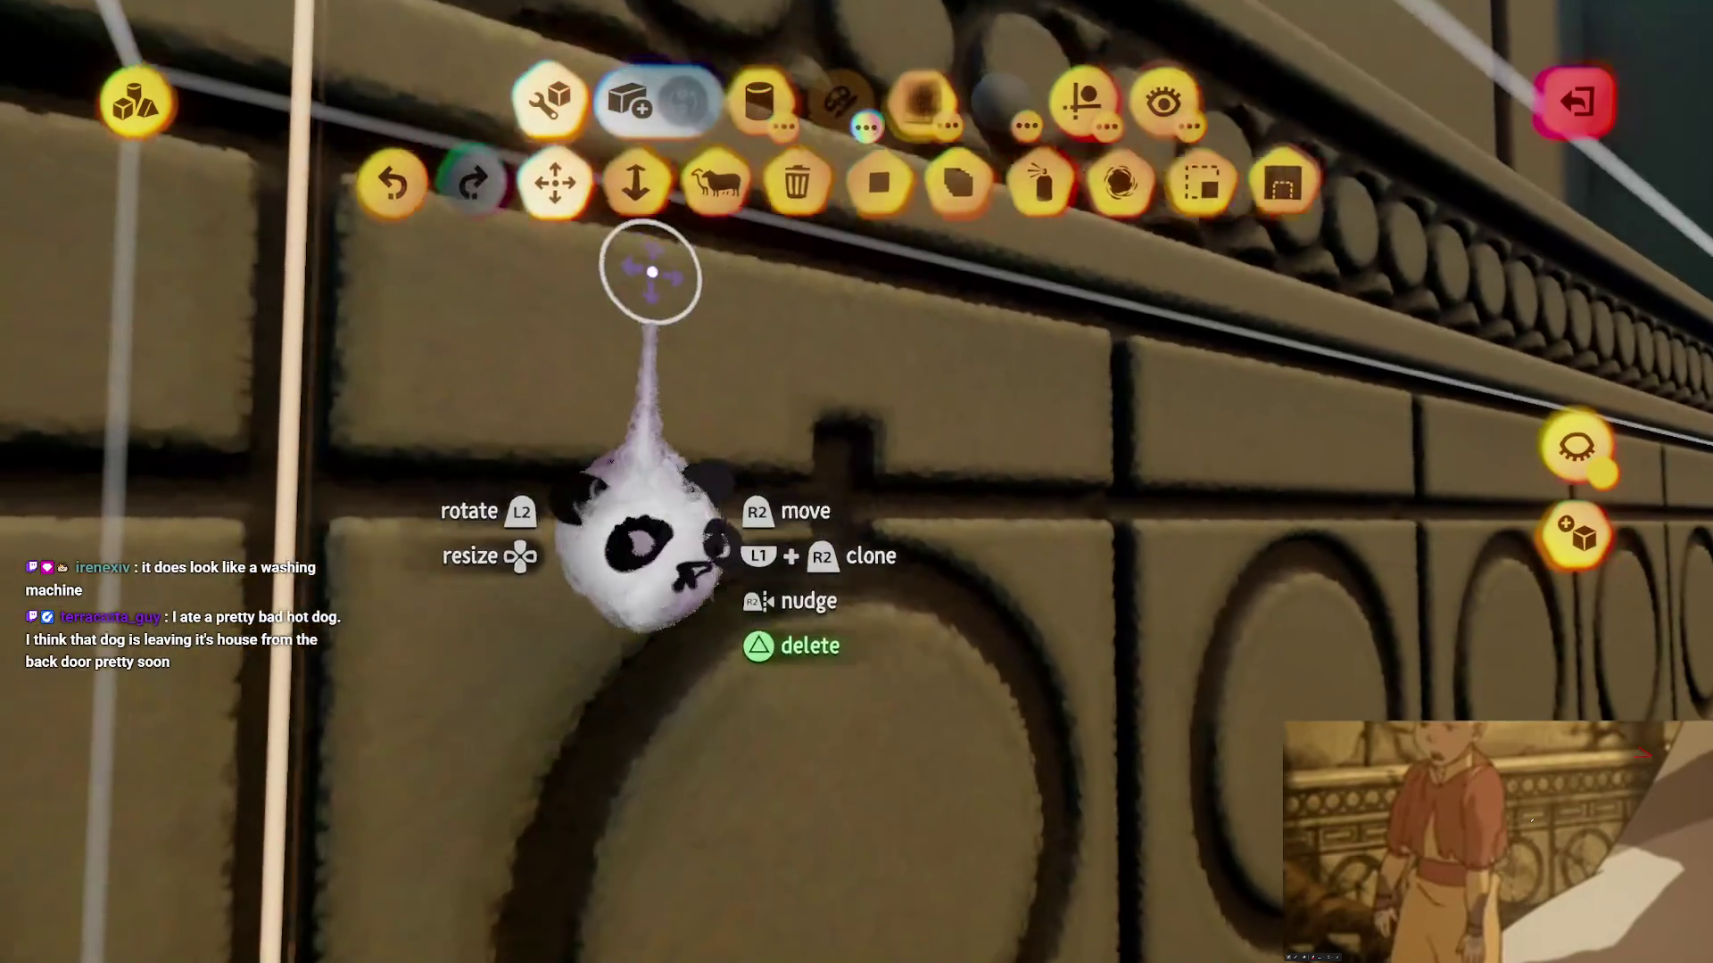
pyautogui.moveTo(652, 272)
pyautogui.mouseDown()
pyautogui.moveTo(497, 173)
pyautogui.moveTo(555, 153)
pyautogui.moveTo(669, 172)
pyautogui.moveTo(771, 286)
pyautogui.moveTo(891, 539)
pyautogui.moveTo(963, 392)
pyautogui.mouseUp()
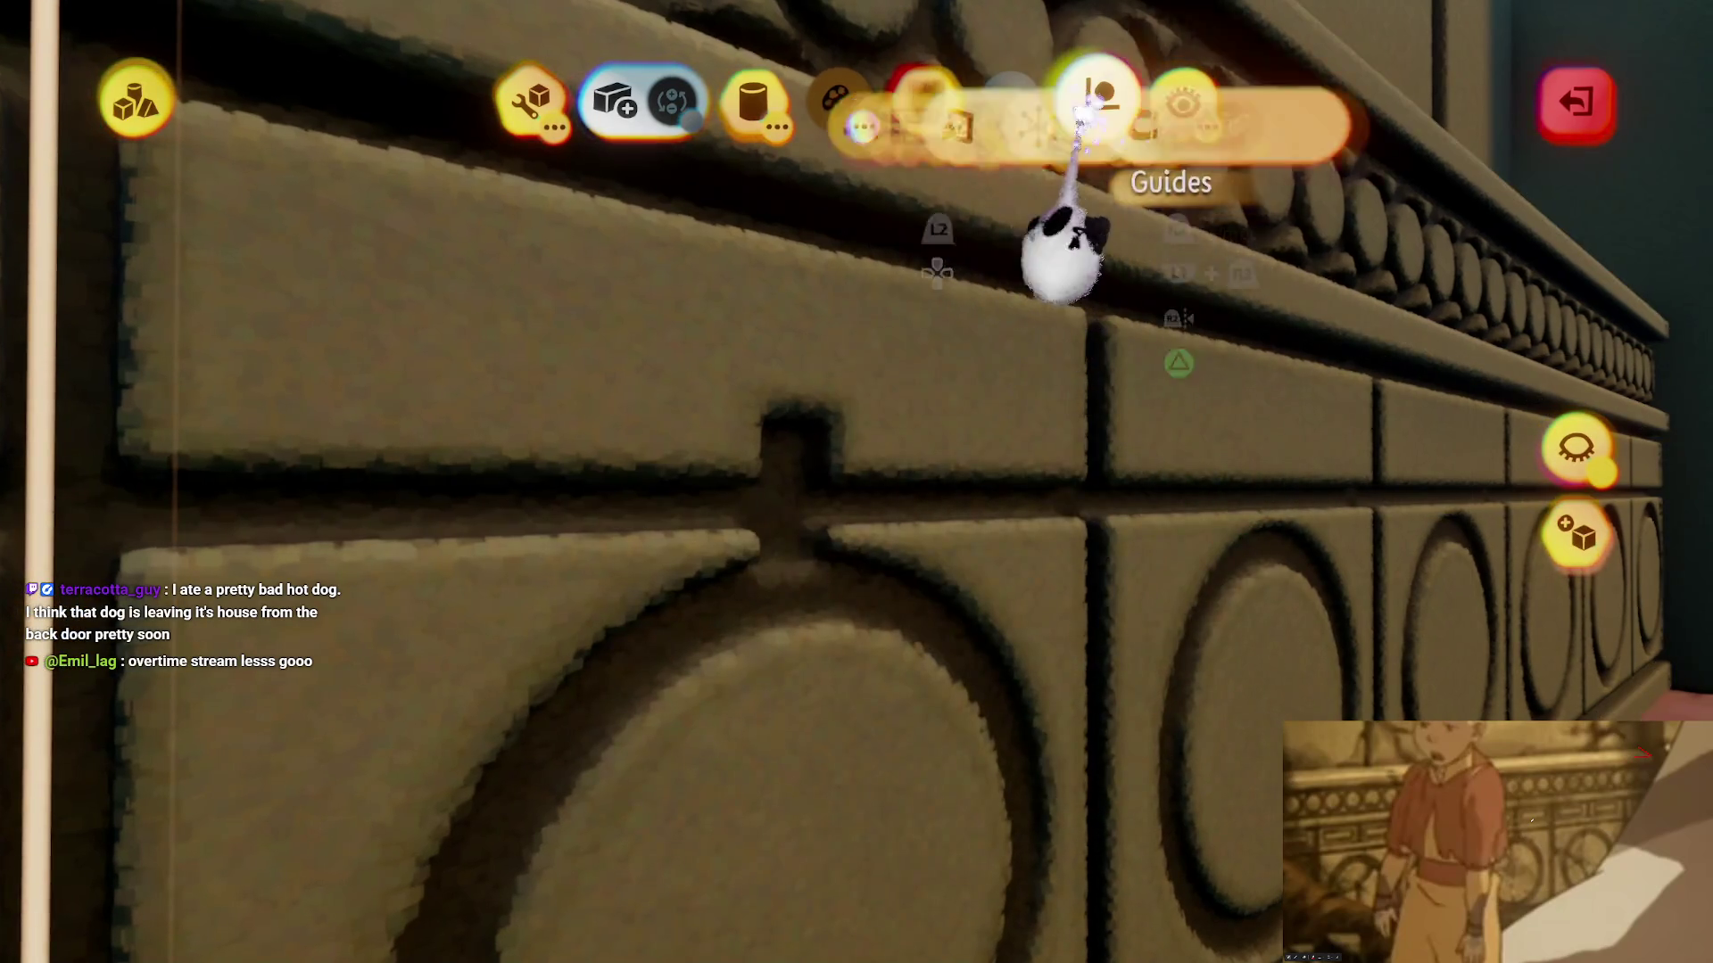
pyautogui.click(1097, 98)
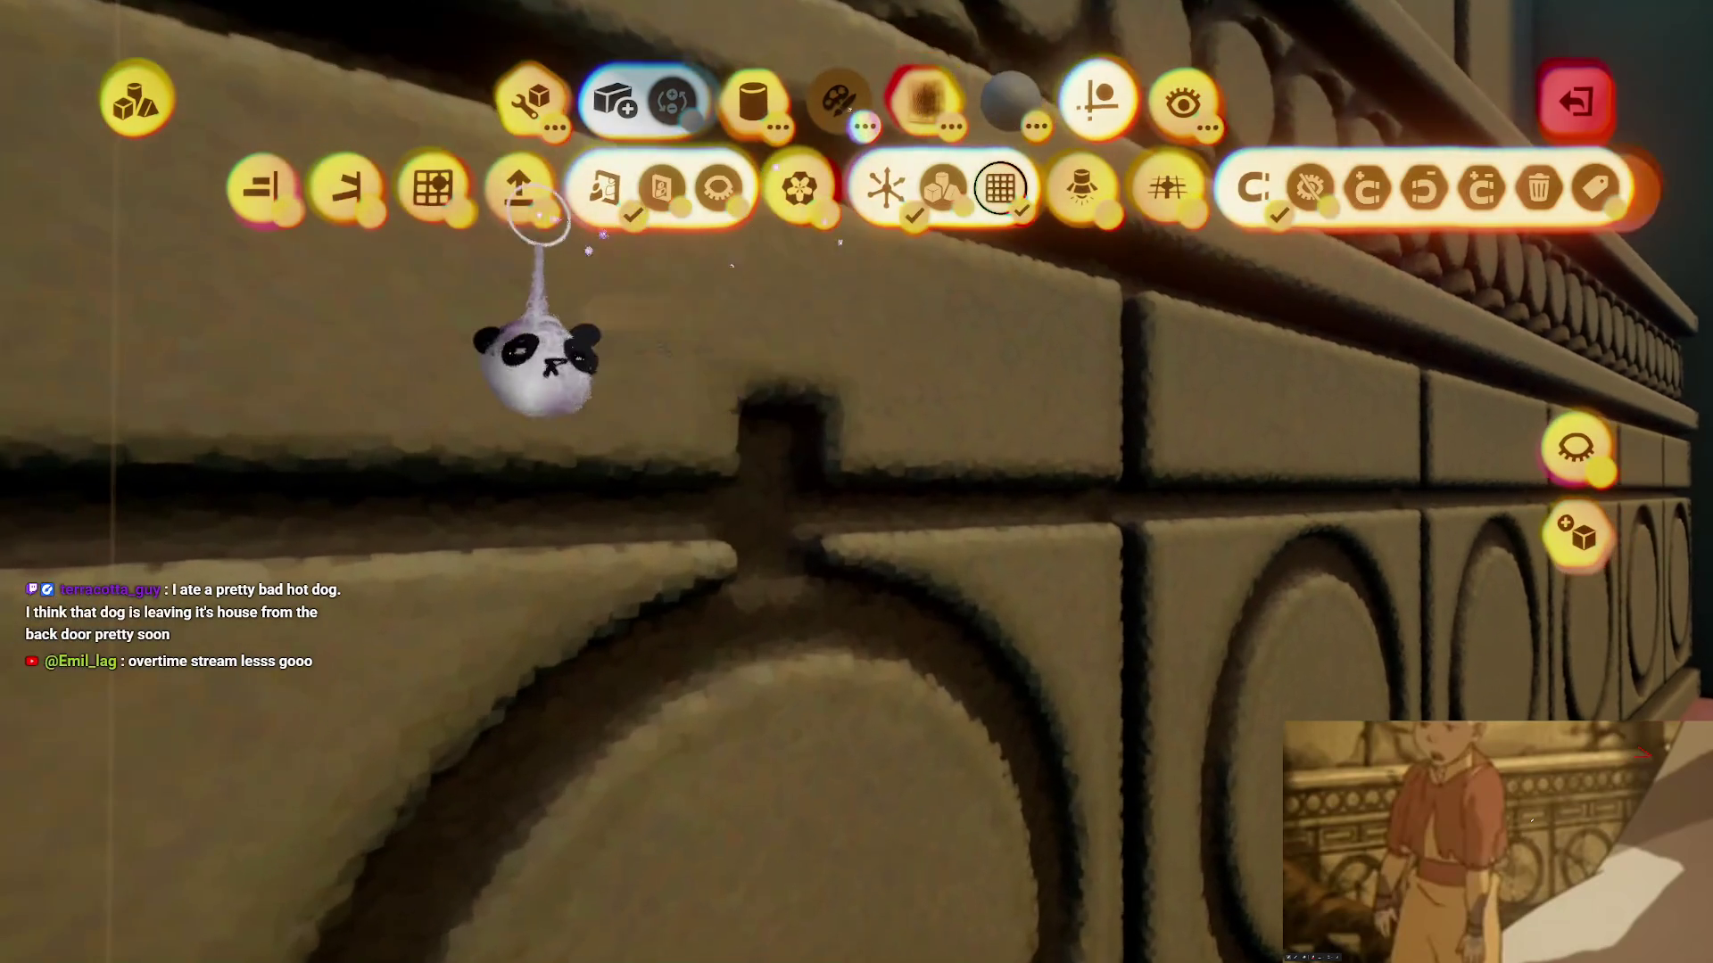
pyautogui.click(530, 98)
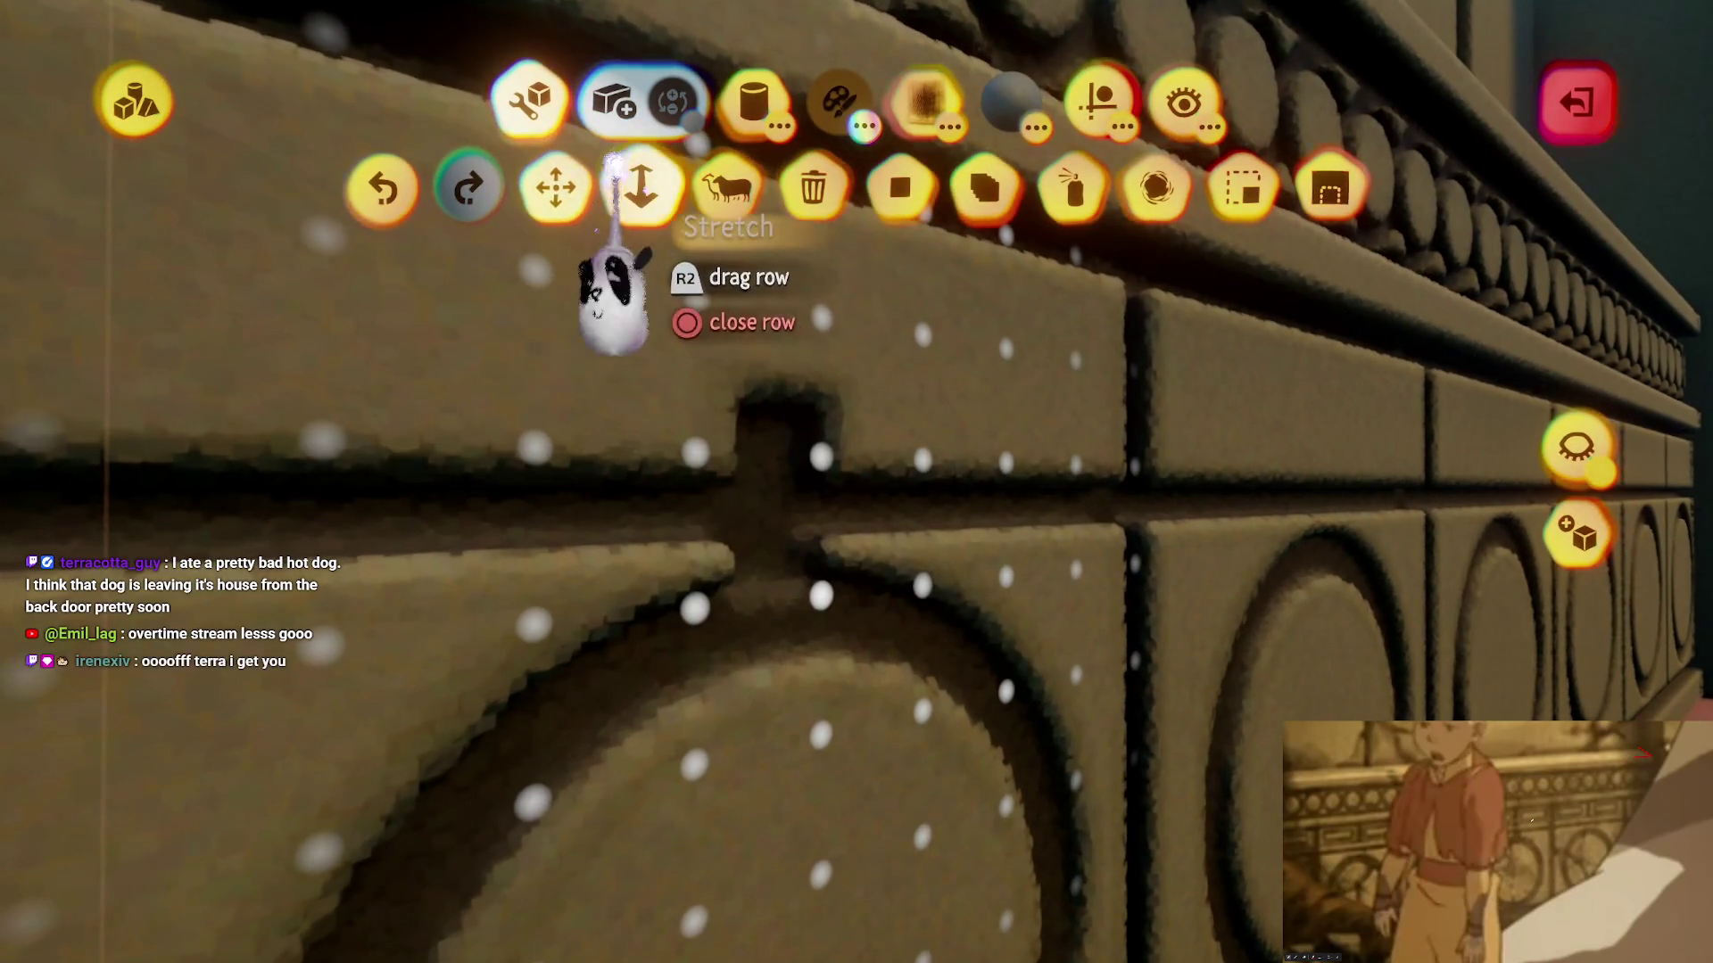
# - Stretch the vertical joint groove between the ring panels down to the base ledge
pyautogui.click(640, 187)
pyautogui.moveTo(840, 553)
pyautogui.mouseDown()
pyautogui.moveTo(685, 437)
pyautogui.moveTo(630, 535)
pyautogui.moveTo(641, 809)
pyautogui.moveTo(746, 718)
pyautogui.moveTo(825, 712)
pyautogui.mouseUp()
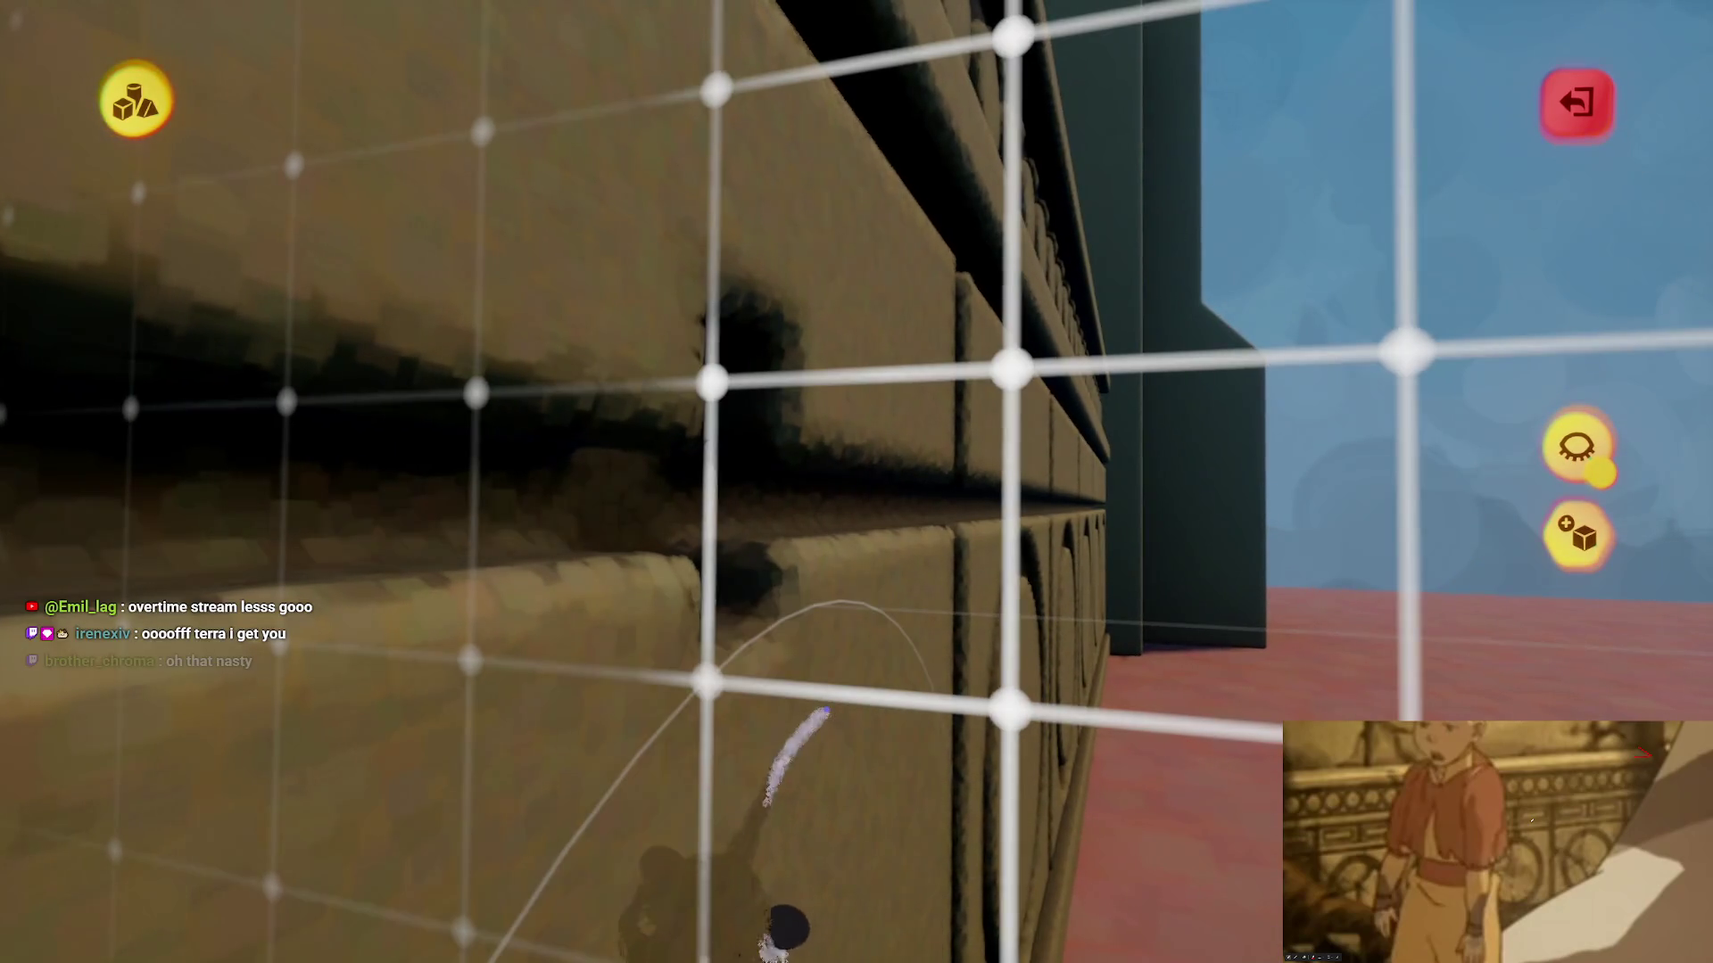
pyautogui.moveTo(641, 696)
pyautogui.mouseDown()
pyautogui.moveTo(699, 676)
pyautogui.moveTo(821, 792)
pyautogui.moveTo(890, 776)
pyautogui.moveTo(867, 634)
pyautogui.moveTo(834, 658)
pyautogui.moveTo(849, 642)
pyautogui.moveTo(629, 642)
pyautogui.moveTo(714, 658)
pyautogui.moveTo(366, 526)
pyautogui.mouseUp()
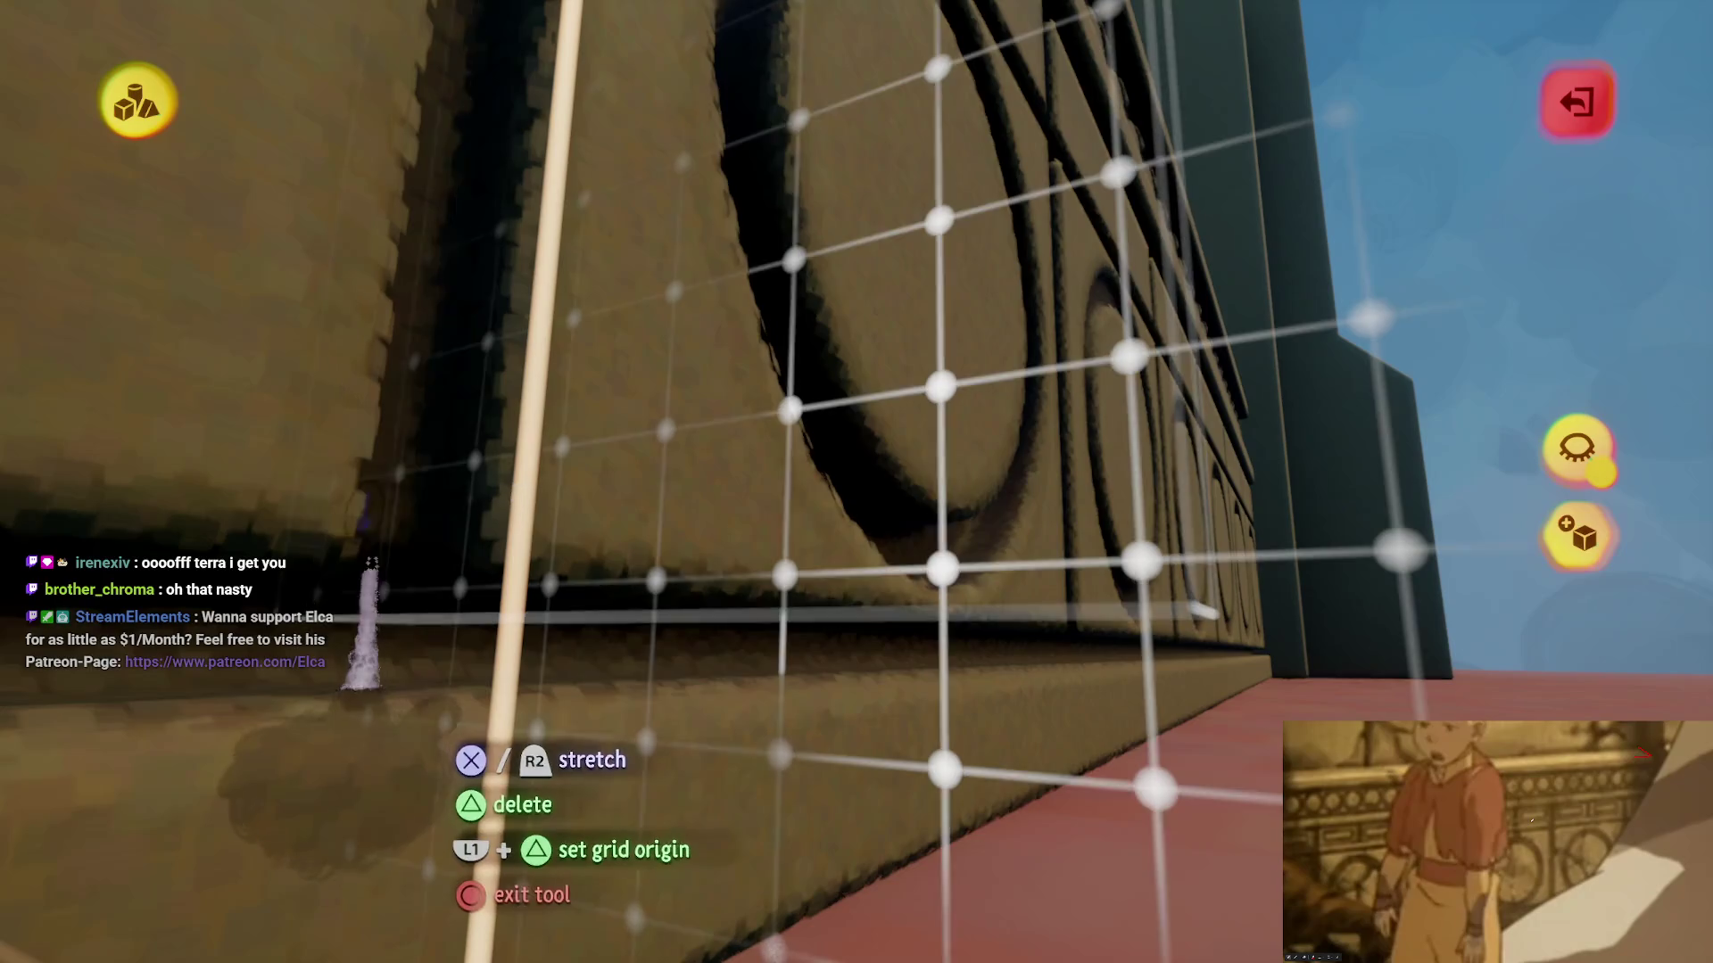
pyautogui.moveTo(459, 598)
pyautogui.mouseDown()
pyautogui.moveTo(650, 603)
pyautogui.moveTo(650, 619)
pyautogui.moveTo(473, 562)
pyautogui.moveTo(658, 611)
pyautogui.moveTo(576, 535)
pyautogui.mouseUp()
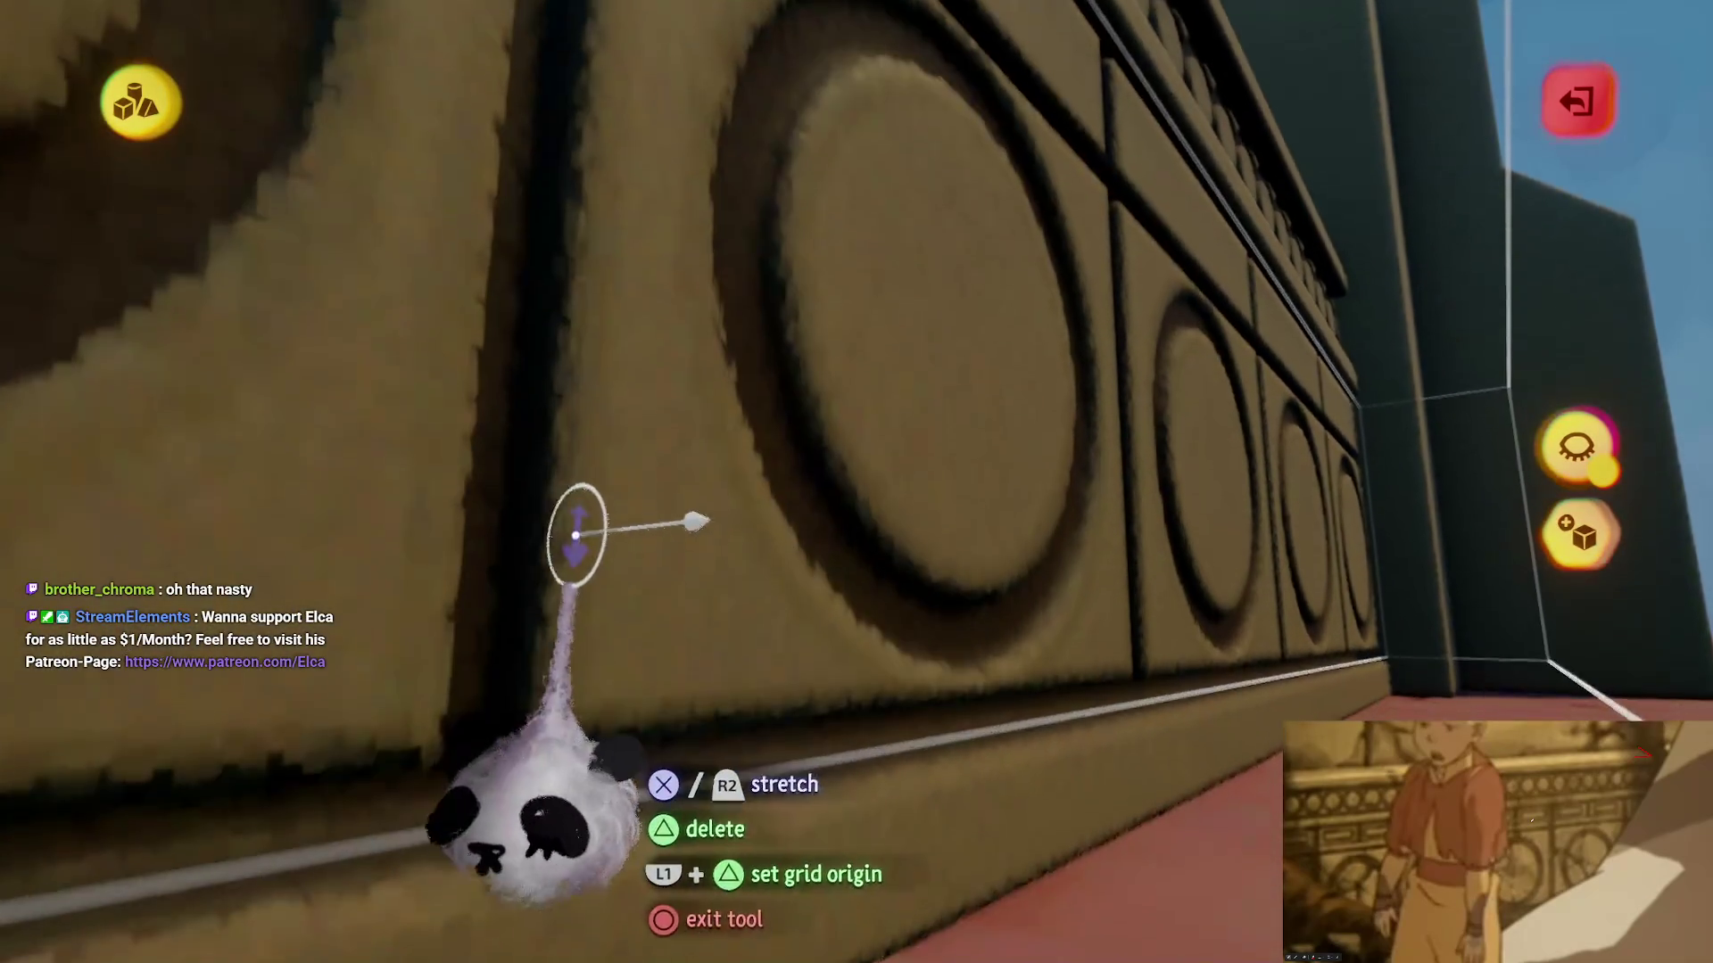
pyautogui.moveTo(513, 749)
pyautogui.mouseDown()
pyautogui.moveTo(592, 803)
pyautogui.moveTo(383, 785)
pyautogui.mouseUp()
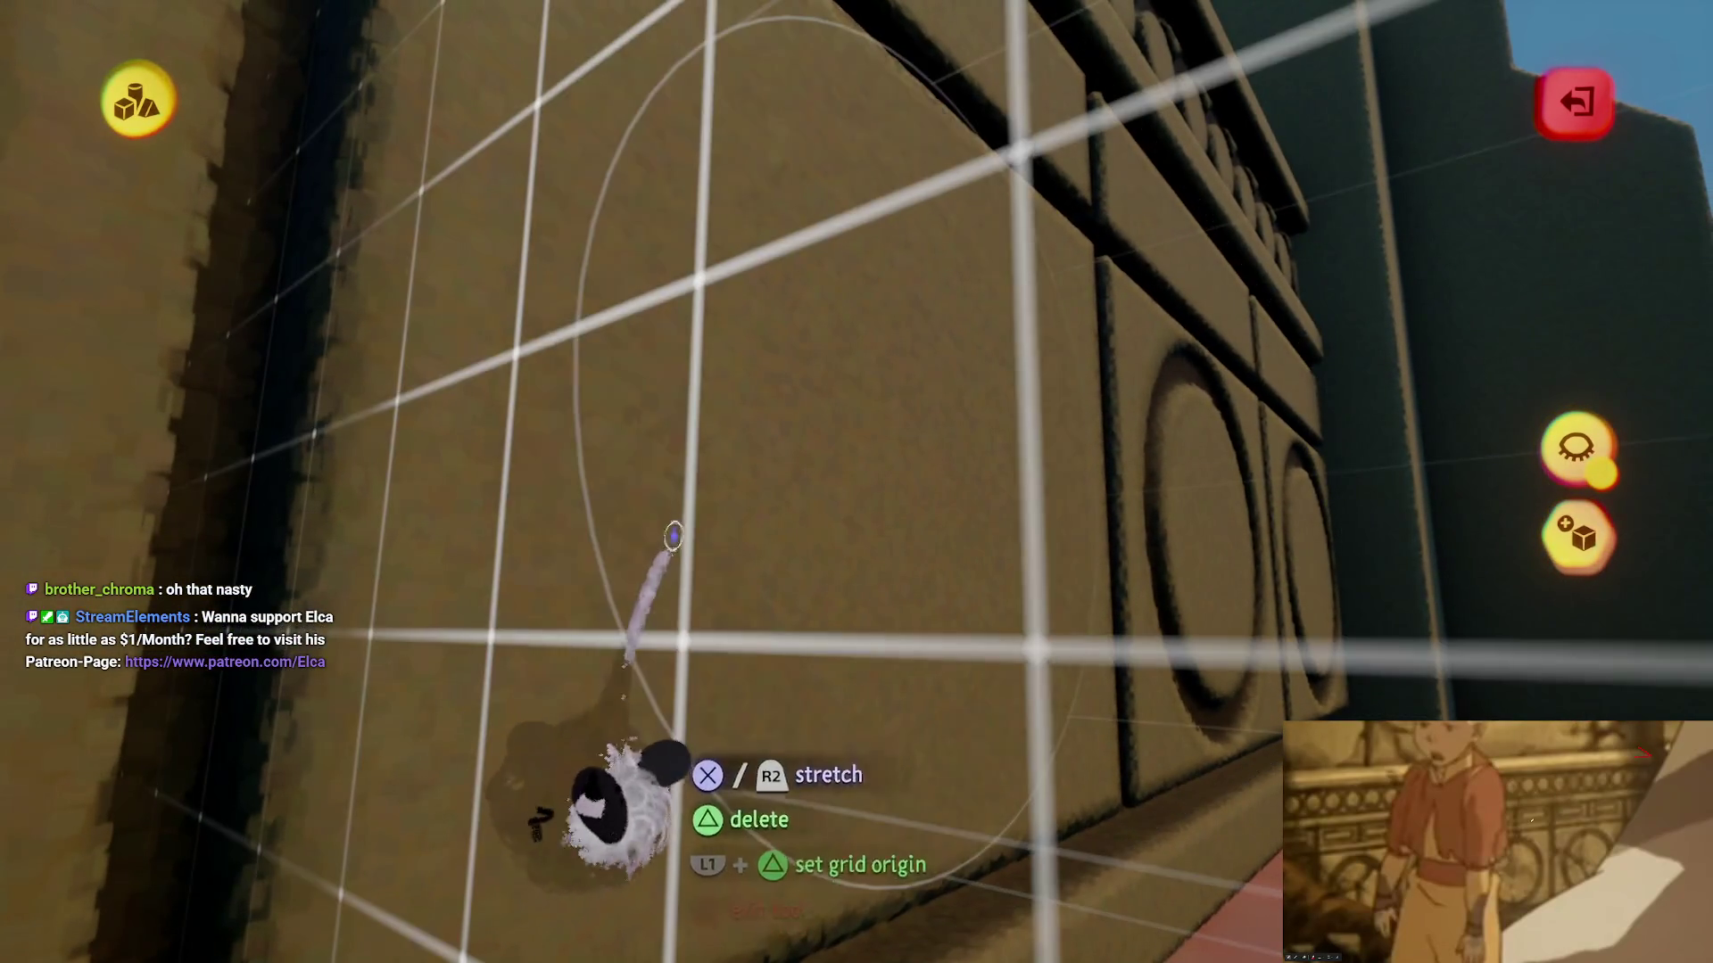
pyautogui.moveTo(575, 704)
pyautogui.mouseDown()
pyautogui.moveTo(642, 785)
pyautogui.moveTo(630, 765)
pyautogui.moveTo(669, 687)
pyautogui.moveTo(615, 633)
pyautogui.mouseUp()
pyautogui.moveTo(579, 370)
pyautogui.mouseDown()
pyautogui.moveTo(700, 604)
pyautogui.moveTo(689, 524)
pyautogui.moveTo(712, 573)
pyautogui.moveTo(746, 520)
pyautogui.moveTo(776, 566)
pyautogui.moveTo(560, 555)
pyautogui.moveTo(719, 580)
pyautogui.moveTo(593, 571)
pyautogui.mouseUp()
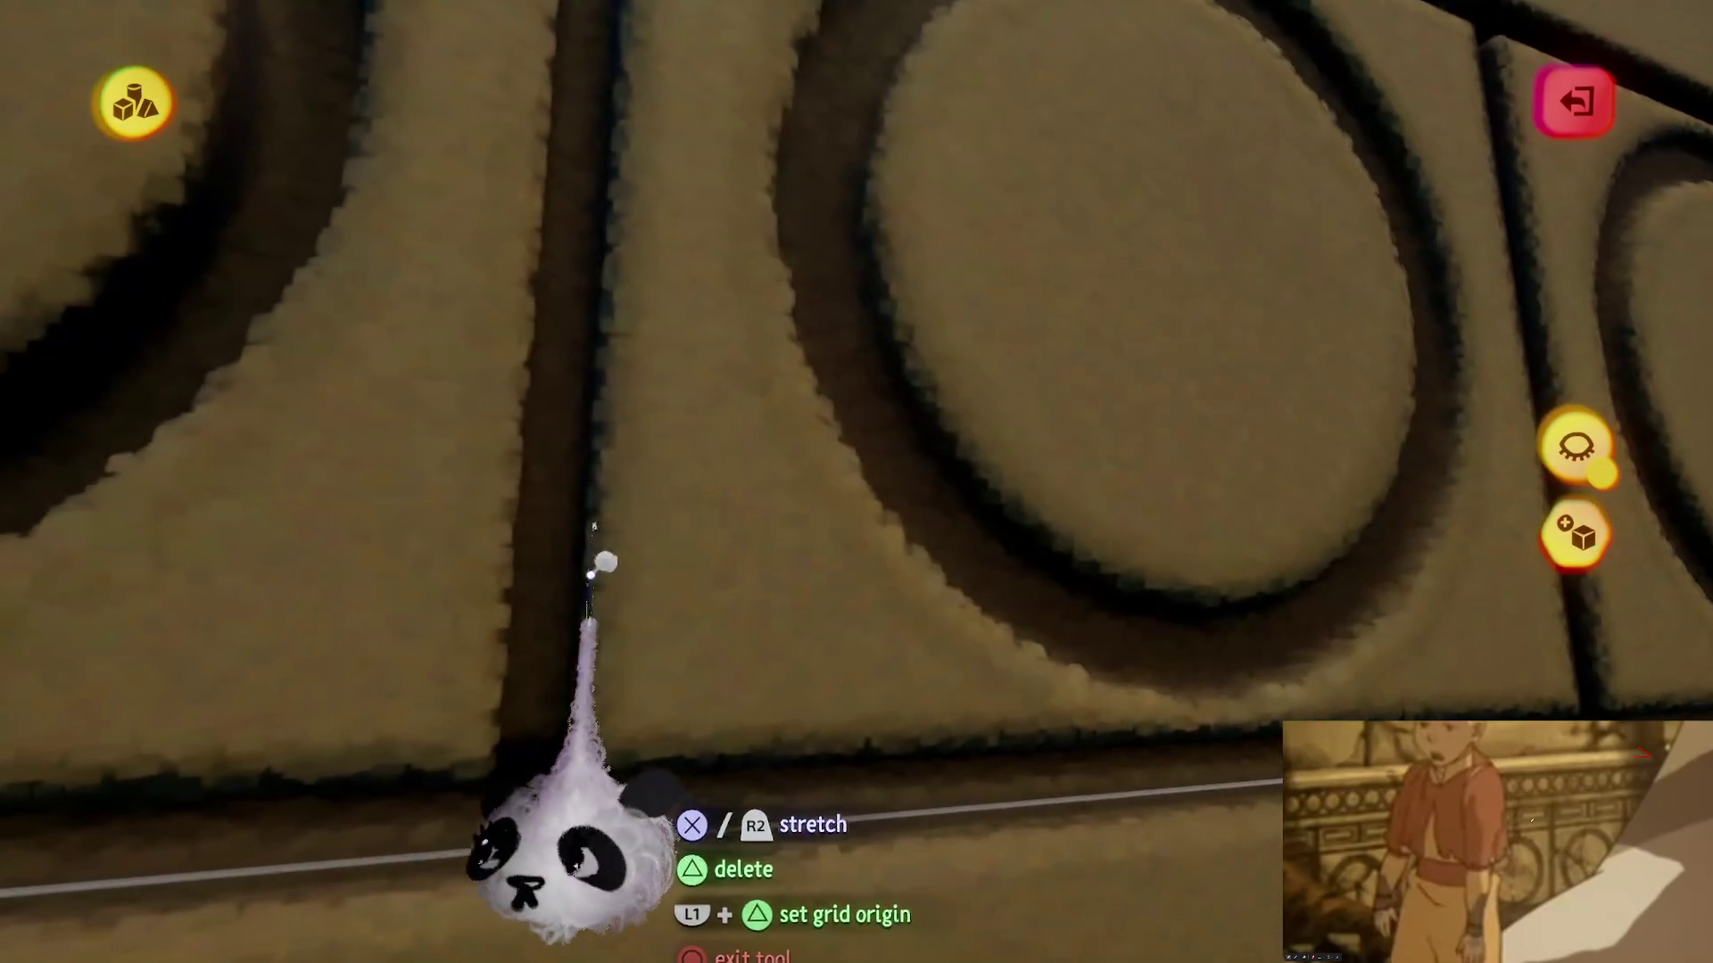
pyautogui.moveTo(553, 440)
pyautogui.mouseDown()
pyautogui.moveTo(531, 647)
pyautogui.moveTo(585, 688)
pyautogui.moveTo(584, 658)
pyautogui.mouseUp()
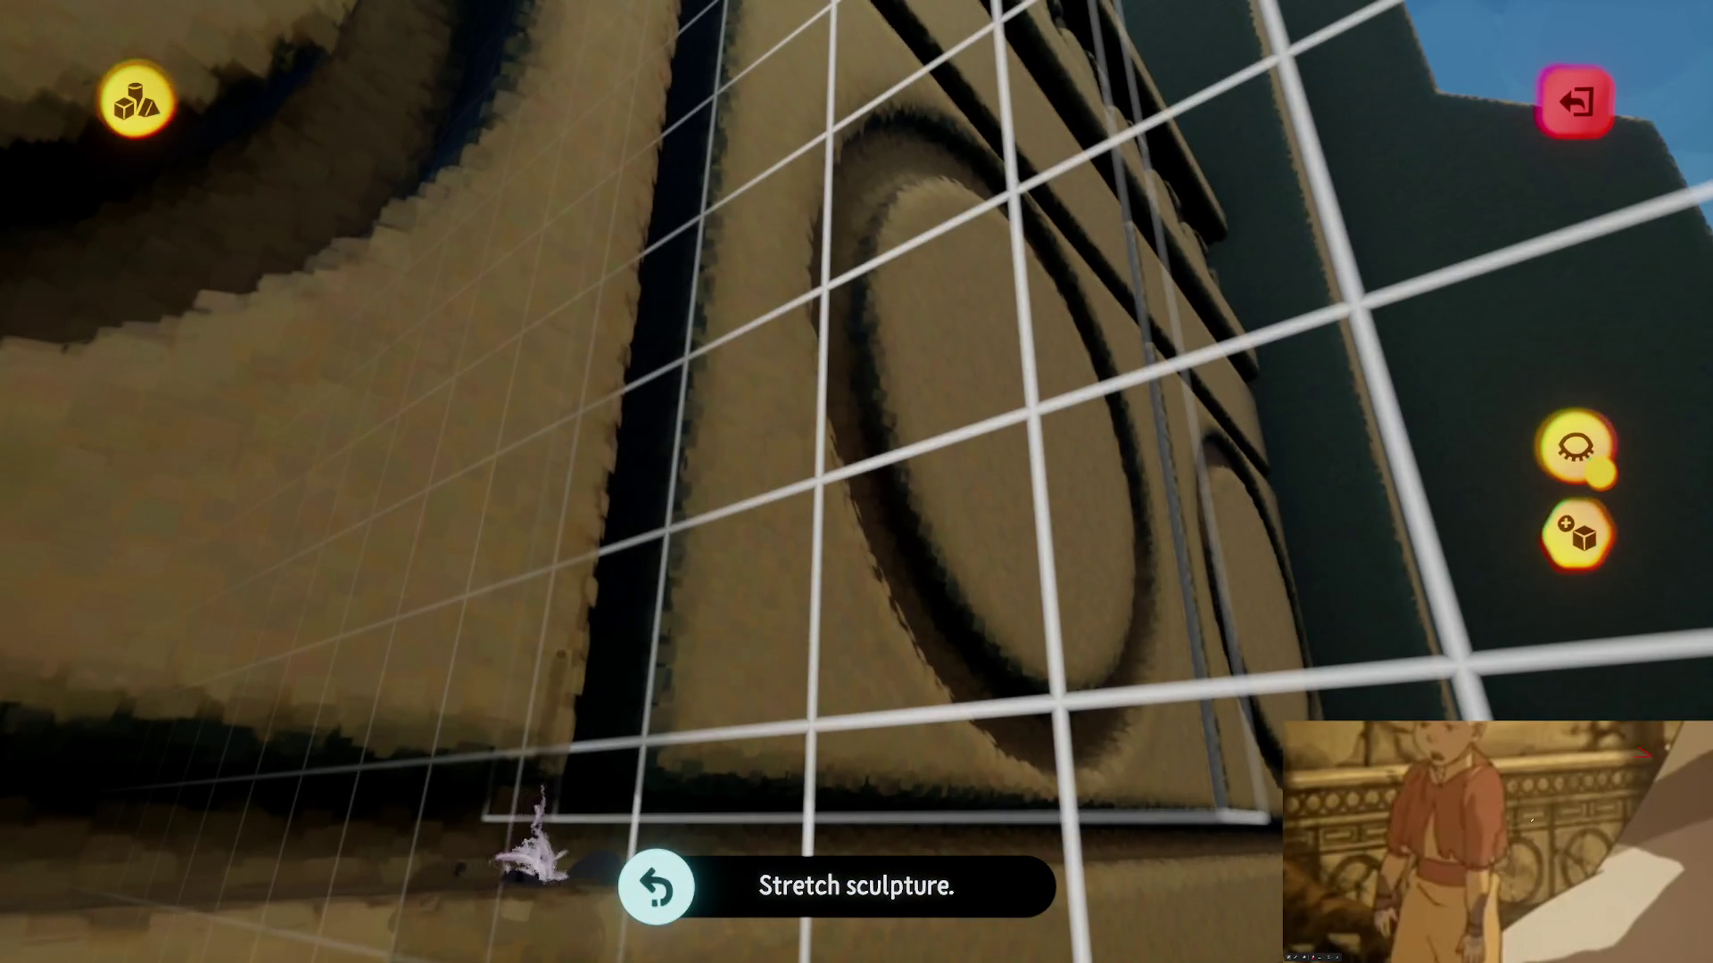